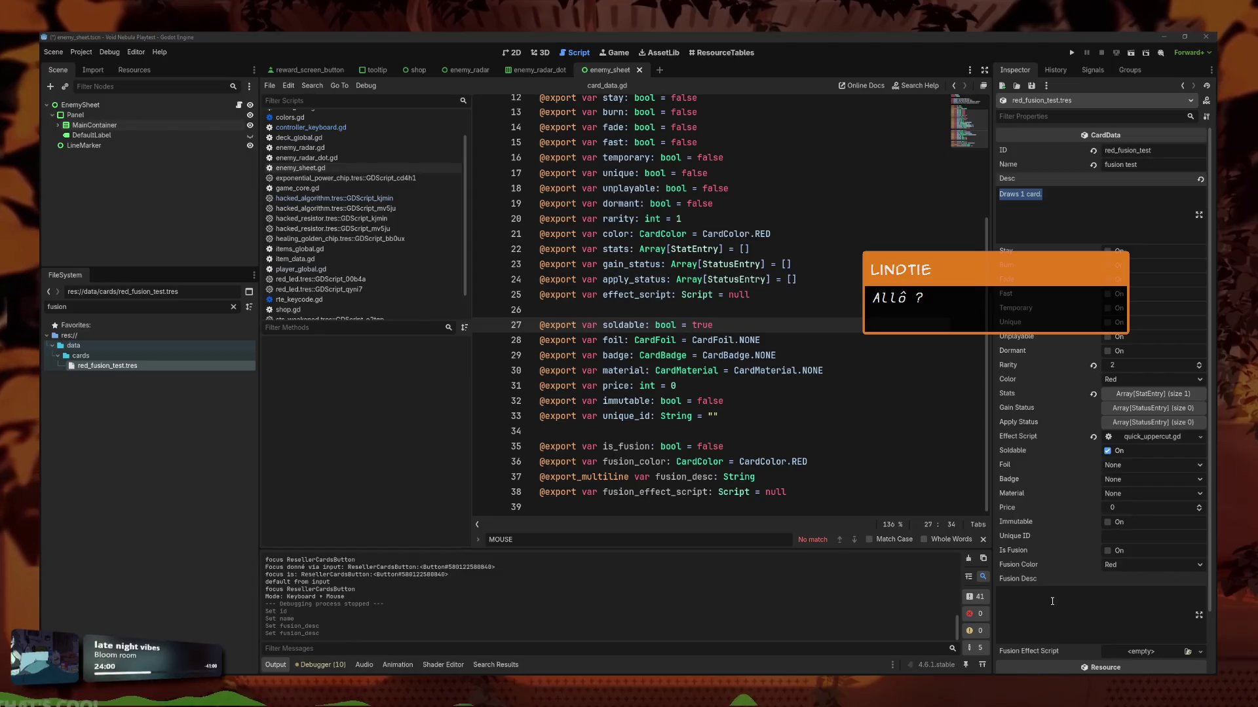
Paste 'Draws 1 card.' into Fusion Desc, then filter FileSystem for red_ cards and inspect red_blood_lust.
left_click(1015, 594)
key("ctrl+v")
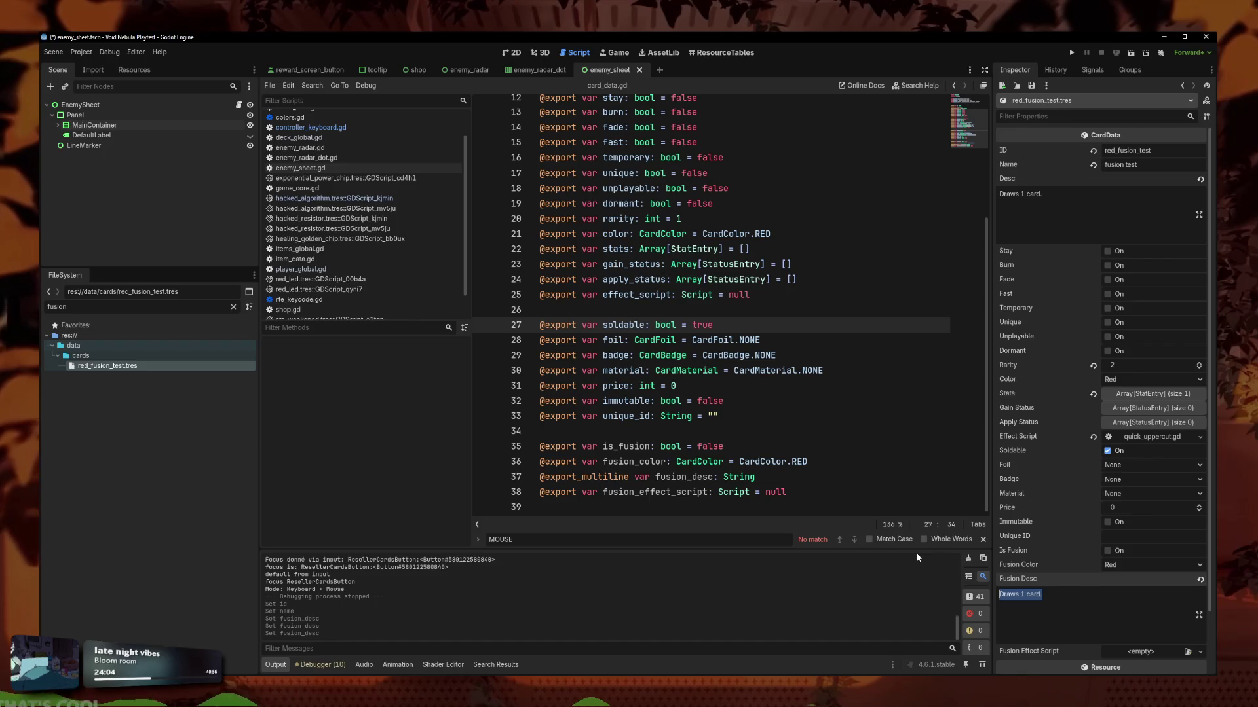
double_click(57, 306)
type("red")
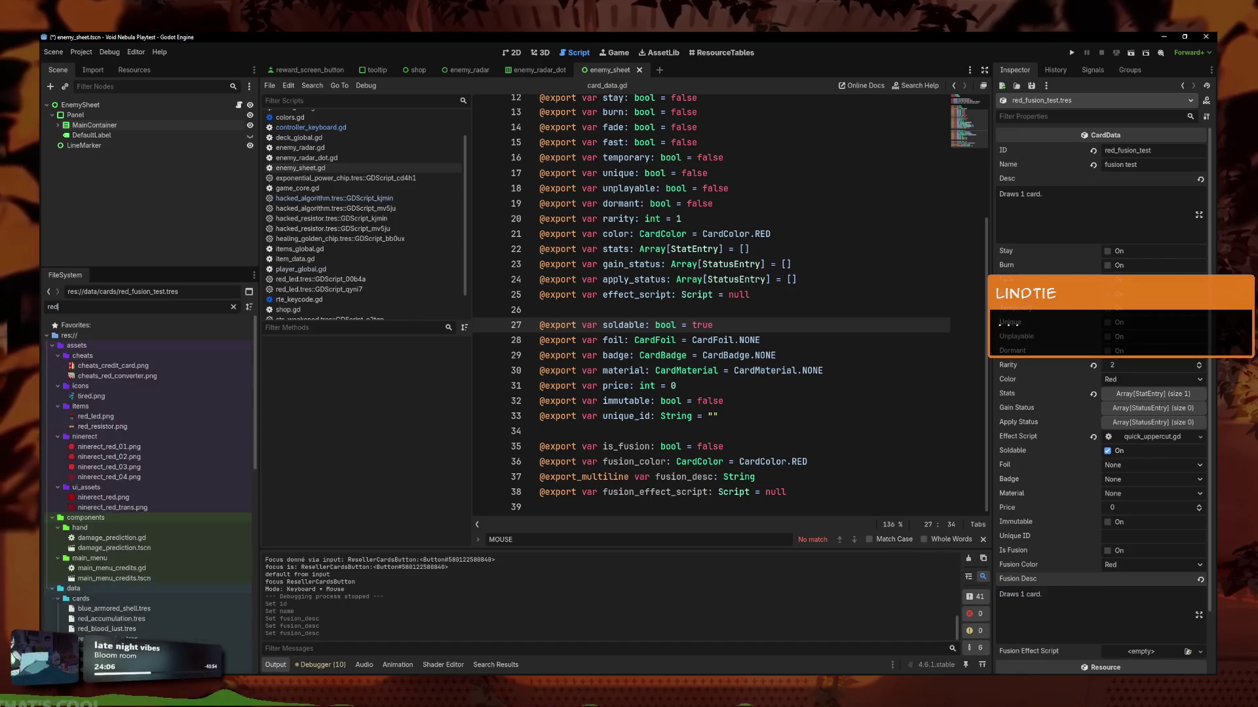
type("_")
left_click(143, 550)
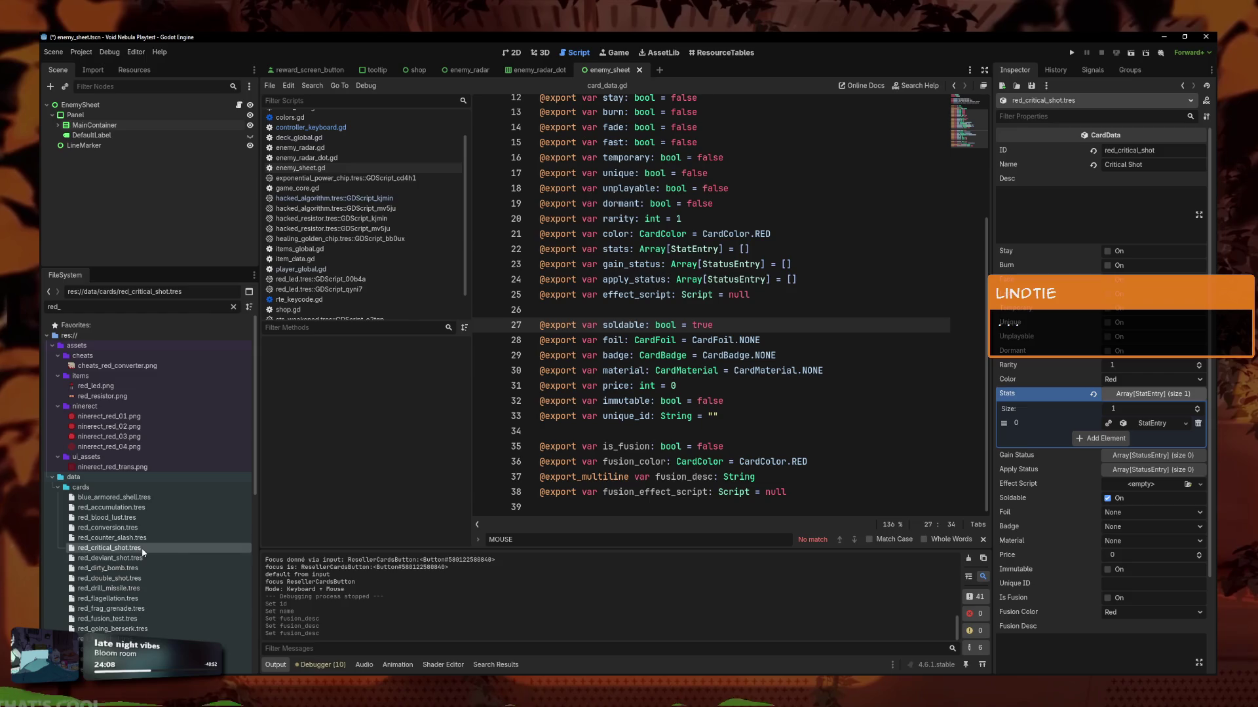
left_click(141, 558)
left_click(129, 569)
left_click(122, 579)
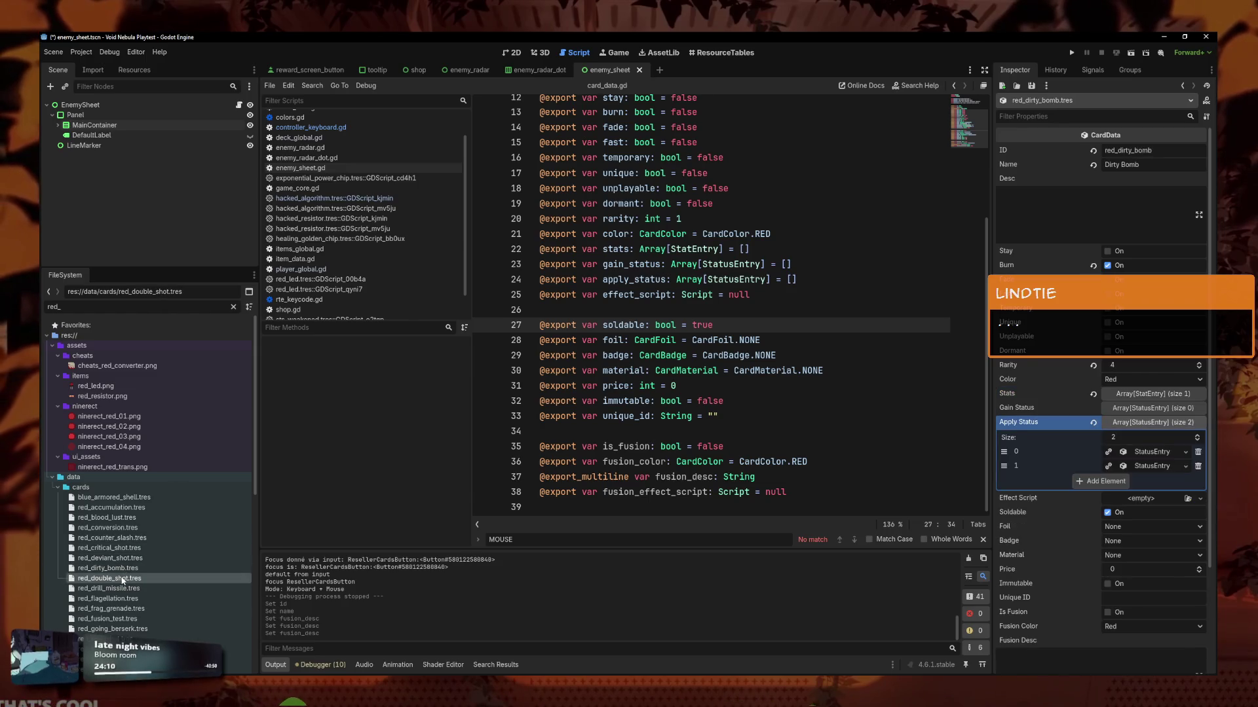
left_click(125, 518)
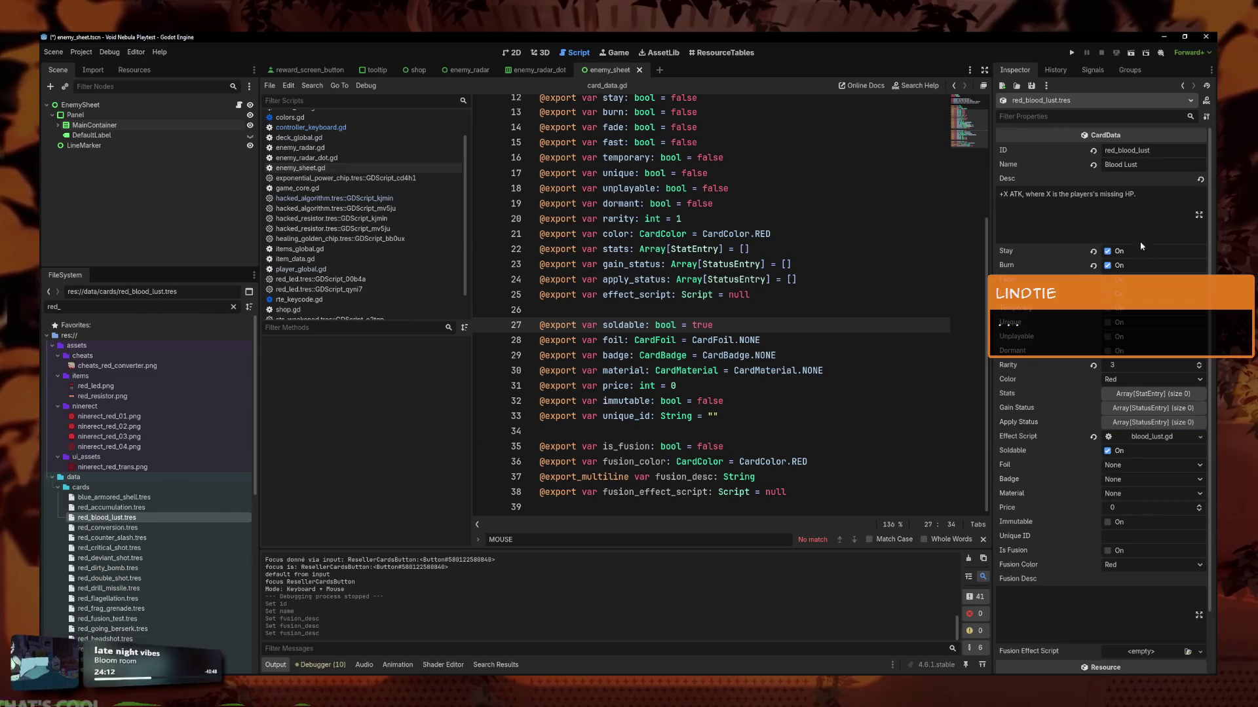
Filter FileSystem for red_fus and bring up the red_fusion_test card's properties.
double_click(54, 307)
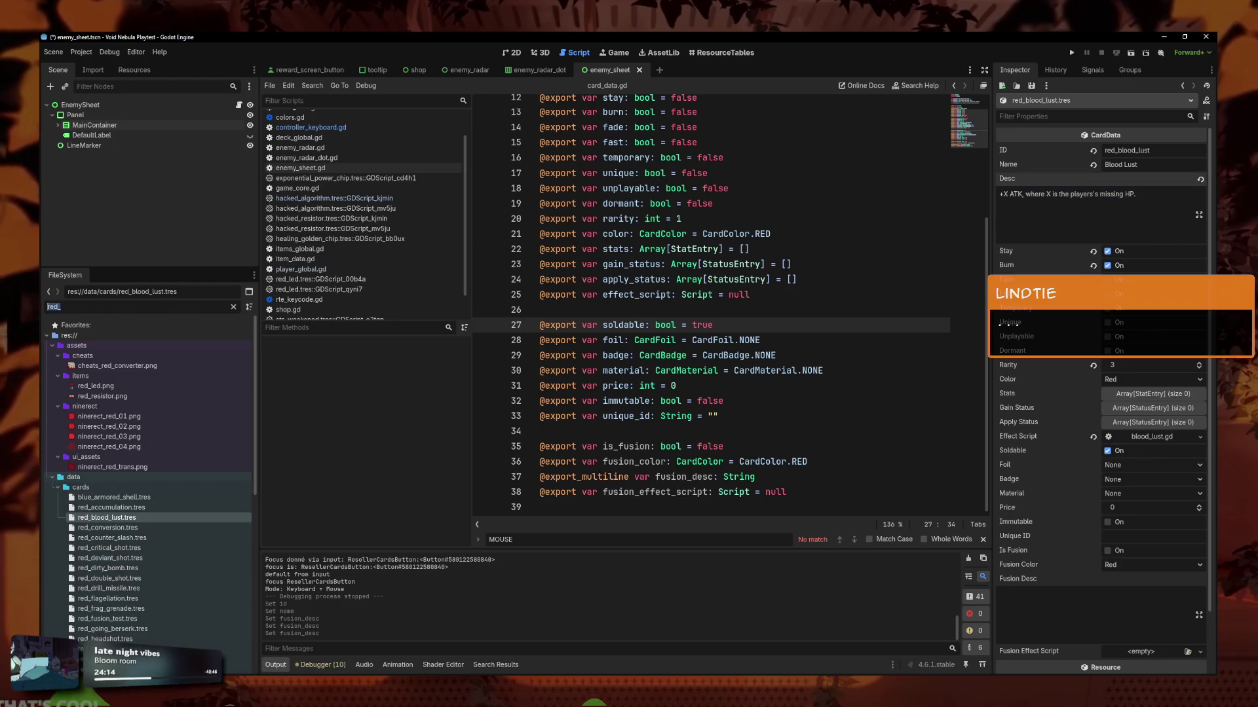
type("red_fus")
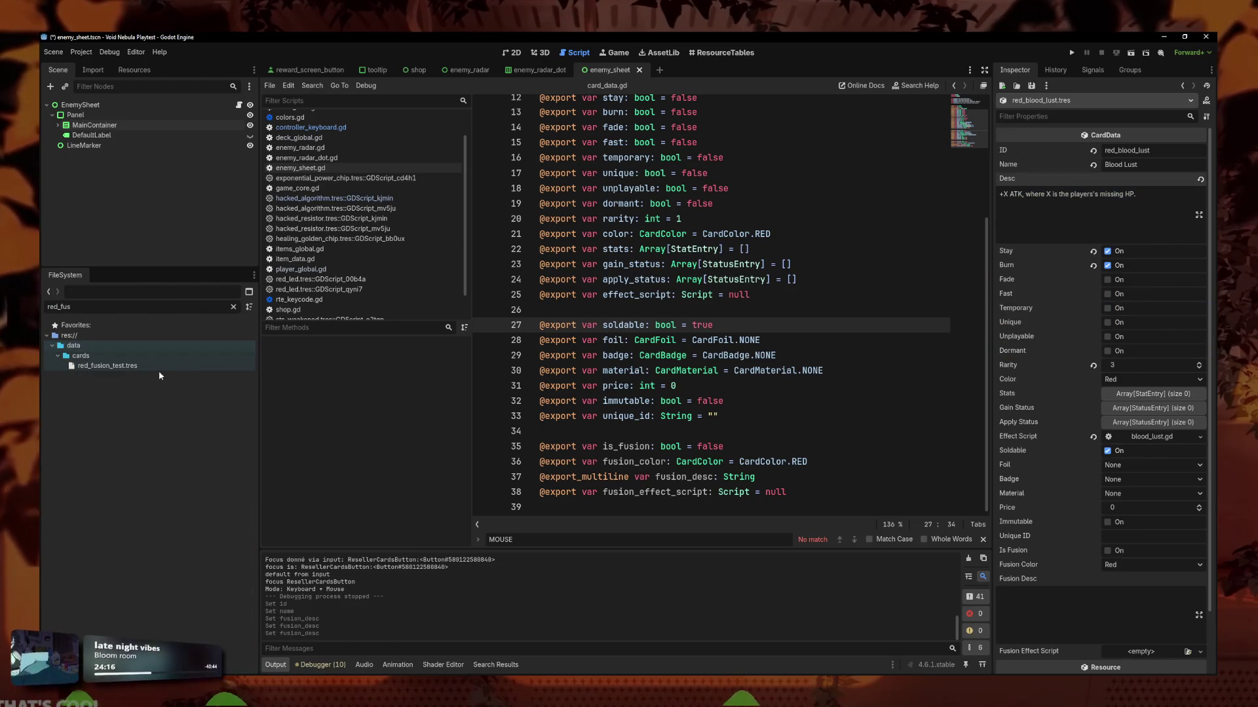
left_click(107, 365)
scroll(1081, 557, "down", 2)
Paste the Blood Lust description into Fusion Desc and set Fusion Color to Blue.
left_click(1080, 533)
key("ctrl+v")
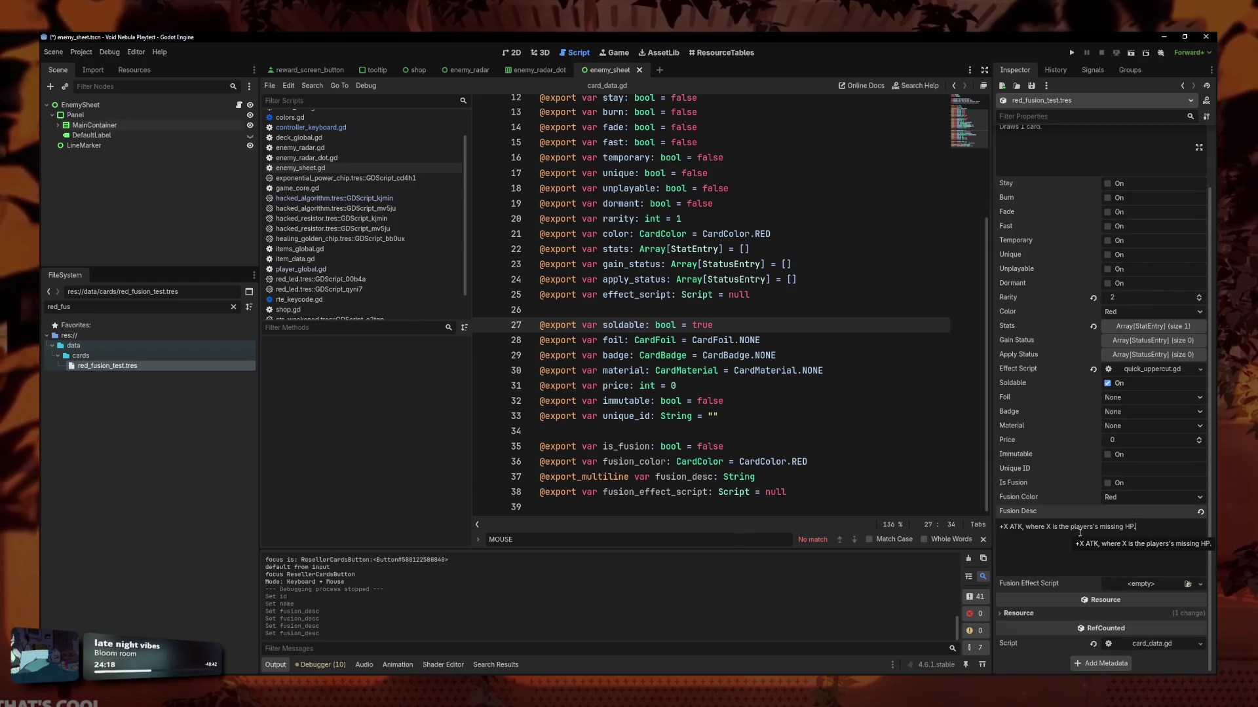
left_click(1130, 498)
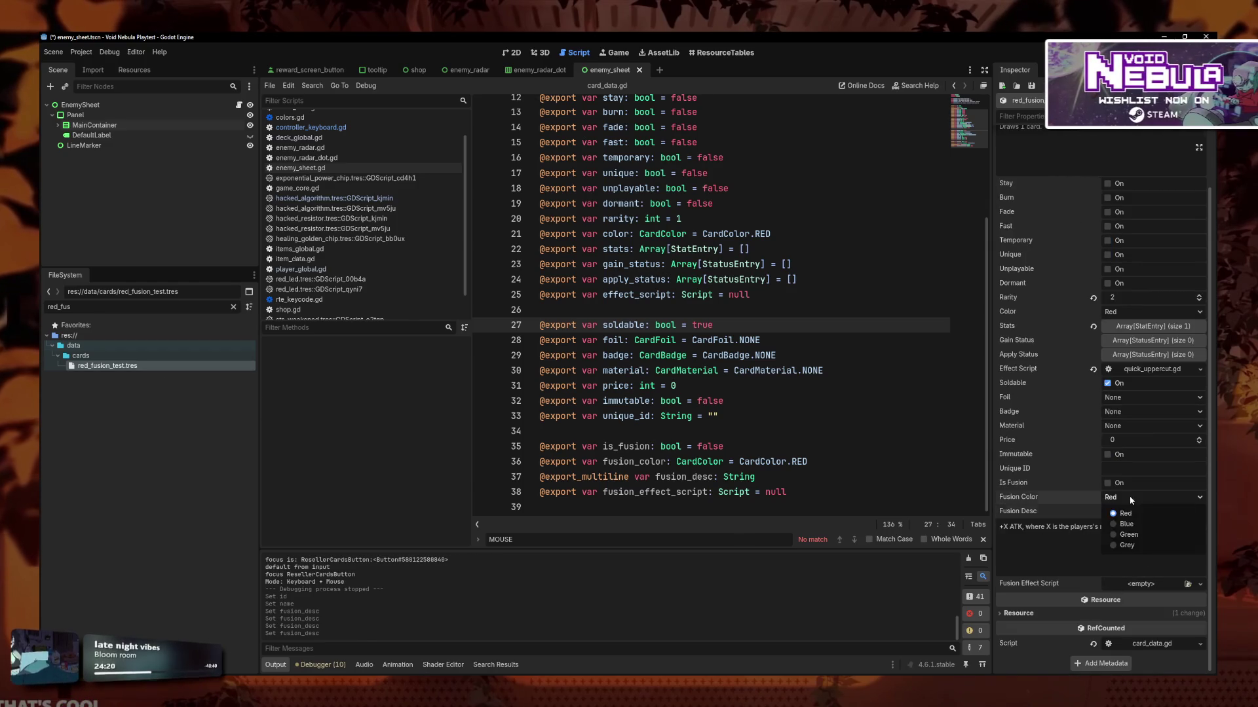
left_click(1126, 524)
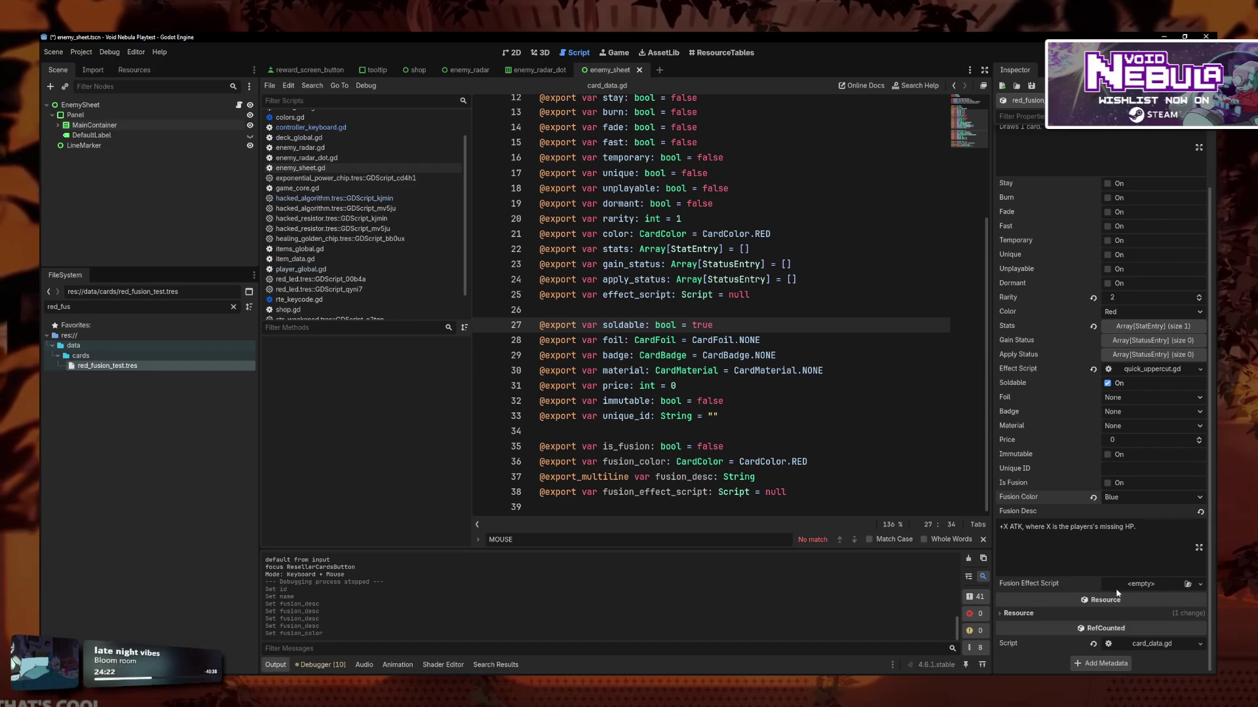
Re-filter FileSystem for blood to check red_blood_lust, then reselect red_fusion_test.
left_click(234, 308)
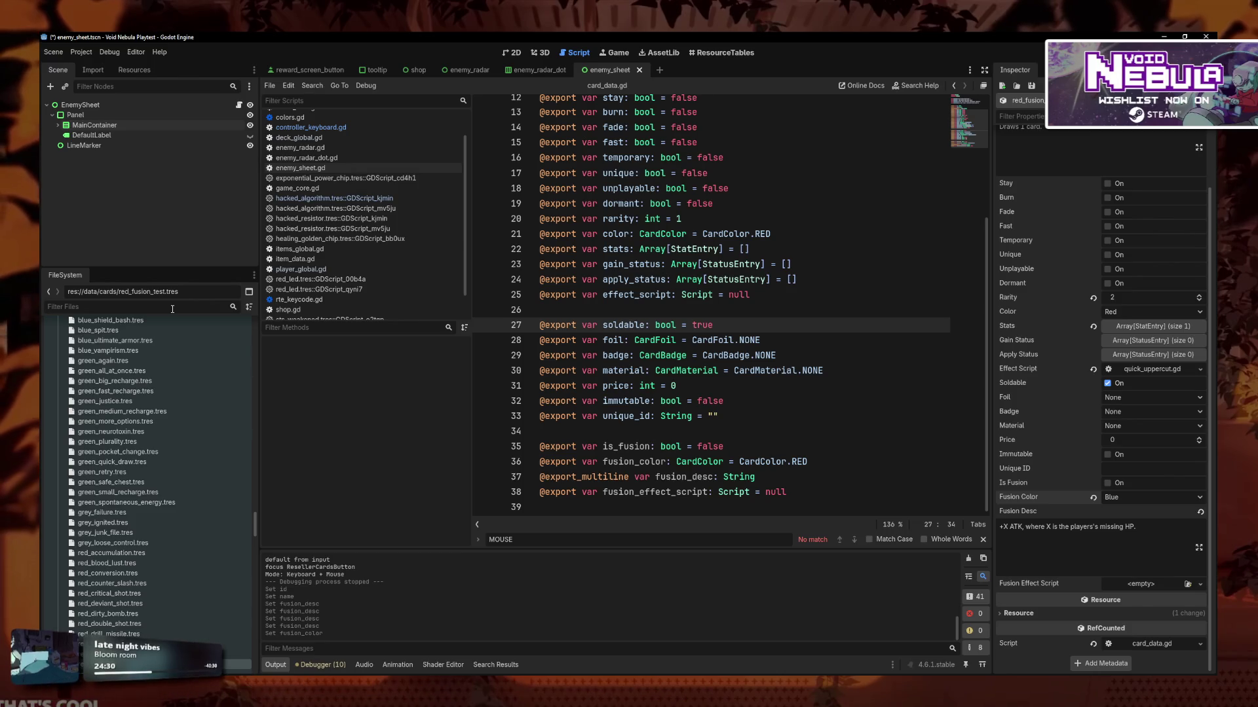
type("boblood")
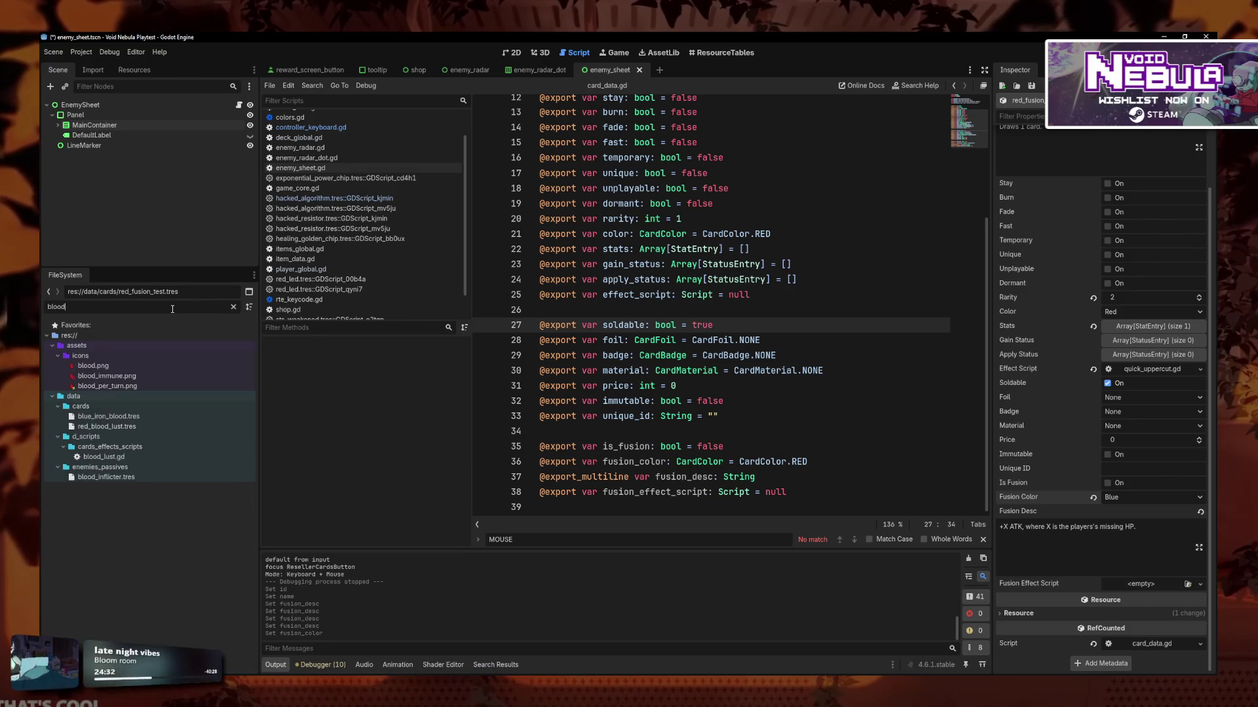
left_click(65, 426)
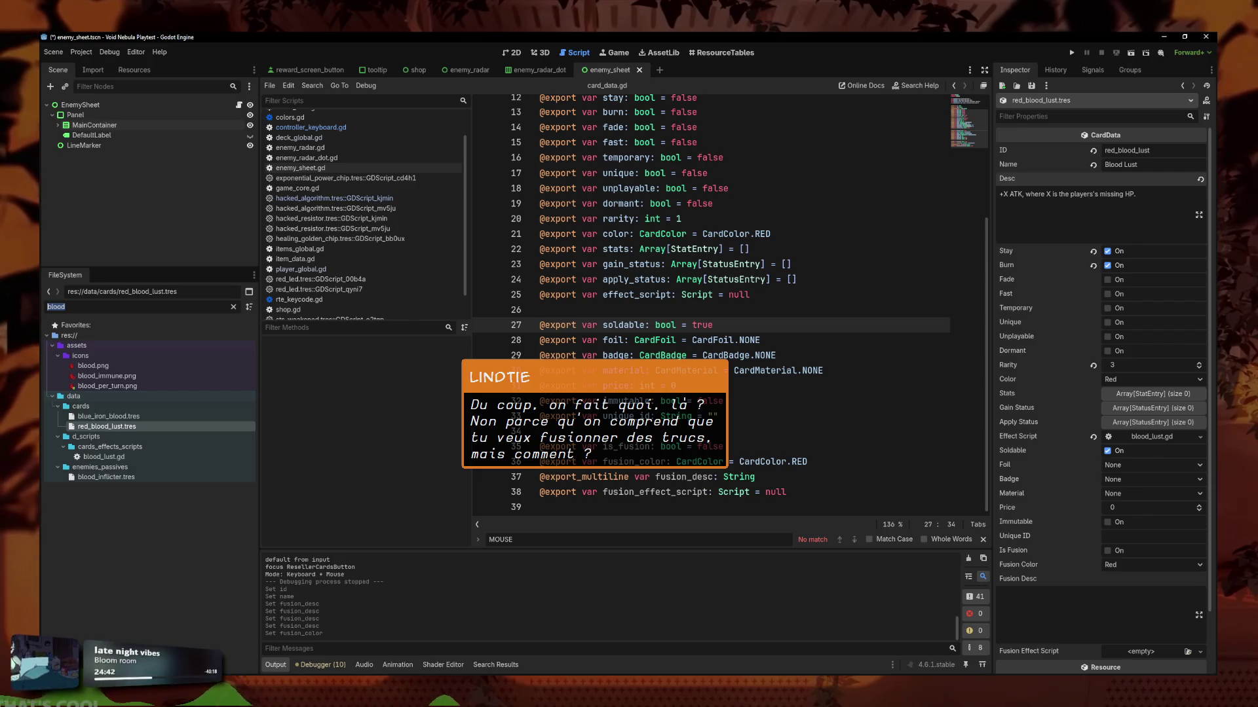
type("test")
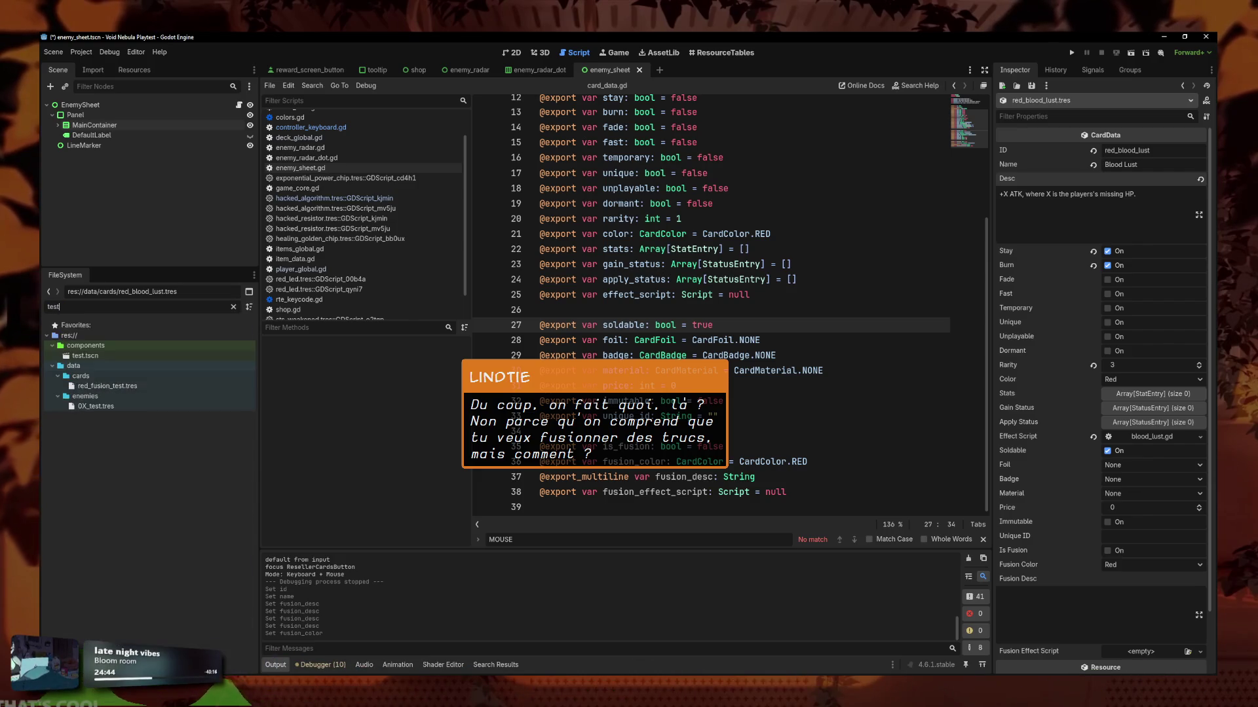
left_click(107, 386)
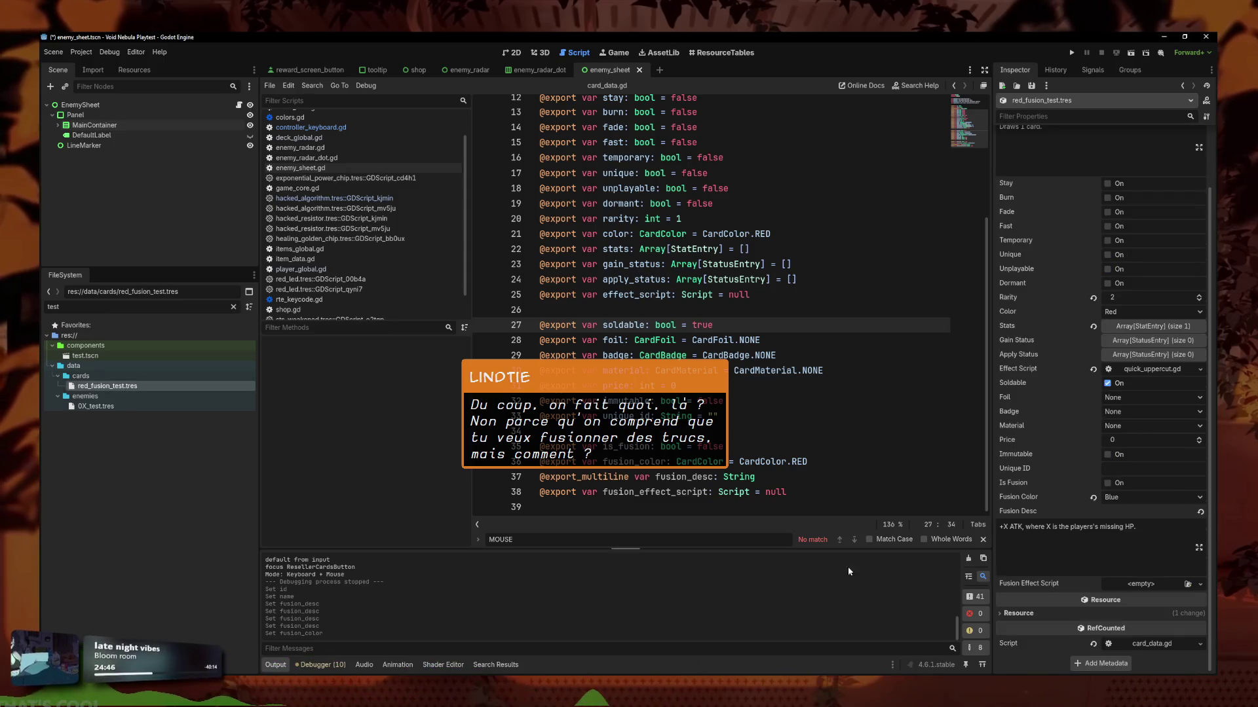
Quick Load blood_lust.gd as the card's Fusion Effect Script and save.
left_click(1200, 583)
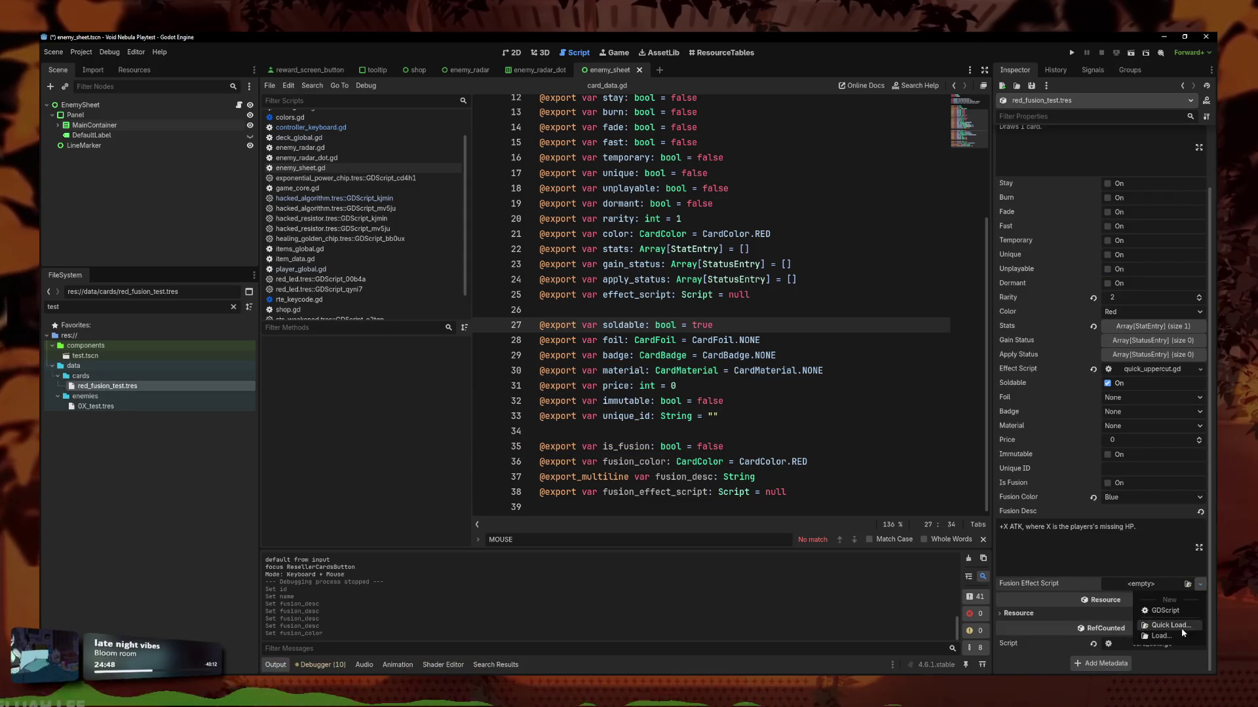
left_click(1185, 611)
type("bl")
key("Return")
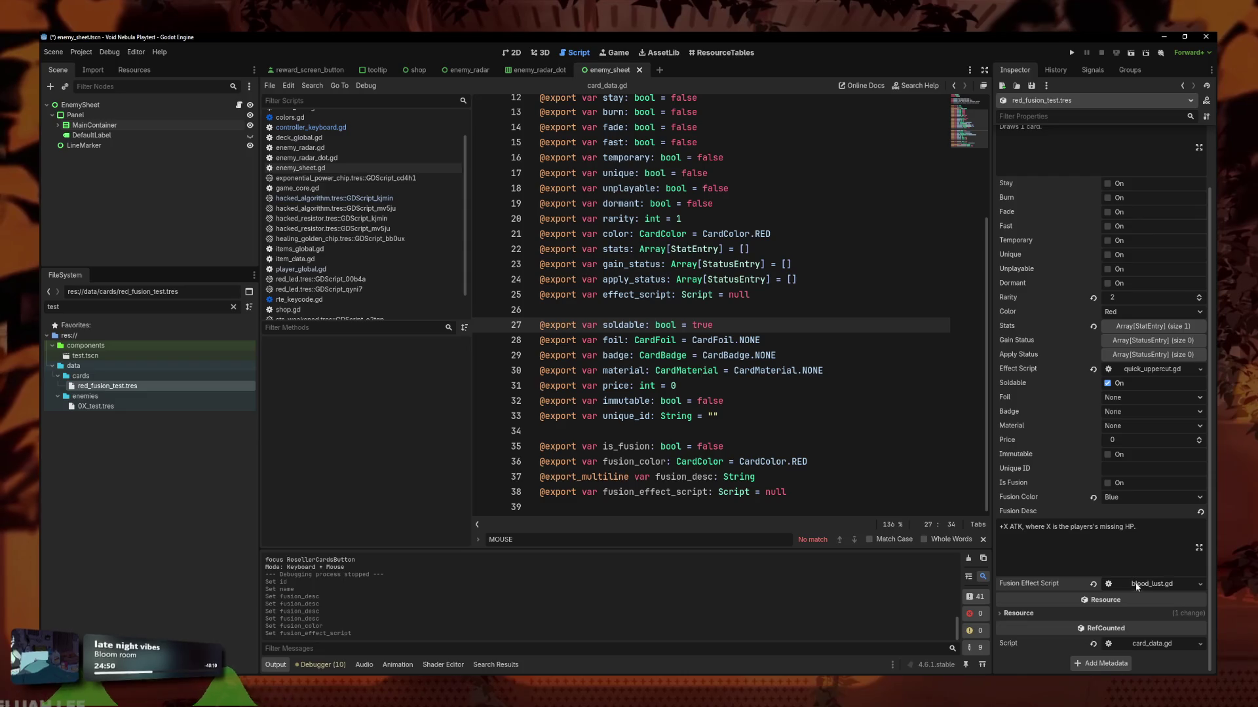
left_click(1171, 548)
key("ctrl+s")
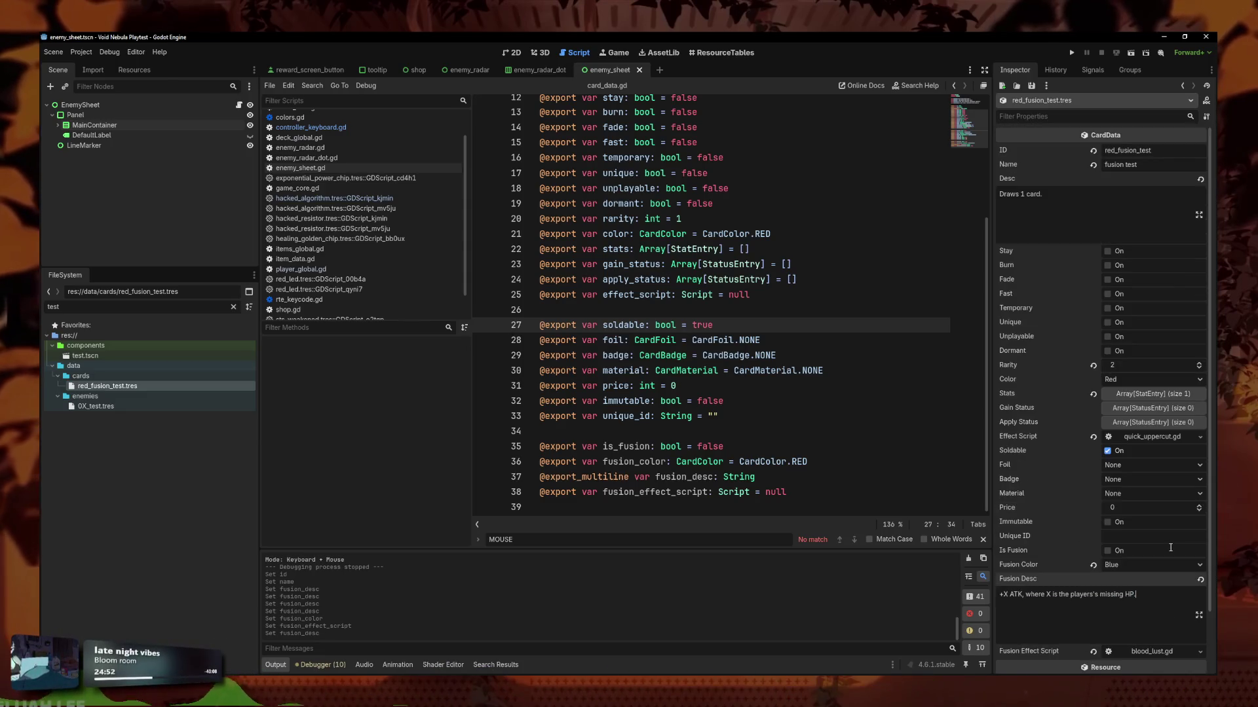
Tick Is Fusion on the red_fusion_test card and save again.
scroll(1120, 611, "down", 2)
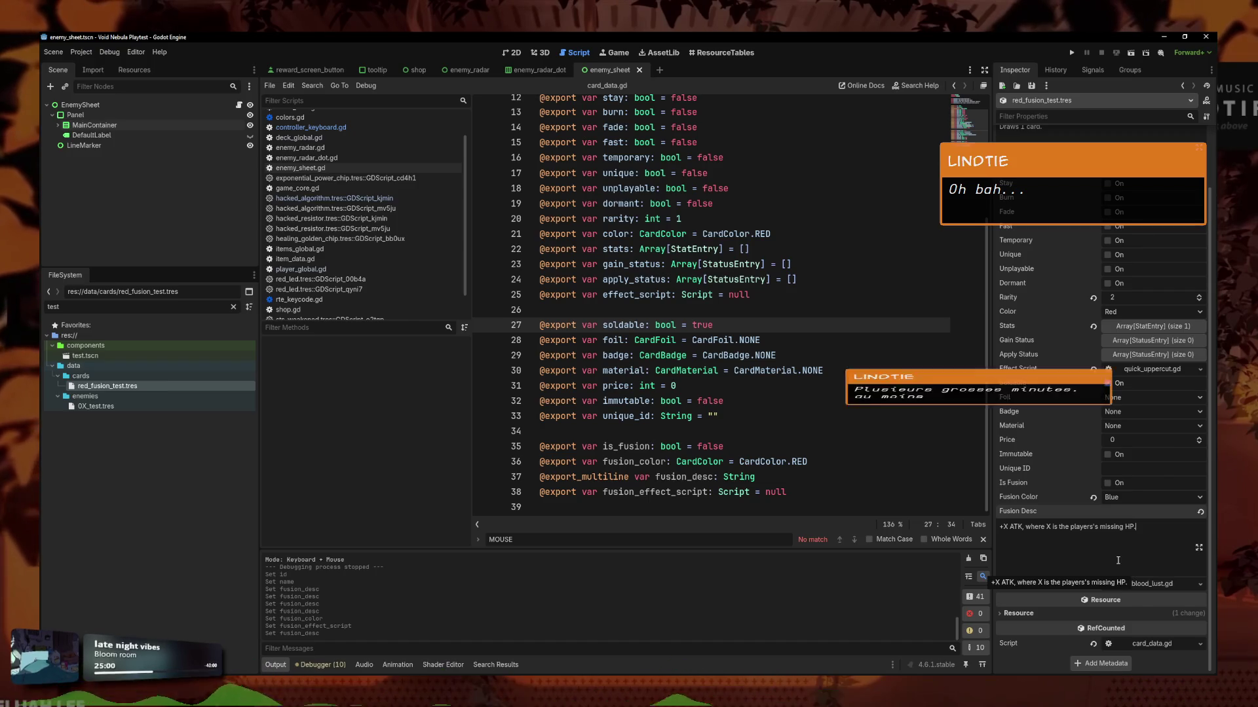
left_click(1119, 485)
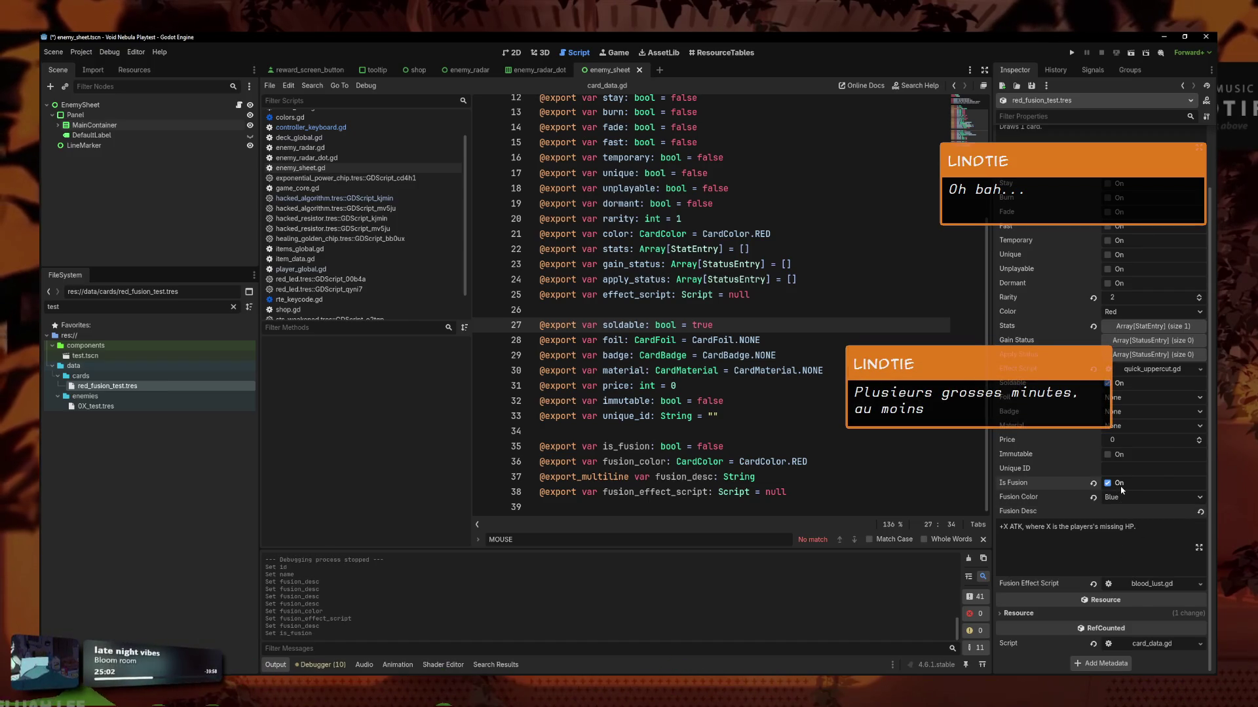
left_click(1127, 545)
key("ctrl+s")
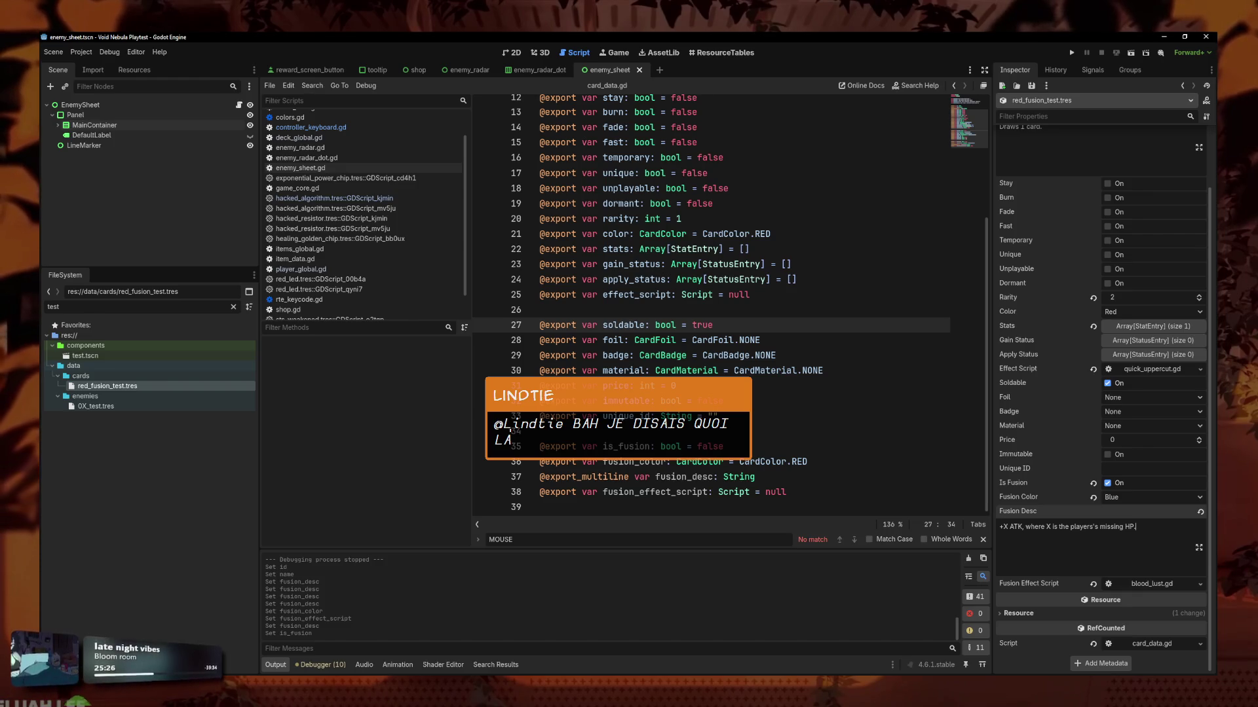
Alt-Tab from Godot to the Paint diagram of two cards fusing into one.
key("alt+Tab")
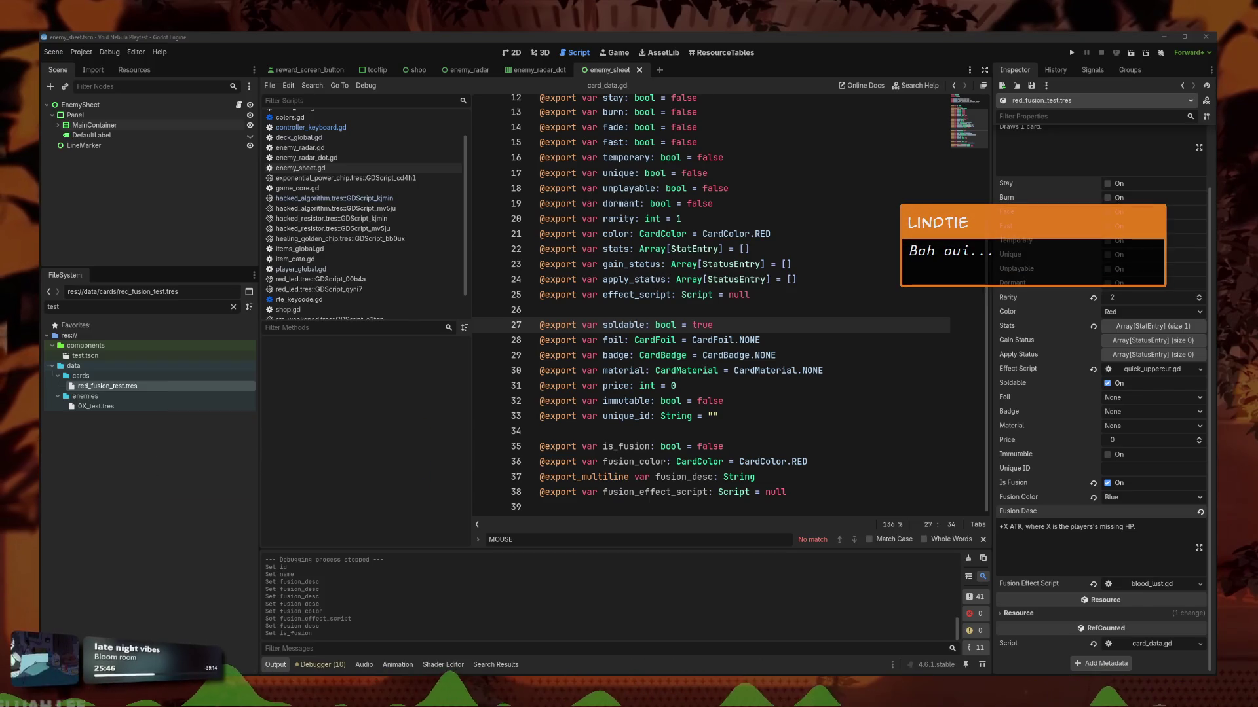
key("alt+Tab")
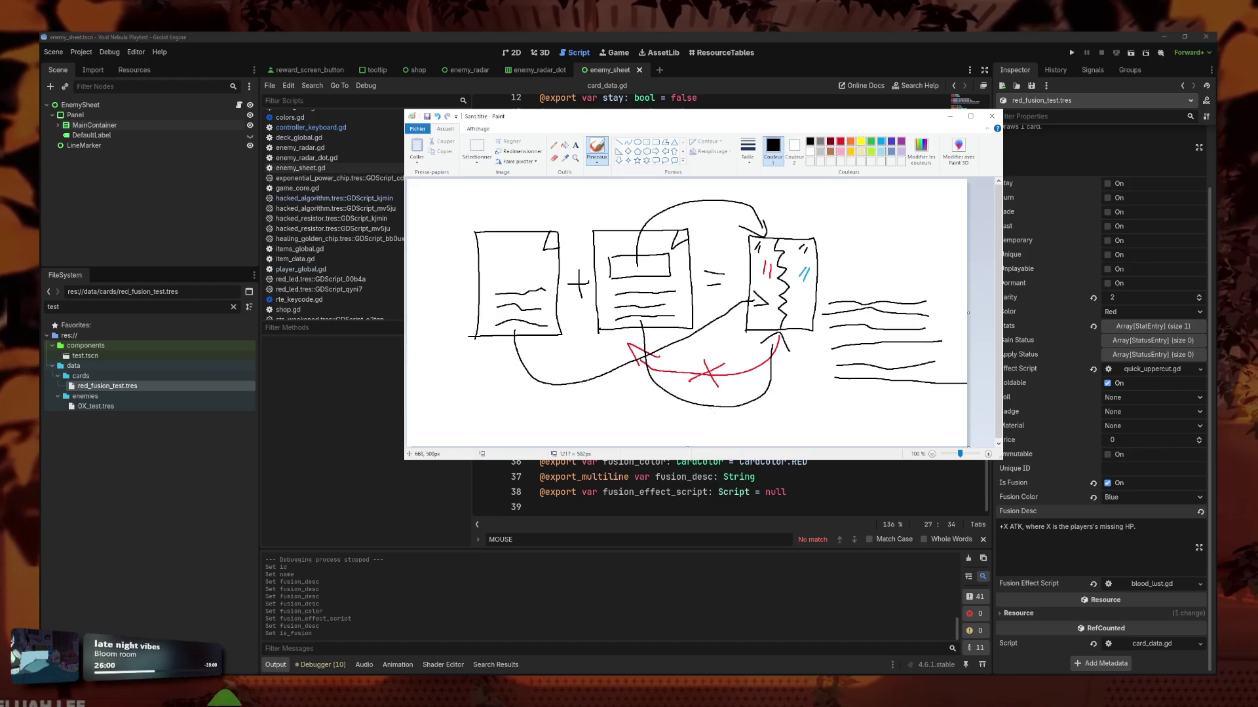
Bring the Godot card_data.gd script back in front of the Paint sketch.
left_click(766, 477)
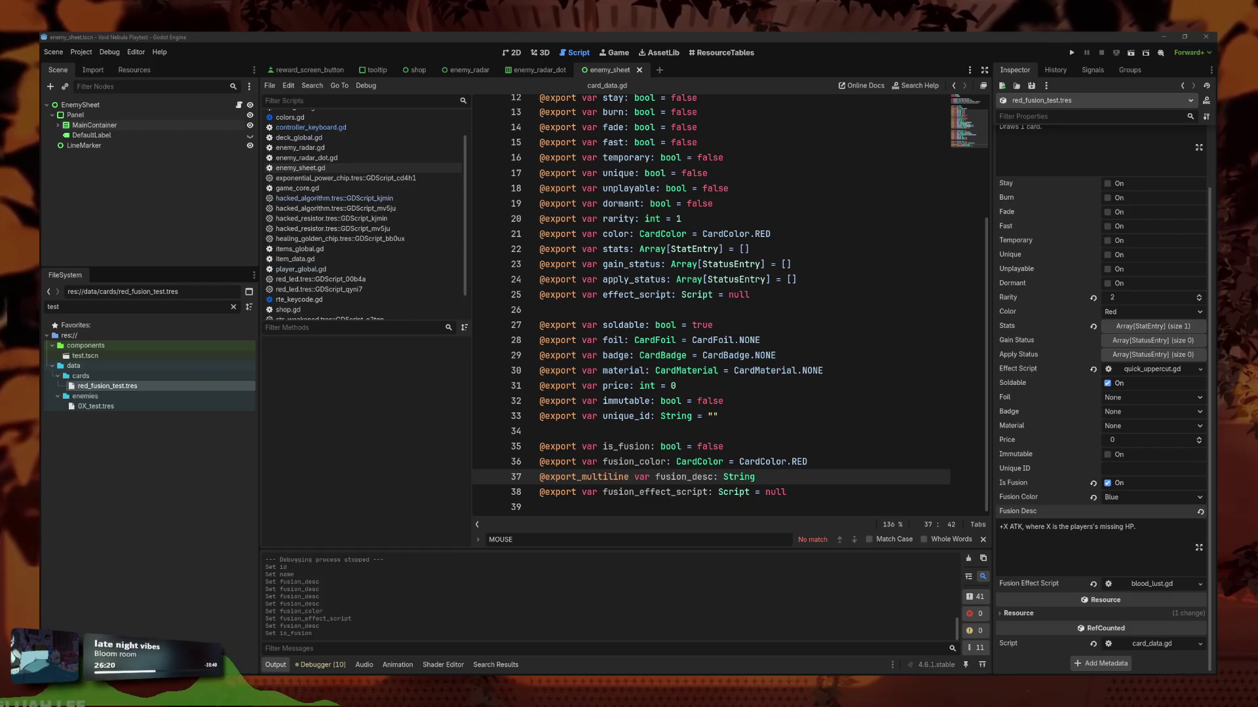
Review the is_fusion, fusion_color and fusion_effect_script lines in card_data.gd.
left_click(844, 462)
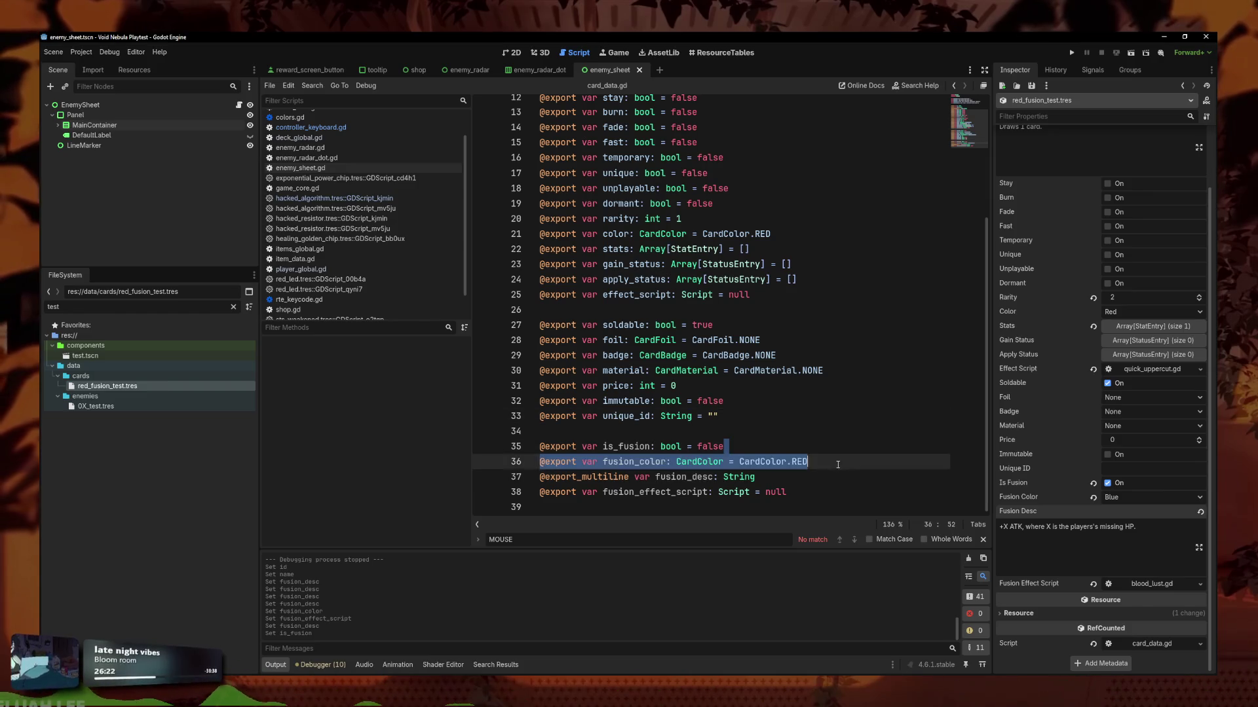
left_click(844, 447)
left_click(878, 461)
left_click(903, 492)
left_click(909, 460)
left_click(924, 492)
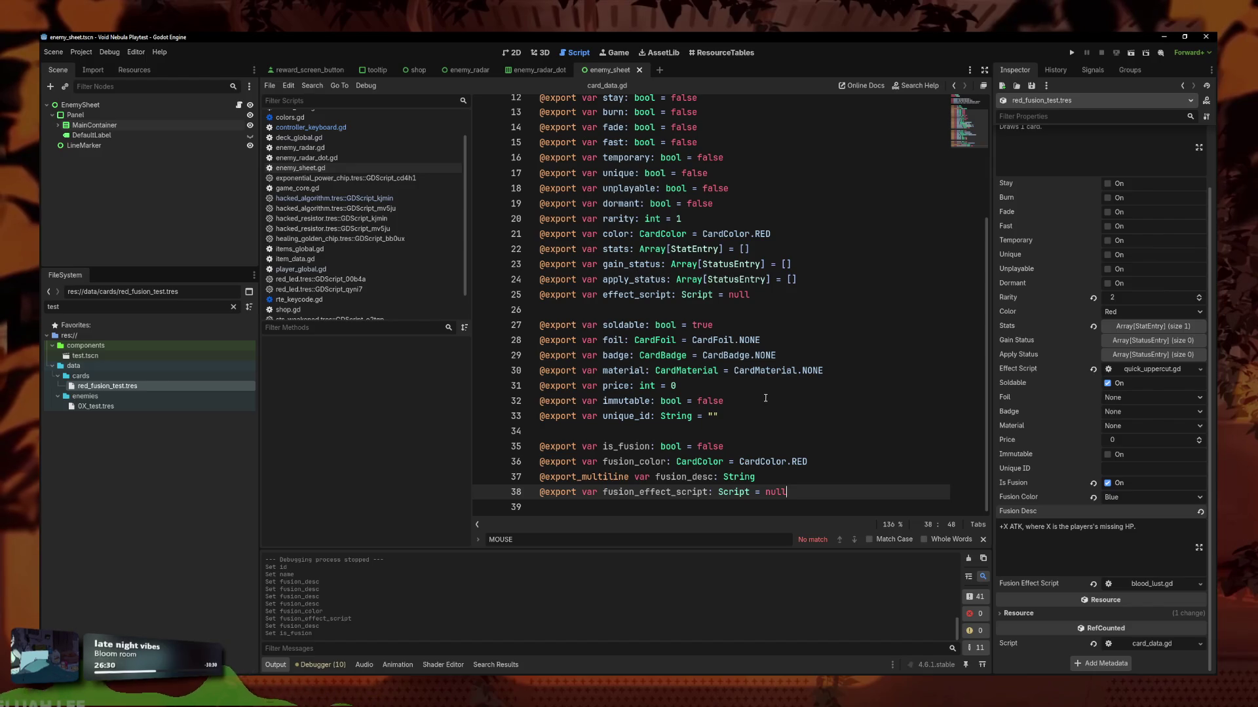
Check the Paint fusion sketch again, then re-examine card_data.gd's fusion variables on lines 34–36.
mouse_move(758, 356)
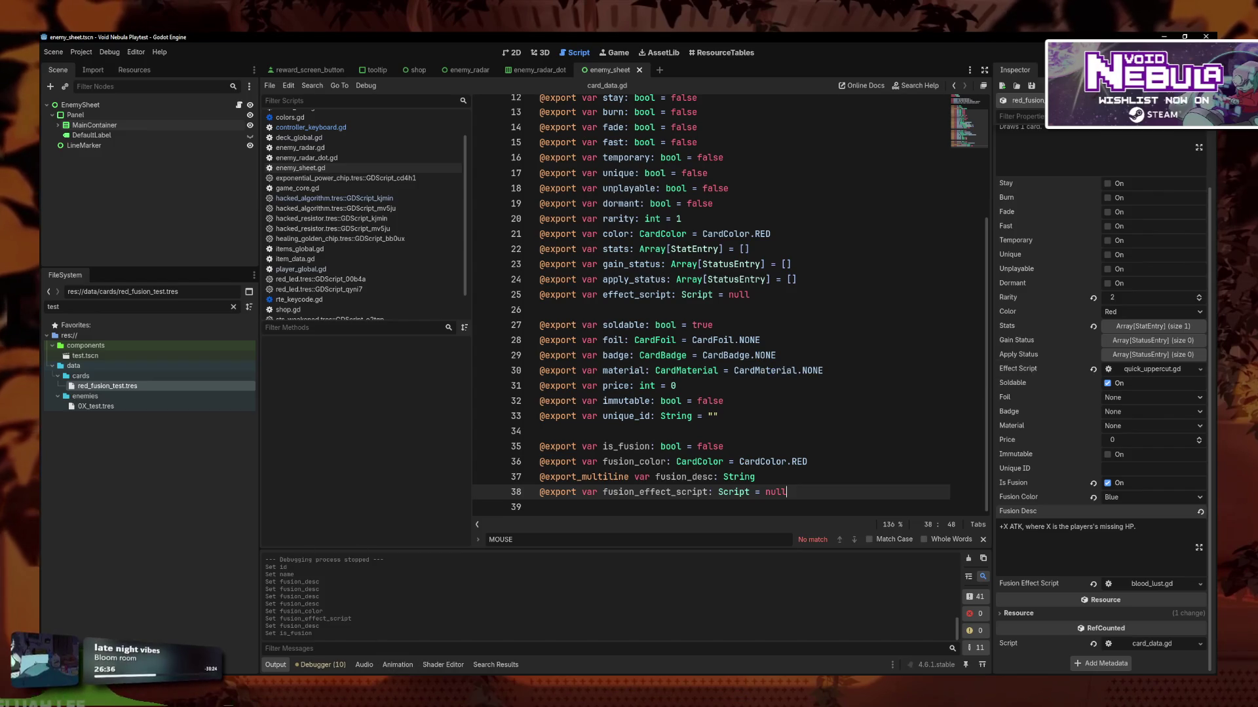
key("alt+Tab")
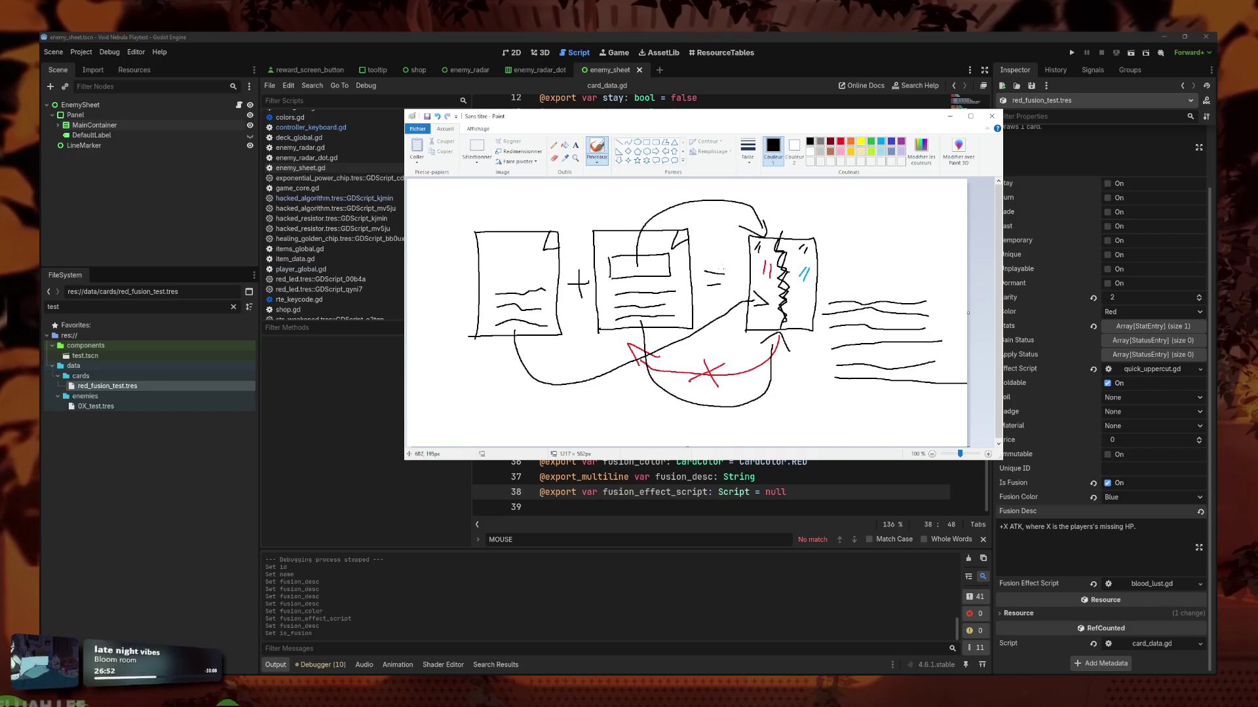
left_click(727, 480)
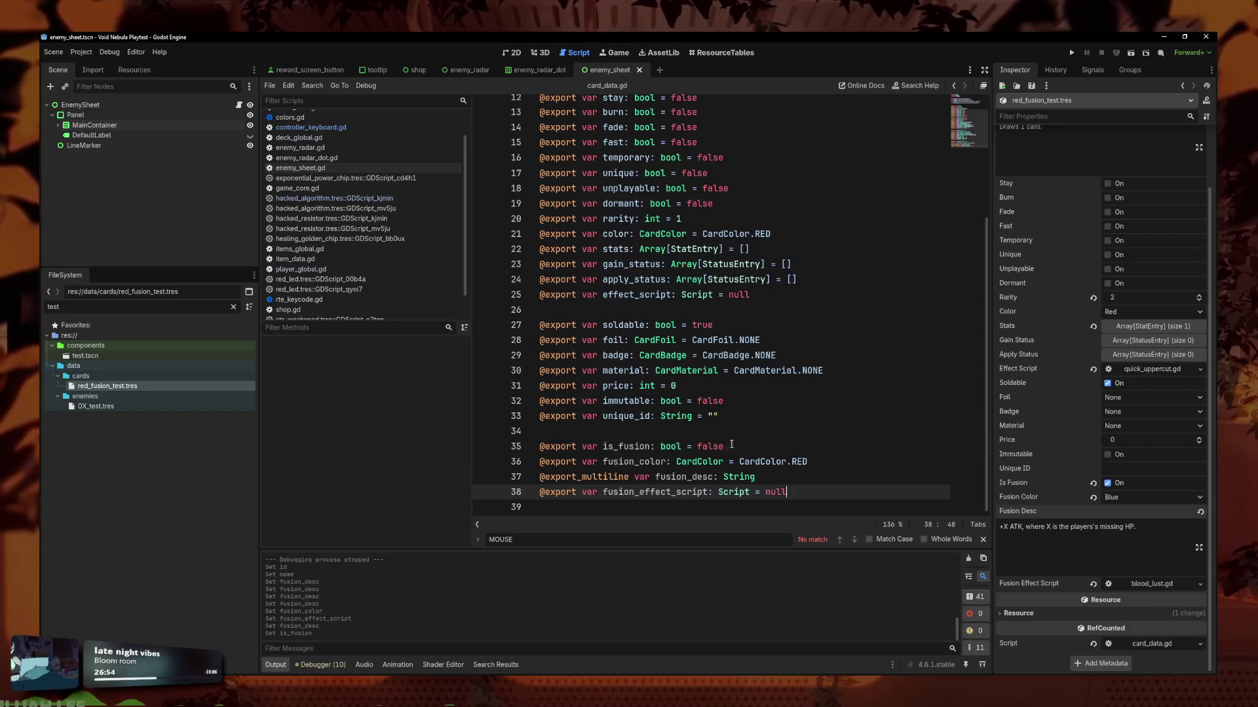
left_click(731, 427)
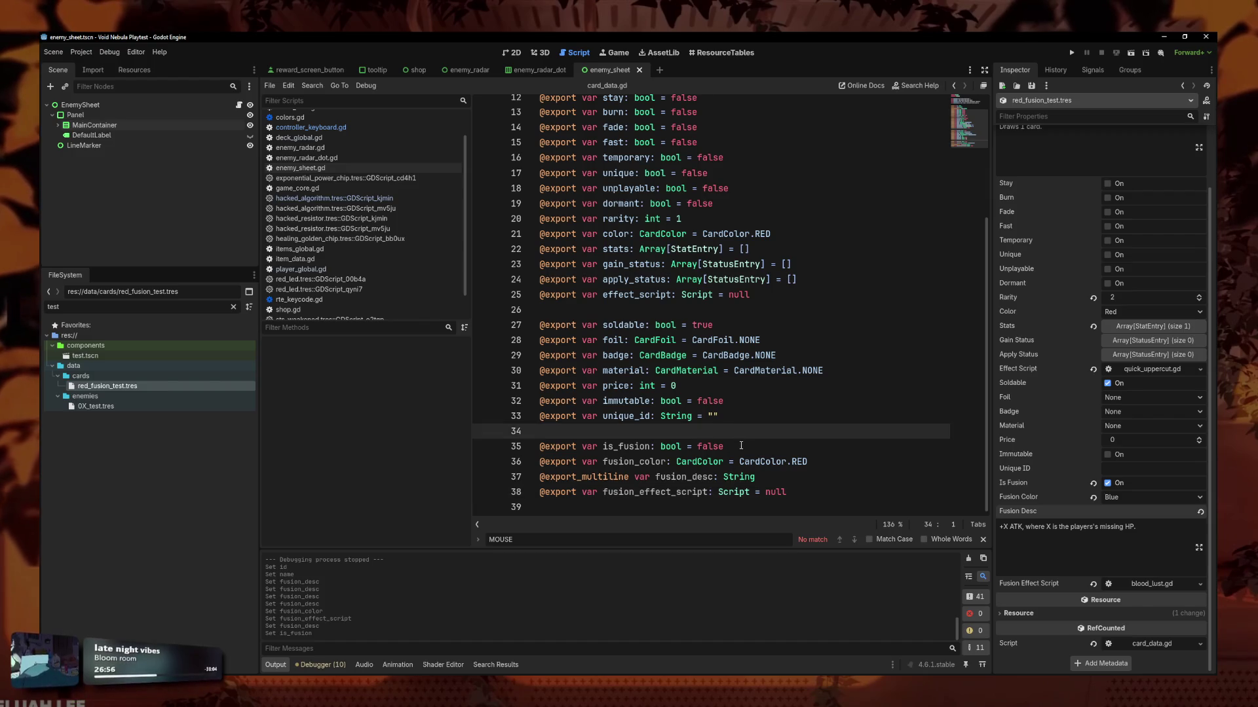
left_click(741, 446)
left_click(860, 462)
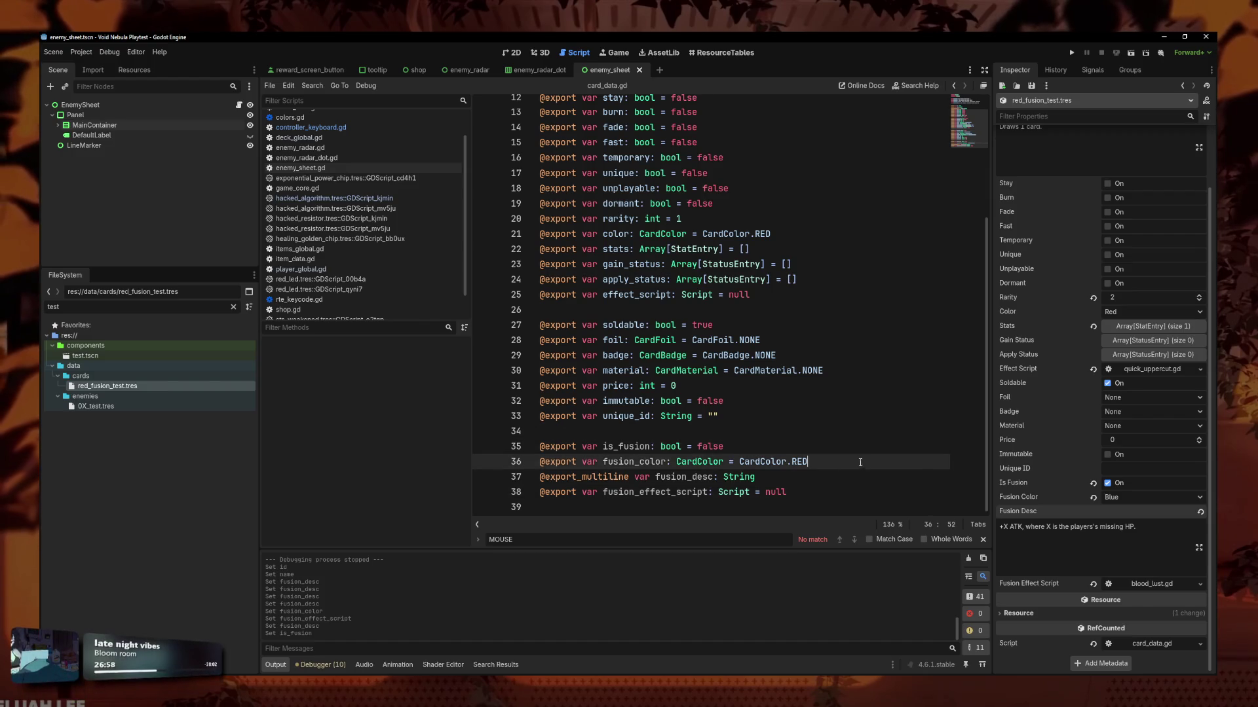
left_click(850, 451)
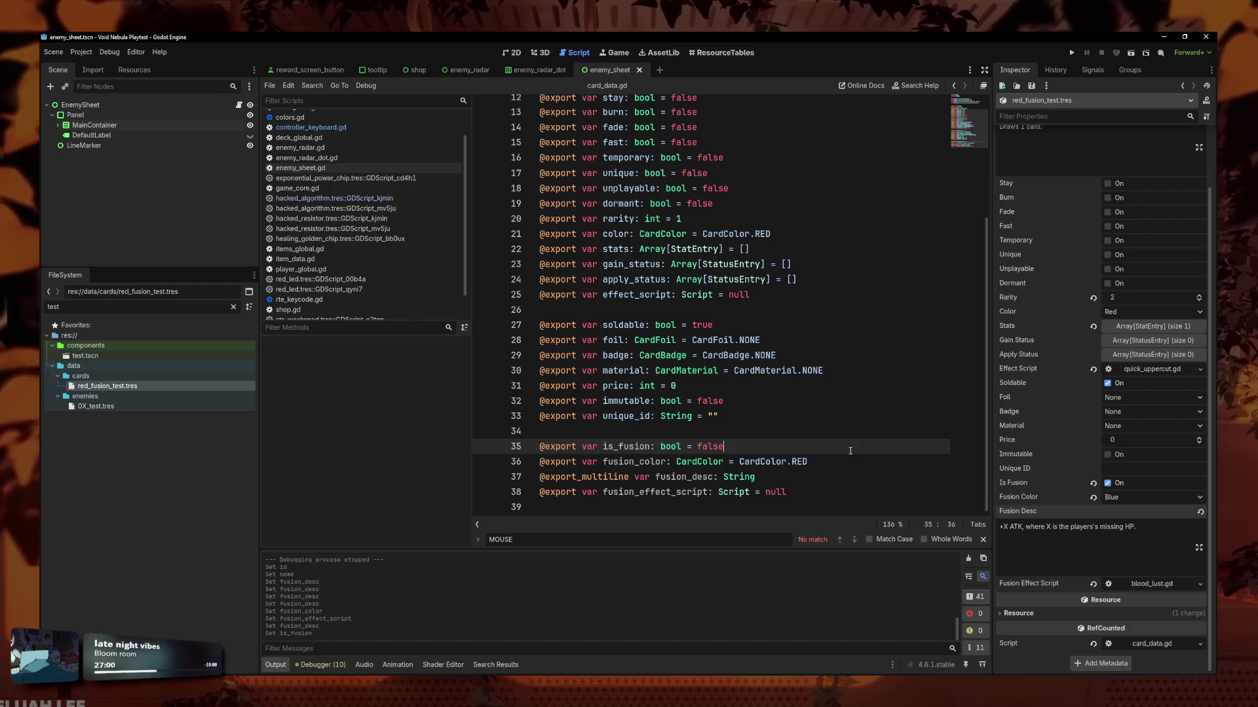
left_click(852, 459)
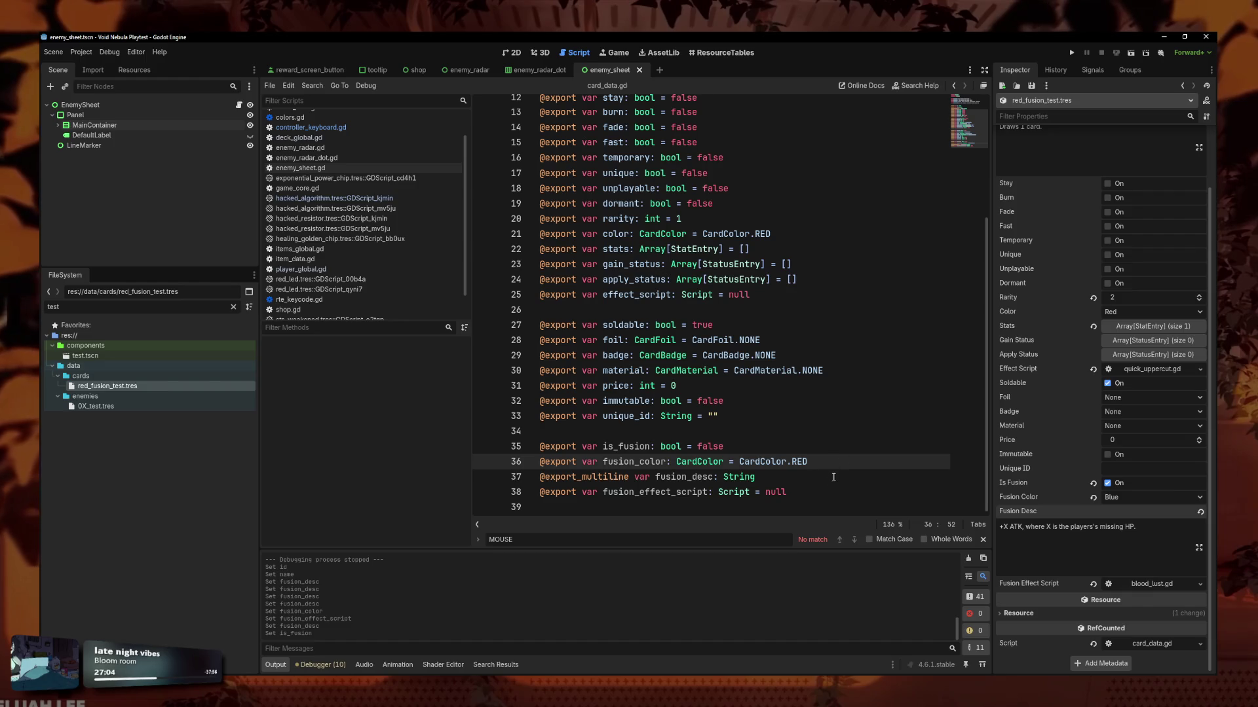
left_click(828, 438)
left_click(831, 460)
left_click(824, 452)
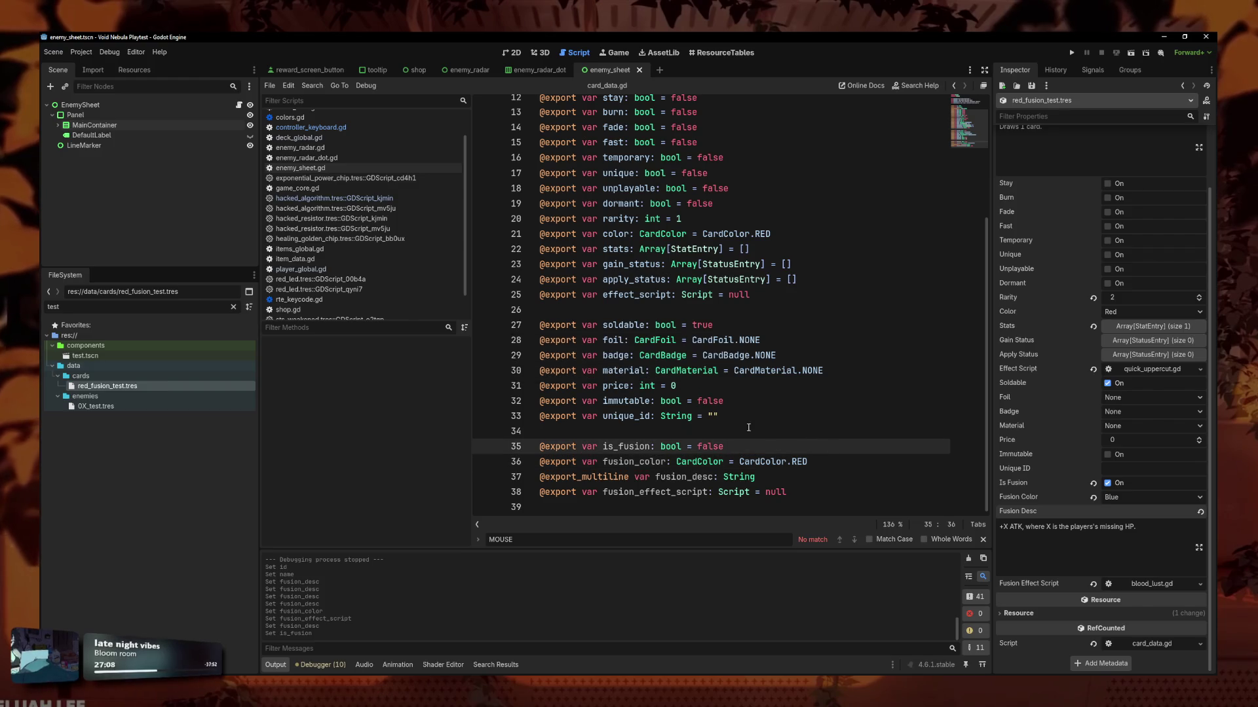
Open colors.gd and scroll through its named colour definitions.
scroll(302, 150, "up", 1)
left_click(301, 147)
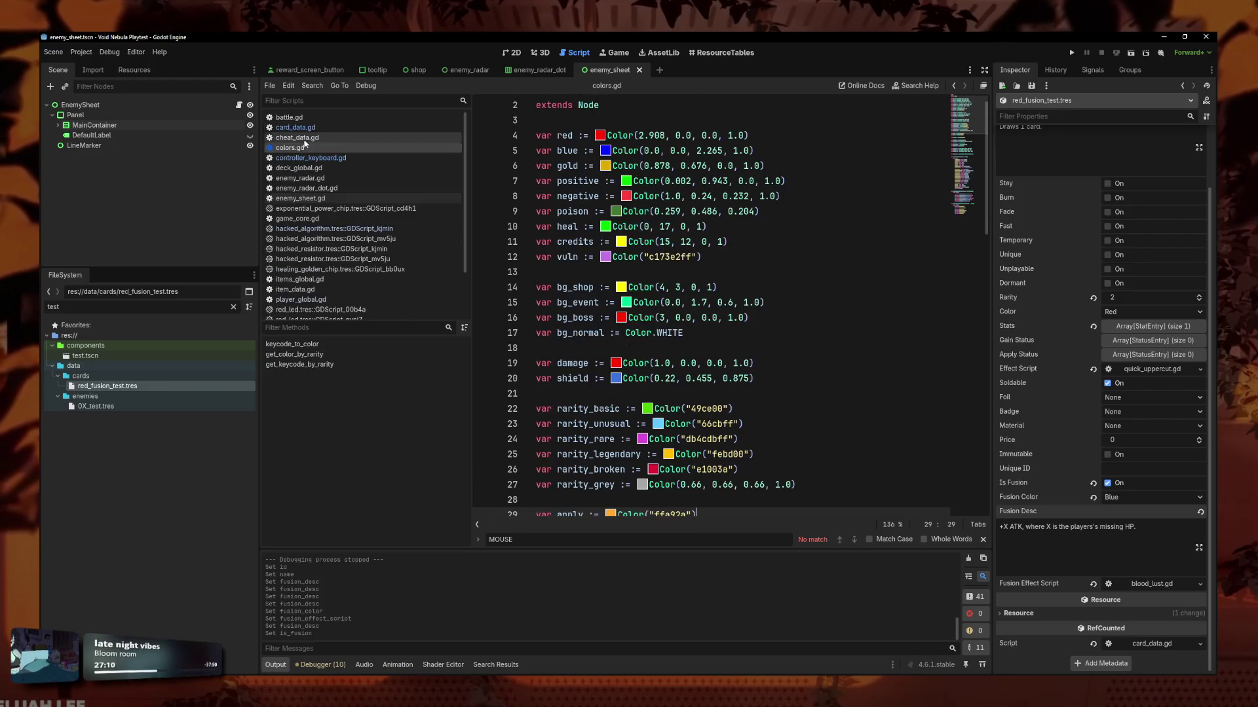
scroll(308, 196, "down", 1)
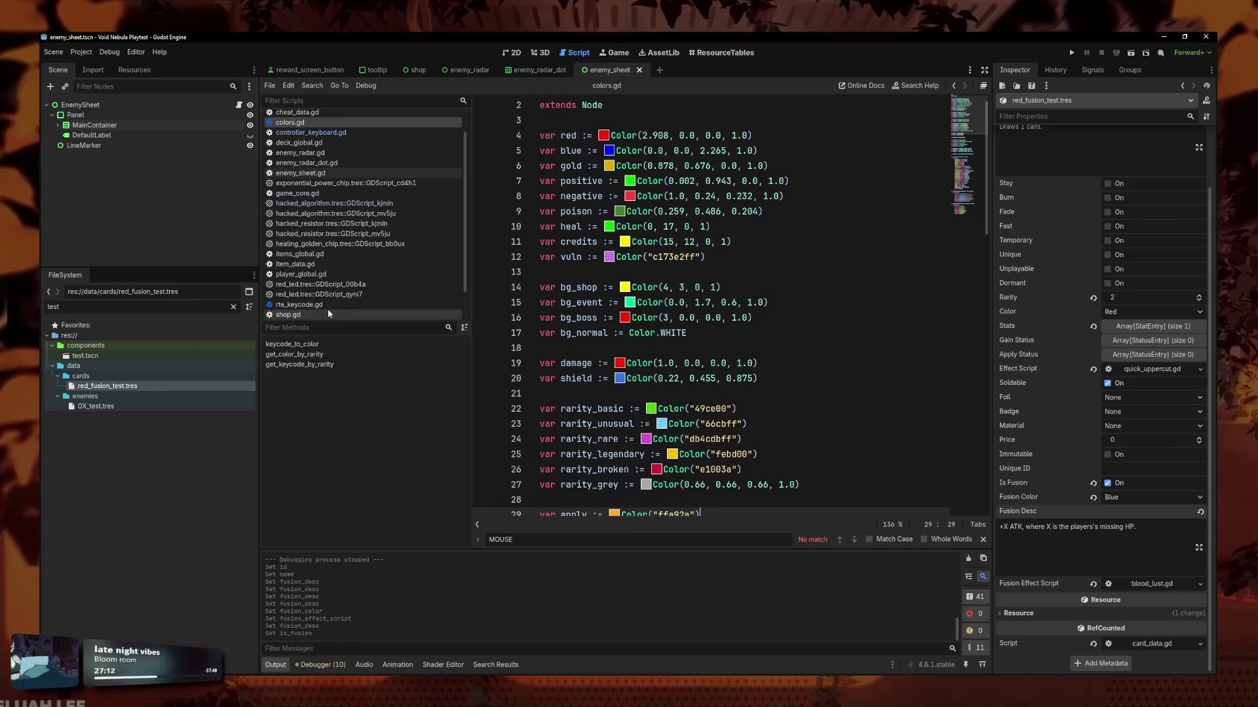
scroll(329, 308, "down", 1)
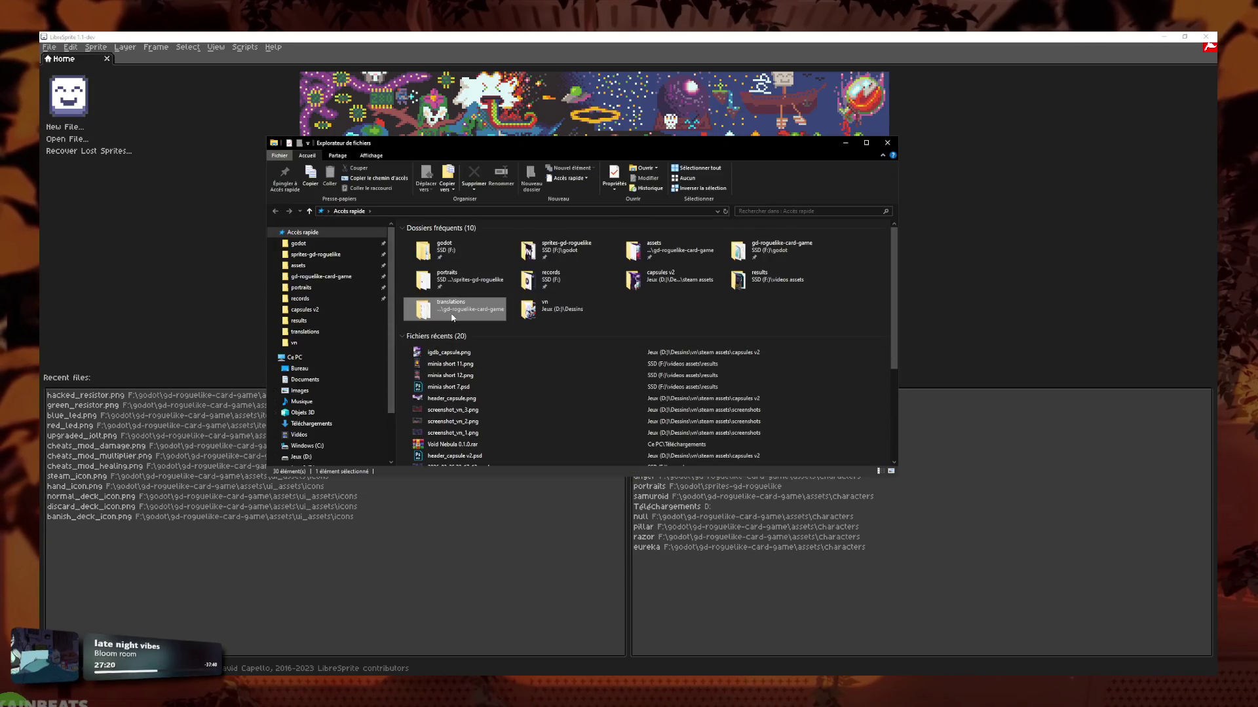
Open card_color_0, card_color_1 and card_color_2.png from assets/cards in LibreSprite.
left_click(331, 276)
double_click(442, 271)
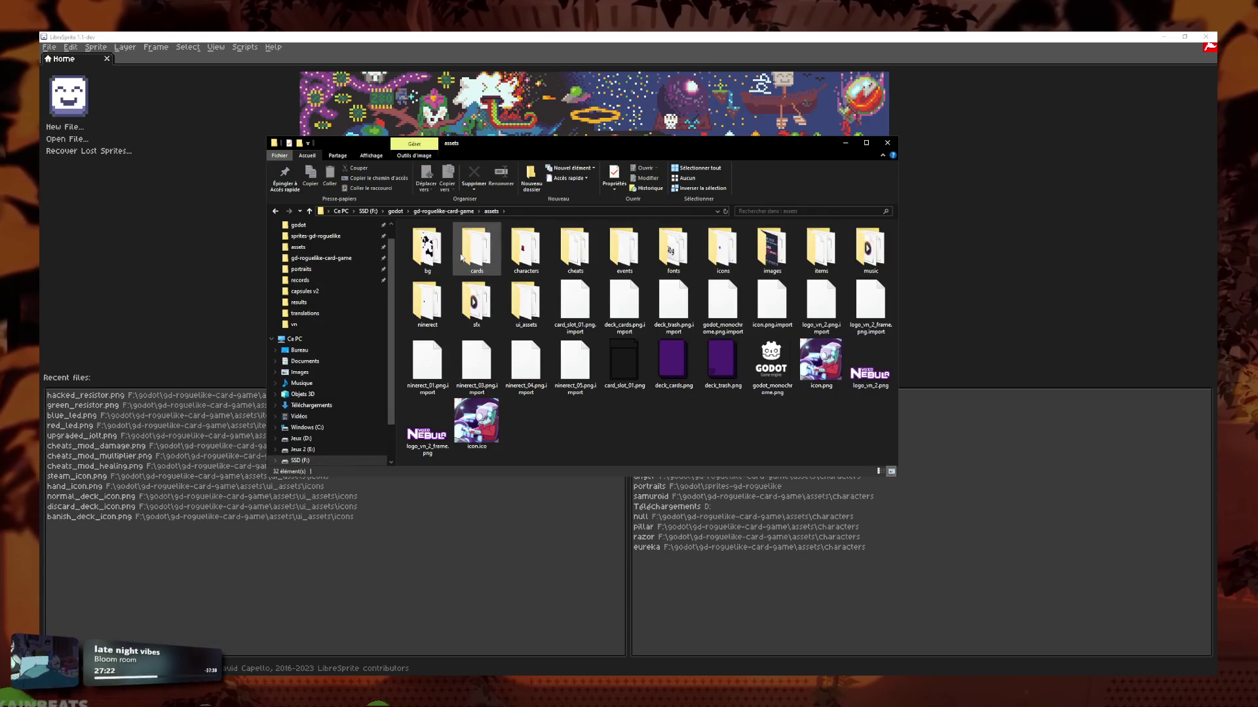
double_click(482, 248)
left_click_drag(645, 249, 675, 98)
left_click_drag(718, 134, 714, 131)
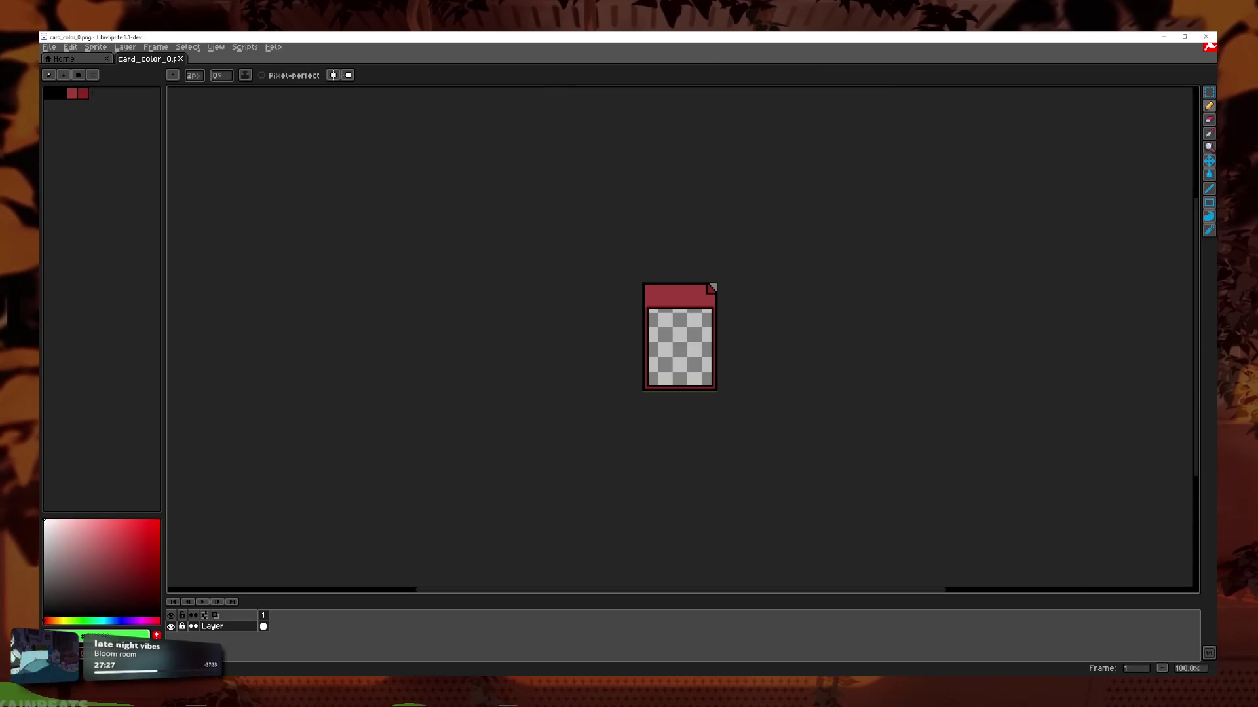
left_click(409, 705)
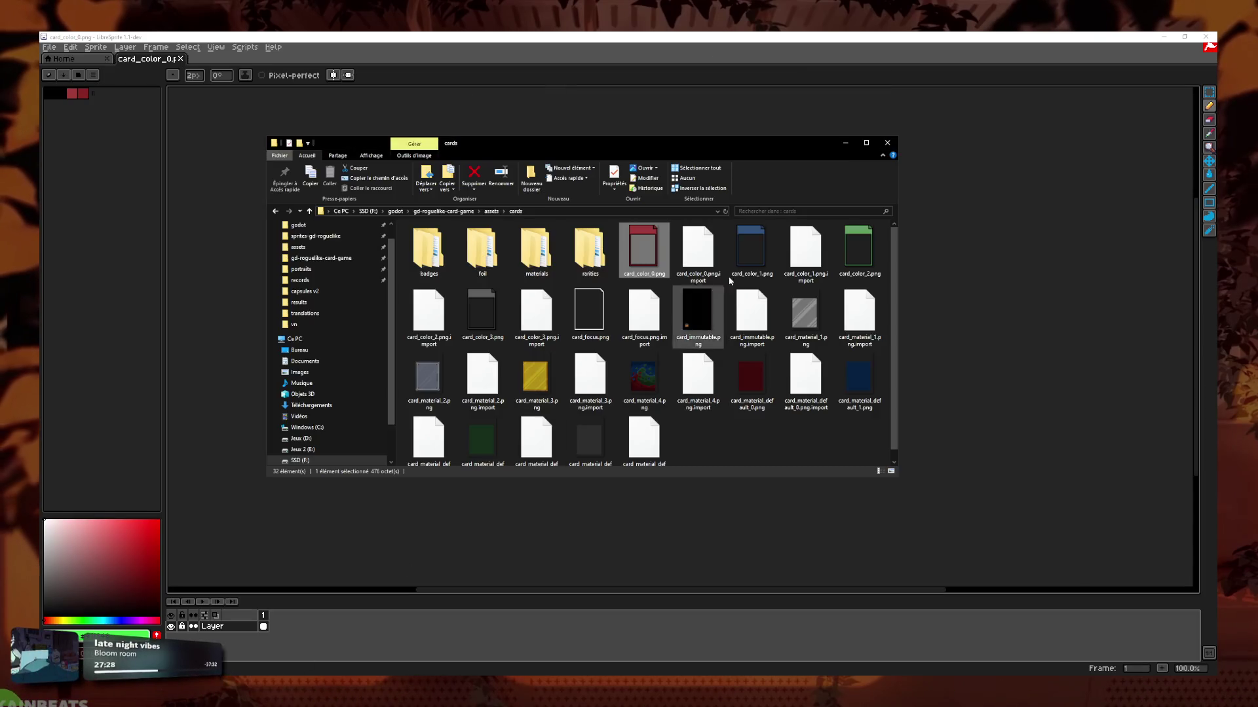
left_click(751, 249)
left_click_drag(637, 333, 655, 314)
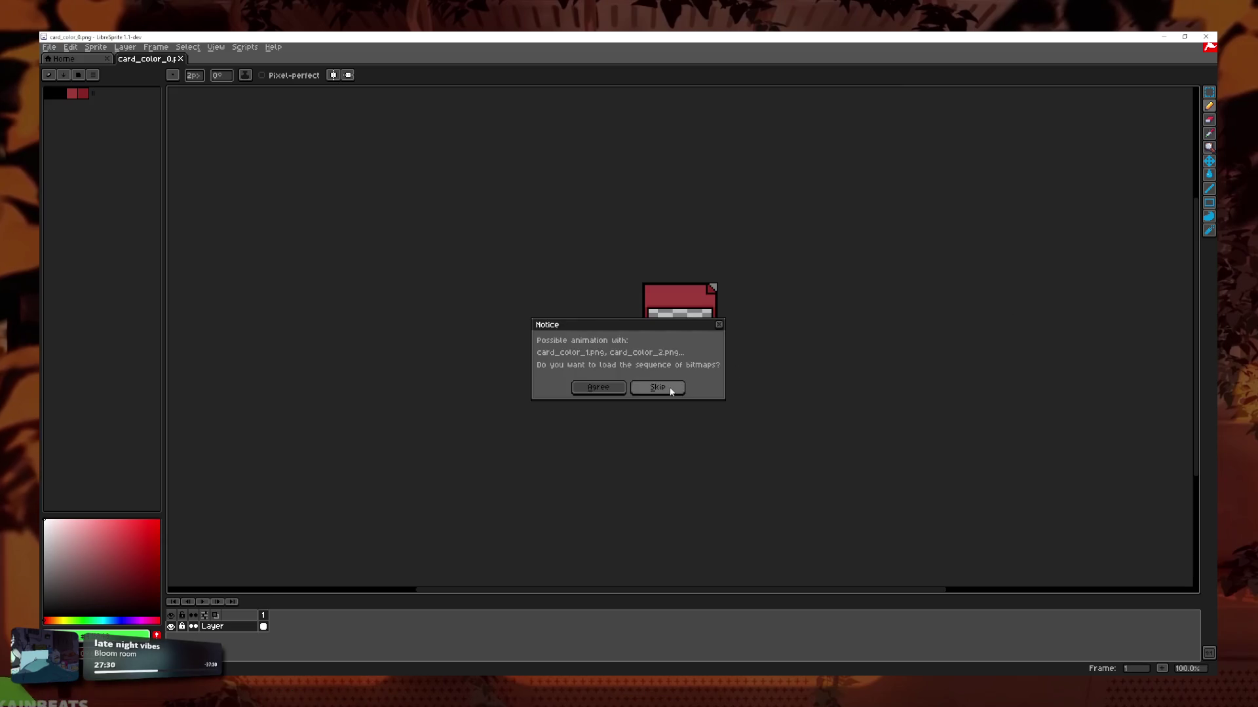
left_click(409, 705)
left_click_drag(875, 248, 713, 291)
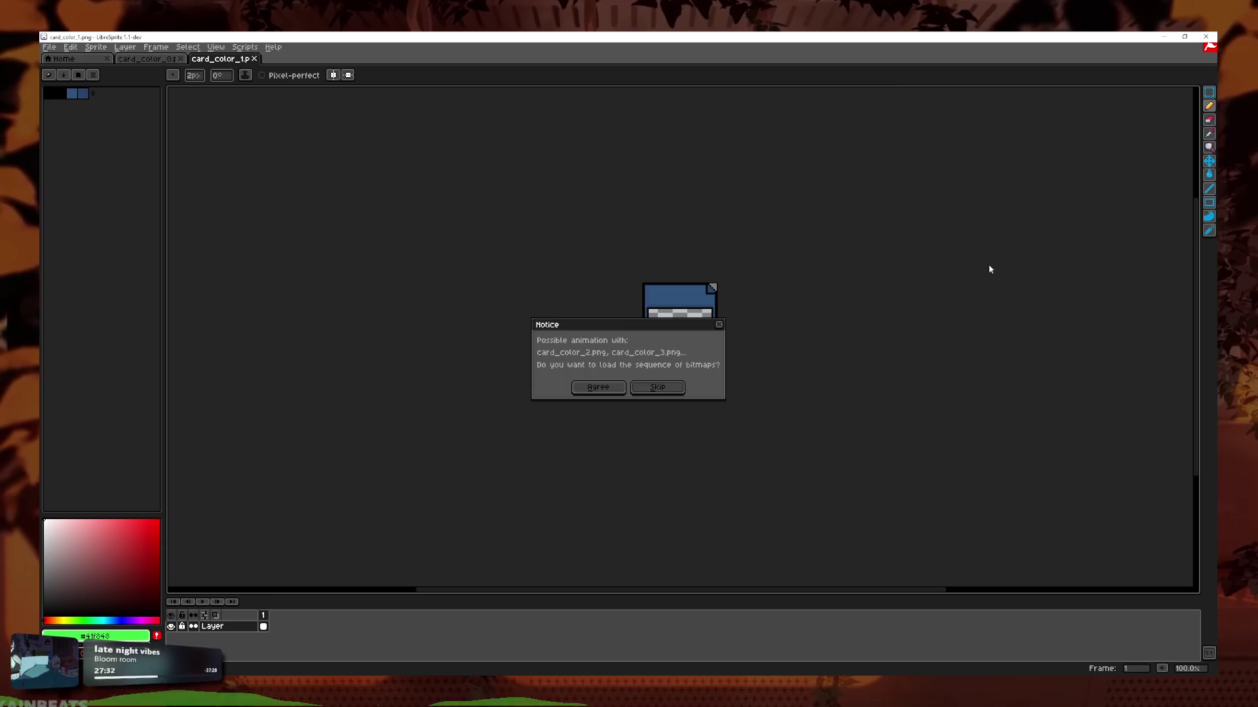
left_click(657, 388)
scroll(763, 342, "up", 2)
scroll(417, 238, "down", 1)
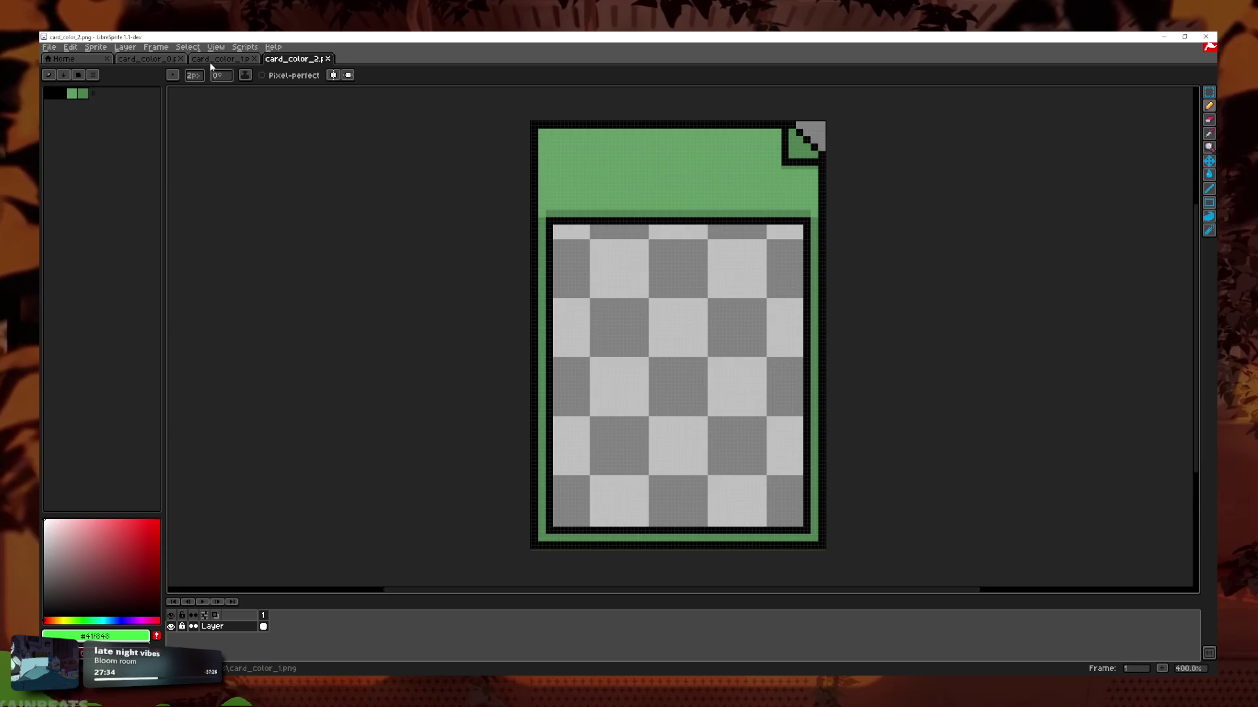
Add a new empty layer above the base layer of the red card_color_0 sprite.
left_click(161, 61)
scroll(733, 323, "up", 4)
scroll(831, 261, "down", 1)
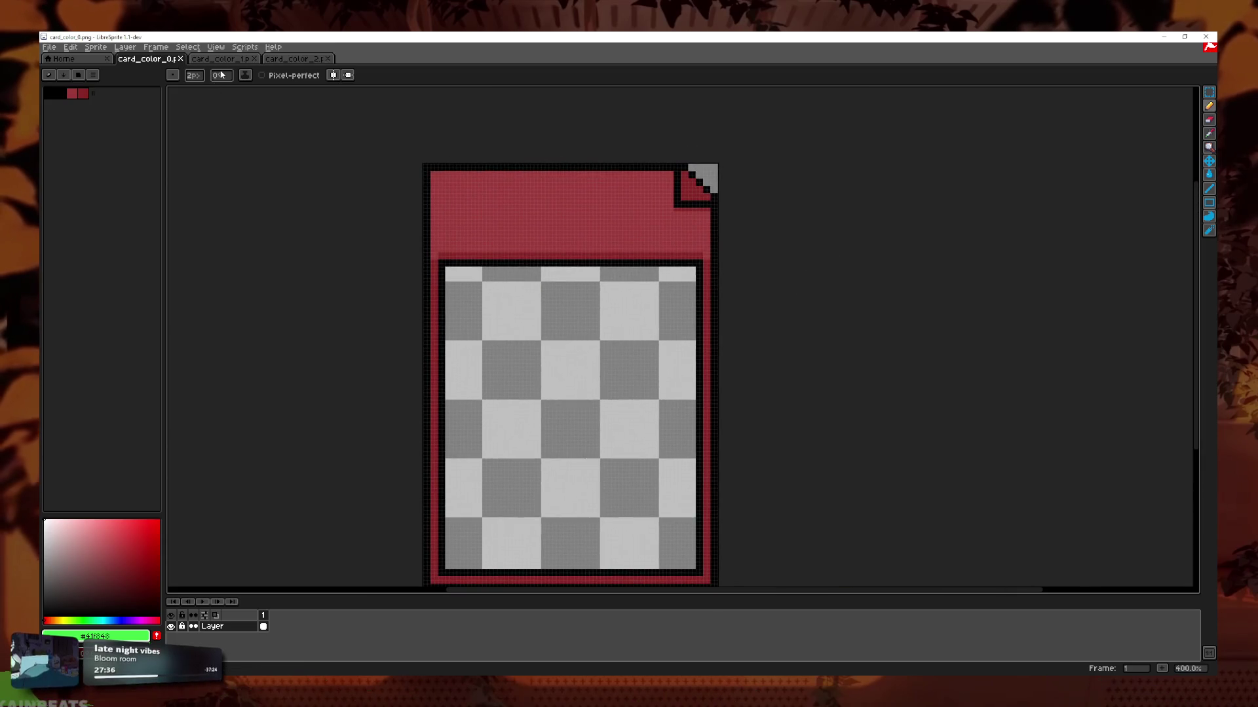
left_click(1209, 133)
scroll(450, 264, "up", 1)
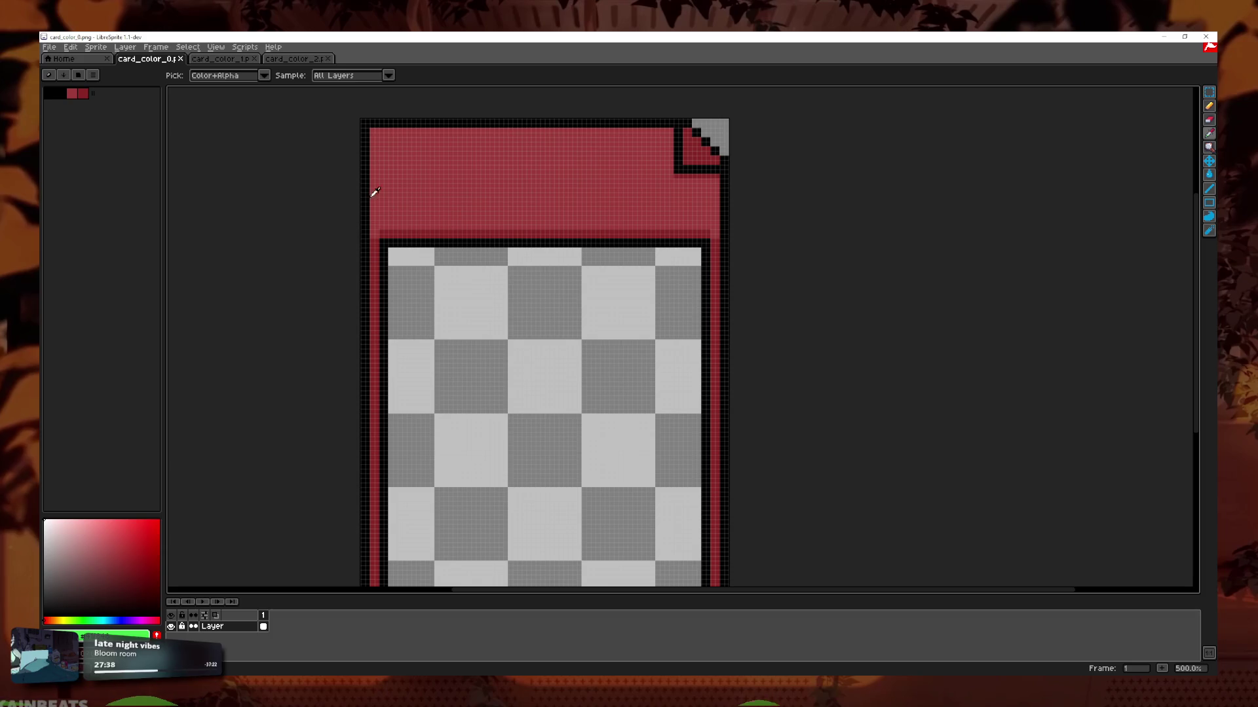
right_click(228, 634)
left_click(253, 598)
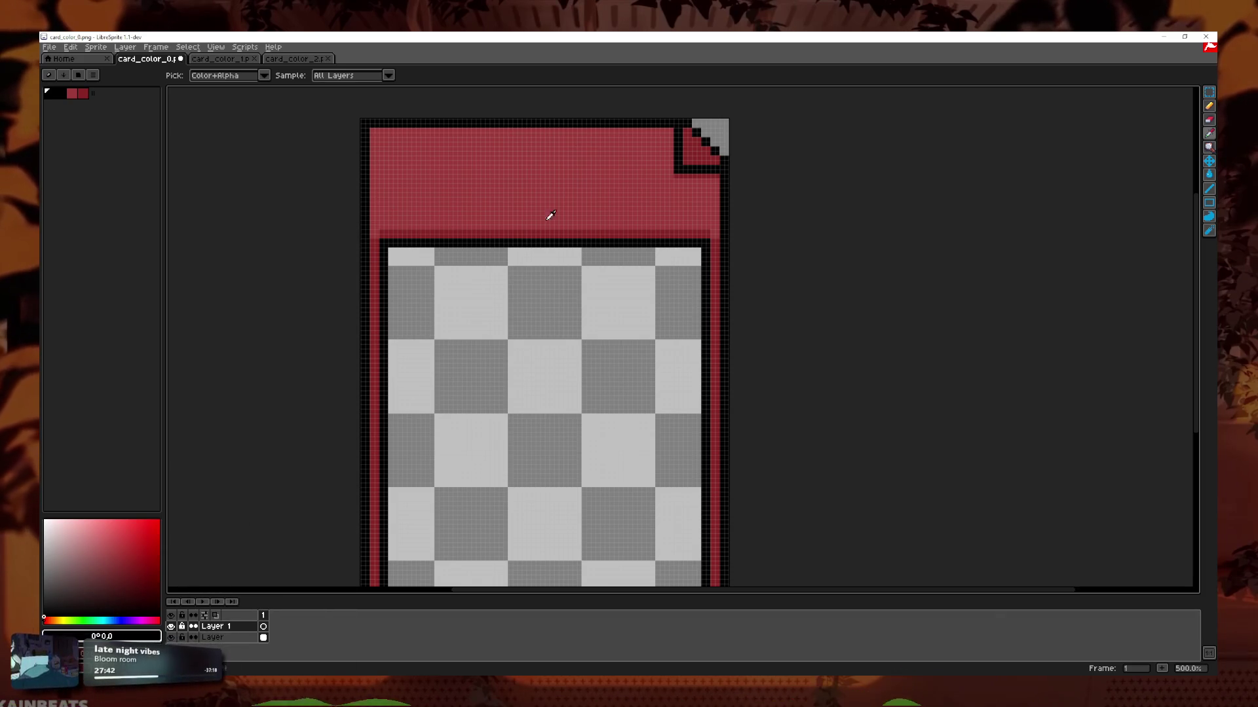
left_click(1209, 106)
scroll(603, 262, "up", 4)
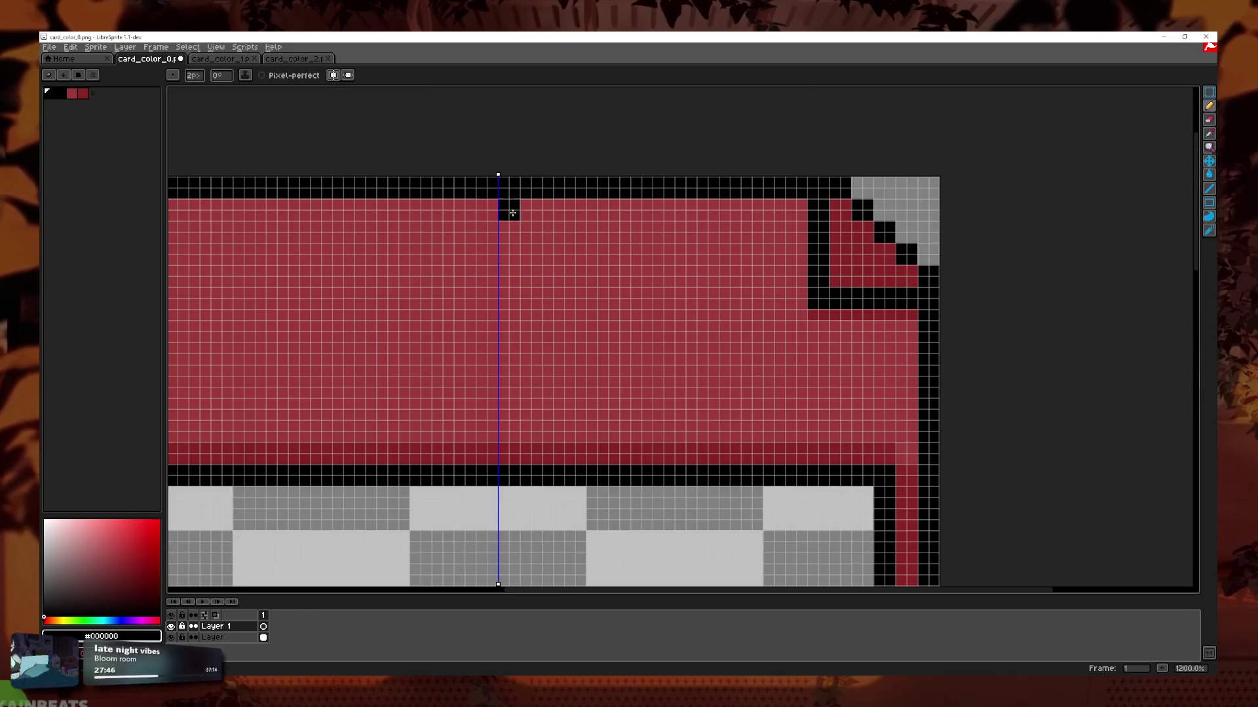
Pencil a jagged black crack down the red card header's centre, then paste the green card.
left_click_drag(512, 213, 569, 190)
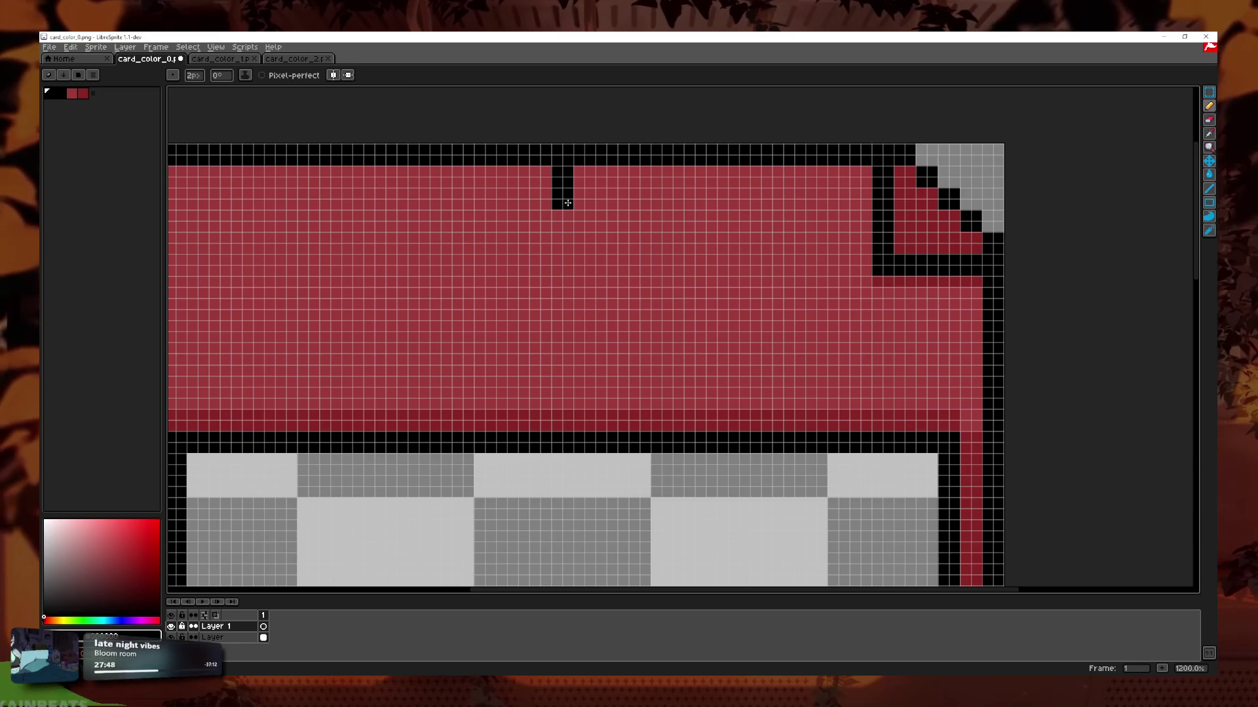
left_click(589, 246)
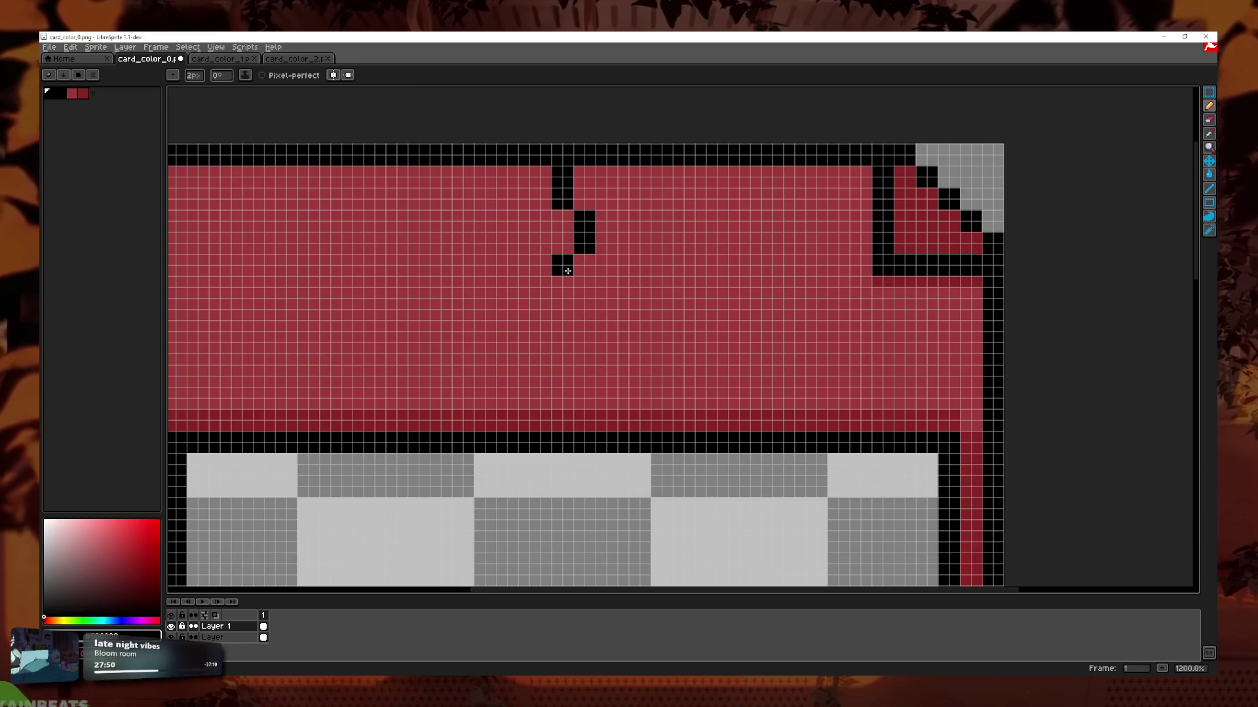
left_click(547, 315)
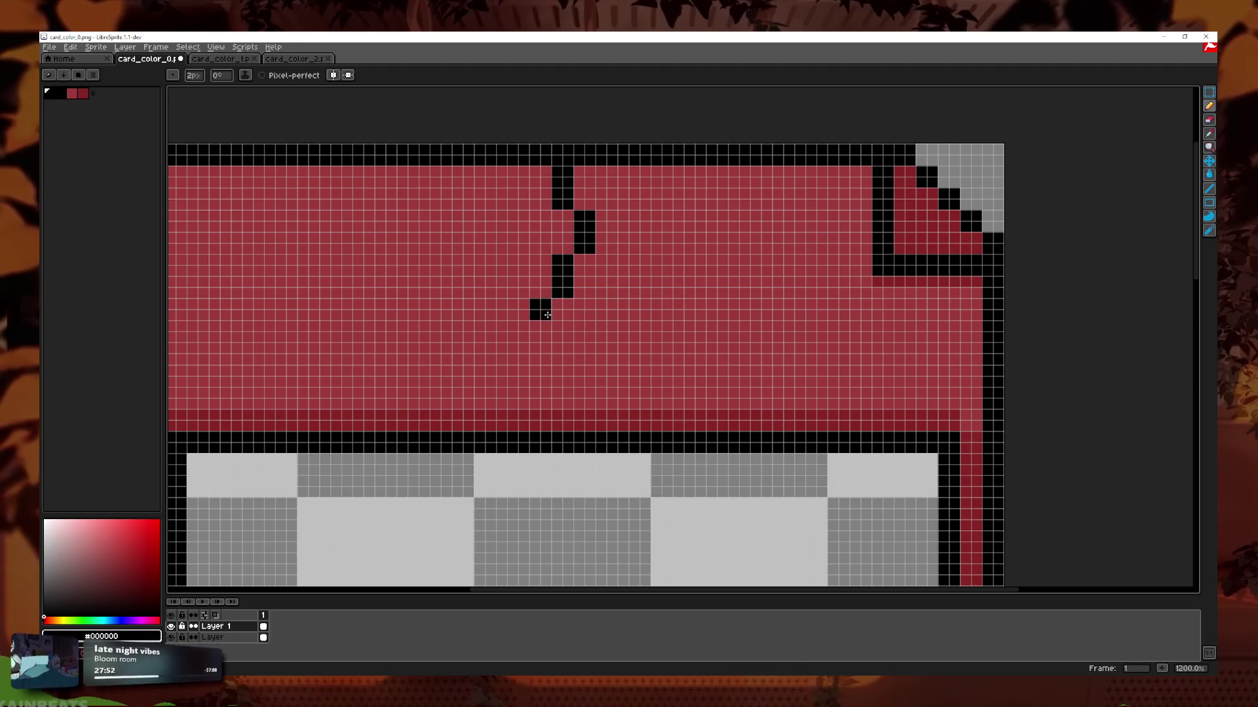
left_click(546, 337)
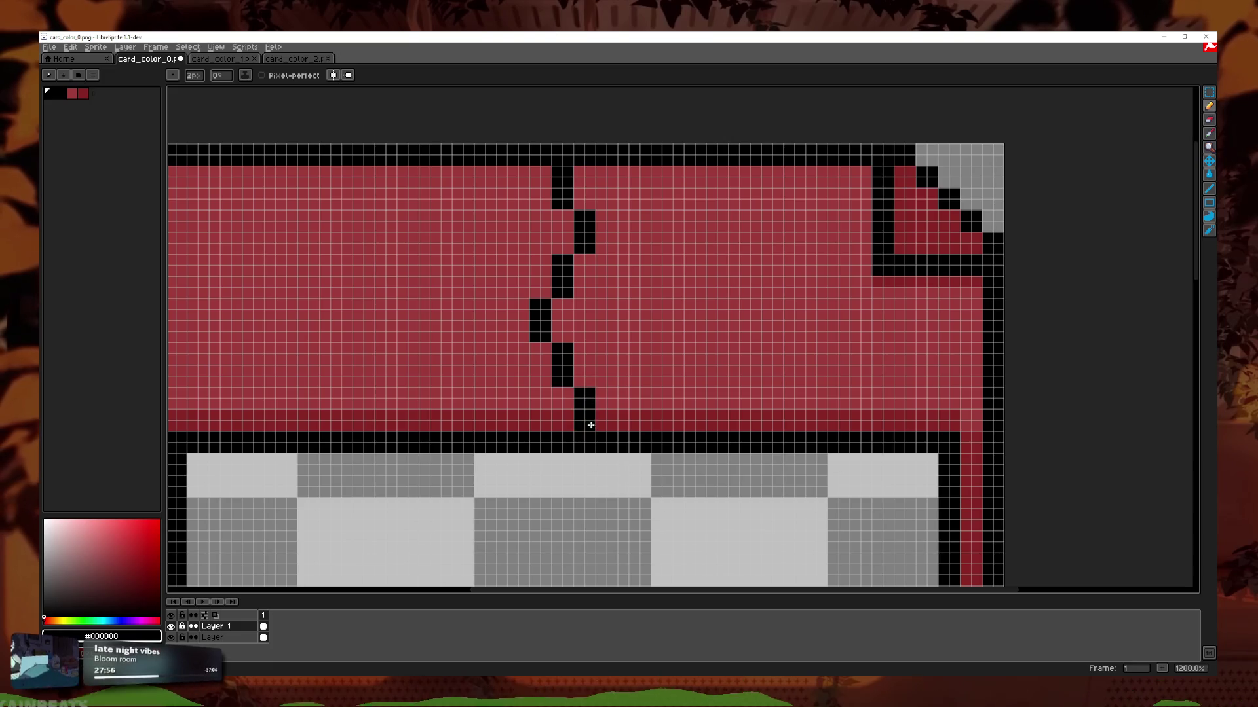
scroll(590, 404, "down", 6)
scroll(668, 415, "up", 2)
scroll(668, 415, "down", 1)
scroll(607, 420, "up", 6)
scroll(607, 420, "up", 1)
left_click(496, 390)
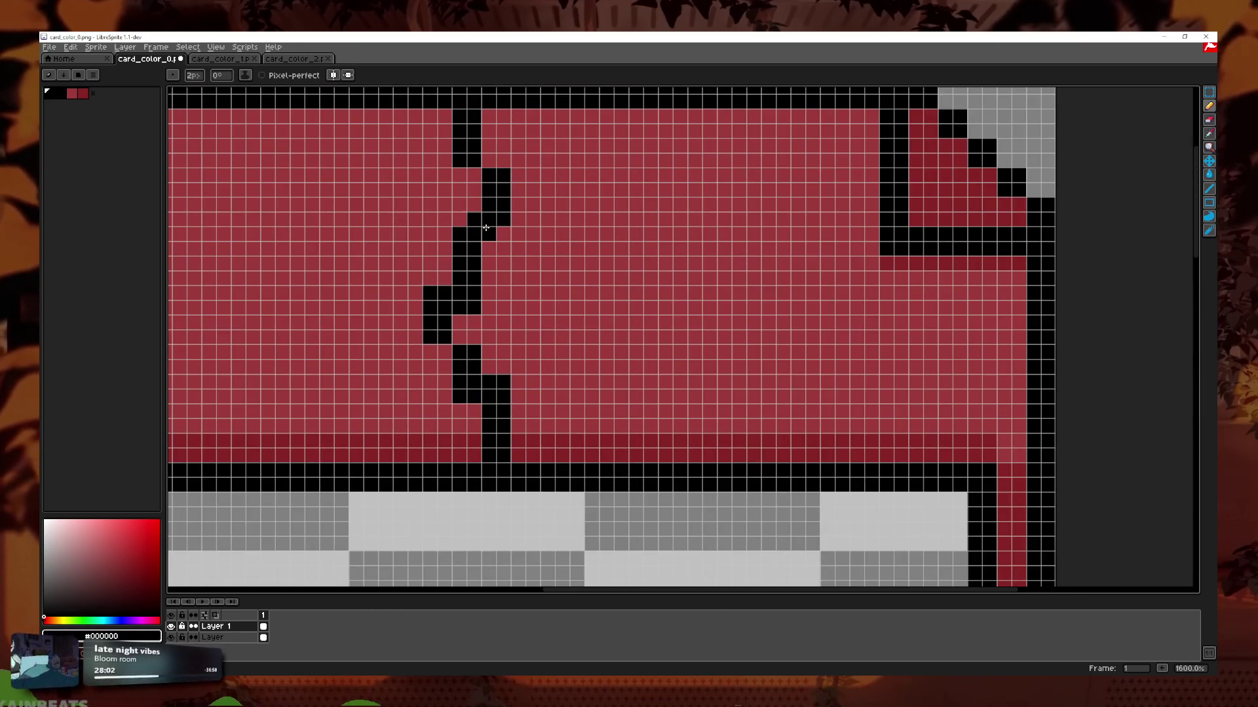
scroll(525, 220, "down", 7)
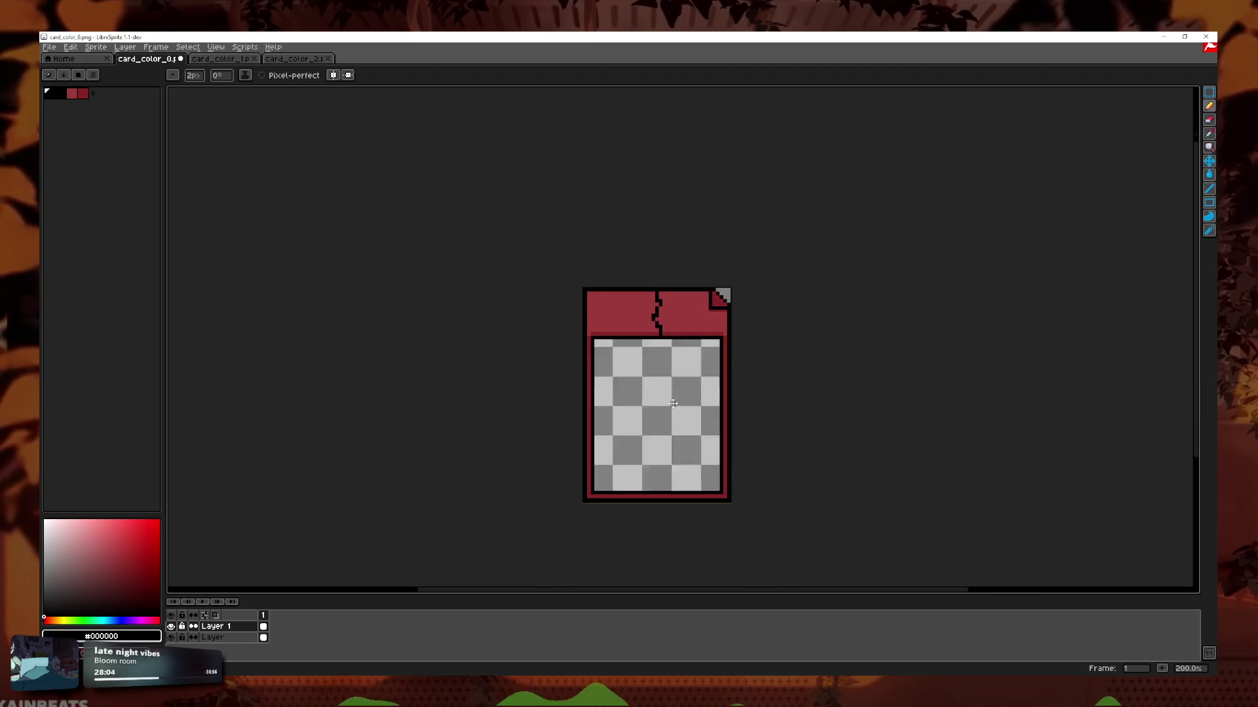
scroll(665, 417, "up", 7)
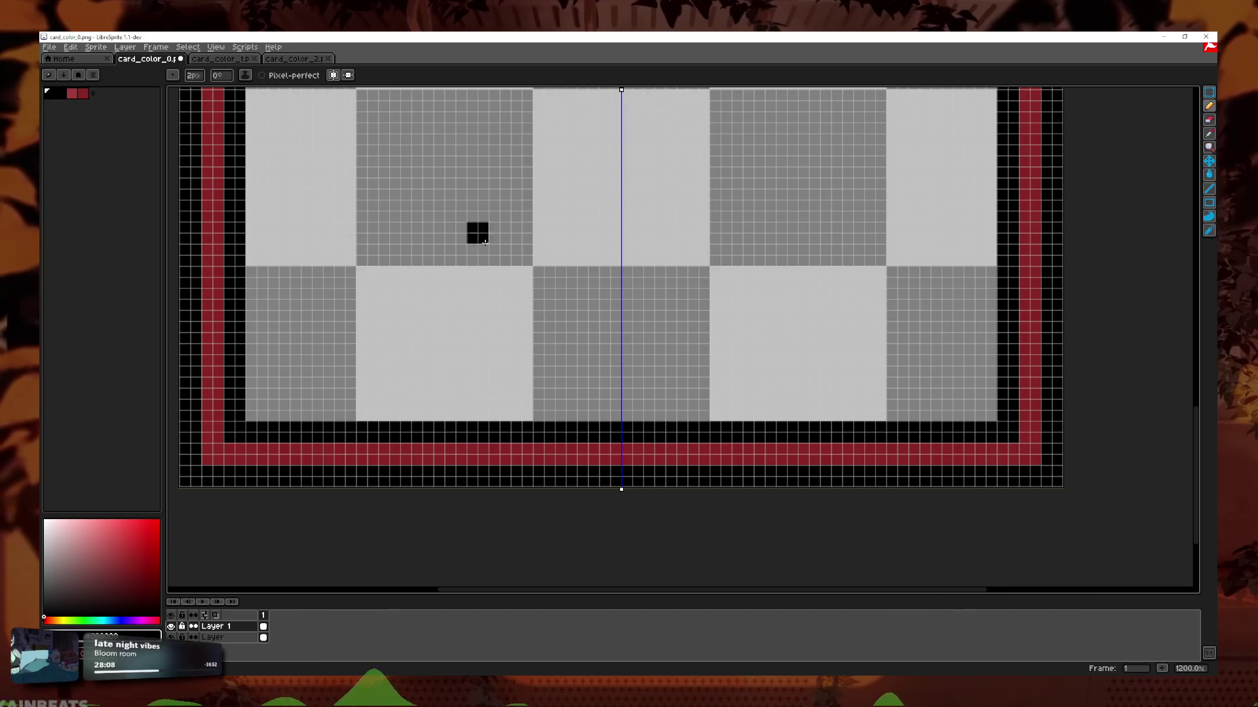
scroll(657, 379, "down", 6)
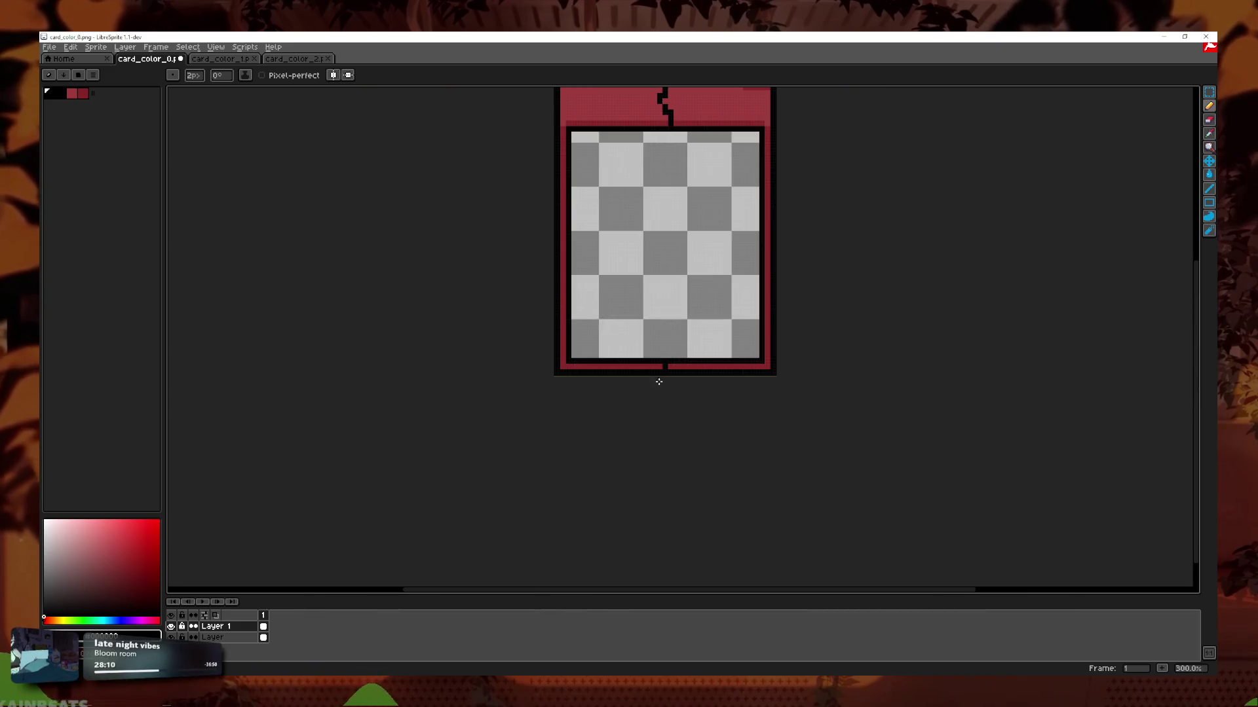
key("ctrl+v")
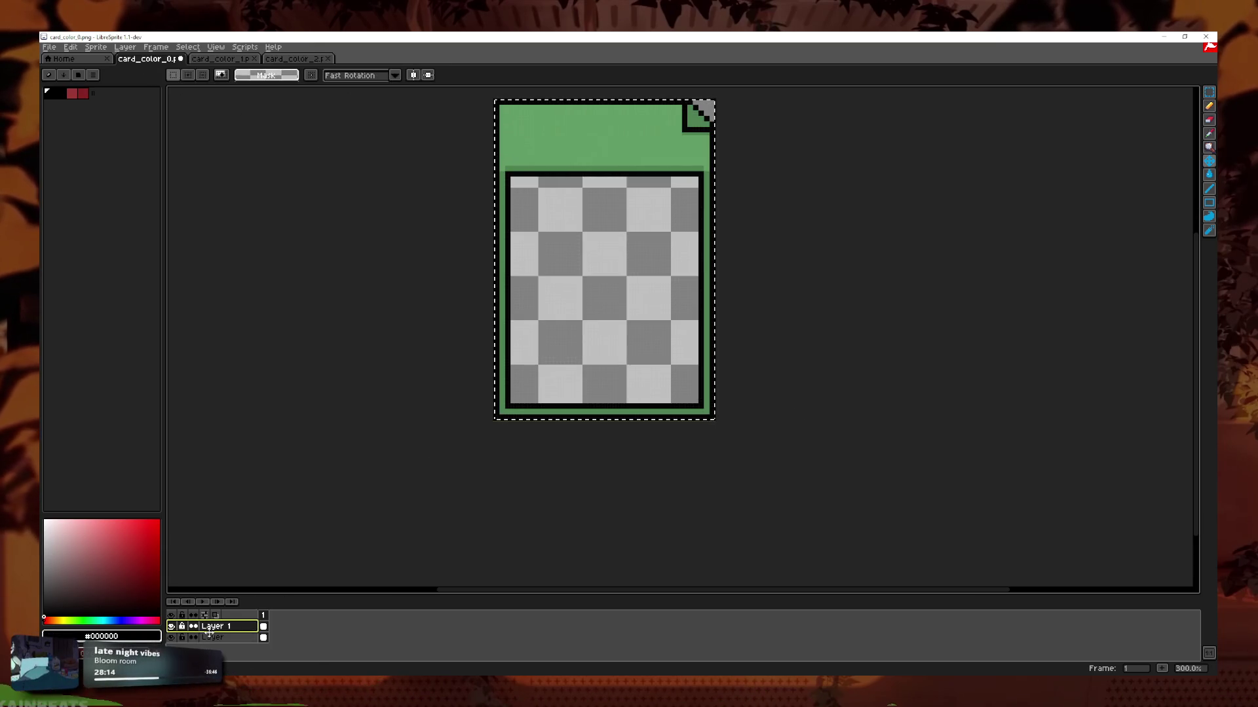
Create a new Layer 2 and paste the green card onto it.
left_click(222, 638)
left_click(655, 374)
right_click(235, 637)
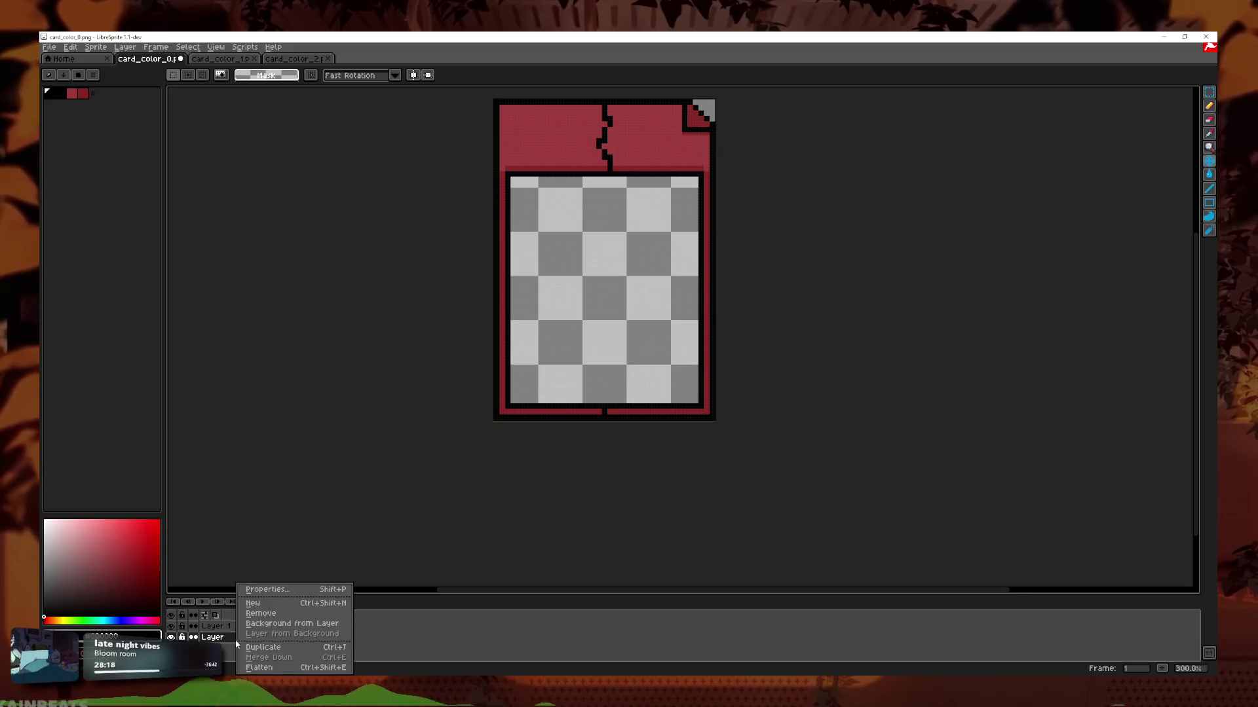
left_click(253, 613)
key("ctrl+v")
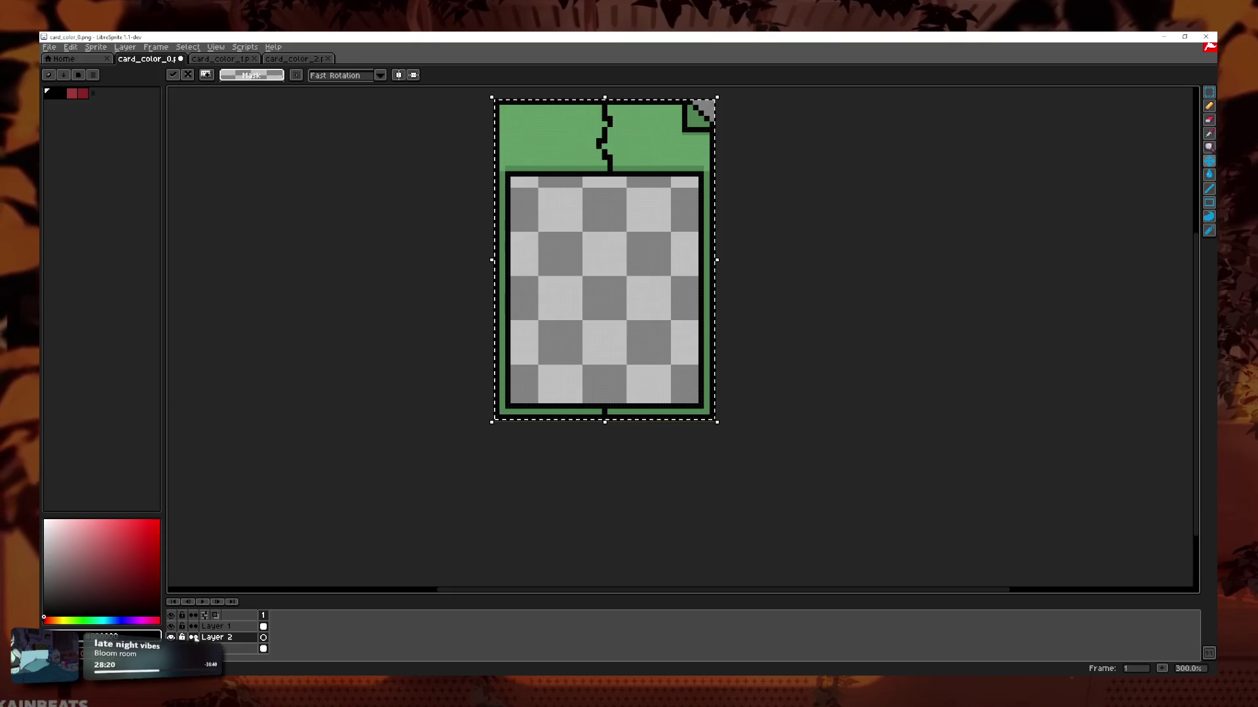
key("Return")
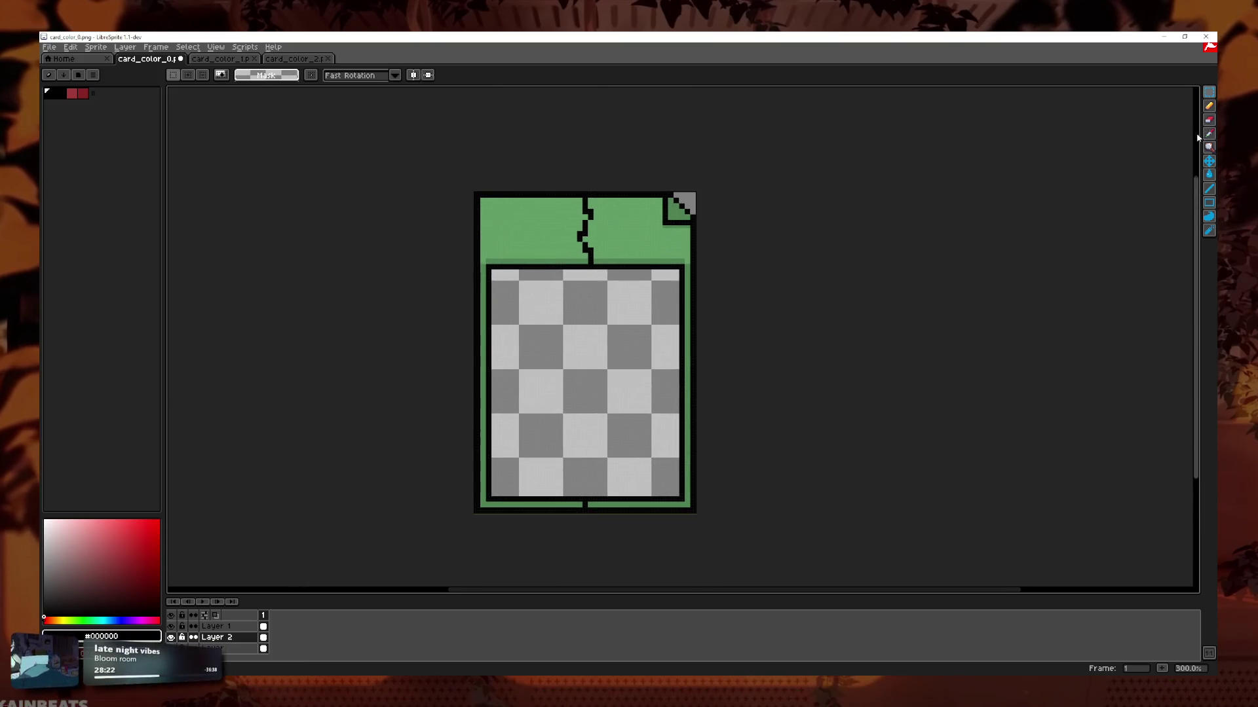
Erase the green card's left side and bottom-left border, leaving only its right half.
key("b")
scroll(486, 348, "up", 2)
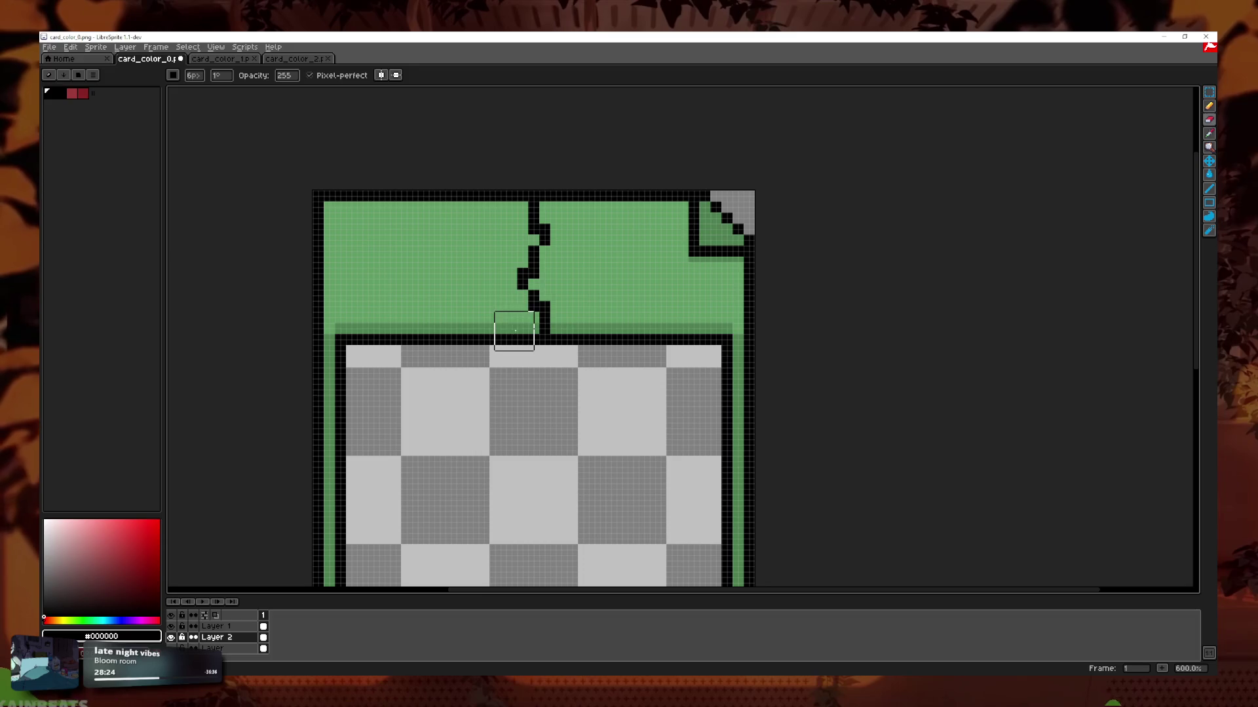
mouse_move(503, 308)
left_mouse_down()
mouse_move(492, 232)
mouse_move(509, 210)
left_mouse_up()
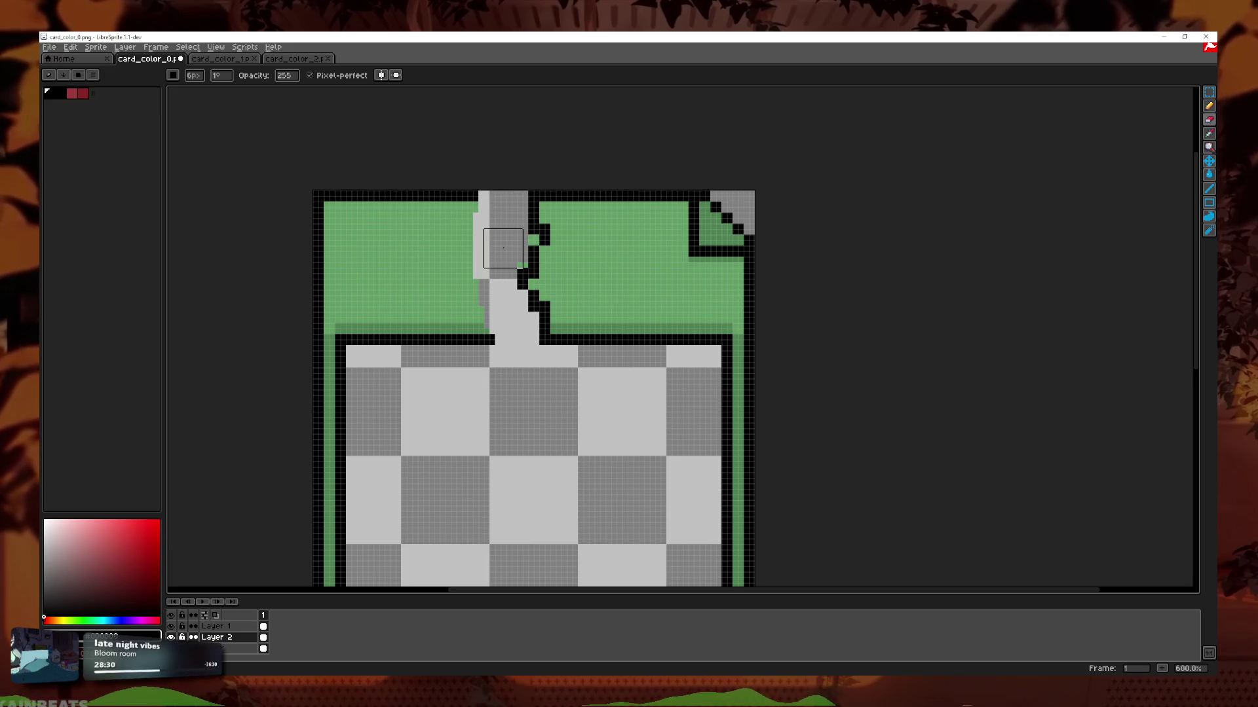
mouse_move(463, 213)
left_mouse_down()
mouse_move(441, 281)
mouse_move(398, 336)
mouse_move(345, 272)
mouse_move(276, 419)
left_mouse_up()
mouse_move(277, 359)
left_mouse_down()
mouse_move(328, 520)
mouse_move(326, 566)
left_mouse_up()
scroll(340, 359, "down", 1)
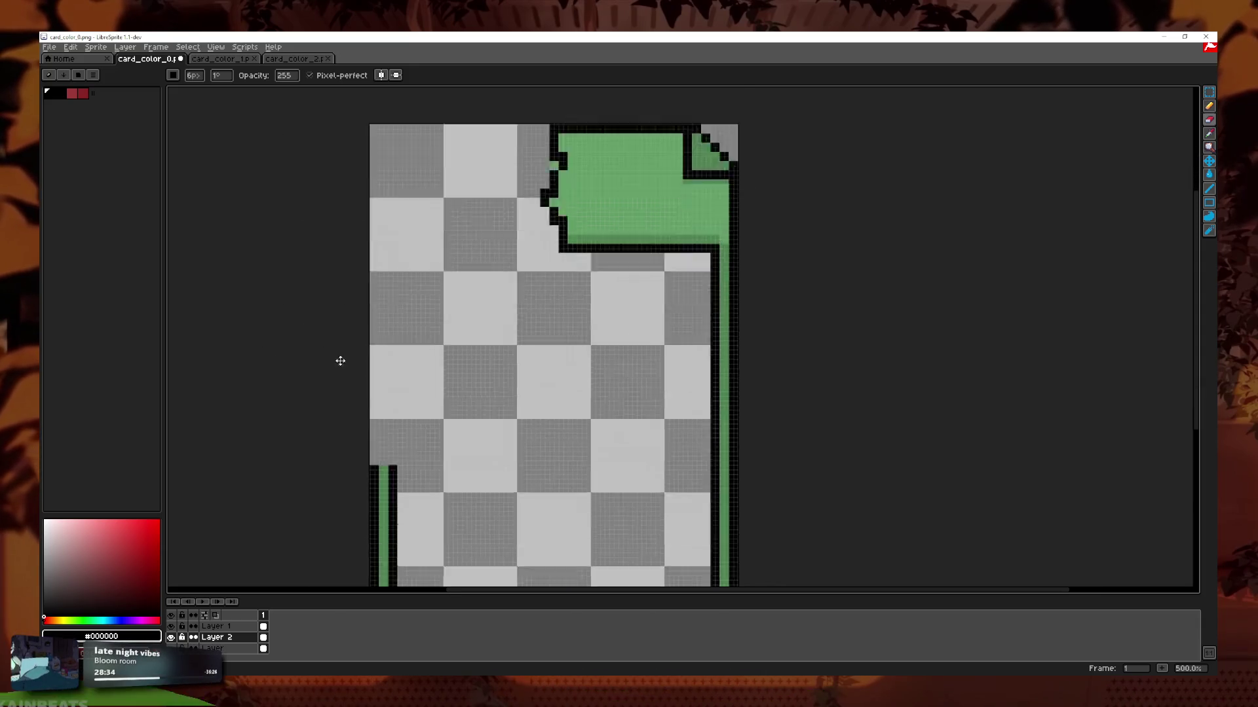
scroll(395, 283, "down", 2)
mouse_move(406, 493)
left_mouse_down()
mouse_move(520, 522)
mouse_move(368, 482)
mouse_move(400, 486)
left_mouse_up()
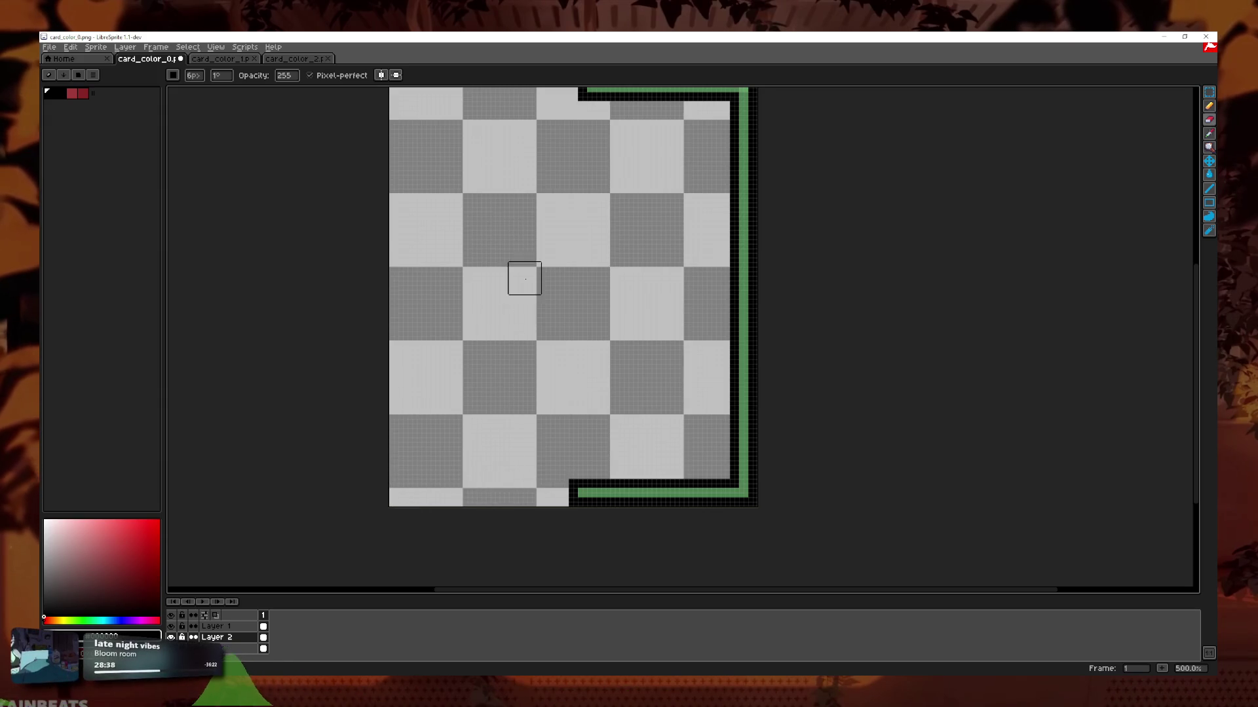
scroll(525, 278, "up", 3)
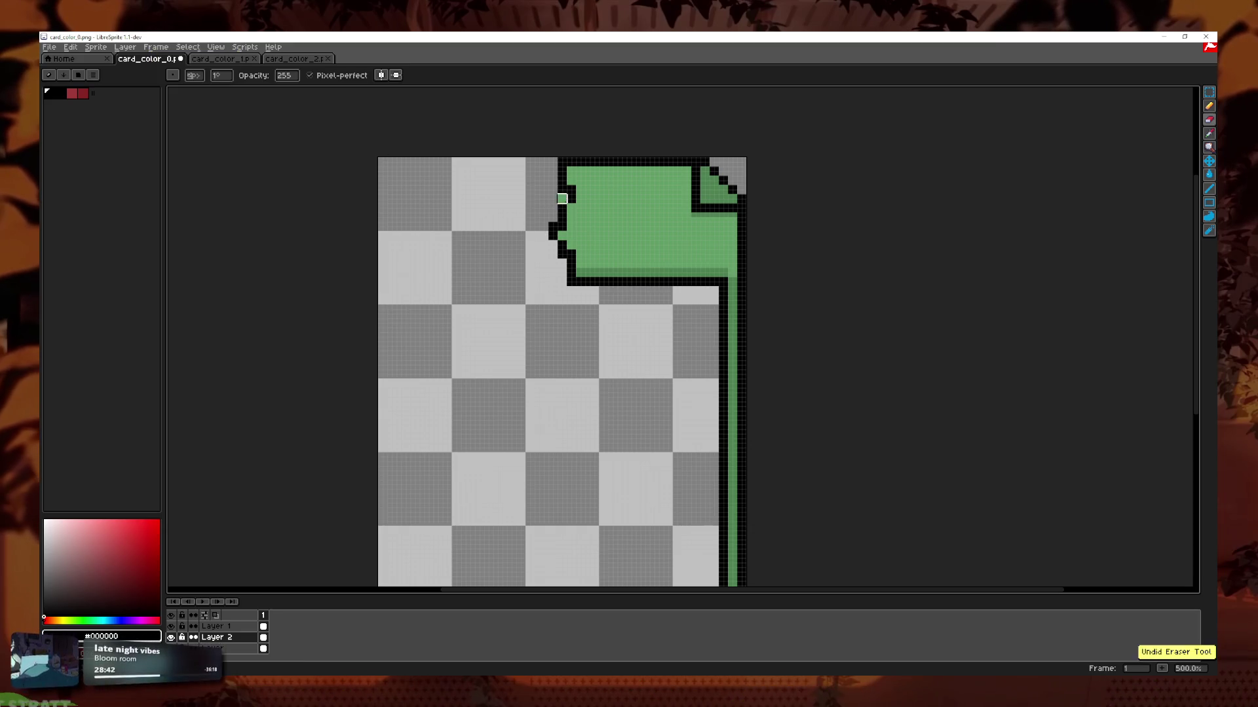
key("1")
scroll(715, 412, "up", 3)
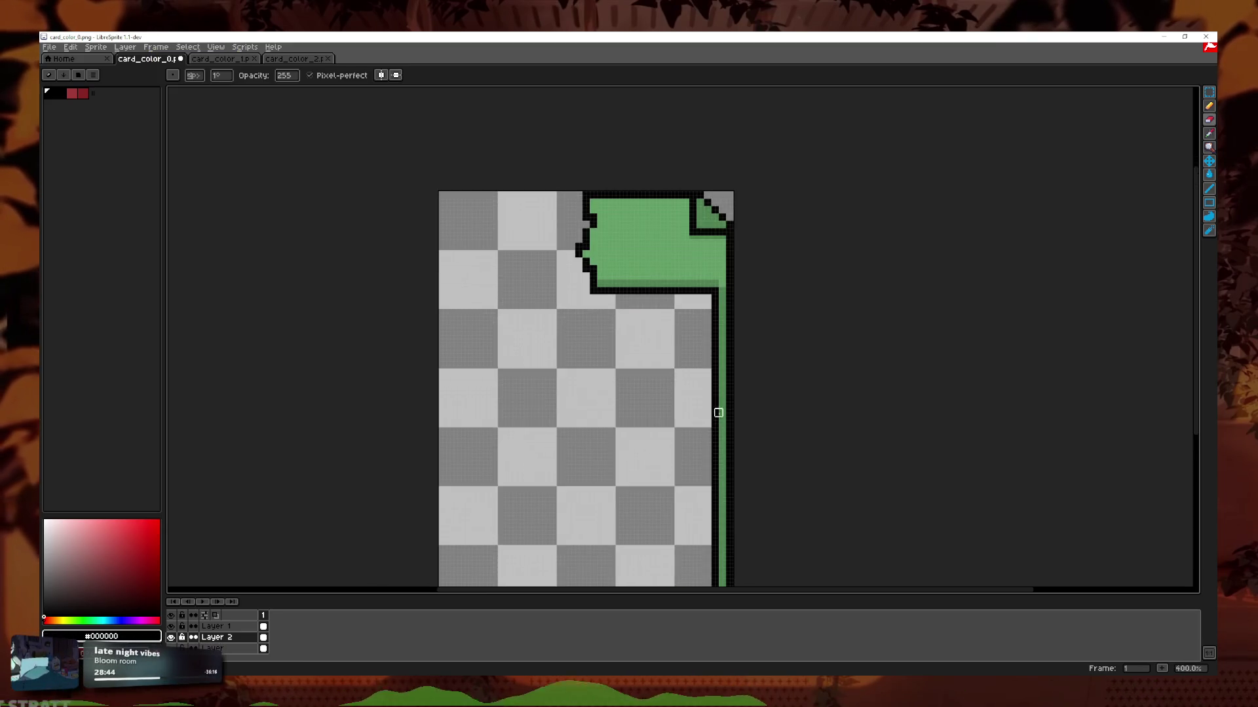
scroll(704, 410, "down", 1)
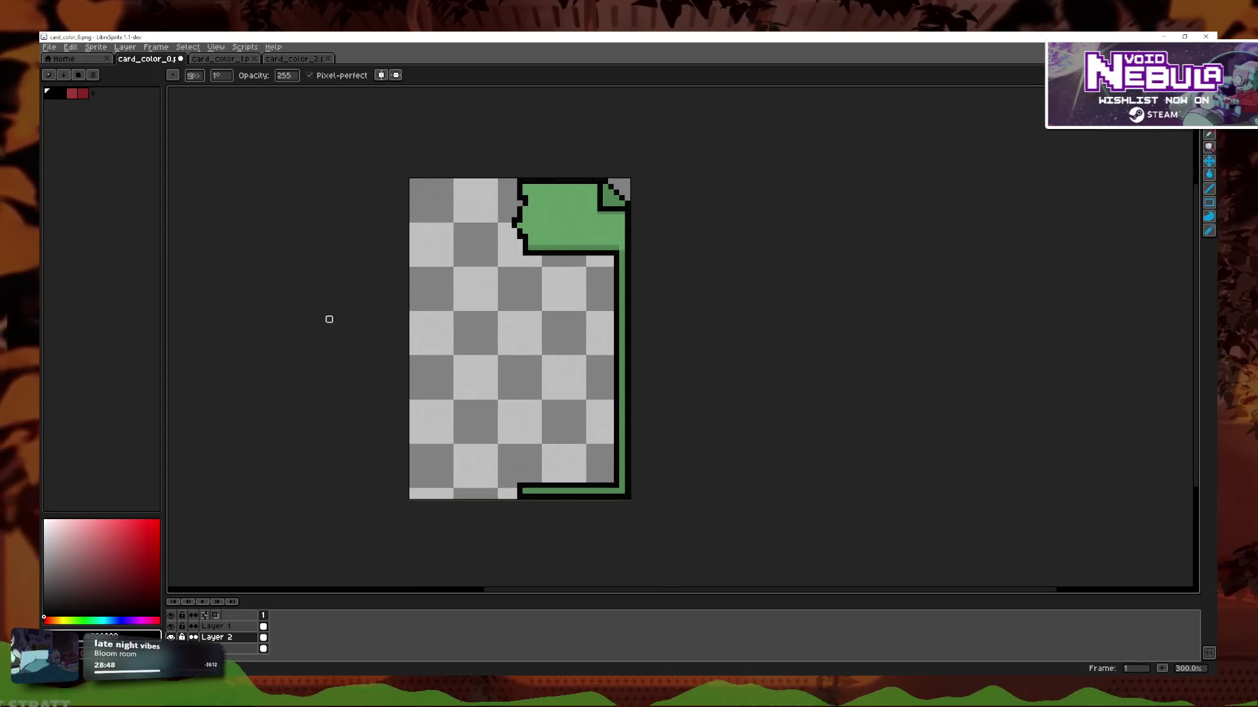
scroll(686, 354, "up", 1)
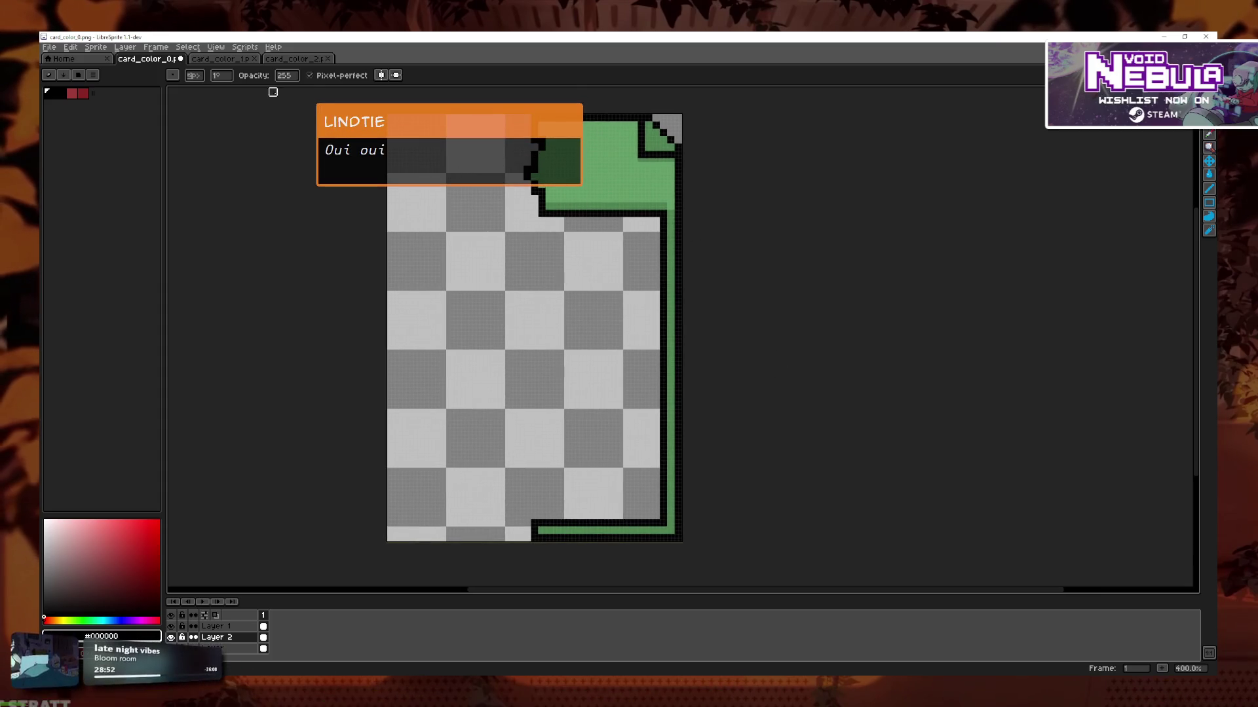
Start Save Copy As and create a new folder named fusion_half.
left_click(49, 47)
left_click(66, 116)
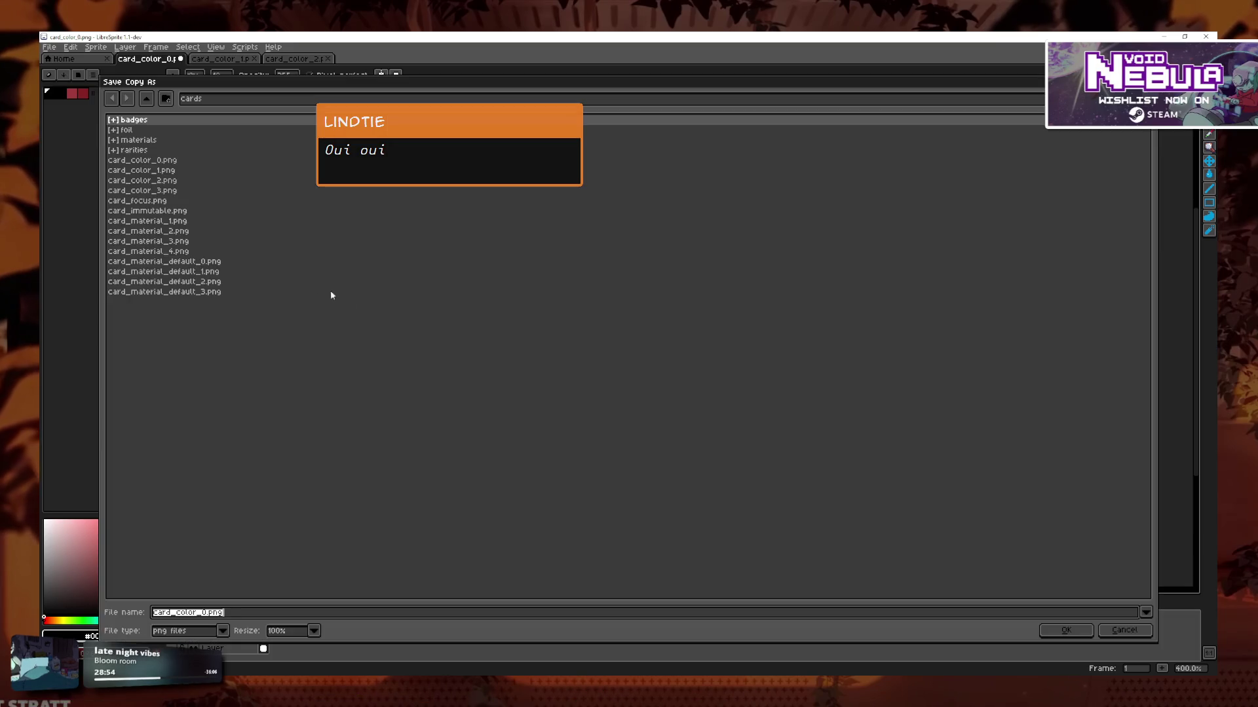
left_click(165, 99)
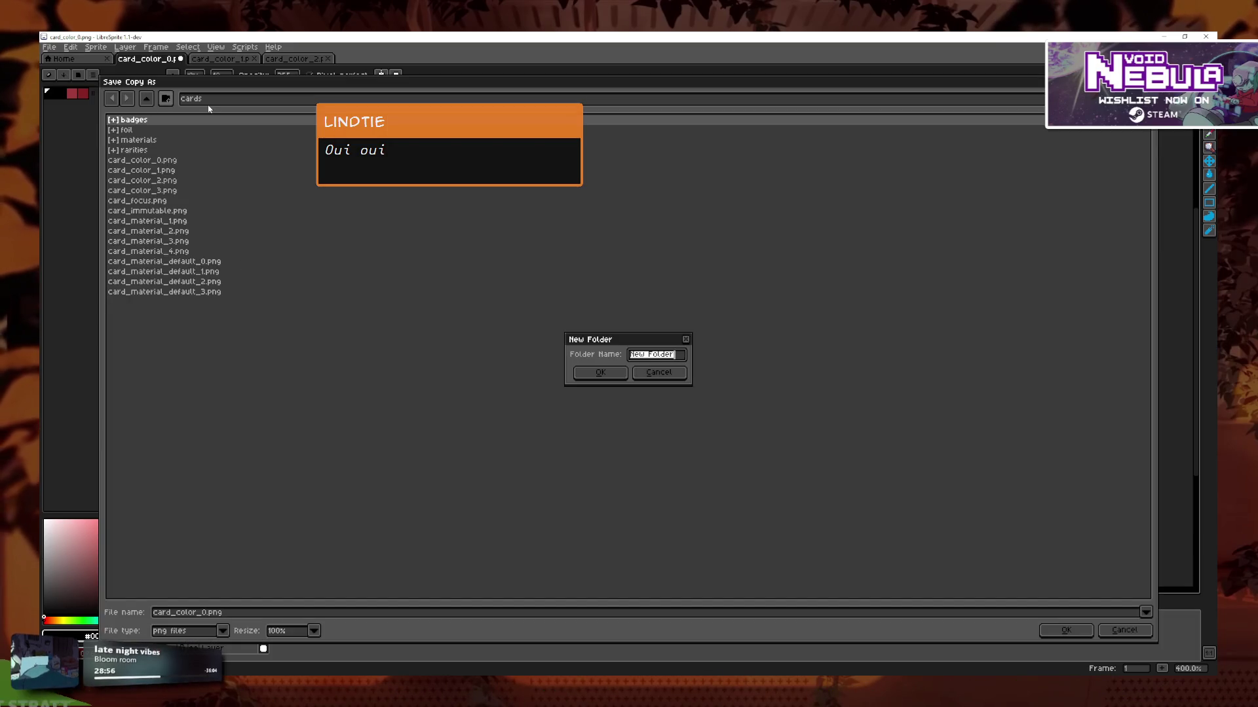
type("fusion_ha")
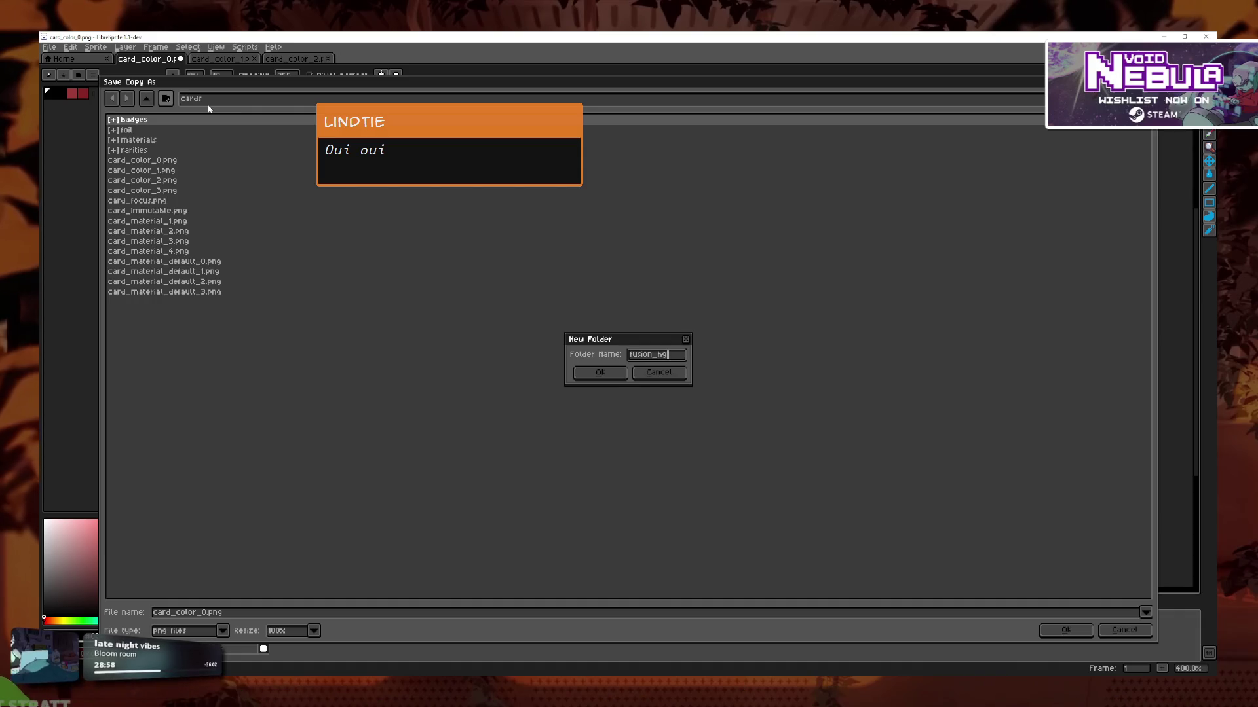
type("lf")
left_click(600, 372)
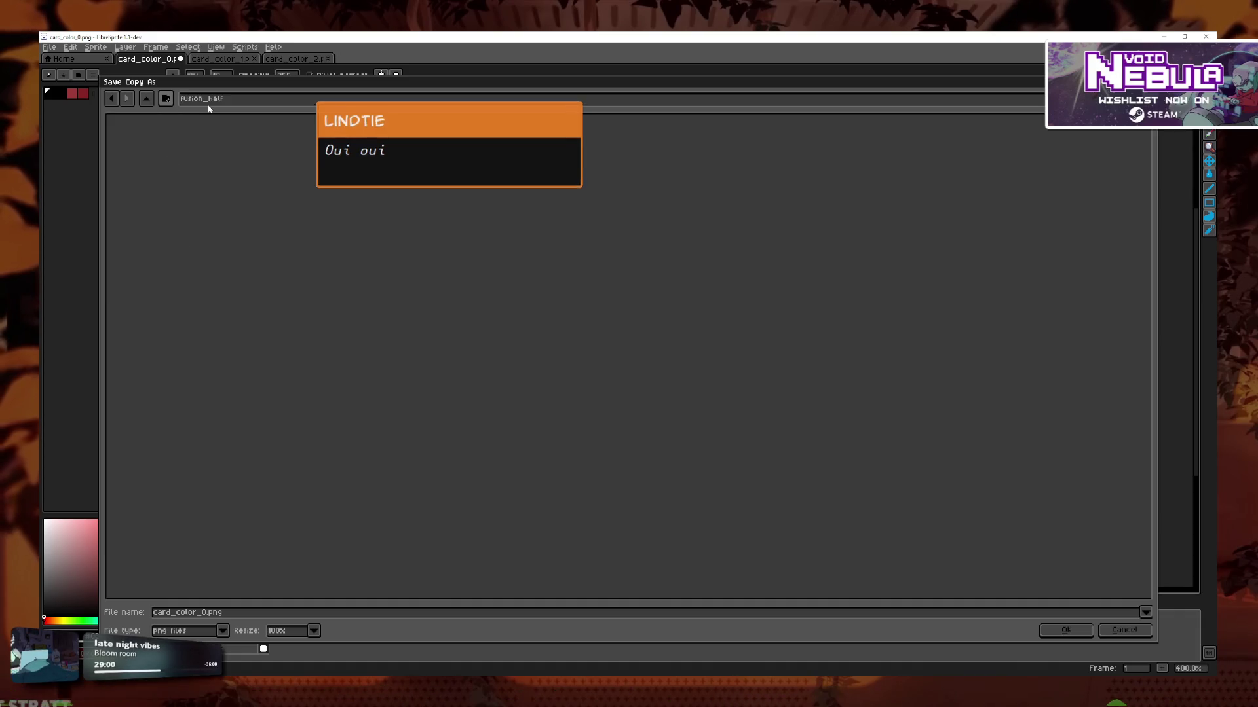
Save the copy as card_fusion_green in the fusion_half folder.
double_click(224, 612)
type("car")
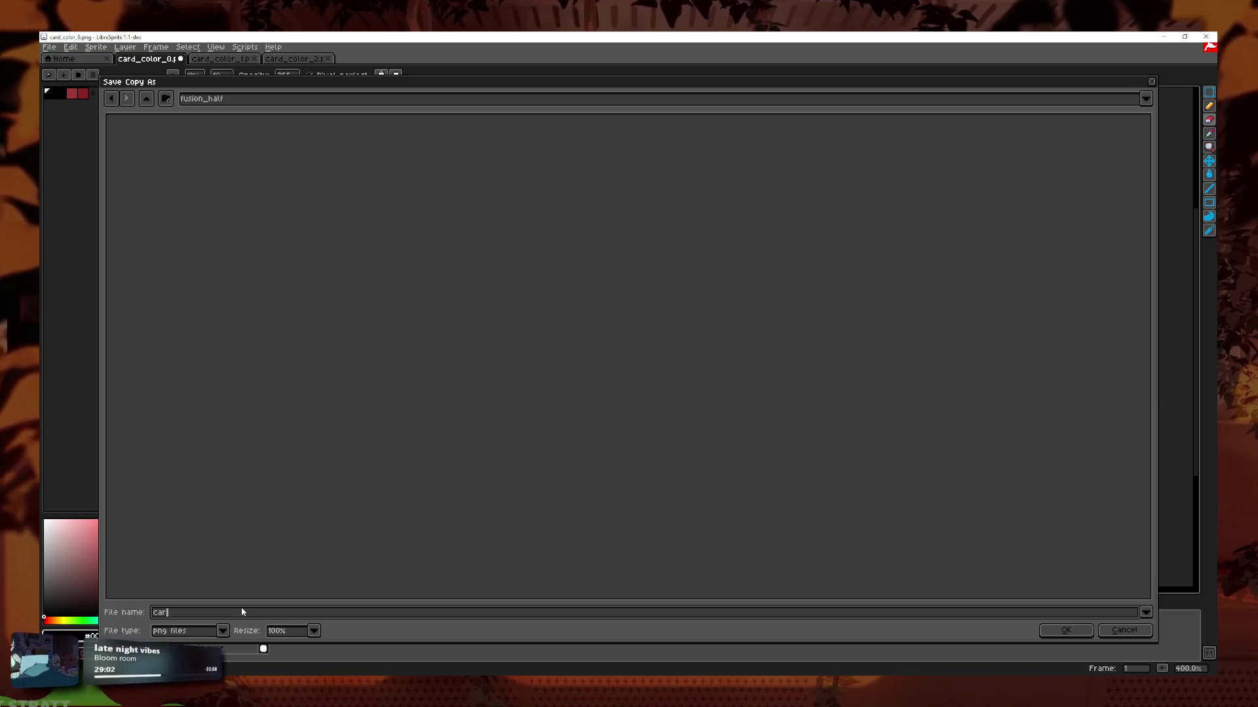
type("d_fusion_green")
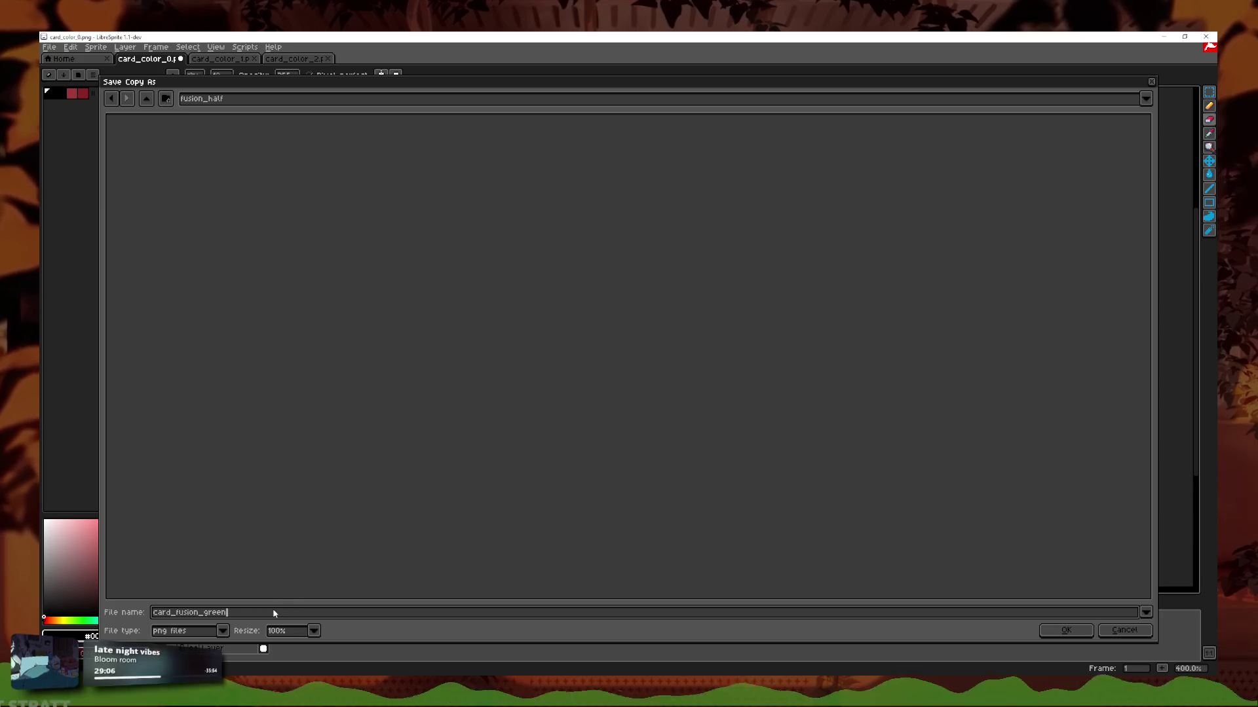
key("BackSpace")
key("BackSpace")
key("BackSpace")
type("green")
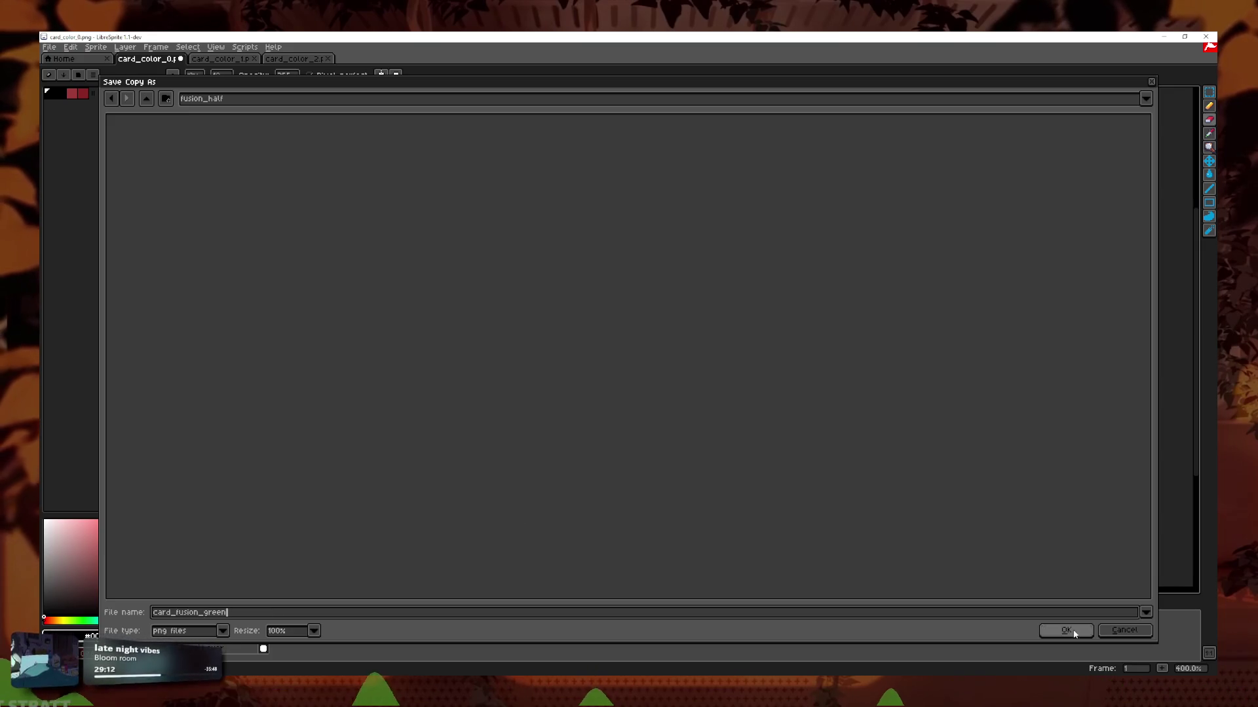
left_click(1066, 631)
left_click(611, 392)
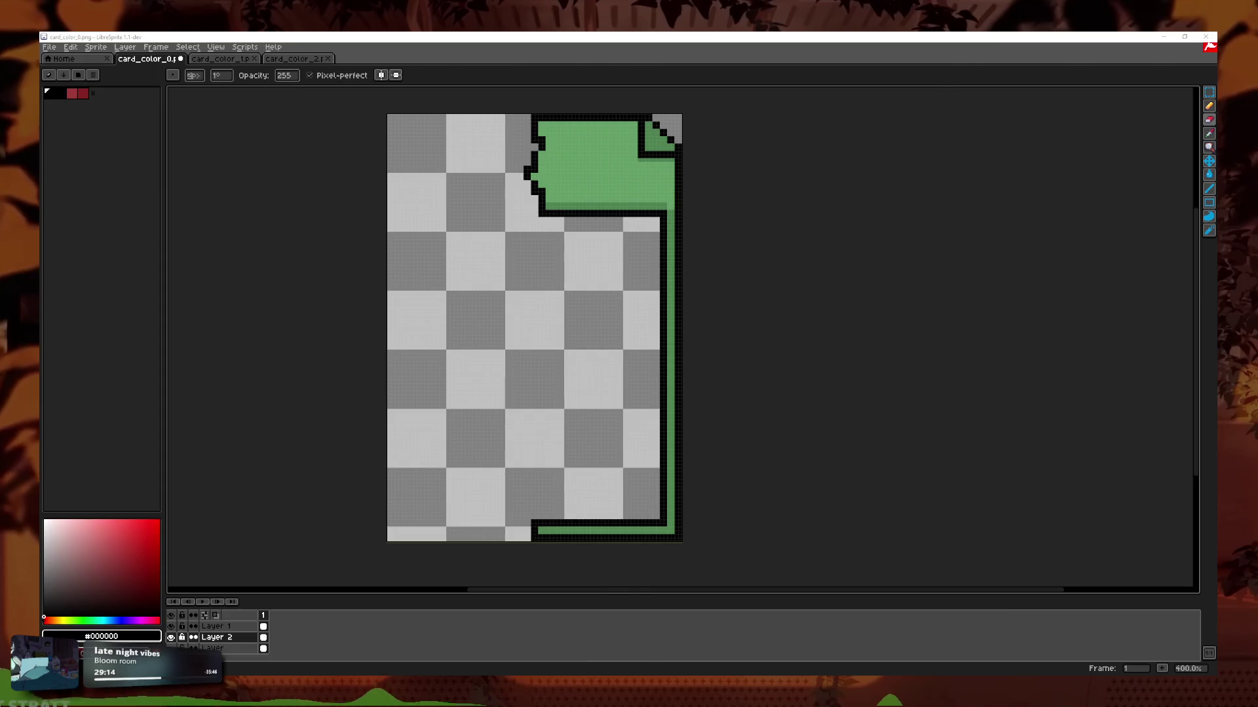
key("alt+Tab")
Filter the FileSystem for card.tscn and open the card scene.
left_click(511, 52)
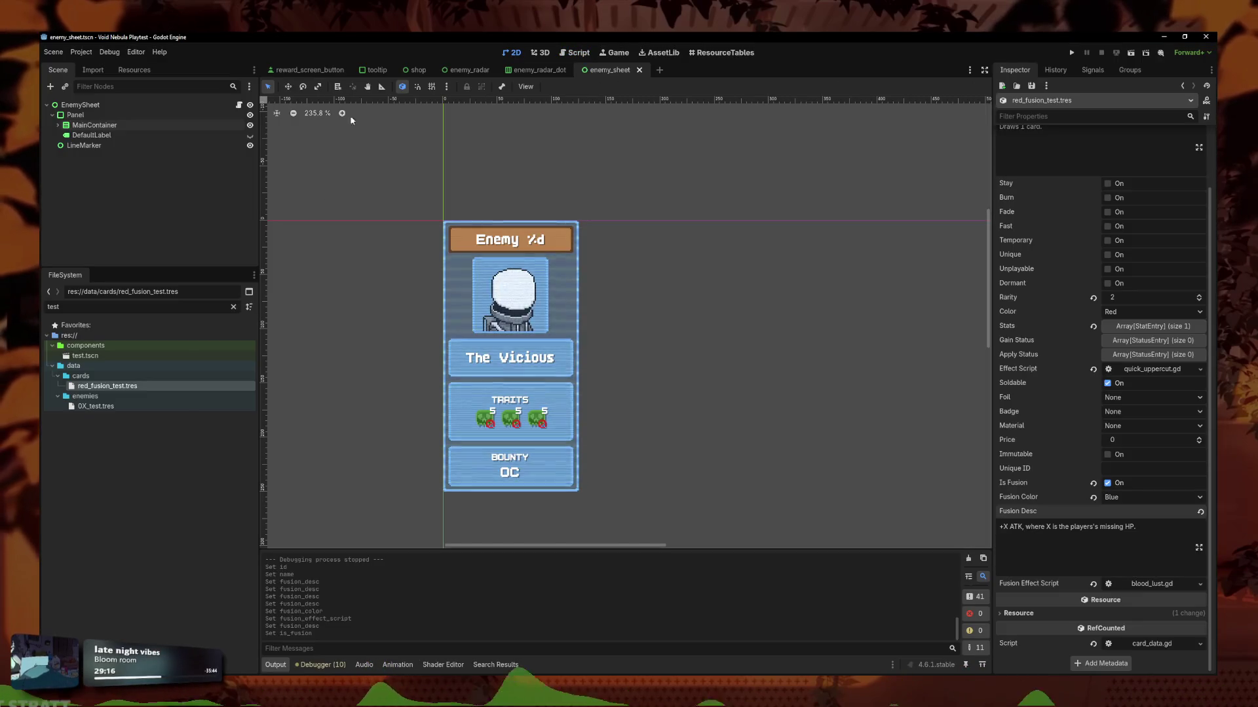
double_click(54, 307)
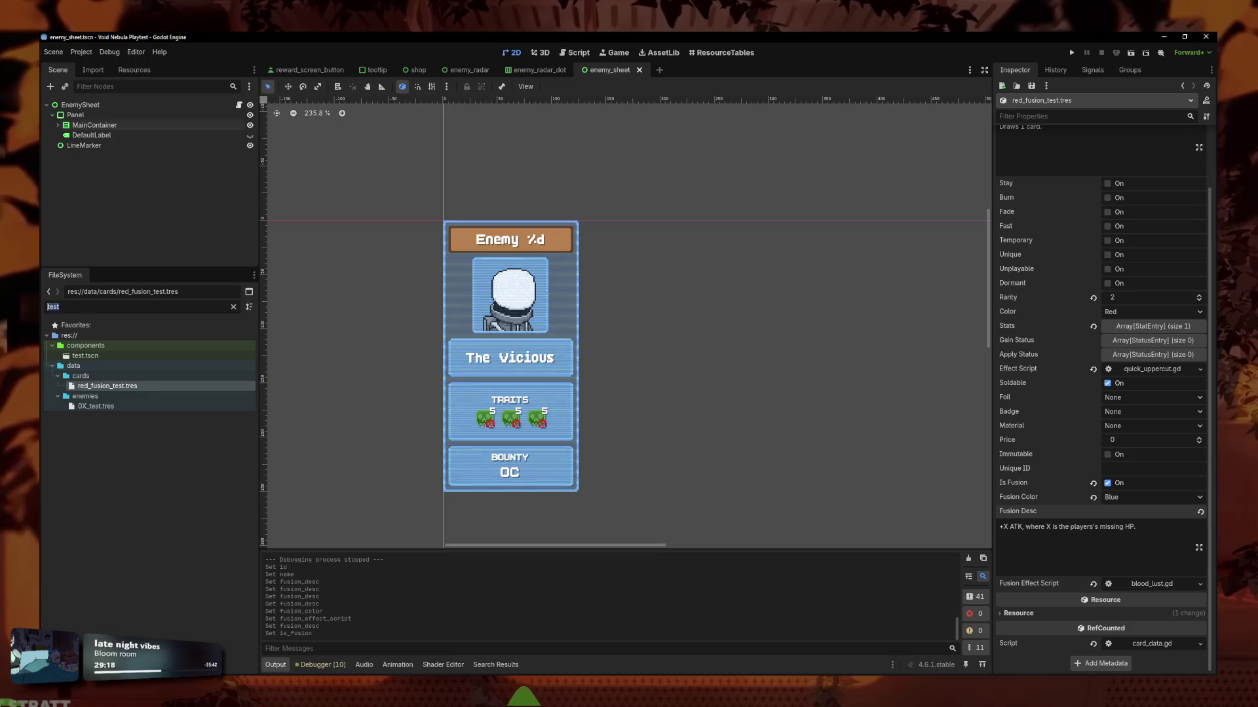
type("card.tsc")
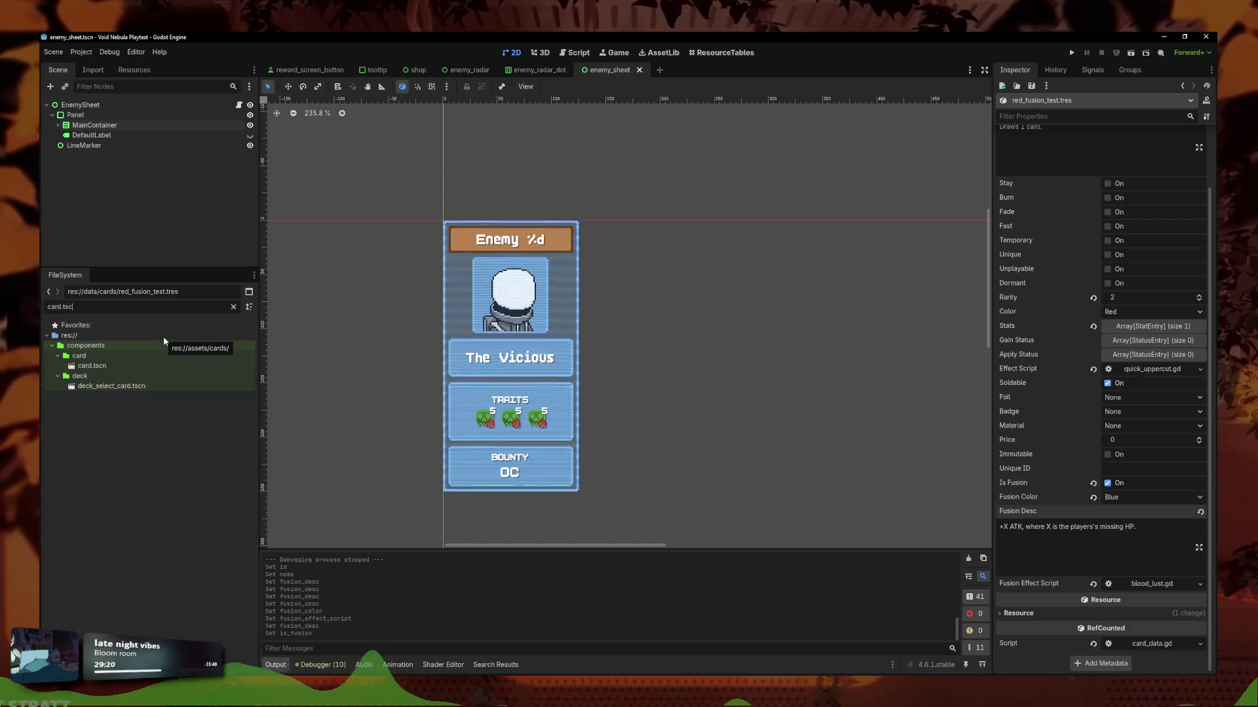
double_click(162, 365)
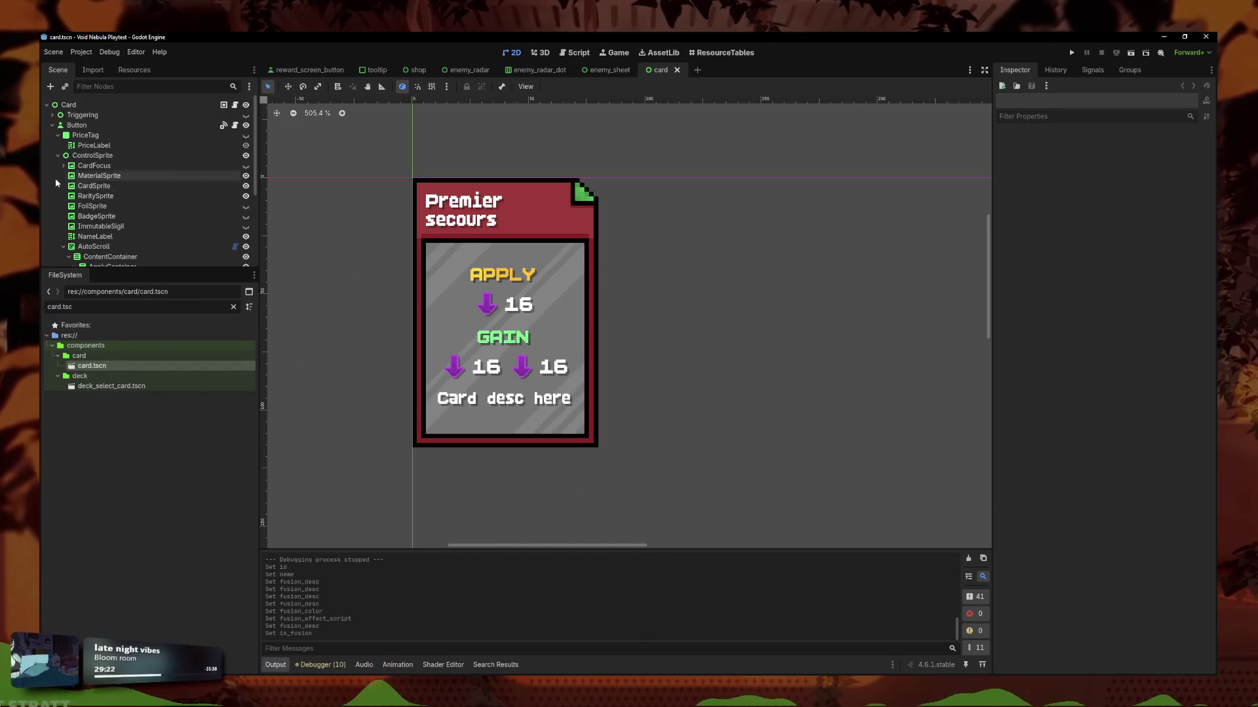
Duplicate the MaterialSprite node and rename the copy FusionSprite.
left_click(98, 175)
right_click(108, 175)
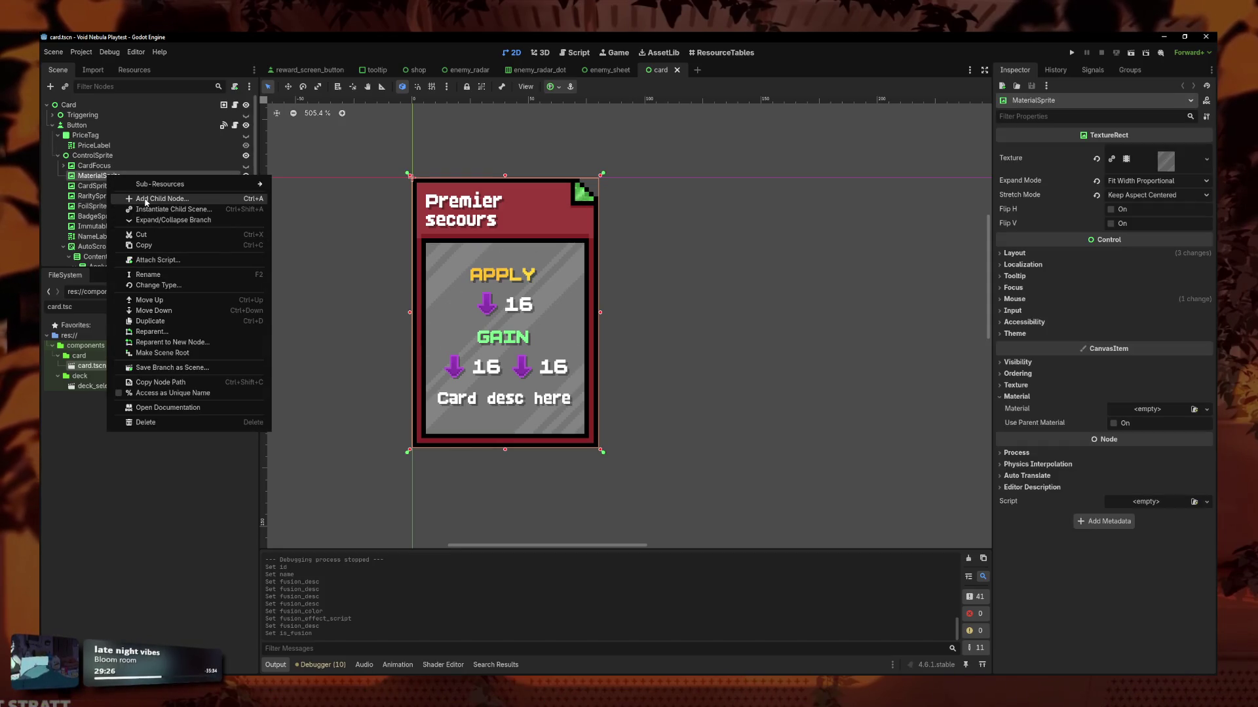
left_click(150, 321)
left_click(113, 186)
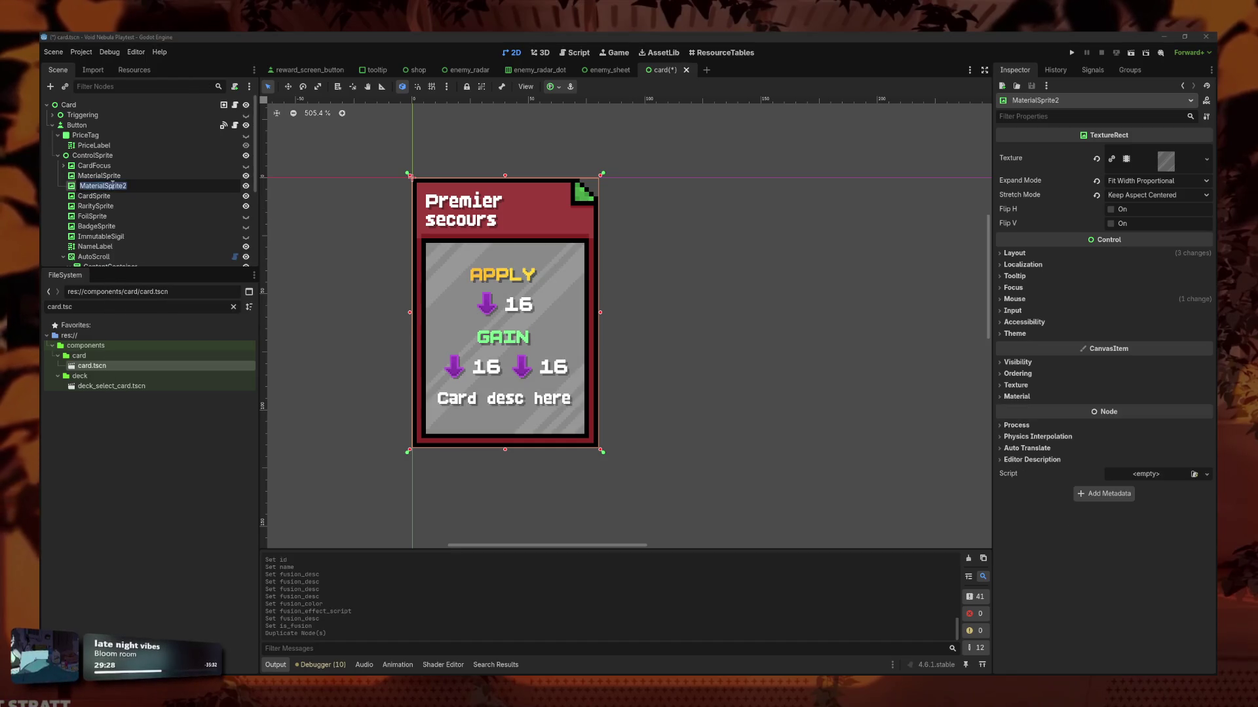
type("FusionSprite")
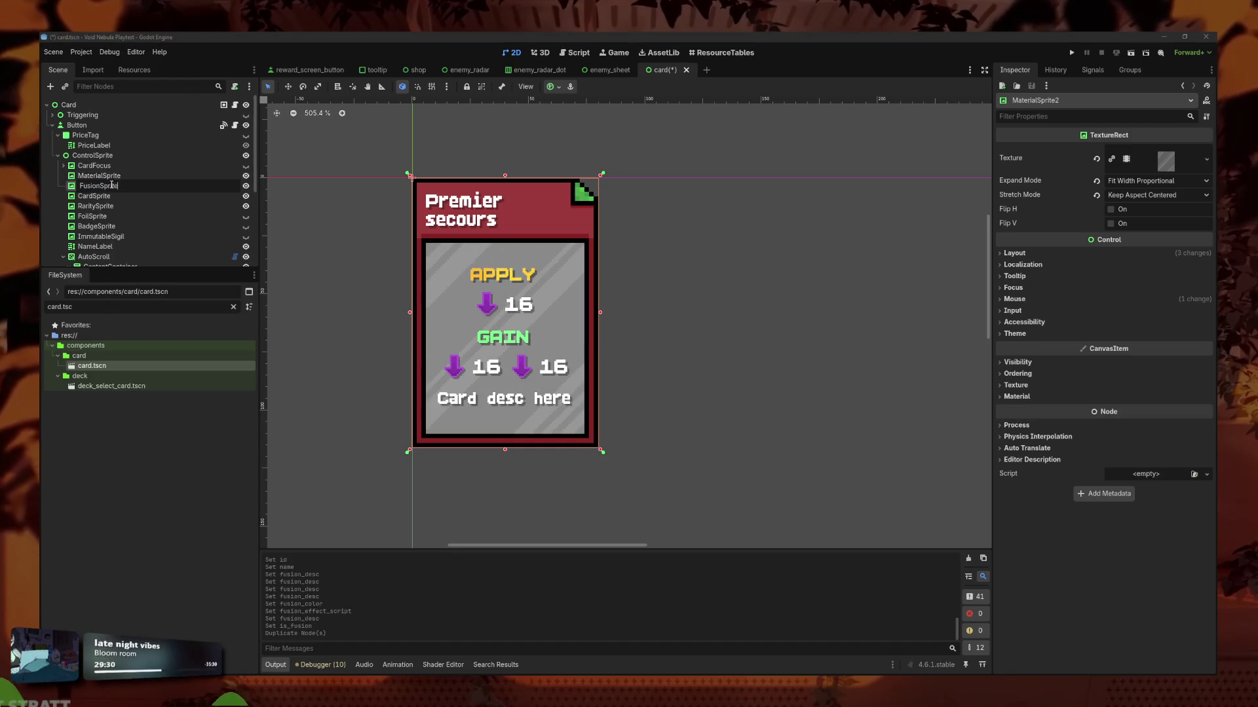
key("Return")
Quick-load the card_fusion_green texture onto FusionSprite.
left_click(1206, 159)
left_click(1140, 389)
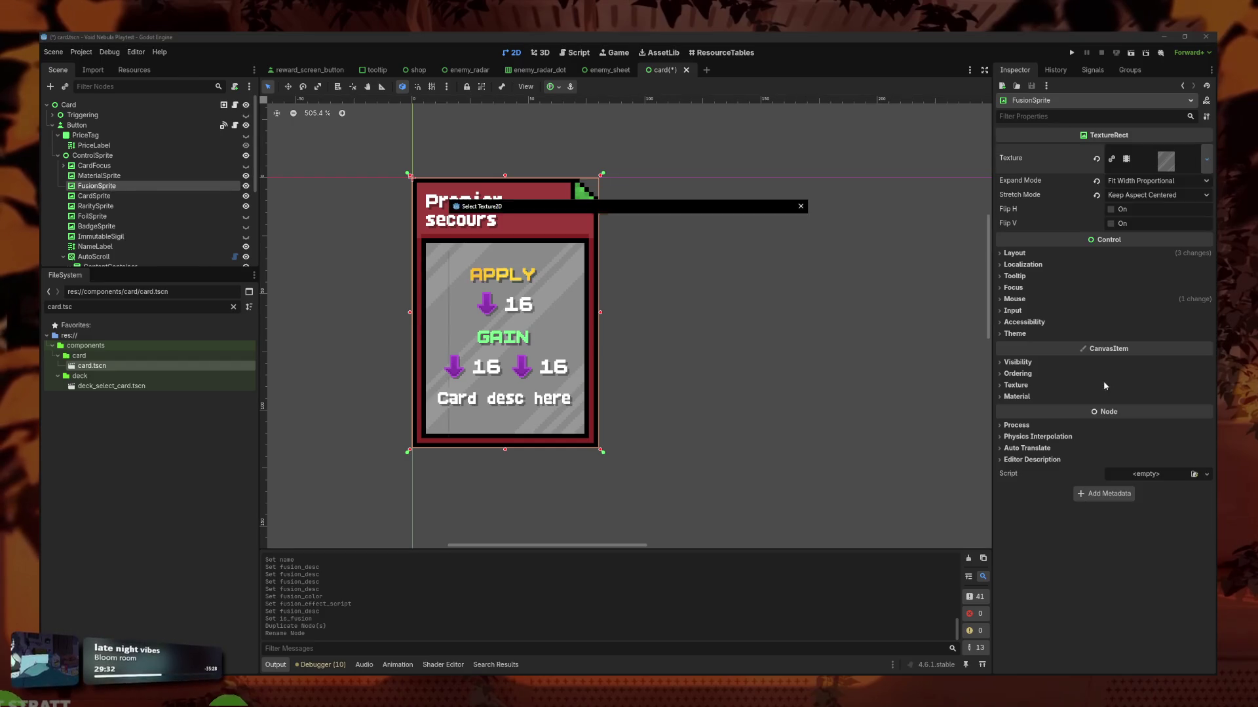
type("fusion")
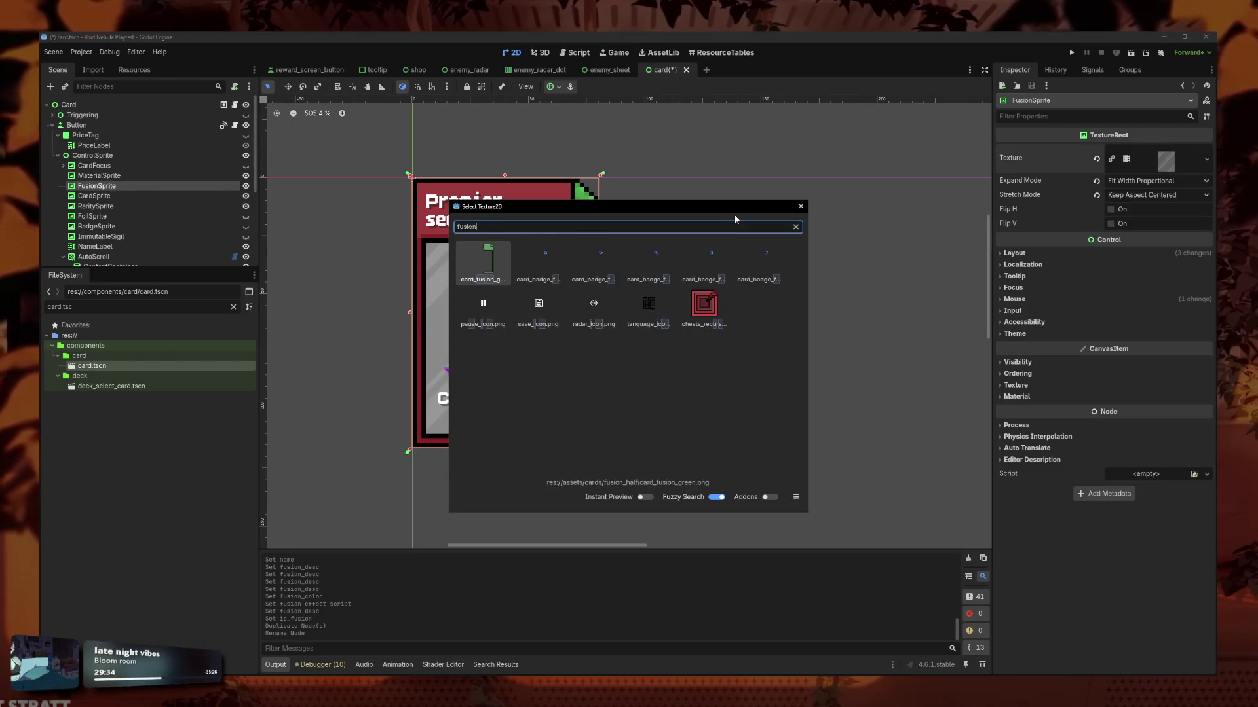
key("Return")
Move FusionSprite in the Scene tree to sit under CardSprite, checking the red/green fusion preview.
left_click_drag(129, 240, 121, 244)
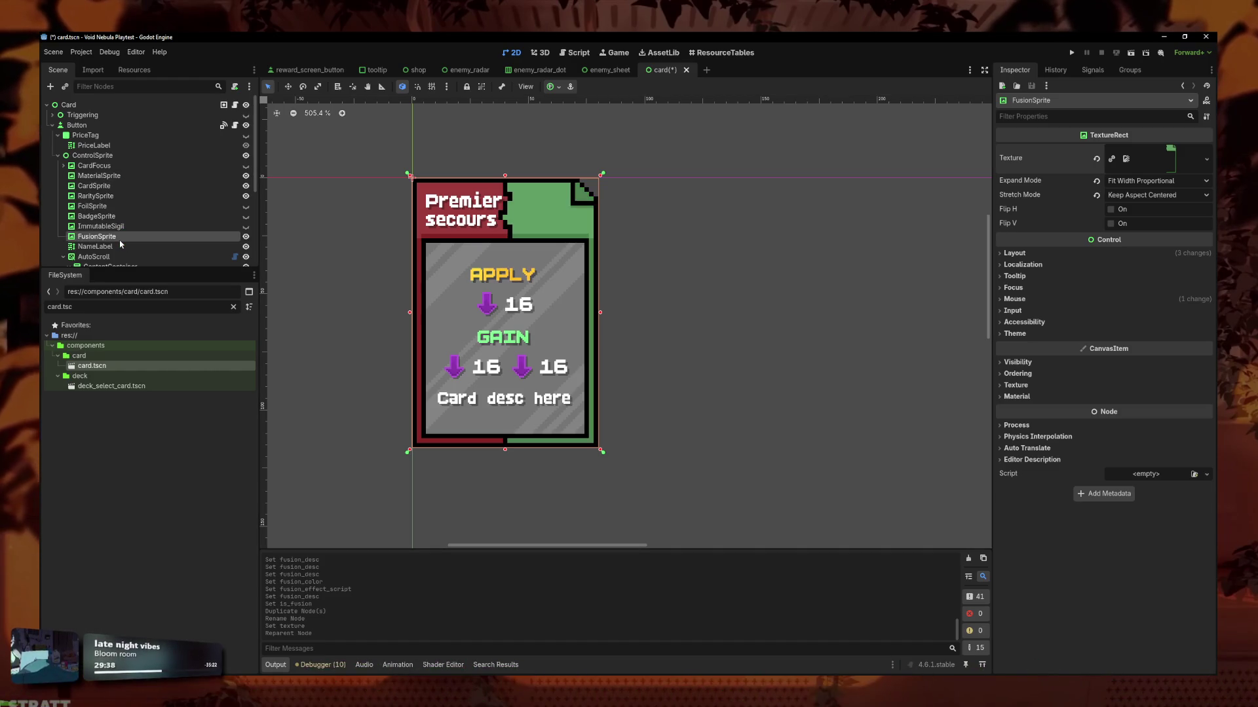
left_click(719, 314)
scroll(714, 313, "down", 6)
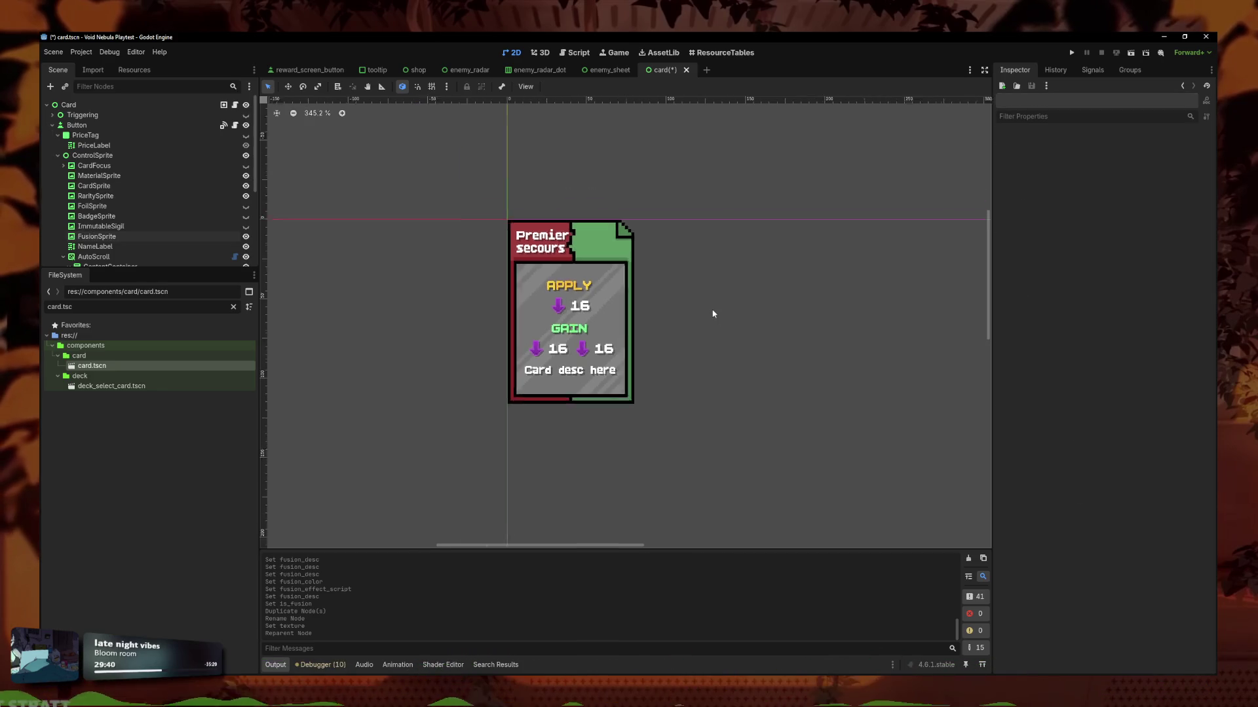
scroll(681, 302, "up", 5)
scroll(663, 285, "up", 7)
scroll(660, 281, "down", 2)
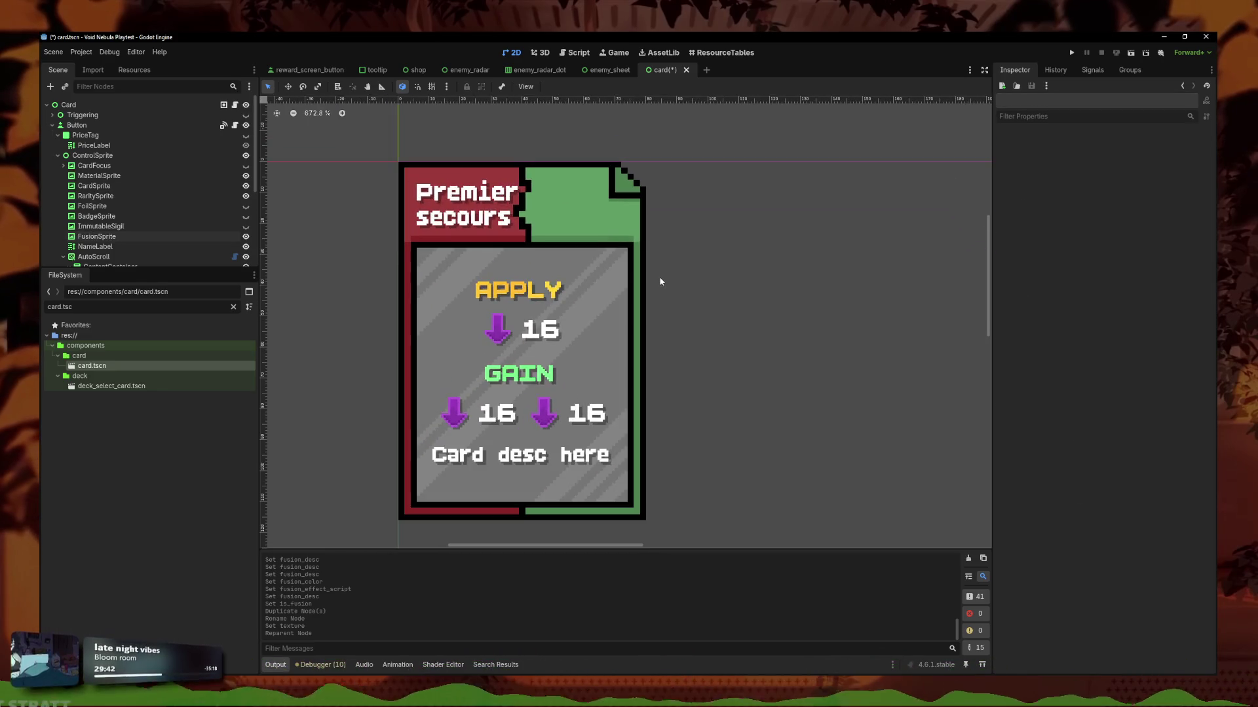
left_click_drag(97, 236, 102, 195)
scroll(797, 288, "down", 3)
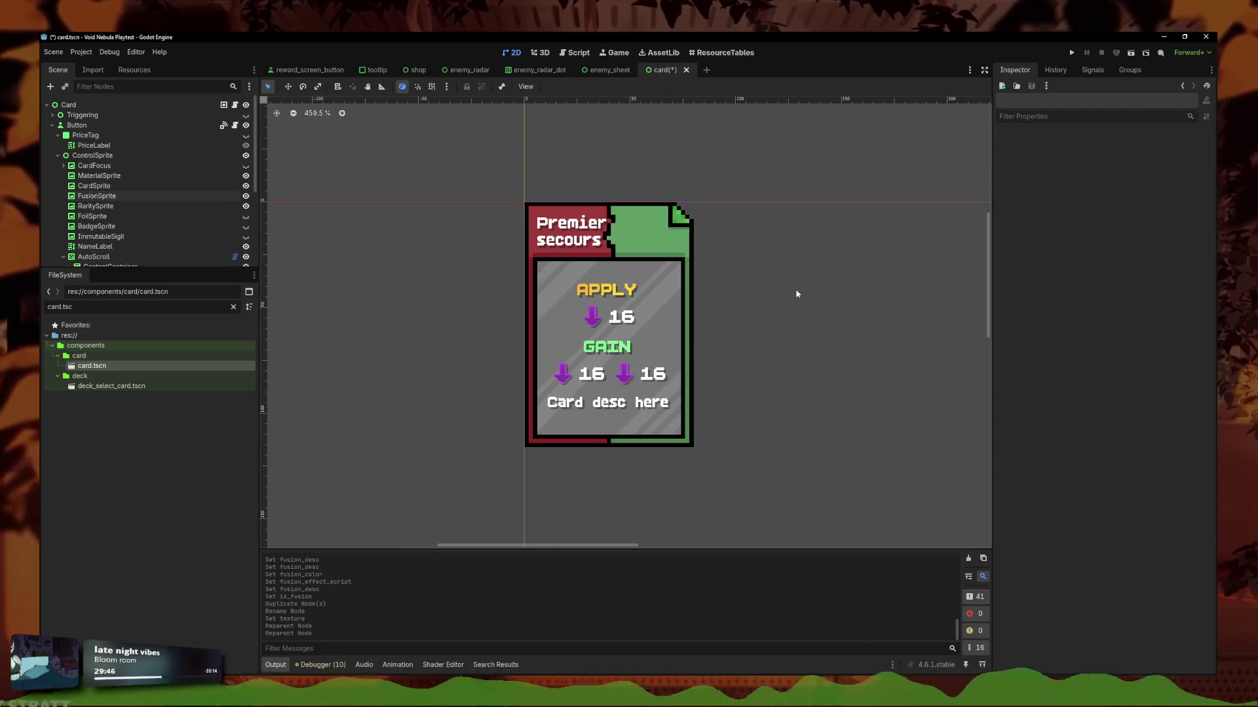
scroll(753, 314, "up", 3)
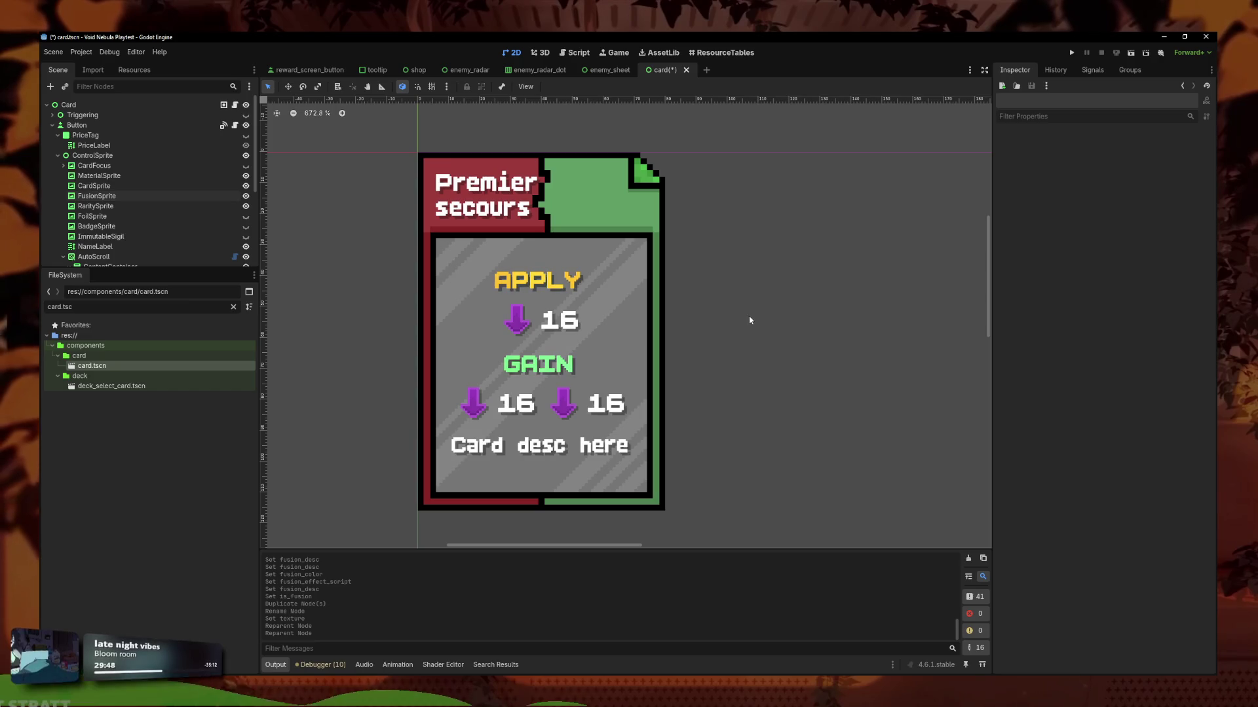
scroll(747, 318, "down", 10)
scroll(743, 321, "up", 9)
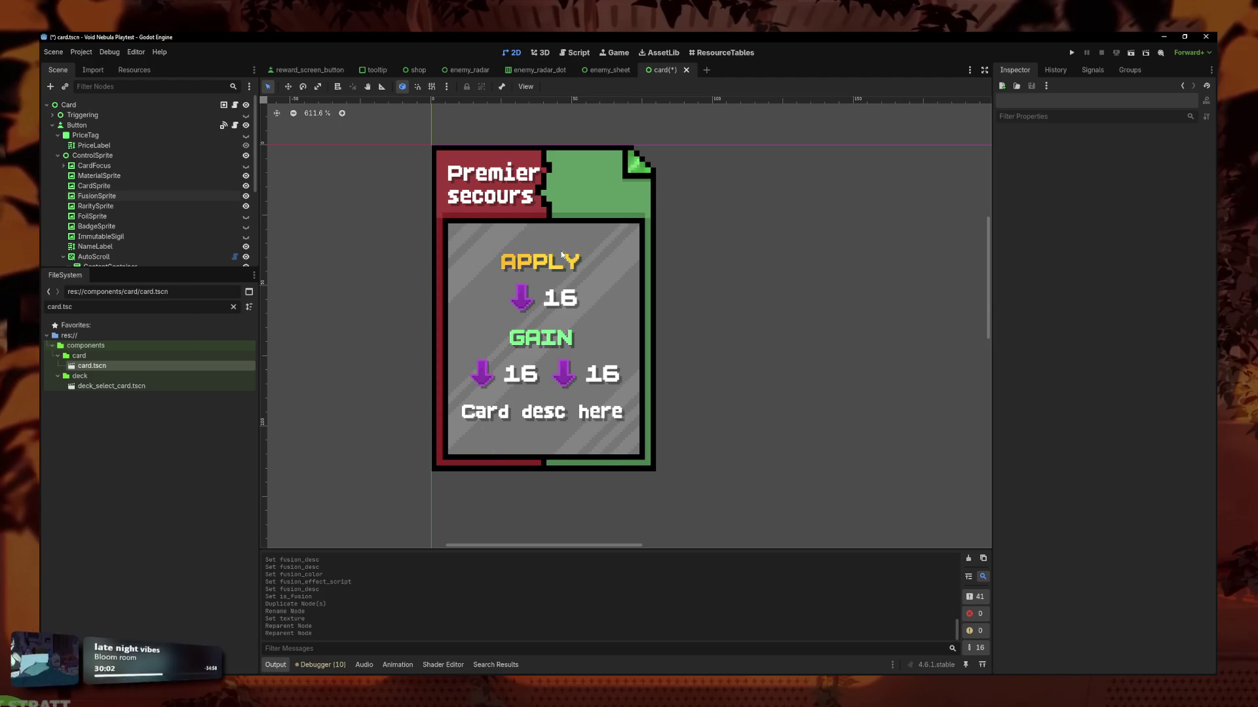
Quick-load a dark maroon 'material' texture onto MaterialSprite in place of the grey panel.
left_click(180, 176)
left_click(246, 175)
left_click(245, 176)
left_click(1206, 160)
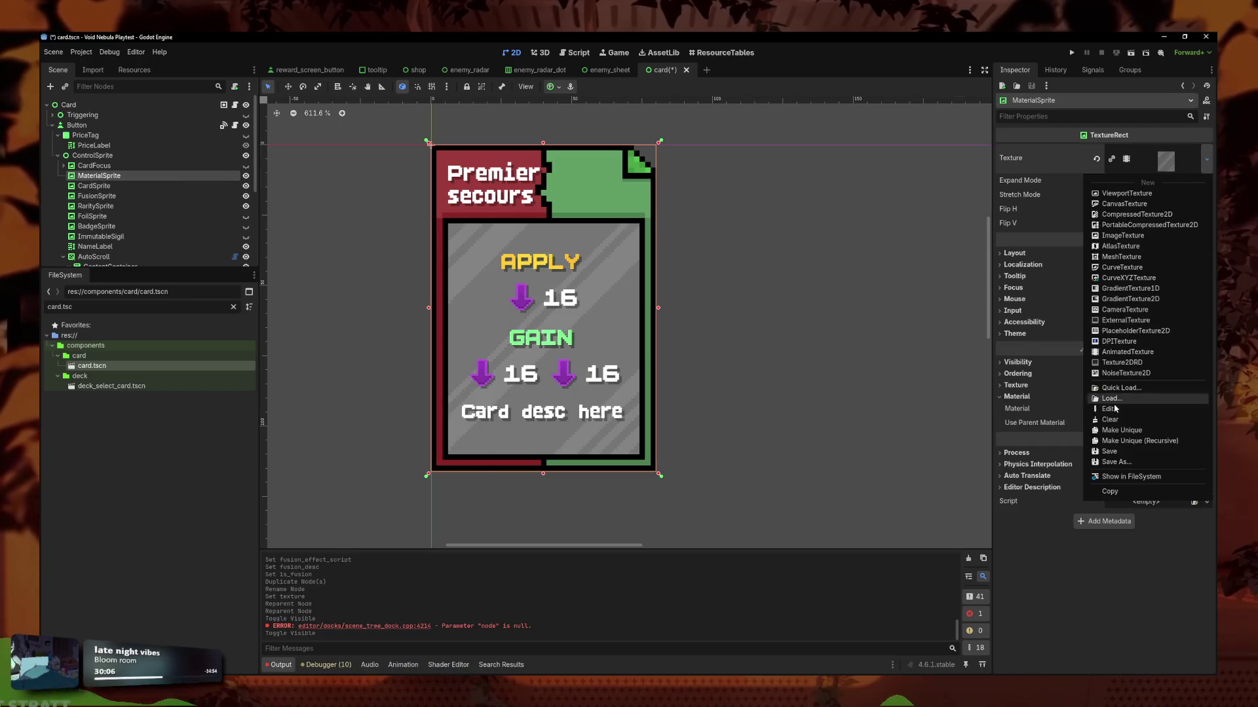
left_click(1118, 383)
type("material")
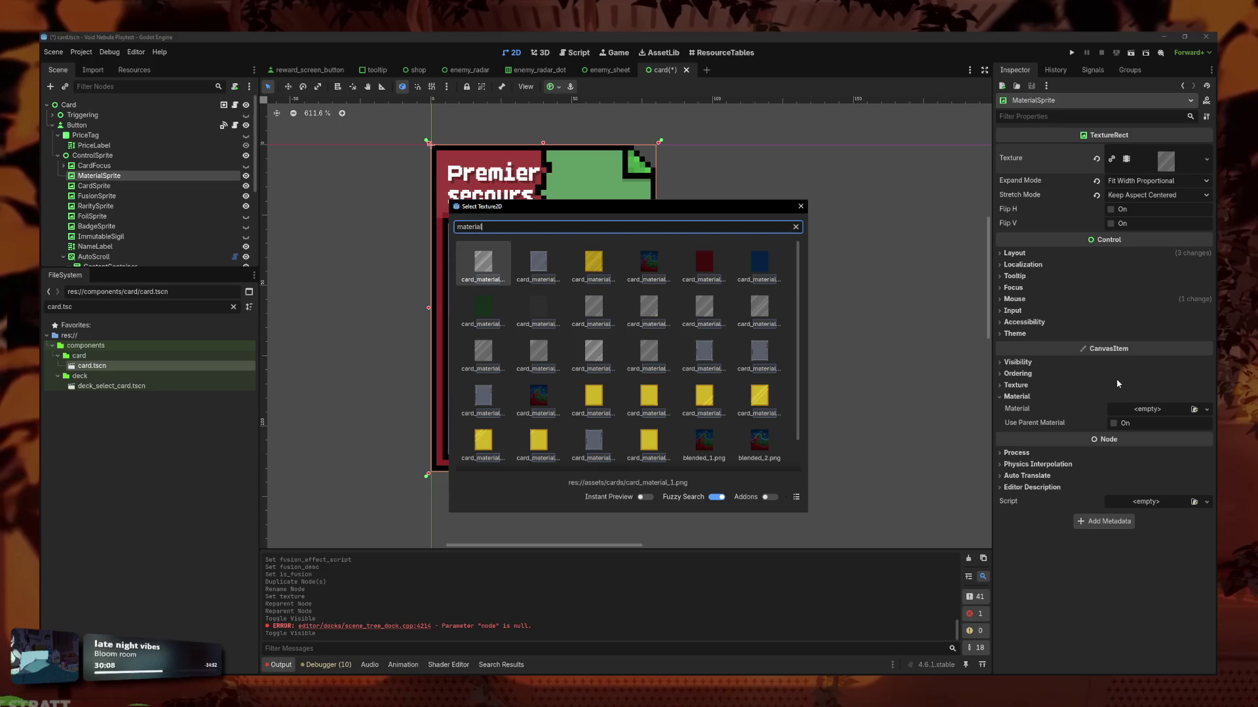
key("Return")
Inspect the updated card preview, then switch over to LibreSprite.
left_click(856, 309)
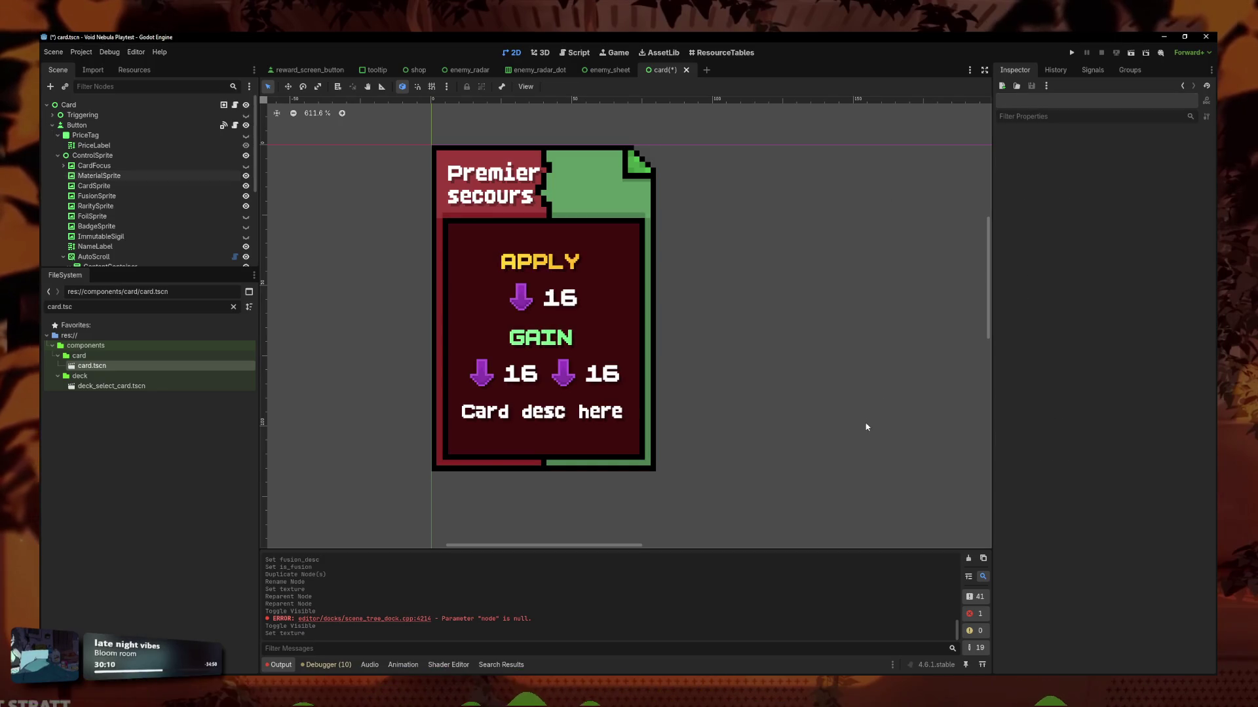
scroll(856, 426, "down", 5)
scroll(850, 454, "up", 5)
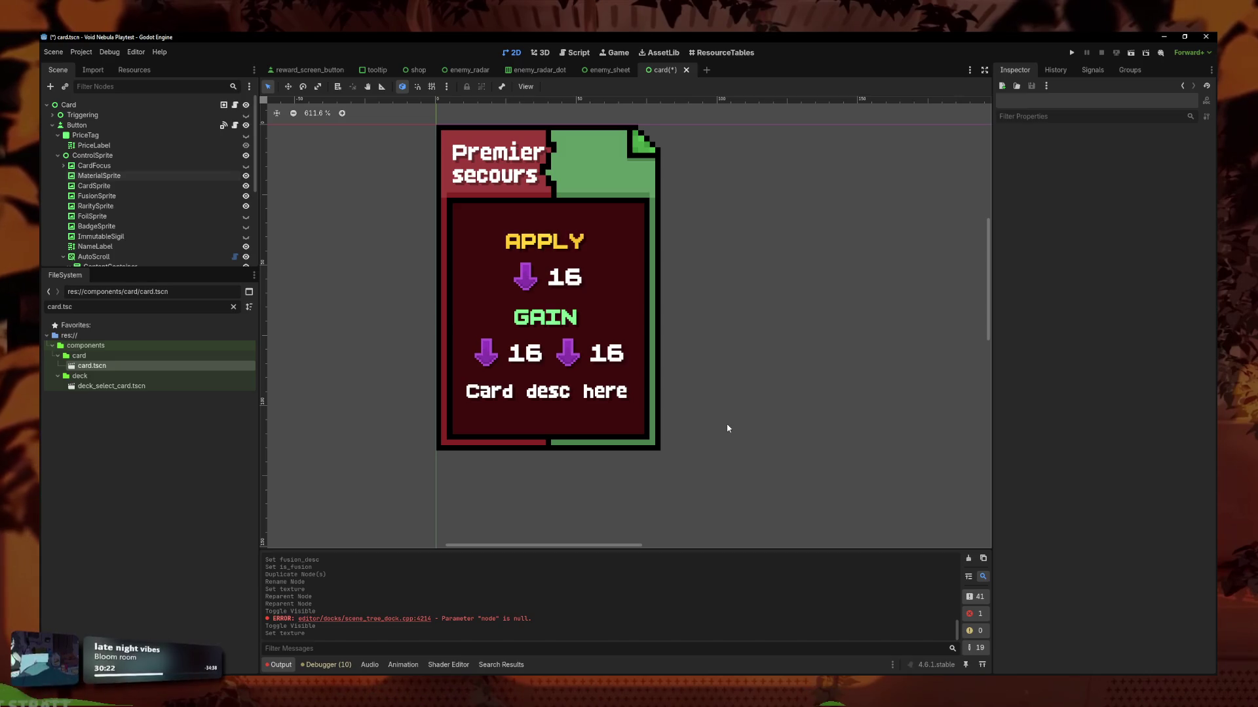
scroll(720, 423, "down", 5)
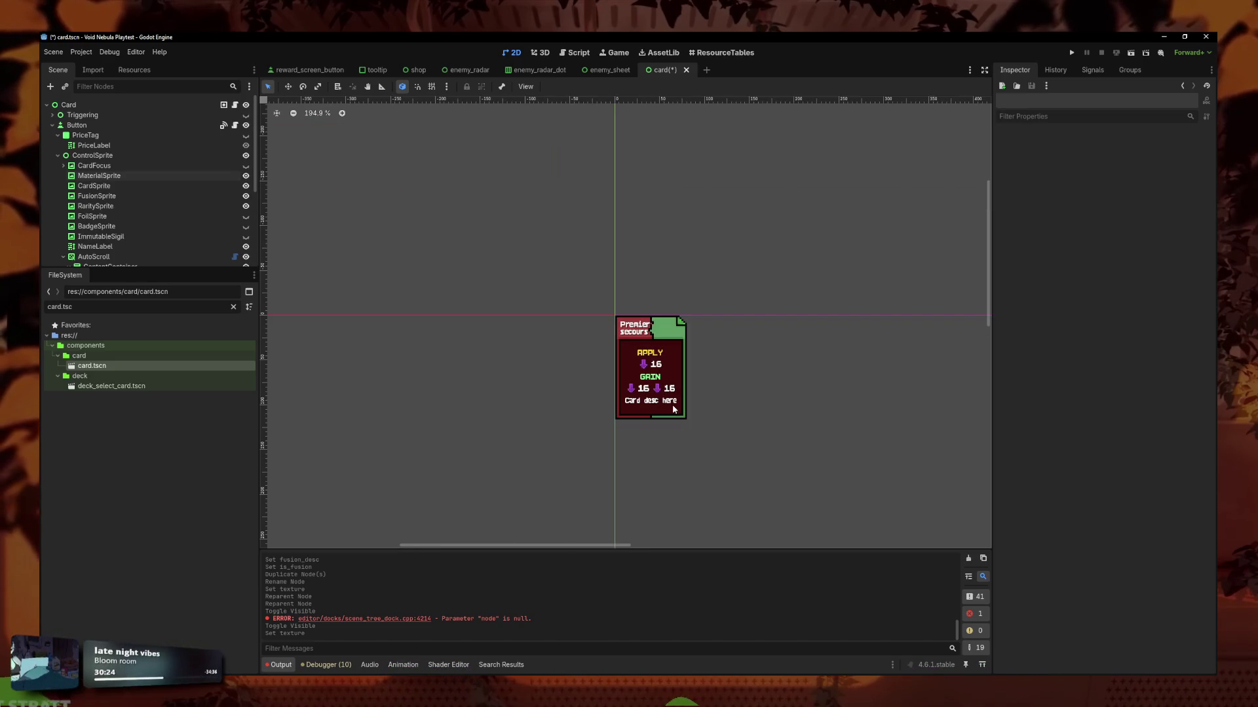
scroll(676, 404, "up", 6)
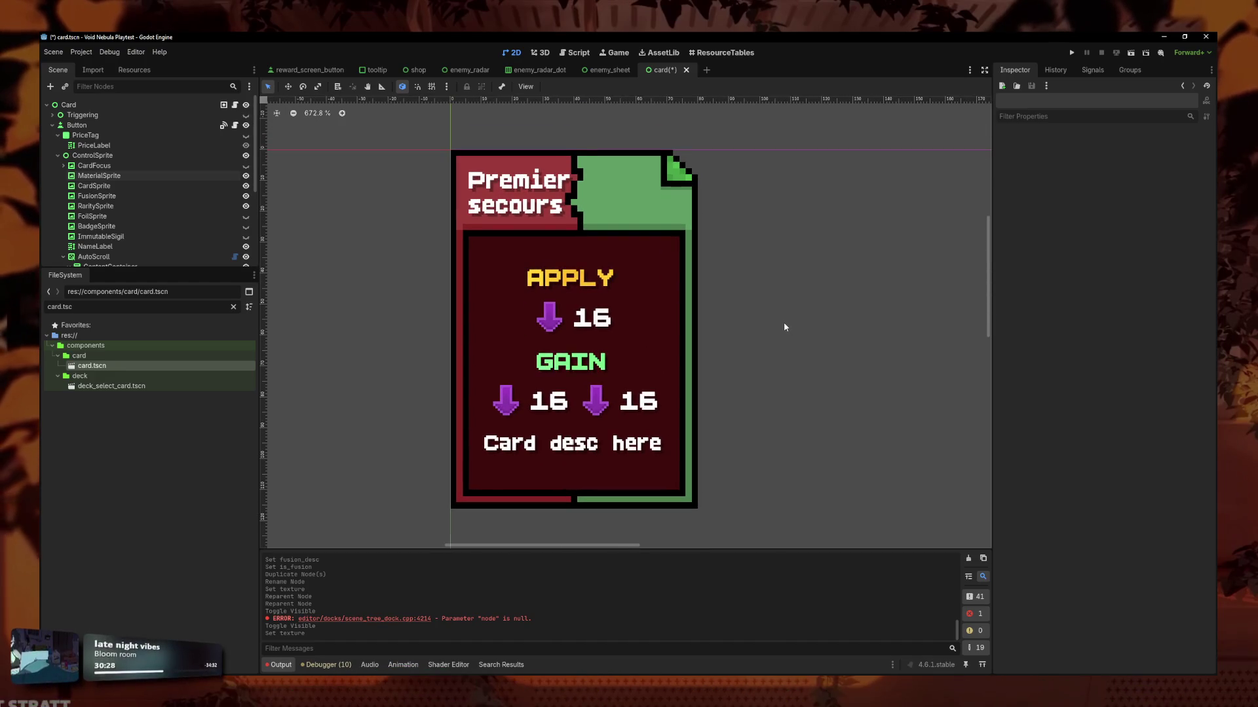
scroll(780, 342, "right", 1)
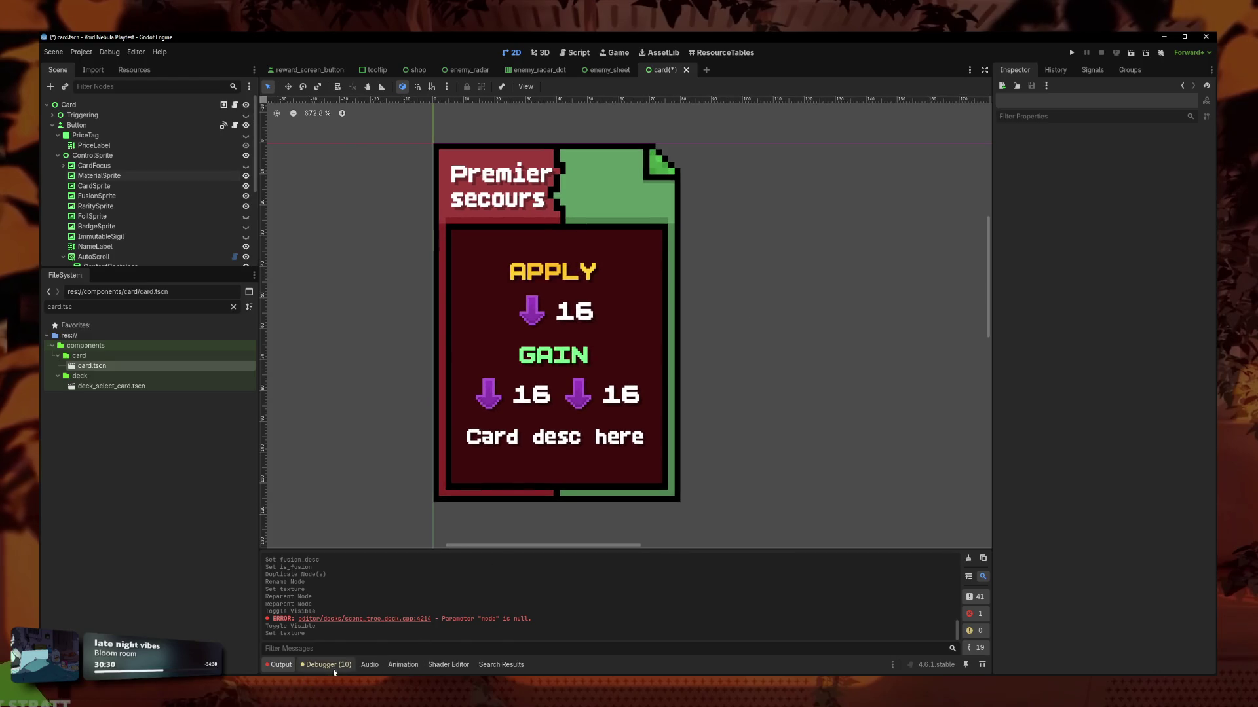
key("alt+Tab")
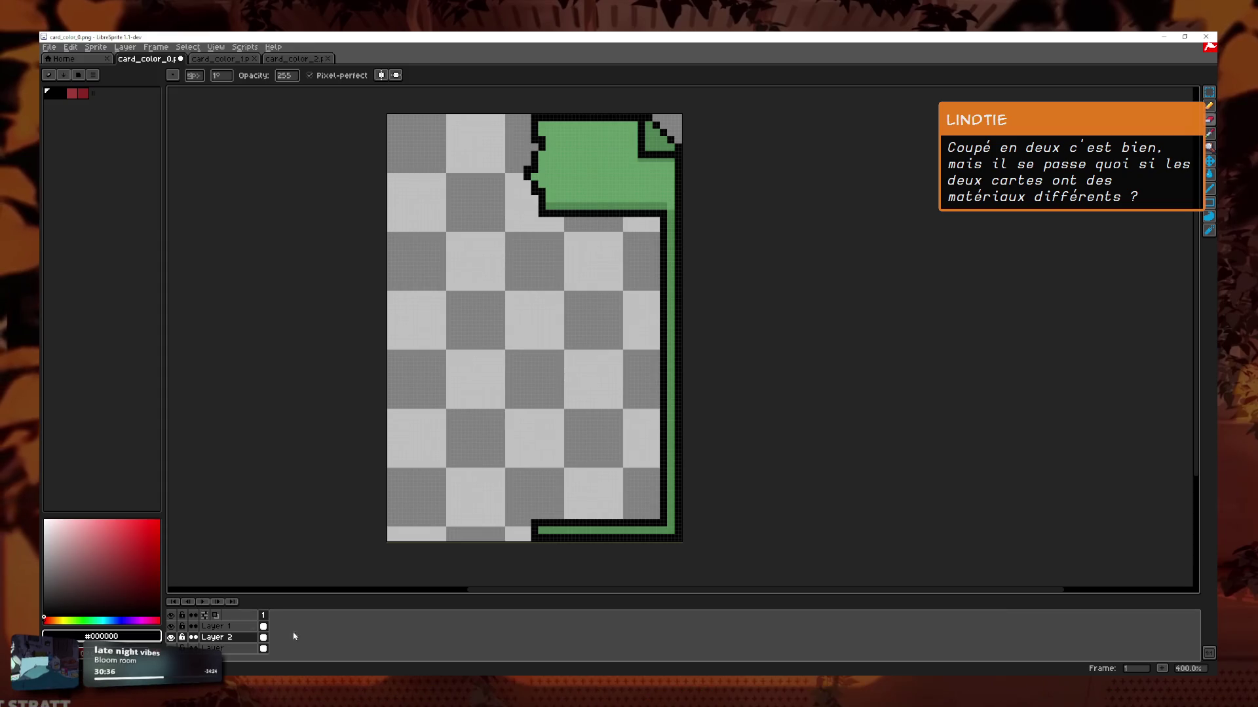
Switch back to Godot, previewing the Premier secours card with green fusion half and maroon panel.
key("alt+Tab")
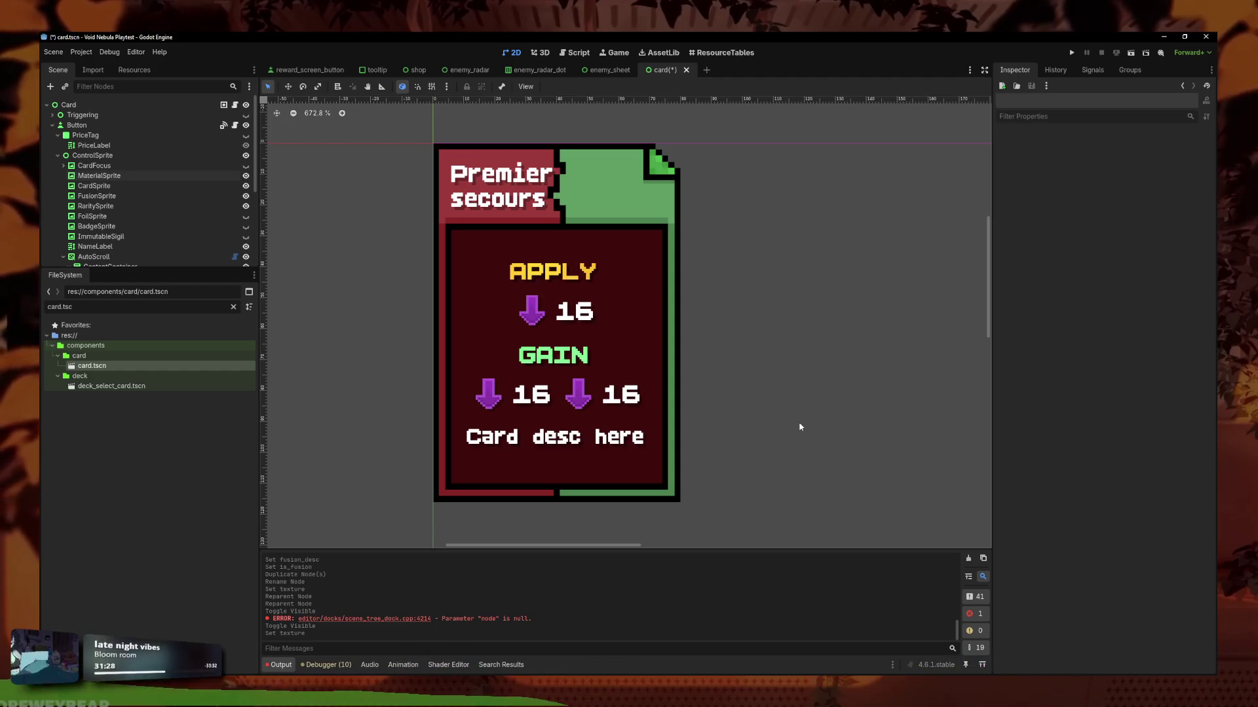
Try the gold foil, padlock sigil and focus frame overlays, leaving only the badge icon shown.
left_click(246, 216)
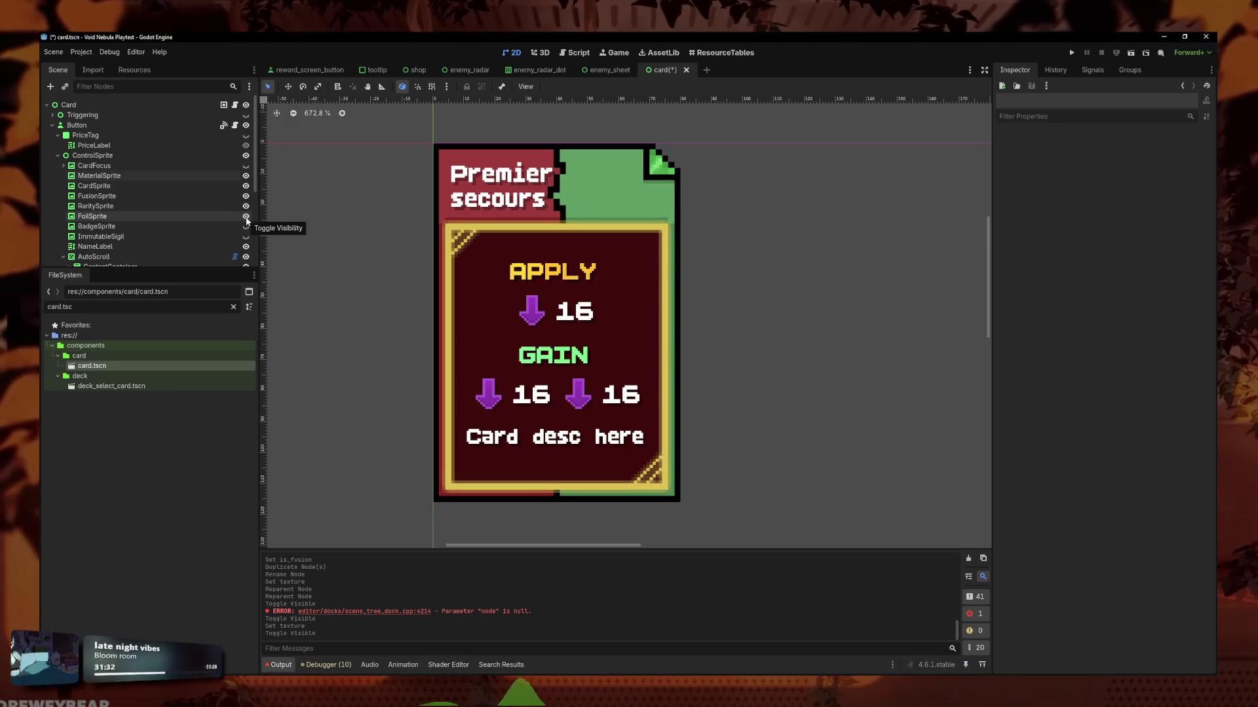
left_click(246, 217)
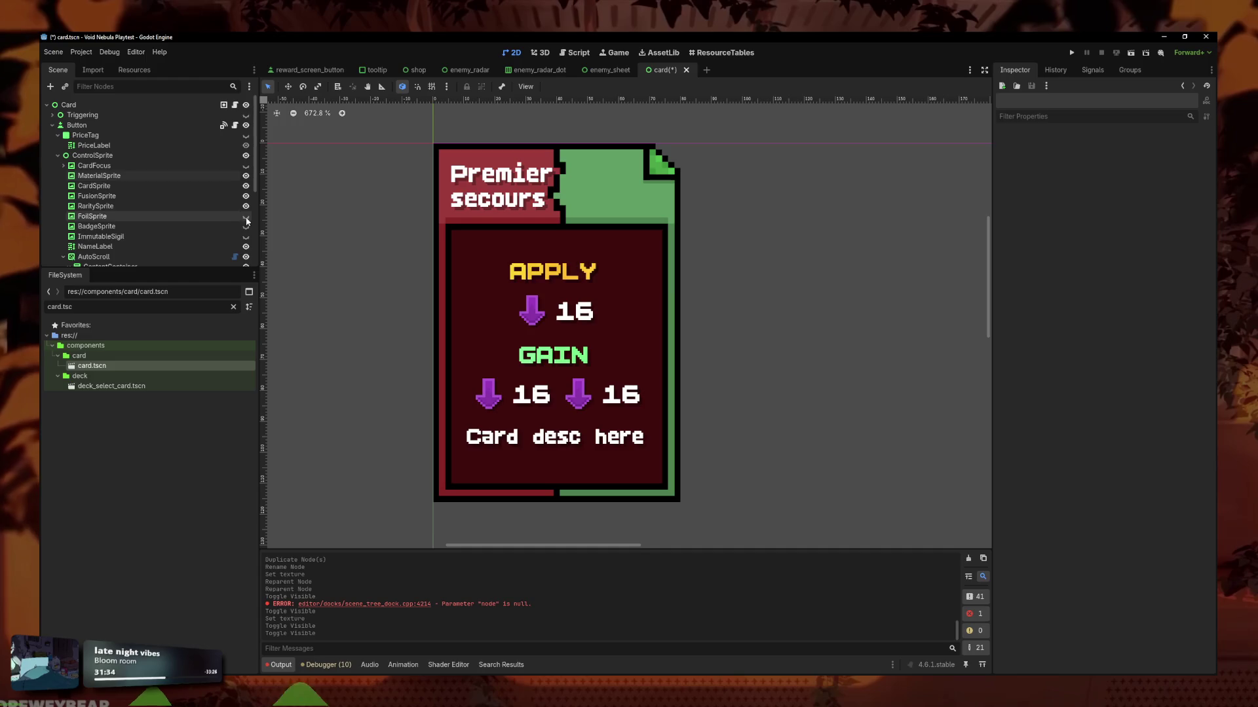
left_click(247, 226)
left_click(246, 237)
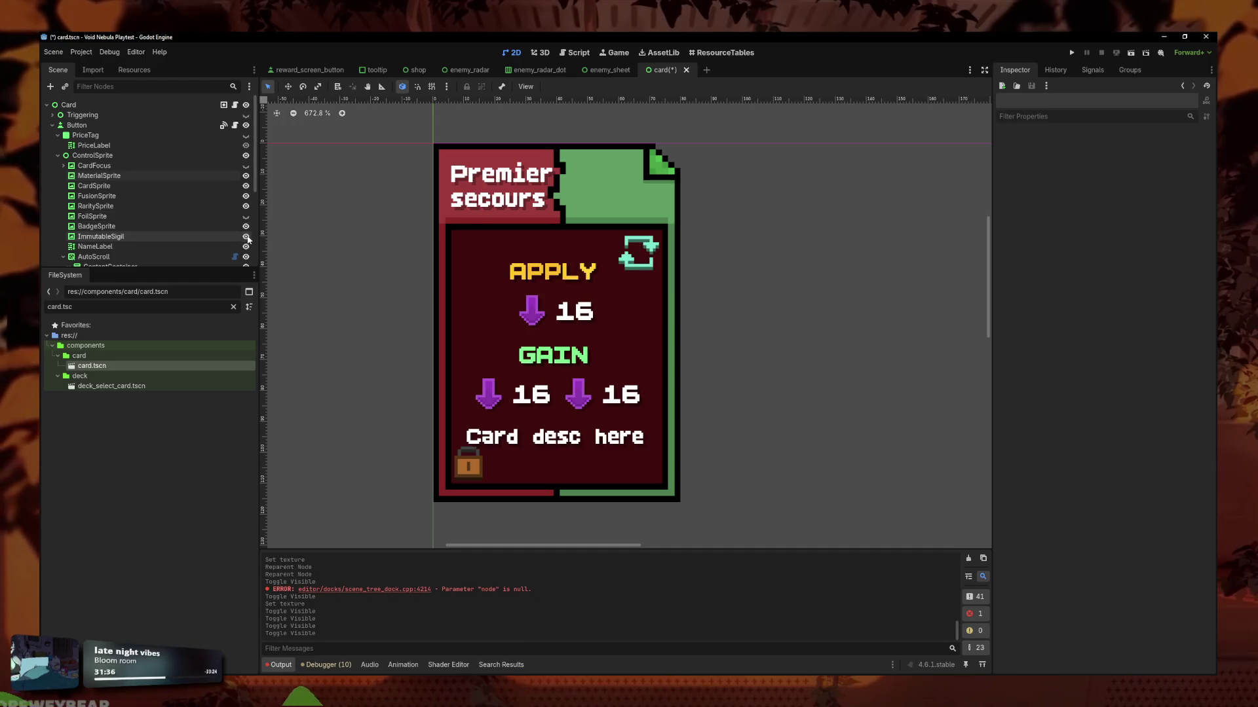
left_click(247, 237)
left_click(246, 165)
left_click(246, 166)
Hide the green rarity corner marker, then switch over to LibreSprite.
left_click(247, 207)
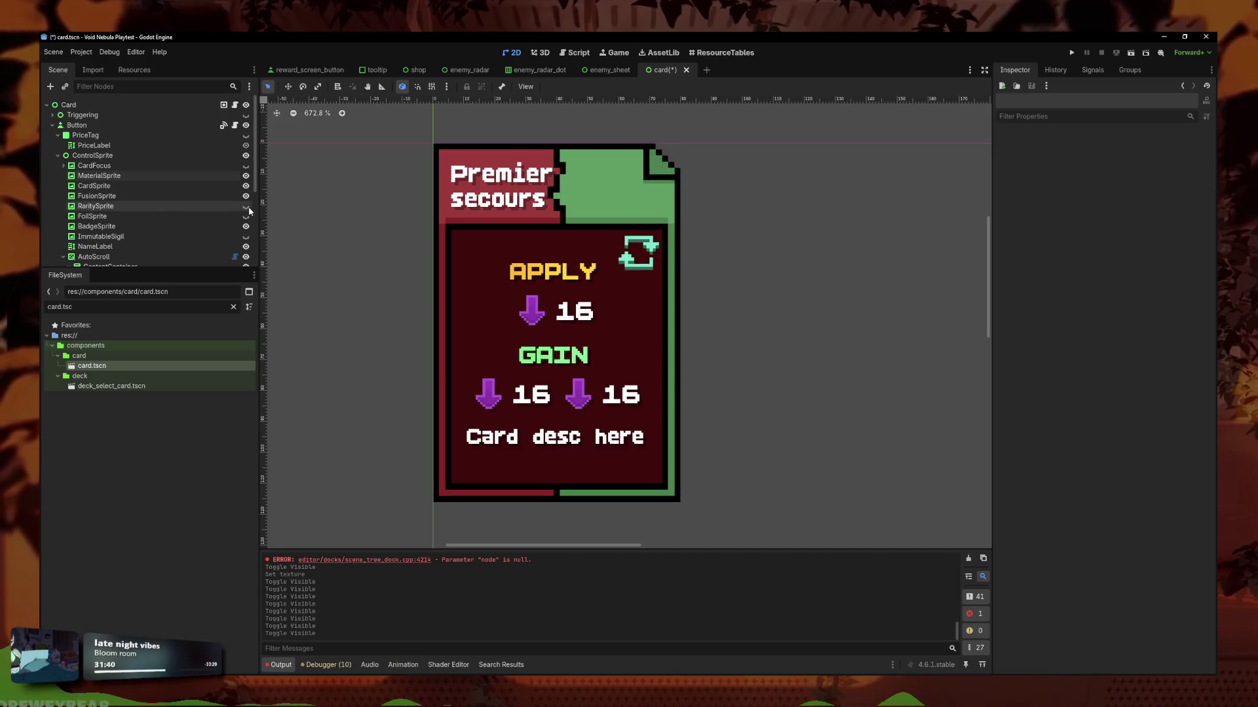
scroll(779, 364, "down", 2)
scroll(780, 364, "up", 1)
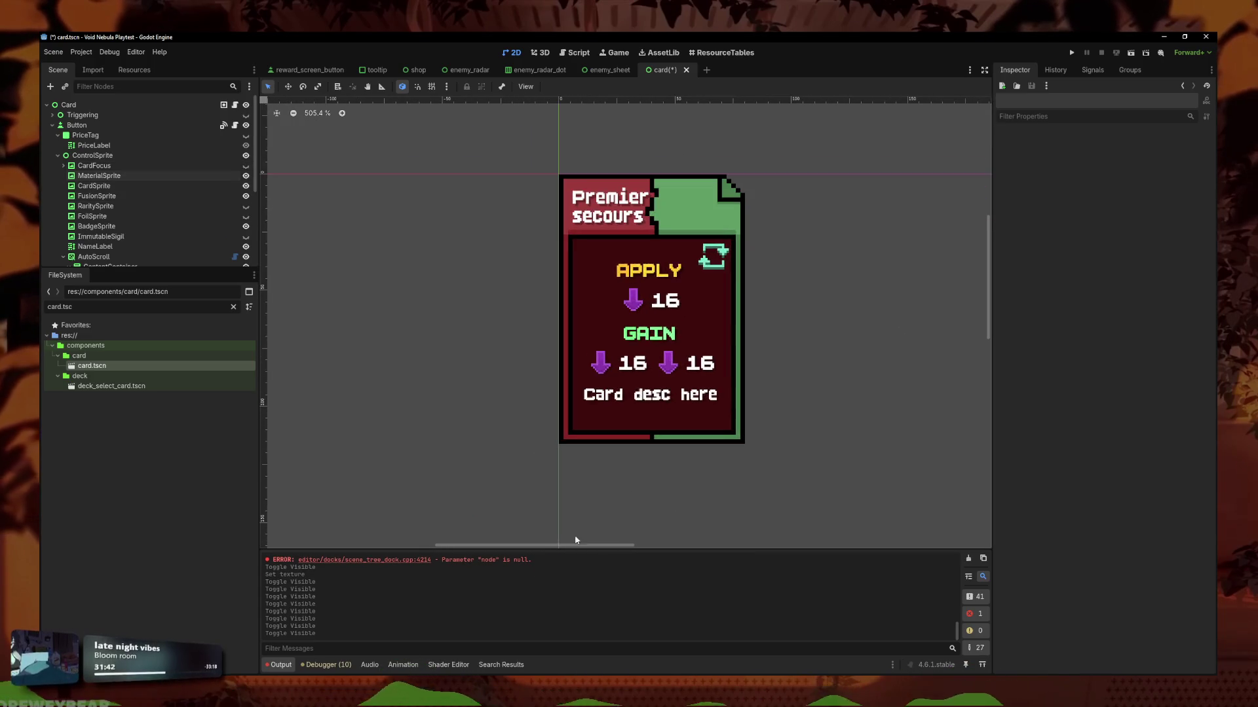
key("alt+Tab")
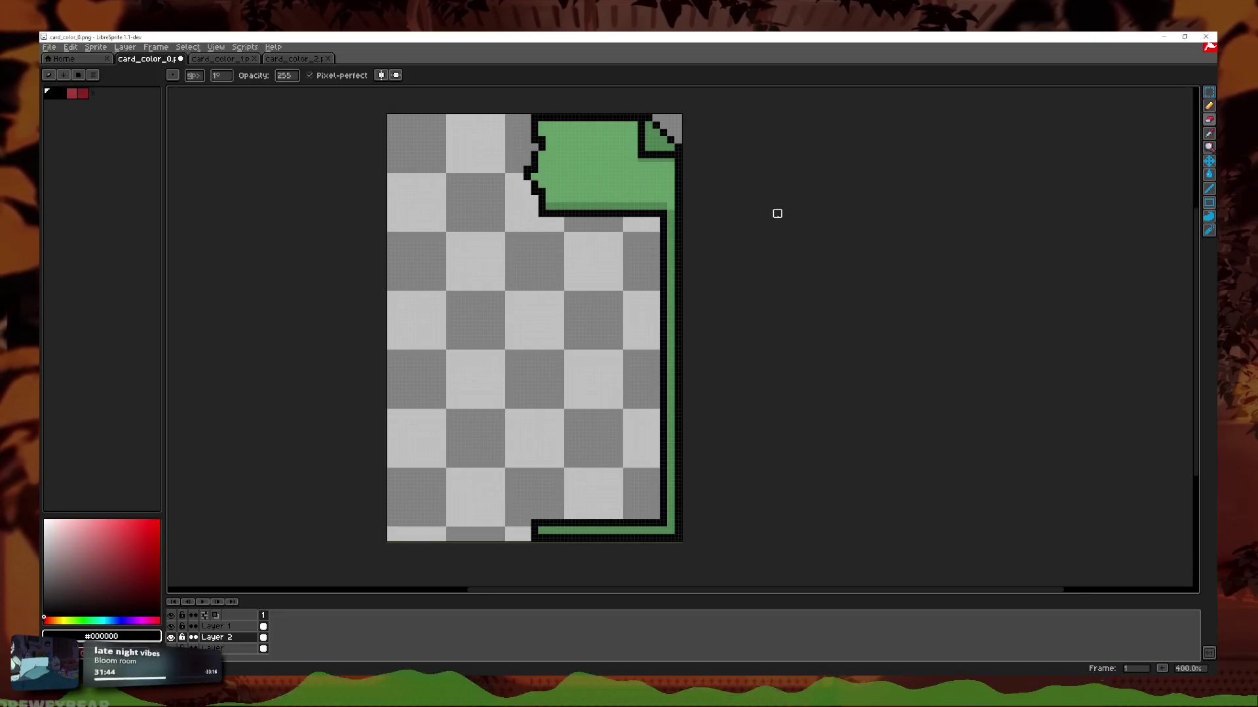
Open the blue card_color_1 sprite for editing.
left_click_drag(777, 213, 733, 255)
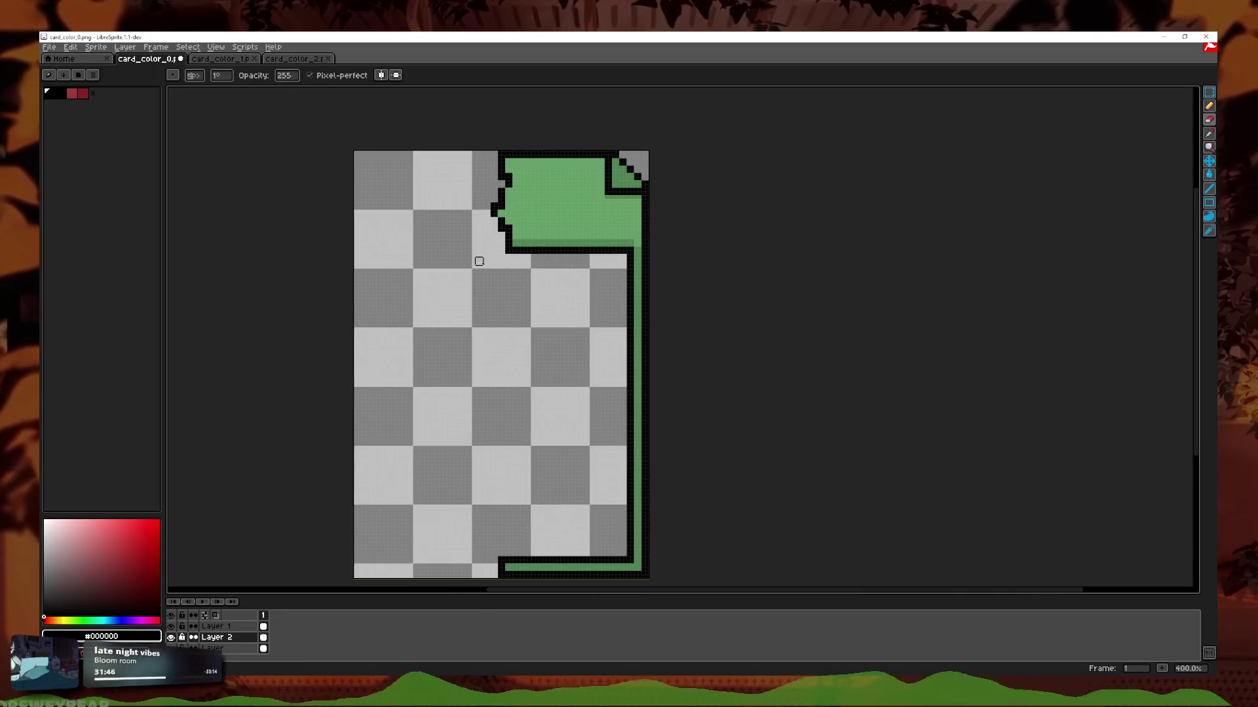
left_click(293, 58)
left_click(205, 59)
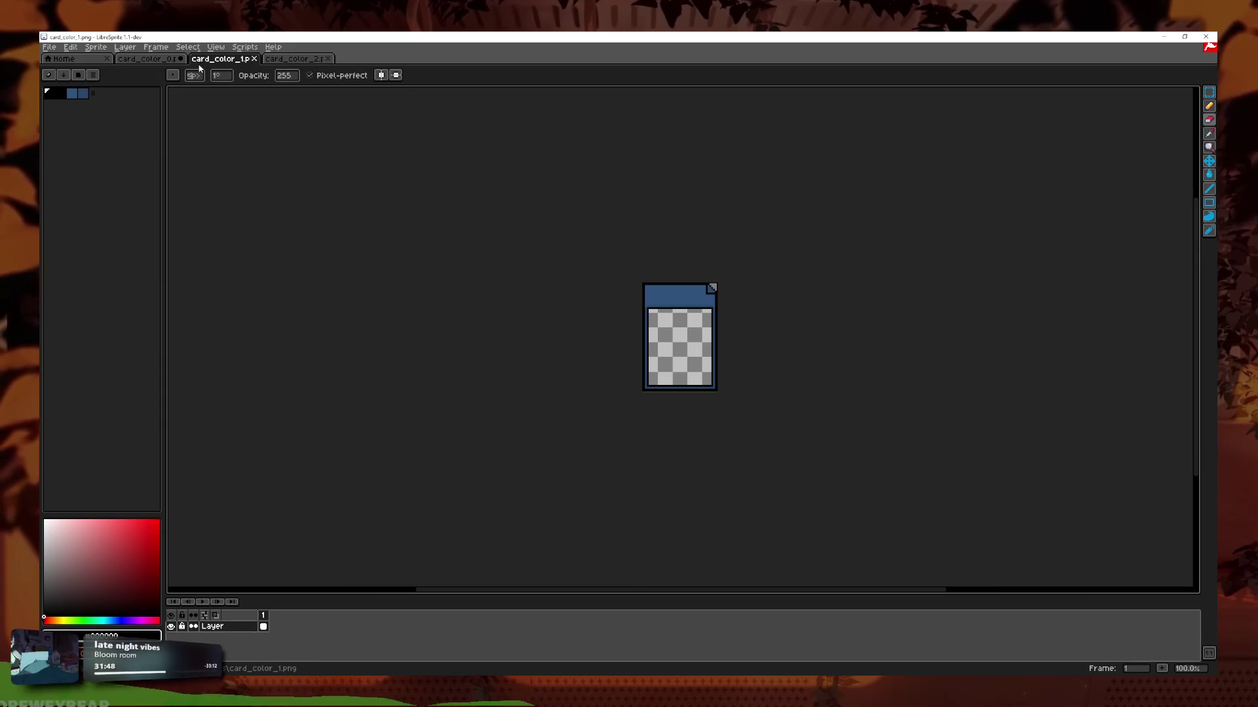
scroll(722, 337, "up", 6)
Start a black jagged tear line down the card's centre, using symmetry for the top pixels.
left_click(380, 75)
scroll(483, 169, "down", 1)
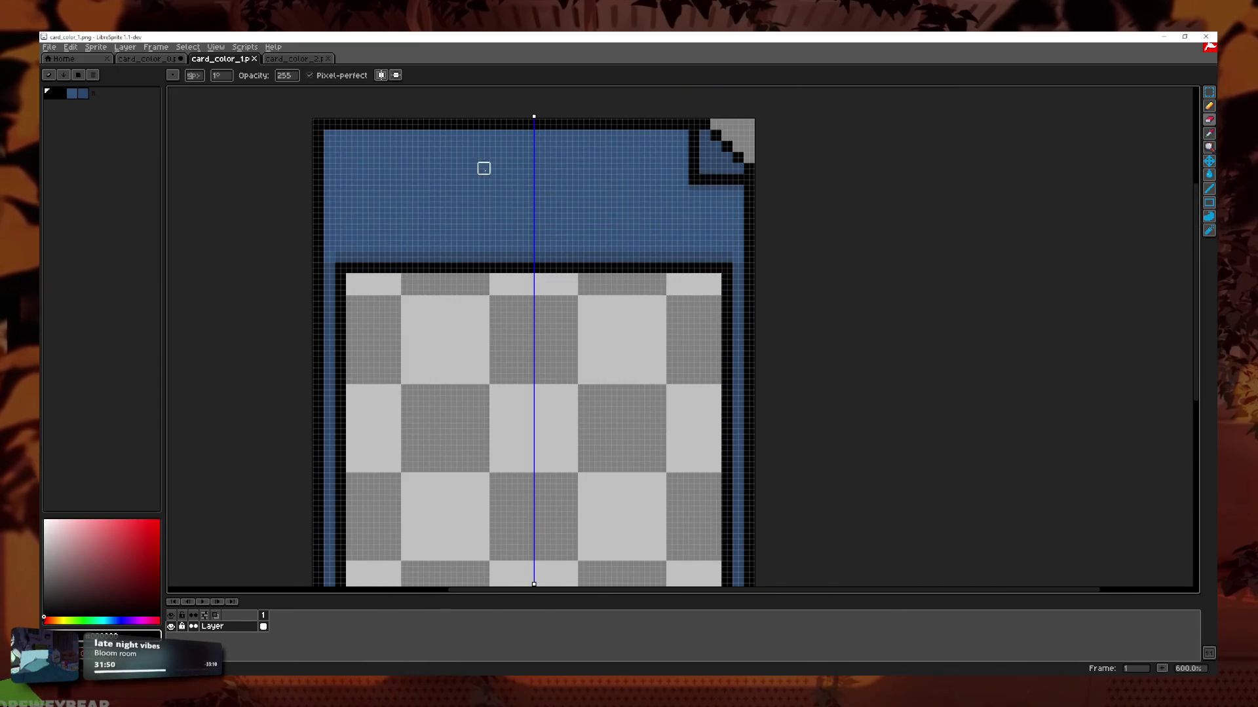
mouse_move(1210, 105)
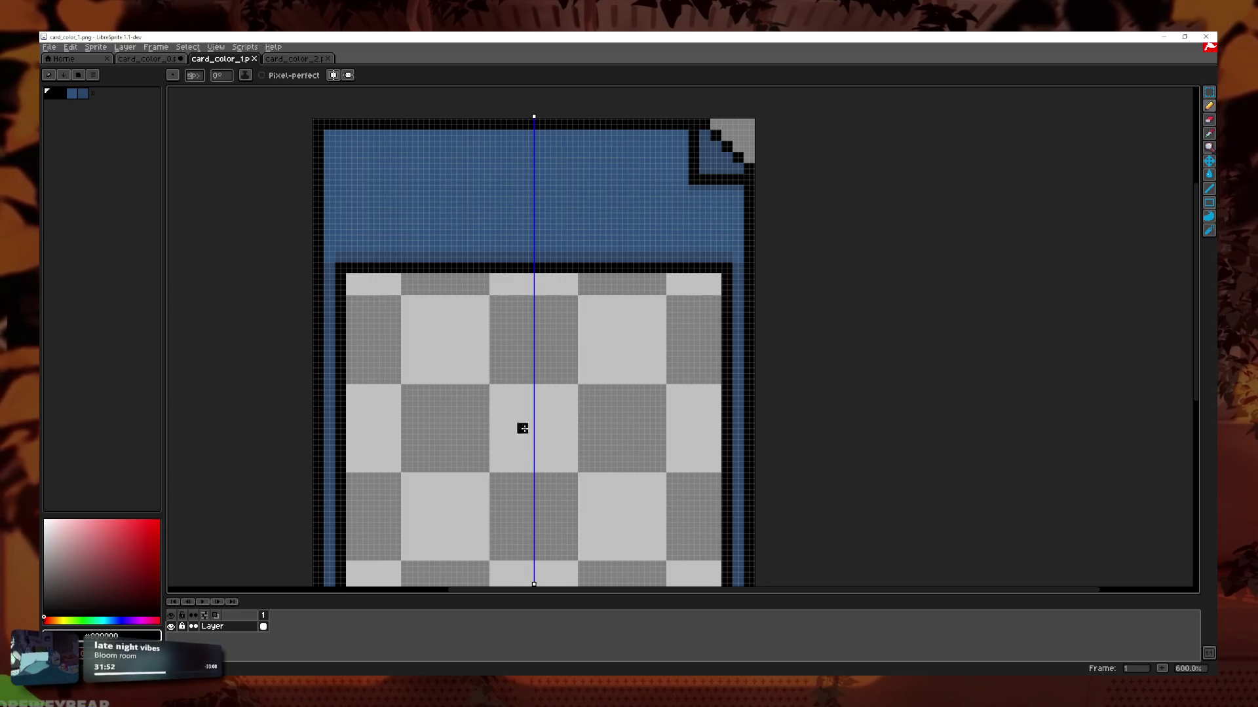
scroll(603, 249, "up", 4)
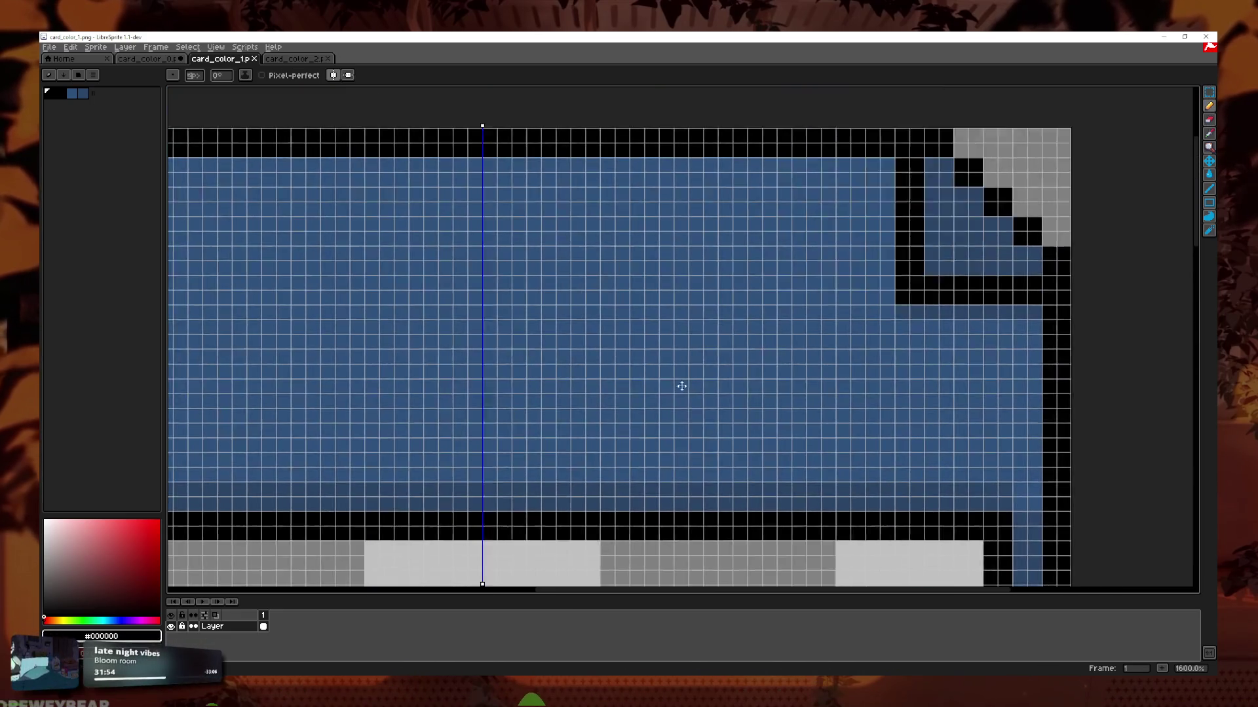
left_click_drag(682, 386, 743, 380)
left_click(551, 172)
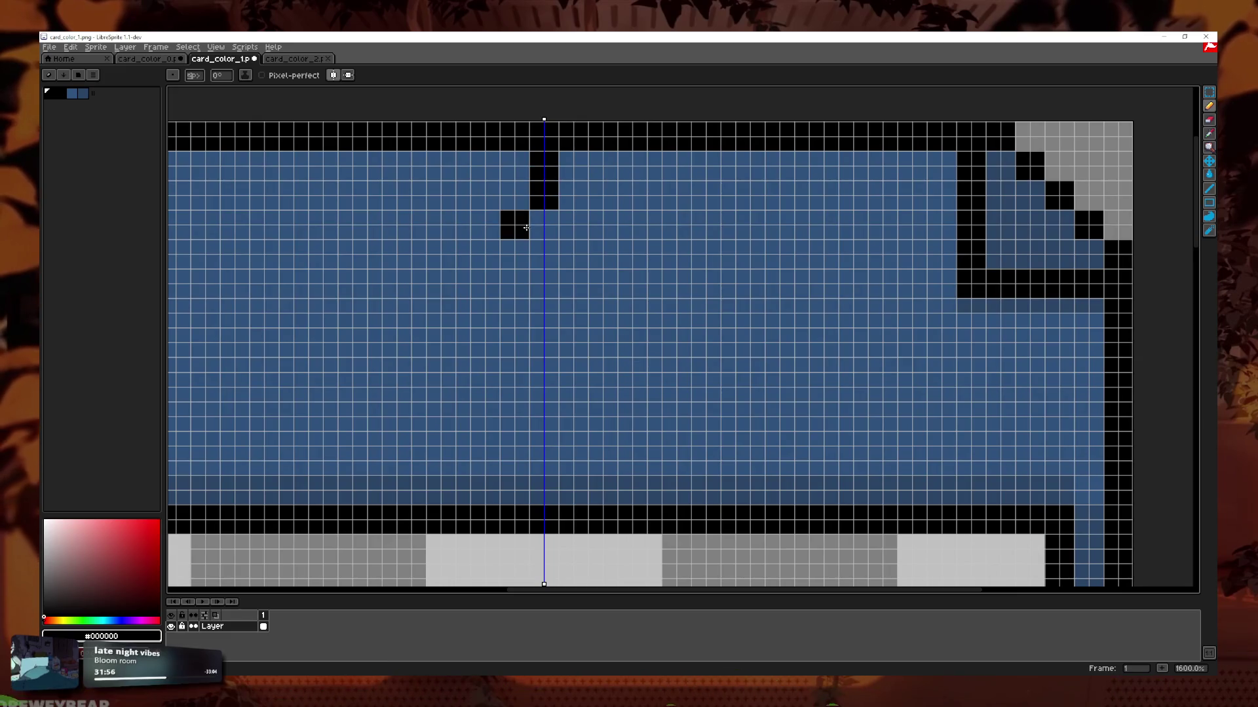
left_click(555, 229)
left_click(331, 76)
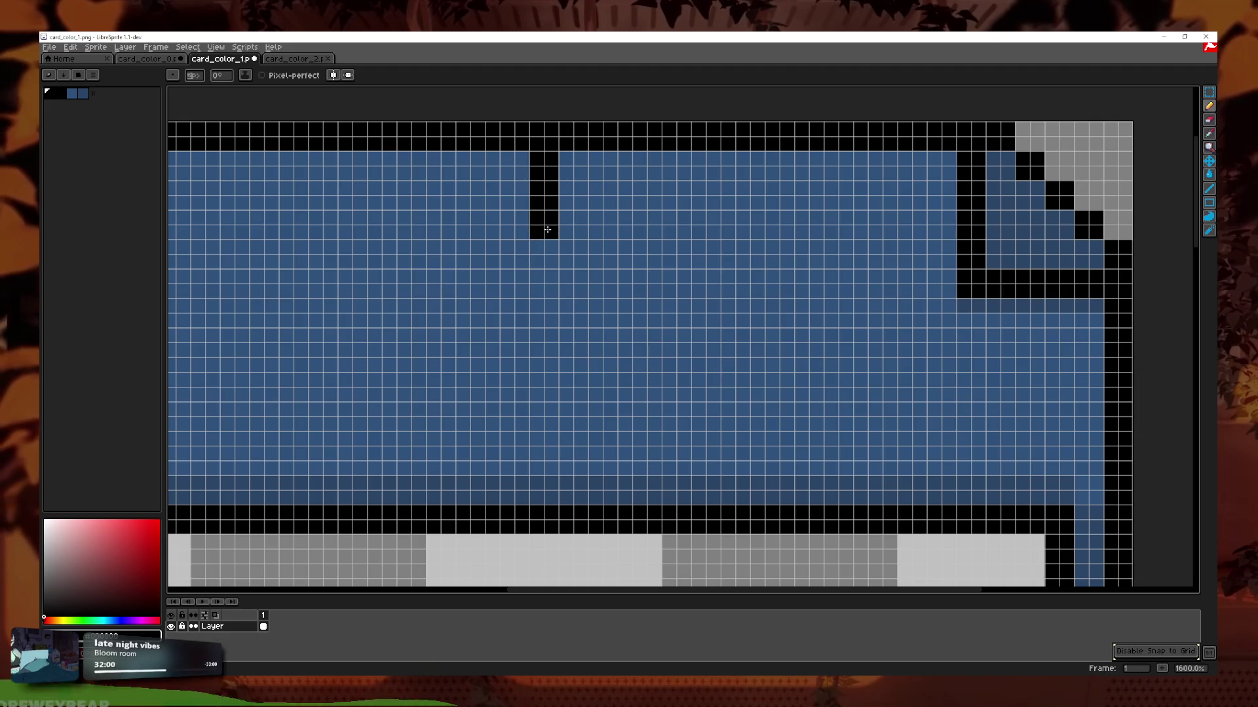
left_click(514, 224)
left_click(520, 262)
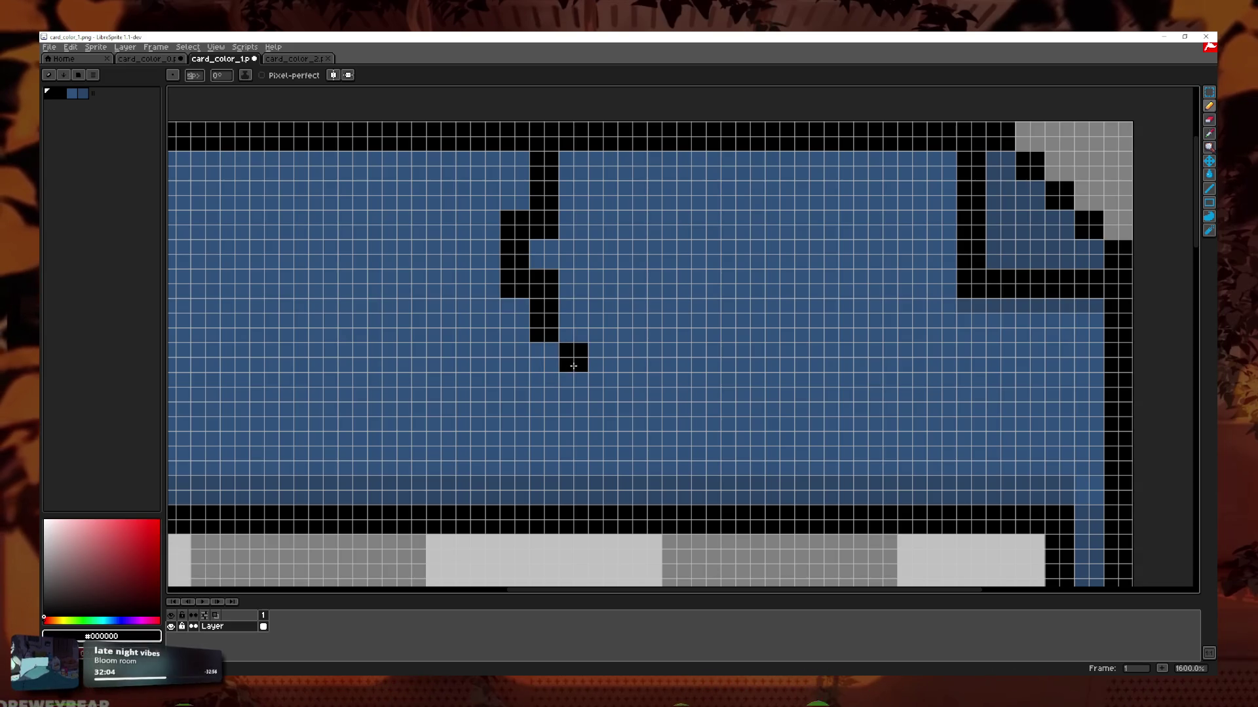
Continue the jagged tear line down to the blue band's bottom edge, redoing stray pixels.
left_click(573, 387)
left_click(544, 416)
left_click(550, 450)
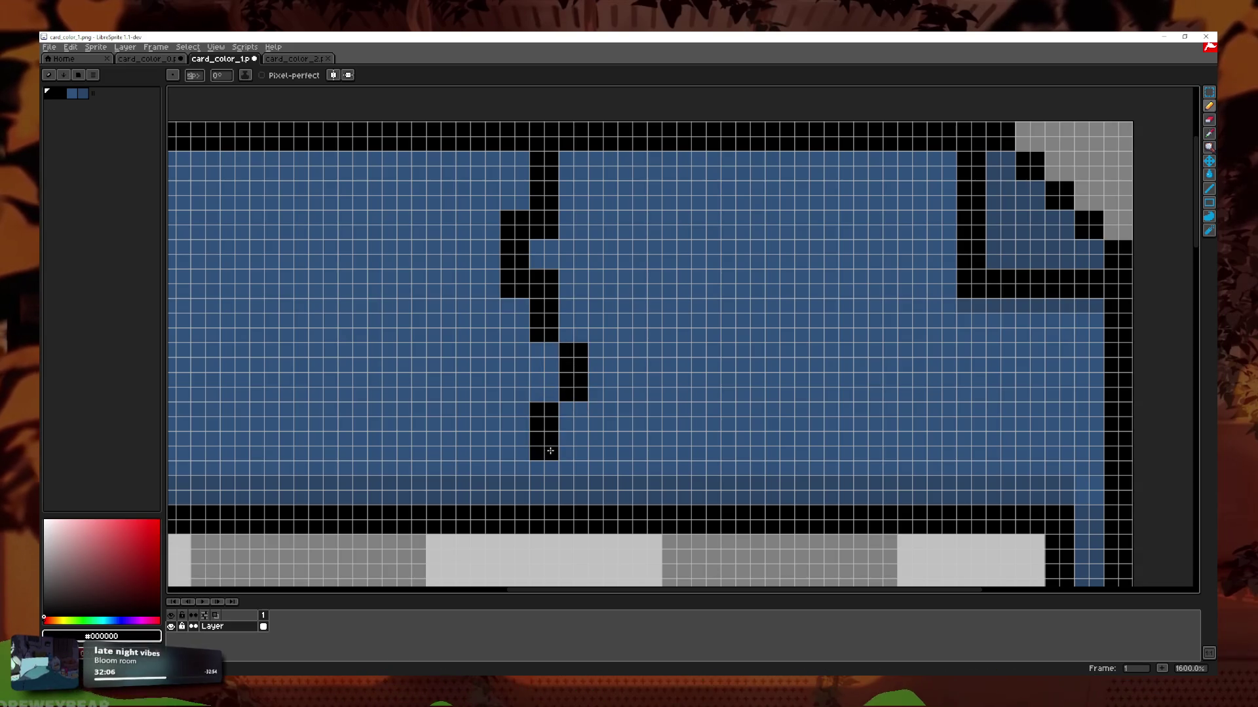
left_click(516, 447)
left_click(524, 477)
key("ctrl+z")
key("ctrl+z")
left_click(549, 493)
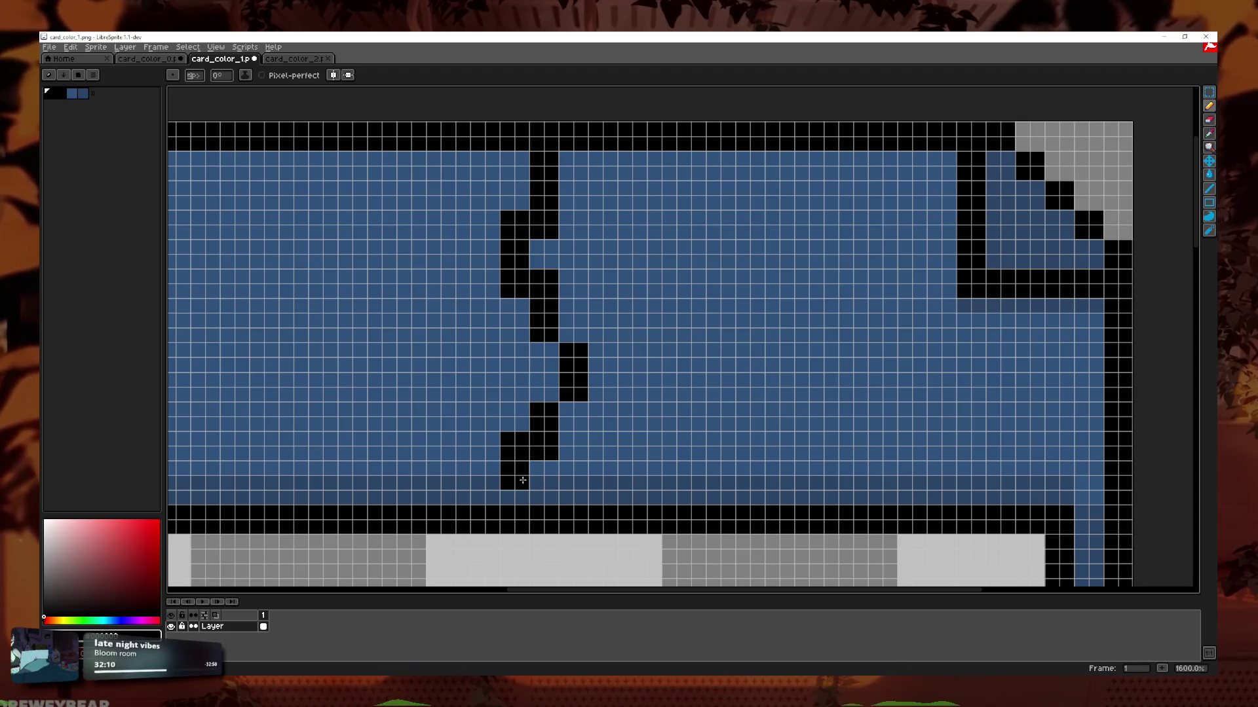
key("ctrl+z")
key("ctrl+z")
key("ctrl+z")
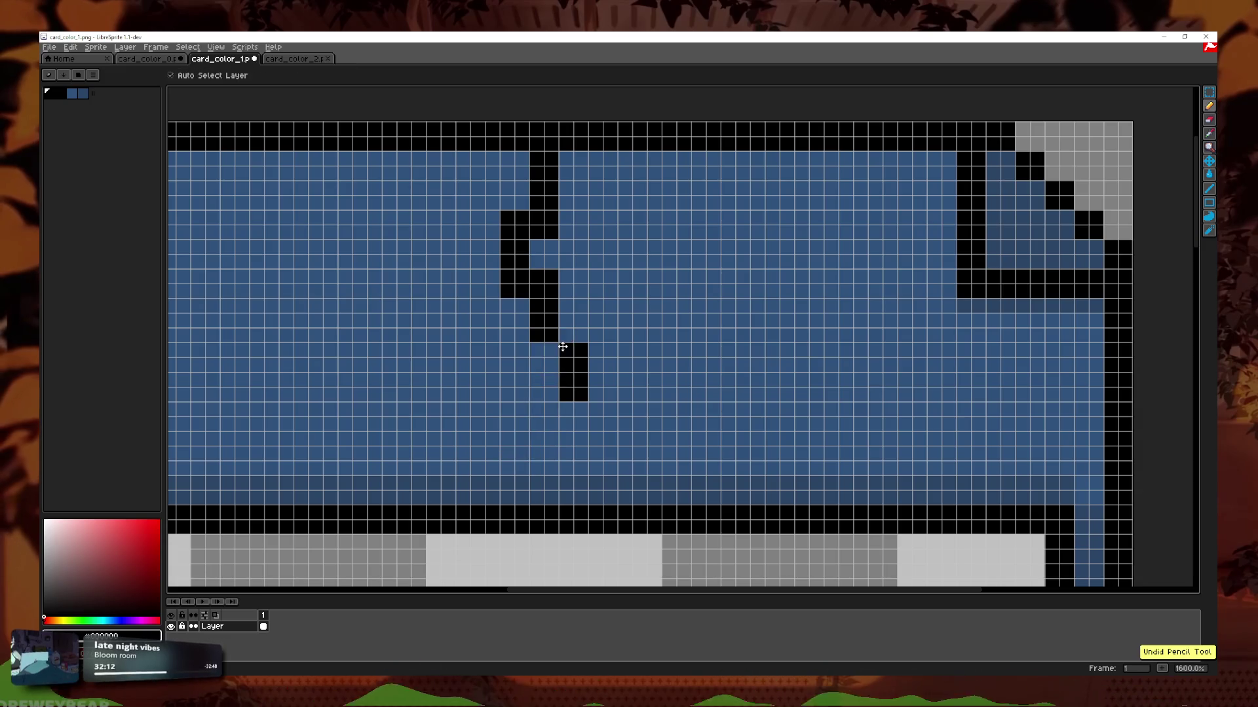
mouse_move(547, 313)
left_mouse_down()
mouse_move(573, 351)
mouse_move(572, 376)
mouse_move(523, 441)
left_mouse_up()
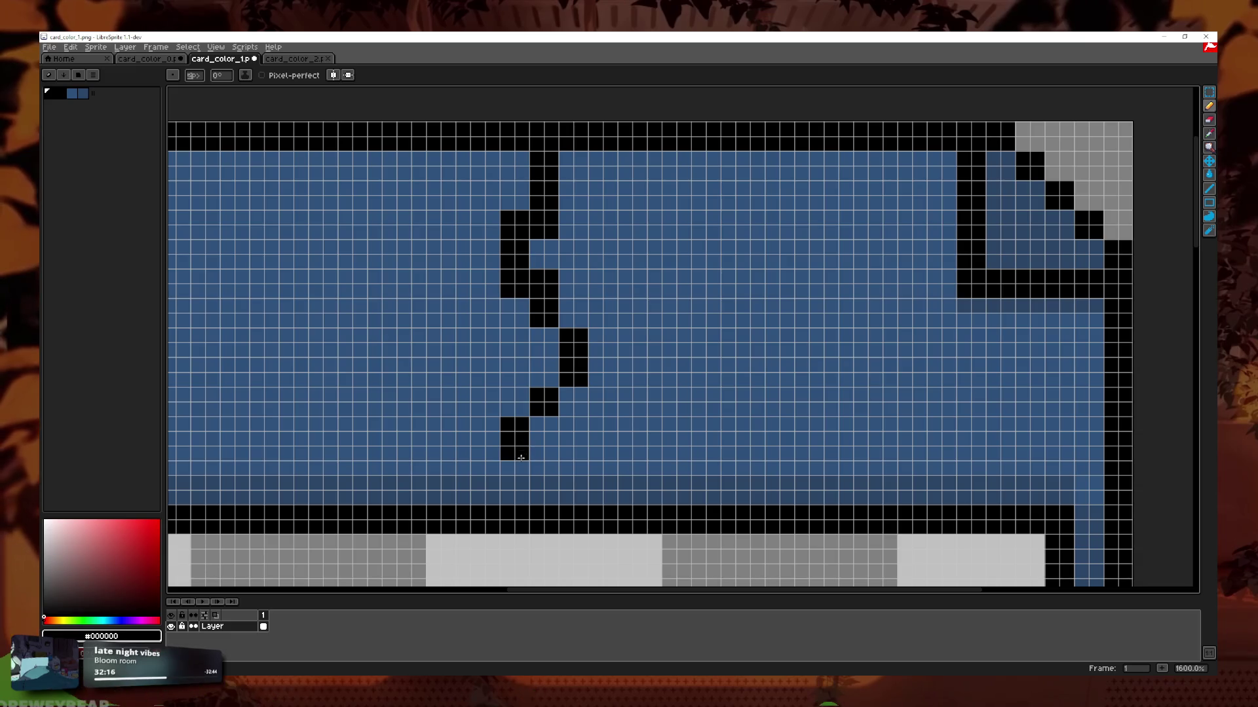
left_click_drag(553, 488, 551, 498)
Mark a black pixel on the bottom border where the crack ends.
scroll(550, 498, "down", 7)
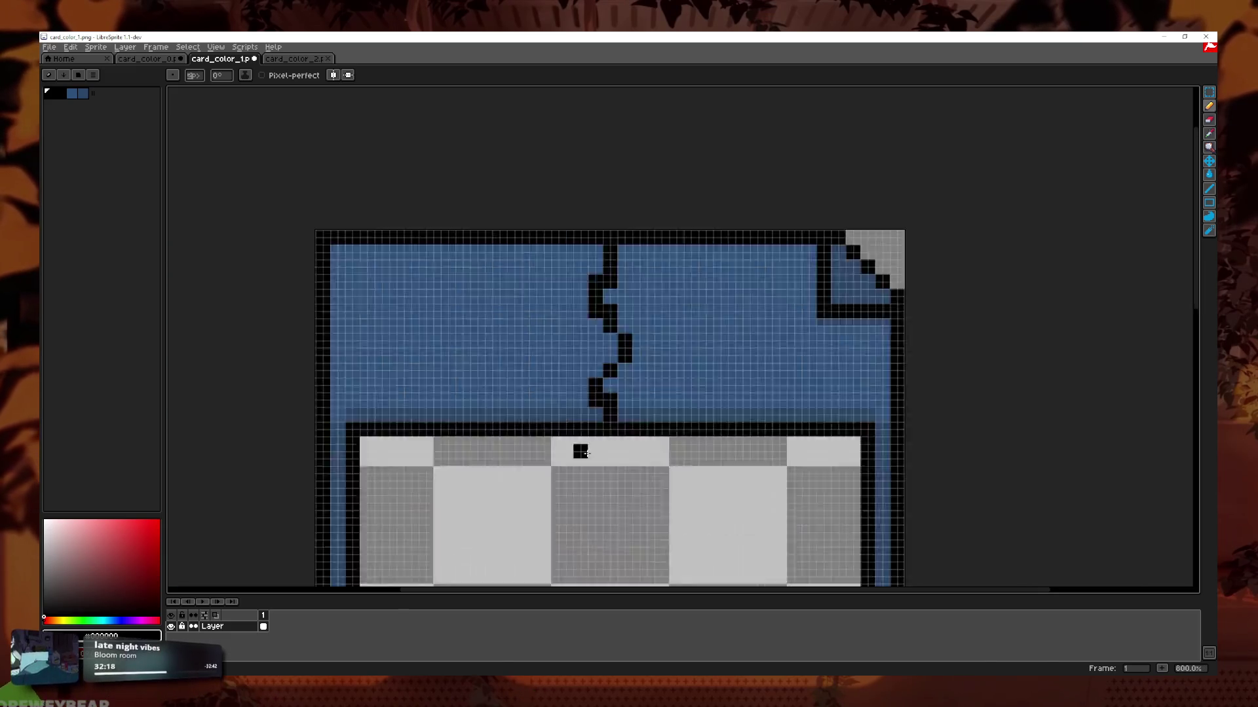
scroll(655, 410, "up", 6)
scroll(615, 411, "down", 3)
left_click(562, 453)
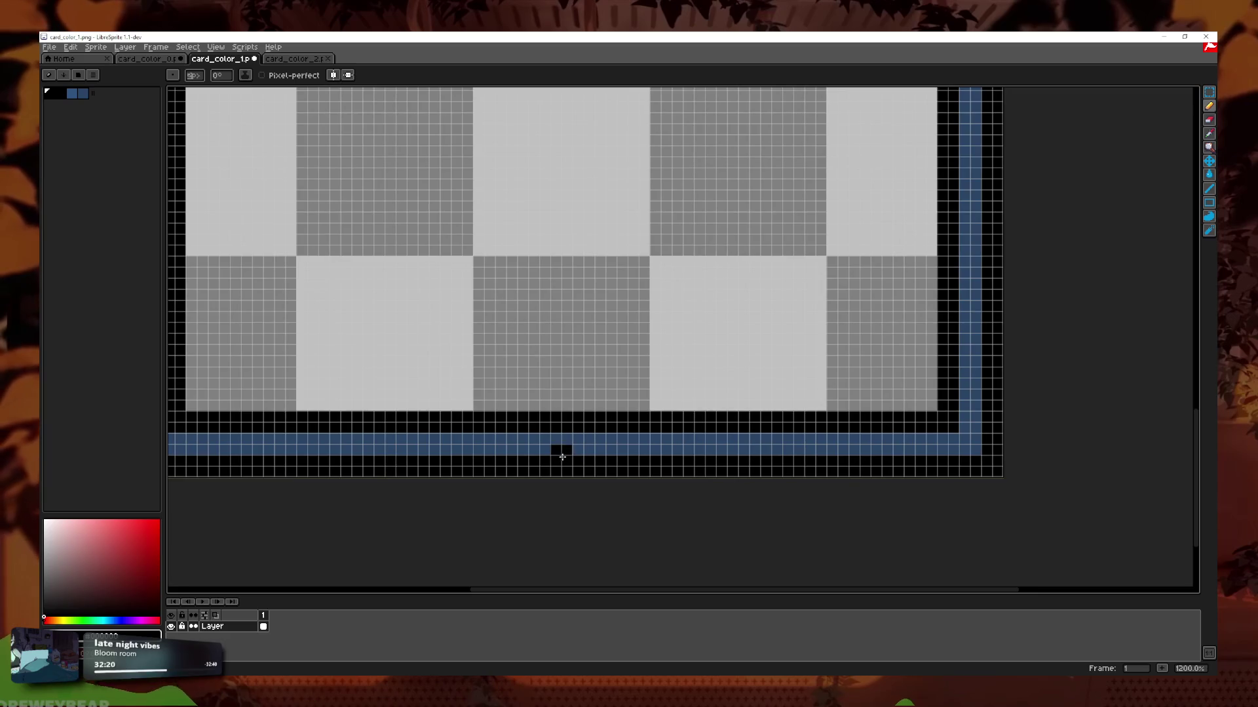
scroll(562, 450, "down", 7)
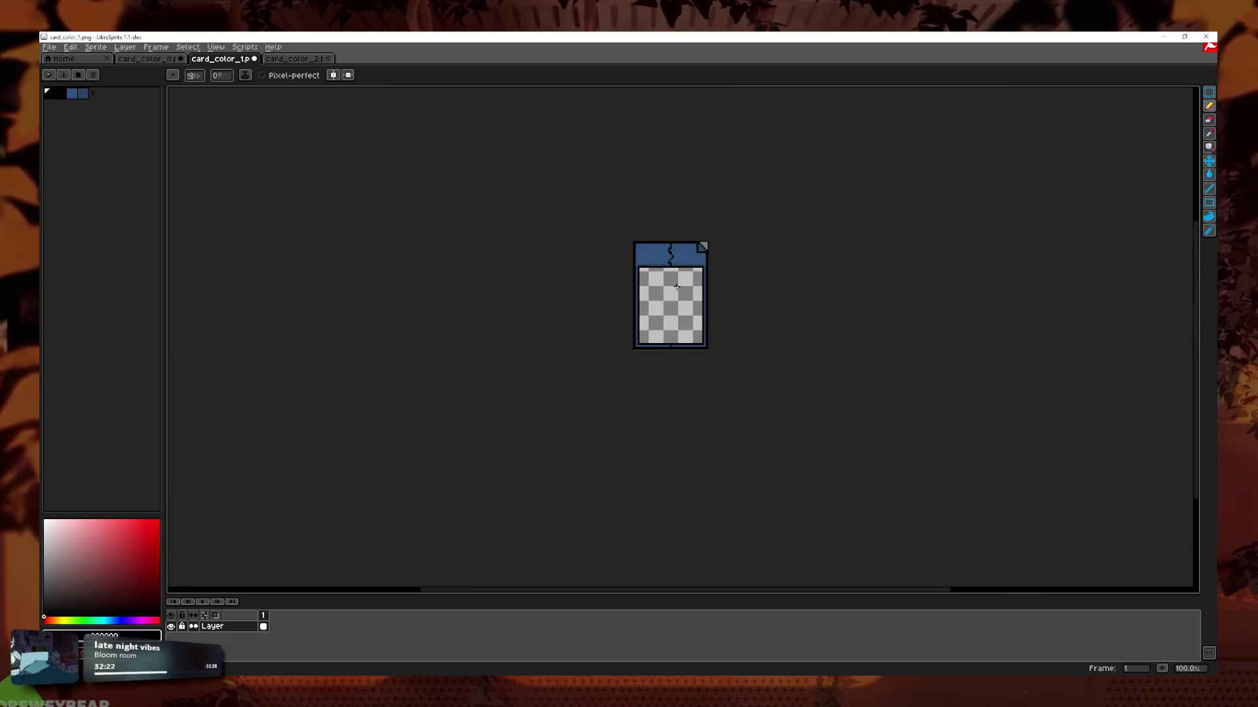
scroll(676, 286, "up", 6)
scroll(674, 275, "down", 3)
left_click(333, 75)
left_click(333, 75)
scroll(829, 219, "down", 1)
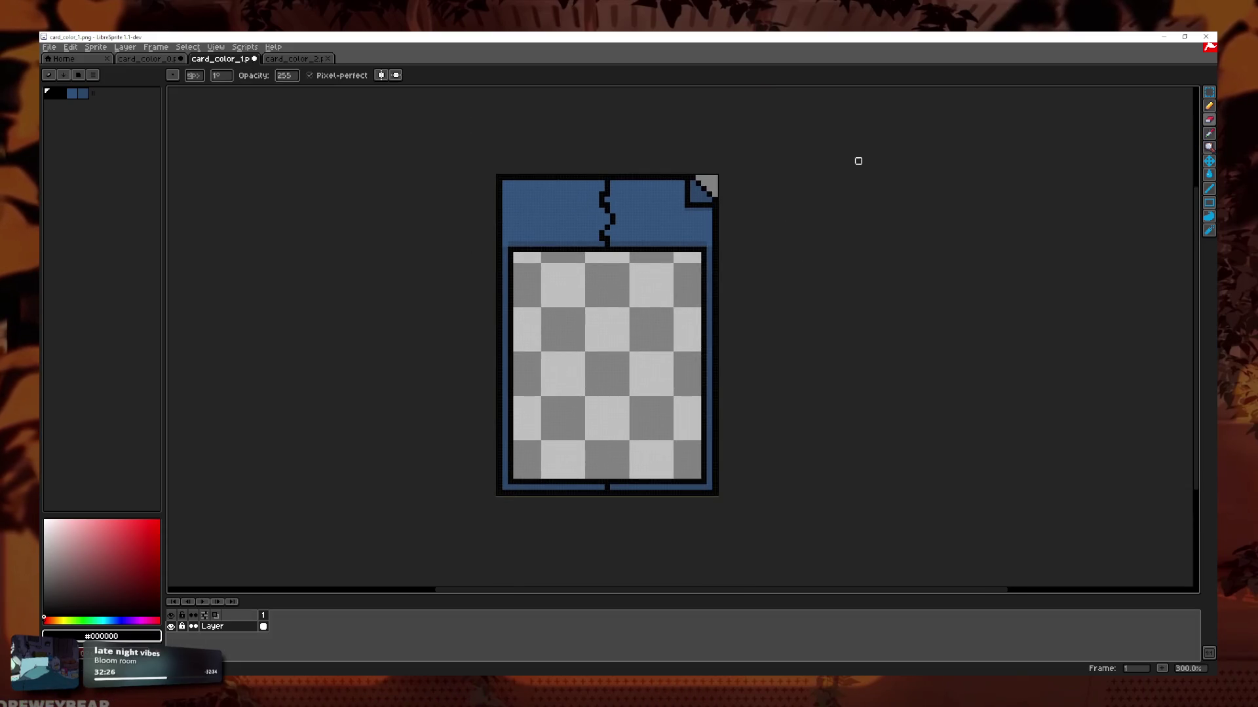
Erase everything left of the crack, using a smaller eraser for leftover pixels.
key("ctrl+z")
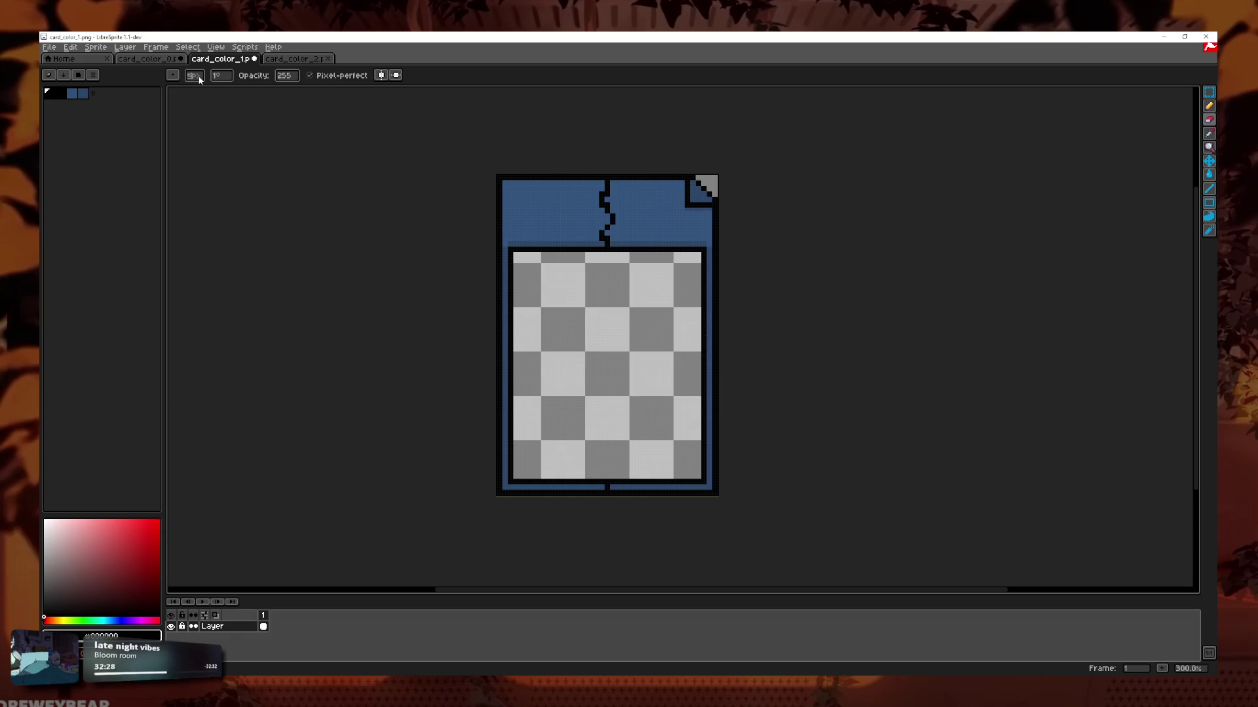
mouse_move(515, 190)
left_mouse_down()
mouse_move(514, 146)
mouse_move(488, 281)
mouse_move(558, 483)
mouse_move(581, 483)
left_mouse_up()
key("4")
mouse_move(477, 275)
left_mouse_down()
mouse_move(467, 258)
mouse_move(513, 313)
mouse_move(566, 471)
mouse_move(529, 332)
mouse_move(553, 363)
mouse_move(552, 275)
mouse_move(567, 339)
mouse_move(564, 197)
left_mouse_up()
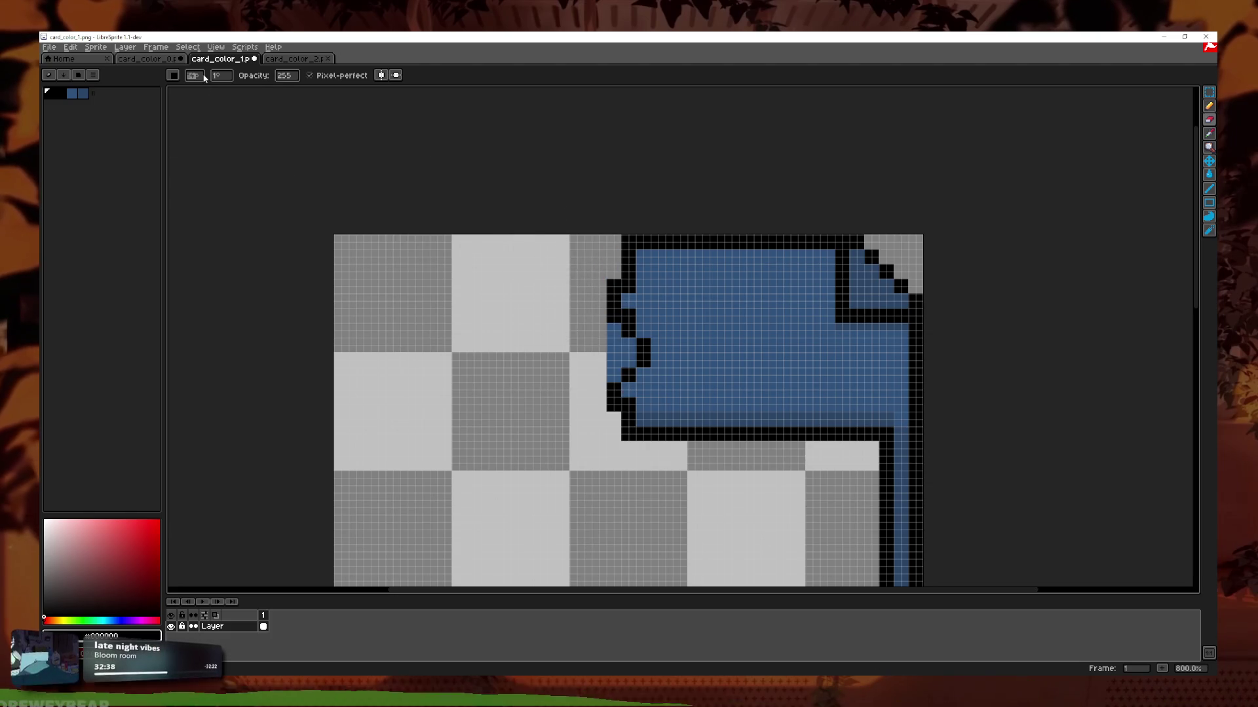
left_click_drag(201, 77, 190, 77)
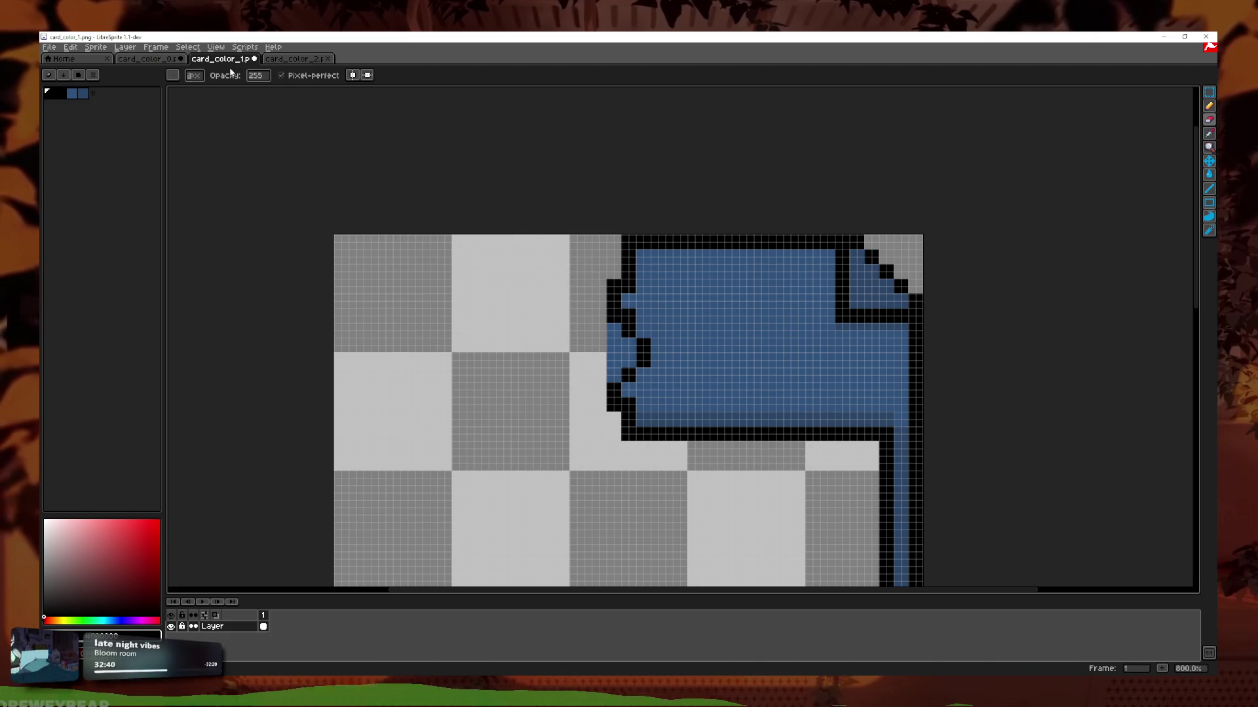
left_click_drag(614, 380, 621, 360)
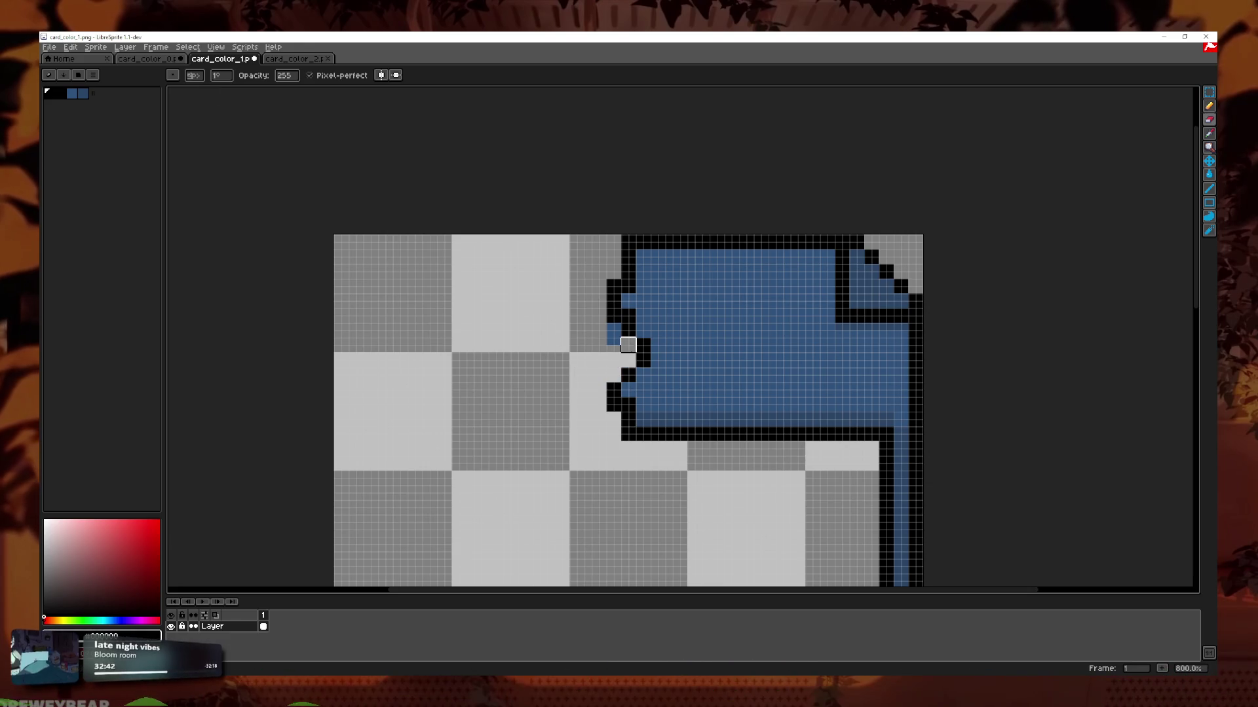
scroll(581, 393, "down", 5)
scroll(783, 454, "down", 1)
scroll(795, 445, "up", 1)
scroll(753, 458, "up", 1)
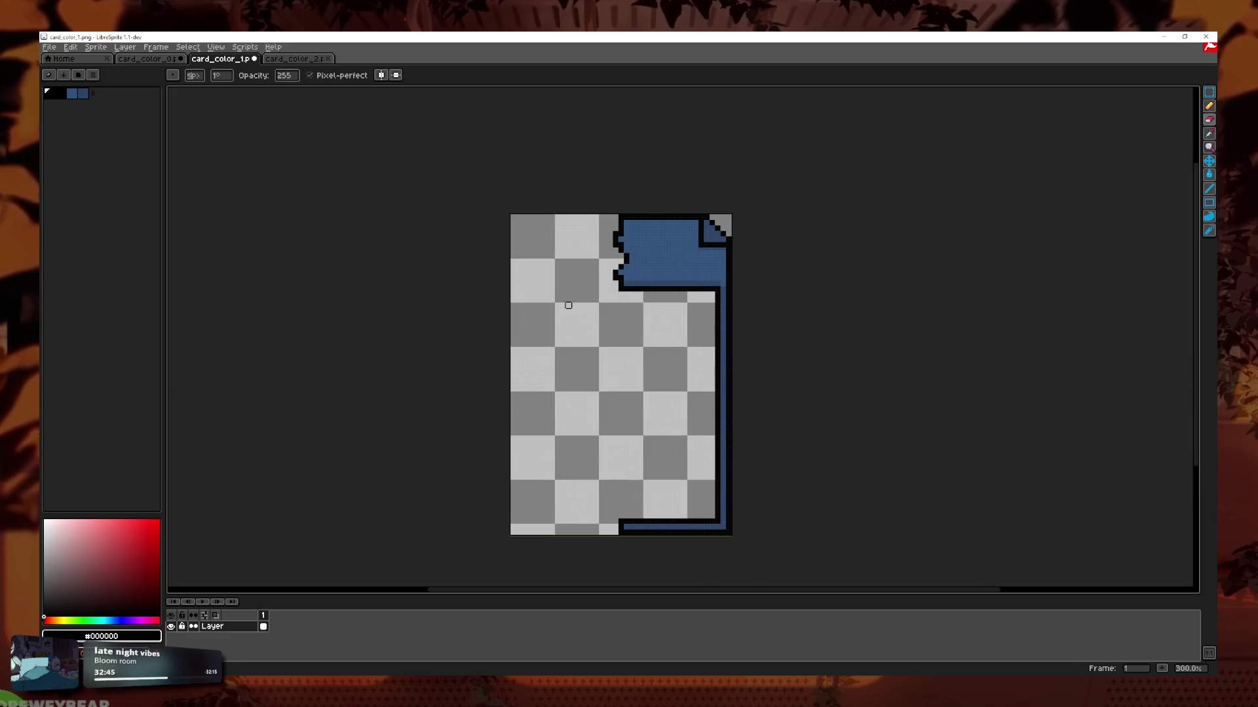
left_click(49, 47)
left_click(79, 116)
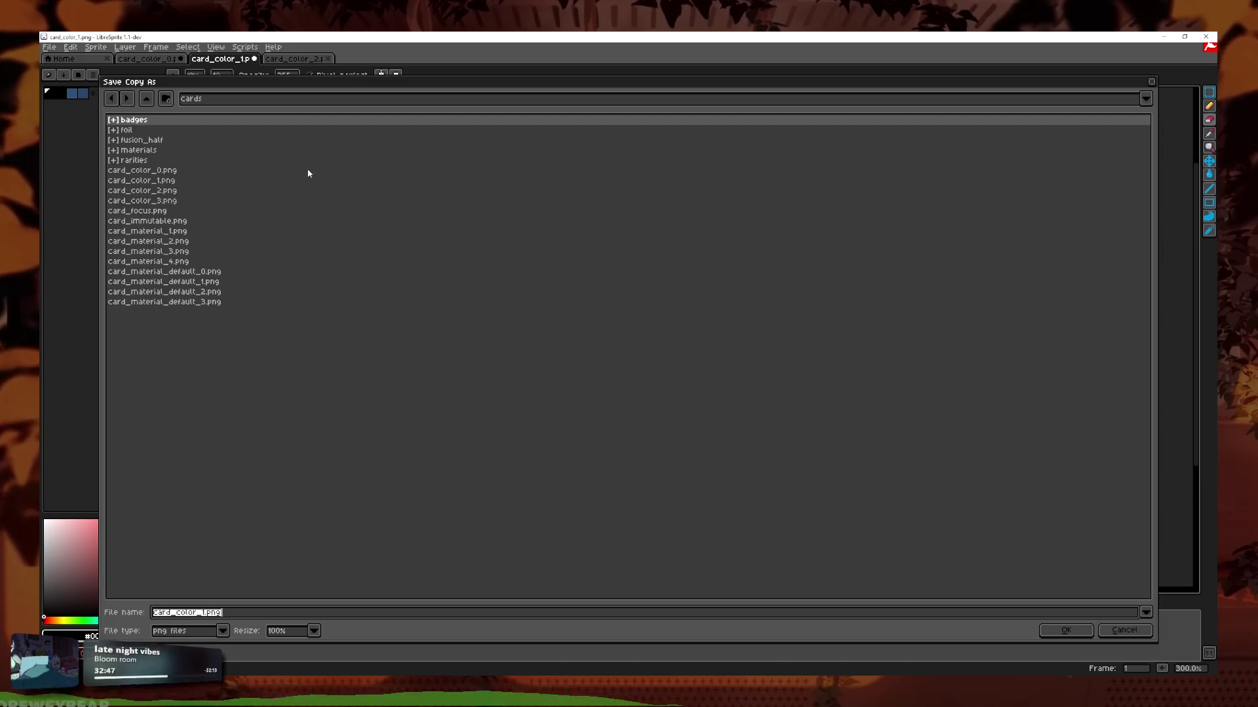
Save a copy as card_fusion_blue.png in fusion_half, declining to overwrite card_fusion_green.png.
double_click(143, 141)
double_click(152, 120)
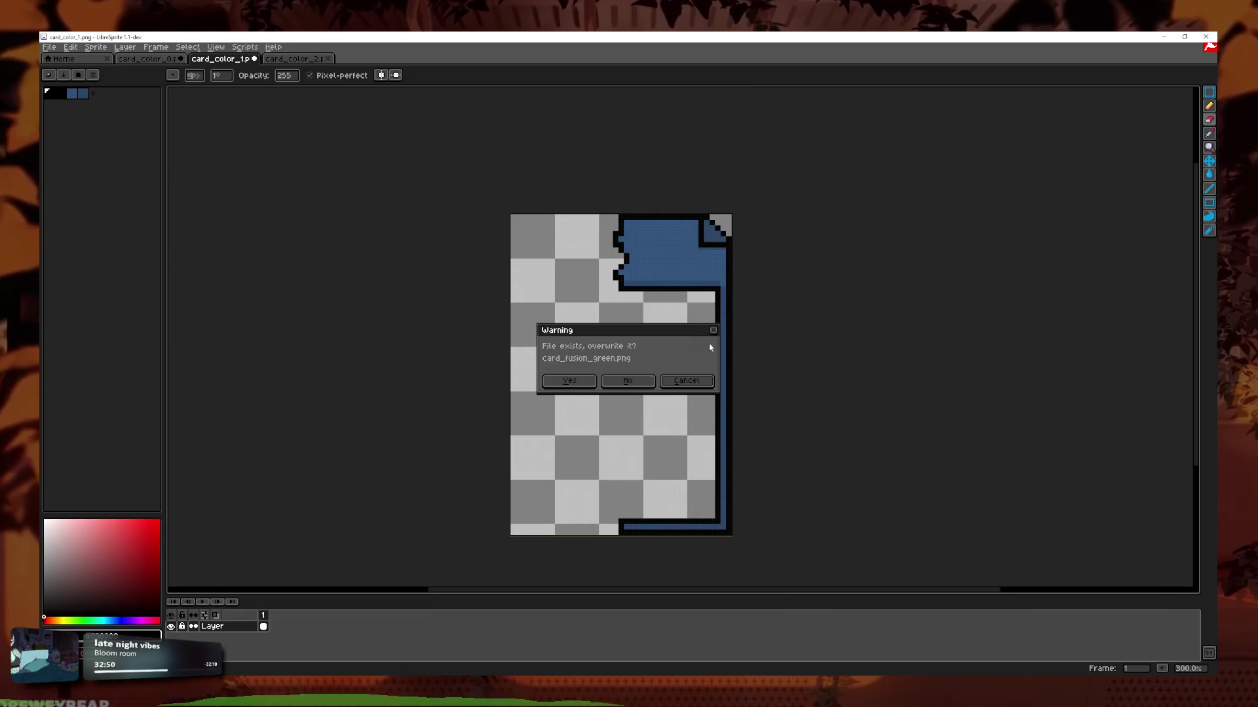
left_click(686, 380)
left_click(49, 46)
left_click(78, 113)
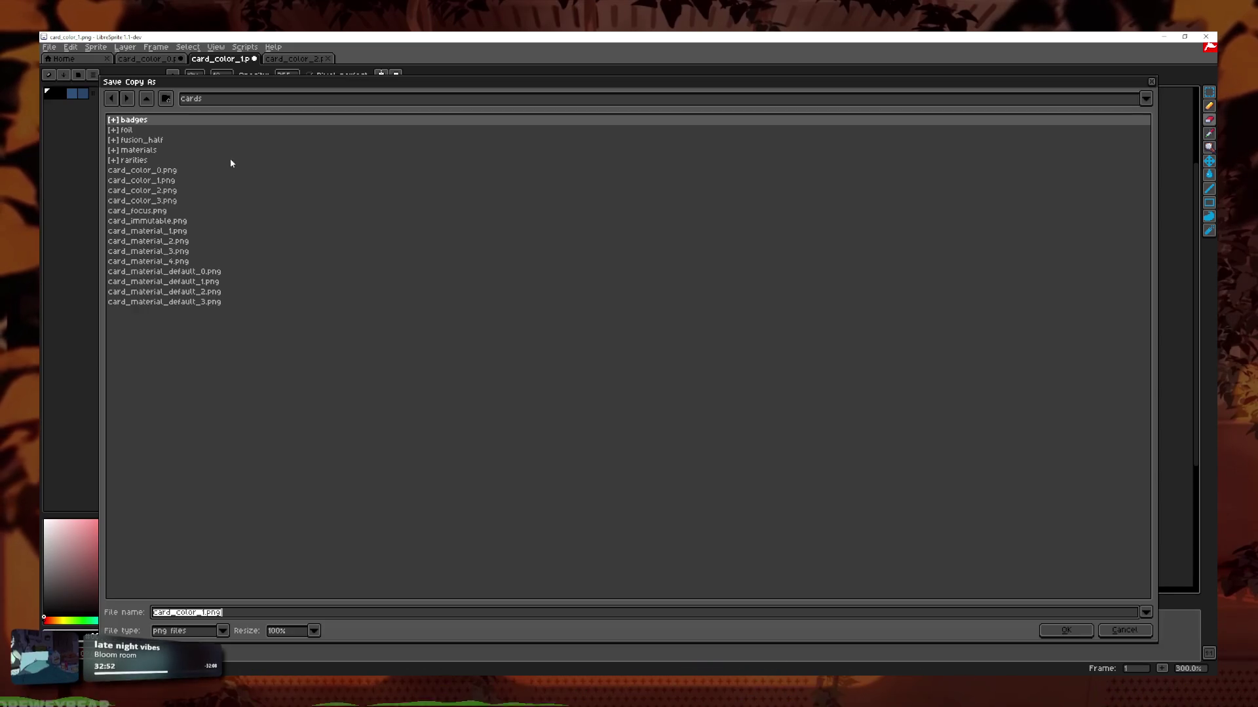
double_click(143, 140)
left_click(213, 613)
key("BackSpace")
key("BackSpace")
key("BackSpace")
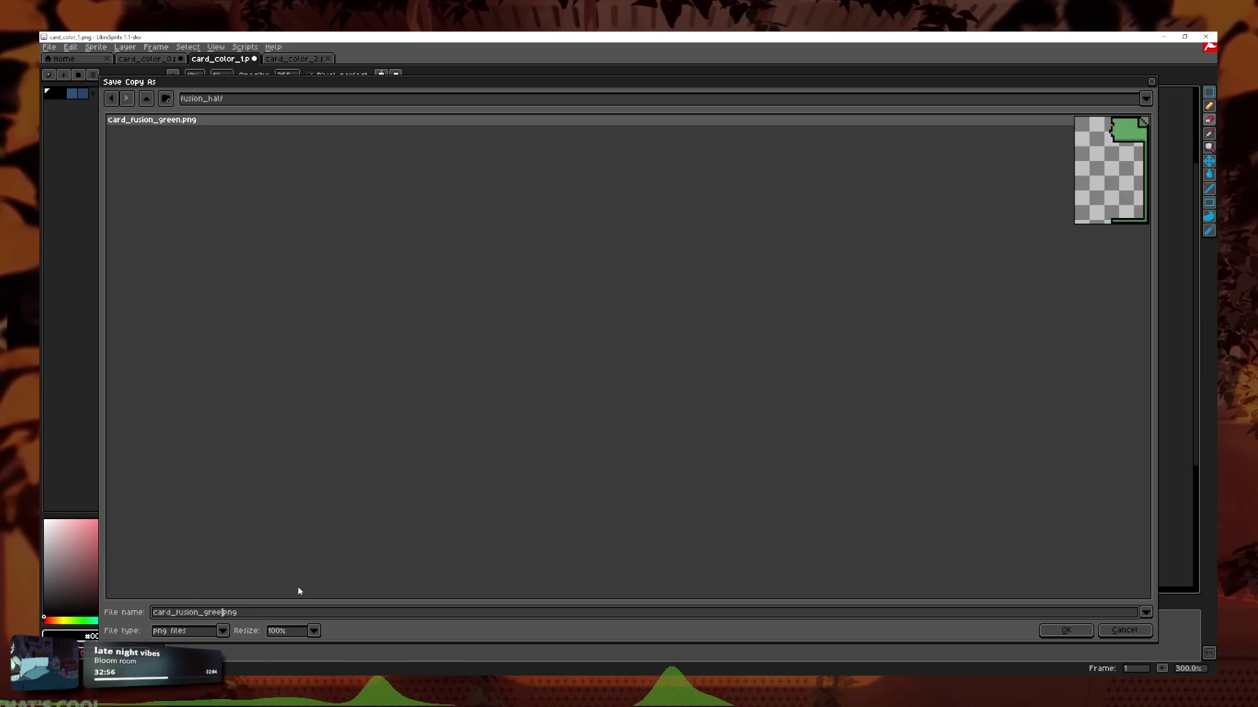
key("Return")
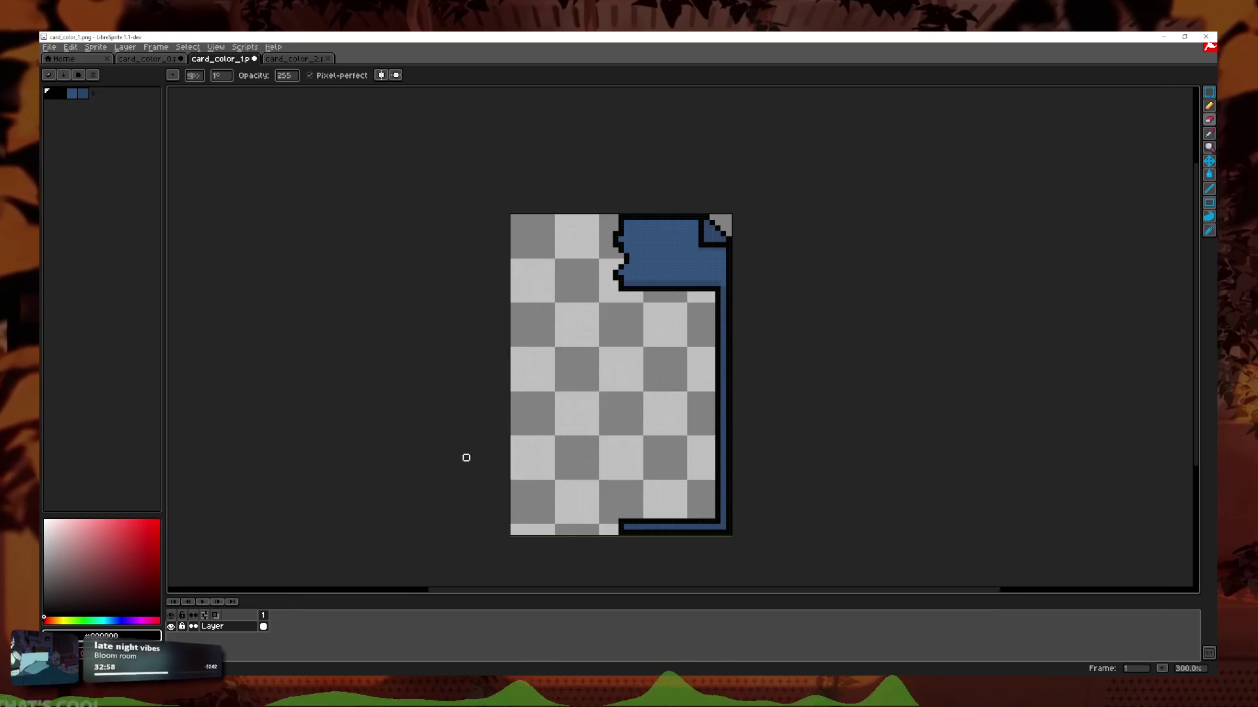
Switch to the red card_color_0 sprite and undo earlier edits.
left_click(159, 58)
key("v")
key("ctrl+z")
key("ctrl+z")
key("ctrl+z")
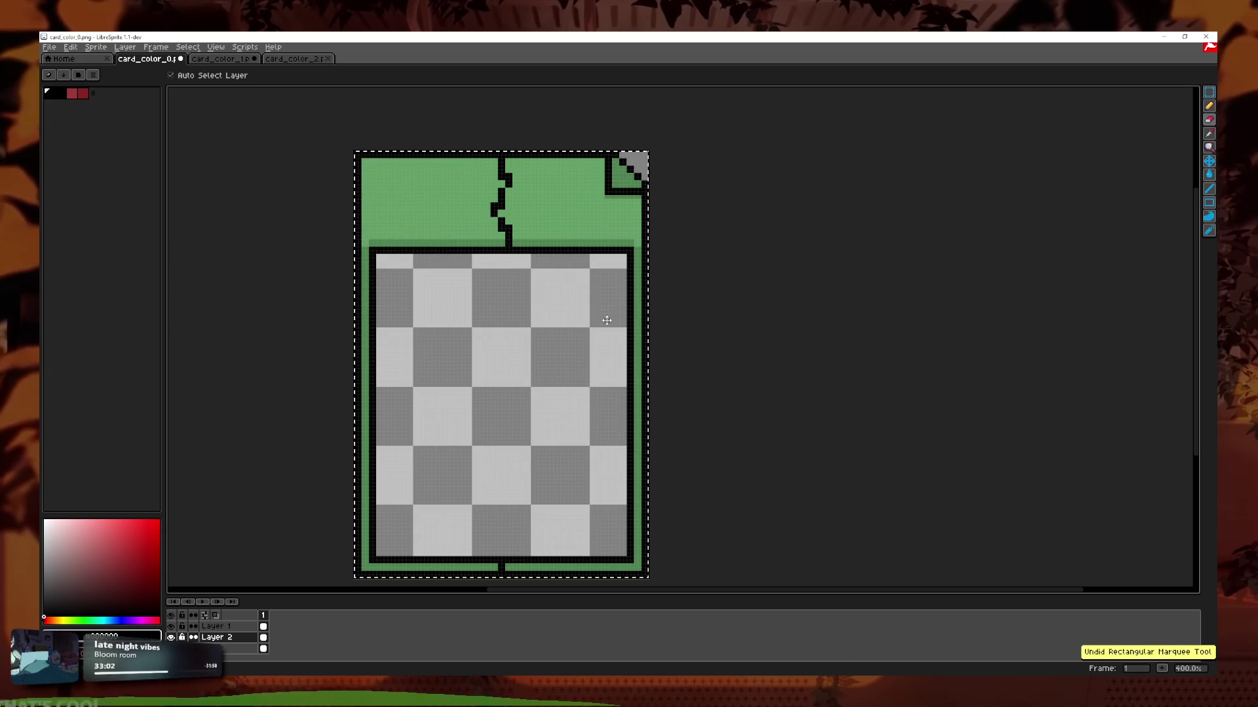
Undo the green layer, show the red card layer and pick the pencil for single pixels.
key("ctrl+z")
key("ctrl+z")
key("ctrl+z")
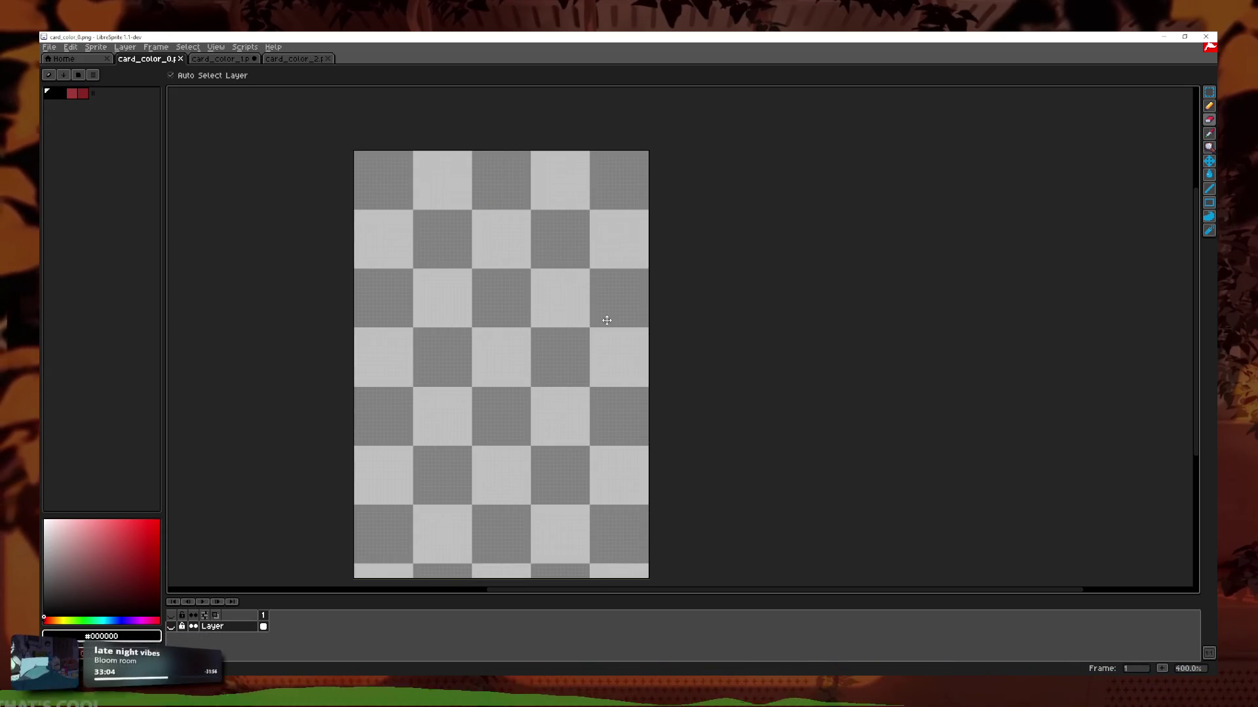
left_click(171, 627)
scroll(508, 166, "up", 2)
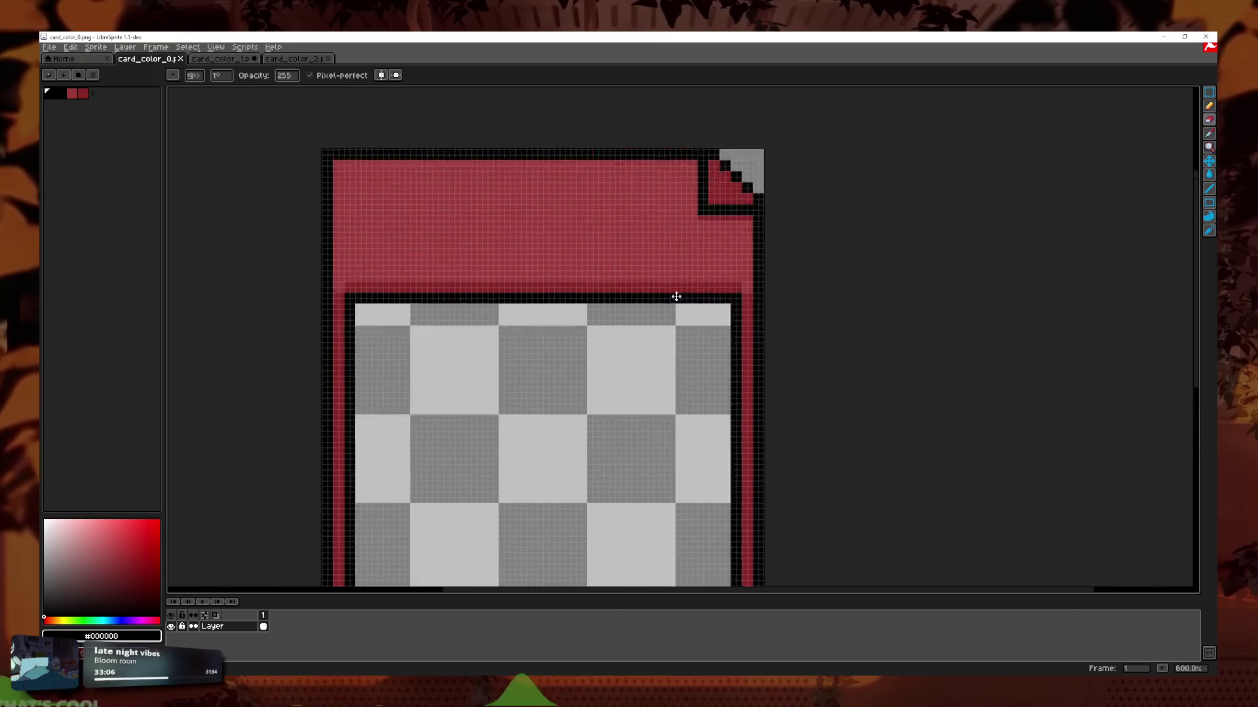
key("b")
scroll(730, 342, "up", 3)
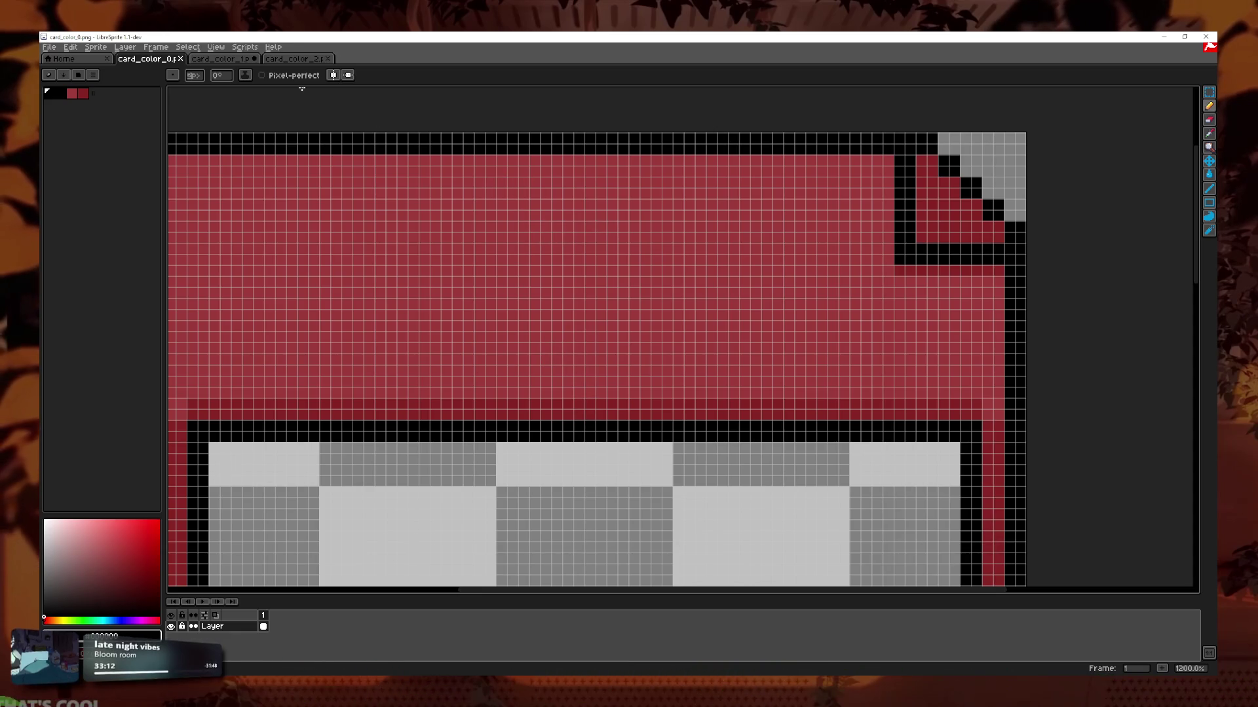
left_click(333, 76)
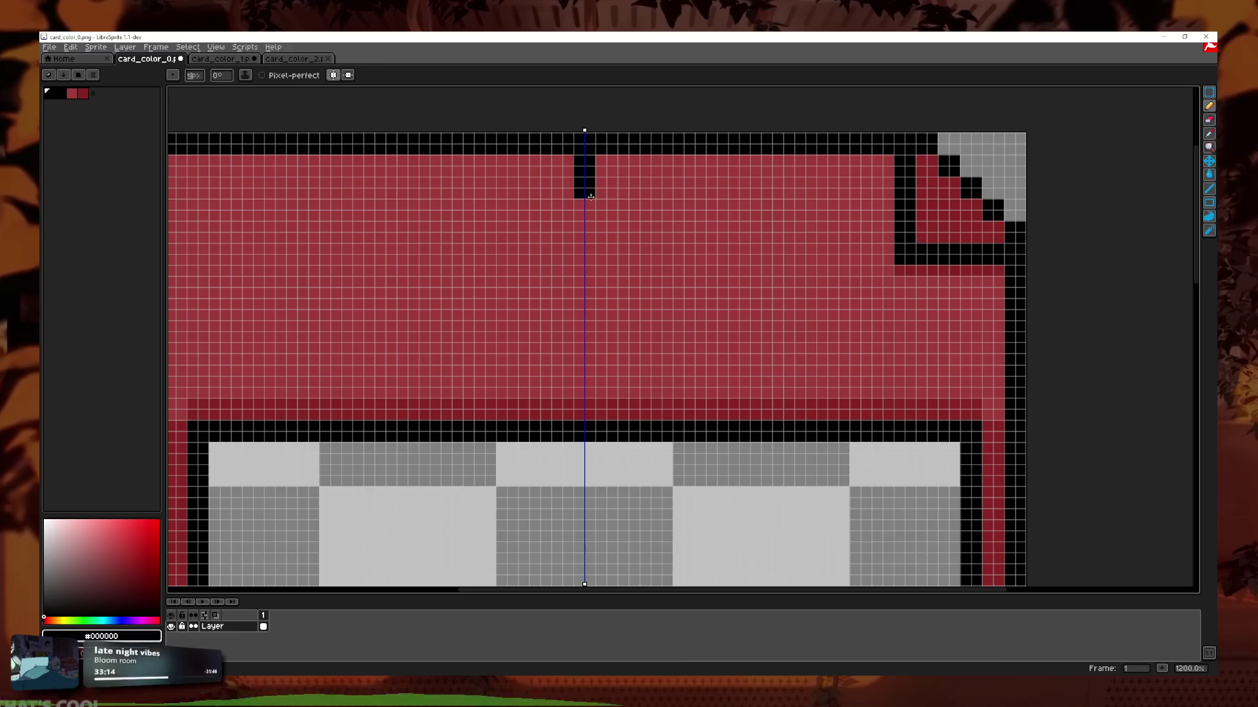
left_click(333, 76)
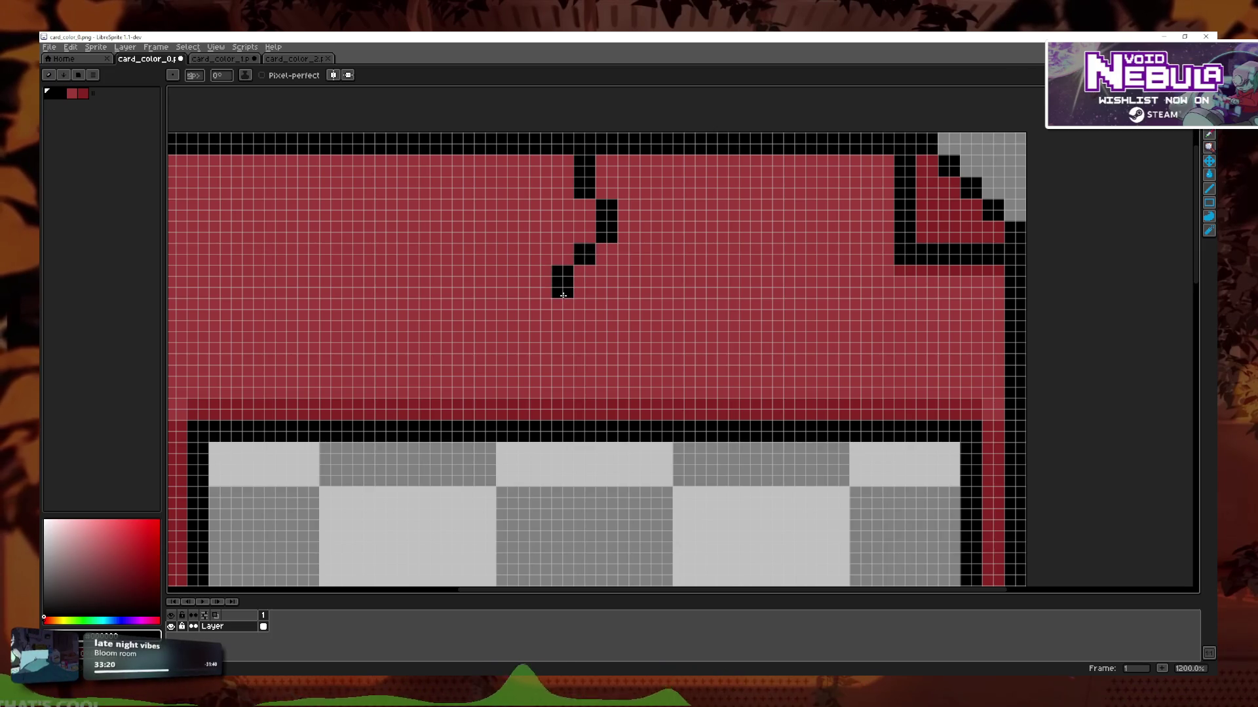
Draw the stair-step black crack in the red header and notch the bottom border beneath it.
left_click_drag(584, 339, 614, 358)
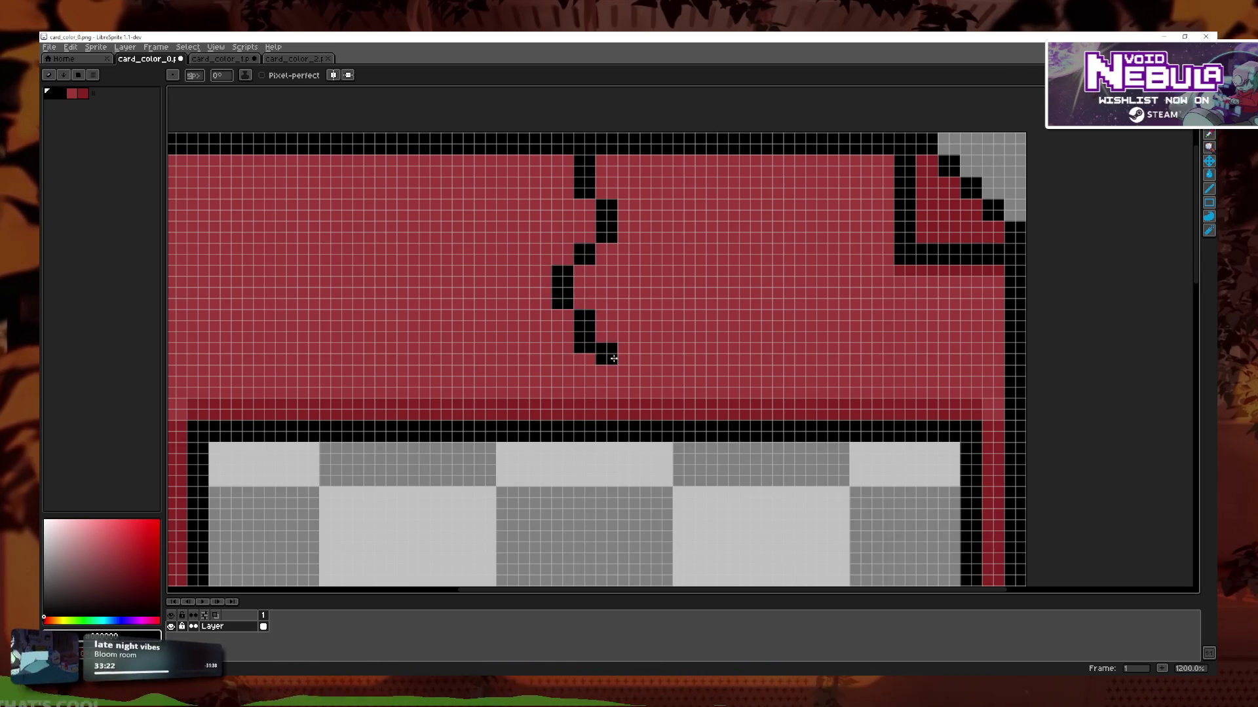
scroll(584, 421, "down", 6)
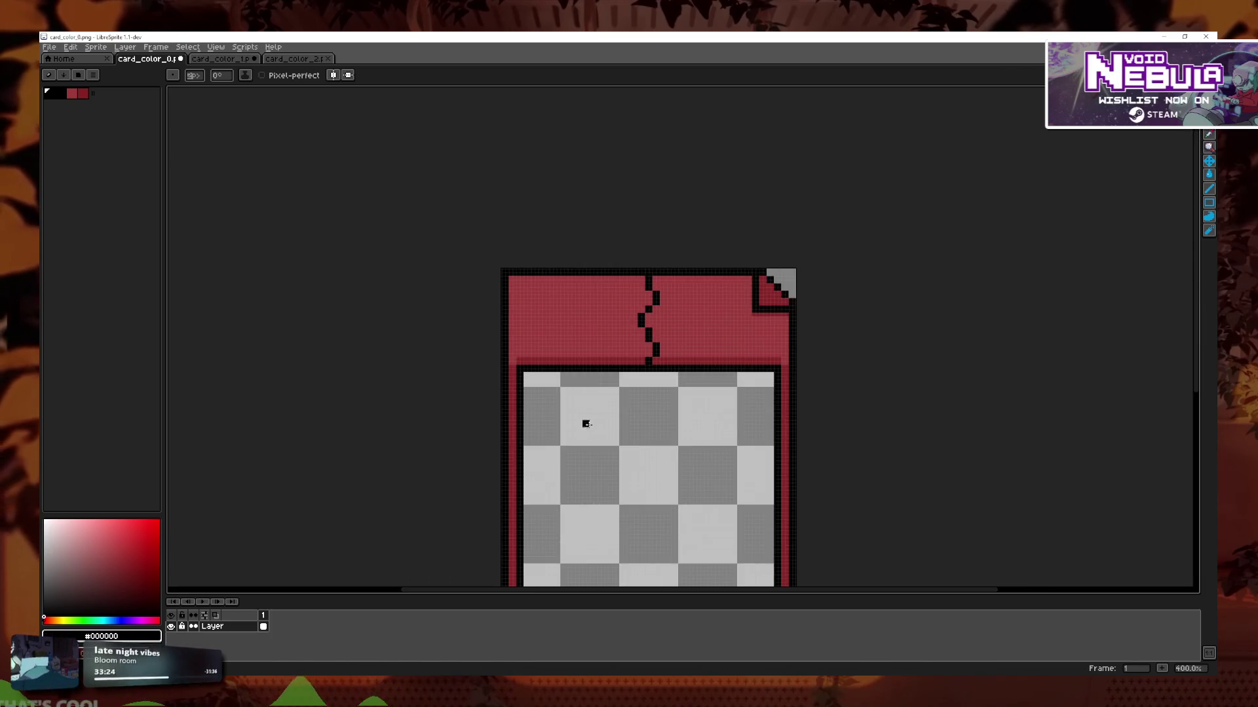
scroll(655, 353, "up", 6)
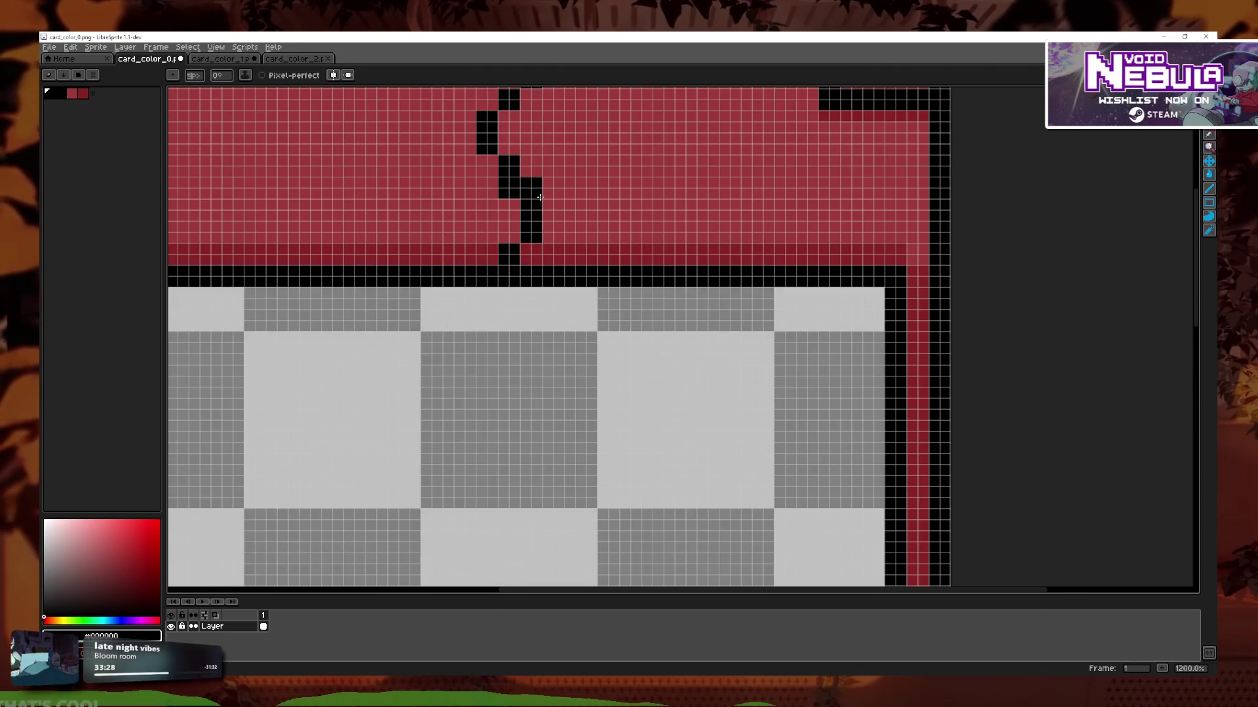
scroll(531, 194, "up", 2)
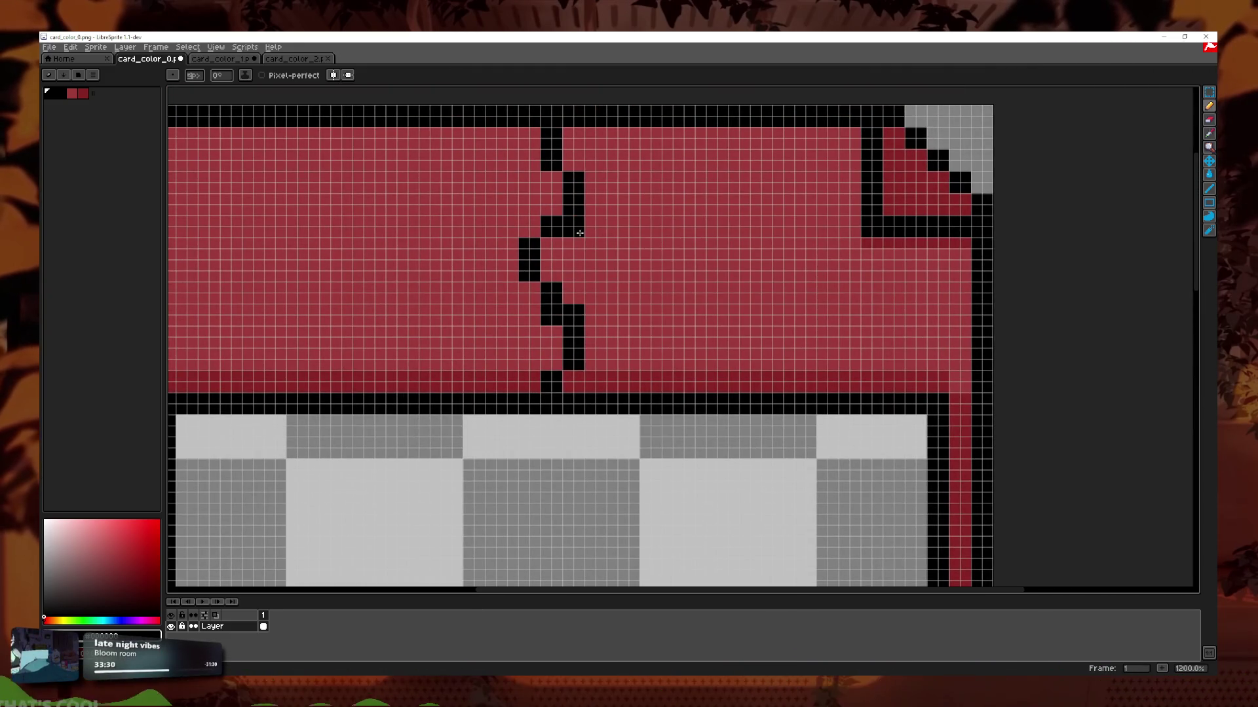
left_click(535, 234)
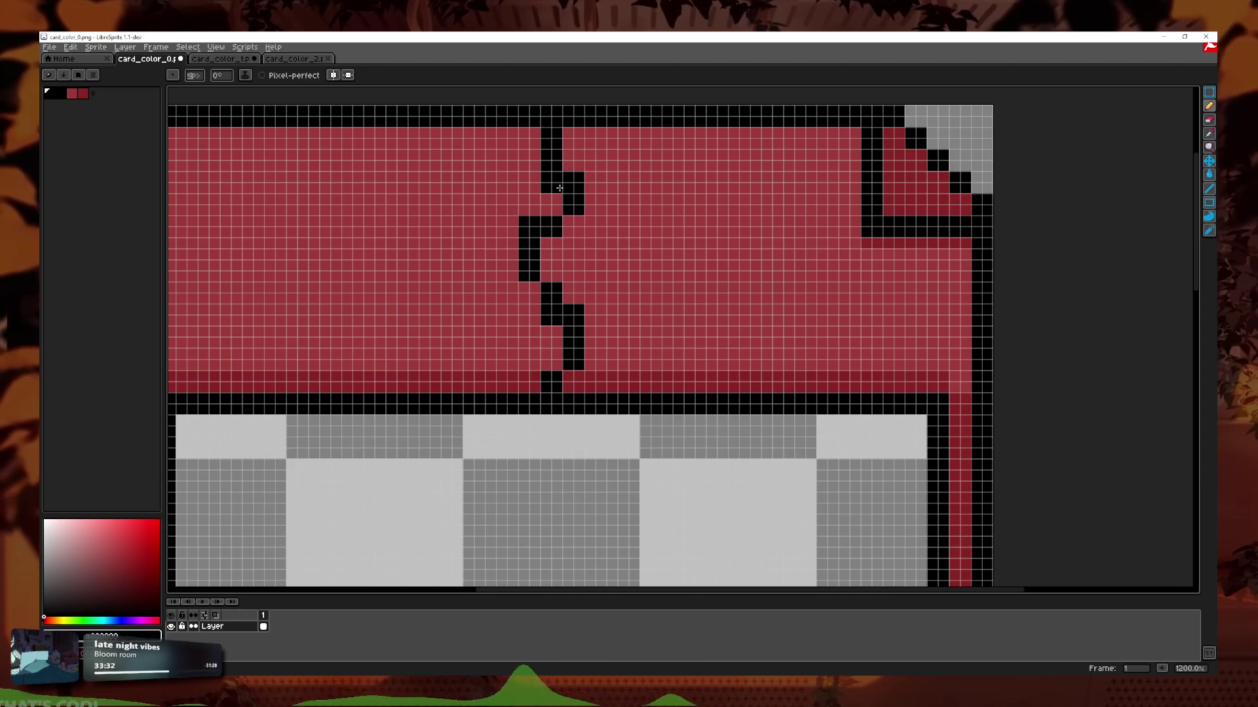
scroll(700, 428, "down", 5)
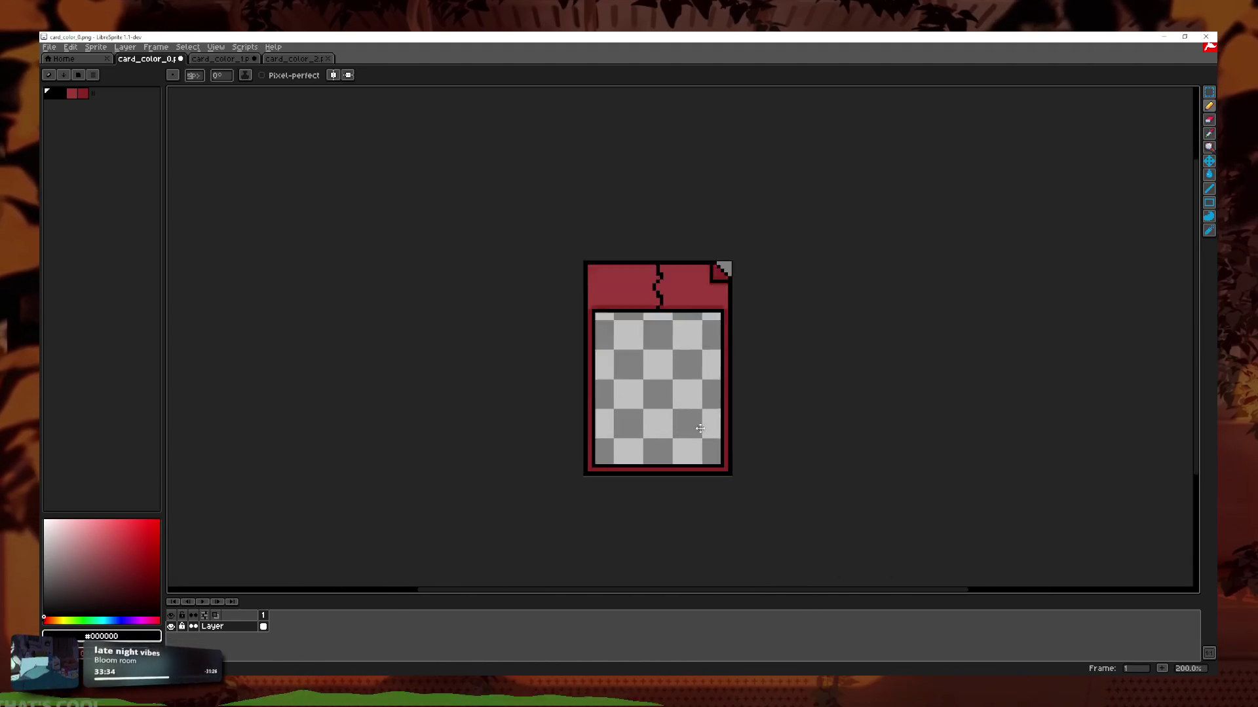
scroll(700, 429, "up", 6)
left_click(334, 74)
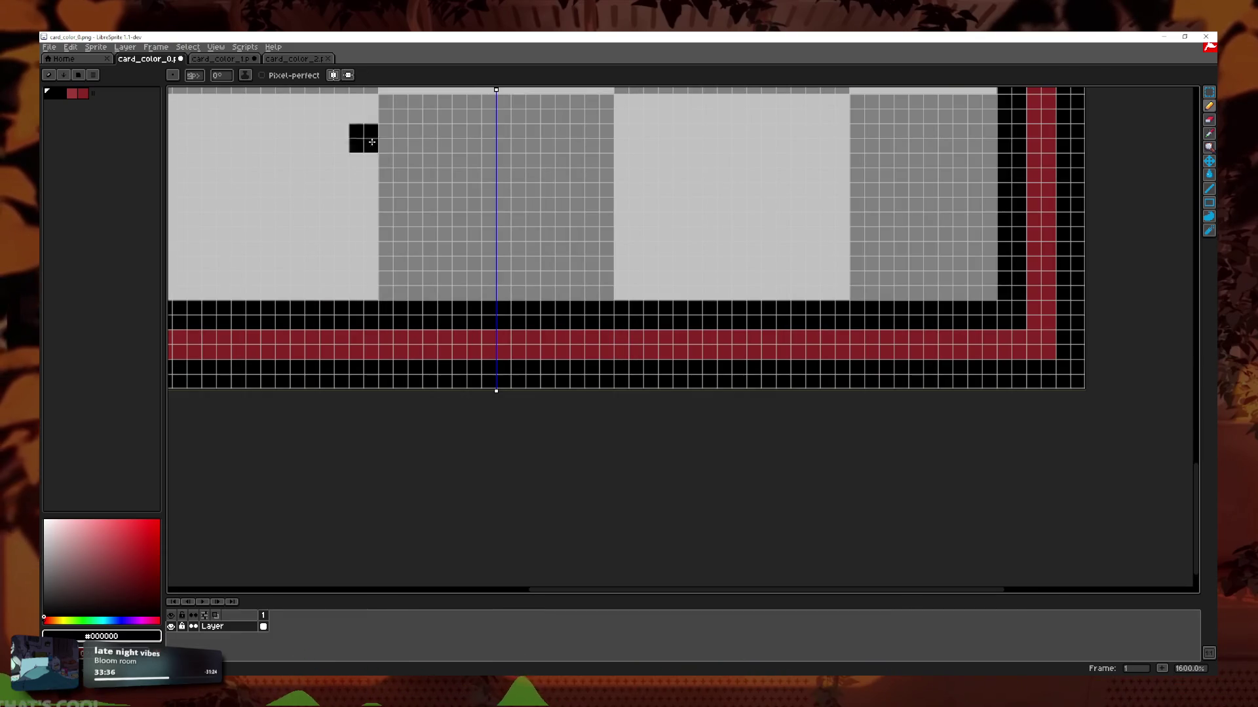
right_click(506, 353)
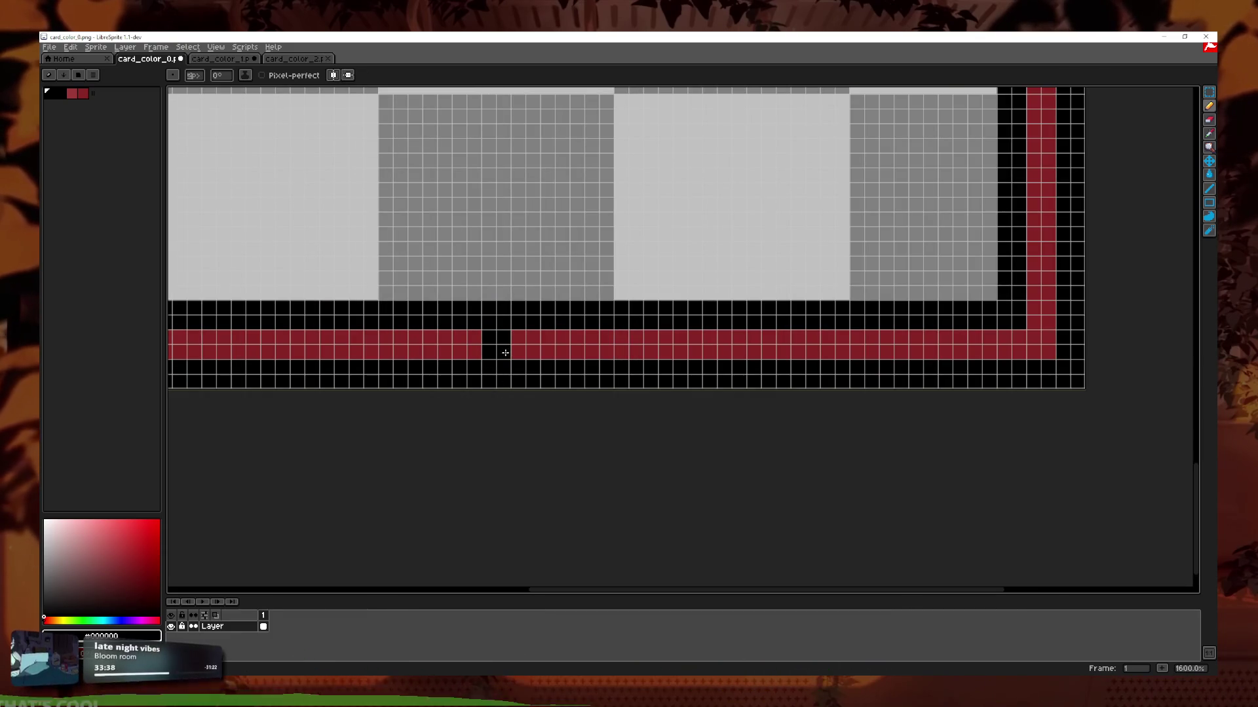
scroll(505, 353, "down", 6)
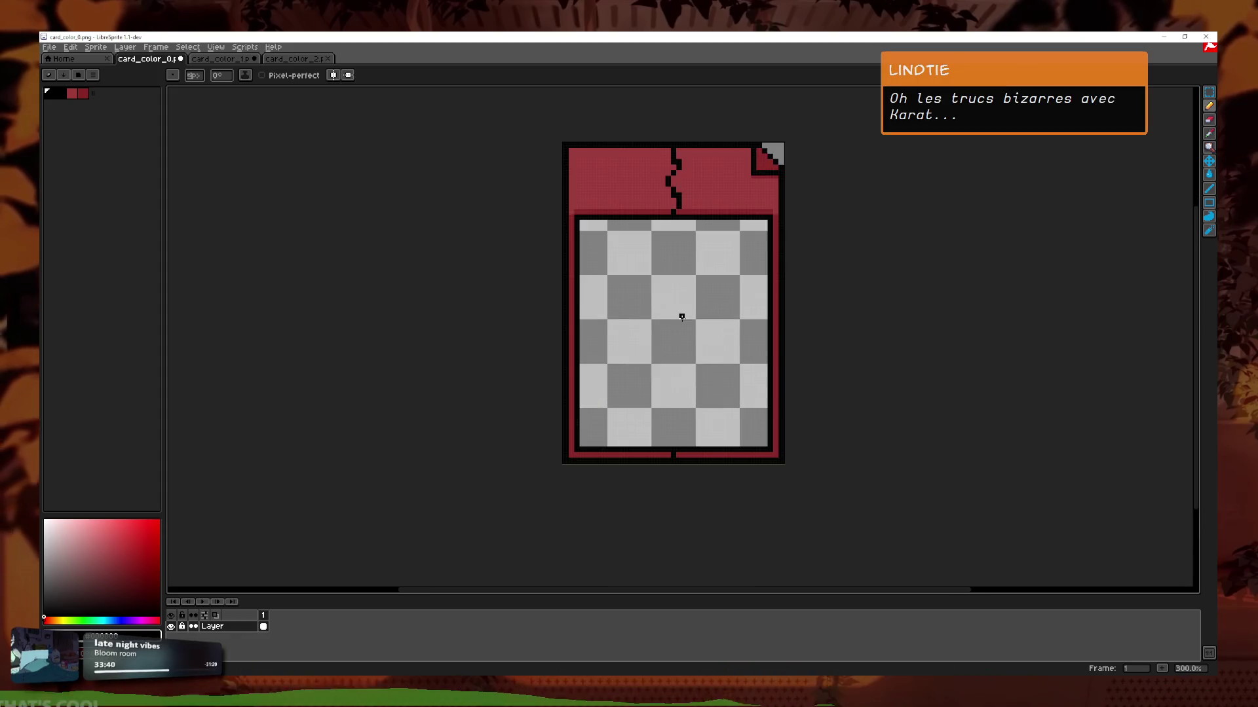
scroll(679, 314, "up", 1)
left_click(1210, 94)
scroll(721, 243, "down", 1)
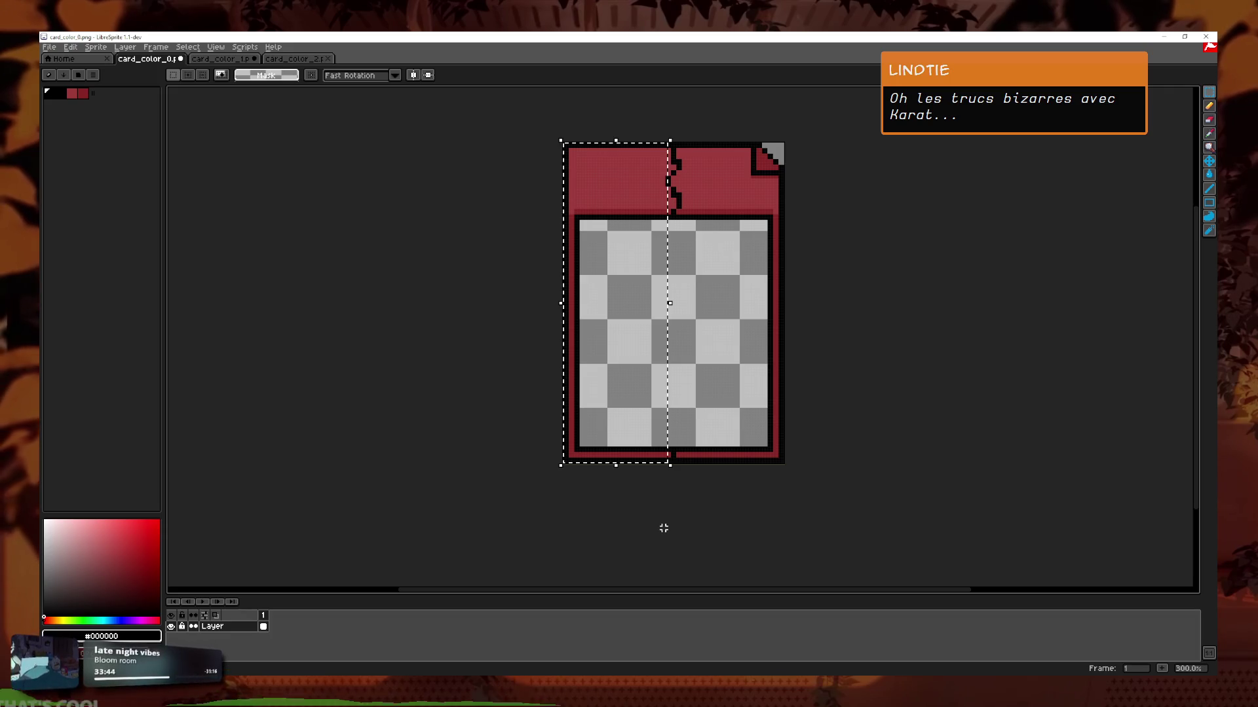
Delete the red card's left half and erase leftover red pixels along the crack.
left_click(520, 132)
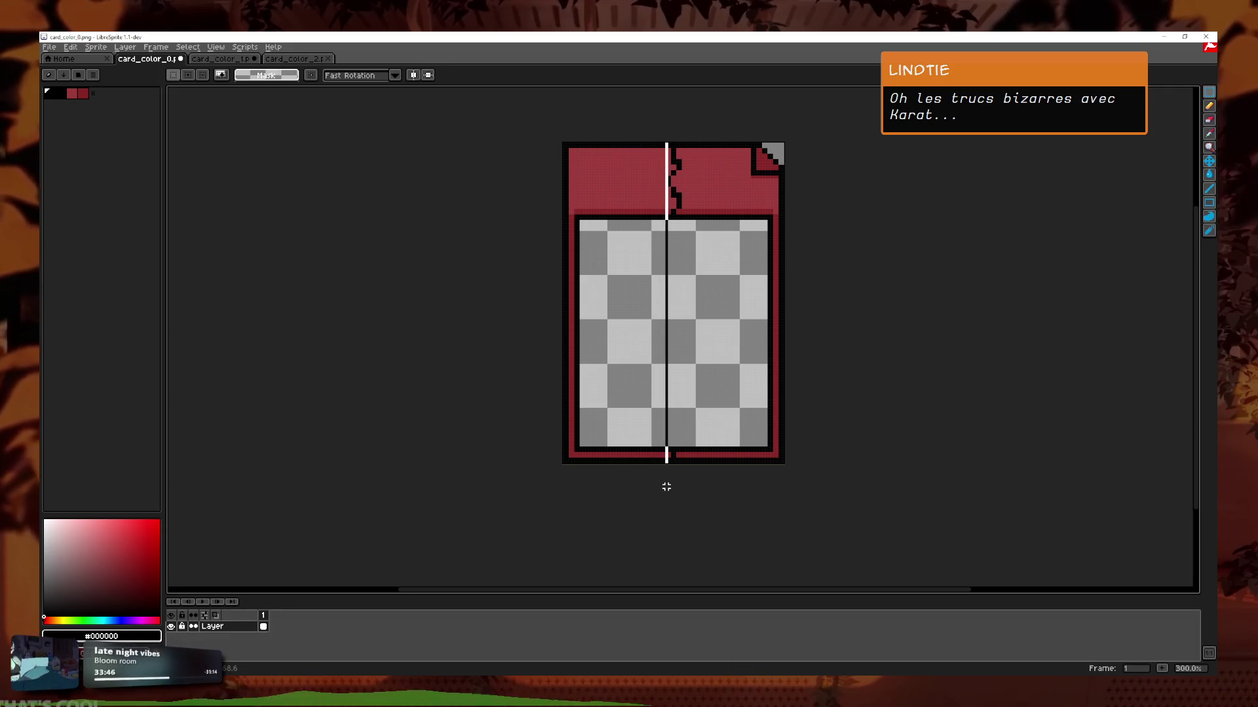
key("Delete")
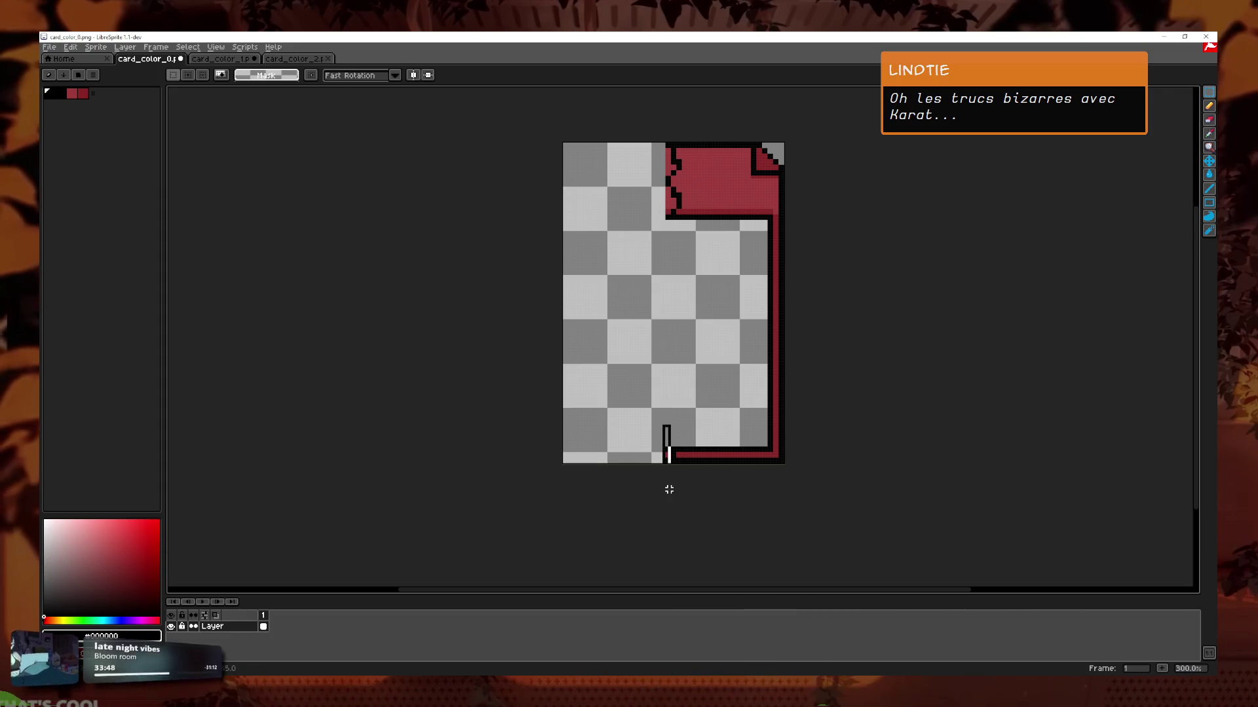
scroll(640, 317, "up", 7)
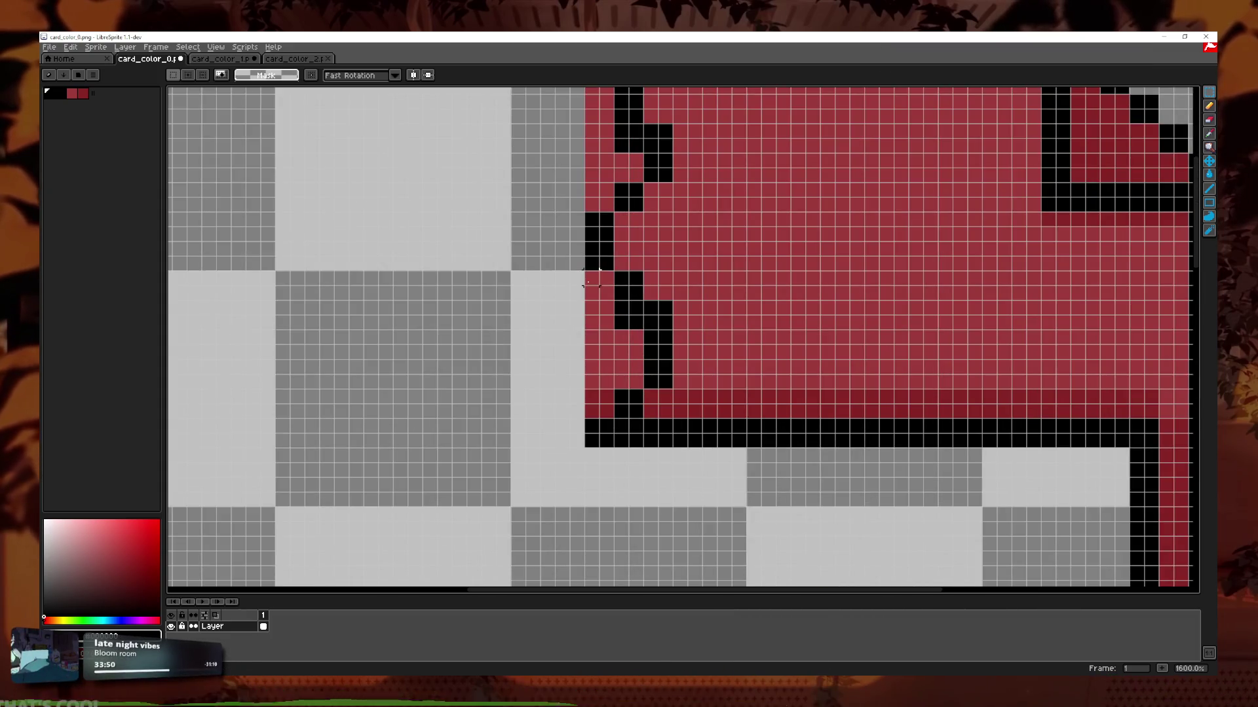
left_click_drag(589, 280, 597, 462)
mouse_move(629, 335)
left_mouse_down()
mouse_move(627, 378)
mouse_move(606, 216)
mouse_move(611, 270)
left_mouse_up()
scroll(619, 327, "up", 3)
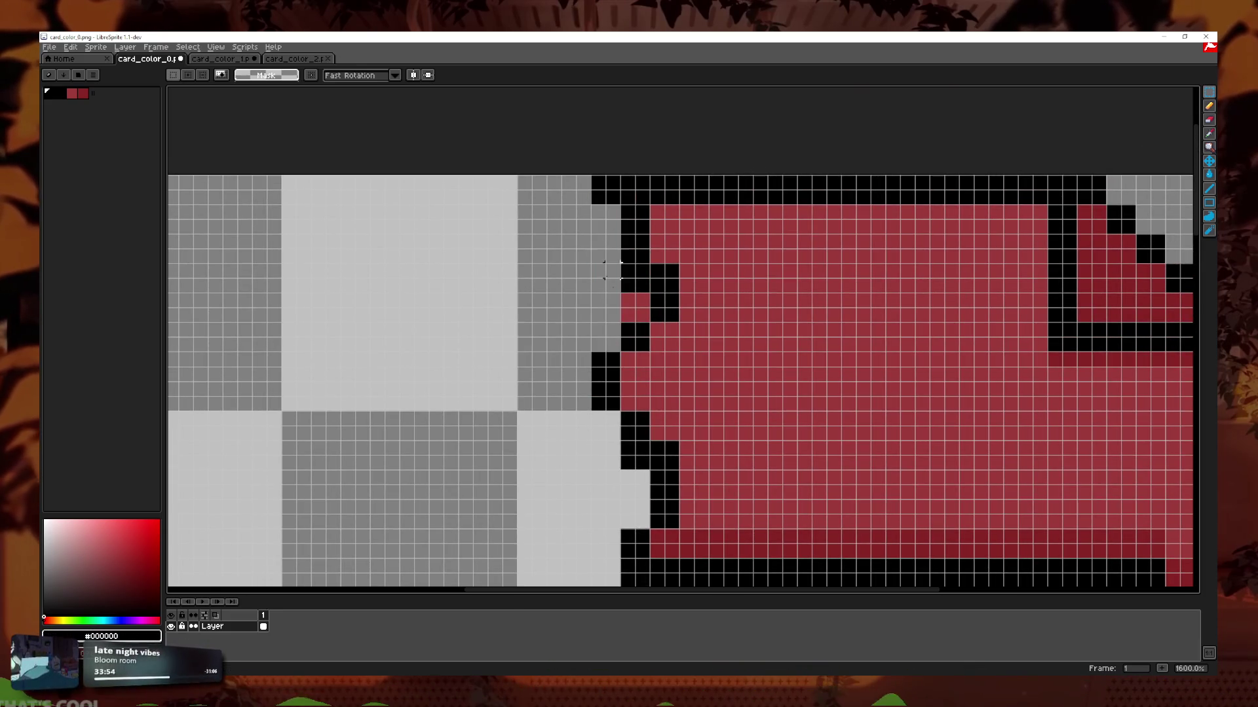
left_click(642, 300)
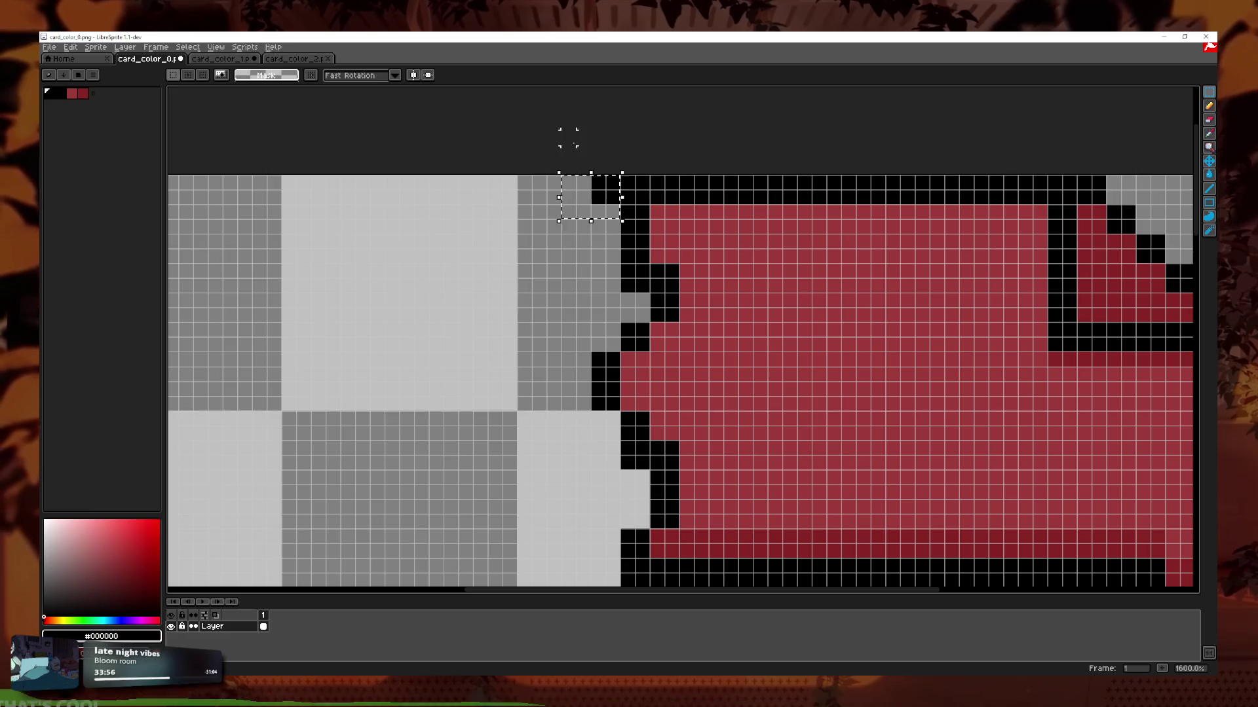
Zoom out to check the trimmed red sprite, then choose File > Save Copy As.
scroll(674, 281, "down", 8)
scroll(725, 412, "up", 3)
scroll(577, 438, "down", 3)
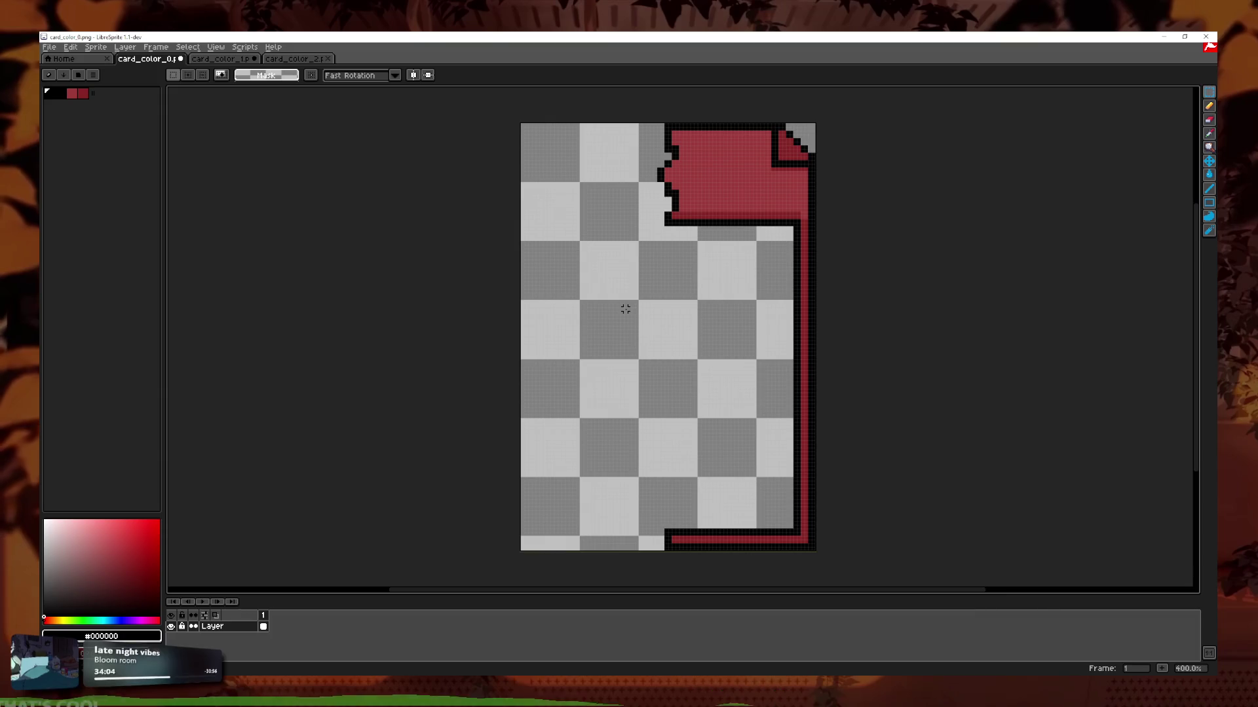
left_click(49, 46)
left_click(72, 116)
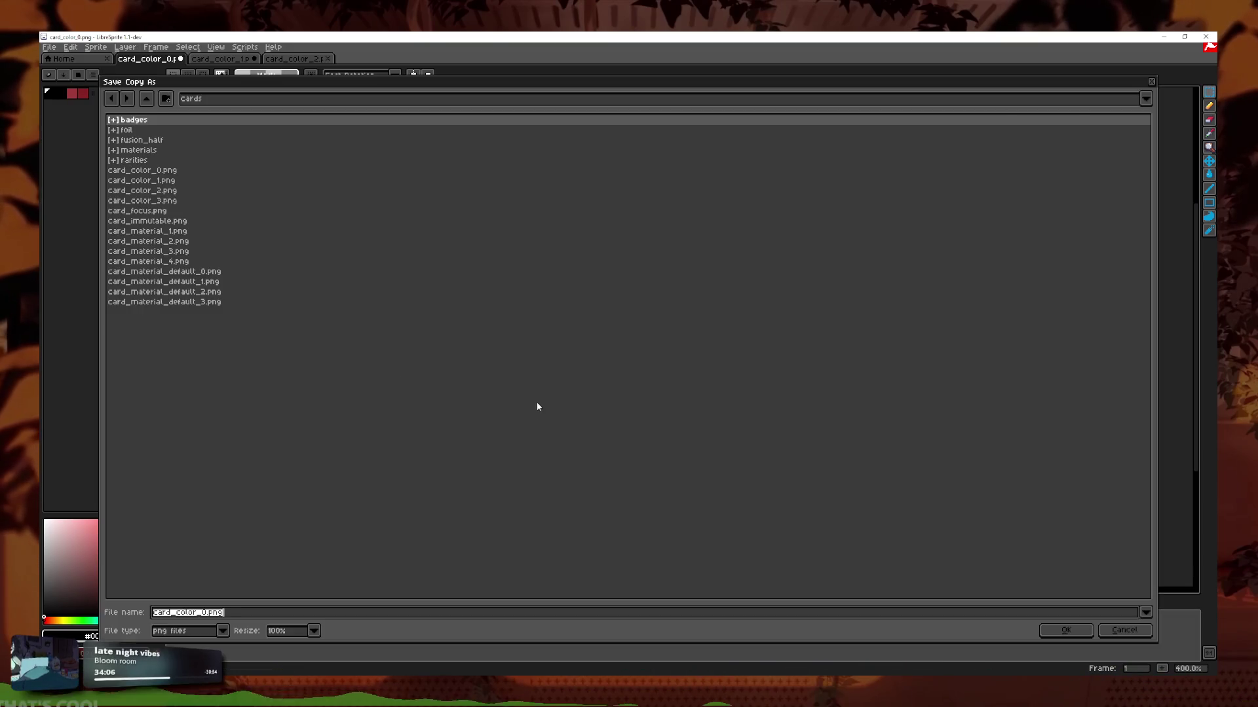
Save the copy as card_fusion_red.png in the fusion_half folder, renaming from card_fusion_green.png.
double_click(155, 138)
left_click(168, 129)
left_click(225, 613)
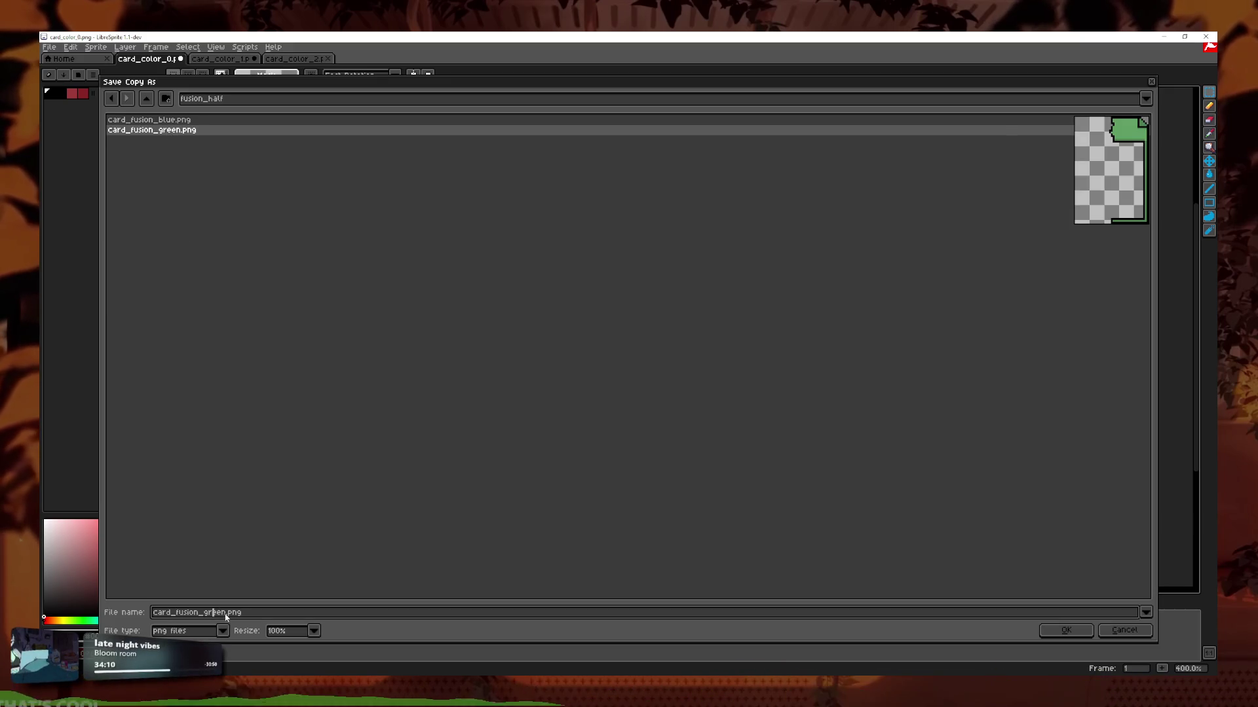
key("Home")
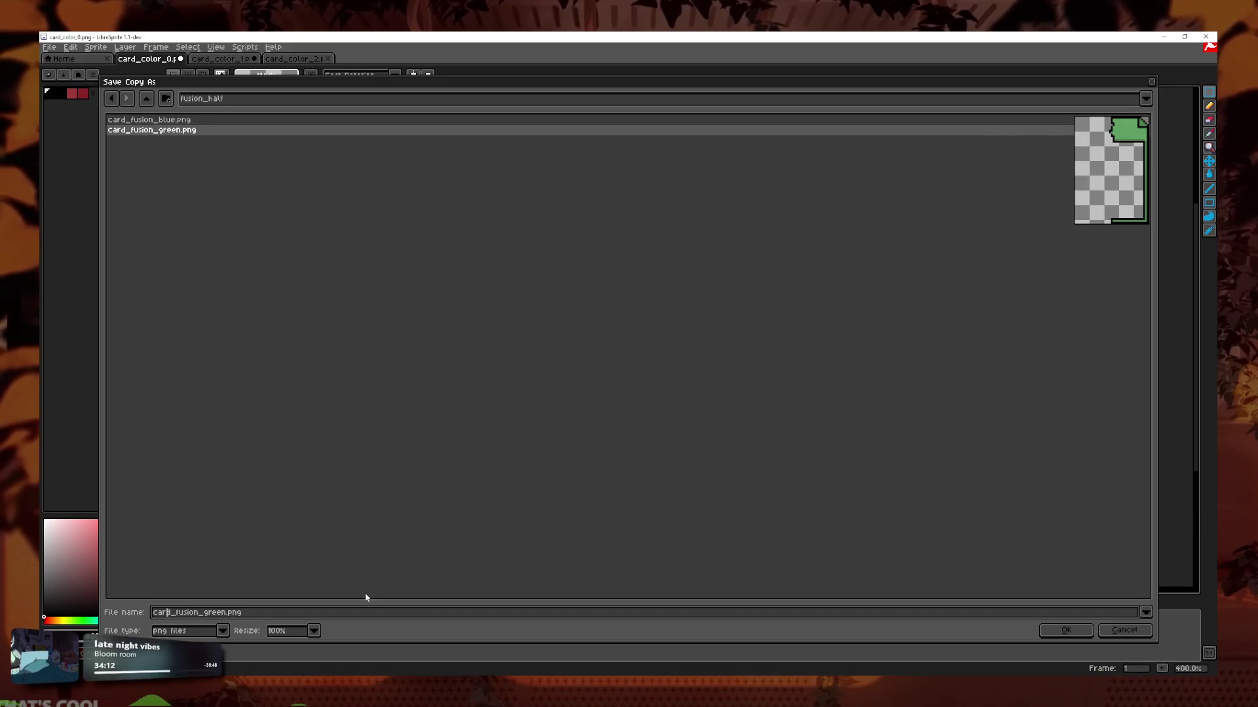
key("BackSpace")
key("BackSpace")
key("BackSpace")
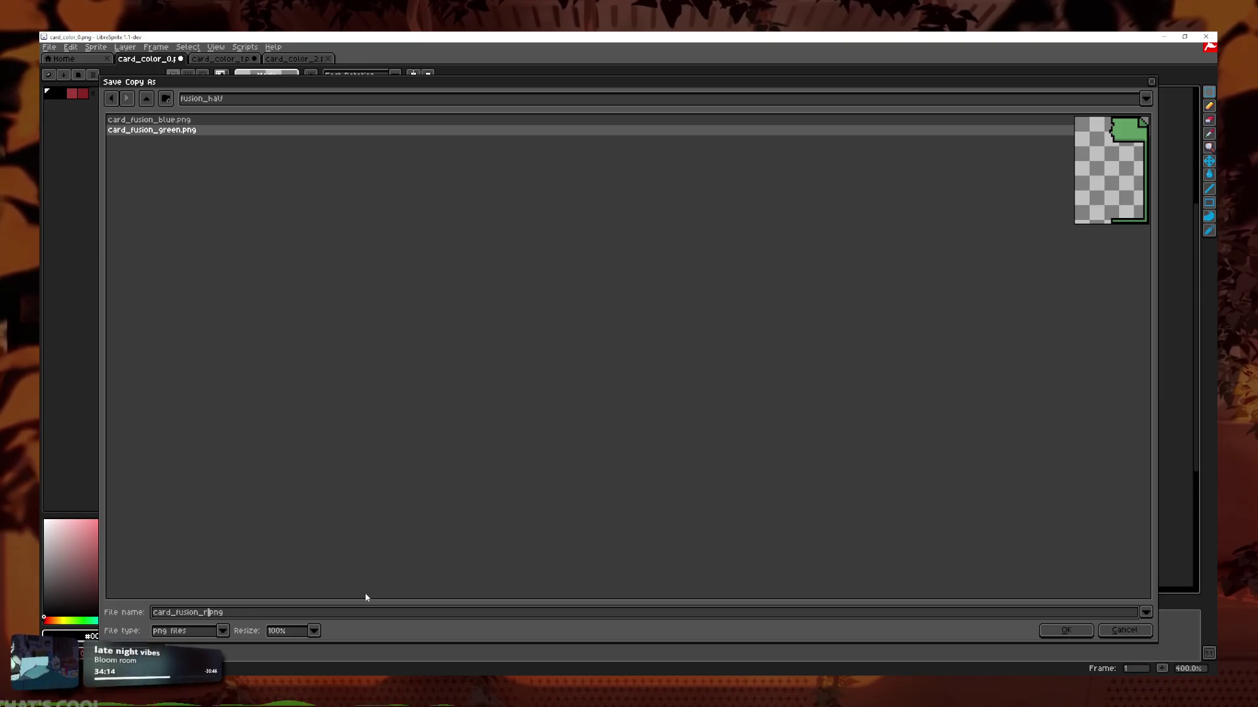
type("ed.")
key("Return")
scroll(920, 294, "down", 2)
scroll(868, 385, "up", 2)
scroll(832, 385, "right", 2)
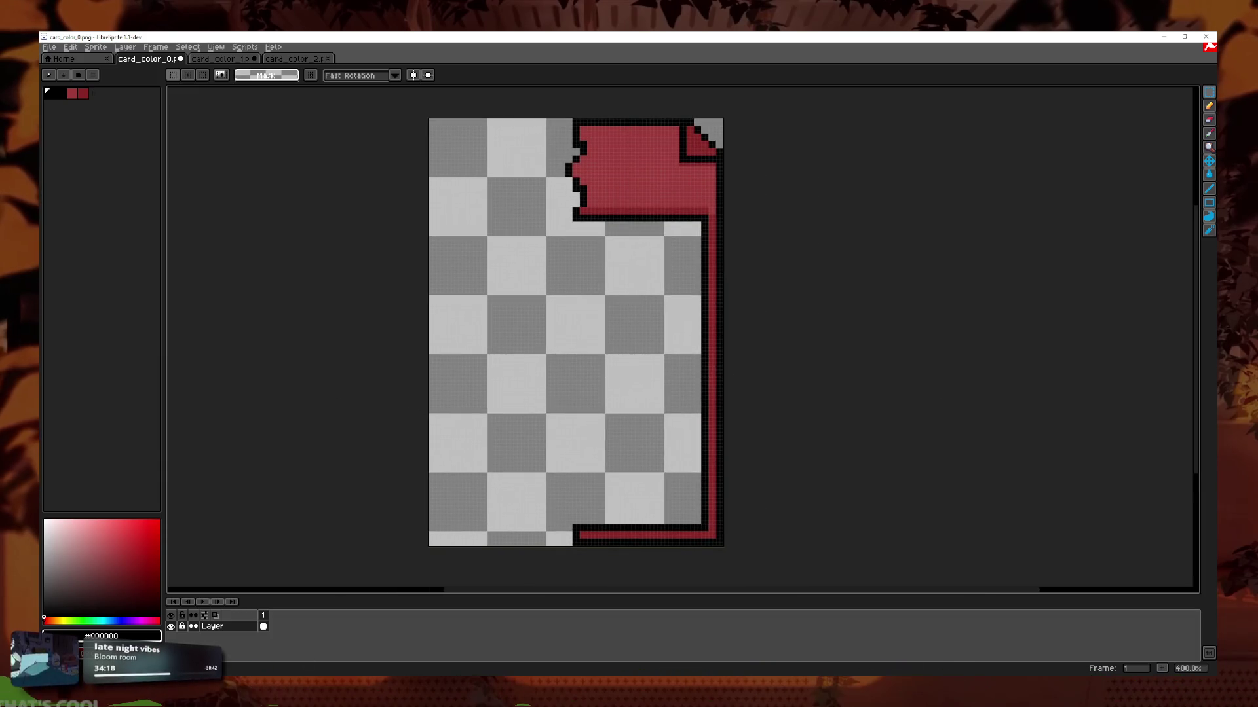
Open card_color_3.png in LibreSprite by dragging it from File Explorer.
key("alt+Tab")
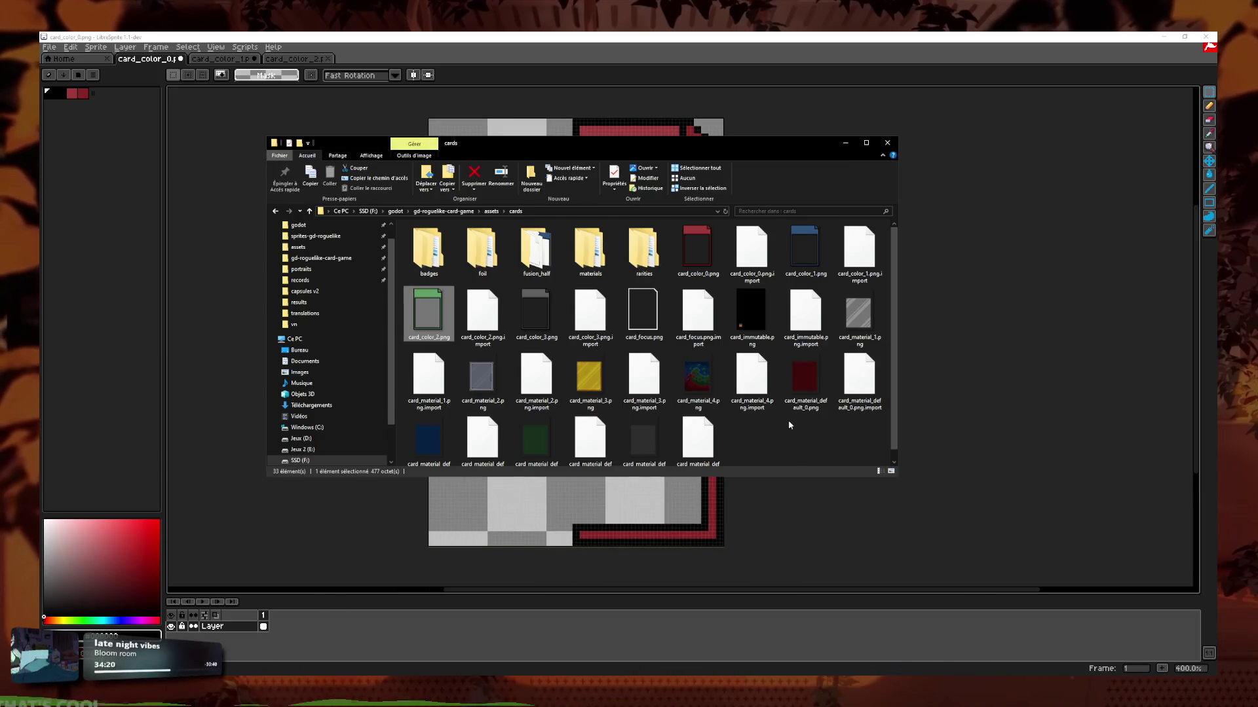
mouse_move(535, 313)
left_mouse_down()
mouse_move(524, 302)
mouse_move(544, 111)
left_mouse_up()
scroll(684, 308, "up", 5)
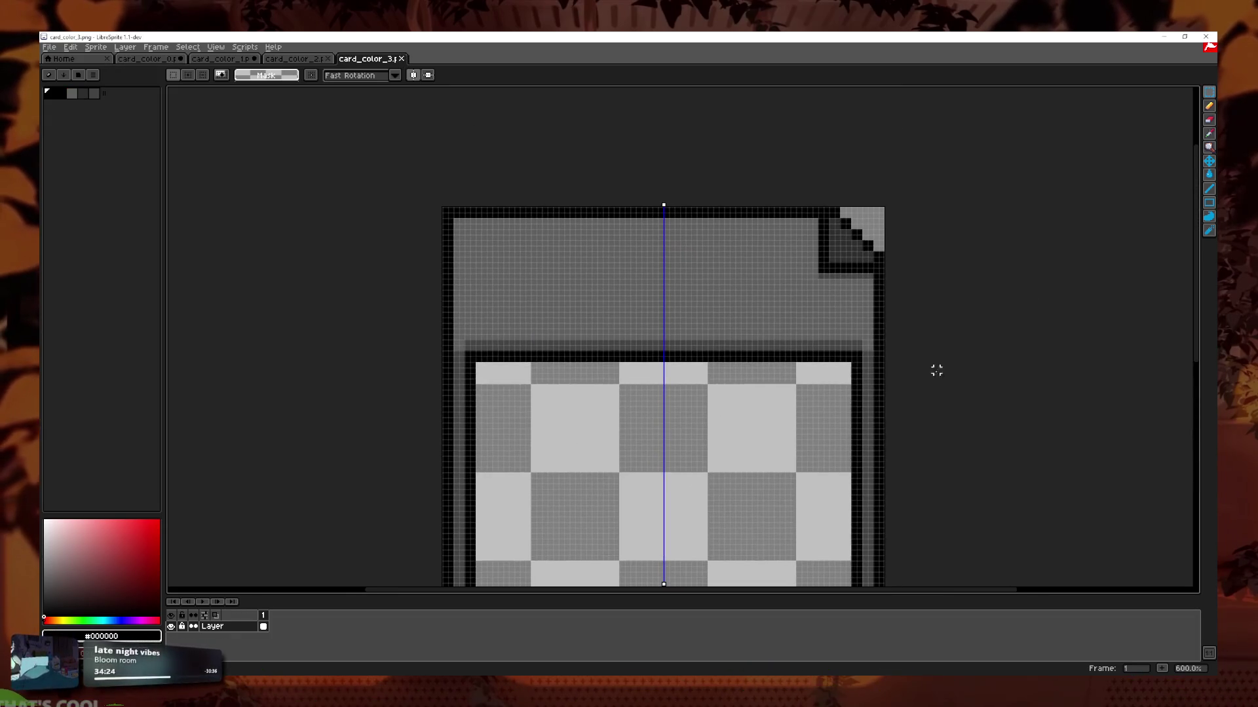
left_click(1210, 106)
scroll(686, 327, "up", 2)
Pencil a jagged tear line down the grey card's header, undoing the bad strokes.
mouse_move(643, 145)
left_mouse_down()
mouse_move(652, 167)
mouse_move(619, 169)
mouse_move(620, 190)
mouse_move(664, 257)
mouse_move(642, 278)
mouse_move(645, 304)
left_mouse_up()
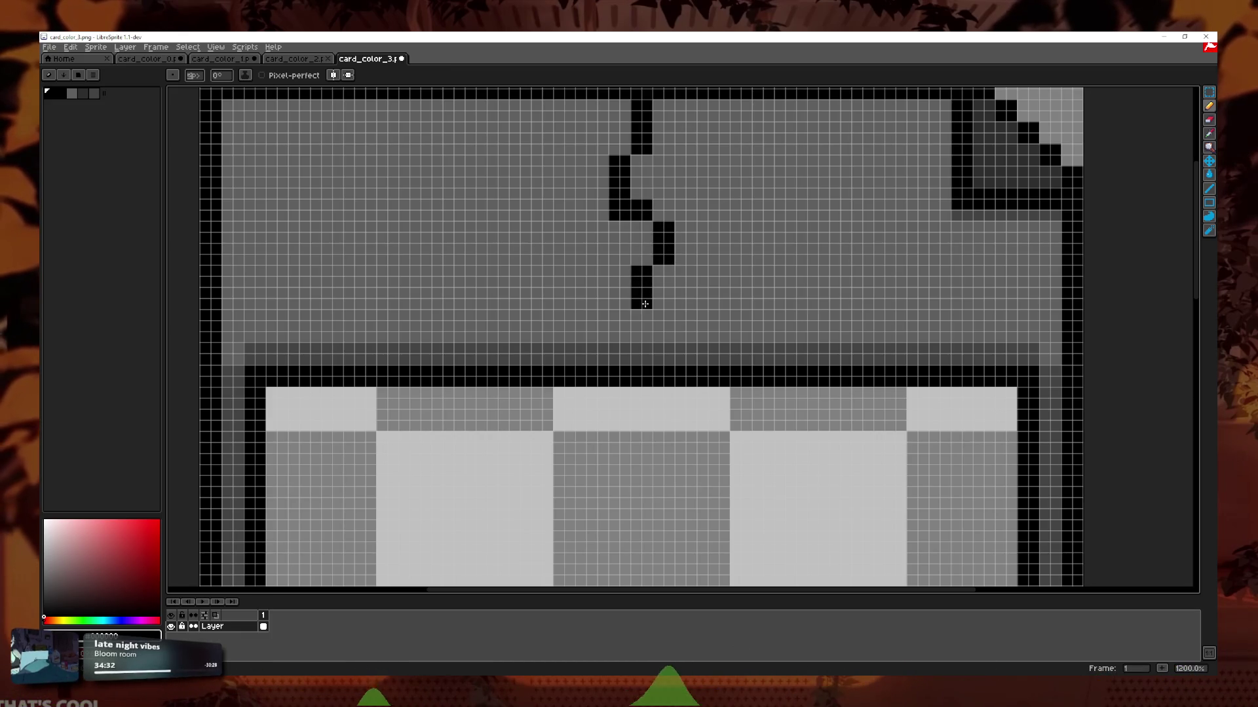
left_click(641, 360)
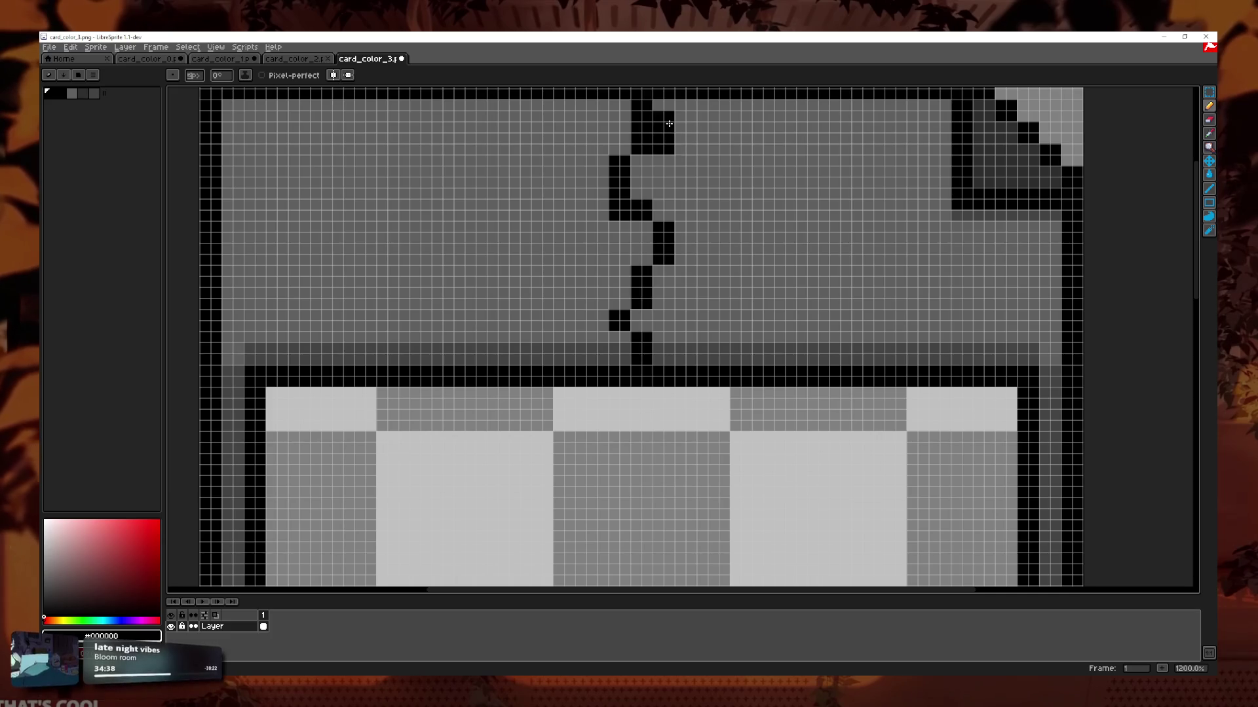
key("ctrl+z")
key("ctrl+z")
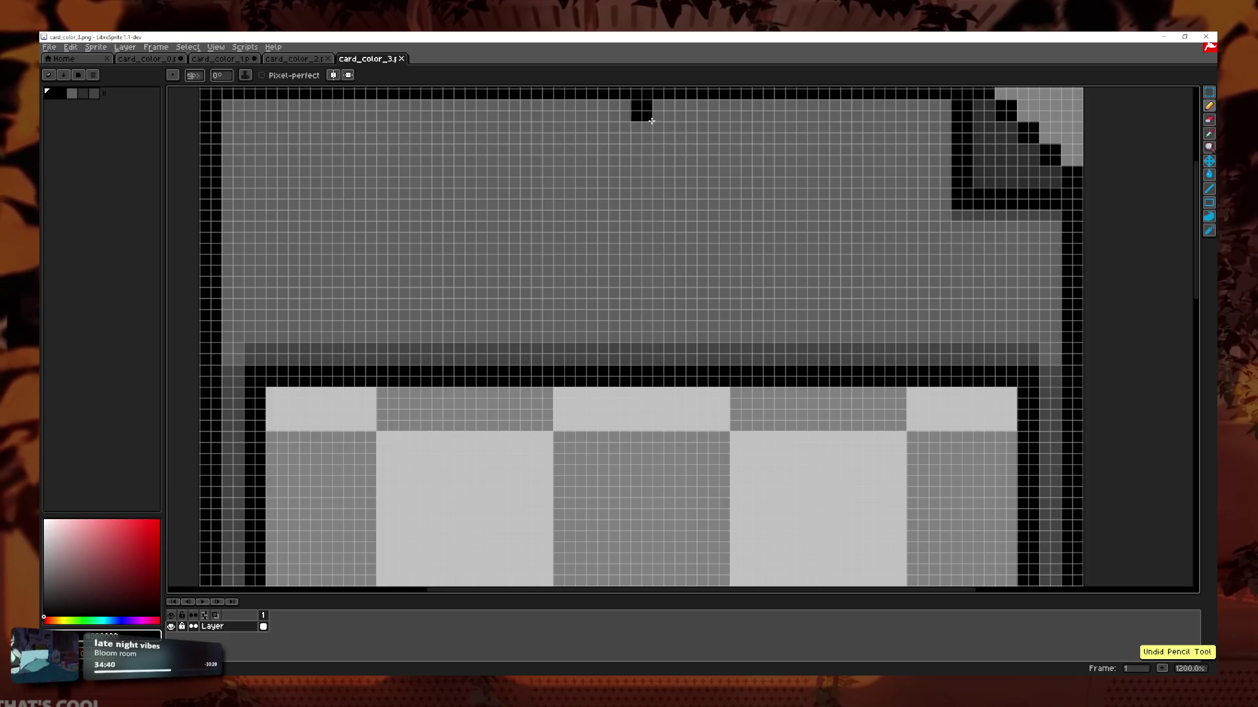
mouse_move(635, 177)
left_mouse_down()
mouse_move(613, 197)
mouse_move(641, 201)
mouse_move(641, 226)
mouse_move(668, 248)
mouse_move(643, 265)
mouse_move(648, 295)
mouse_move(626, 299)
left_mouse_up()
key("ctrl+z")
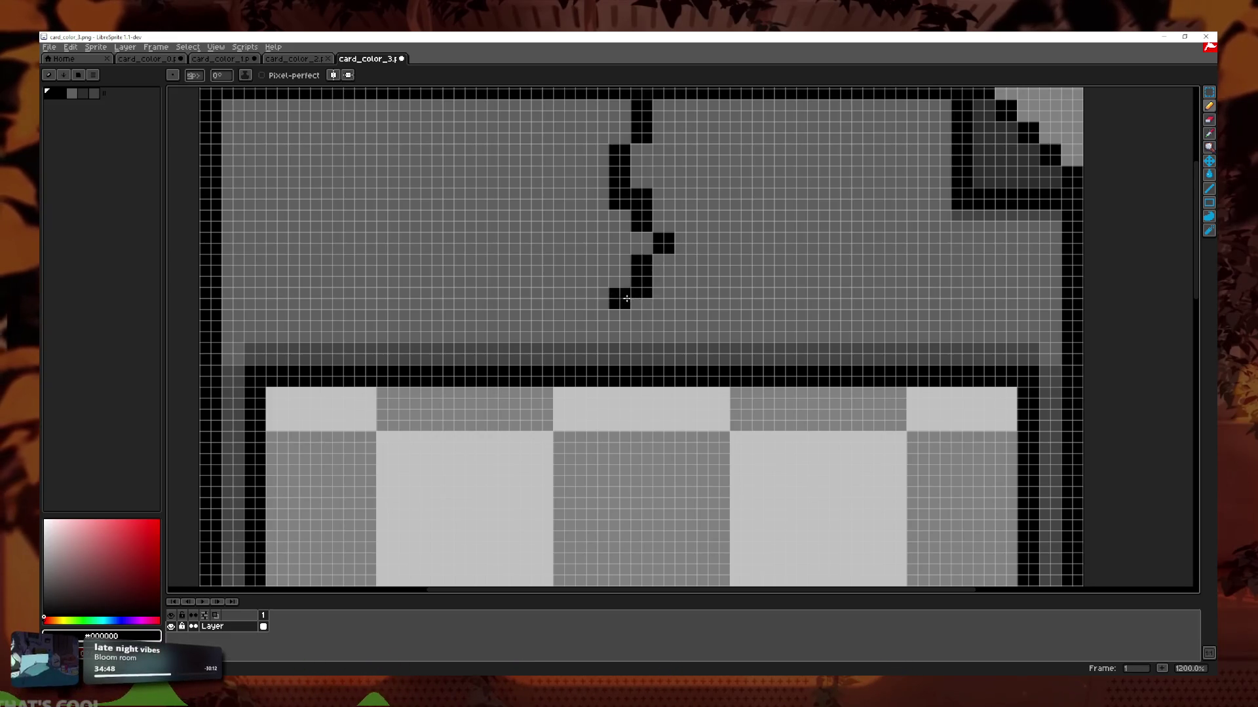
scroll(649, 360, "down", 6)
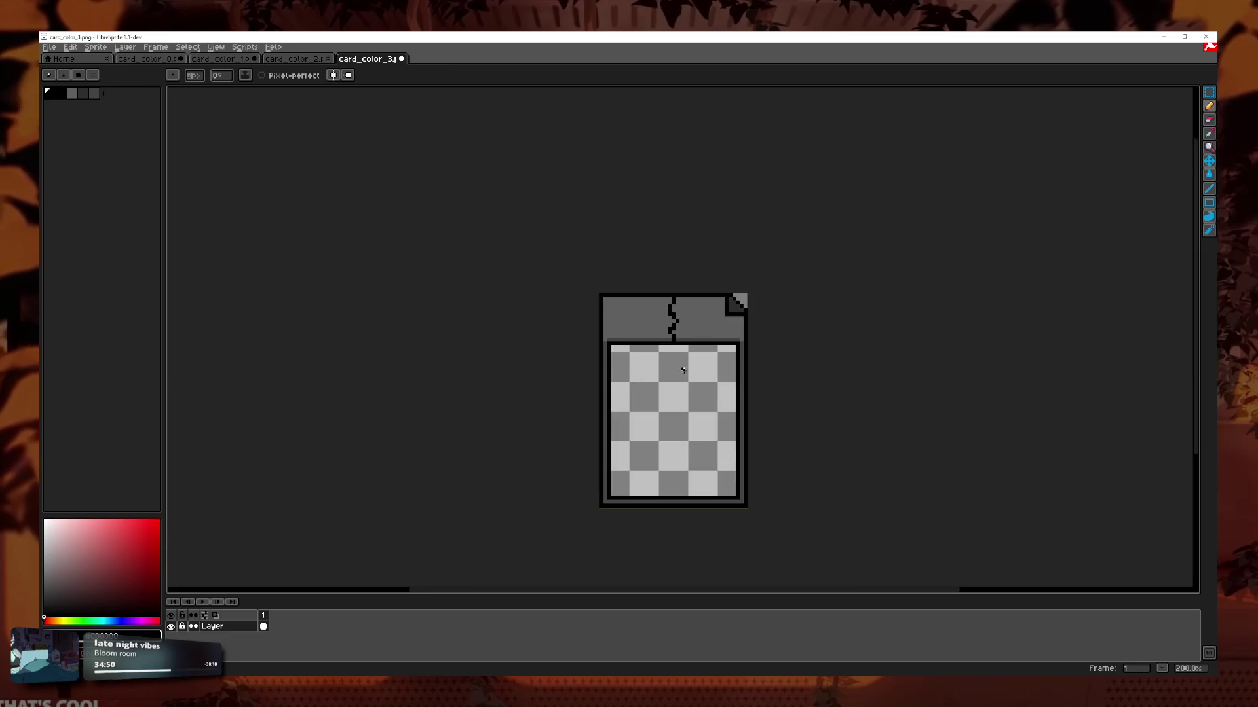
scroll(695, 422, "up", 4)
scroll(655, 452, "down", 5)
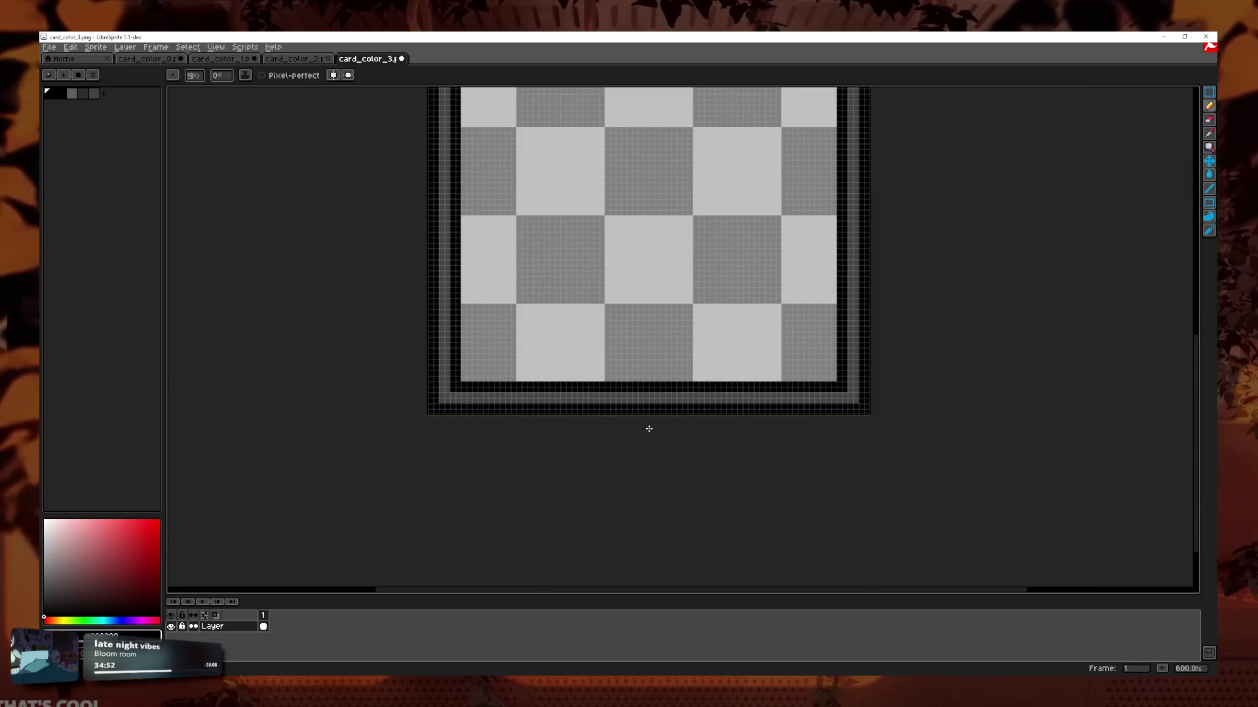
scroll(648, 426, "down", 1)
scroll(655, 406, "up", 5)
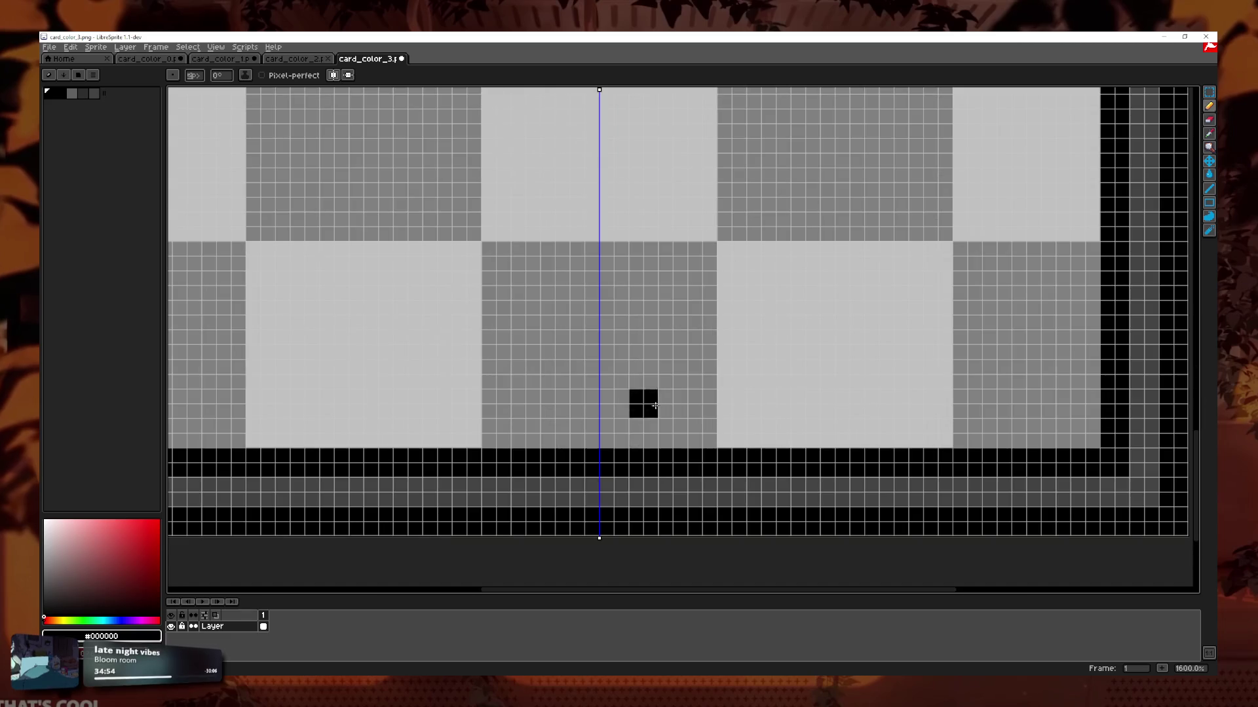
scroll(598, 334, "down", 7)
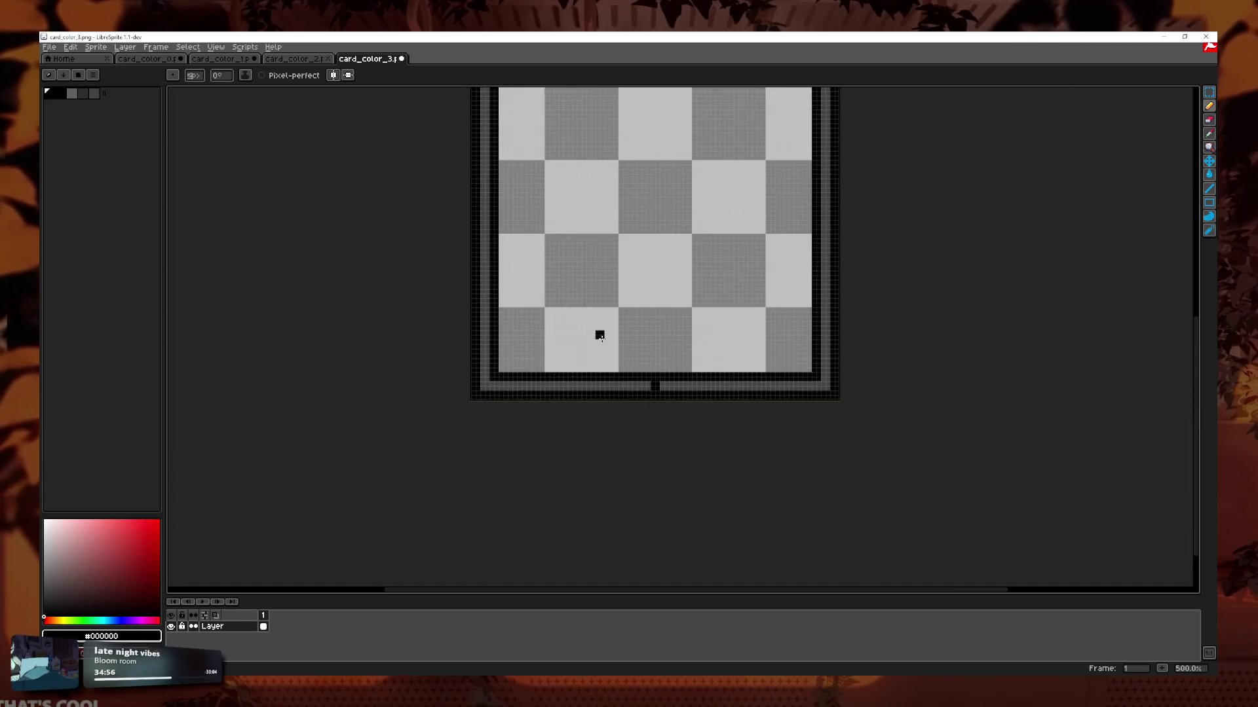
Use rectangle selections to cut away the grey area left of the crack.
key("m")
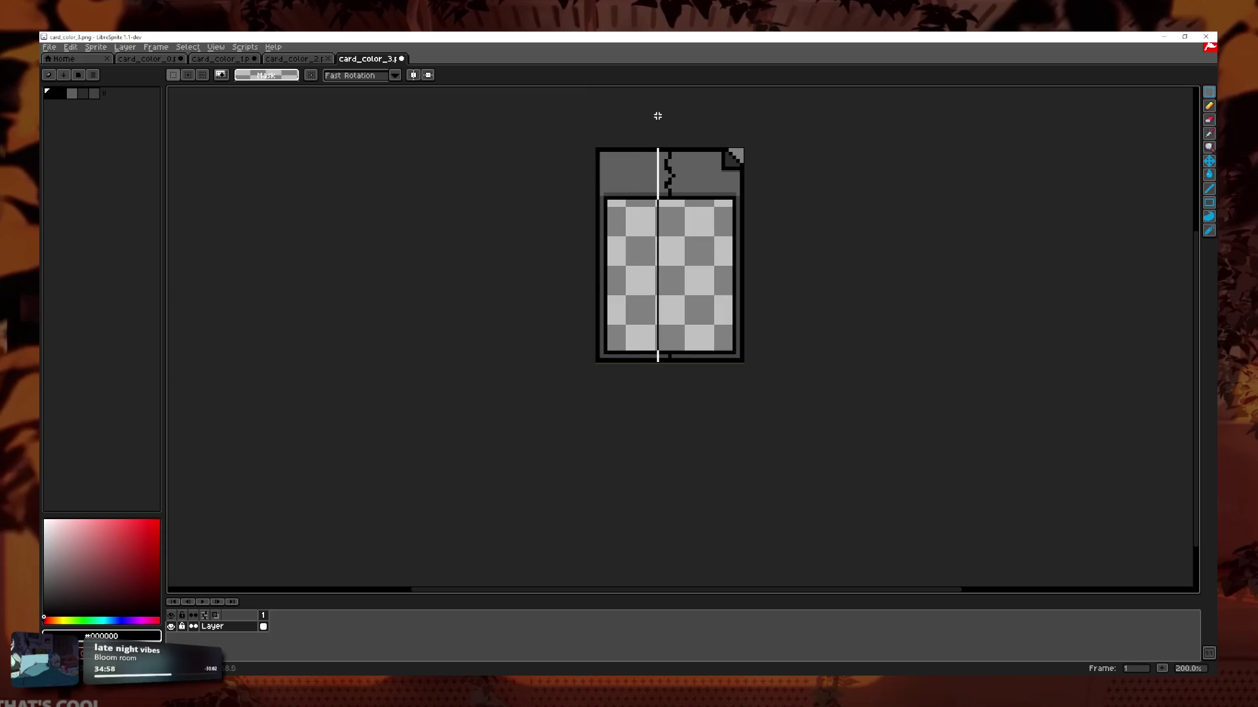
scroll(613, 382, "up", 5)
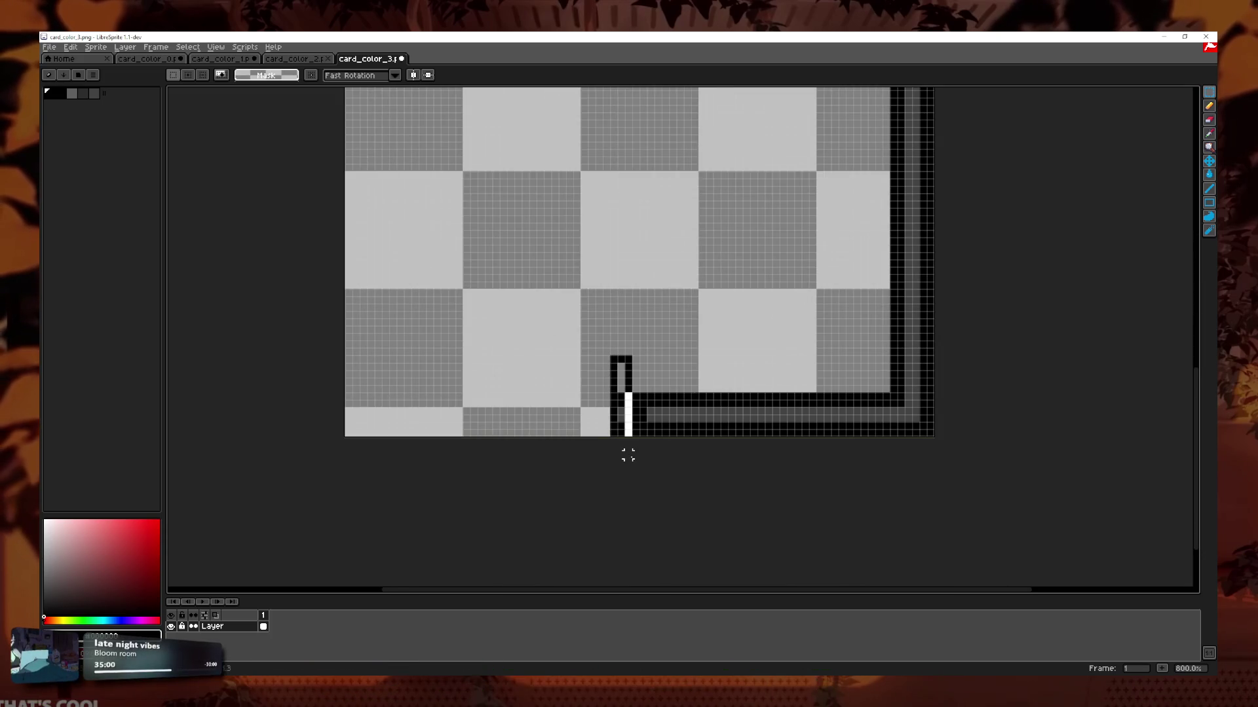
scroll(674, 329, "up", 3)
scroll(674, 329, "down", 3)
scroll(627, 272, "up", 1)
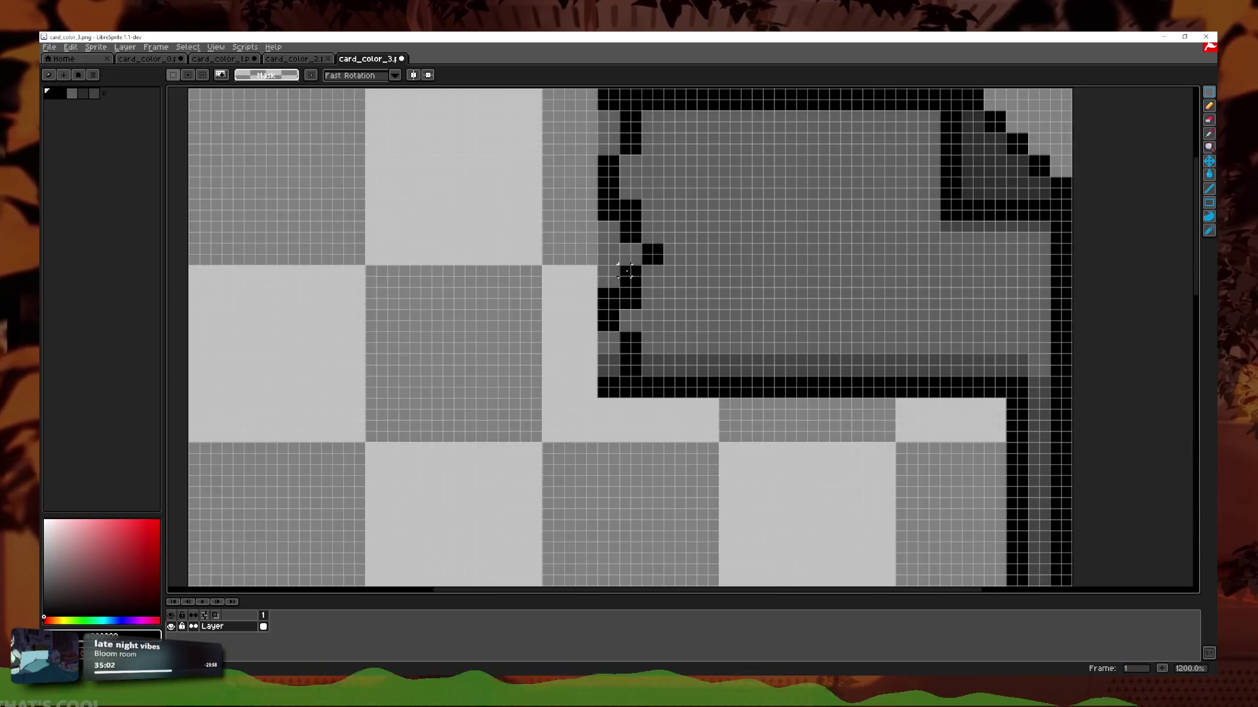
left_click(569, 283)
left_click_drag(606, 241, 643, 267)
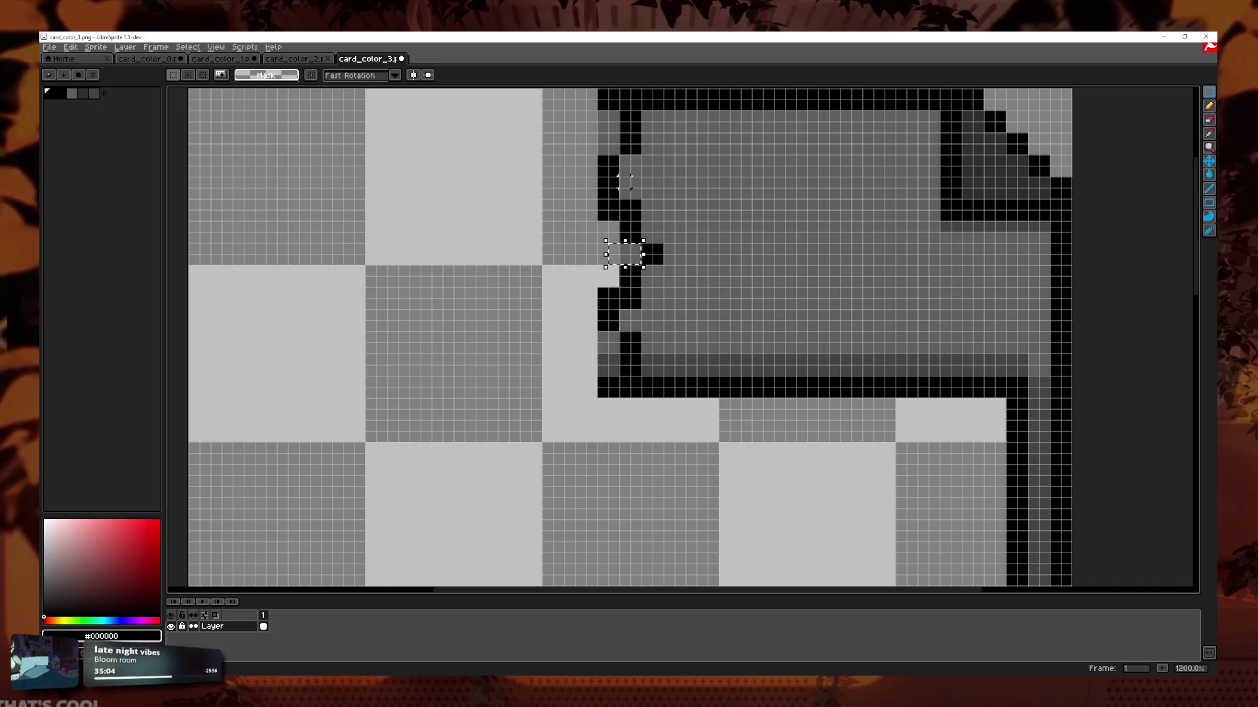
scroll(613, 149, "up", 1)
scroll(591, 424, "down", 5)
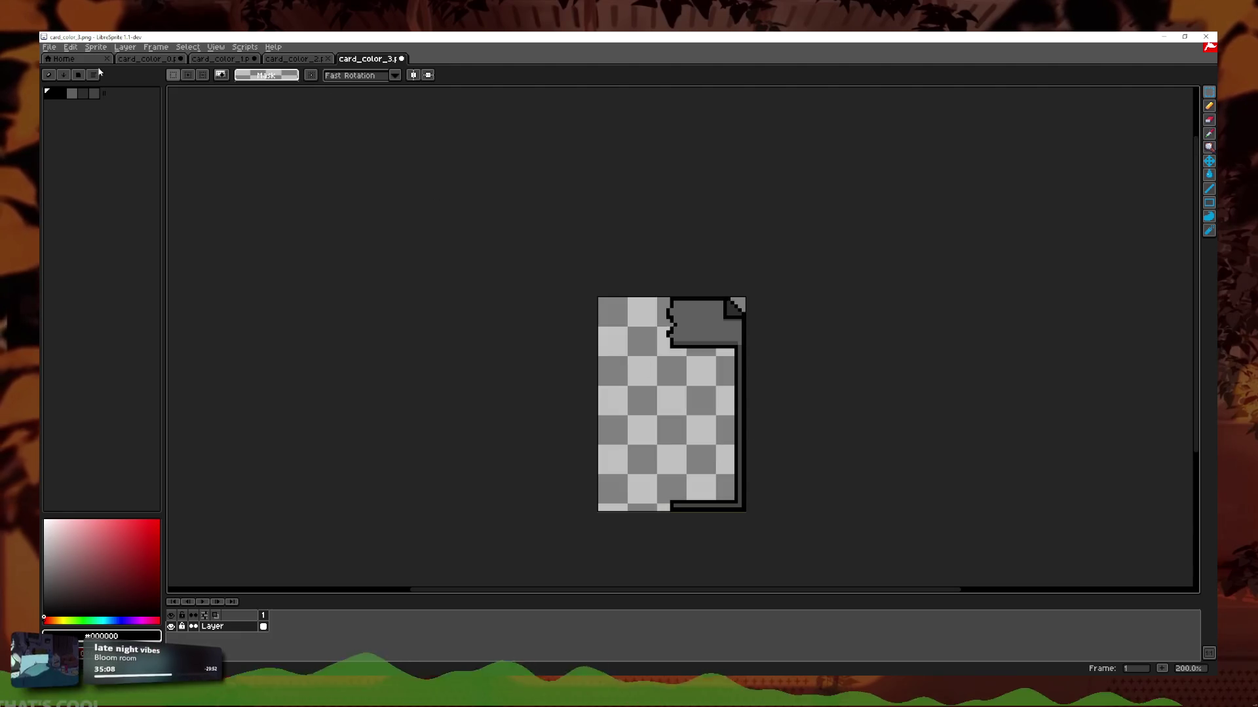
key("ctrl+Tab")
Save a copy of card_color_3 as card_fusion_grey.png in fusion_half, based on card_fusion_red.png's name.
left_click(375, 59)
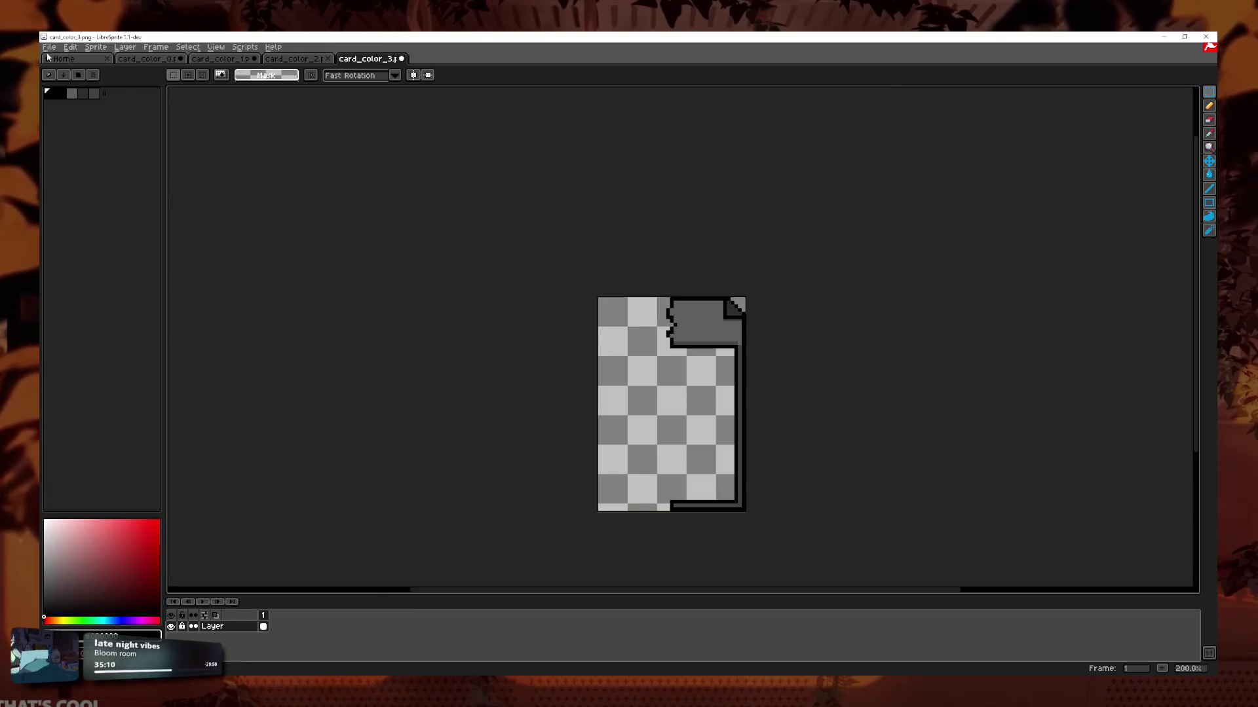
left_click(49, 47)
left_click(76, 107)
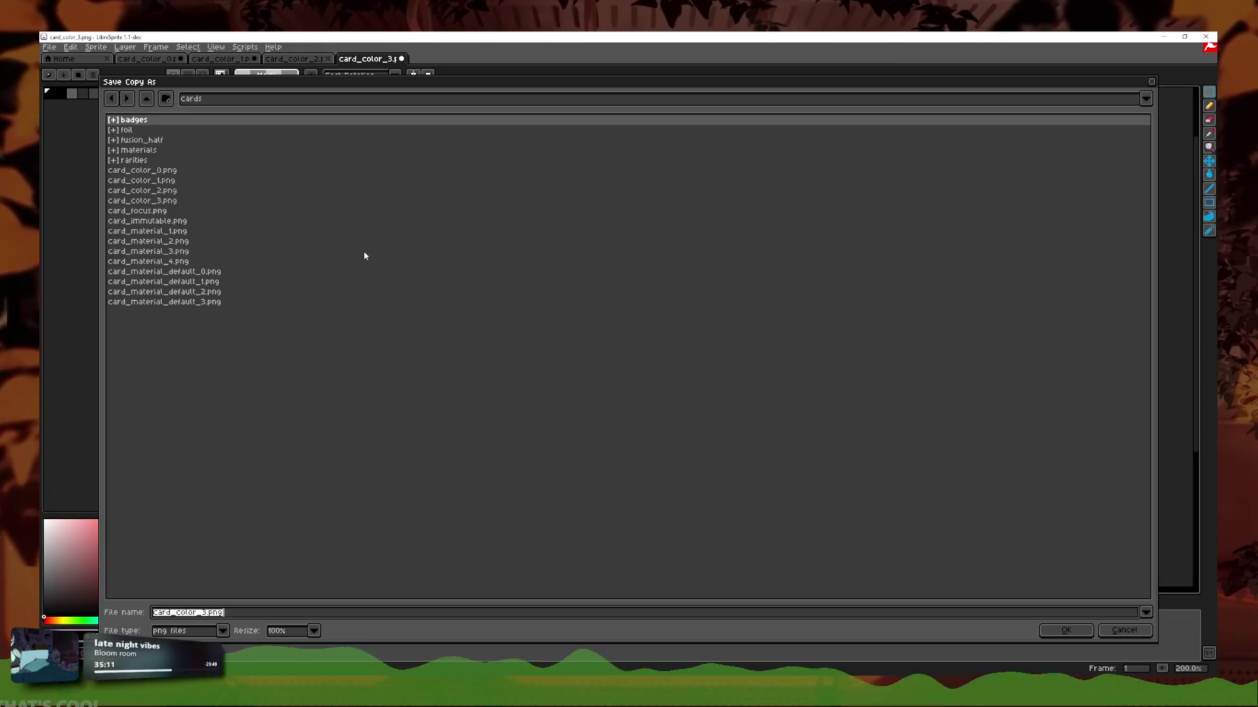
double_click(141, 140)
left_click(147, 140)
left_click(221, 612)
key("Delete")
type("yellow")
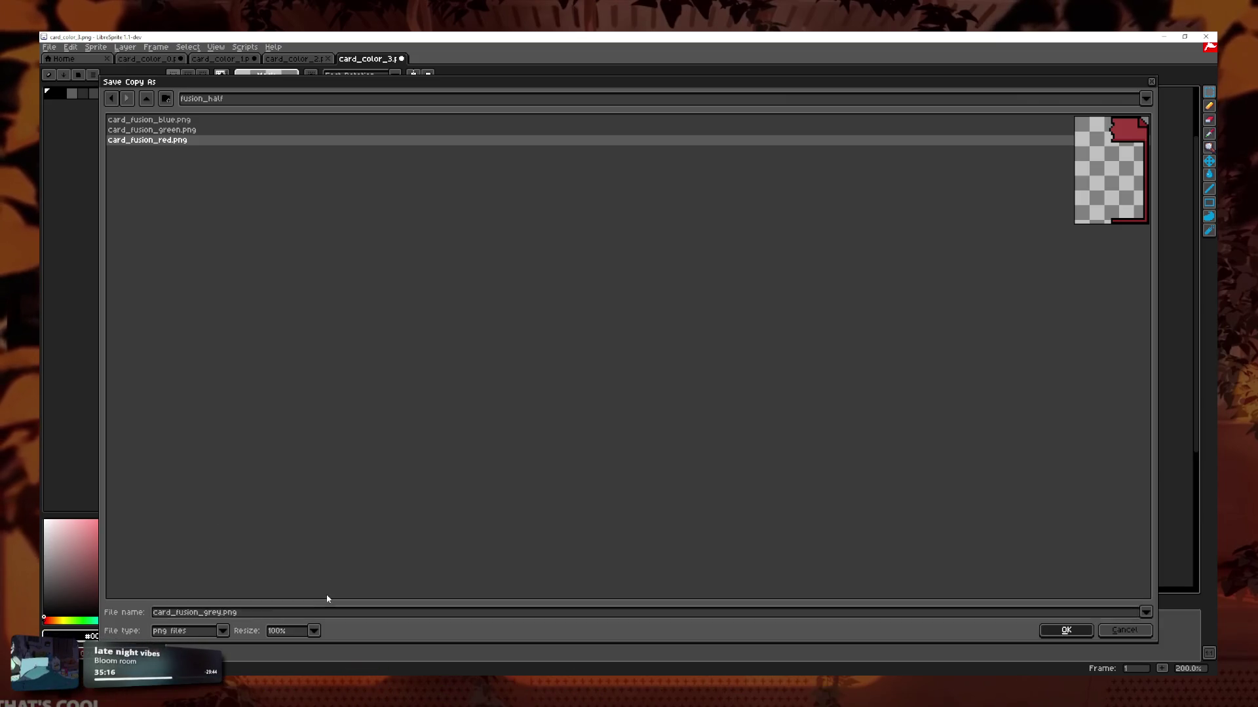
key("Return")
key("alt+Tab")
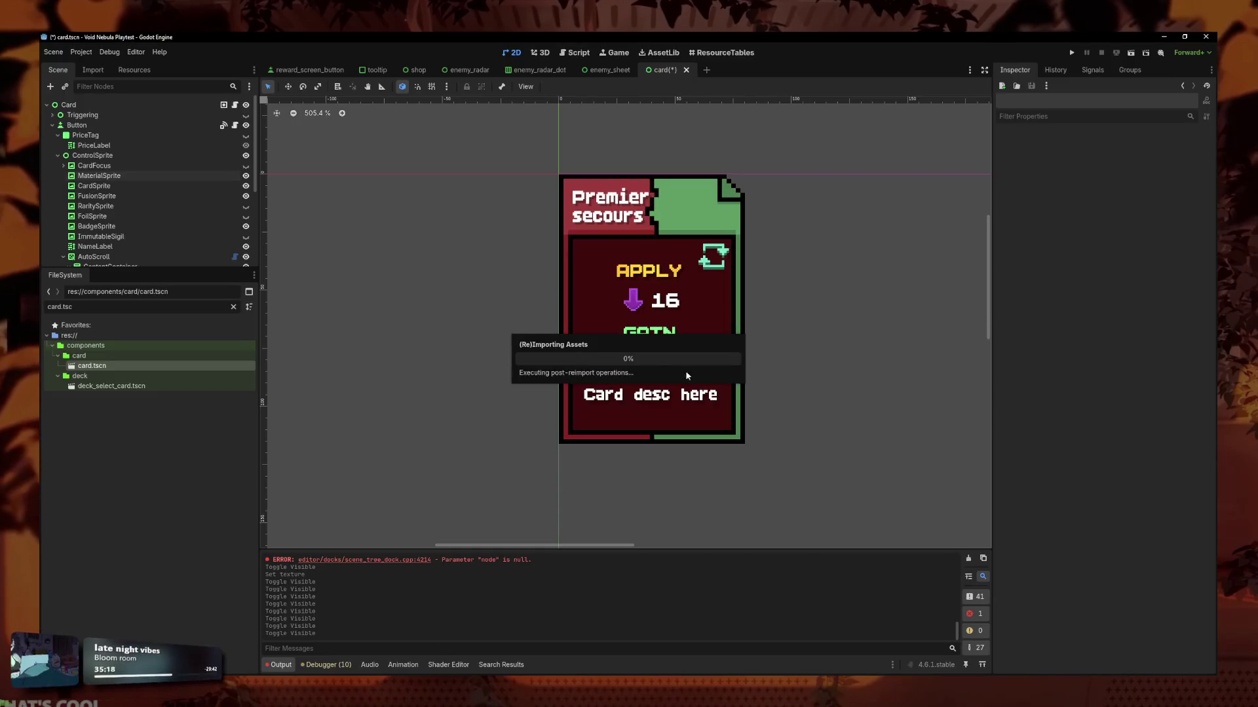
Try a fusion texture on CardSprite via Quick Load, then undo it.
left_click(644, 209)
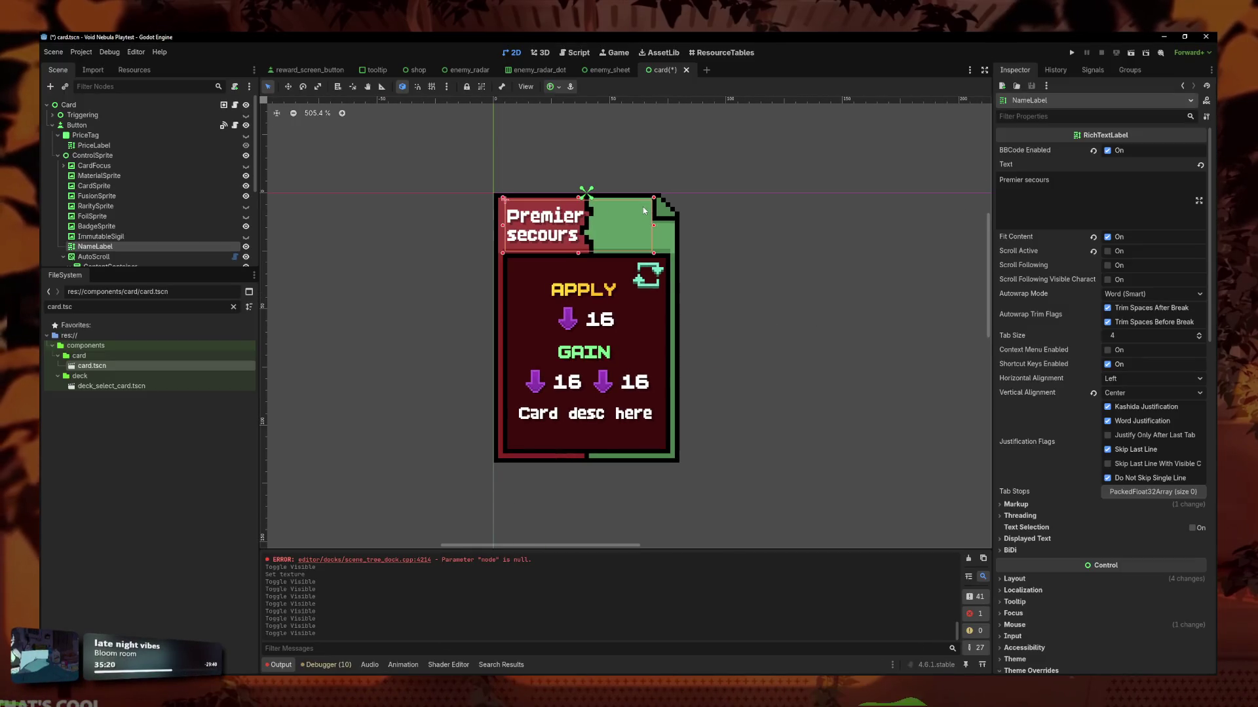
left_click(125, 176)
left_click(128, 185)
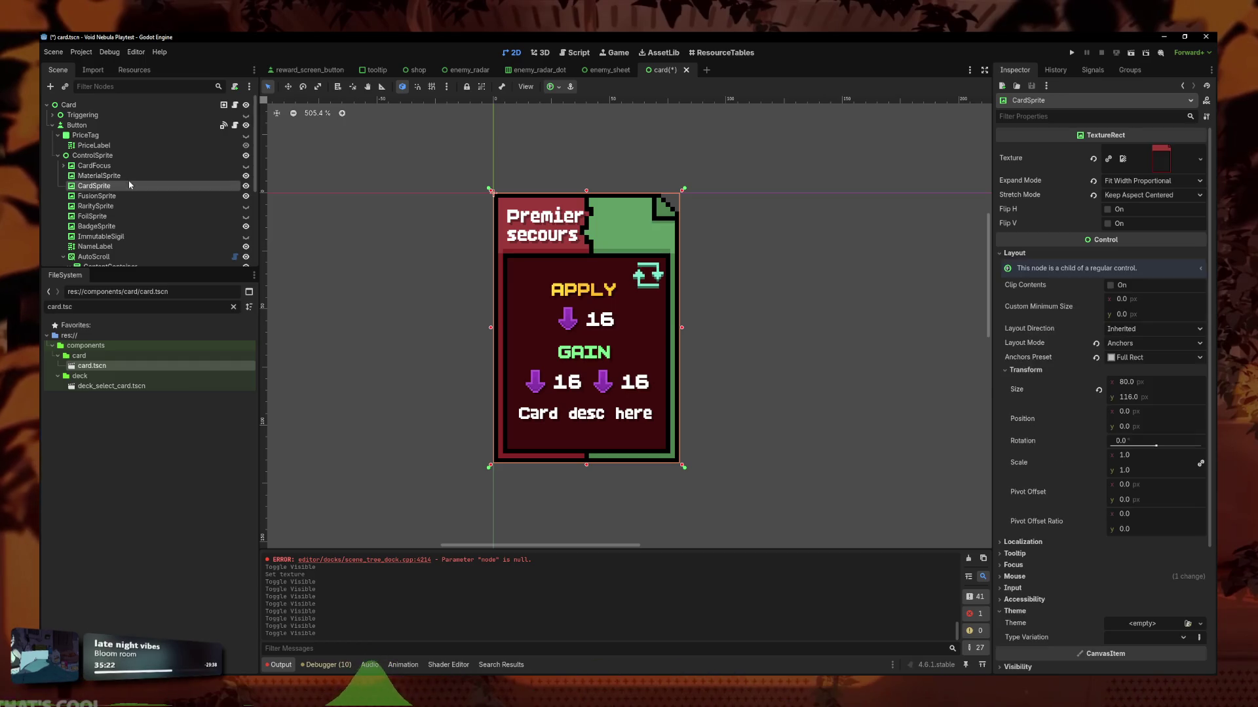
left_click(1200, 159)
left_click(1124, 385)
type("fusion")
double_click(489, 262)
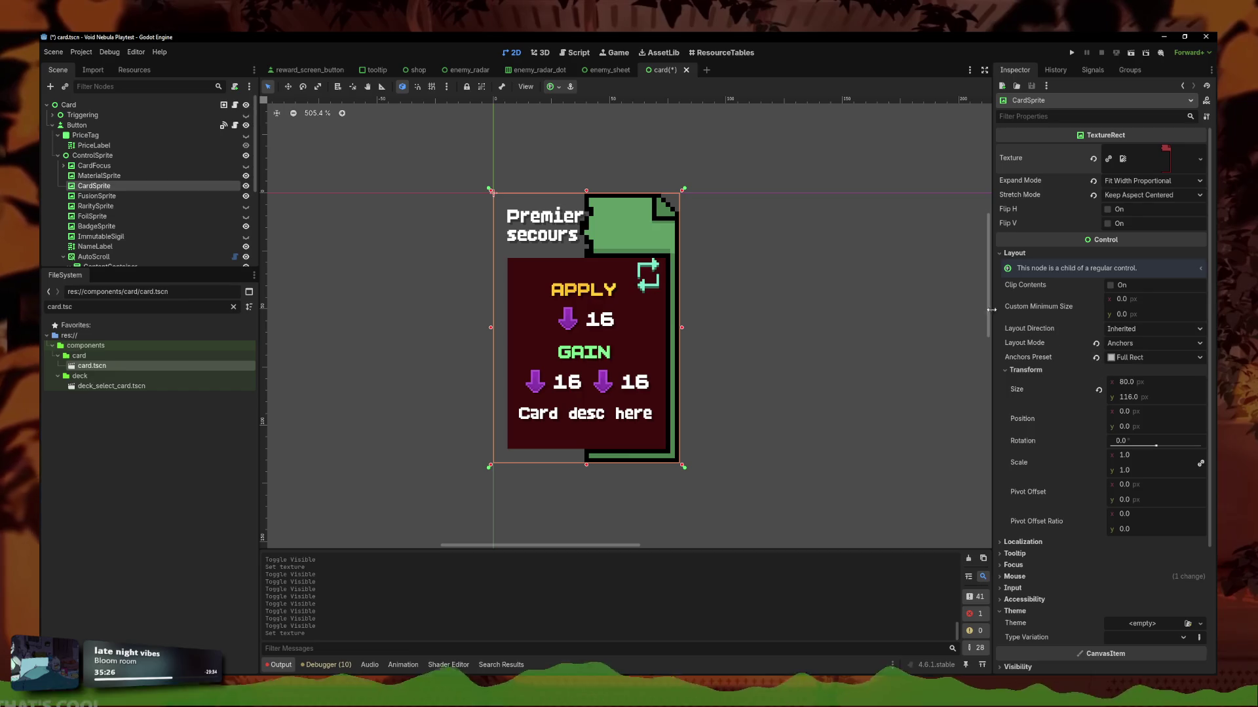
key("ctrl+z")
left_click(97, 196)
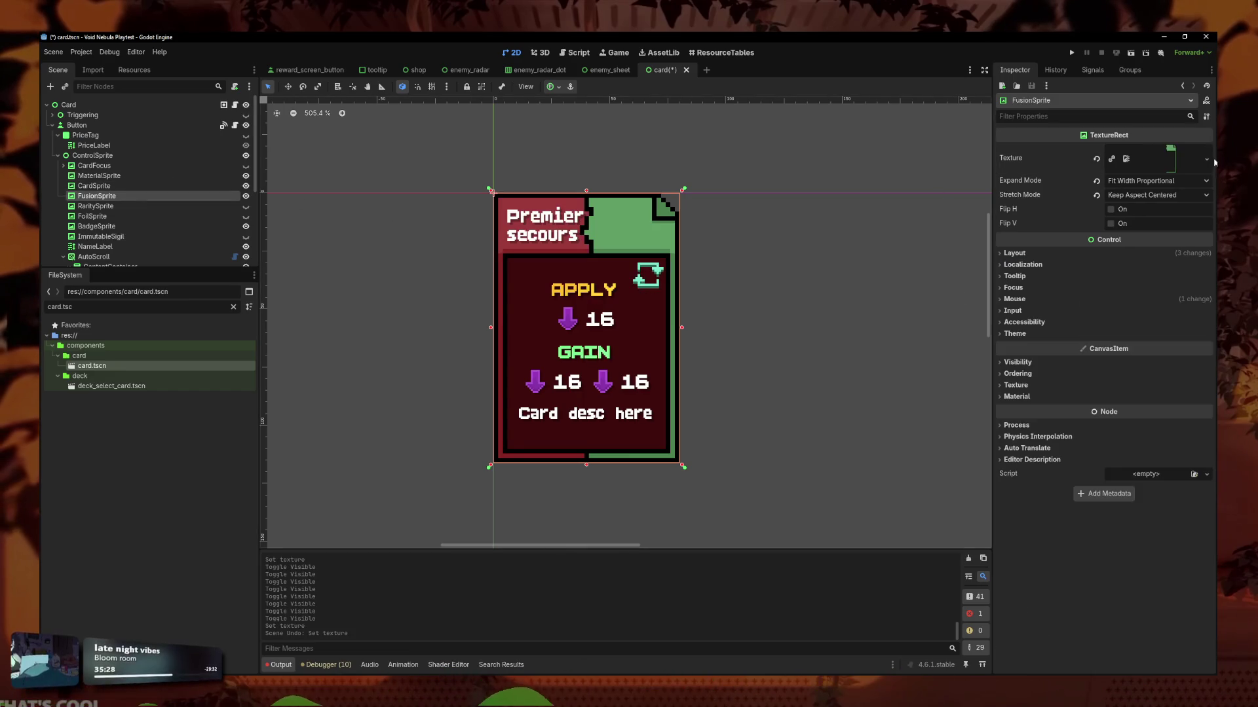
Quick-load the red fusion texture onto the FusionSprite overlay.
left_click(1206, 158)
left_click(1120, 387)
type("f")
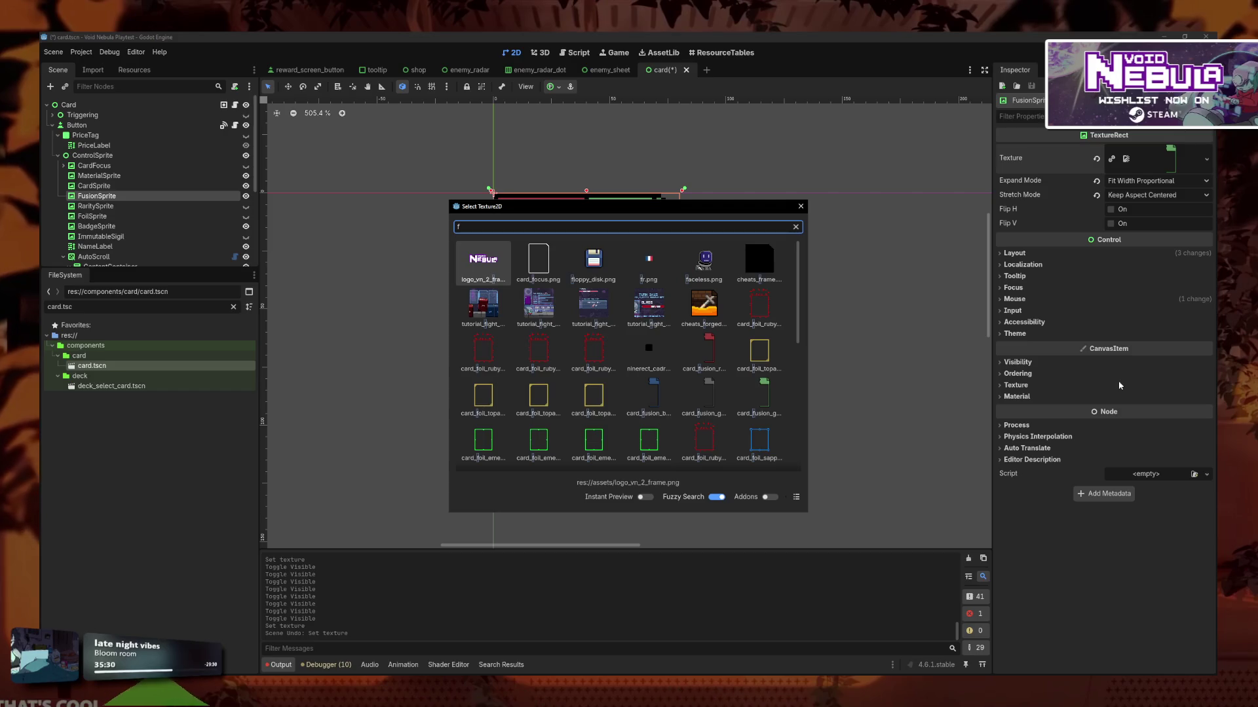
type("usion")
key("Right")
key("Return")
mouse_move(1119, 386)
left_mouse_down()
mouse_move(930, 356)
mouse_move(823, 272)
mouse_move(803, 301)
left_mouse_up()
Swap the overlay texture for the grey fusion half-card and save the card scene.
left_click(1206, 159)
left_click(1124, 383)
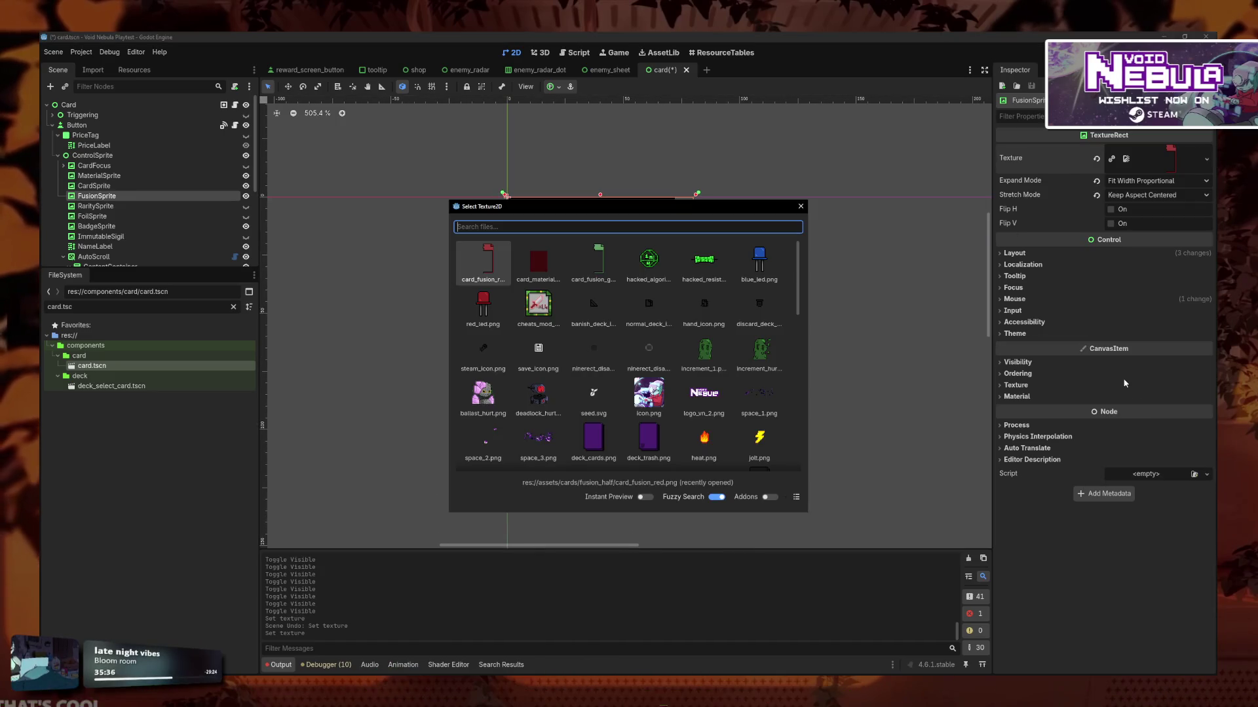
type("fusion")
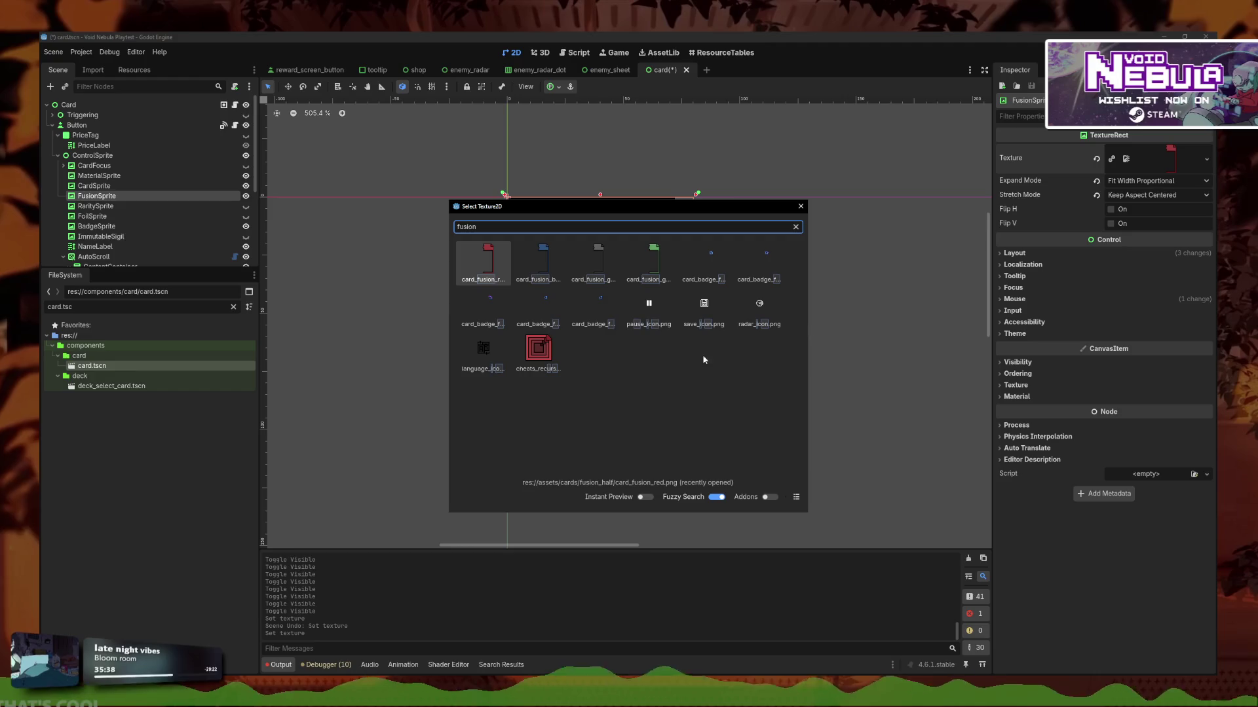
double_click(598, 262)
left_click(716, 190)
scroll(721, 197, "down", 4)
key("ctrl+s")
scroll(785, 247, "up", 3)
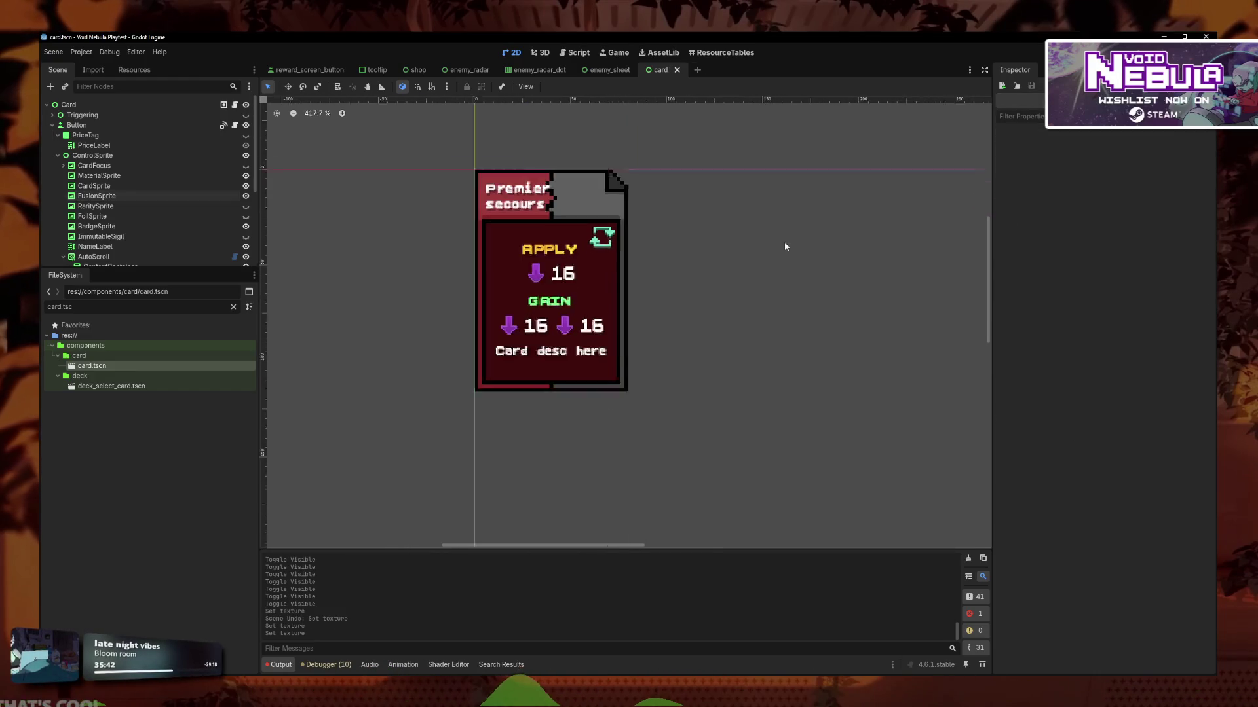
scroll(699, 277, "up", 1)
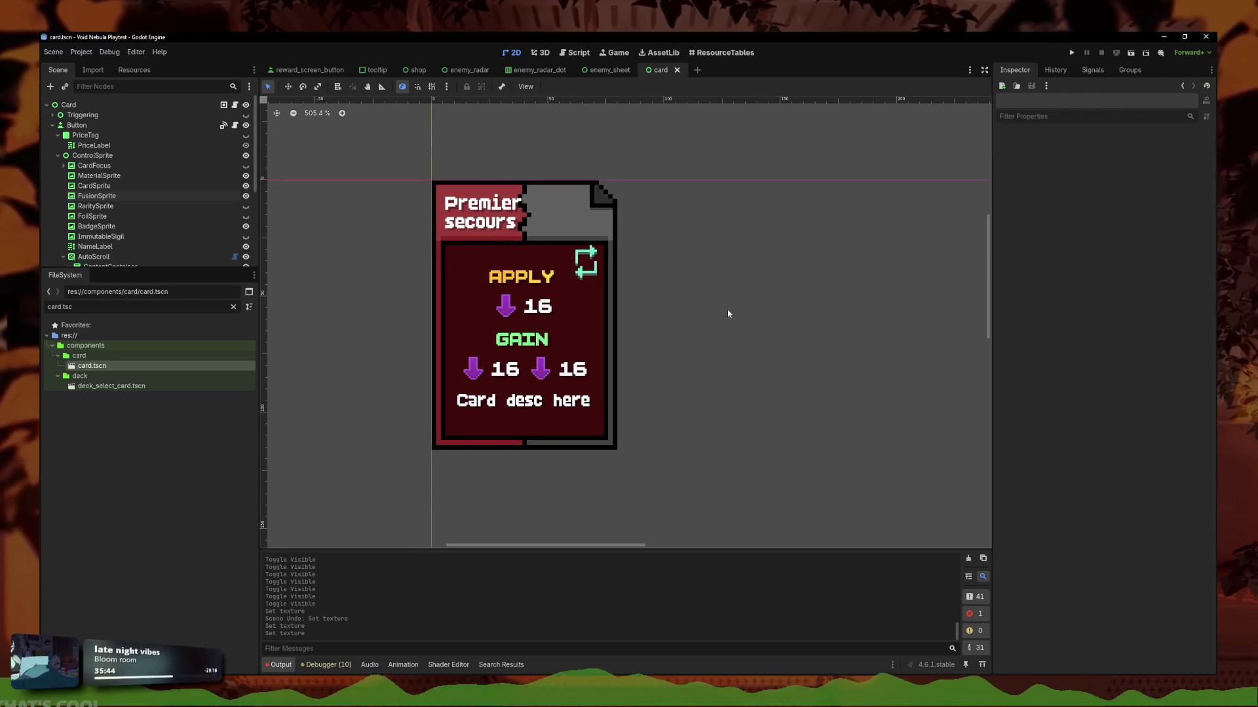
left_click_drag(691, 277, 747, 296)
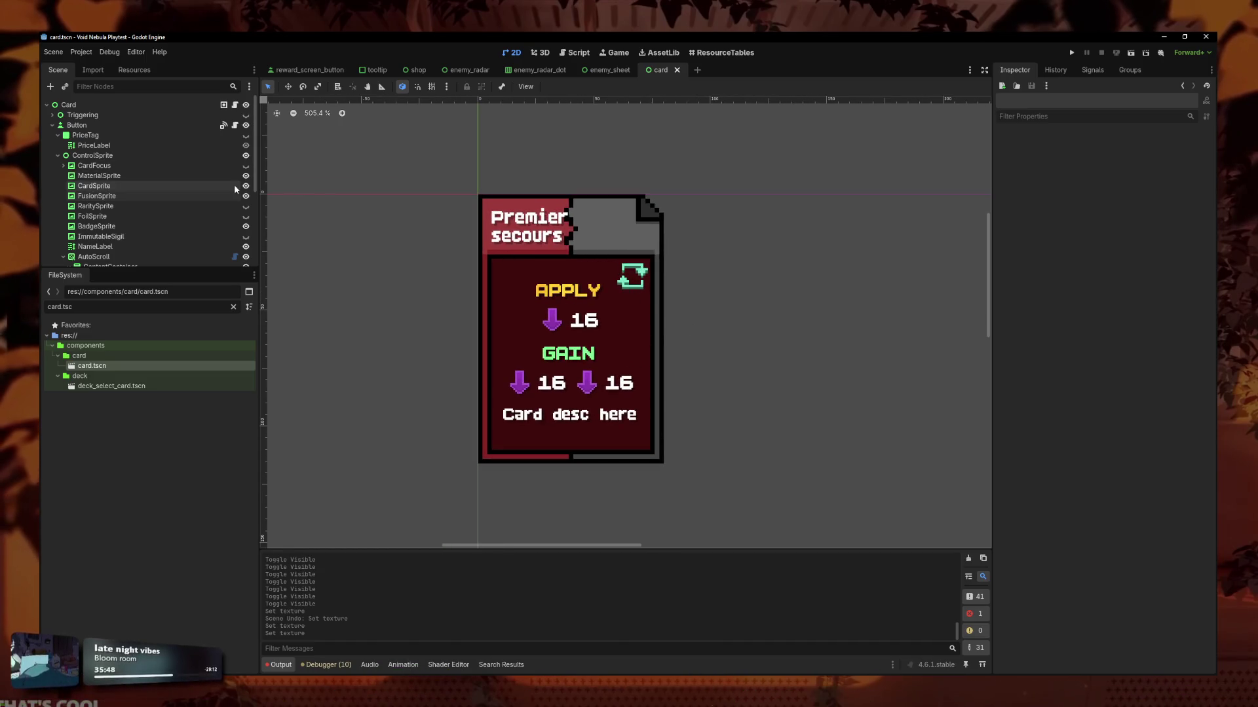
scroll(468, 312, "up", 1)
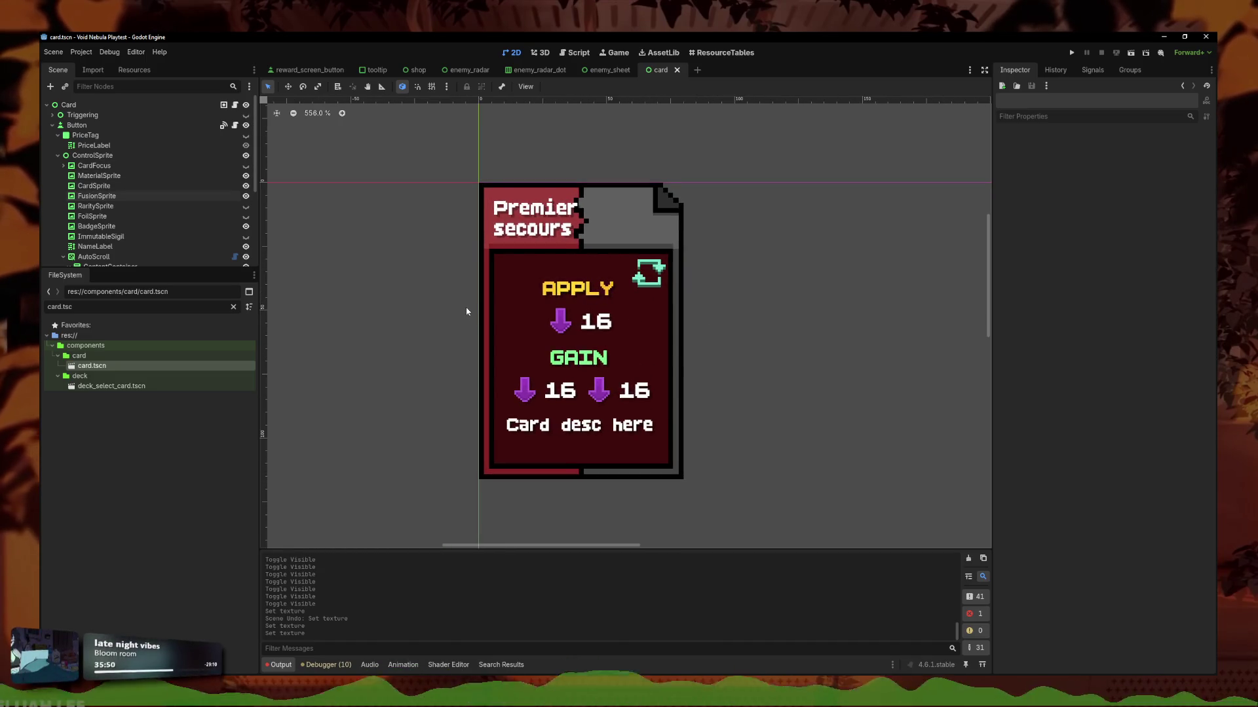
scroll(427, 295, "up", 1)
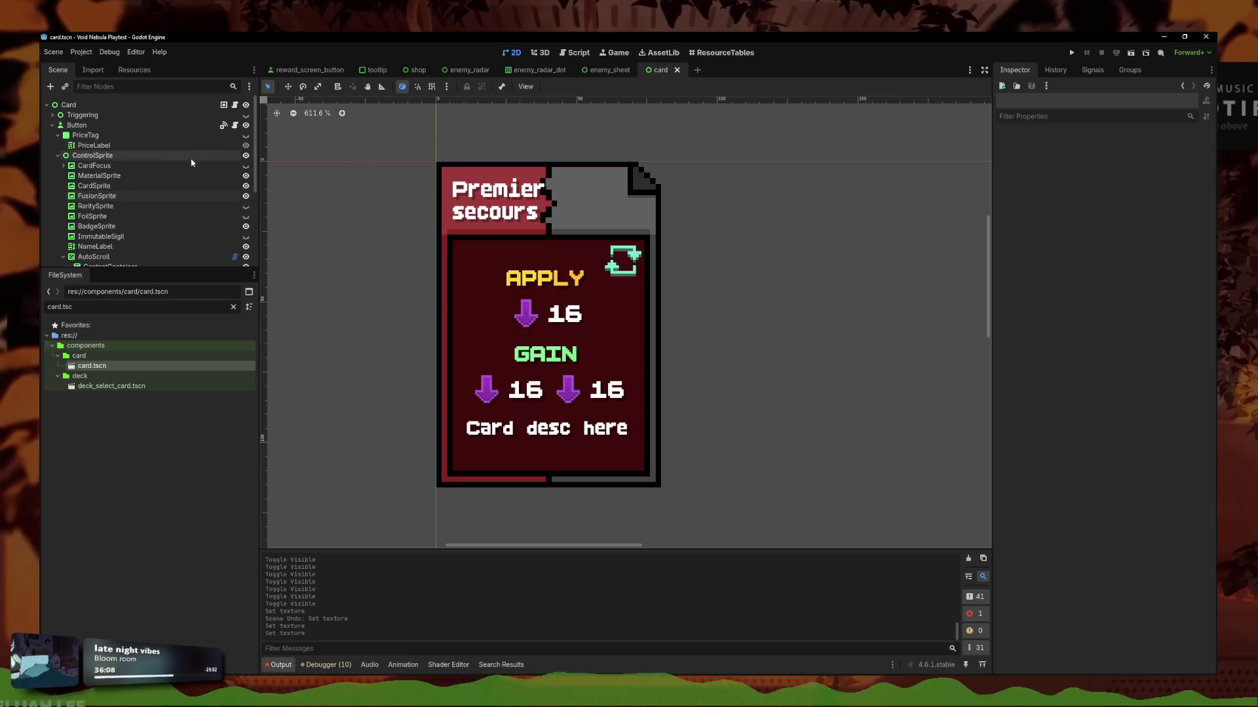
Look over card.gd's create_card function, then return to the card scene.
left_click(234, 105)
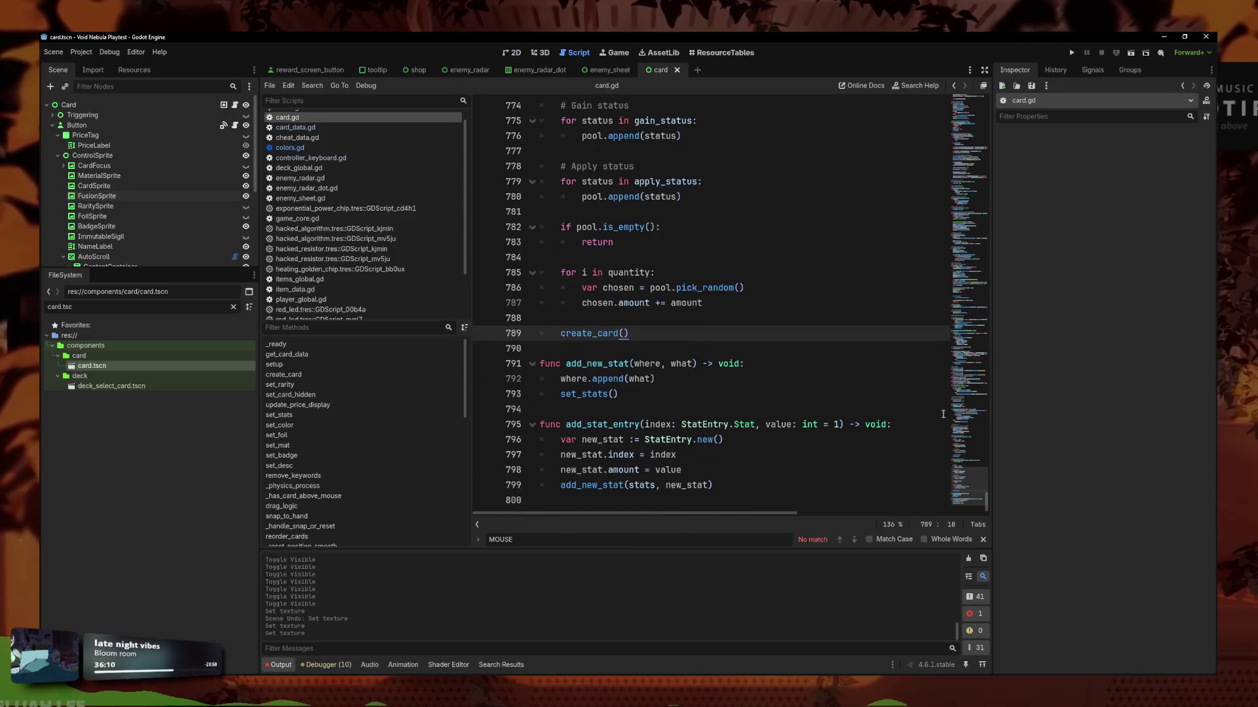
left_click(716, 441)
left_click(763, 481)
scroll(764, 481, "up", 10)
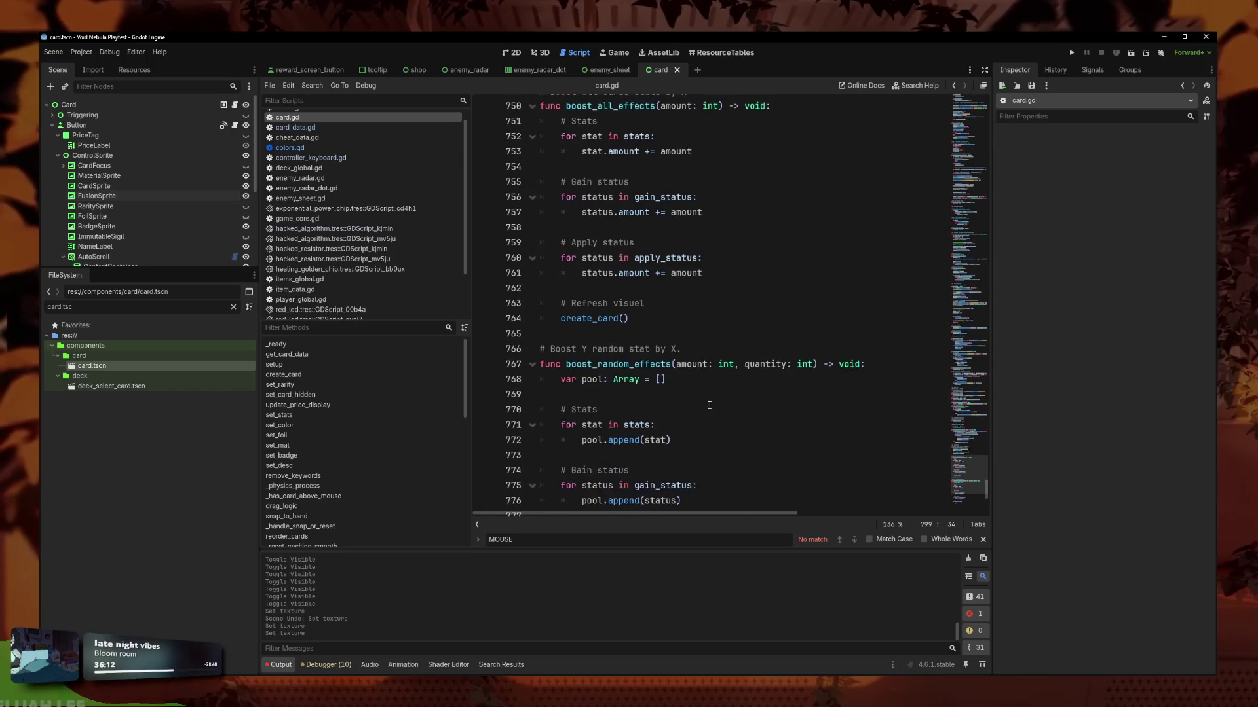
scroll(641, 378, "down", 3)
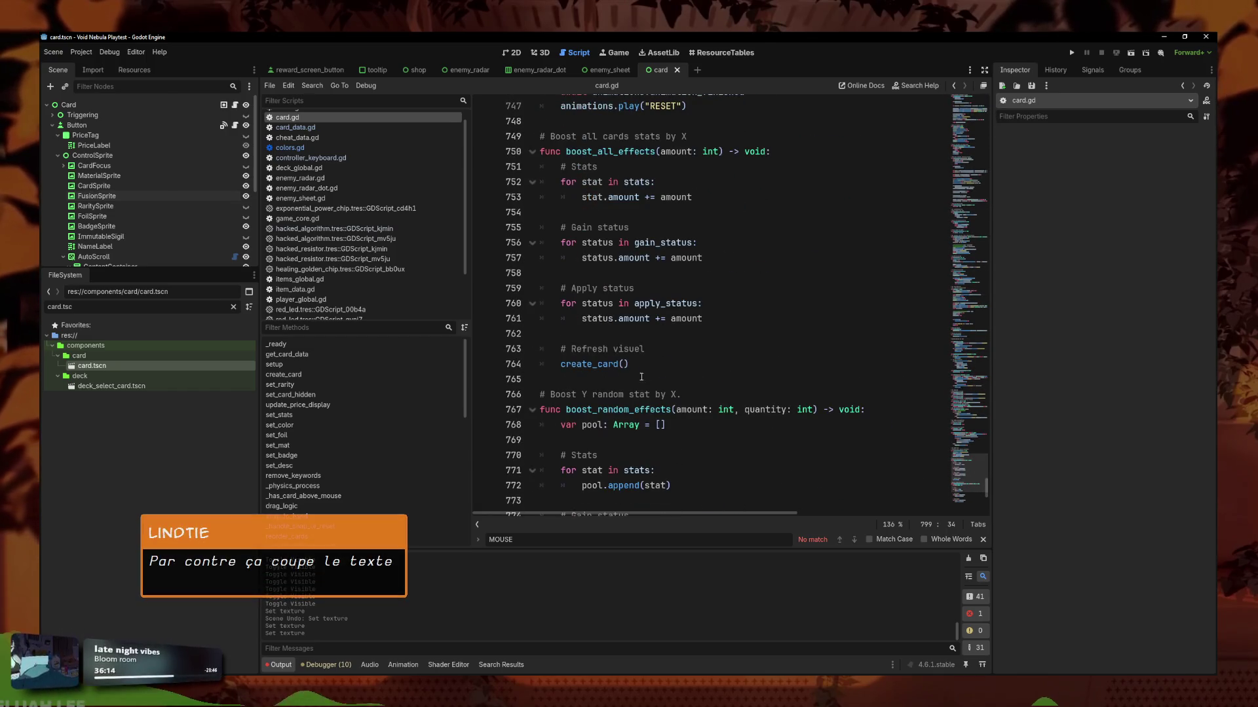
left_click(686, 379)
left_click(608, 366, "ctrl")
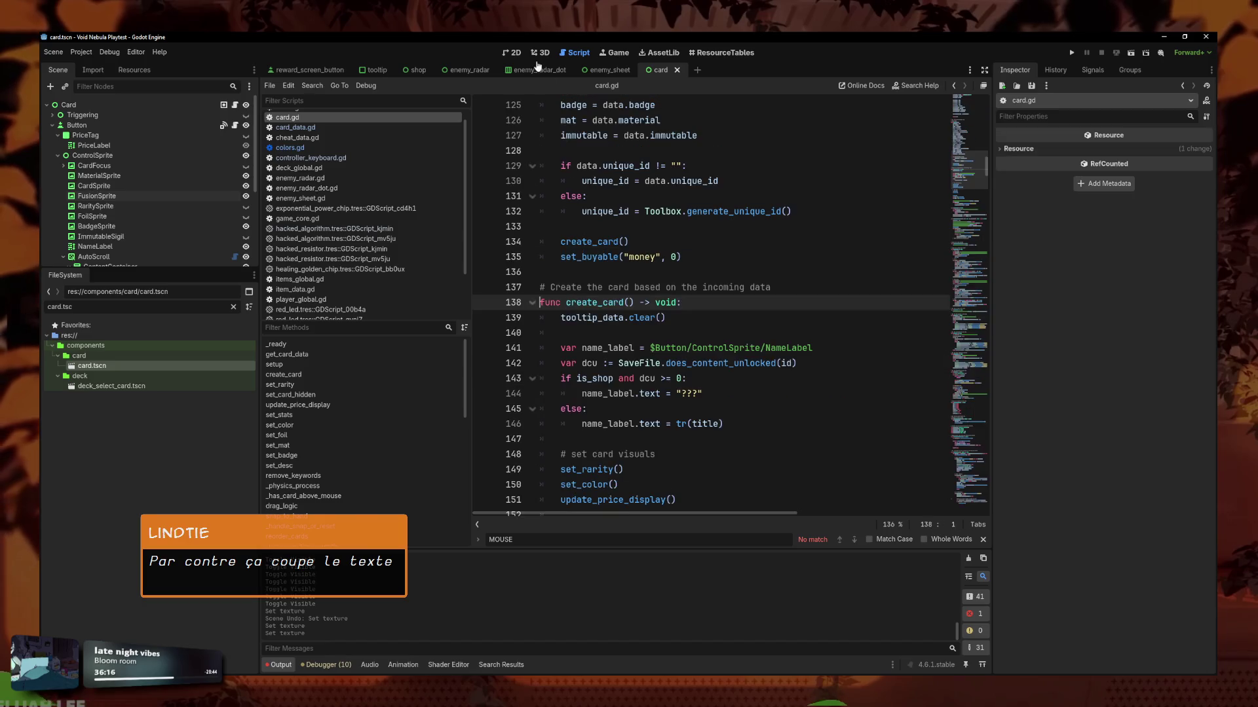
key("ctrl+F1")
scroll(560, 222, "up", 5)
scroll(565, 206, "down", 3)
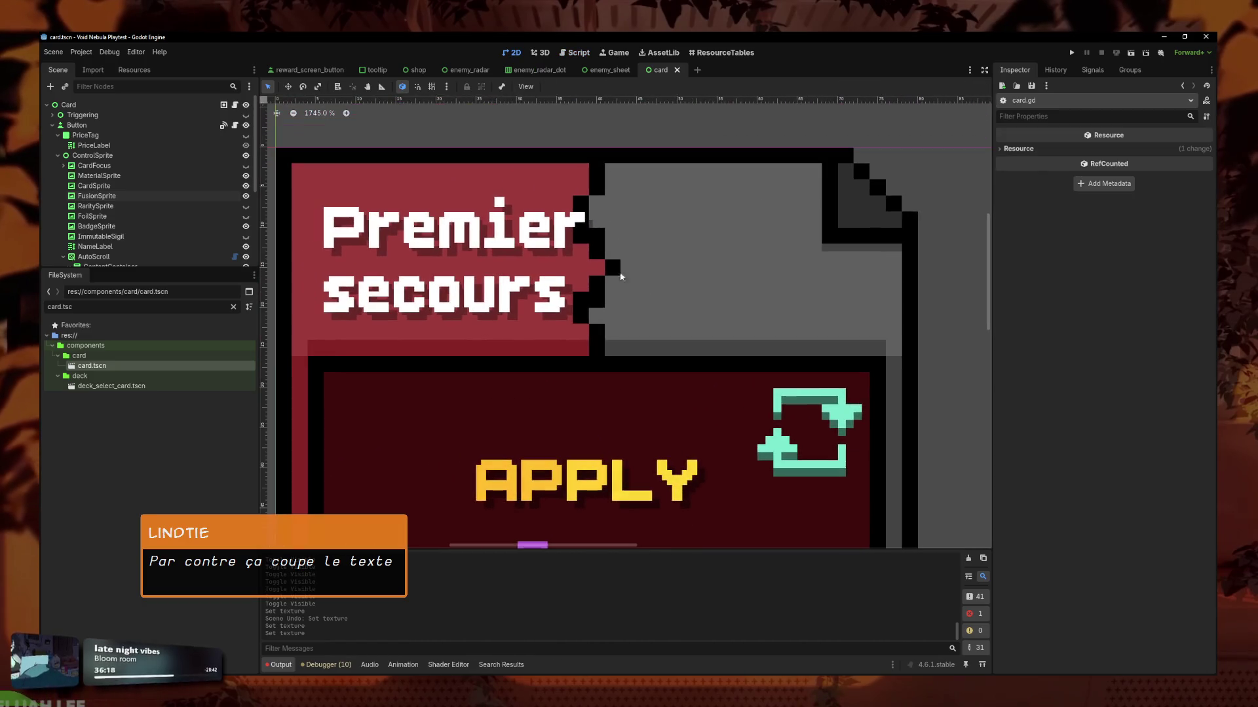
Change NameLabel's Text from 'Premier secours' to 'Premierdqzd'.
scroll(567, 251, "up", 5)
scroll(638, 359, "down", 4)
left_click(520, 281)
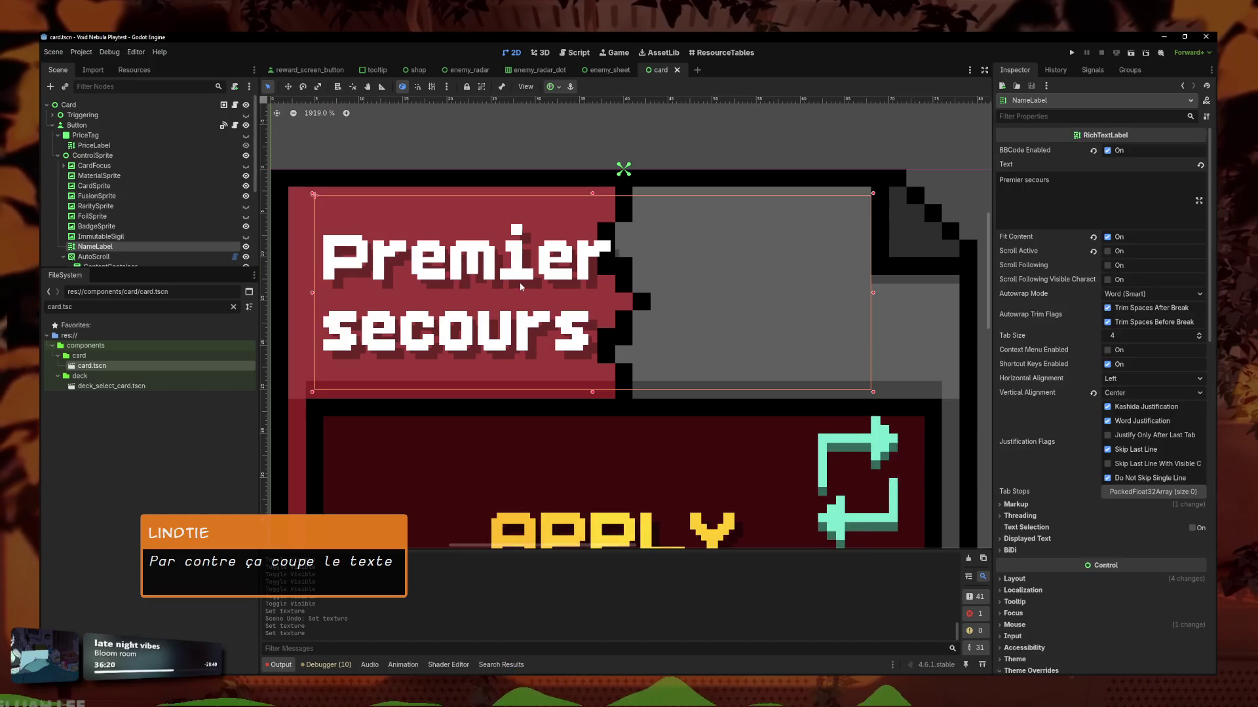
scroll(1039, 209, "down", 5)
scroll(1038, 209, "up", 5)
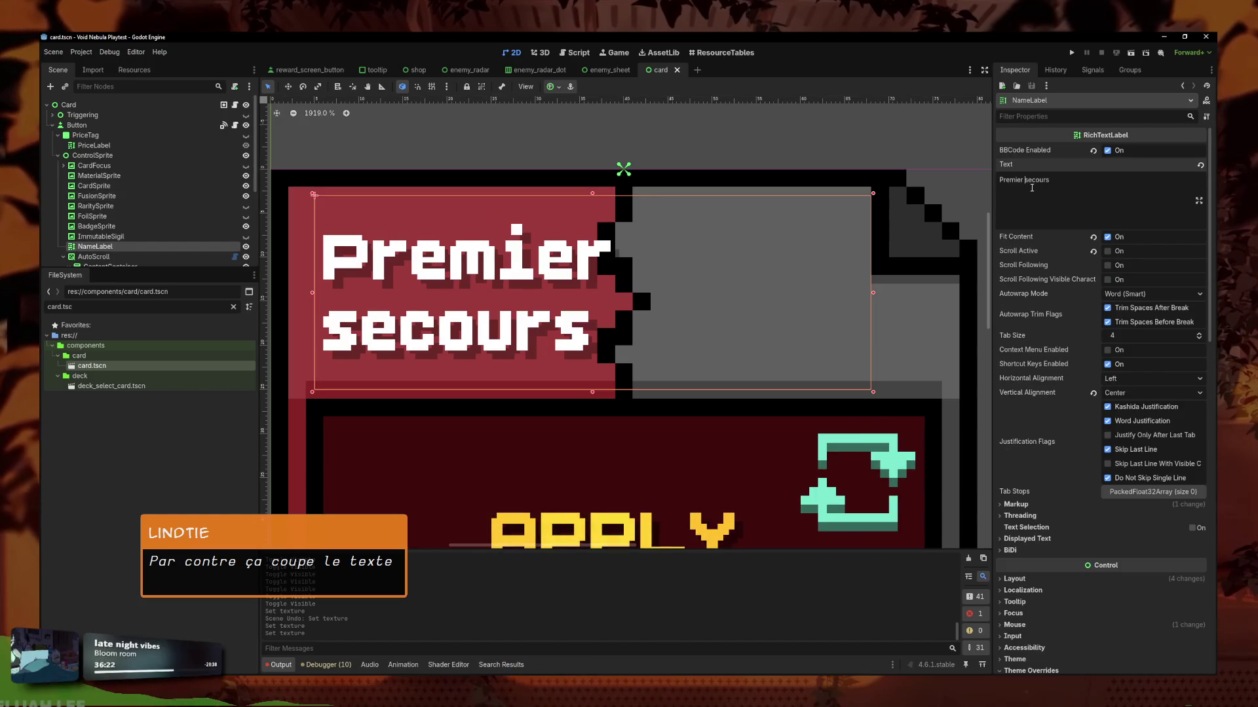
left_click(1048, 184)
key("BackSpace")
key("BackSpace")
key("BackSpace")
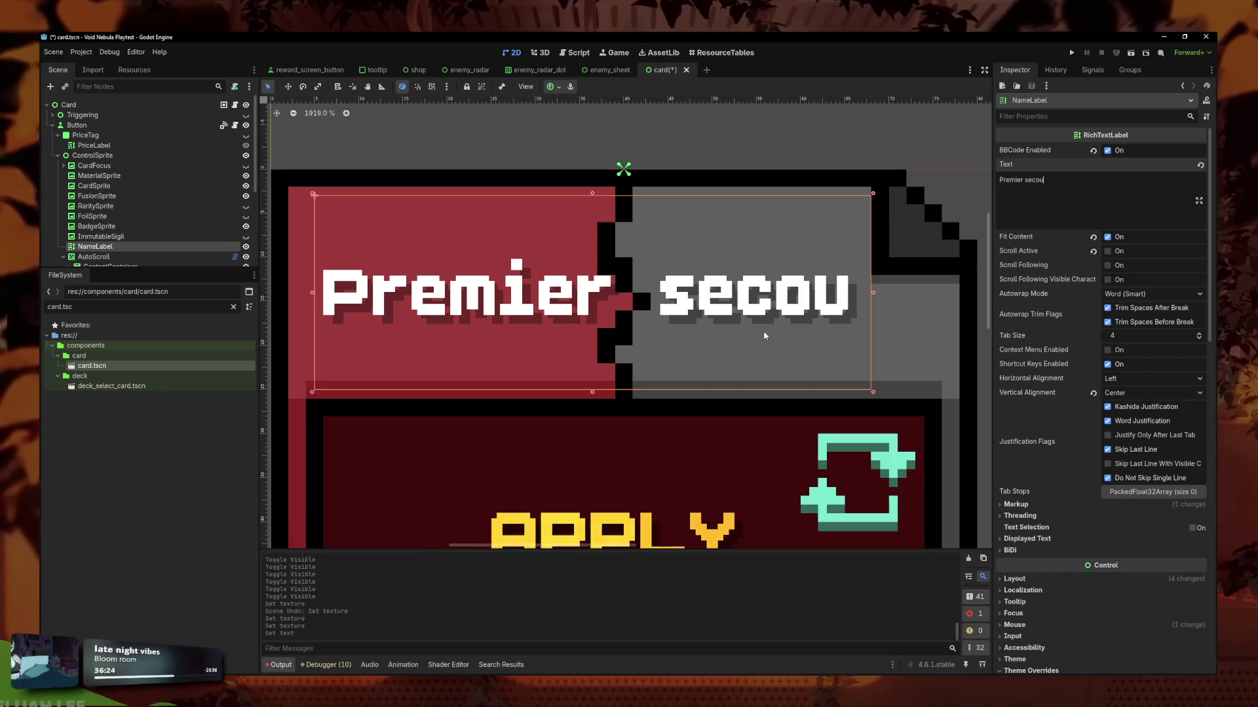
key("BackSpace")
key("BackSpace")
key("BackSpace")
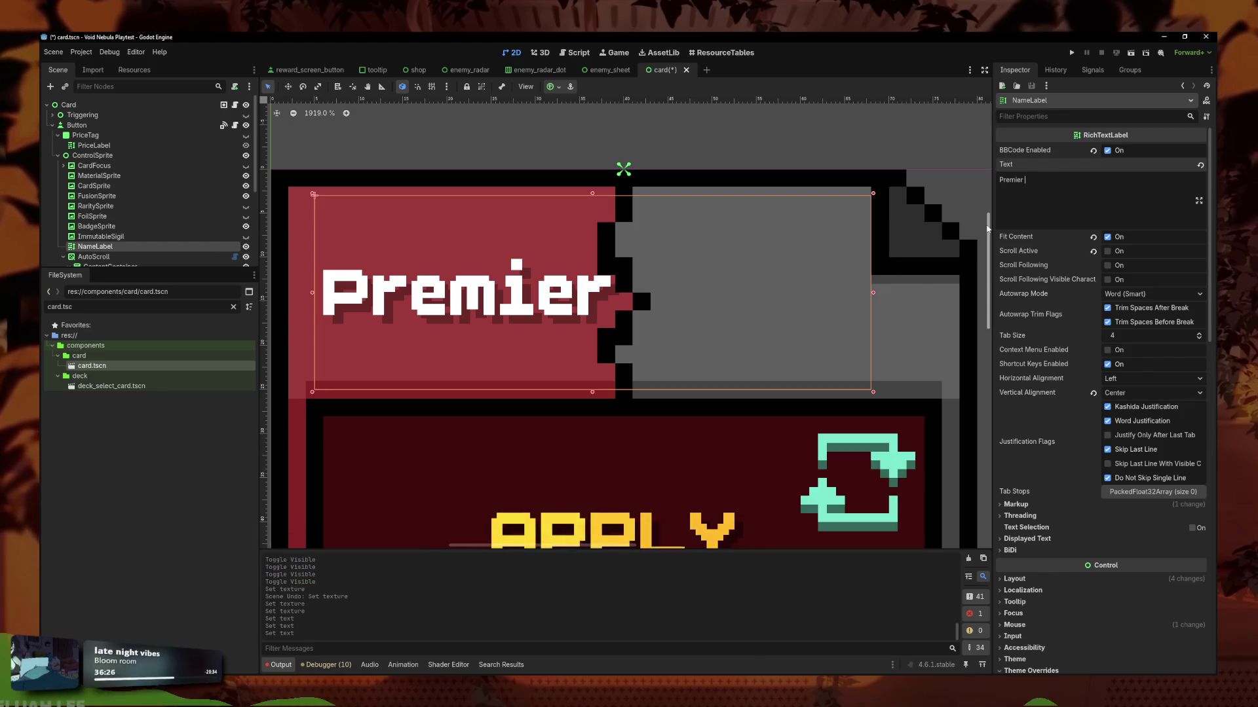
key("BackSpace")
type("dqzd")
scroll(736, 224, "down", 5)
left_click(736, 224)
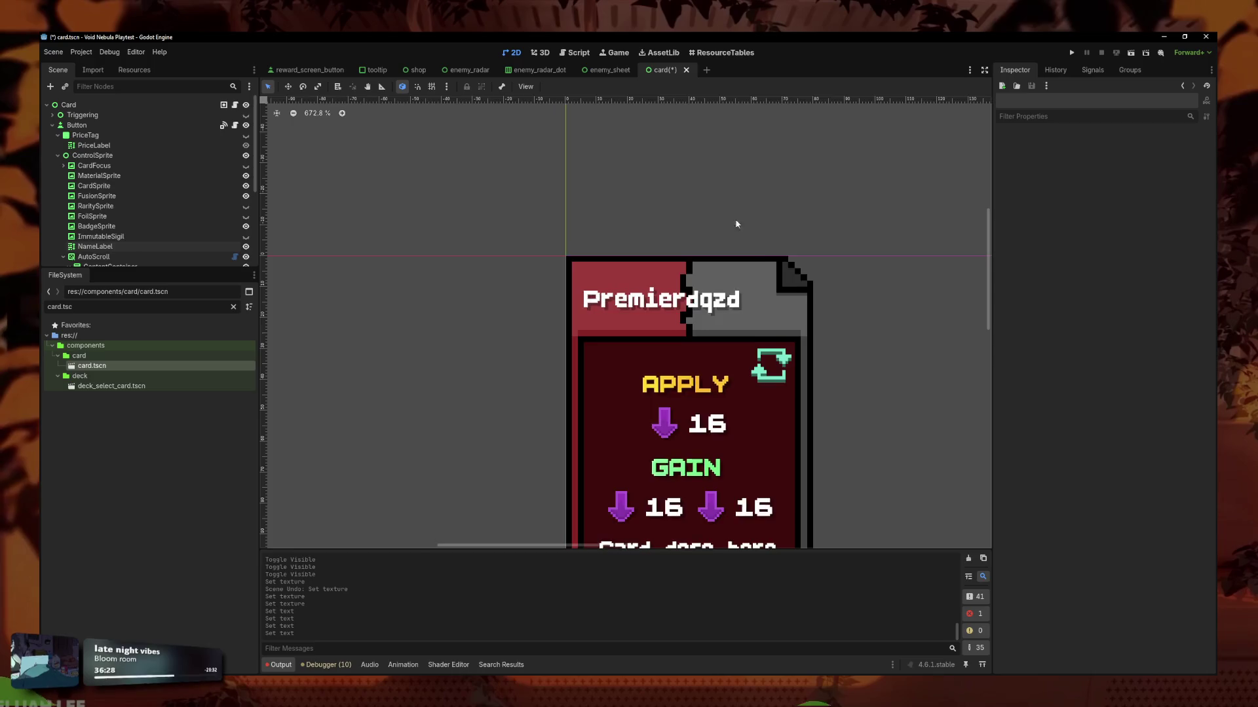
Zoom and pan around the card preview to check the title fits on one line.
scroll(761, 272, "down", 5)
scroll(788, 299, "up", 7)
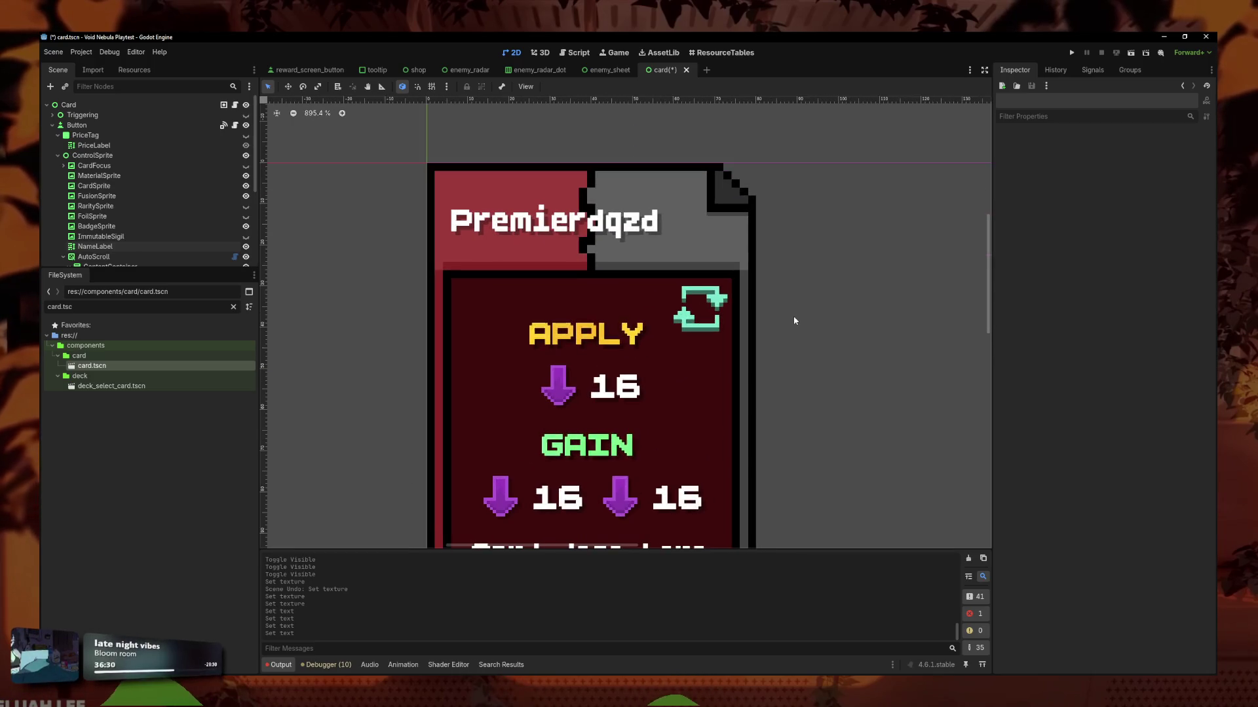
scroll(621, 226, "up", 10)
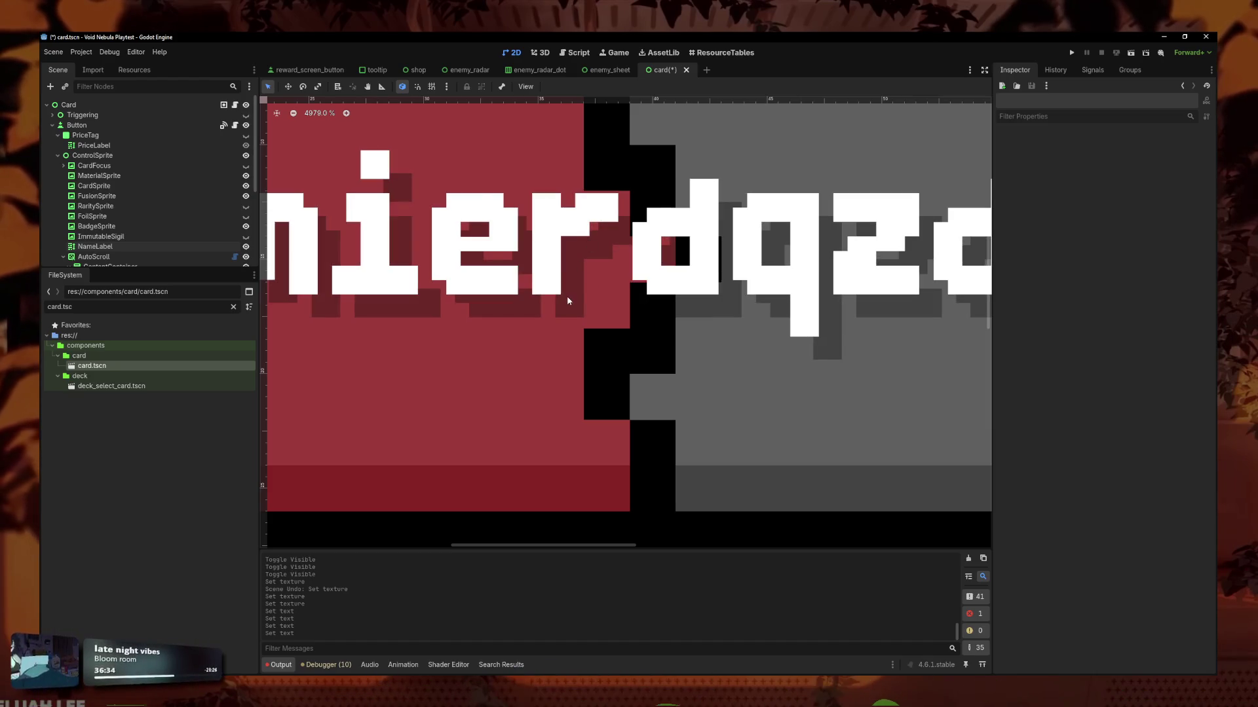
scroll(610, 300, "down", 15)
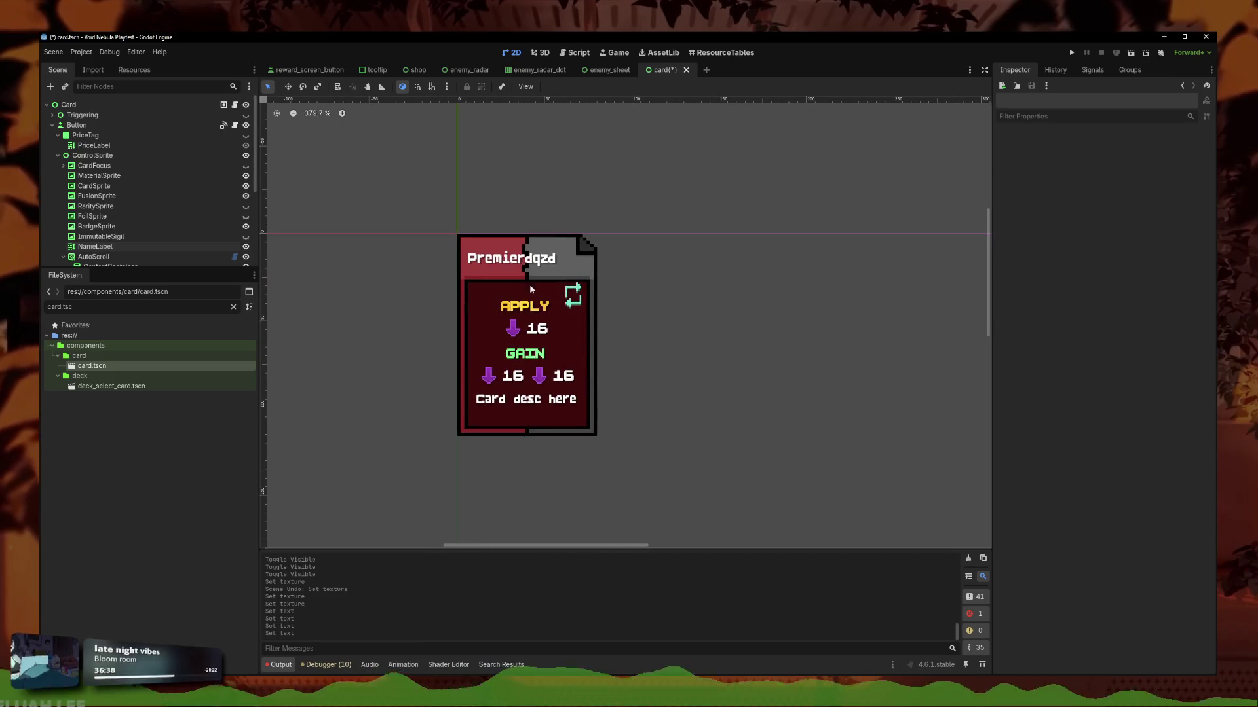
scroll(560, 321, "left", 2)
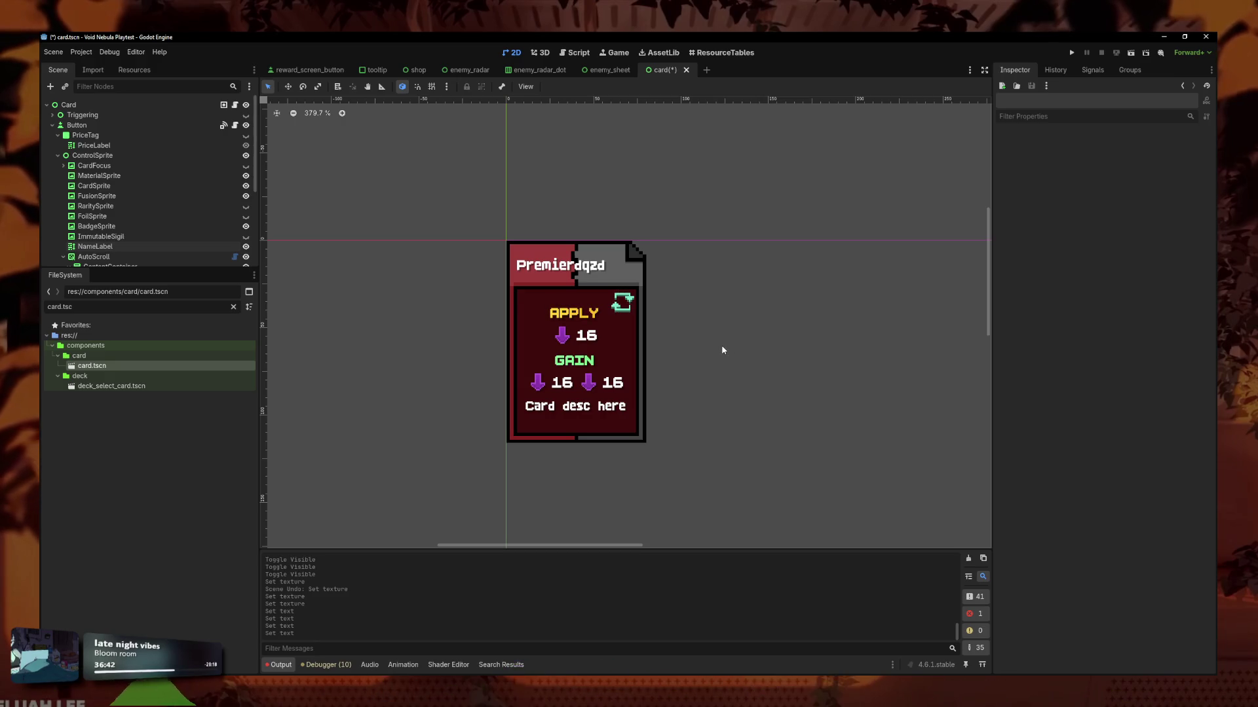
scroll(631, 330, "up", 3)
scroll(570, 386, "up", 15)
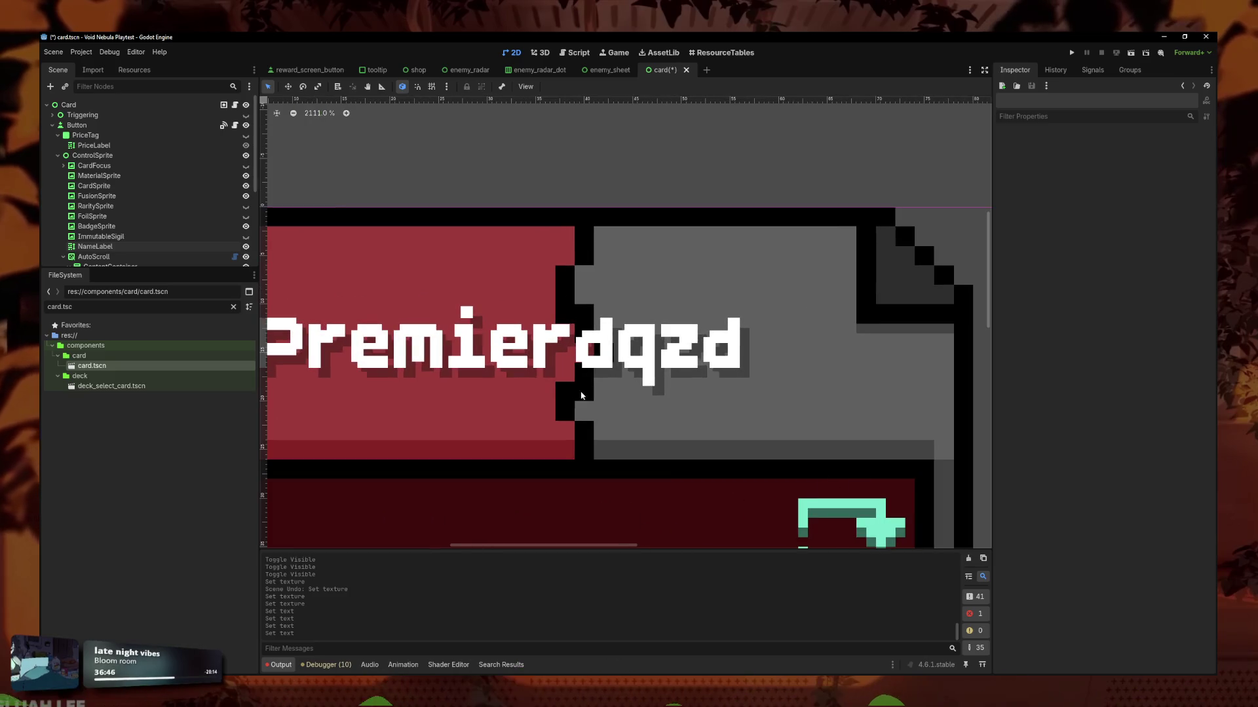
scroll(587, 442, "down", 18)
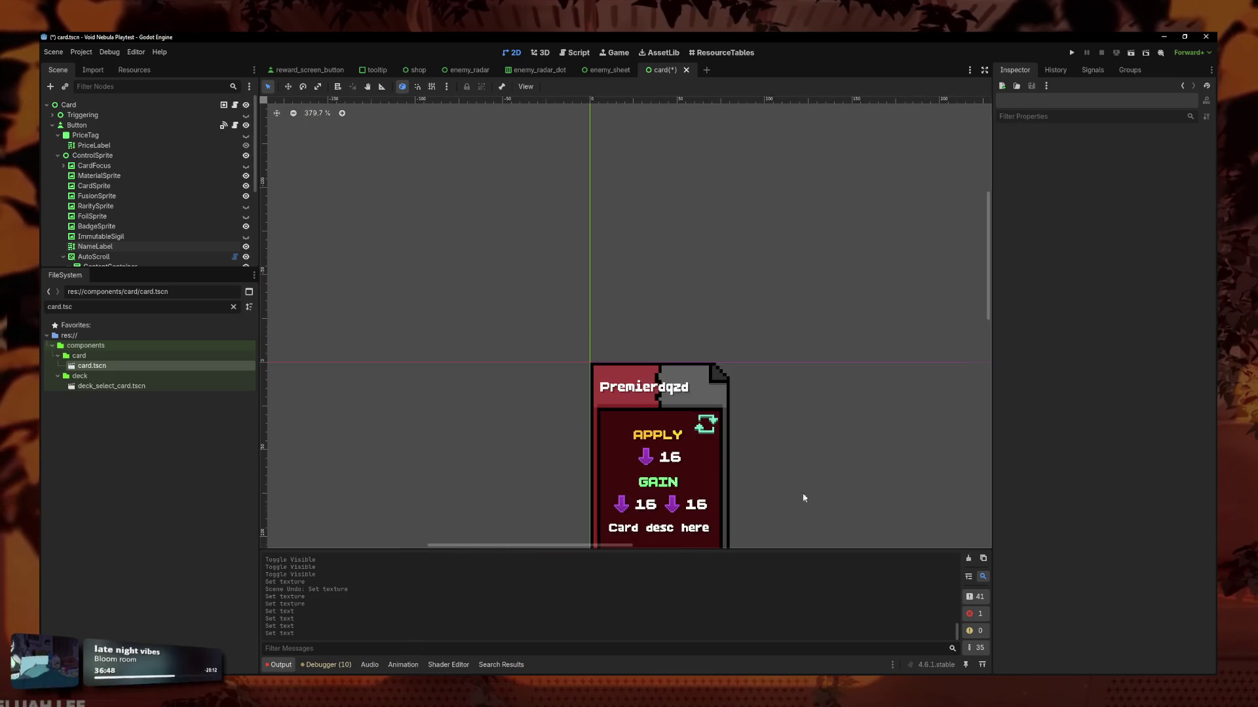
left_click_drag(733, 368, 718, 329)
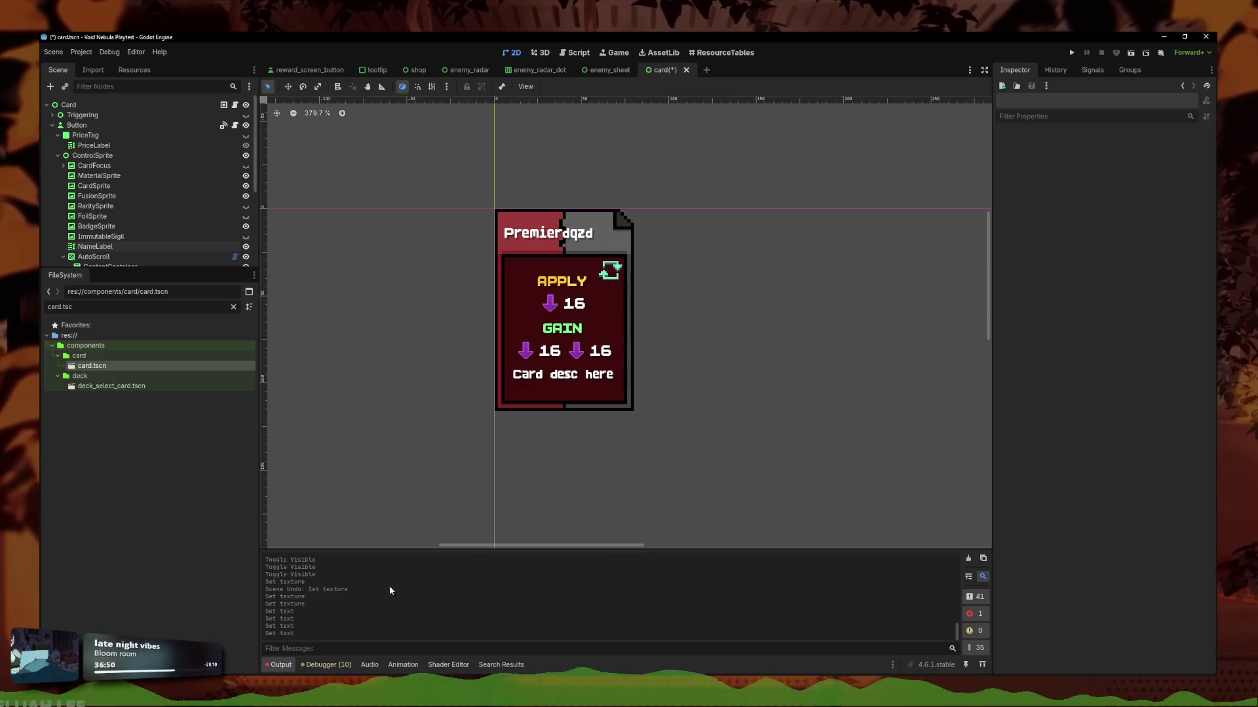
Undo the placeholder back to 'Premier secours' and add an 's' to Premier.
mouse_move(434, 701)
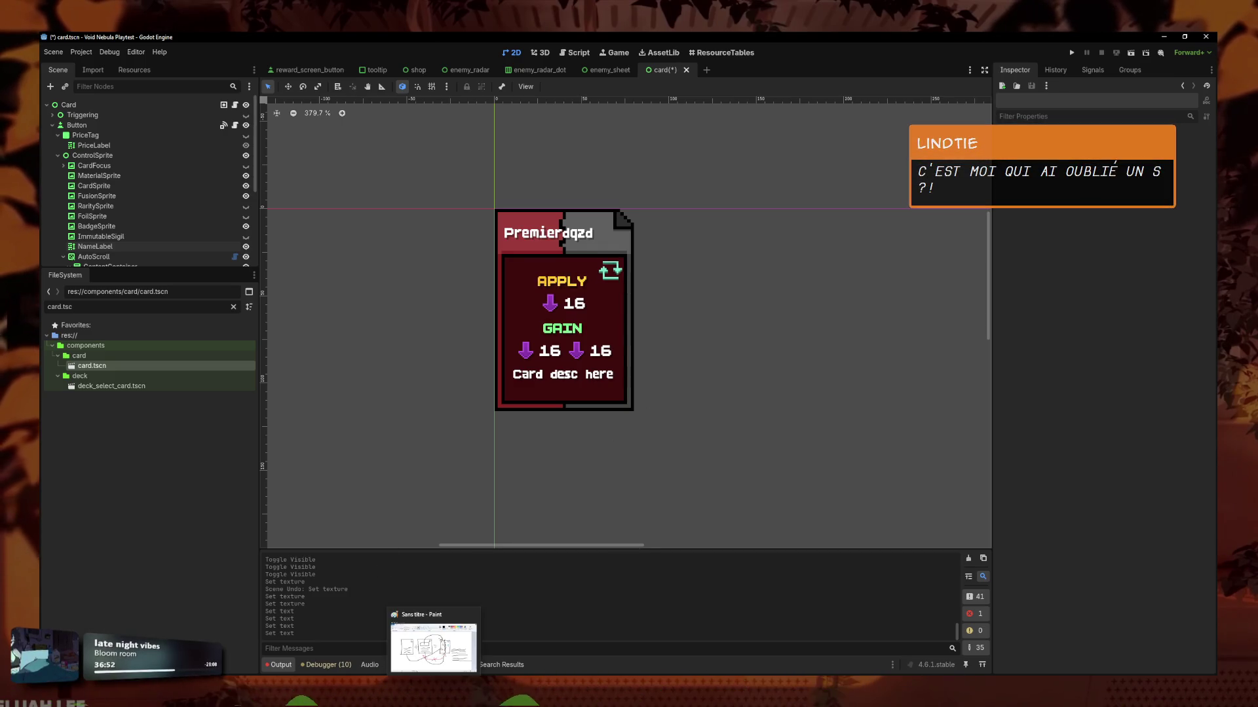
key("ctrl+z")
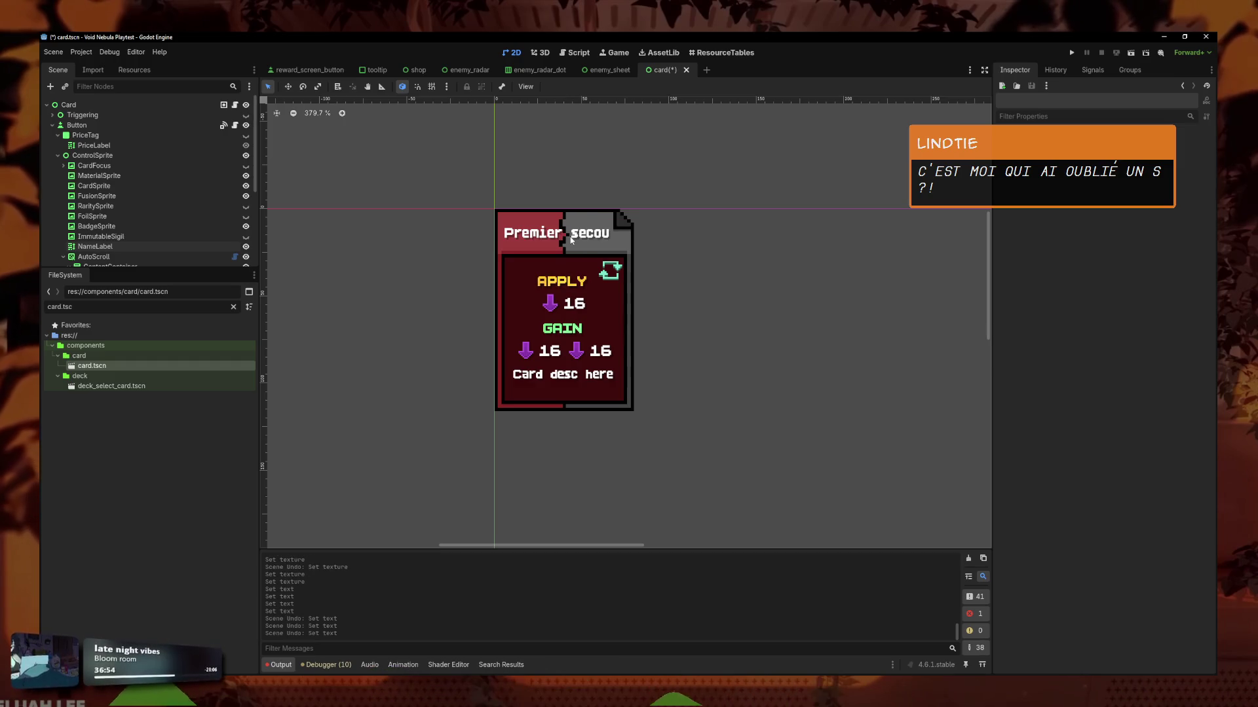
key("ctrl+z")
left_click(517, 227)
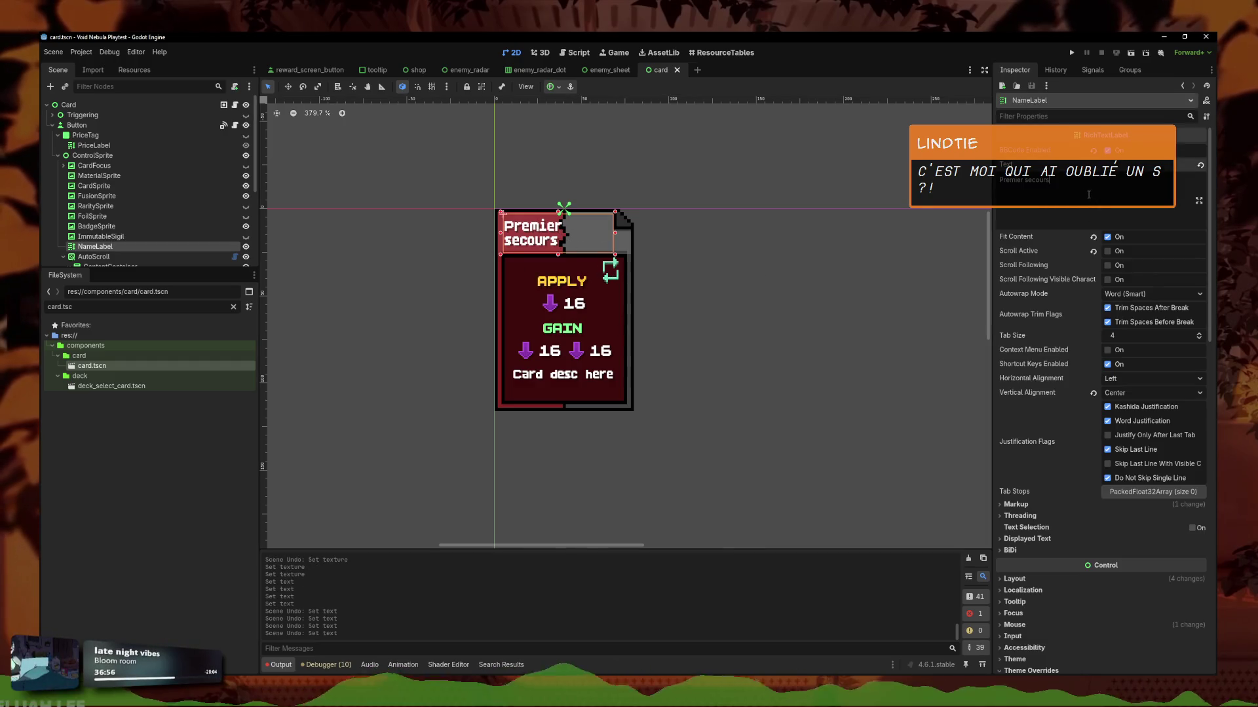
type("s")
left_click(625, 378)
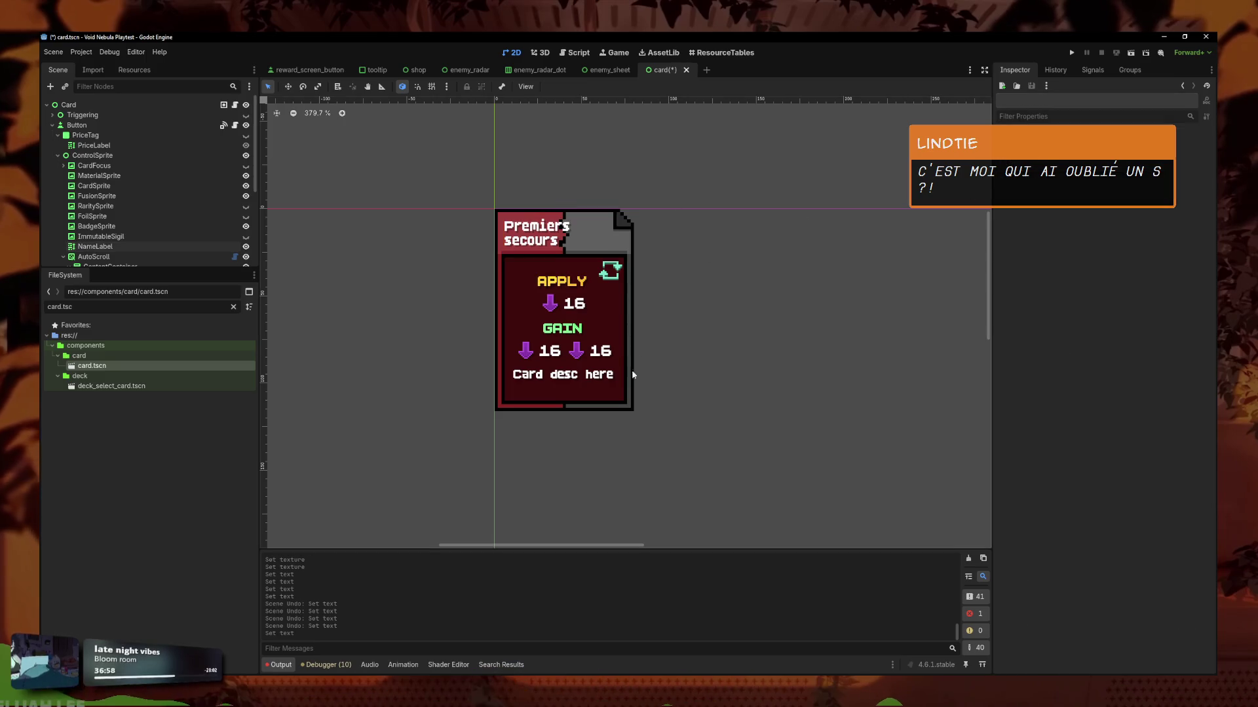
Fix NameLabel's Text to read 'Premiers secours' and save the card scene.
left_click(570, 240)
scroll(570, 239, "up", 7)
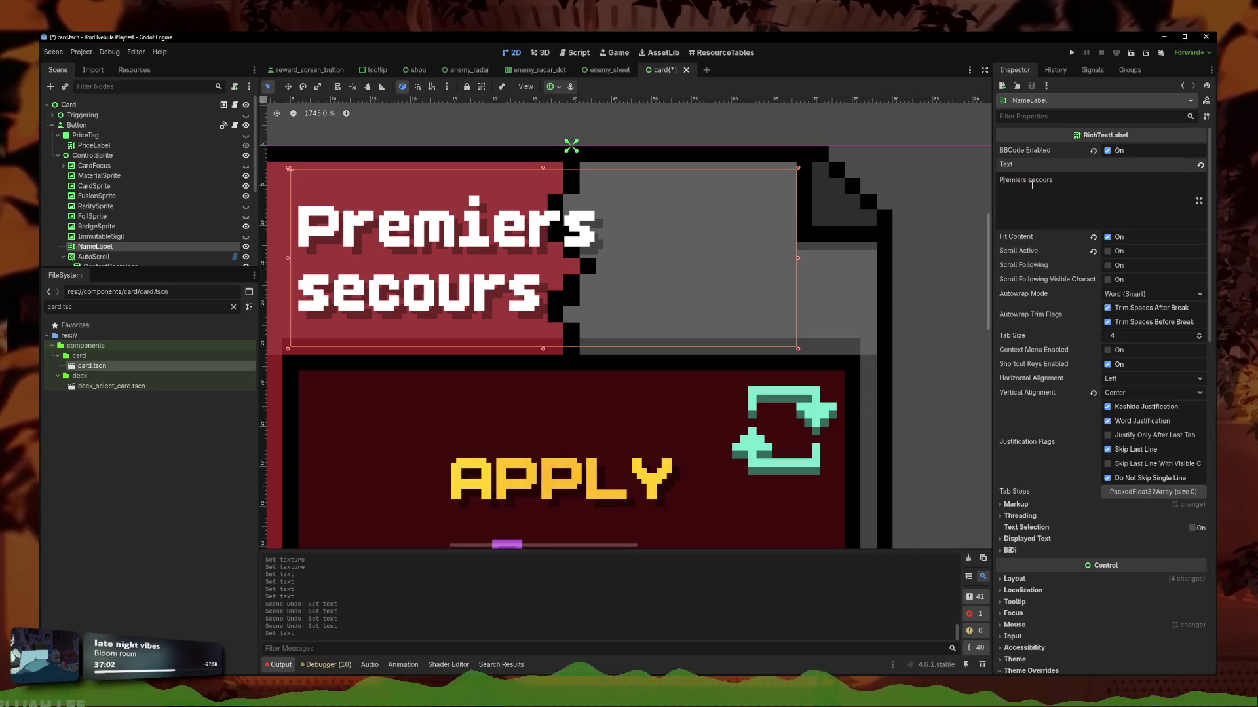
left_click(1009, 180)
key("BackSpace")
type("s")
scroll(707, 166, "down", 4)
left_click(707, 166)
key("ctrl+s")
Open the Card node's card.gd script from its script icon.
scroll(682, 262, "down", 3)
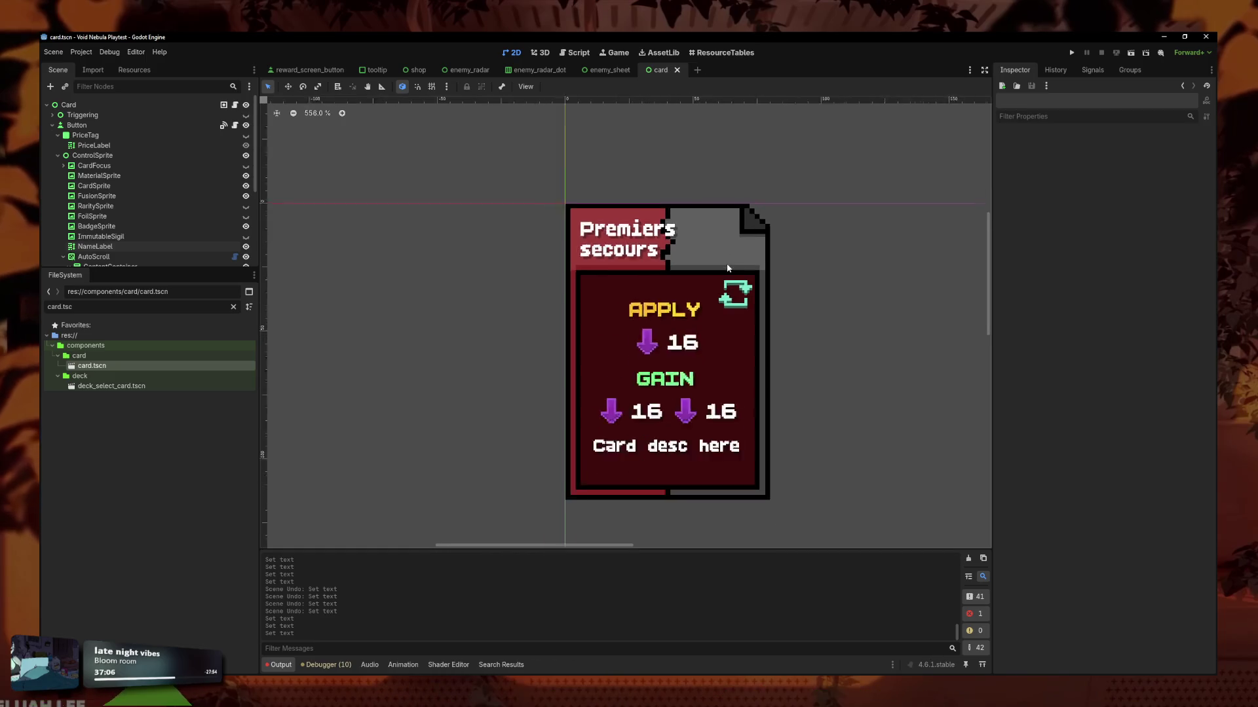
scroll(668, 296, "up", 3)
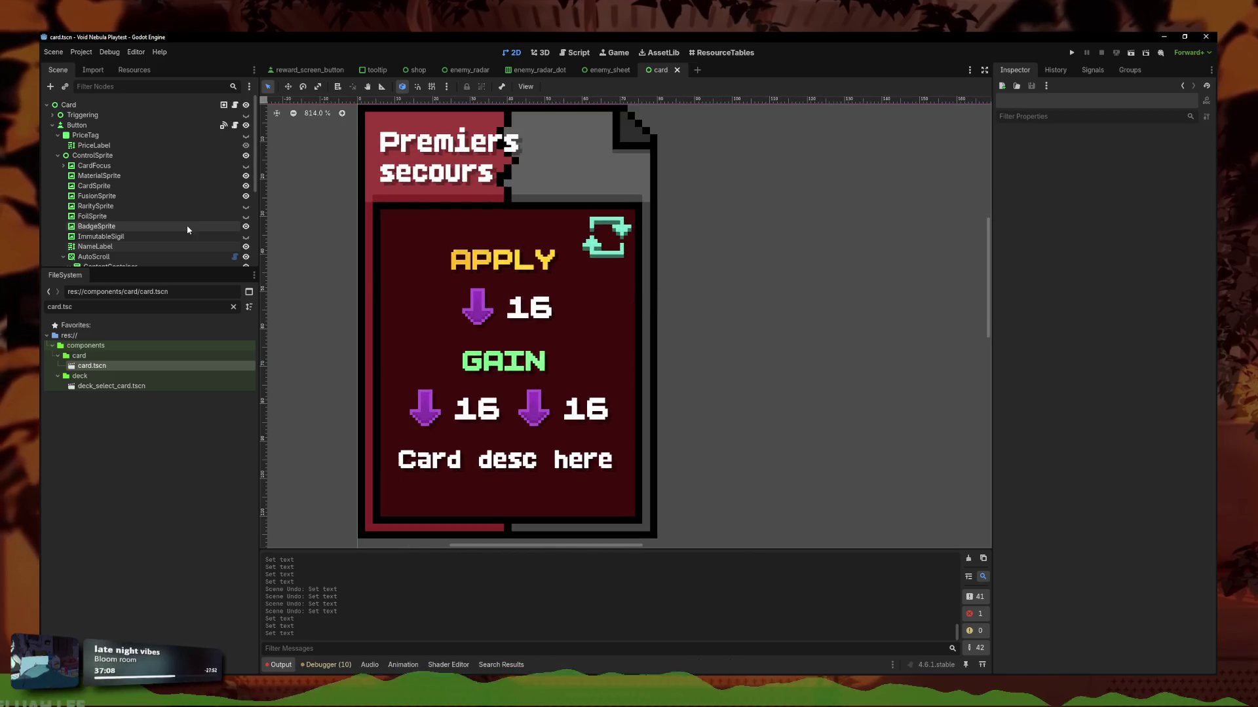
scroll(462, 205, "down", 7)
scroll(553, 337, "up", 4)
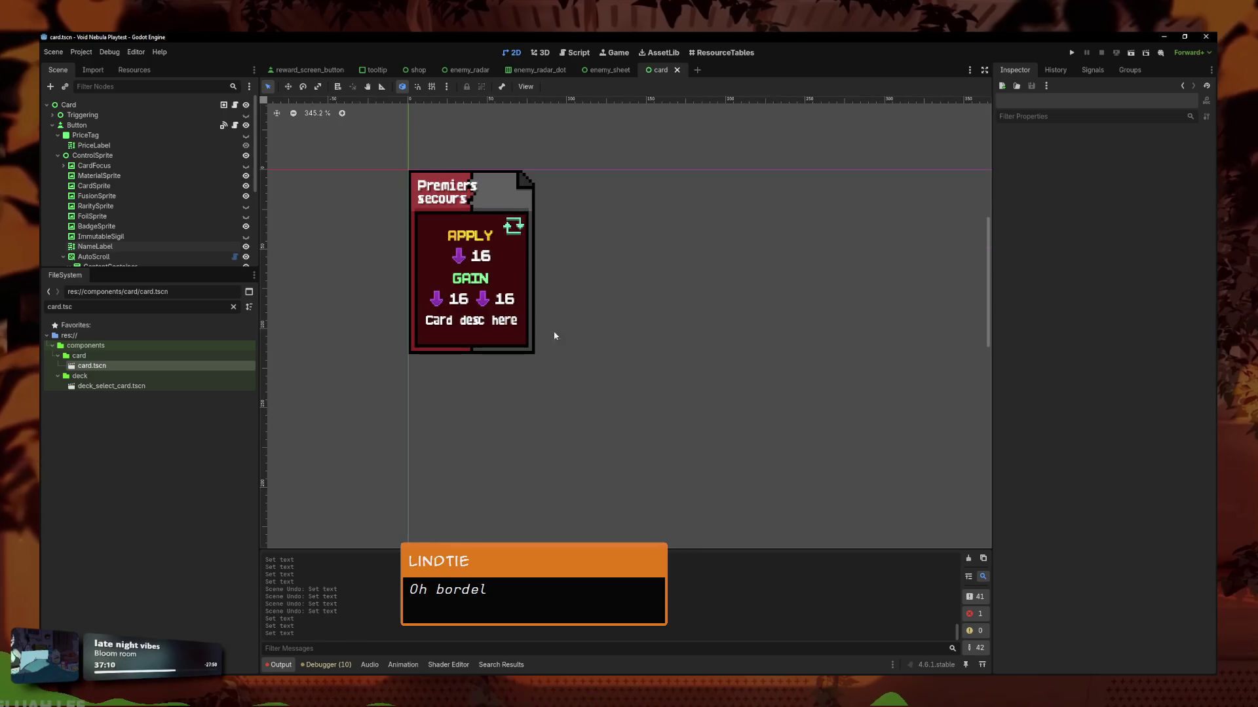
left_click(234, 106)
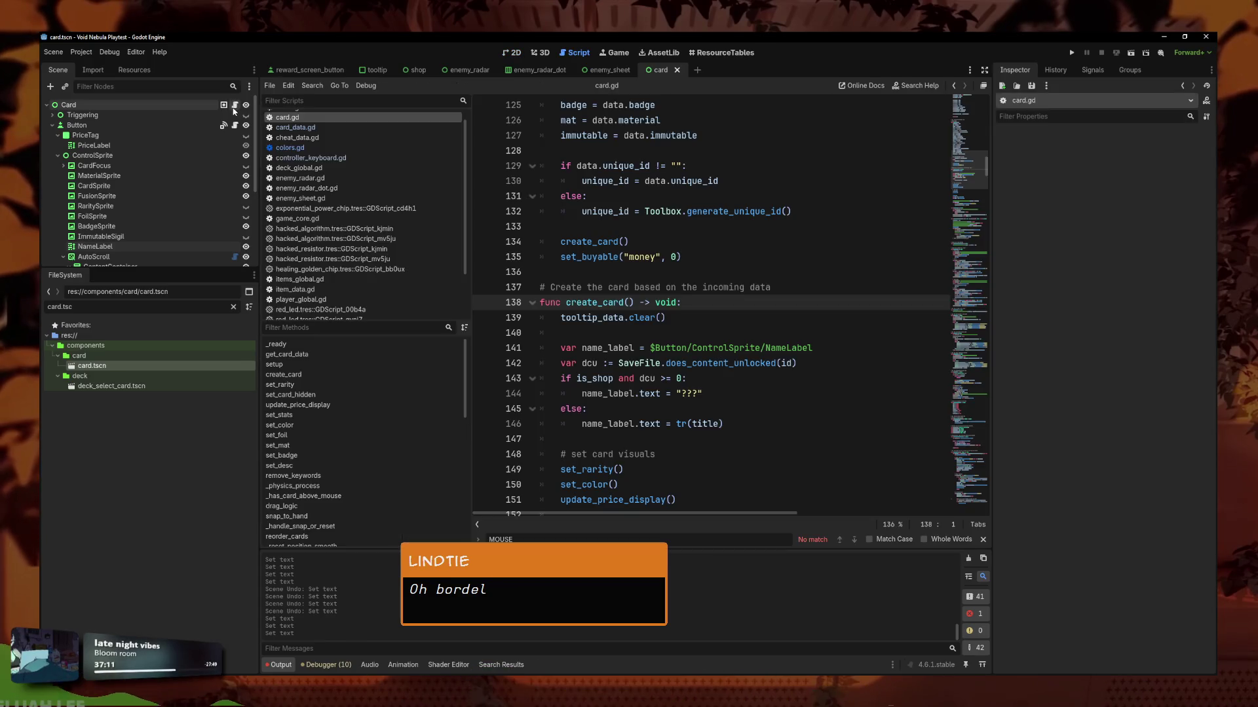
Try adding blank lines after create_card's immutable tooltip block, then remove them again.
left_click(608, 327)
scroll(765, 324, "down", 8)
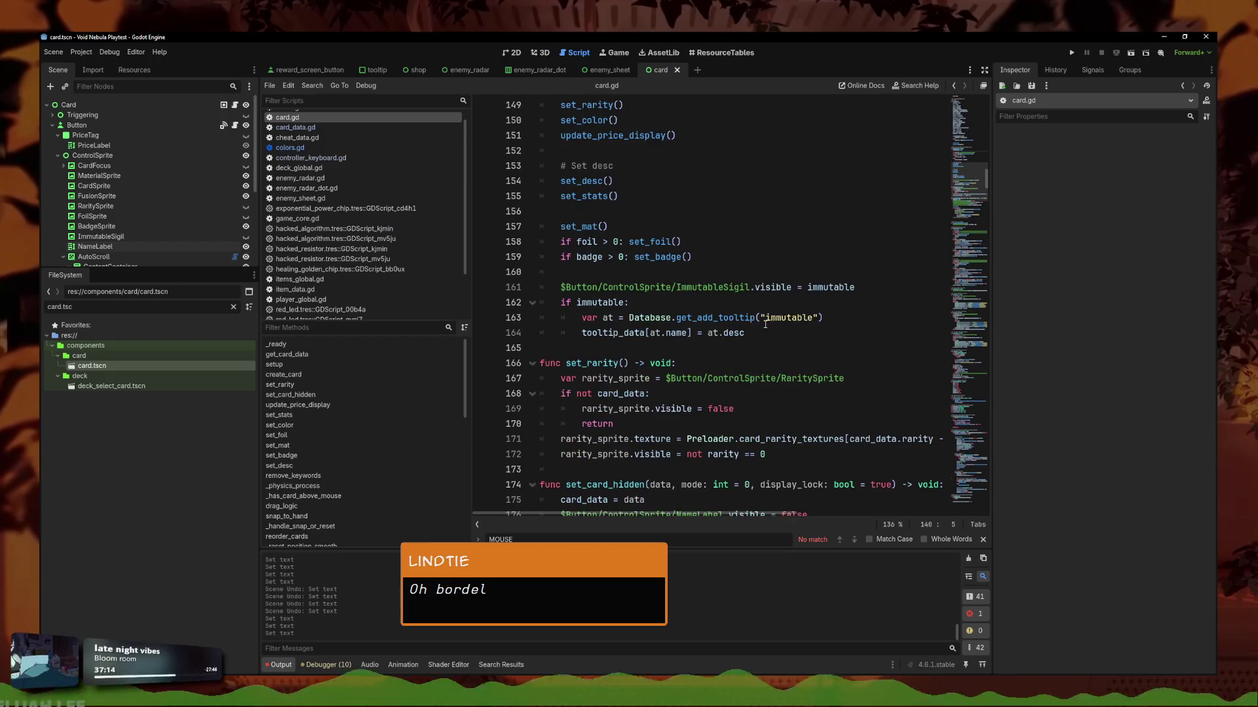
scroll(765, 324, "up", 5)
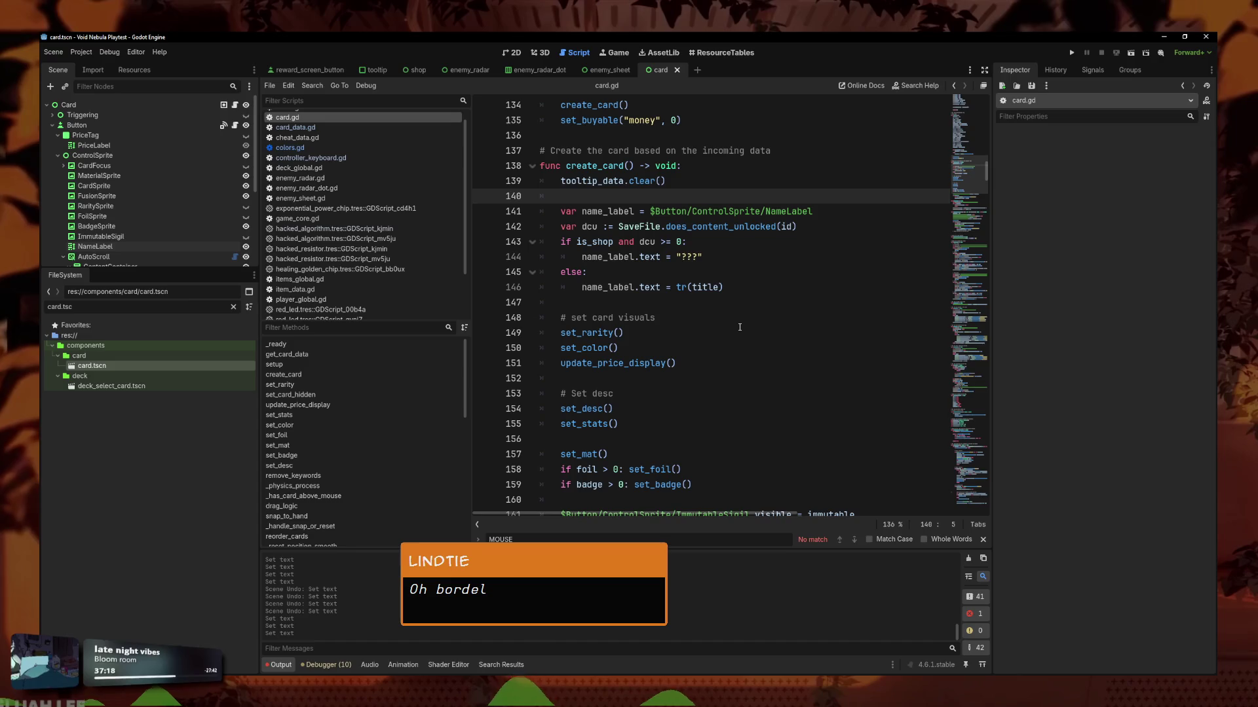
scroll(754, 354, "up", 3)
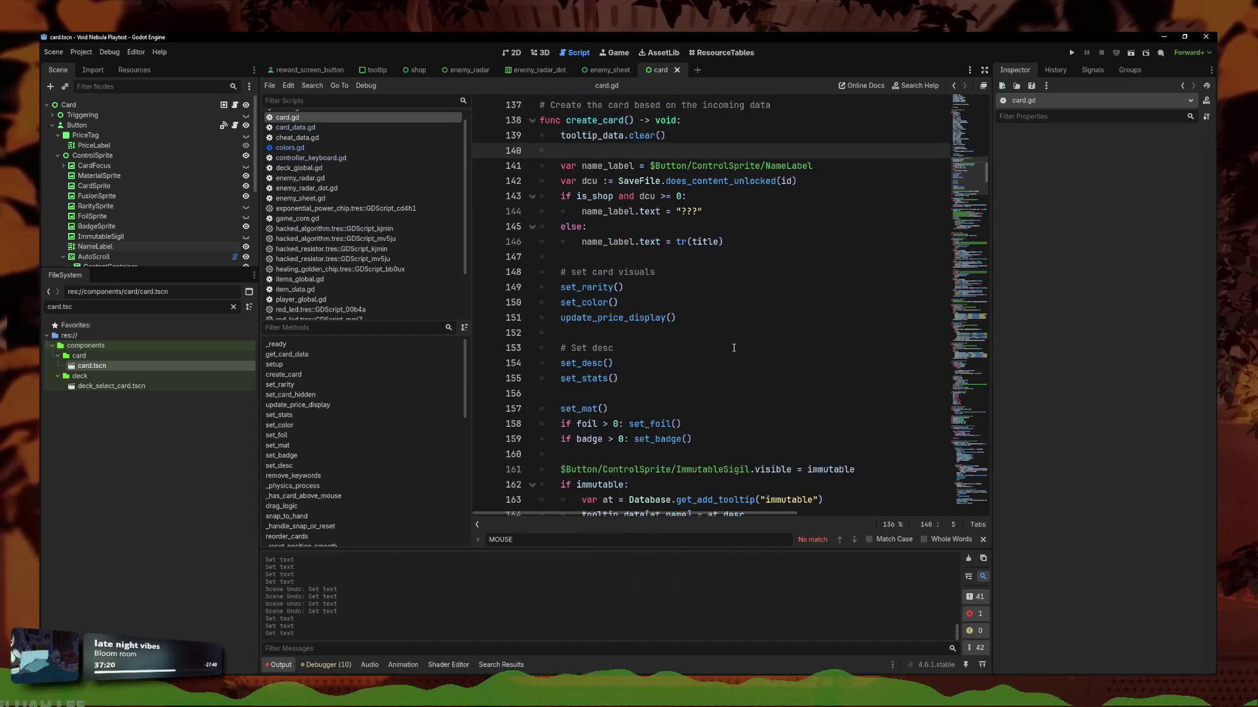
scroll(773, 367, "down", 4)
left_click(795, 384)
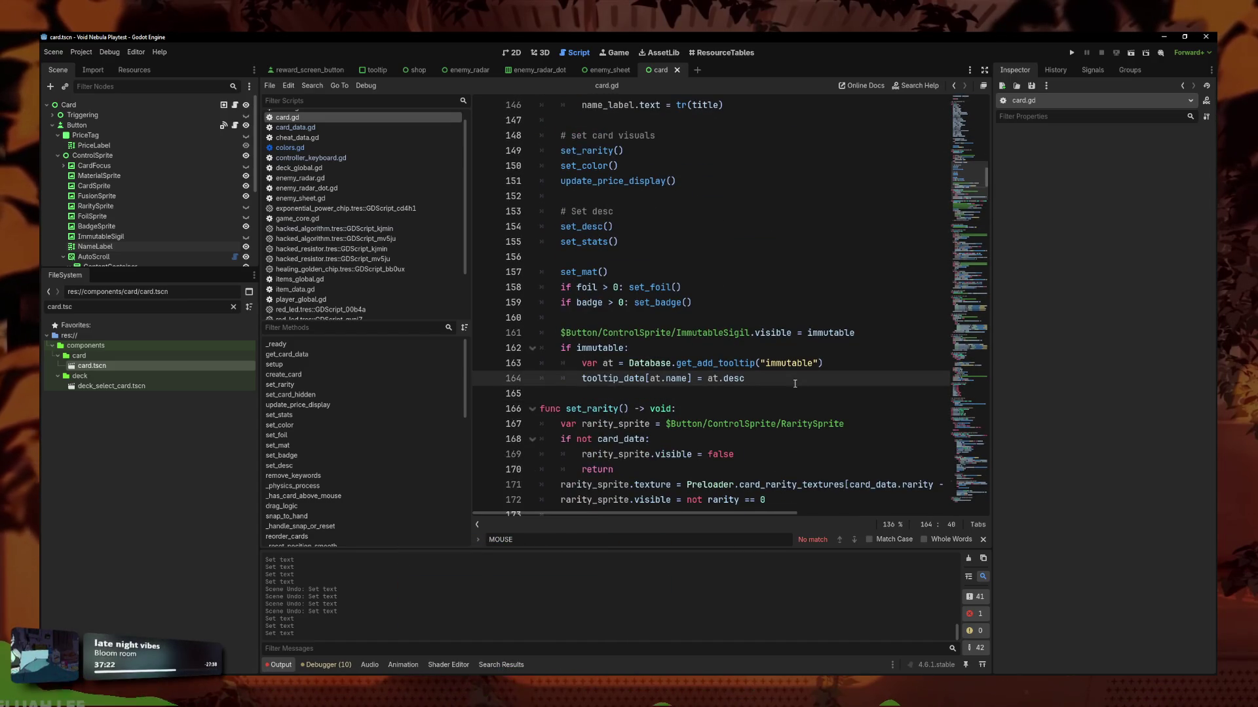
key("Return")
key("Return")
key("BackSpace")
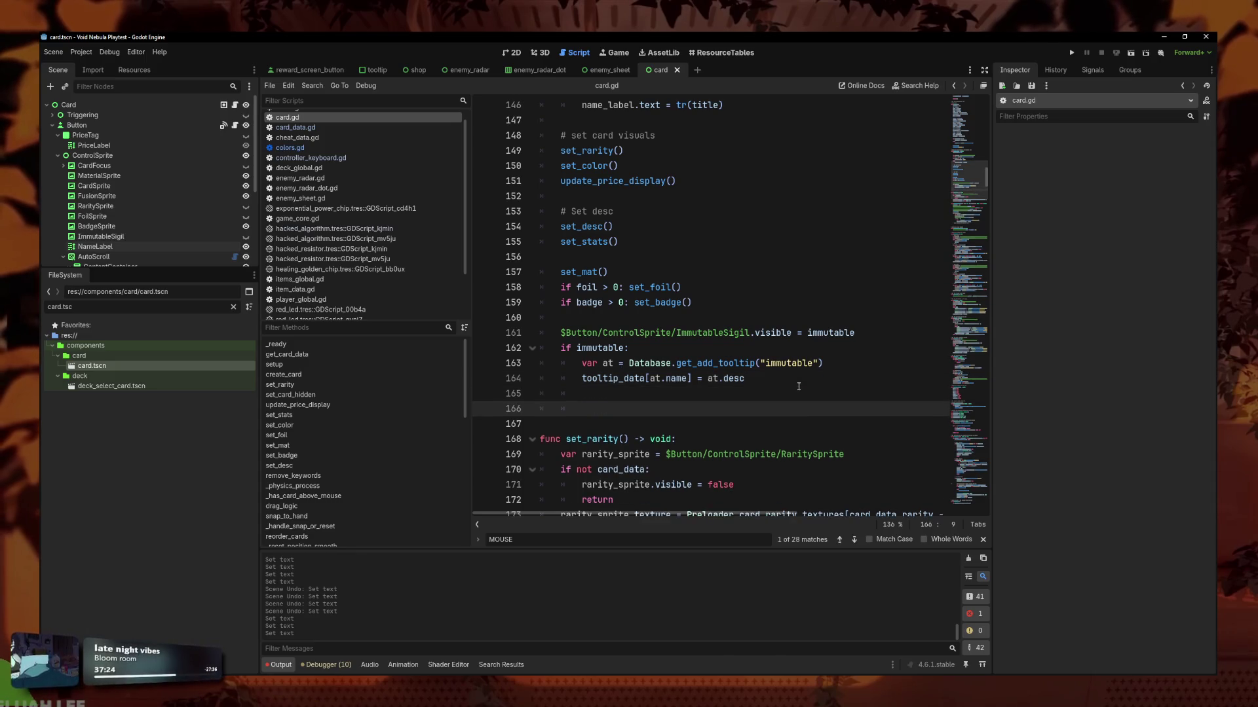
key("BackSpace")
key("BackSpace")
key("BackSpace")
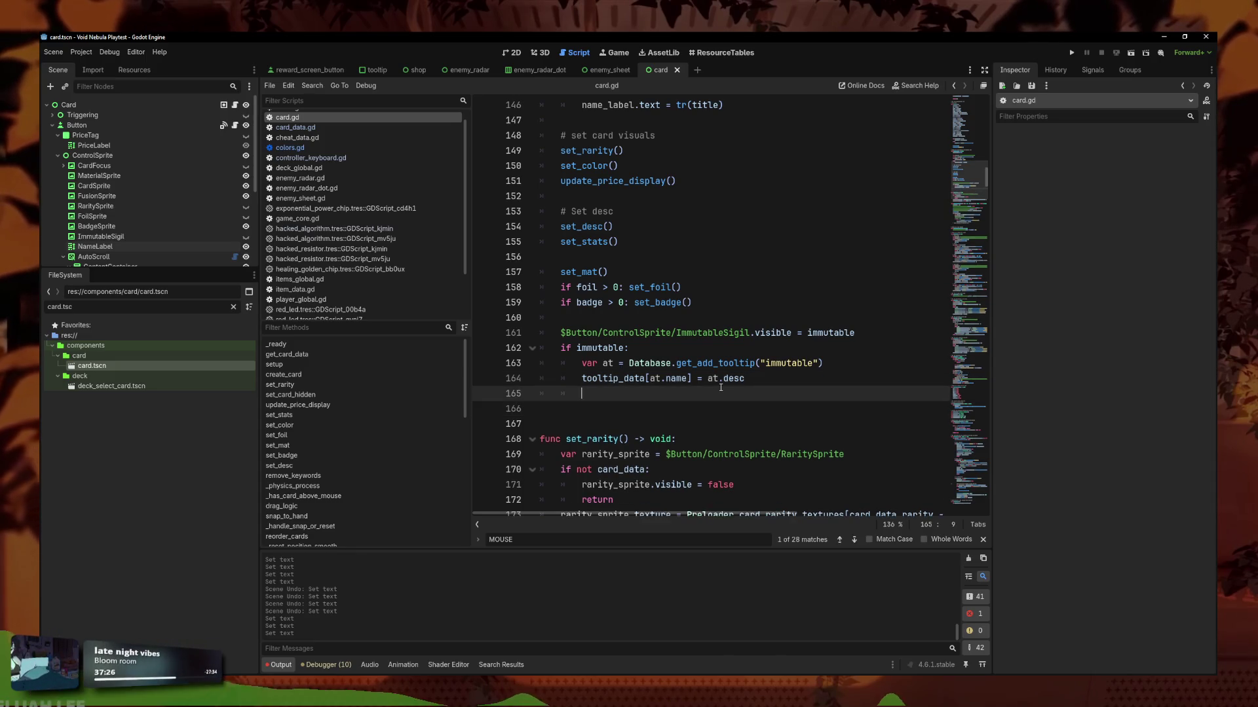
Fold update_price_display, set_stats, set_color, set_foil, set_mat, set_badge, set_desc and remove_keywords.
scroll(720, 393, "down", 3)
scroll(648, 400, "down", 8)
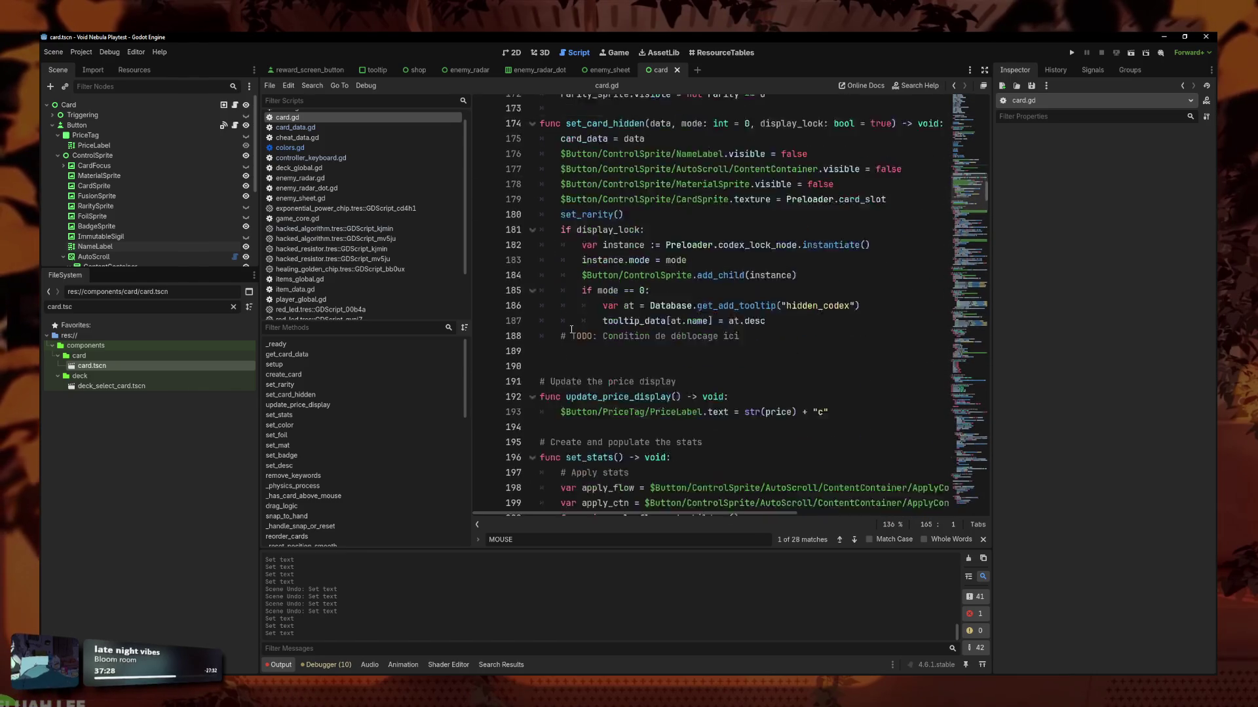
left_click(532, 302)
left_click(532, 348)
left_click(532, 393)
left_click(532, 438)
scroll(531, 438, "down", 3)
left_click(532, 348)
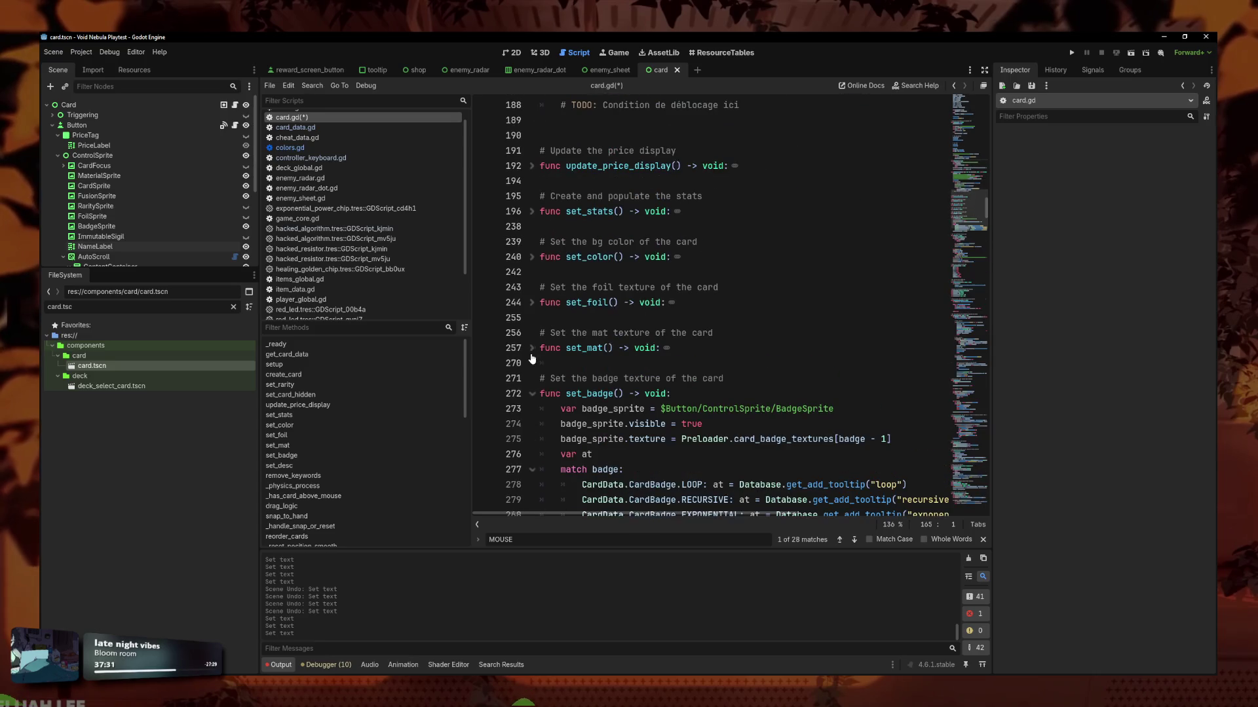
left_click(532, 394)
left_click(531, 408)
scroll(534, 410, "down", 4)
left_click(577, 271)
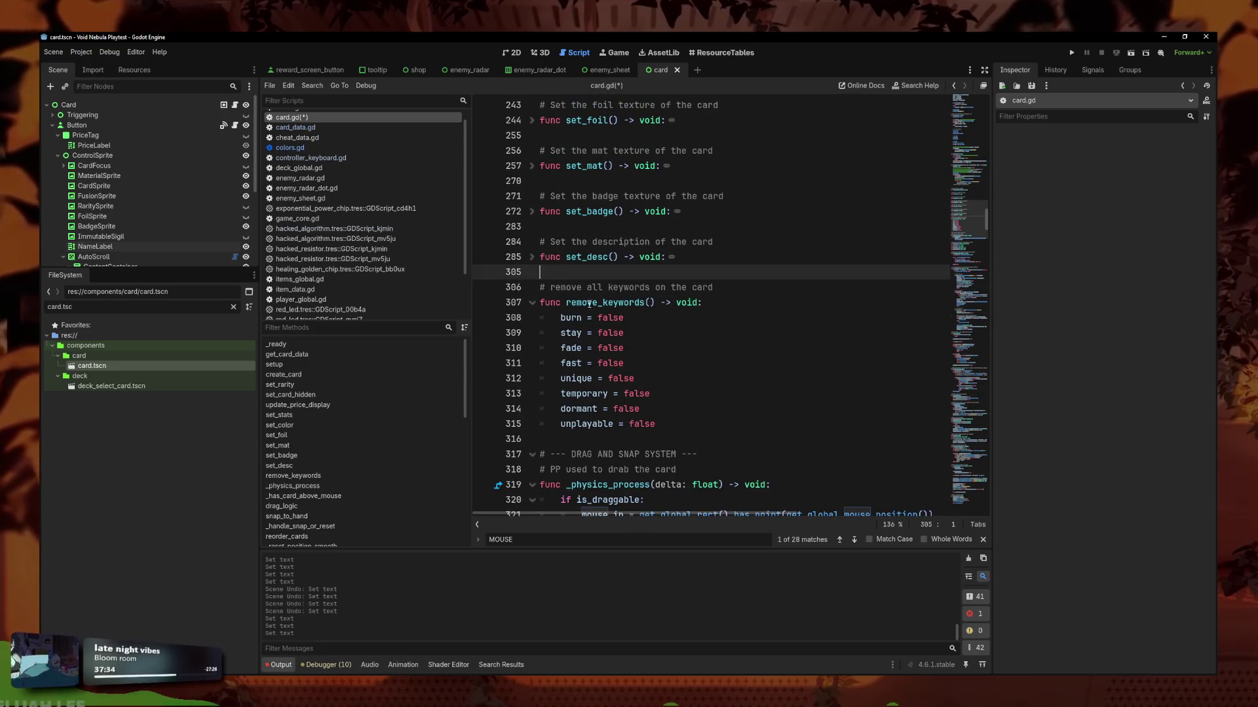
left_click(532, 302)
Insert two blank lines after remove_keywords, before the drag-and-snap code.
left_click(615, 318)
key("Return")
key("Return")
key("Up")
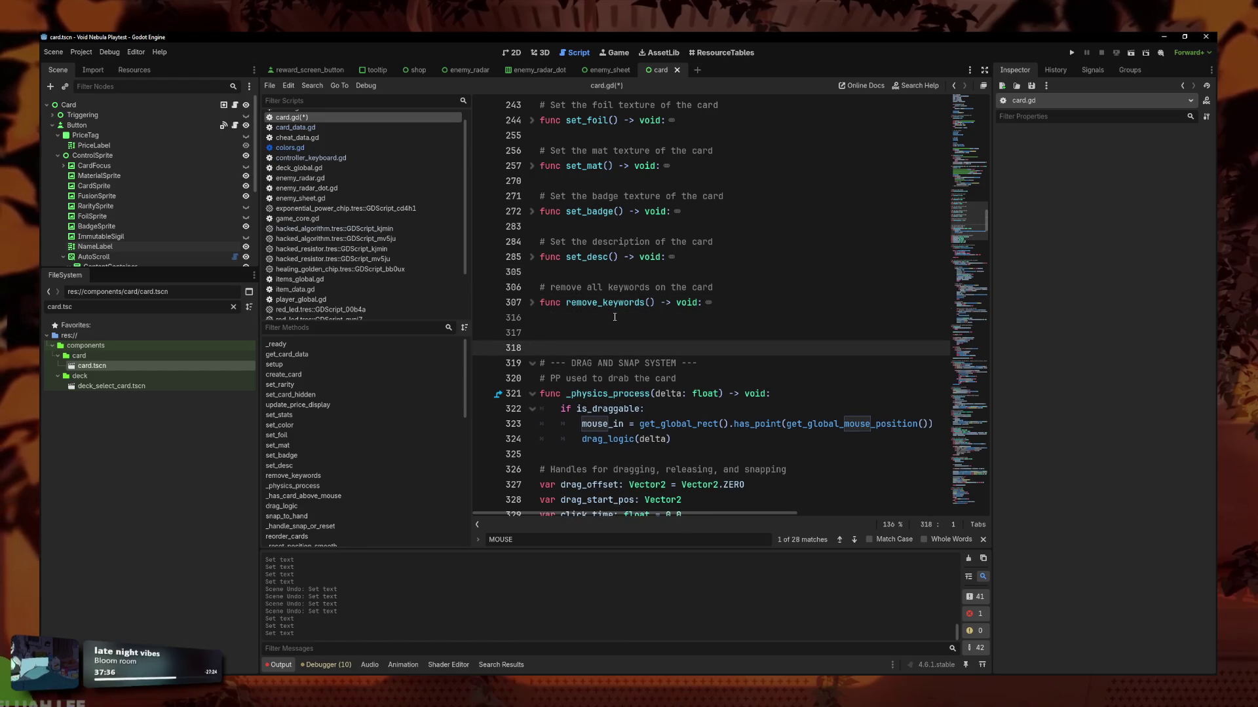
Write the comment '# create a fusion card' and the 'func create_fusion() -> void:' stub.
key("BackSpace")
type("create a fusione")
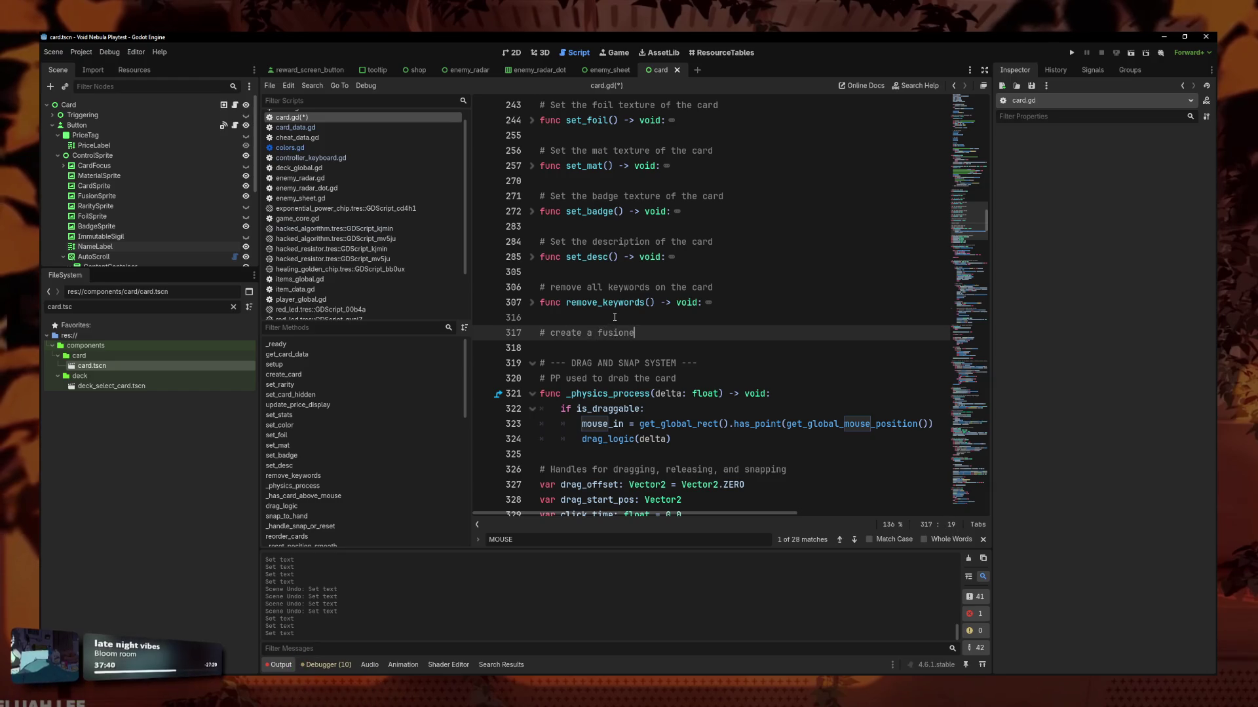
type("d")
key("Return")
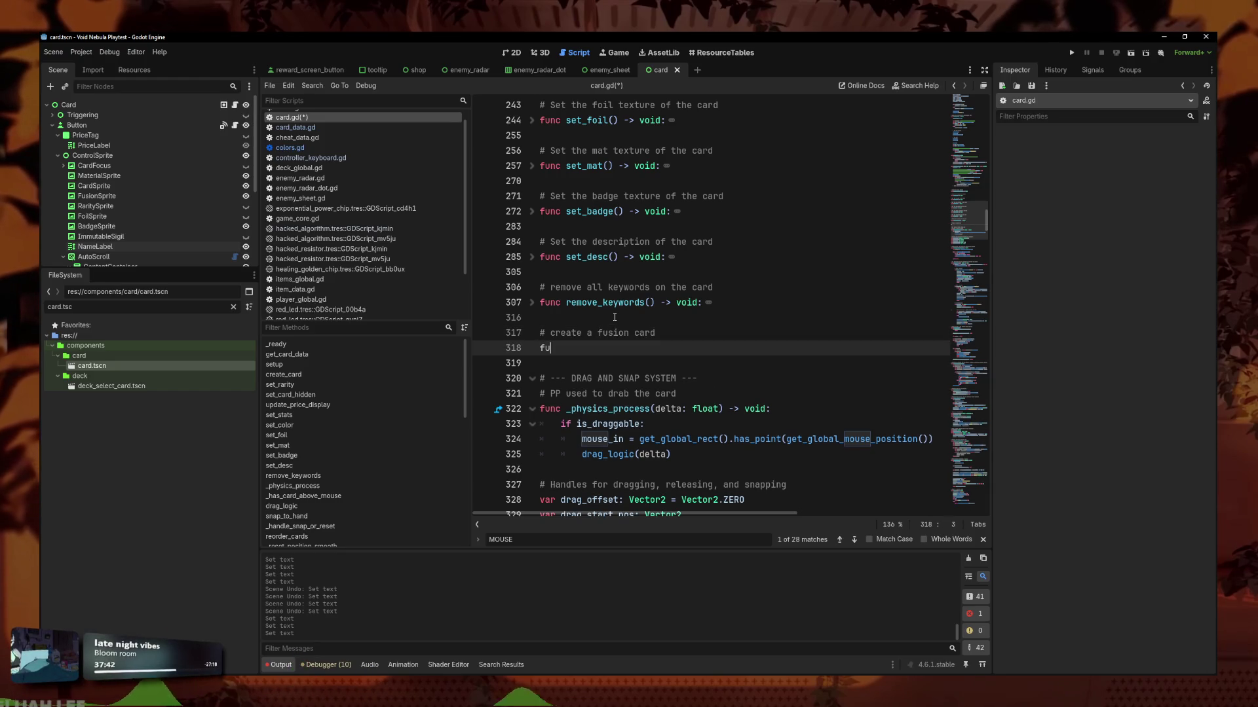
type("nc create_fusion")
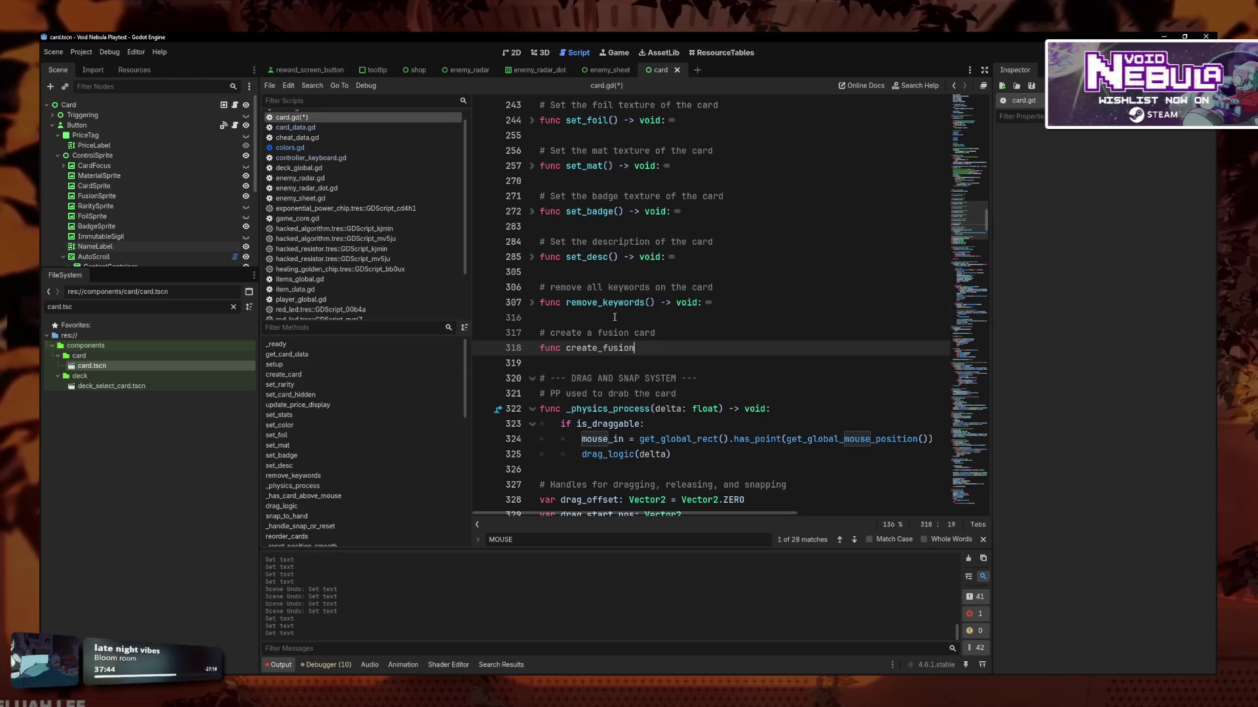
type("() -> vo")
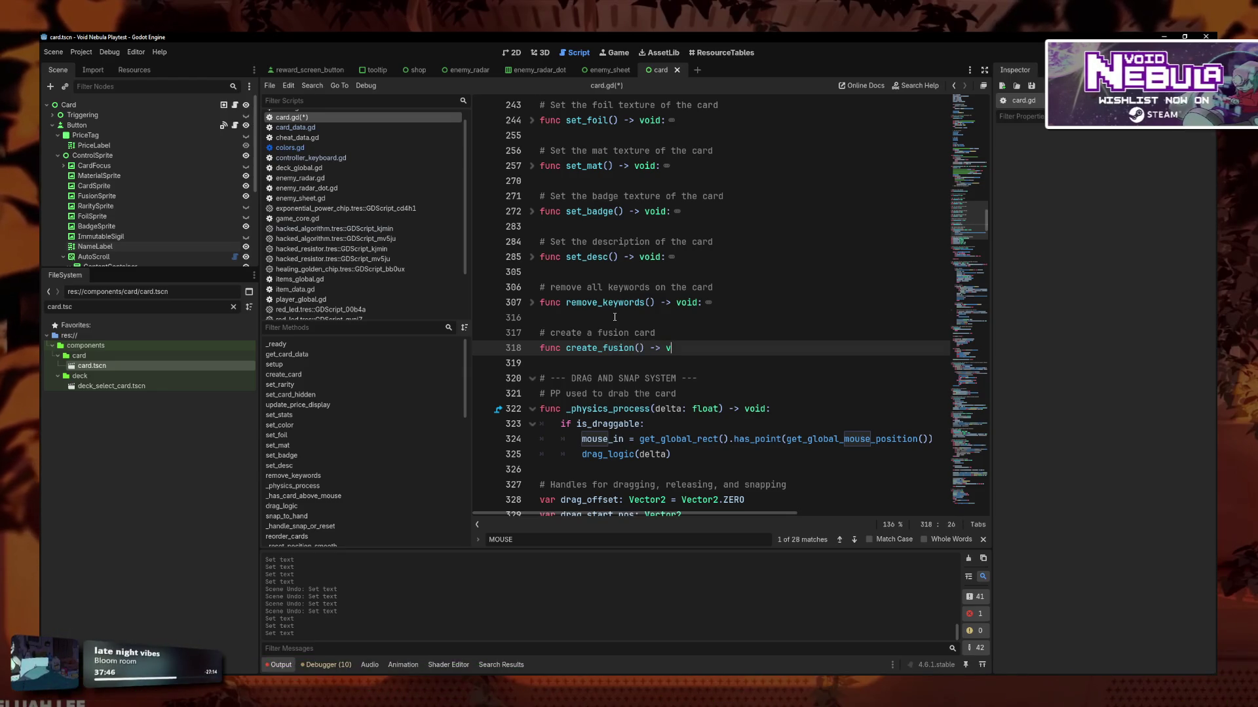
key("Return")
type(":")
key("Return")
Start an 'if' line in create_card after the immutable tooltip block.
scroll(614, 317, "up", 5)
scroll(615, 317, "down", 7)
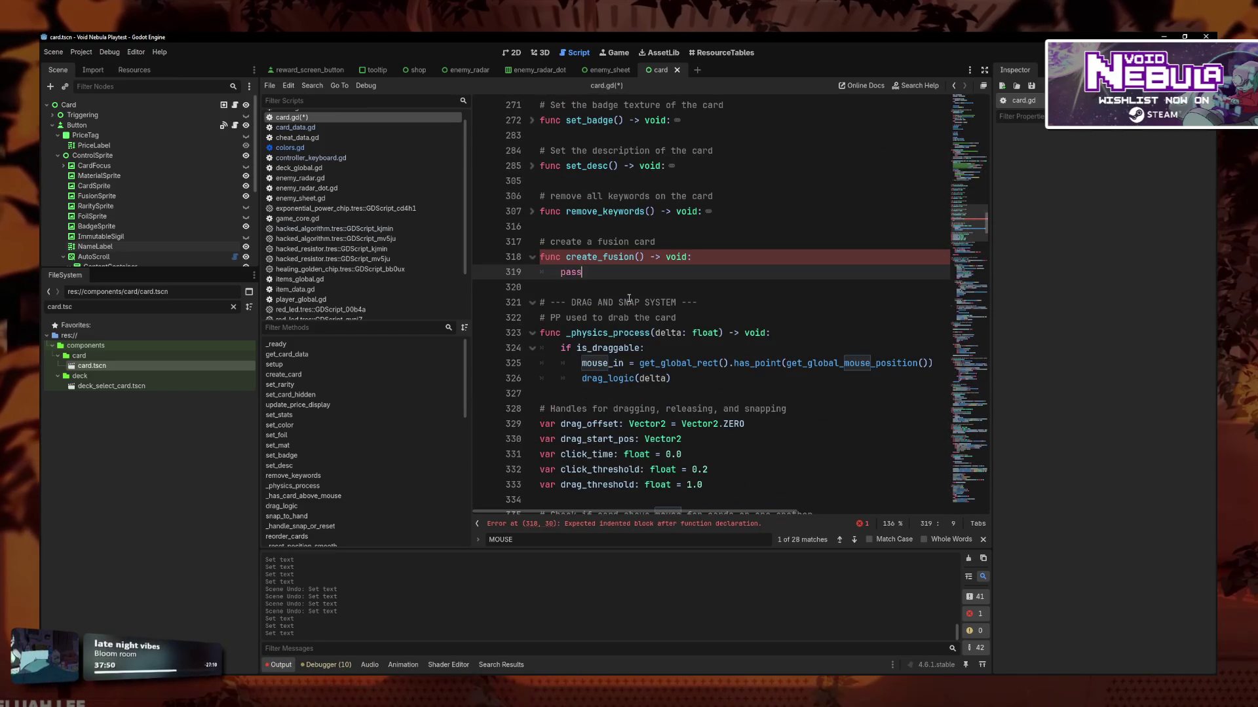
scroll(629, 298, "up", 10)
scroll(524, 295, "down", 1)
left_click(727, 372)
scroll(754, 386, "down", 1)
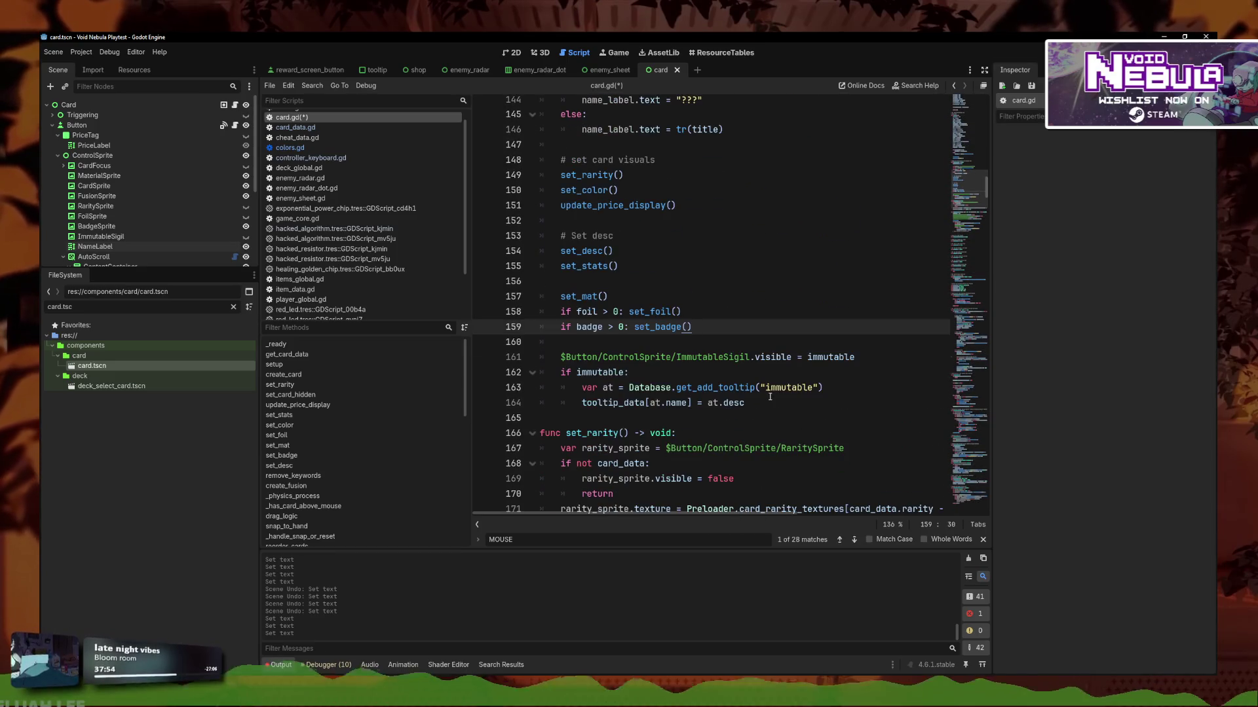
left_click(770, 397)
key("Return")
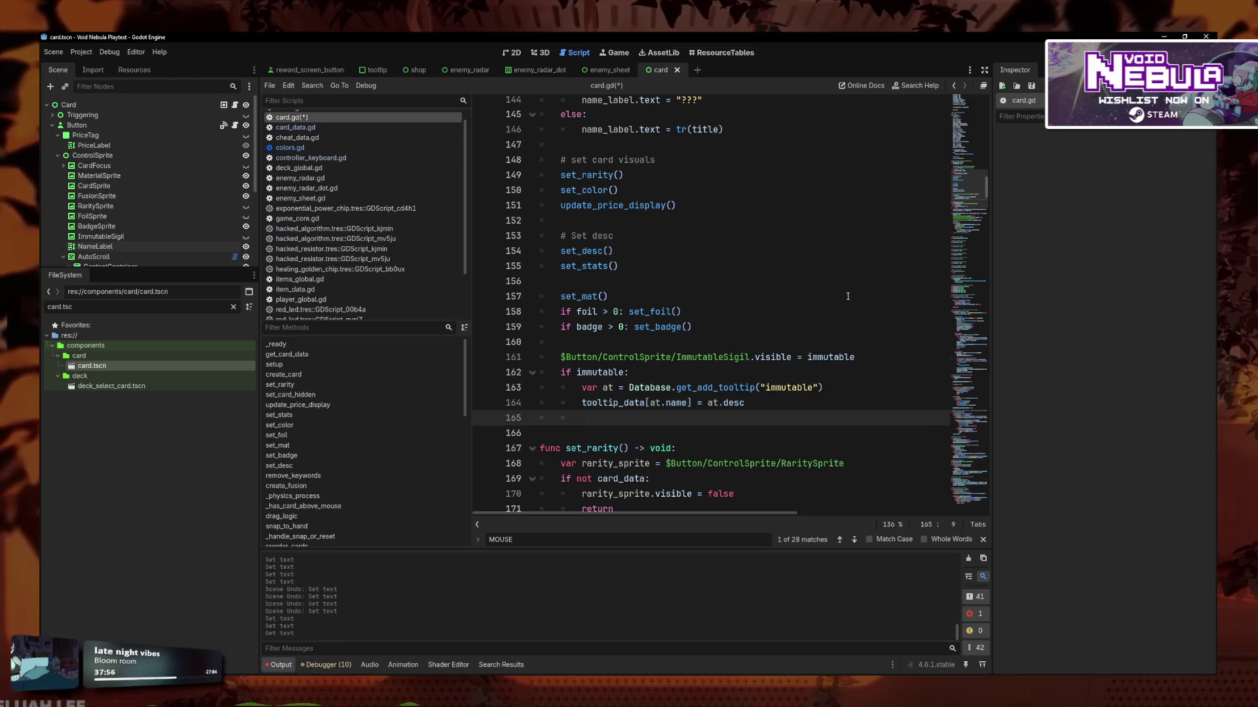
key("BackSpace")
key("Return")
type("if su")
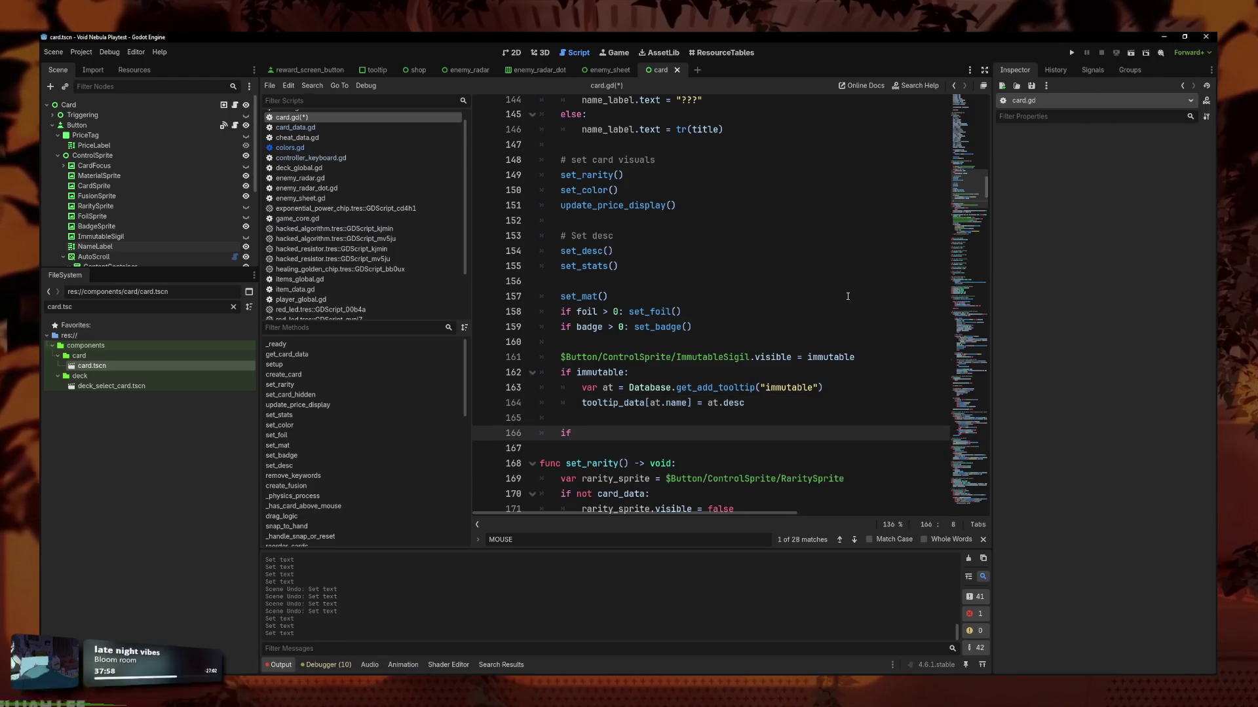
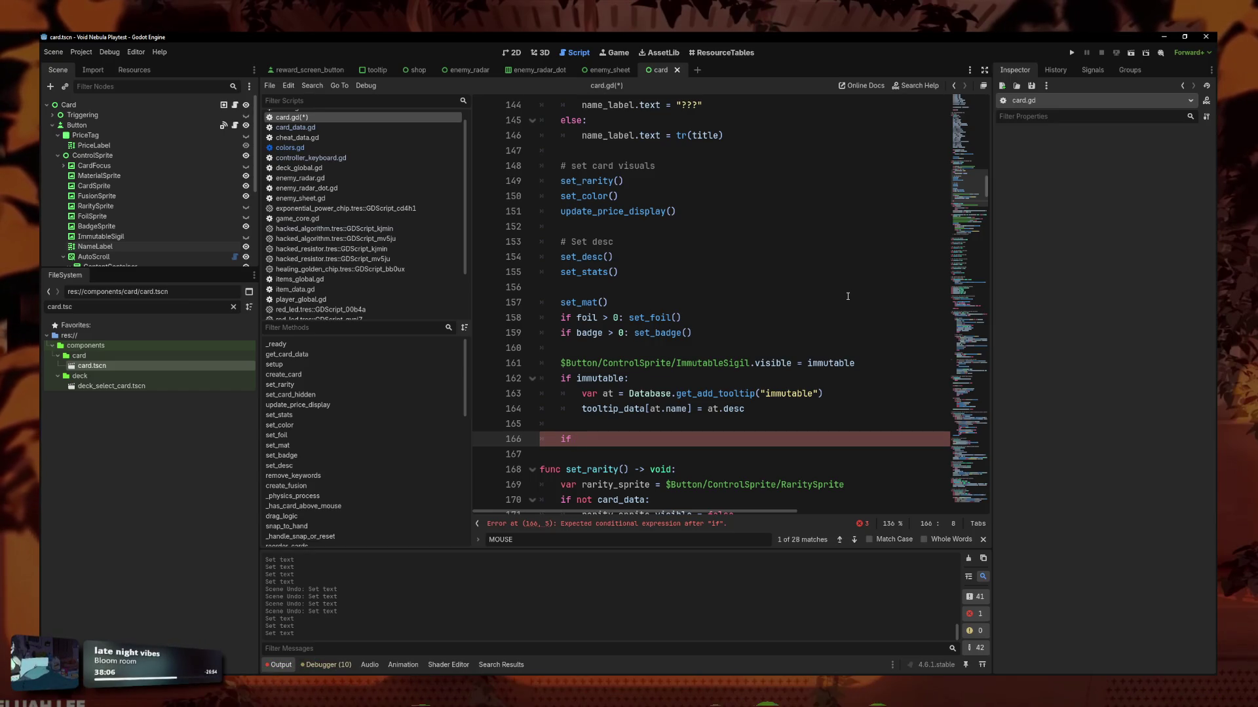
Retype the condition word as 'fusion' and check card_data.gd for the is_fusion field name.
key("BackSpace")
key("BackSpace")
type("fusio")
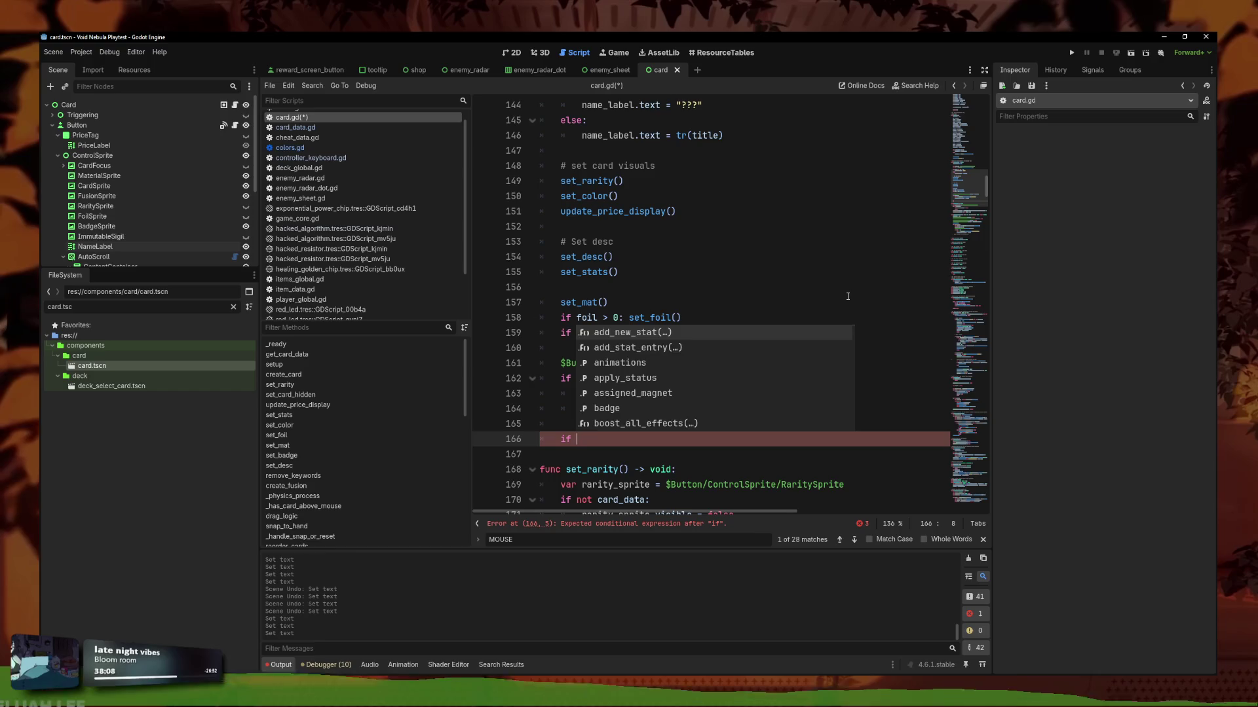
type("n")
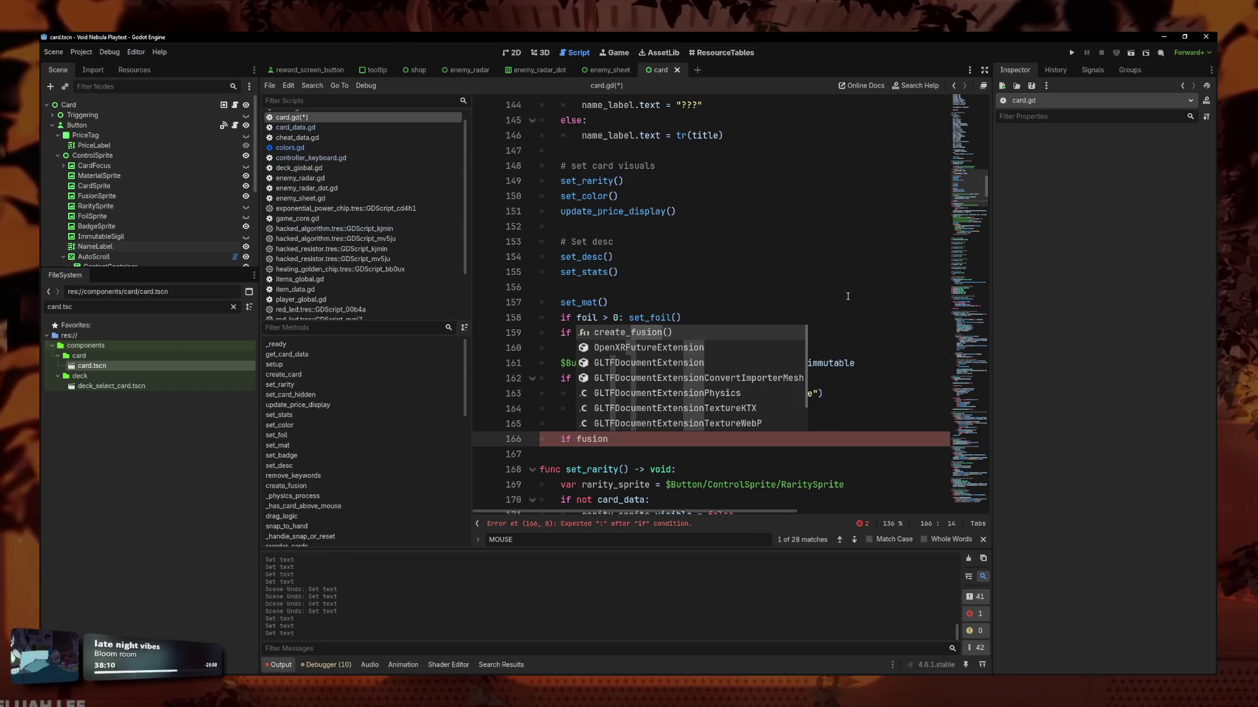
scroll(295, 262, "down", 3)
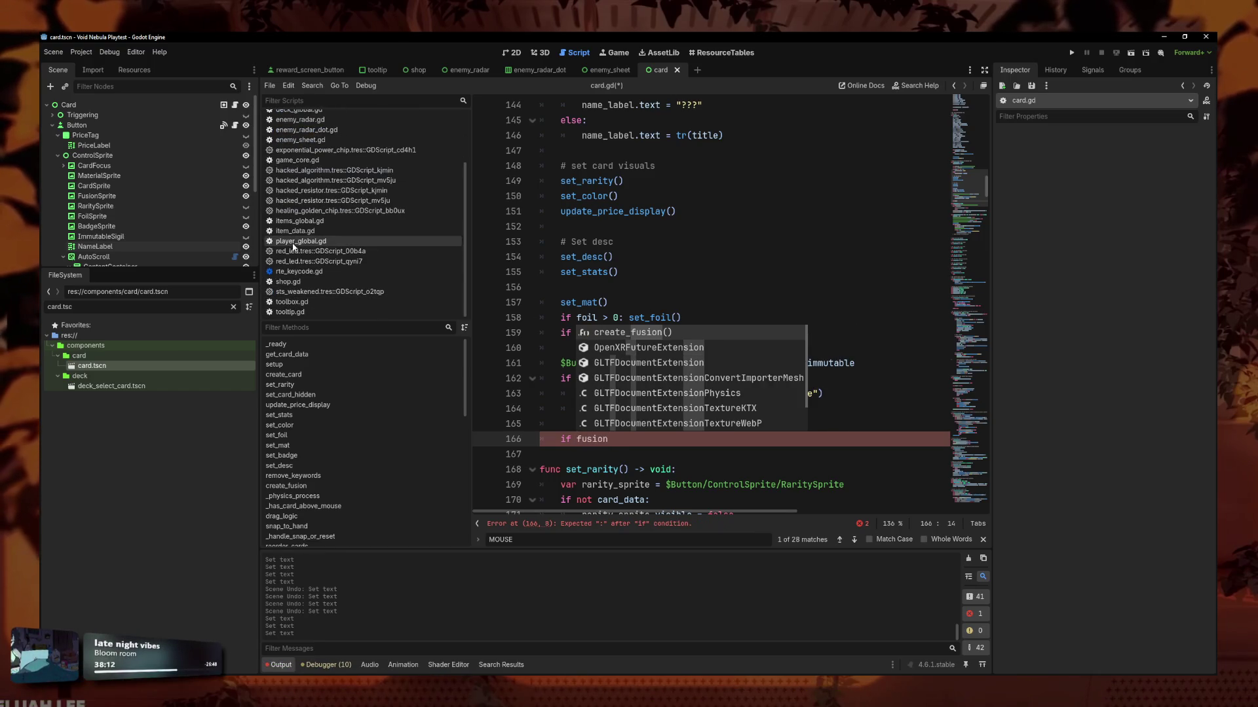
scroll(296, 246, "up", 4)
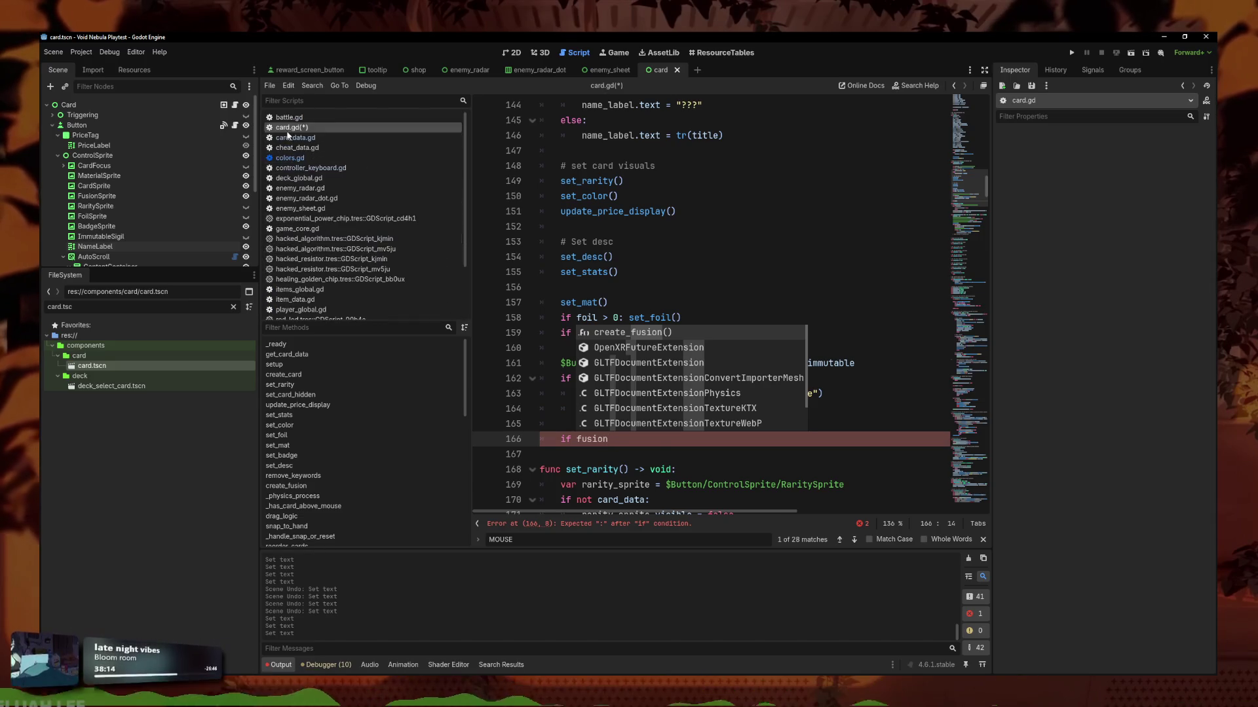
left_click(288, 137)
left_click(294, 127)
left_click(305, 138)
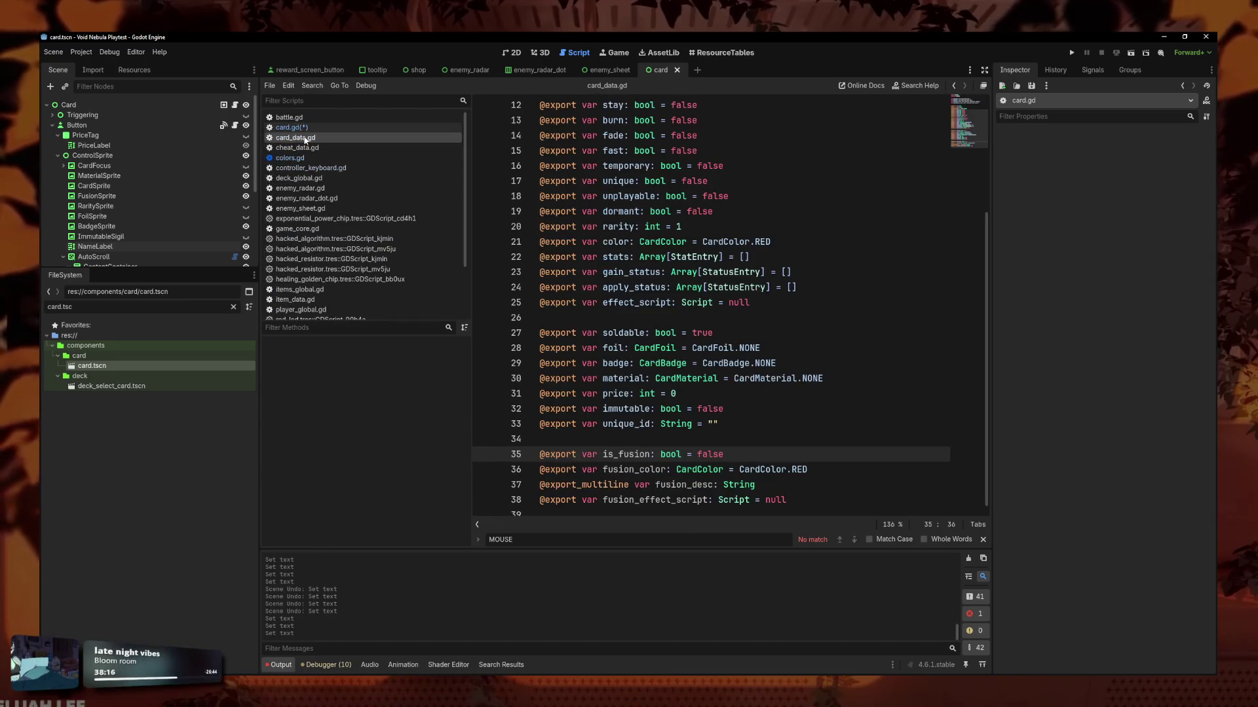
left_click(291, 127)
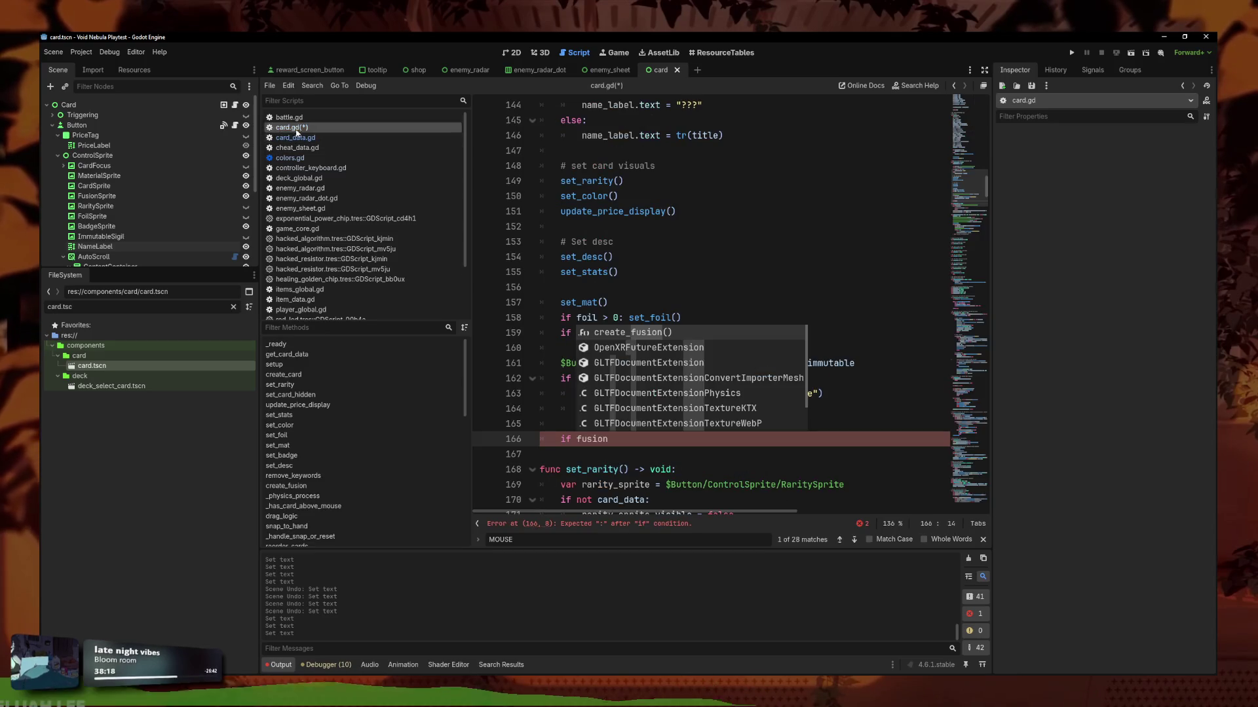
Complete line 166 as 'if is_fusion: create_fusion()' using autocomplete.
left_click(576, 439)
type("is_")
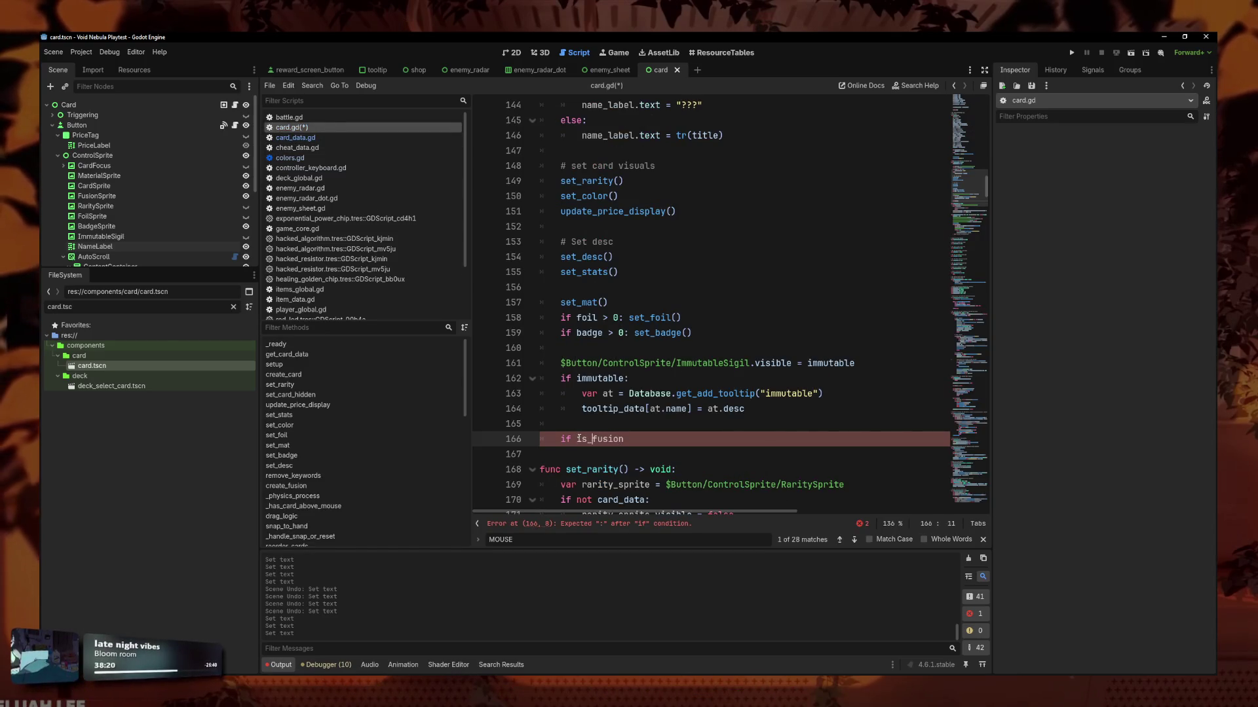
left_click(630, 440)
type(": creat")
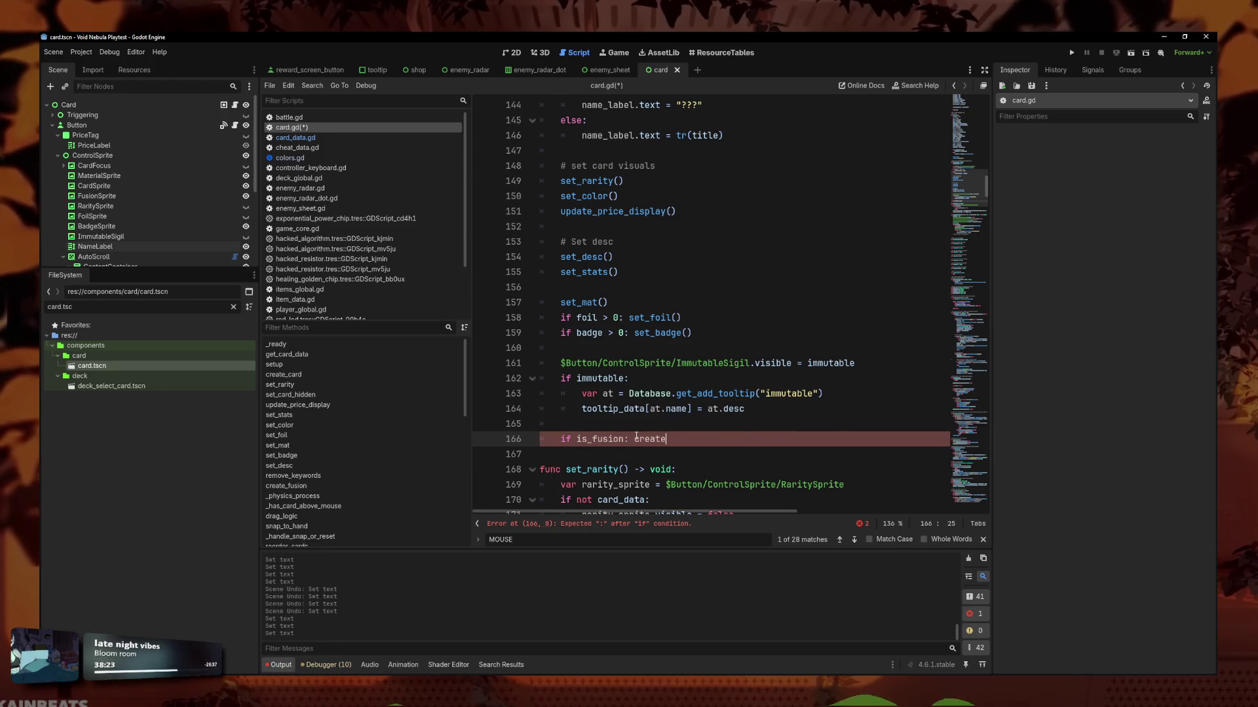
type("e")
key("Down")
key("Return")
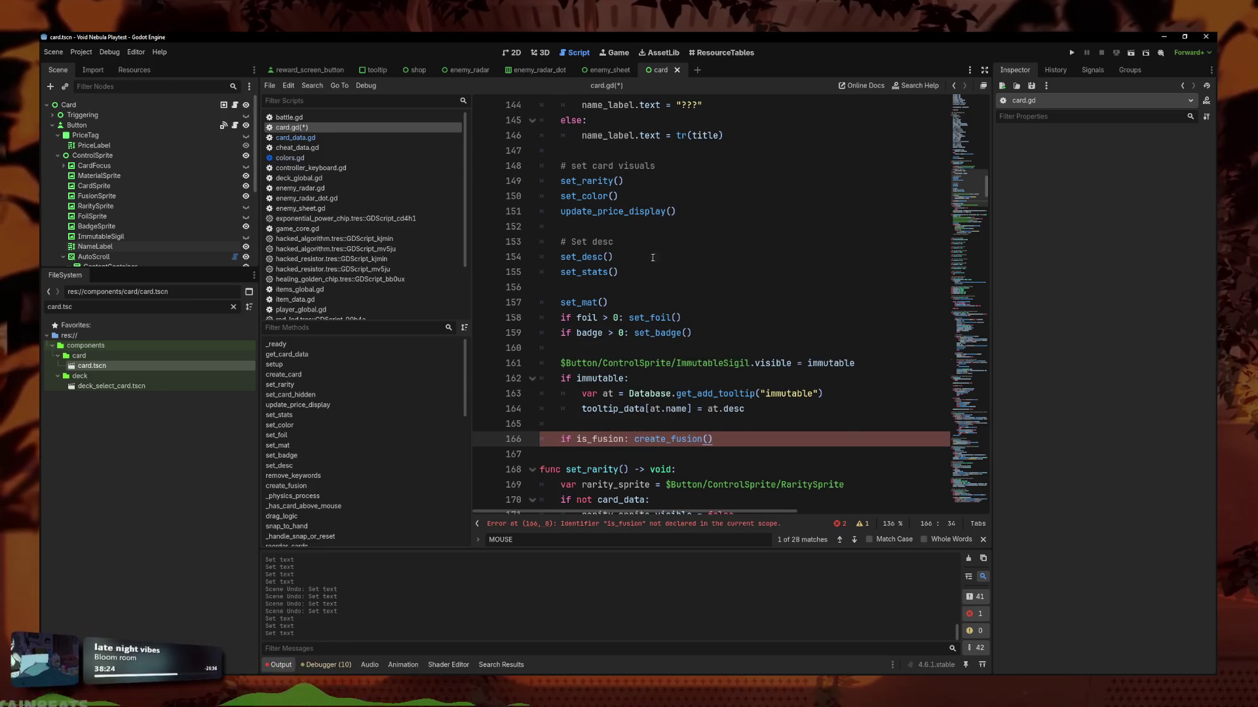
scroll(652, 258, "up", 20)
scroll(684, 306, "up", 8)
scroll(688, 340, "down", 9)
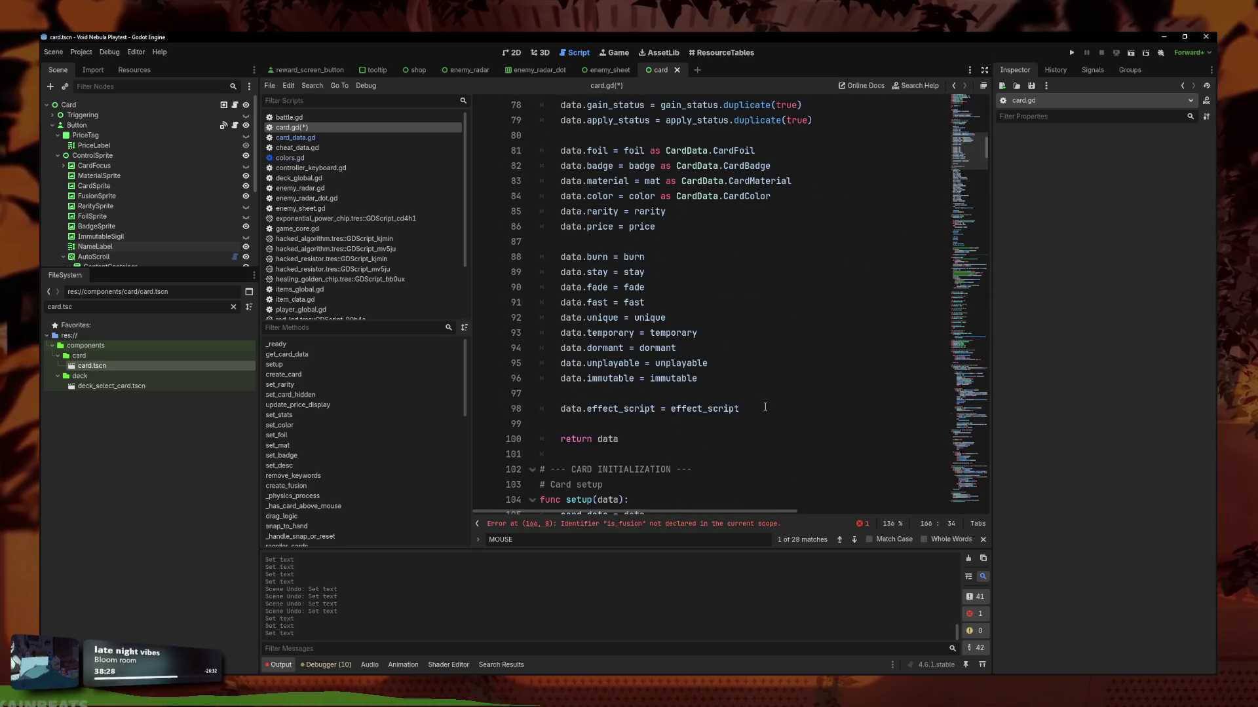
Start an is_fusion declaration on a new line after is_codex at line 48.
left_click(764, 407)
scroll(694, 379, "down", 1)
scroll(636, 352, "up", 12)
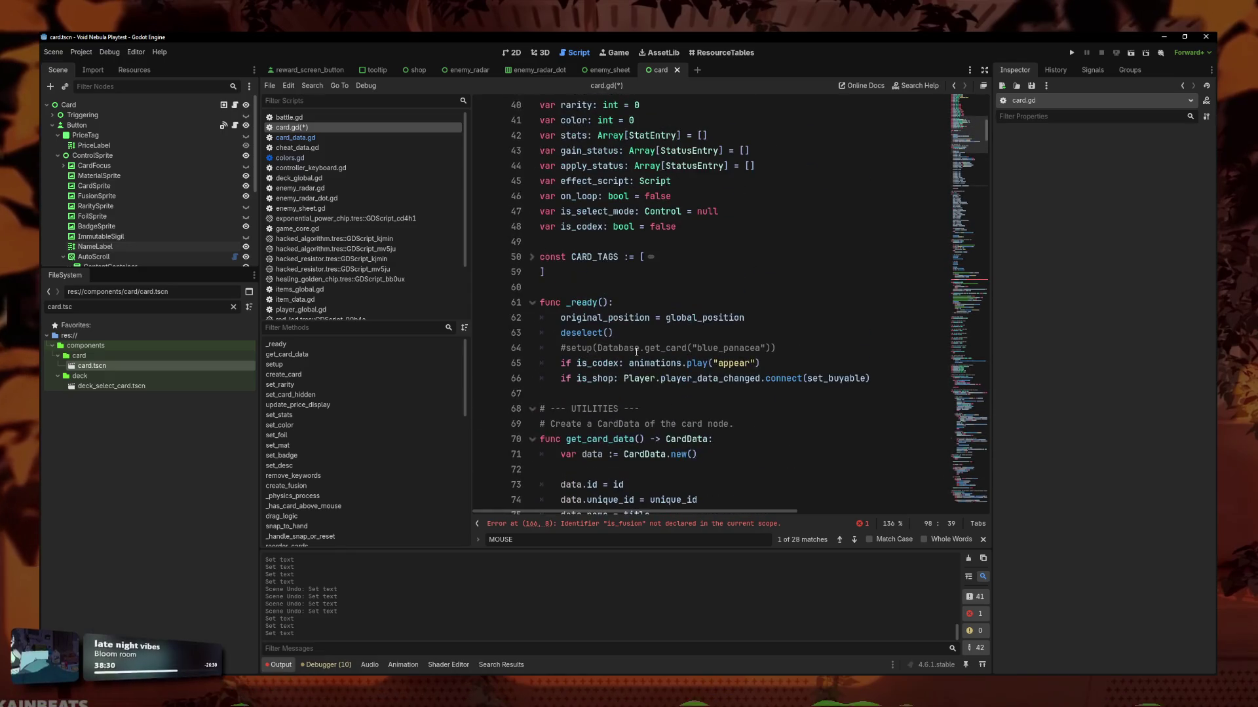
scroll(636, 352, "up", 1)
scroll(716, 274, "up", 4)
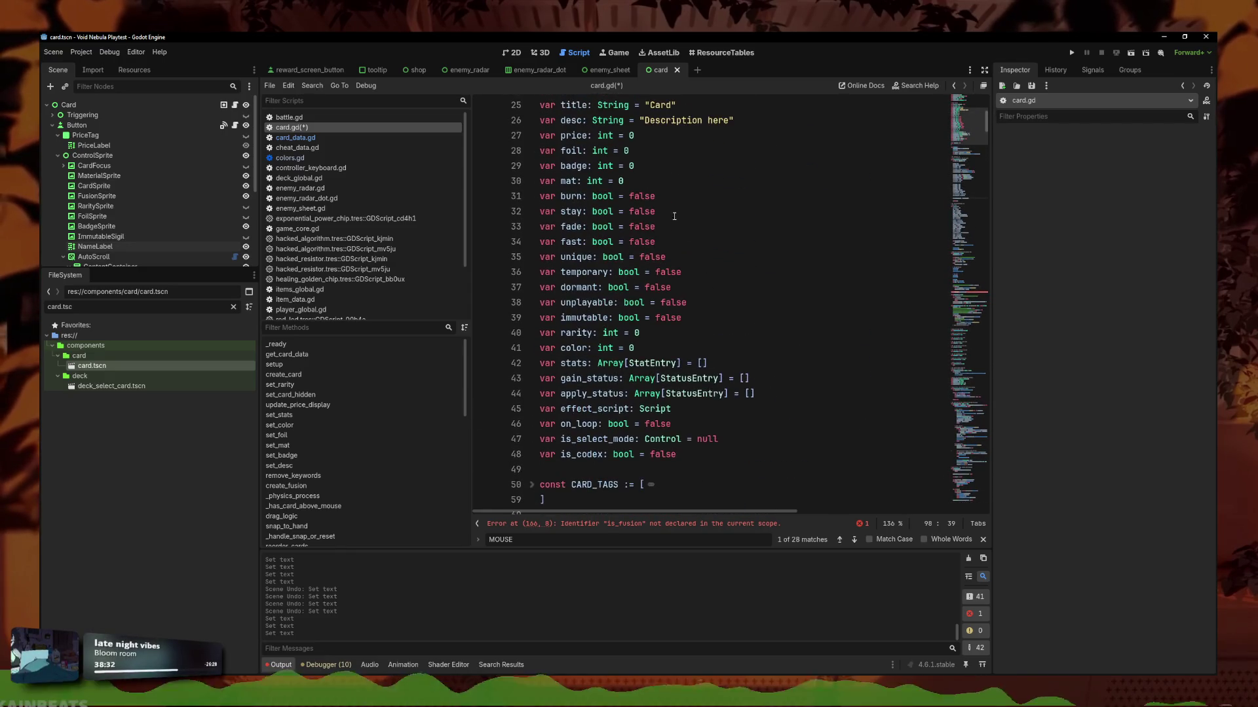
left_click(775, 439)
key("Down")
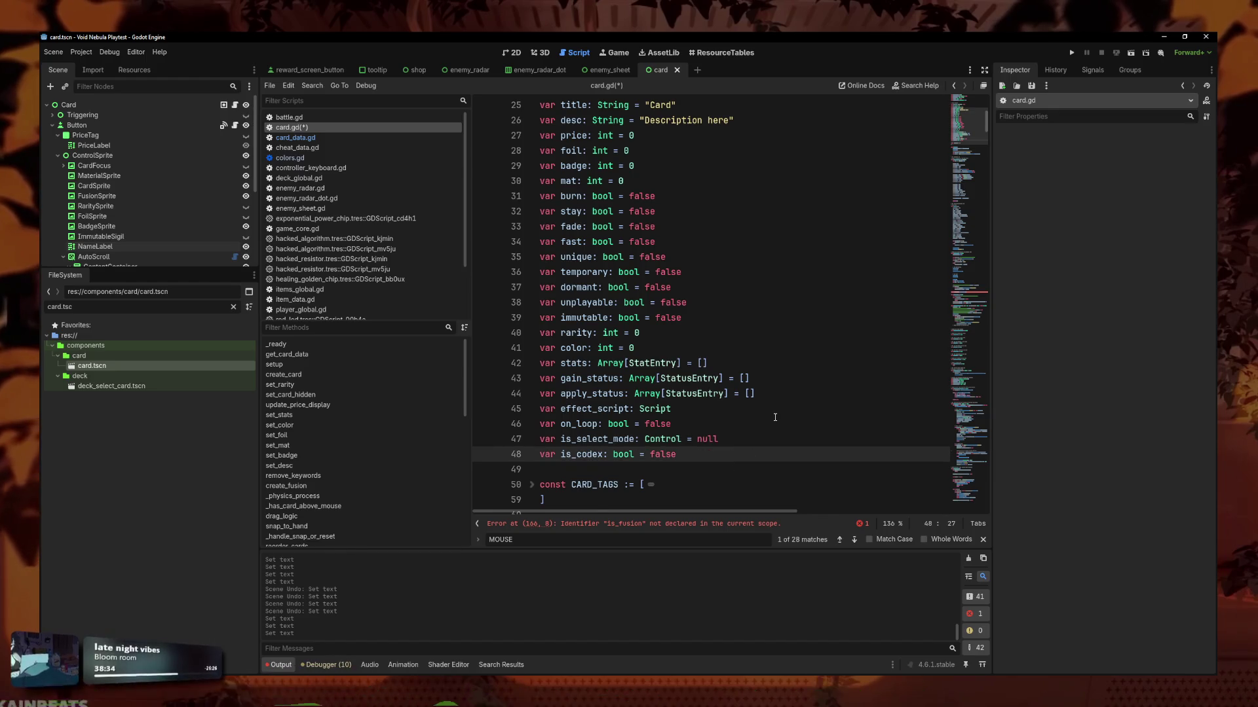
key("Return")
scroll(758, 358, "down", 2)
type("var is_fu")
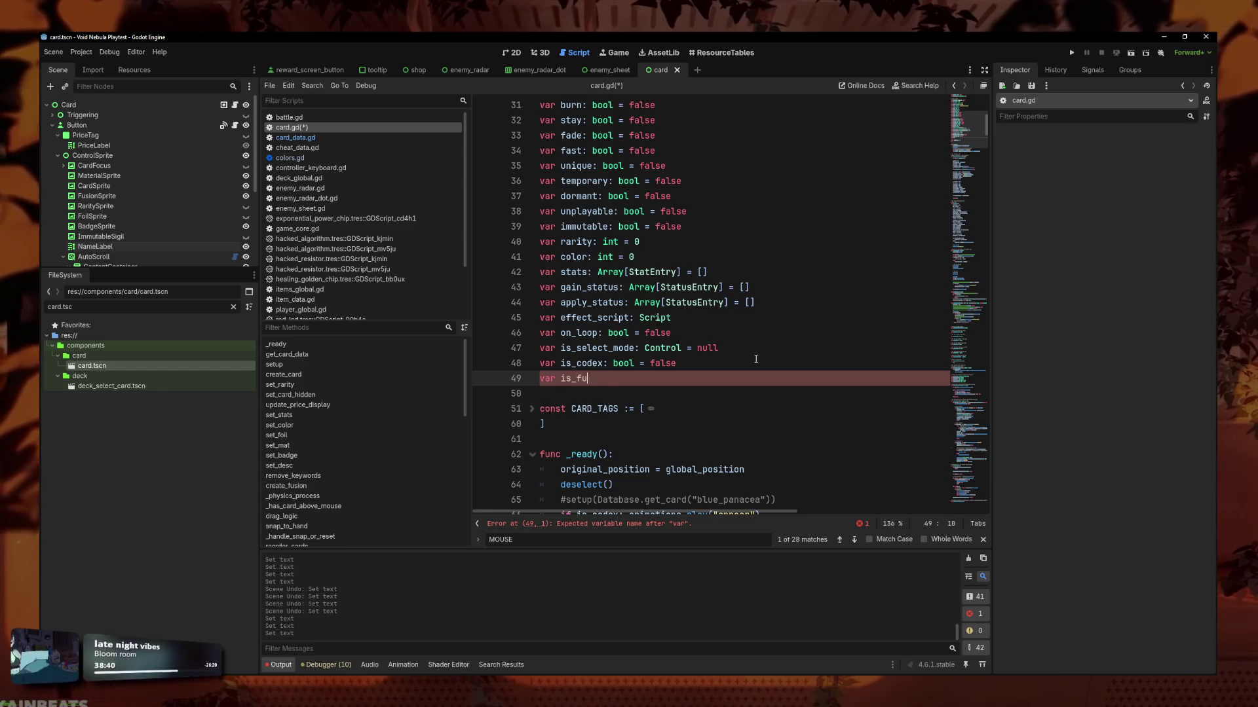
type("sion:")
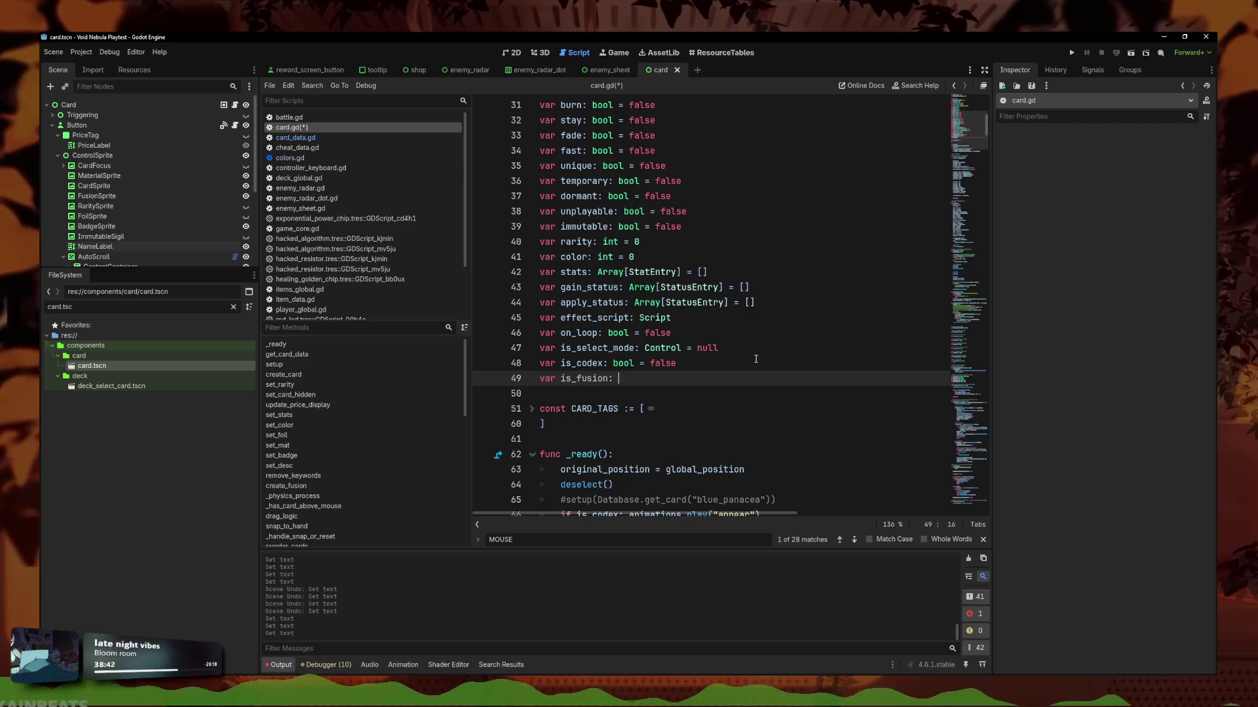
left_click(308, 138)
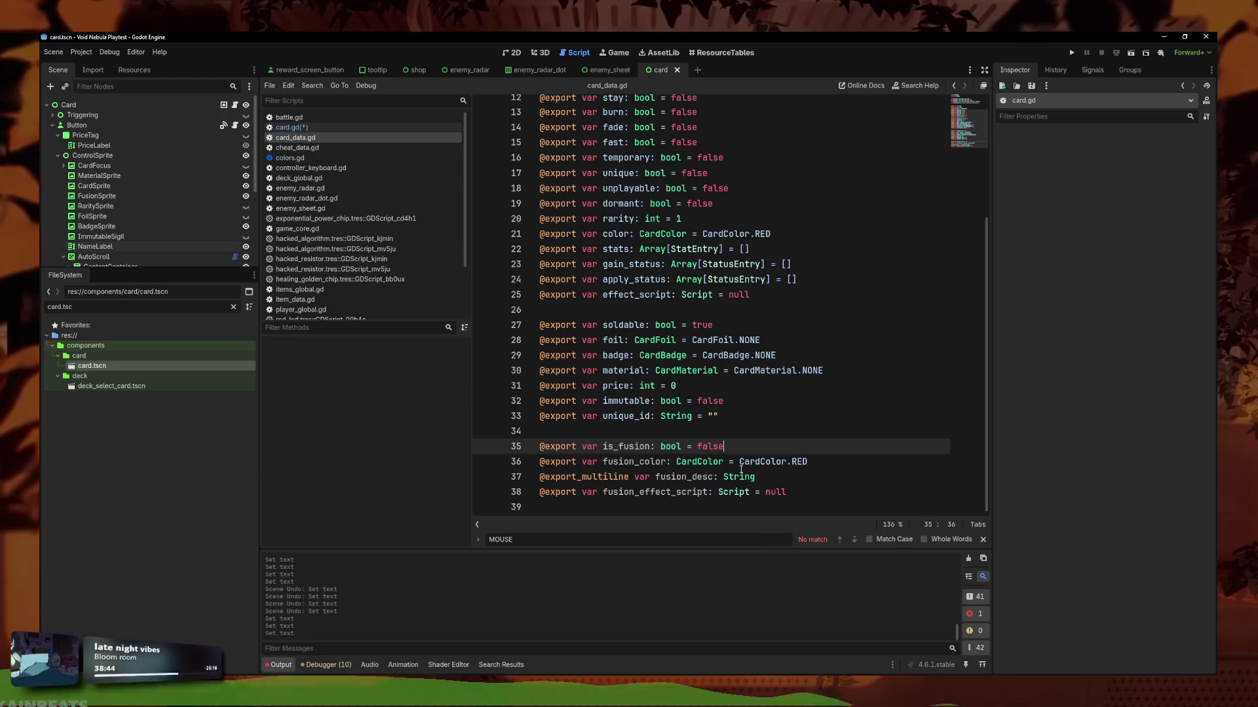
left_click_drag(831, 494, 539, 446)
key("ctrl+c")
left_click(290, 158)
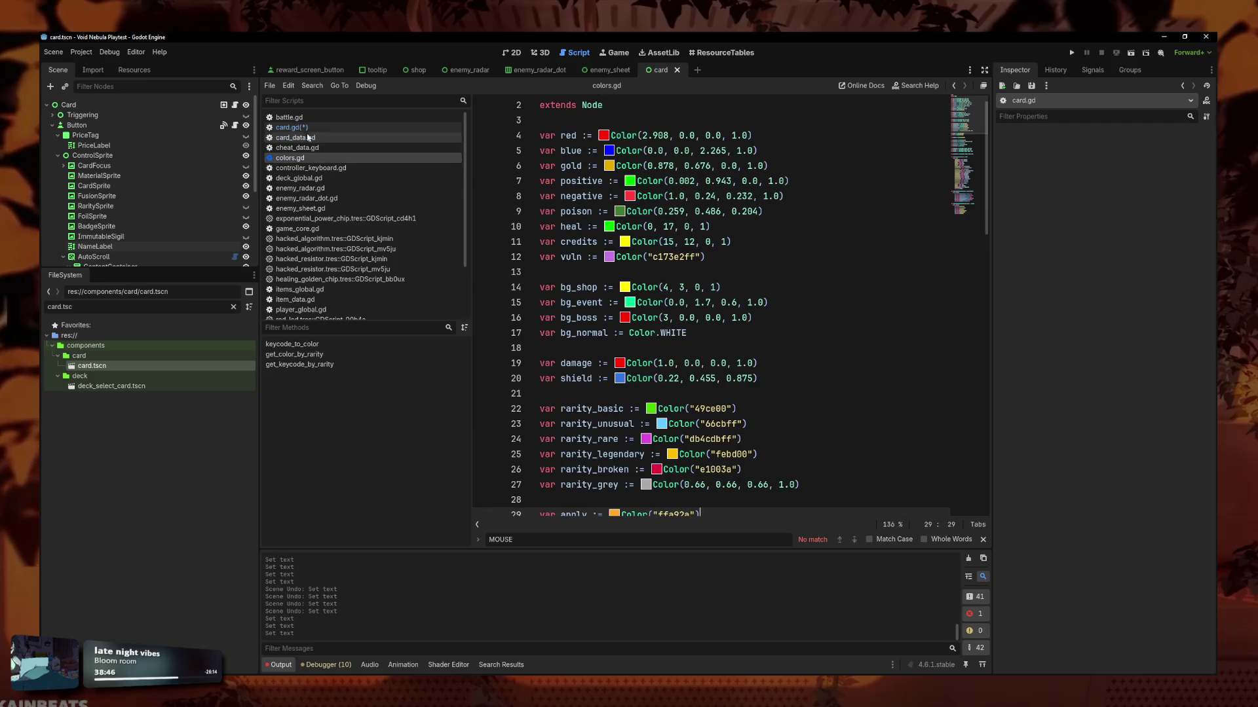
left_click(292, 127)
key("shift+Home")
key("ctrl+v")
left_click(581, 379)
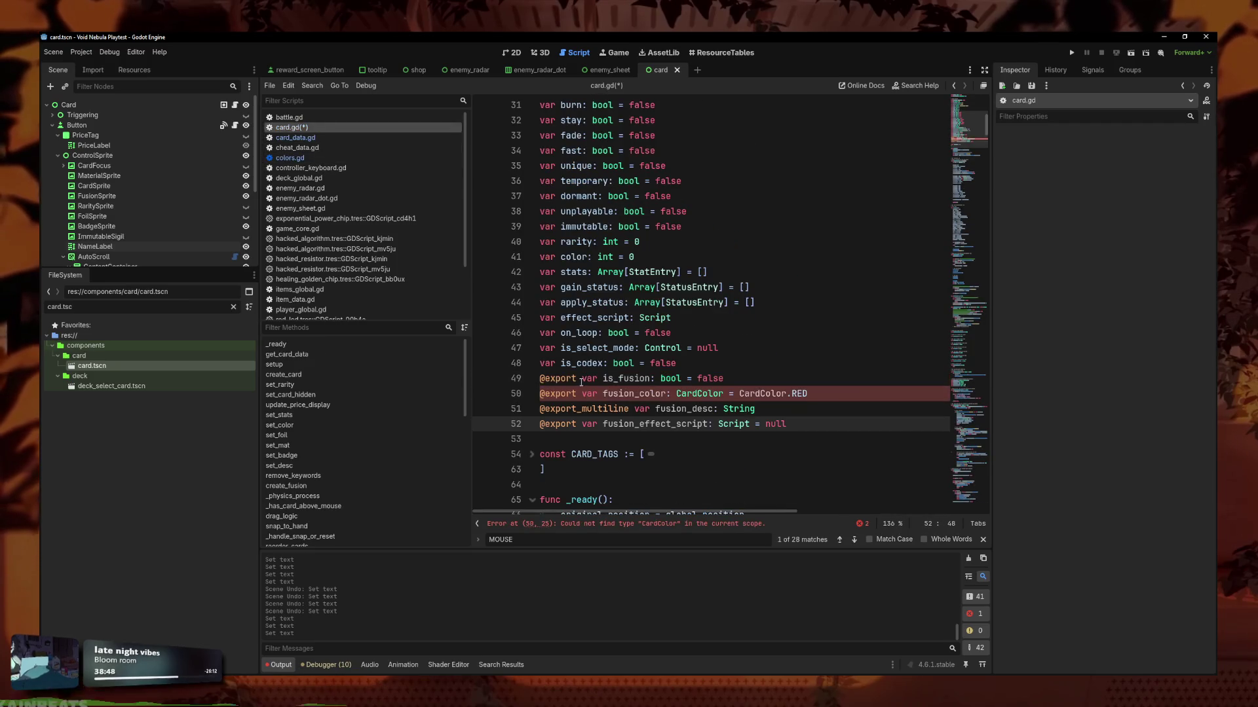
left_click(583, 394, "alt")
key("BackSpace")
key("BackSpace")
key("BackSpace")
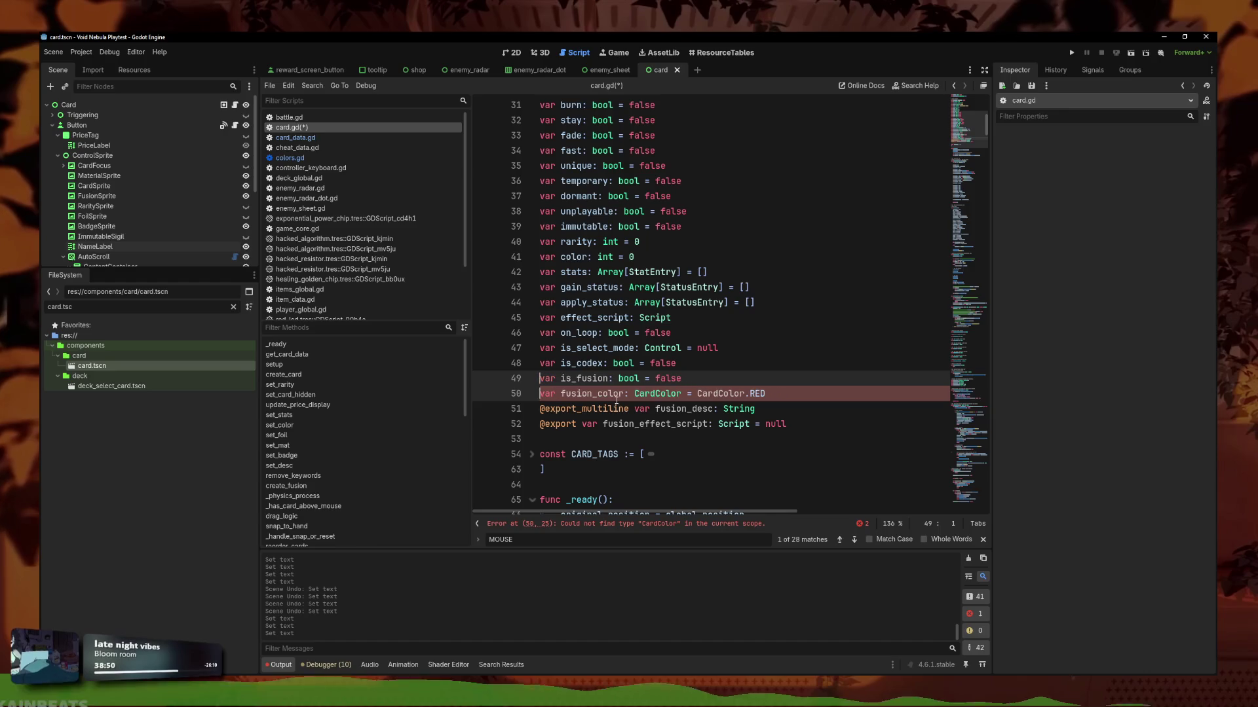
left_click_drag(637, 411, 539, 409)
key("BackSpace")
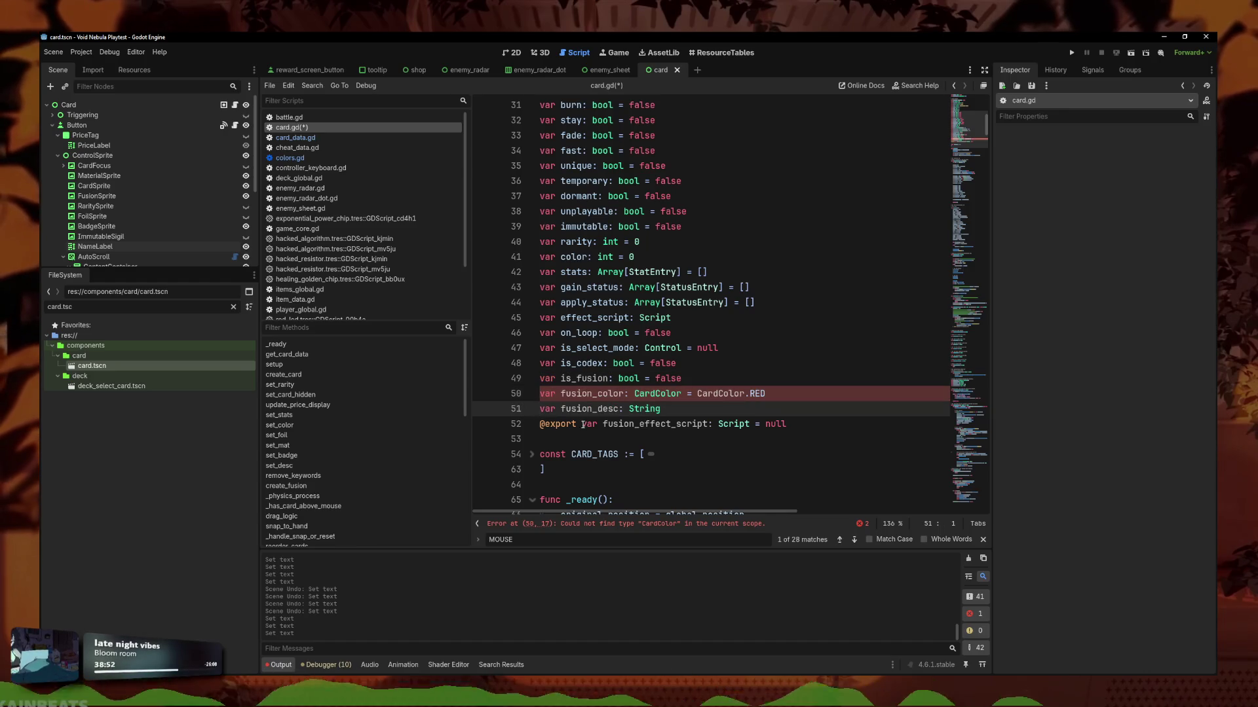
left_click(583, 424)
key("BackSpace")
key("BackSpace")
key("BackSpace")
Prefix fusion_color's CardColor type and default with 'CardData.' and save card.gd.
left_click(698, 393)
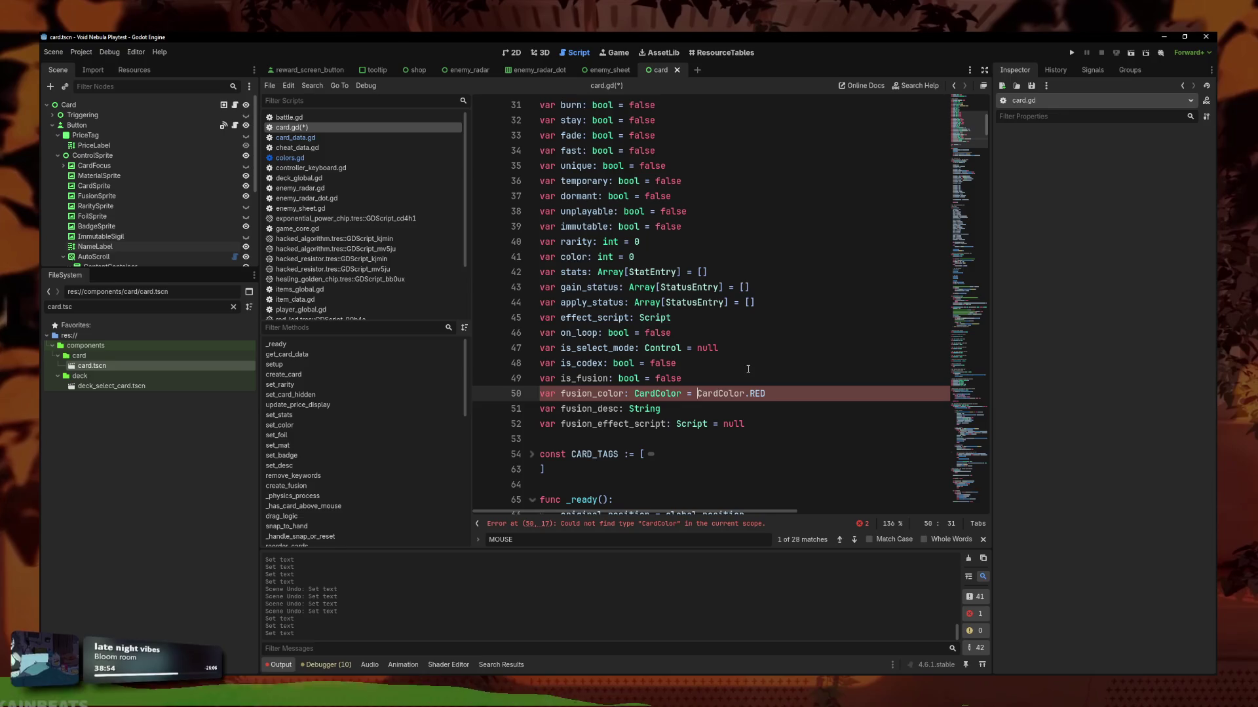
type("ata.Card")
left_click(748, 369)
scroll(746, 393, "up", 3)
scroll(746, 407, "up", 2)
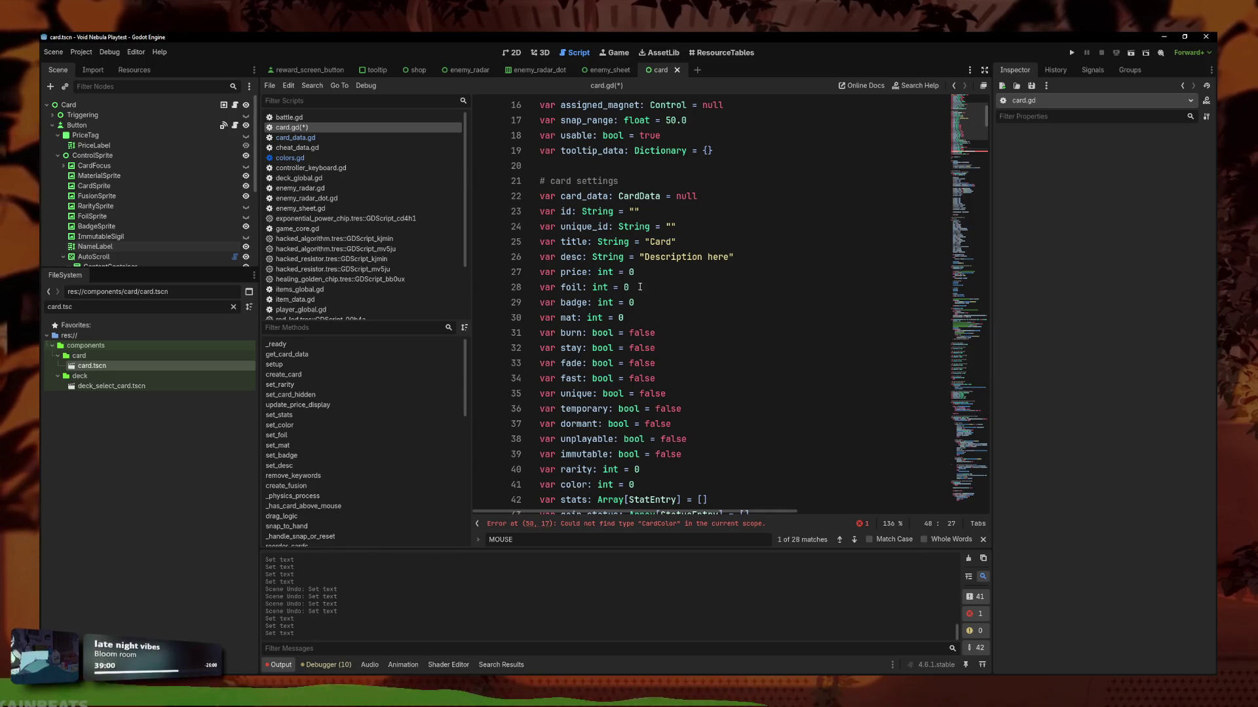
scroll(638, 348, "down", 3)
scroll(633, 380, "down", 1)
left_click(815, 439)
scroll(710, 398, "down", 1)
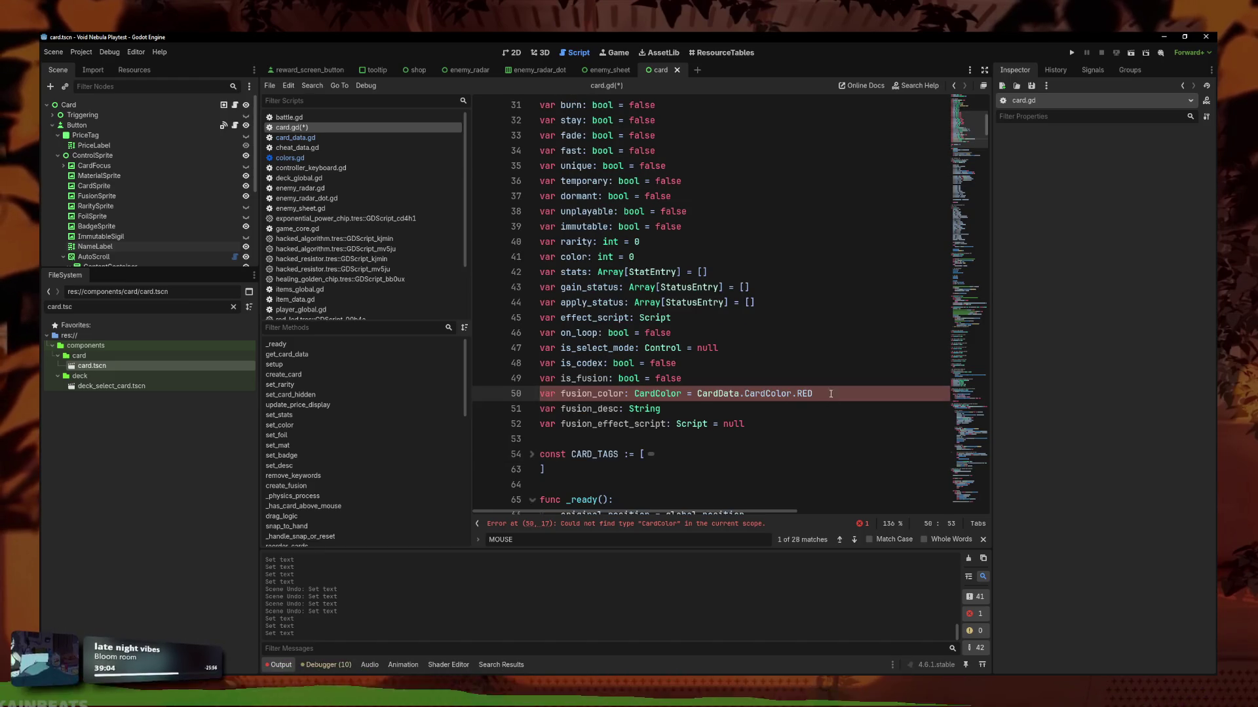
left_click(675, 525)
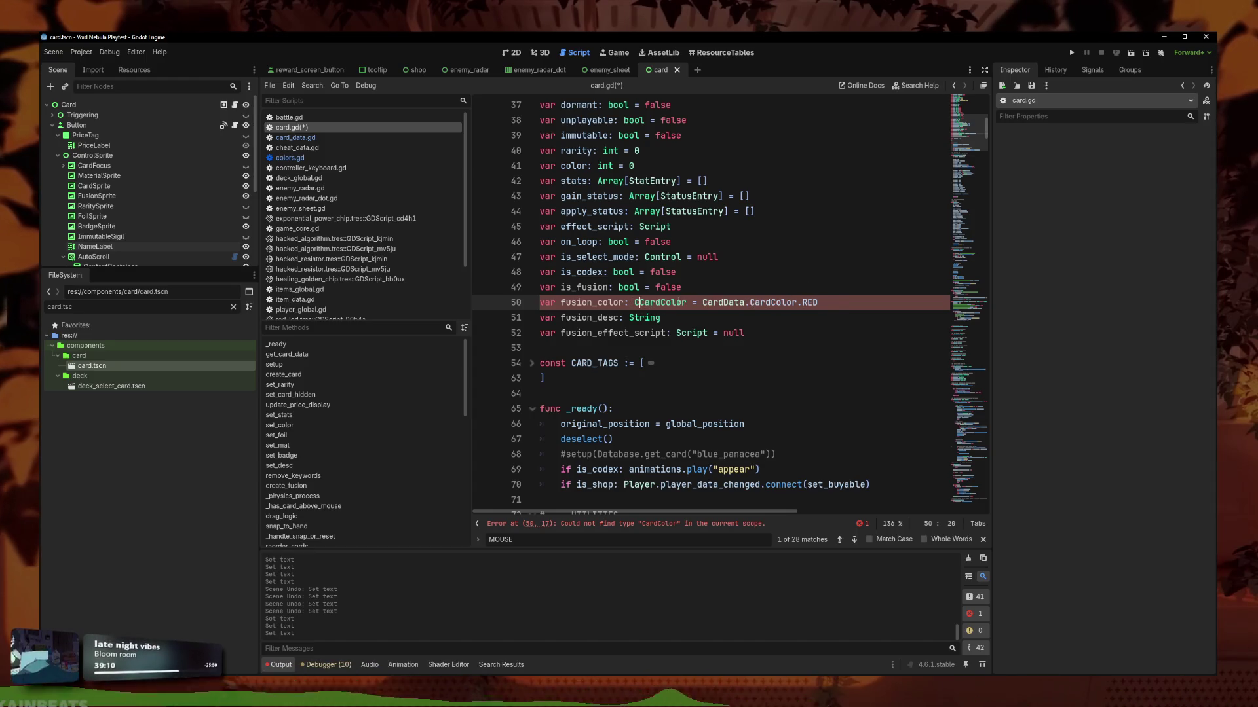
type("CardData.")
key("ctrl+s")
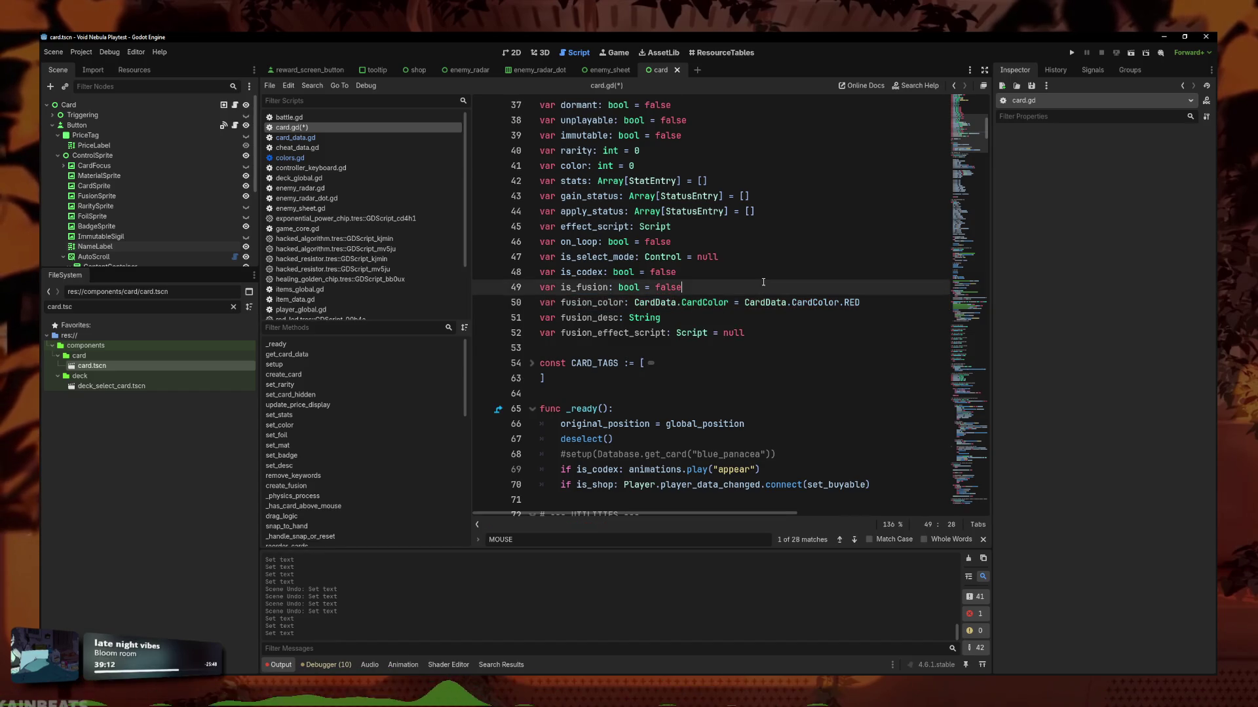
Separate the fusion variable block from is_codex with a blank line.
left_click(754, 315)
left_click(706, 288)
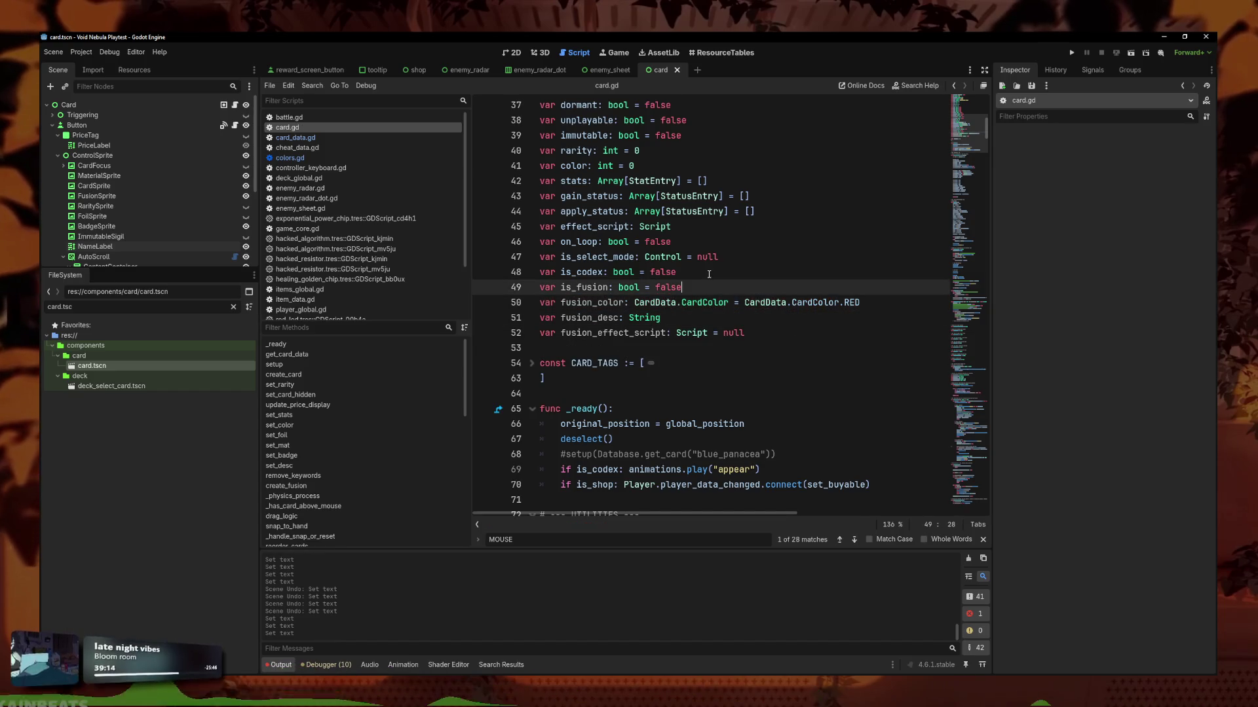
left_click(709, 274)
key("Return")
left_click(750, 348)
scroll(655, 294, "down", 6)
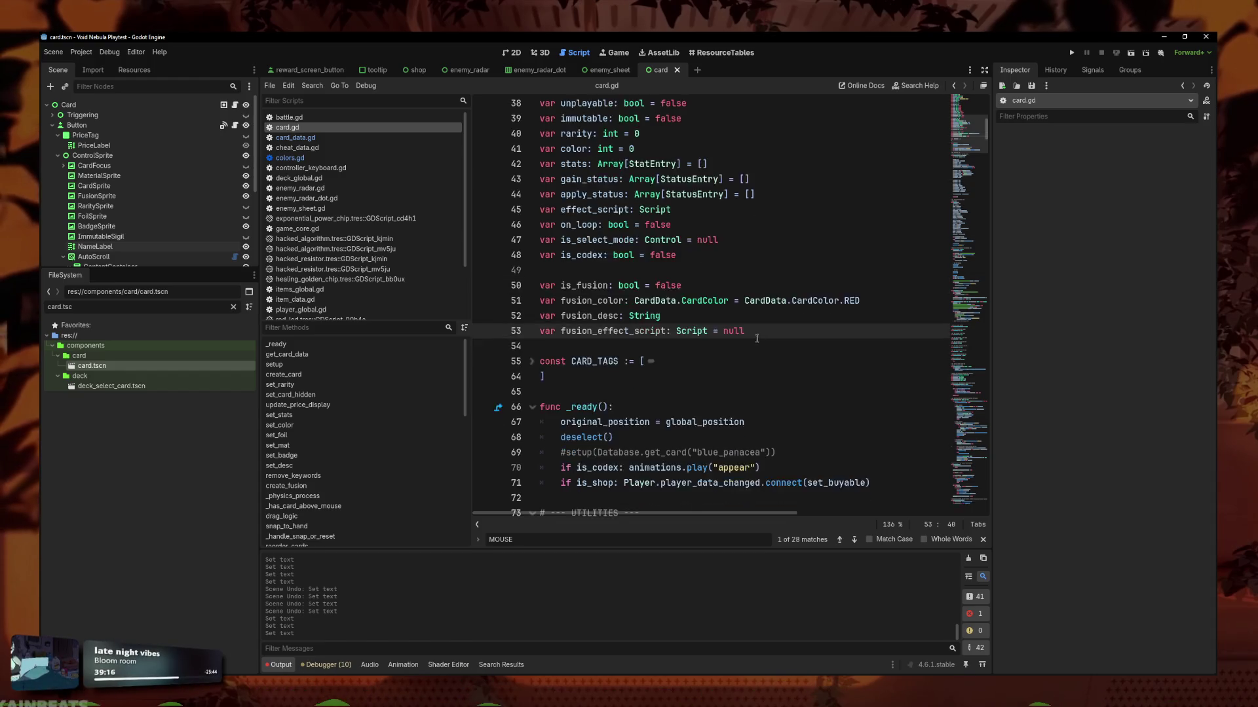
Paste the four fusion declarations, indented, after the effect_script assignment.
scroll(620, 264, "down", 8)
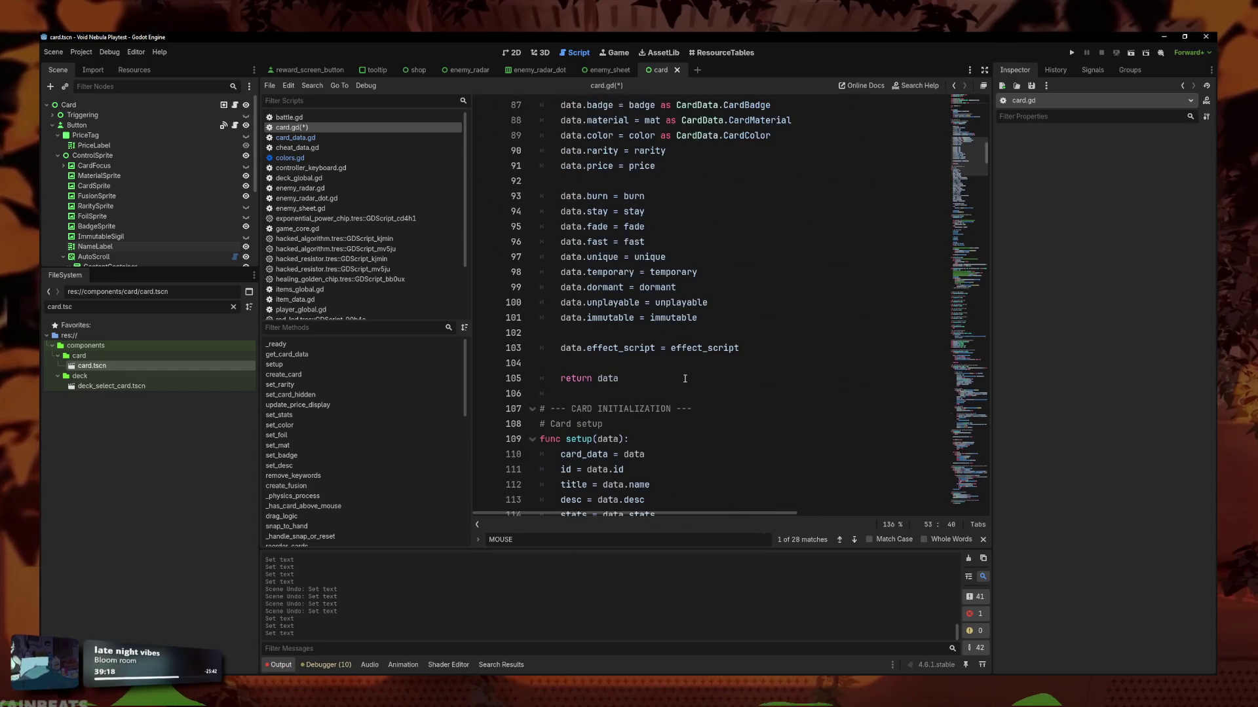
scroll(717, 338, "up", 17)
key("shift+Up")
key("shift+Up")
key("shift+Up")
key("shift+Home")
key("ctrl+c")
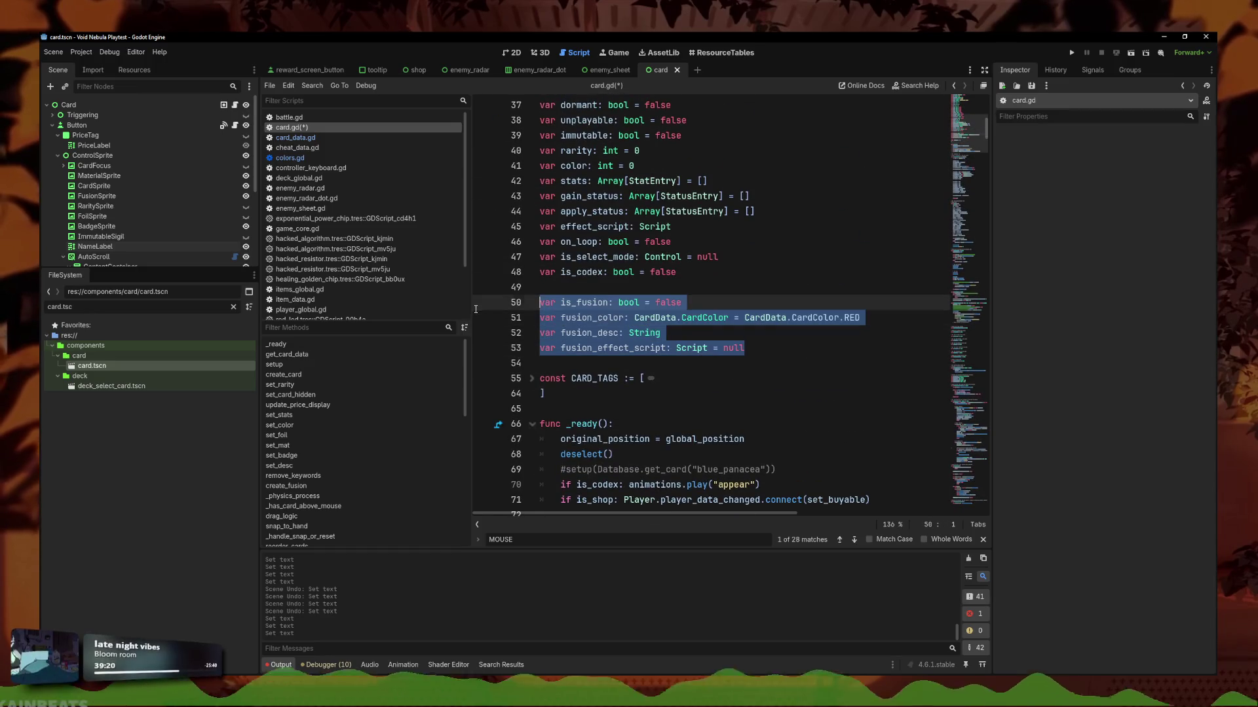
scroll(715, 420, "down", 16)
left_click(779, 389)
key("Return")
key("Return")
key("ctrl+v")
scroll(543, 405, "down", 2)
mouse_move(546, 379)
left_mouse_down()
mouse_move(538, 363)
mouse_move(581, 334)
mouse_move(581, 380)
left_mouse_up()
key("Tab")
Turn the pasted lines 105–108 into 'data.<name>' by removing var, types and defaults.
left_click(542, 352)
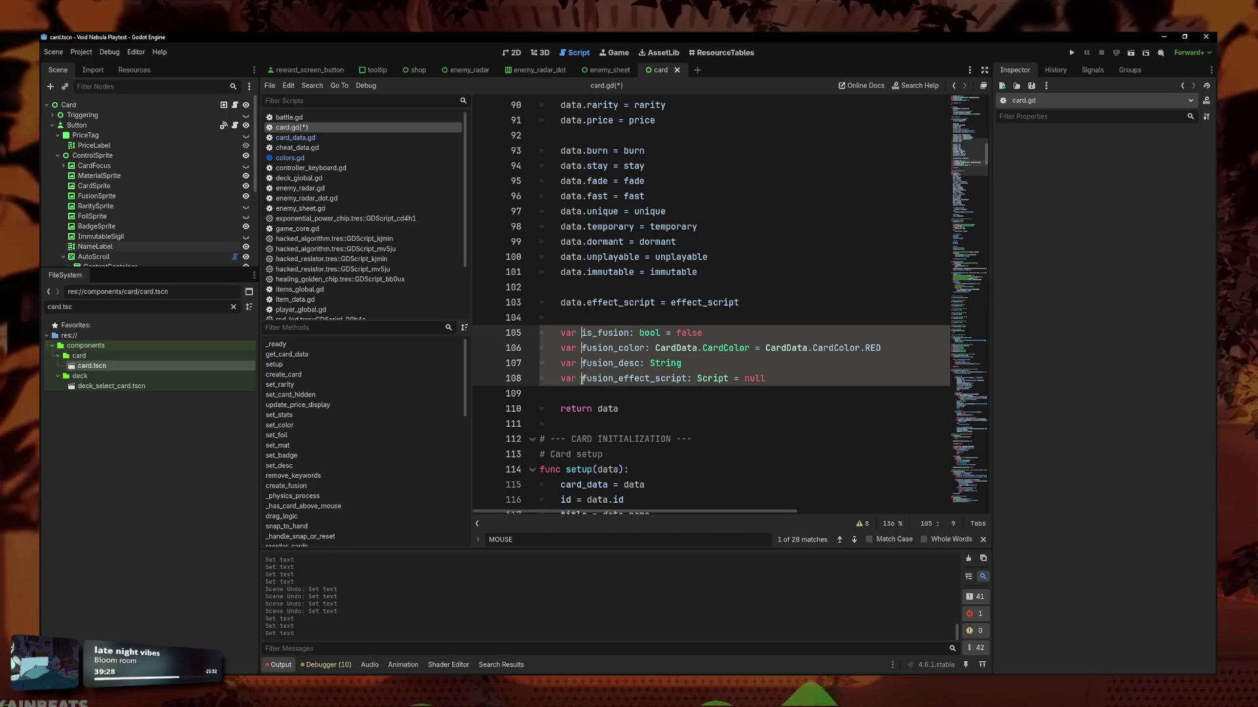
key("BackSpace")
key("BackSpace")
key("BackSpace")
type("data.")
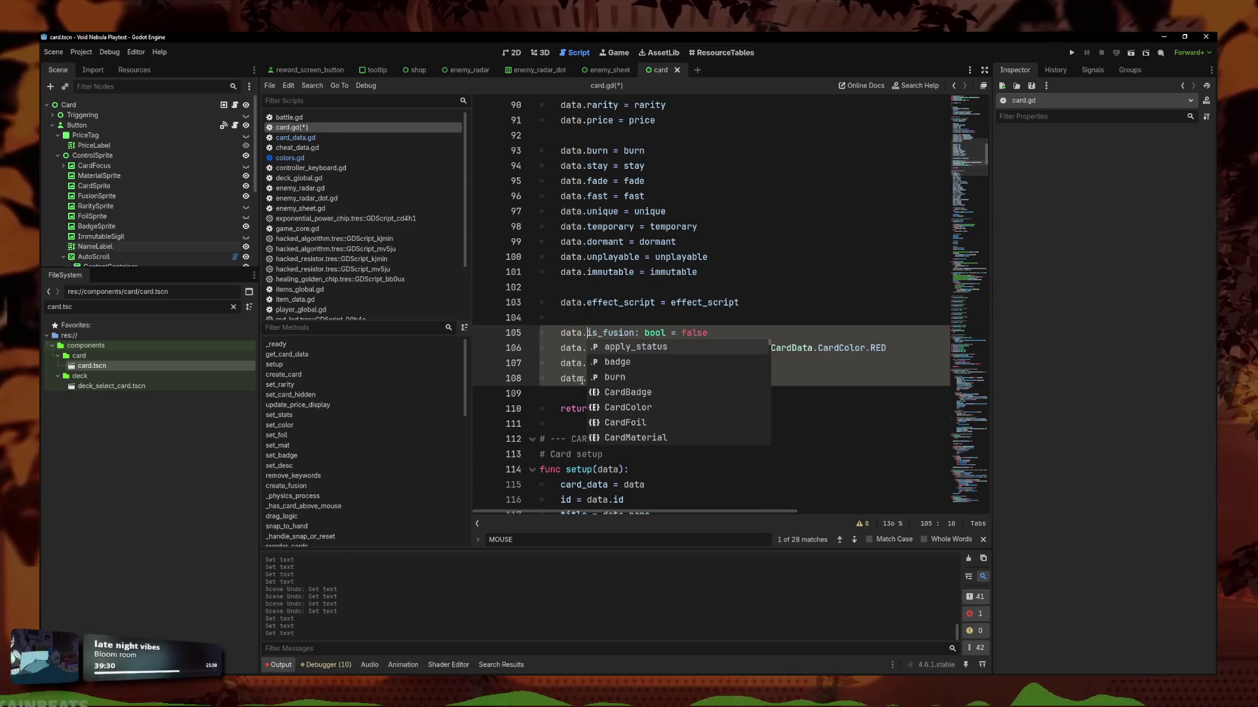
key("Escape")
left_click_drag(708, 333, 639, 334)
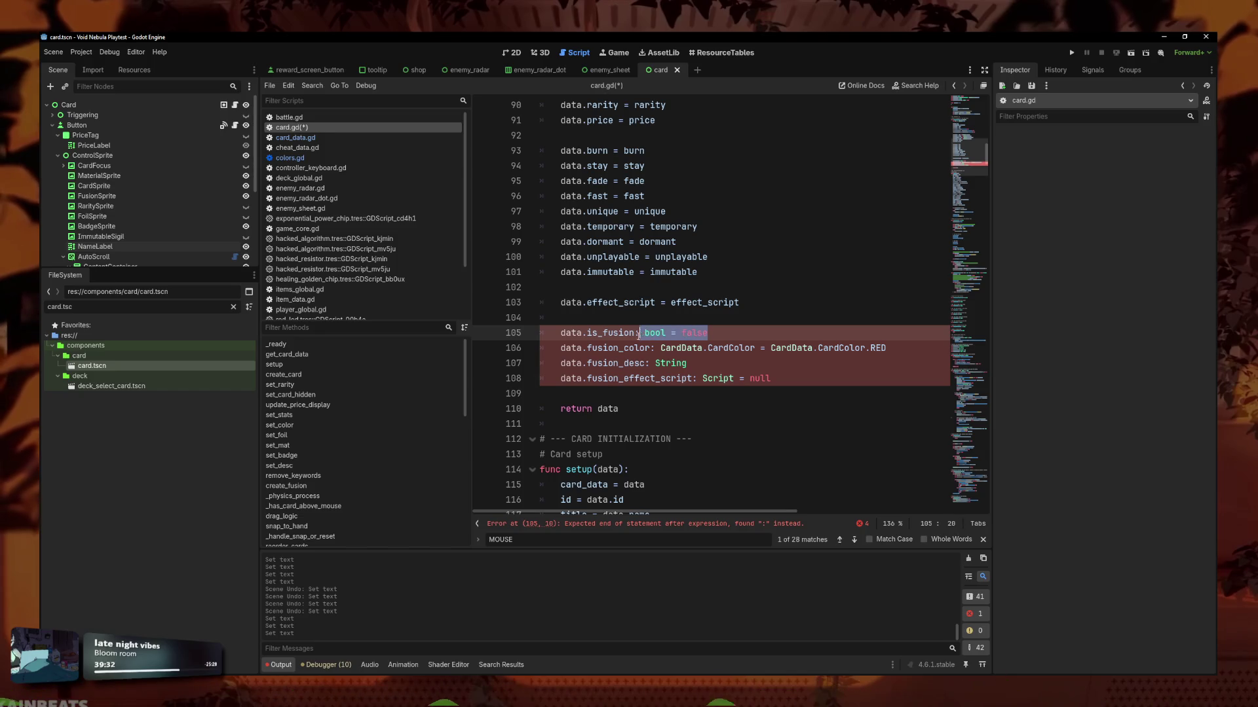
key("Down")
key("End")
key("ctrl+shift+Left")
key("ctrl+shift+Left")
key("ctrl+shift+Left")
key("BackSpace")
left_click(636, 334)
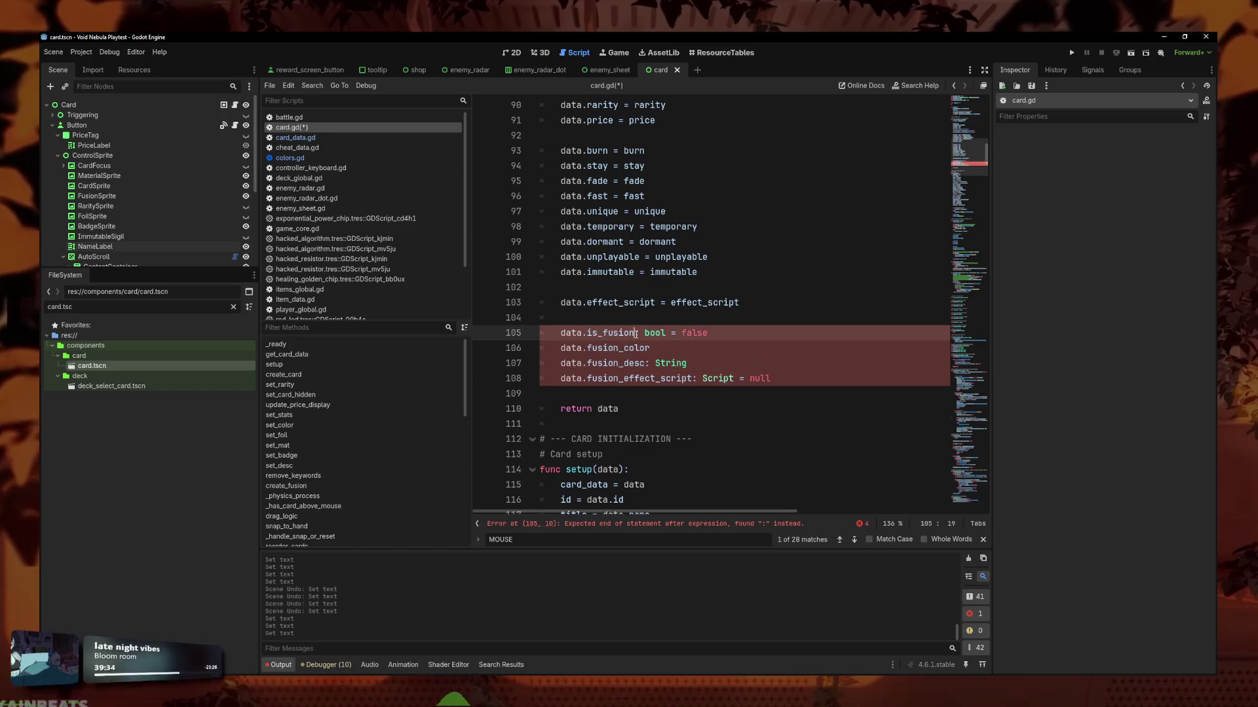
key("shift+End")
key("BackSpace")
left_click_drag(646, 363, 687, 363)
key("BackSpace")
Use carets on lines 105–108 to append '= is_fusion' to line 105 via autocomplete.
left_click(693, 380)
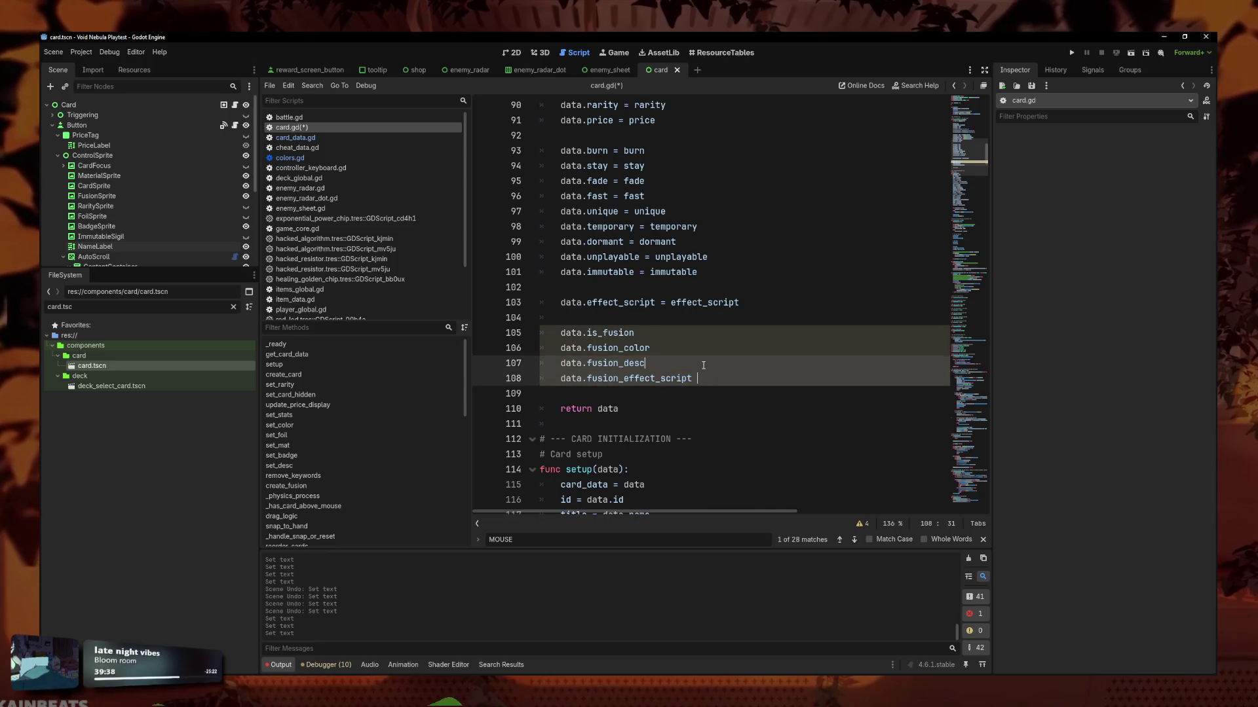
left_click(698, 363, "alt")
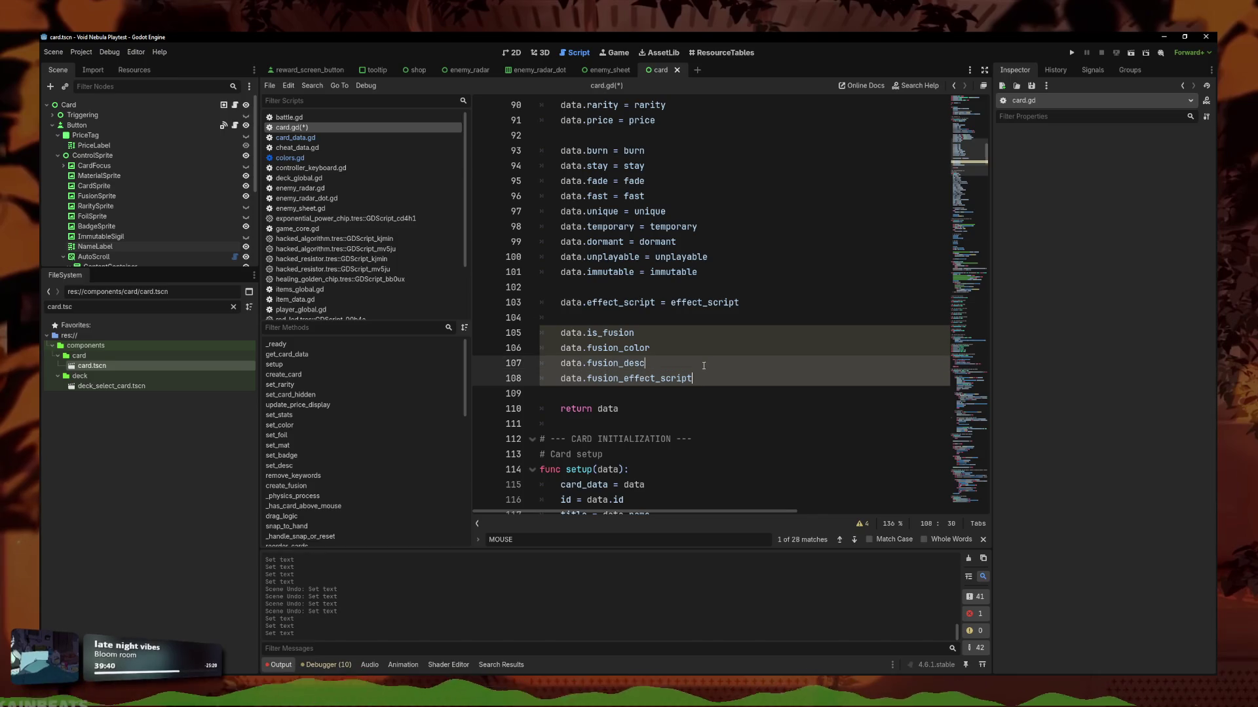
left_click(697, 348, "alt")
left_click(696, 338, "alt")
type("data.")
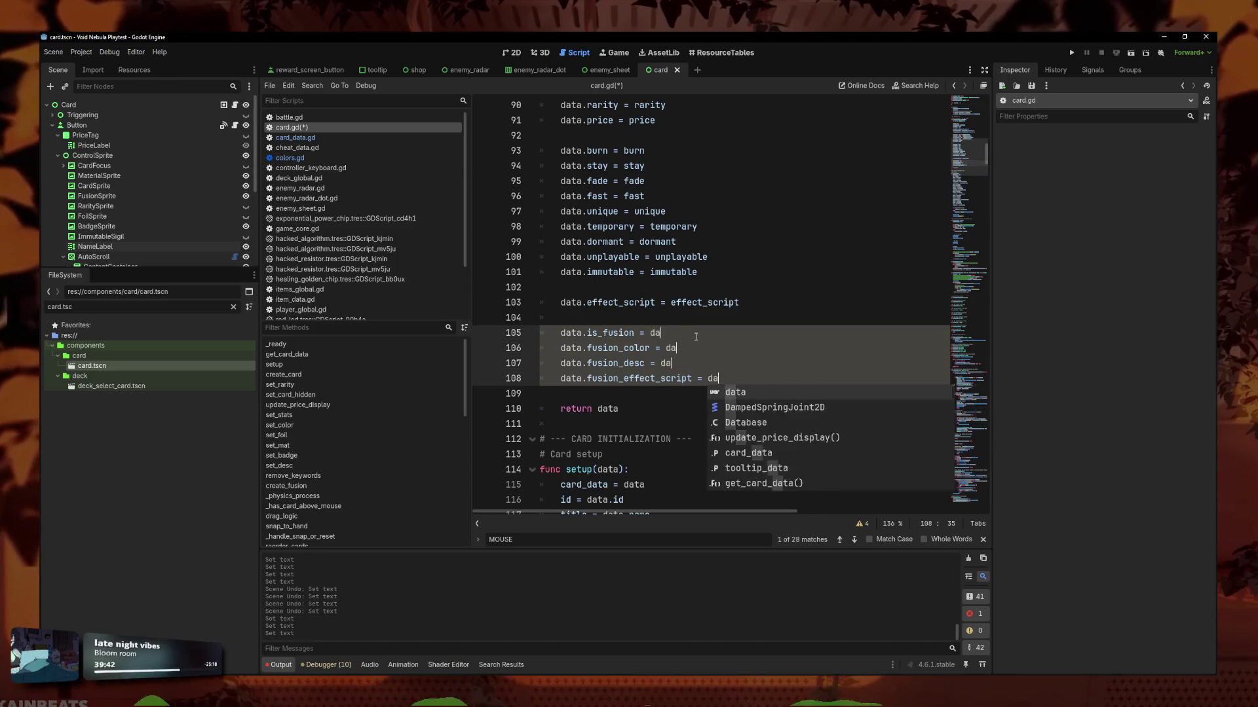
key("BackSpace")
key("BackSpace")
key("BackSpace")
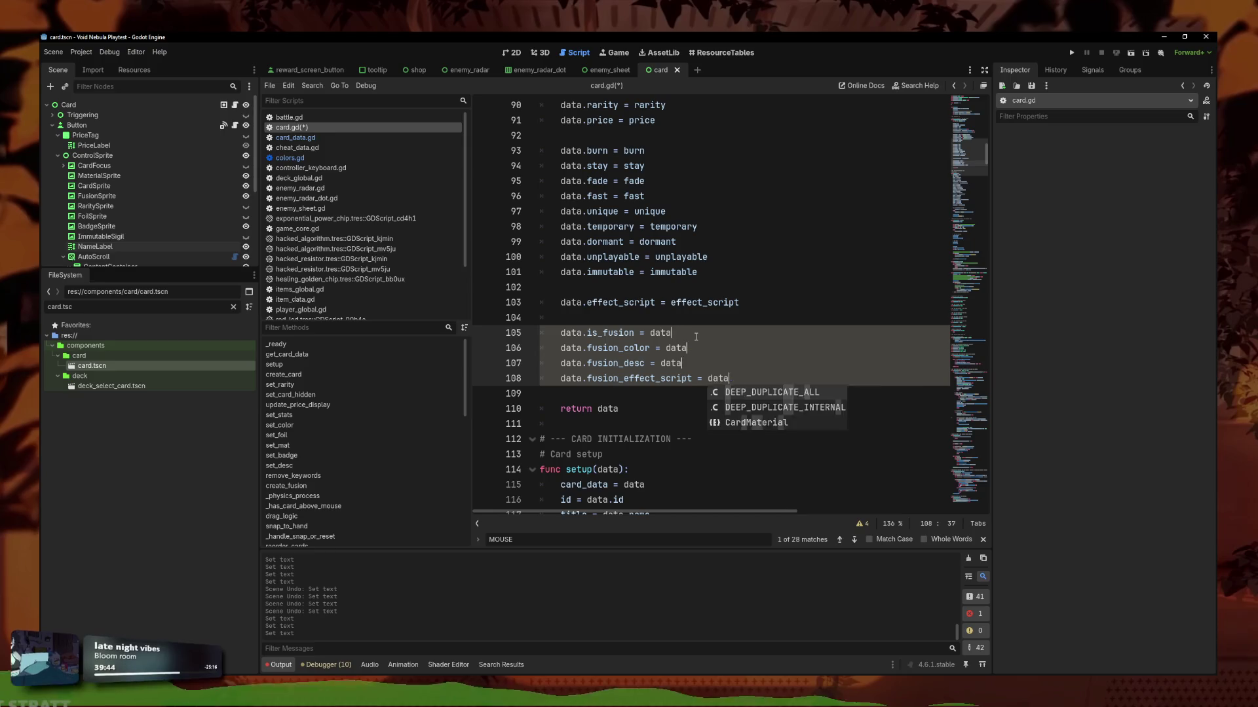
type("is")
left_click(695, 337)
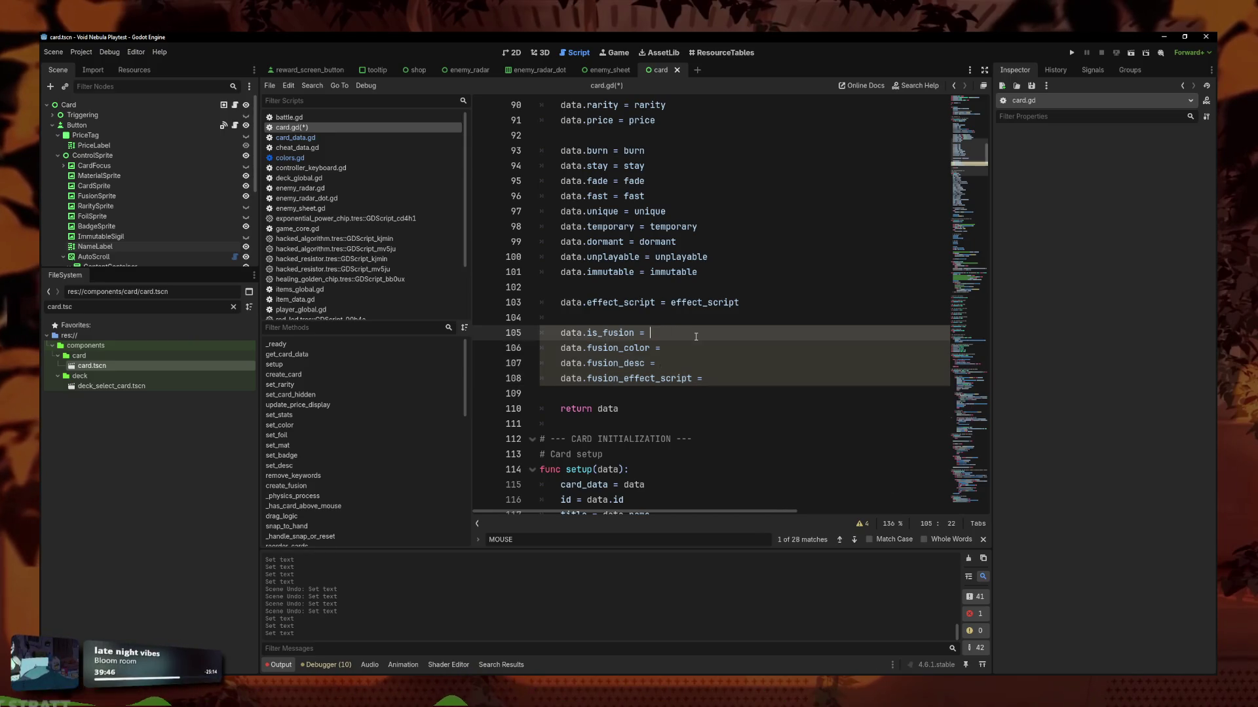
key("ctrl+space")
type("_fusion")
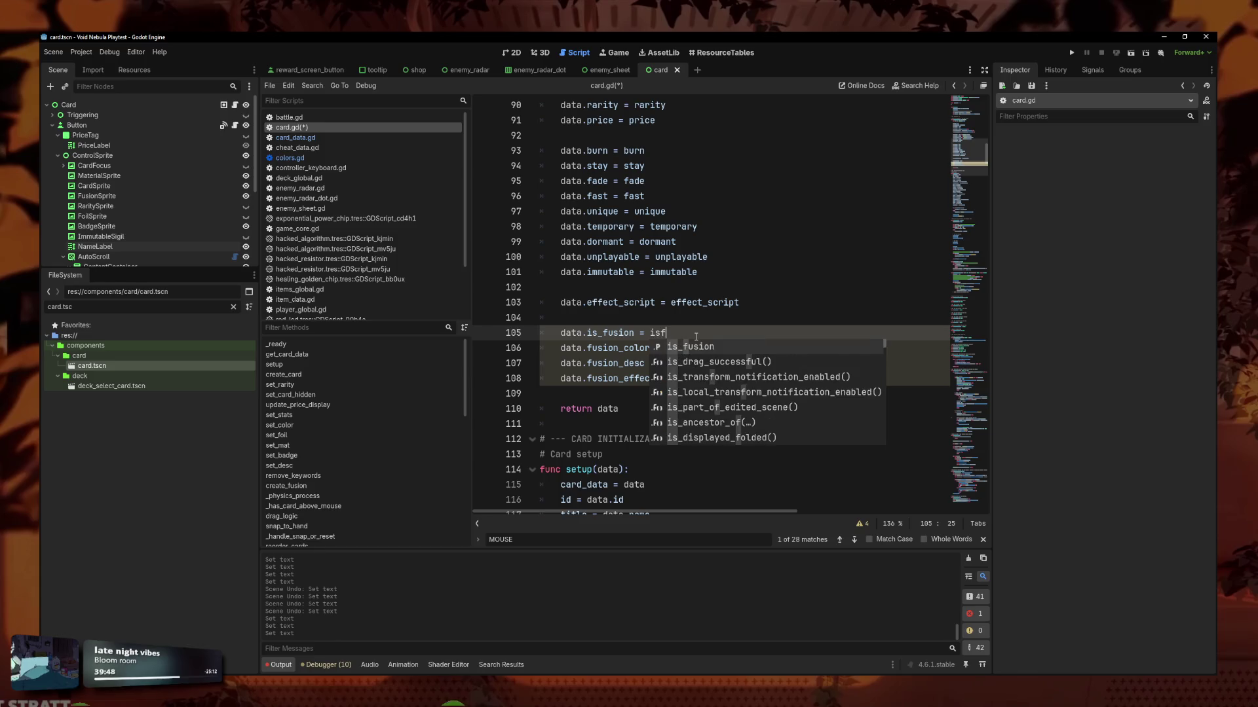
key("Down")
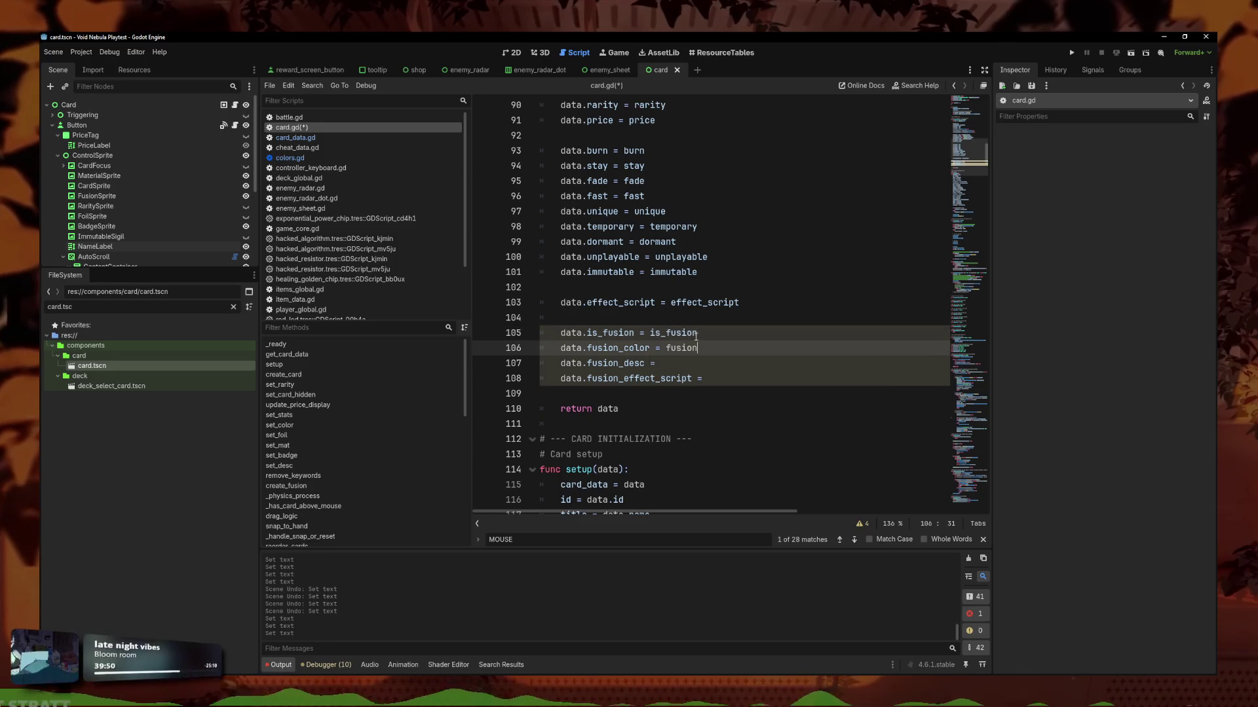
Complete fusion_color, fusion_desc and fusion_effect_script as the assigned values and save.
key("Return")
key("Down")
type("fus")
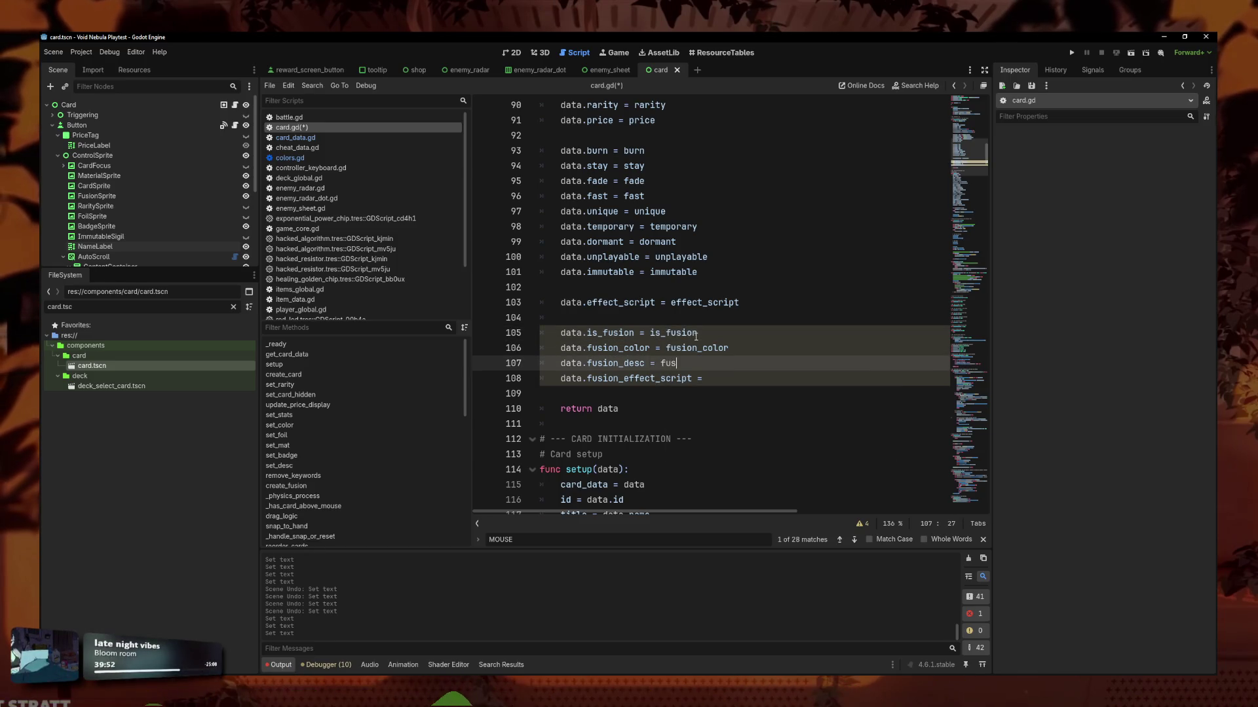
key("Down")
key("Return")
key("Down")
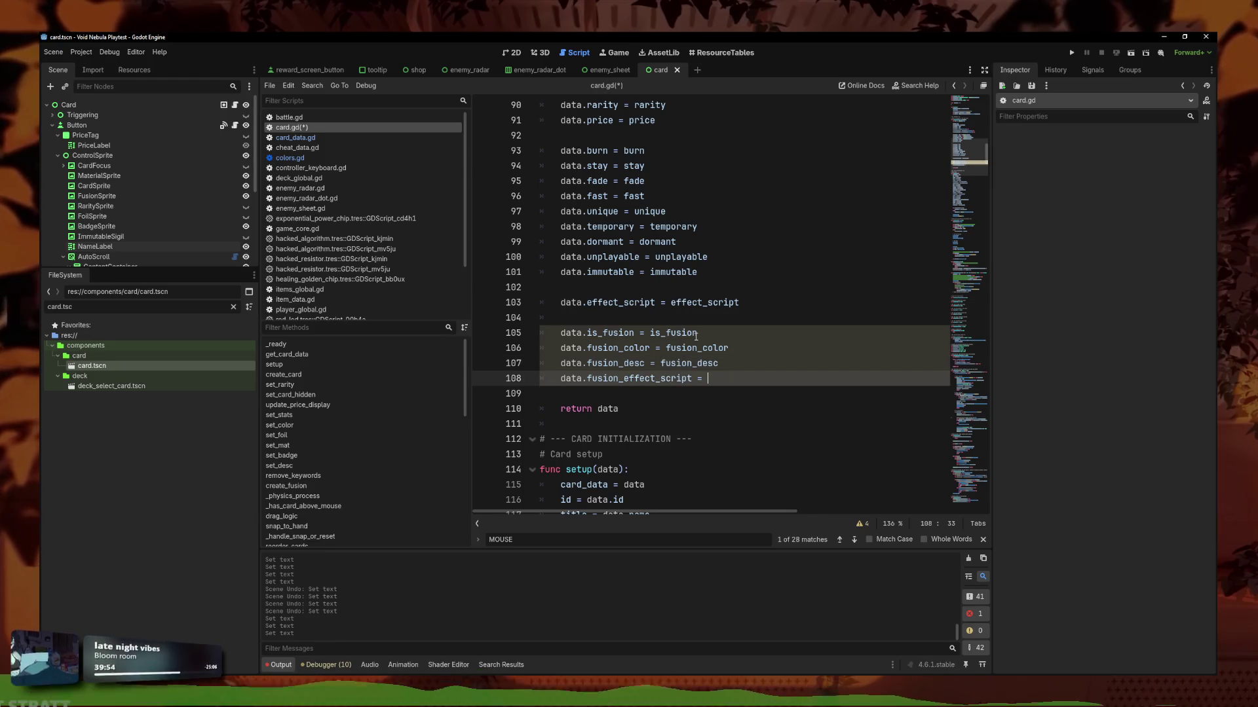
type("ion")
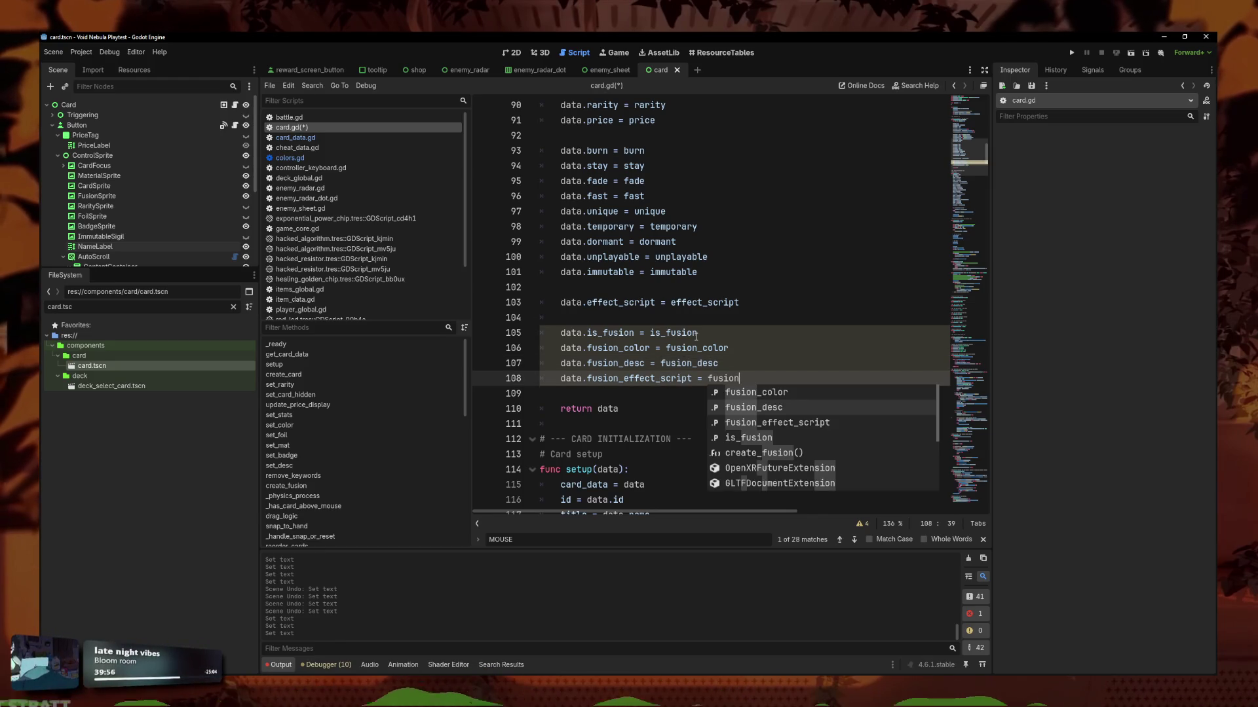
key("Down")
key("Return")
key("Up")
key("Up")
key("ctrl+s")
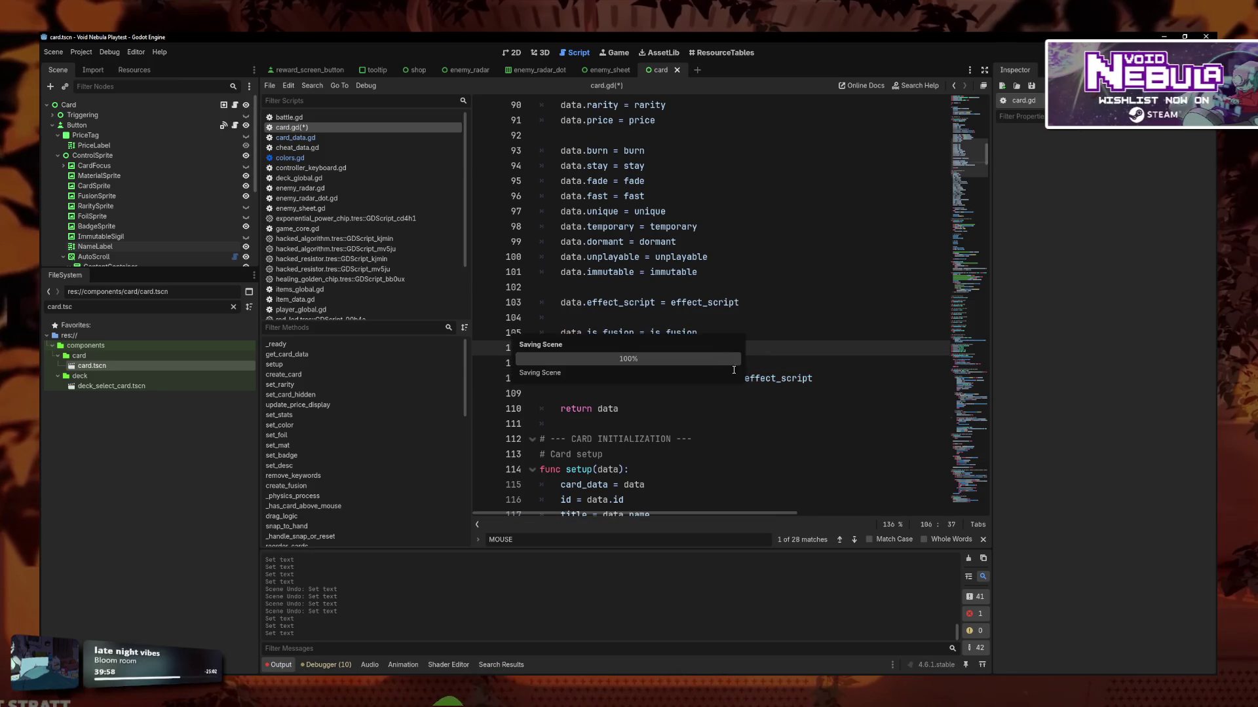
Select the four fusion assignment lines for reuse in the setup function.
scroll(734, 370, "down", 8)
scroll(792, 285, "up", 5)
mouse_move(815, 242)
left_mouse_down()
mouse_move(543, 211)
mouse_move(544, 195)
left_mouse_up()
key("ctrl+c")
scroll(773, 308, "down", 8)
left_click(759, 334)
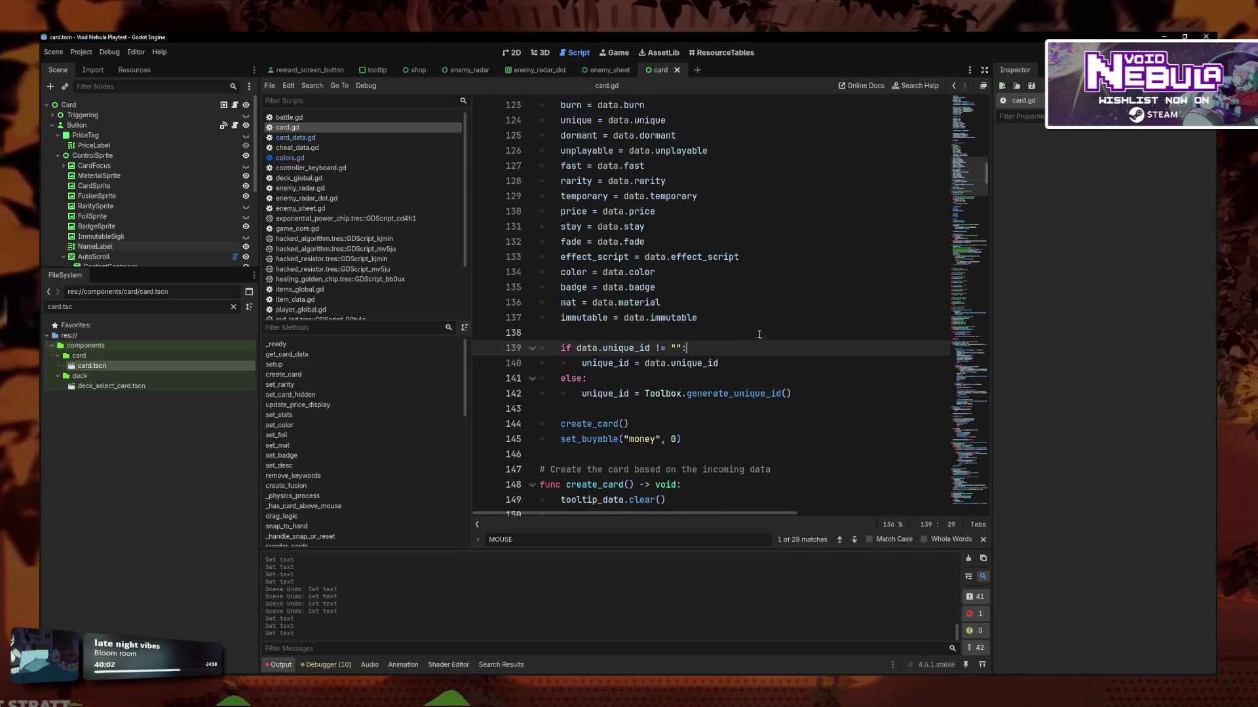
Paste the four fusion assignments into setup at line 138 and remove their 'data.' prefixes.
left_click(761, 333)
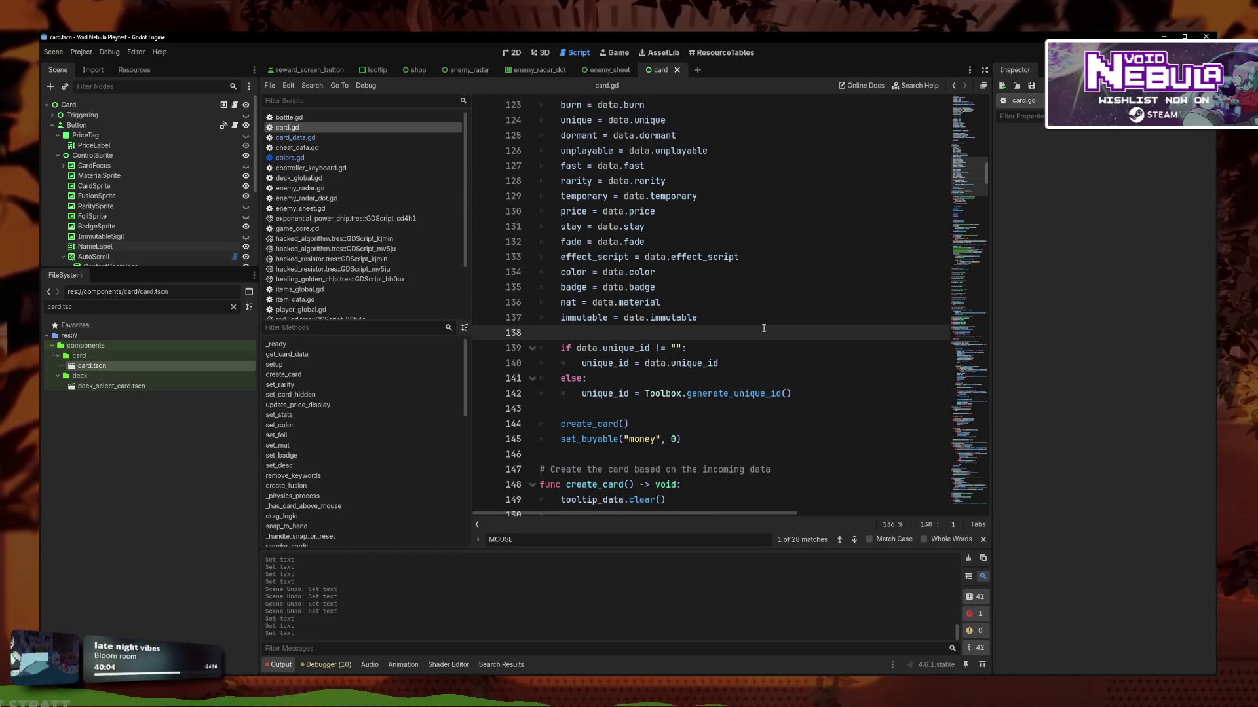
key("ctrl+v")
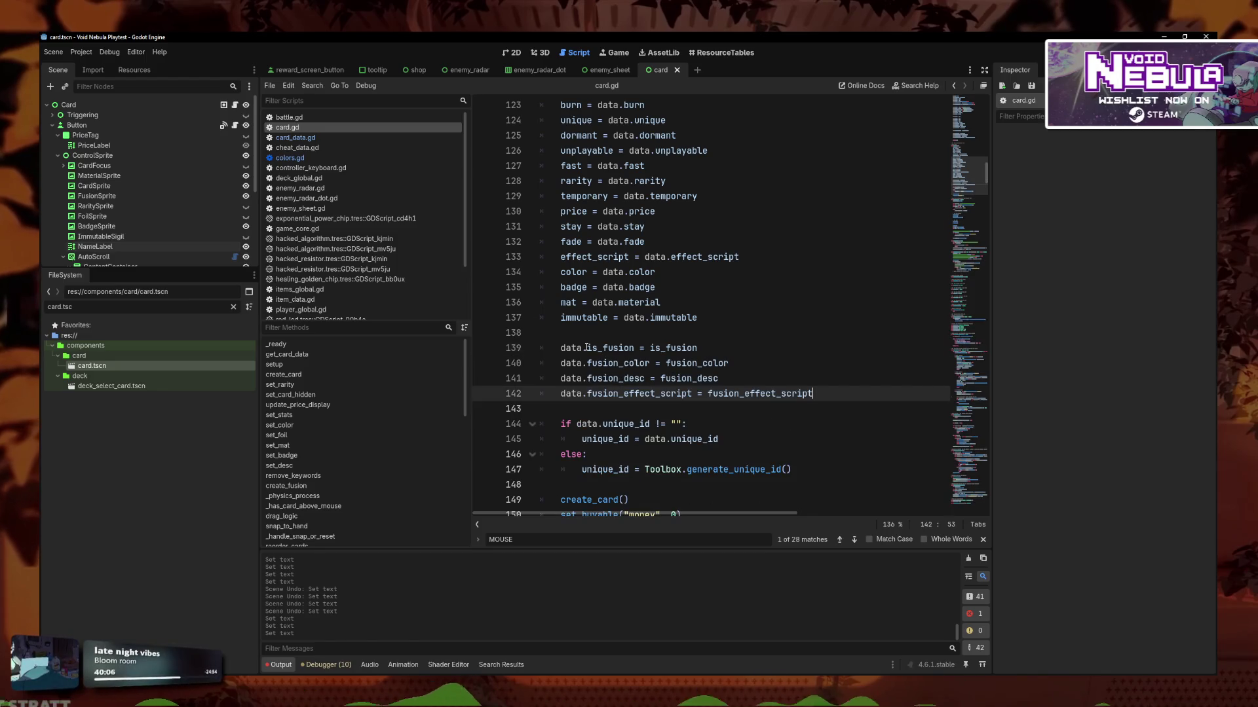
left_click(586, 348)
key("Down")
key("BackSpace")
key("BackSpace")
key("BackSpace")
key("BackSpace")
left_click(586, 348)
left_click(586, 379, "alt")
left_click(587, 394, "alt")
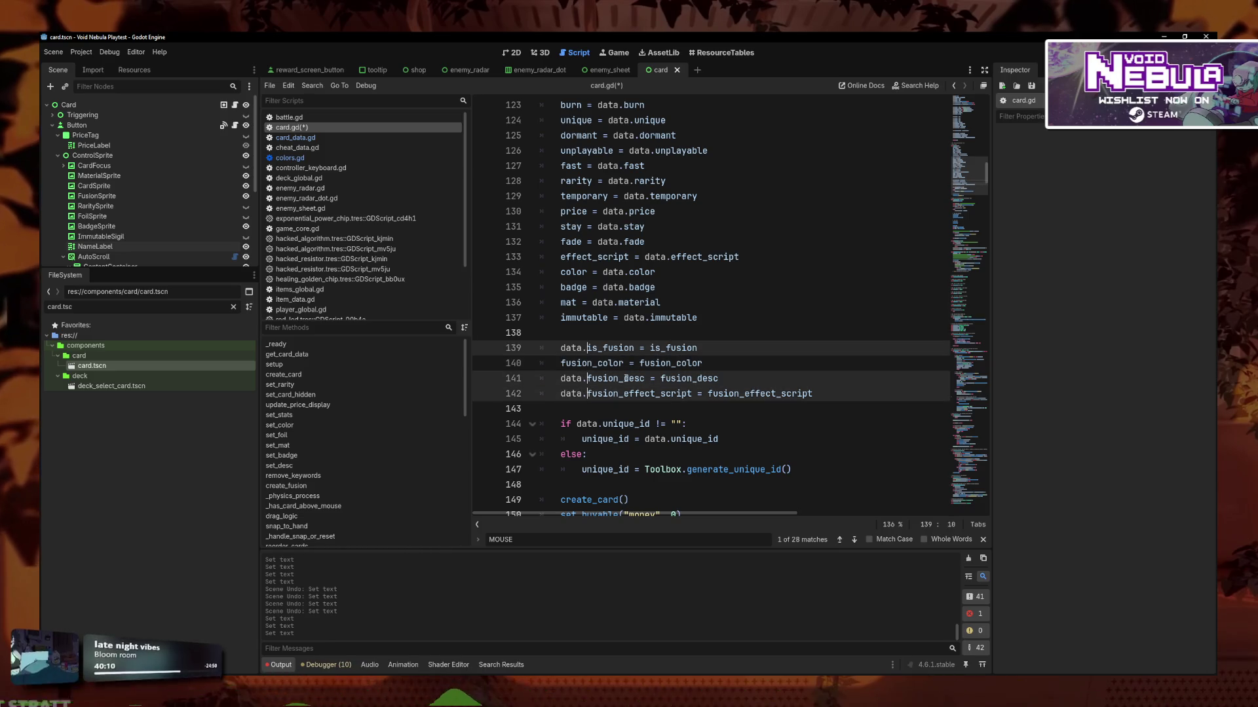
key("BackSpace")
key("BackSpace")
key("BackSpace")
Insert 'data.' after each '=' on lines 139–142 and save card.gd.
left_click(623, 348)
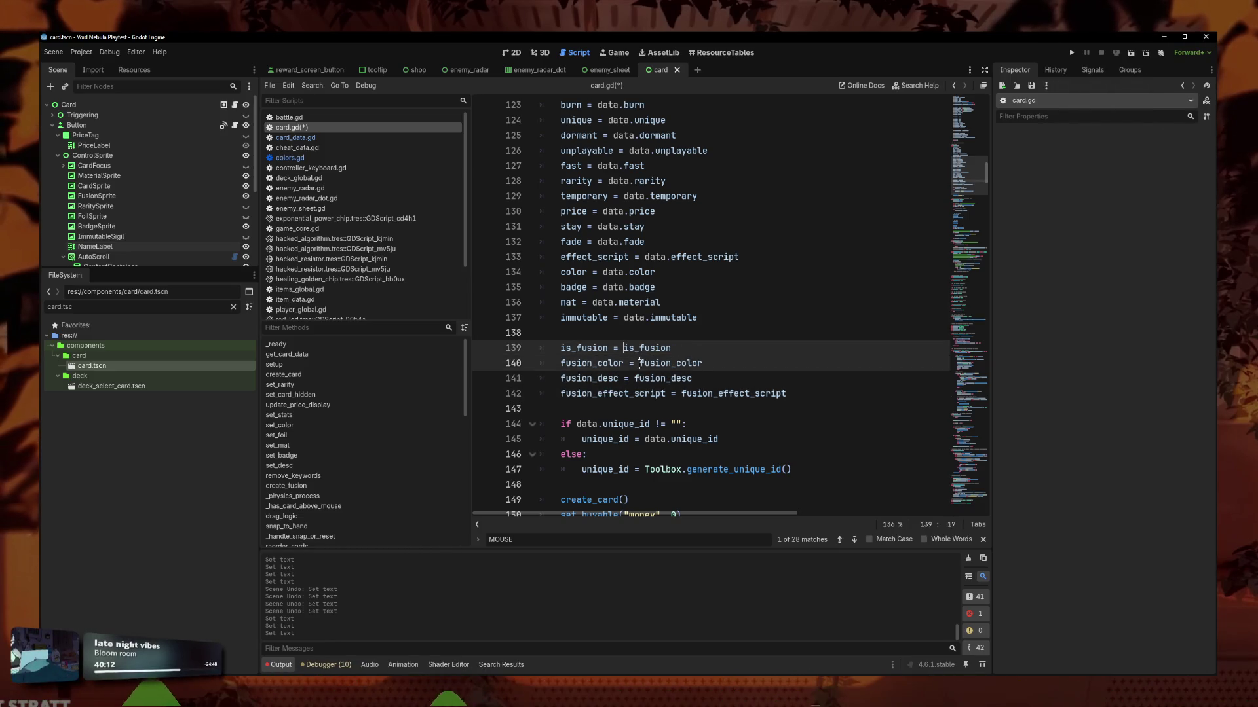
left_click(634, 379, "alt")
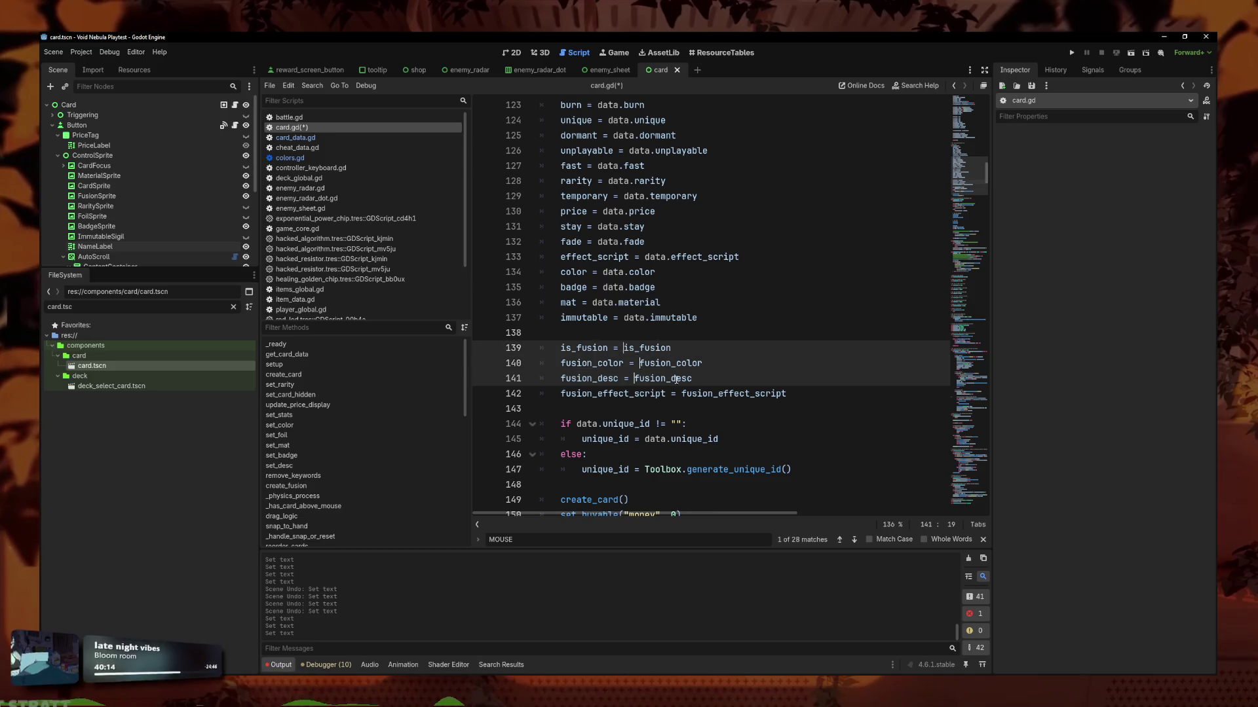
left_click(682, 394, "alt")
type("data")
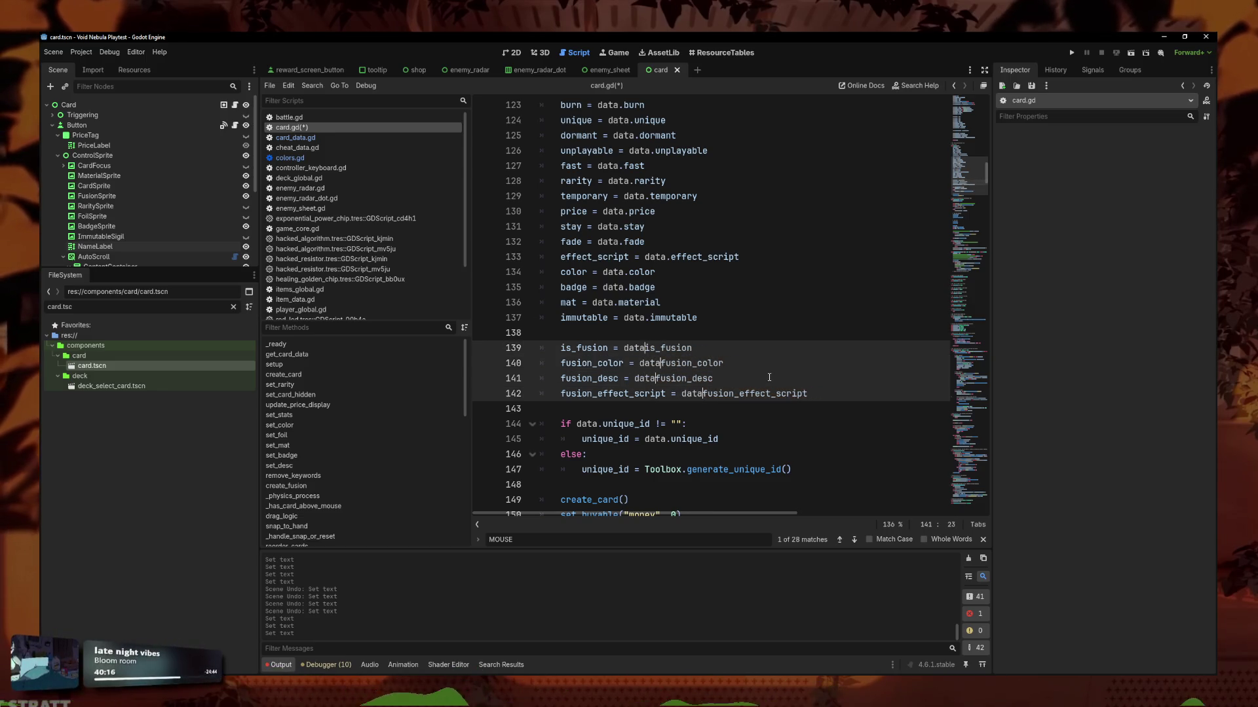
type(".")
left_click(819, 363)
key("ctrl+s")
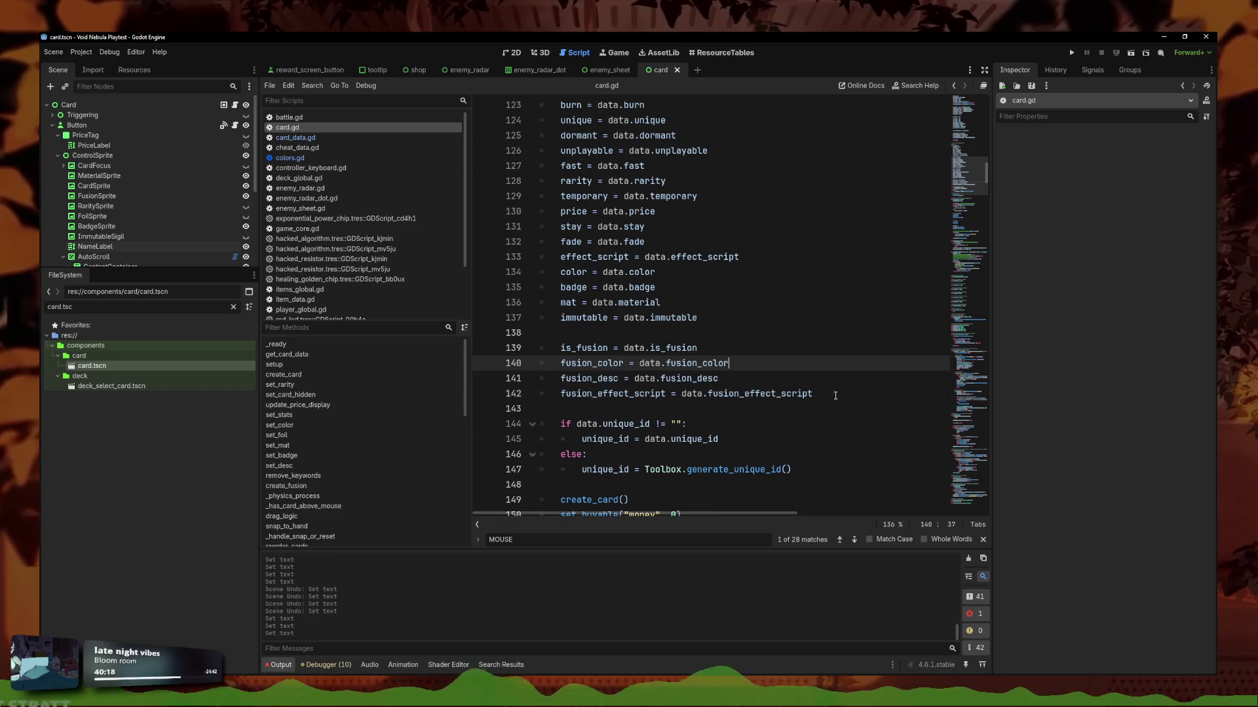
scroll(835, 395, "down", 4)
scroll(726, 169, "down", 10)
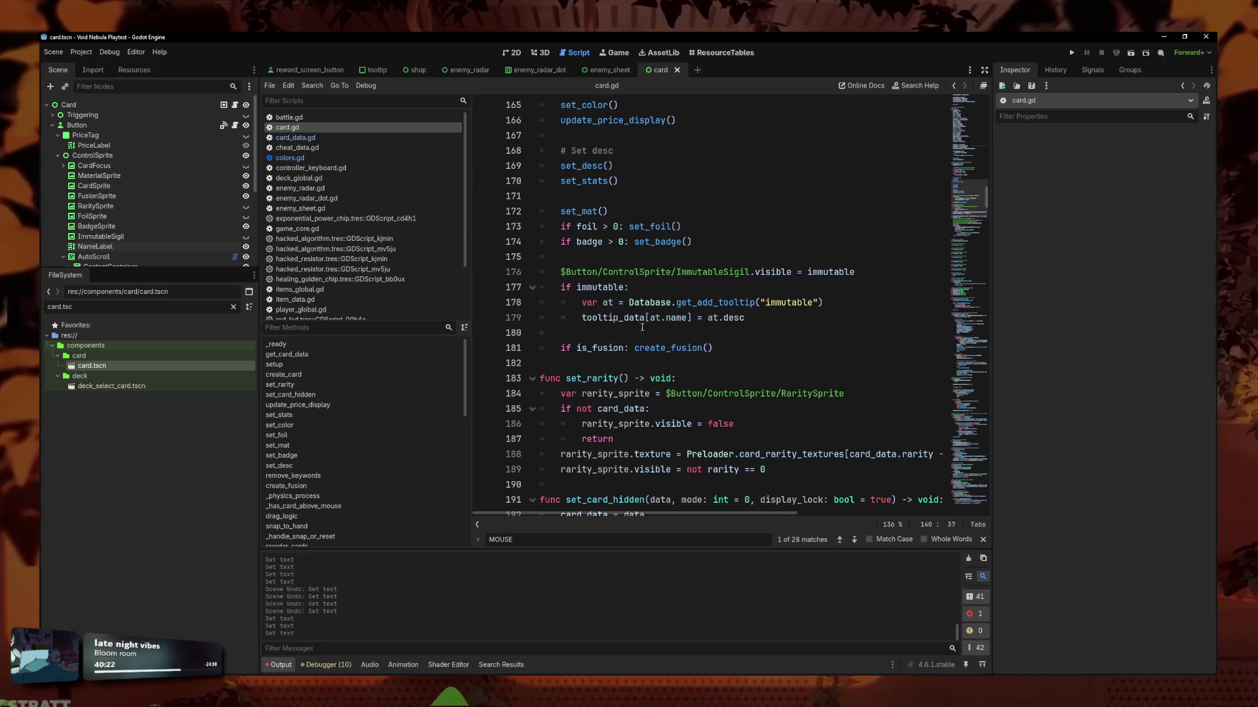
scroll(642, 327, "down", 4)
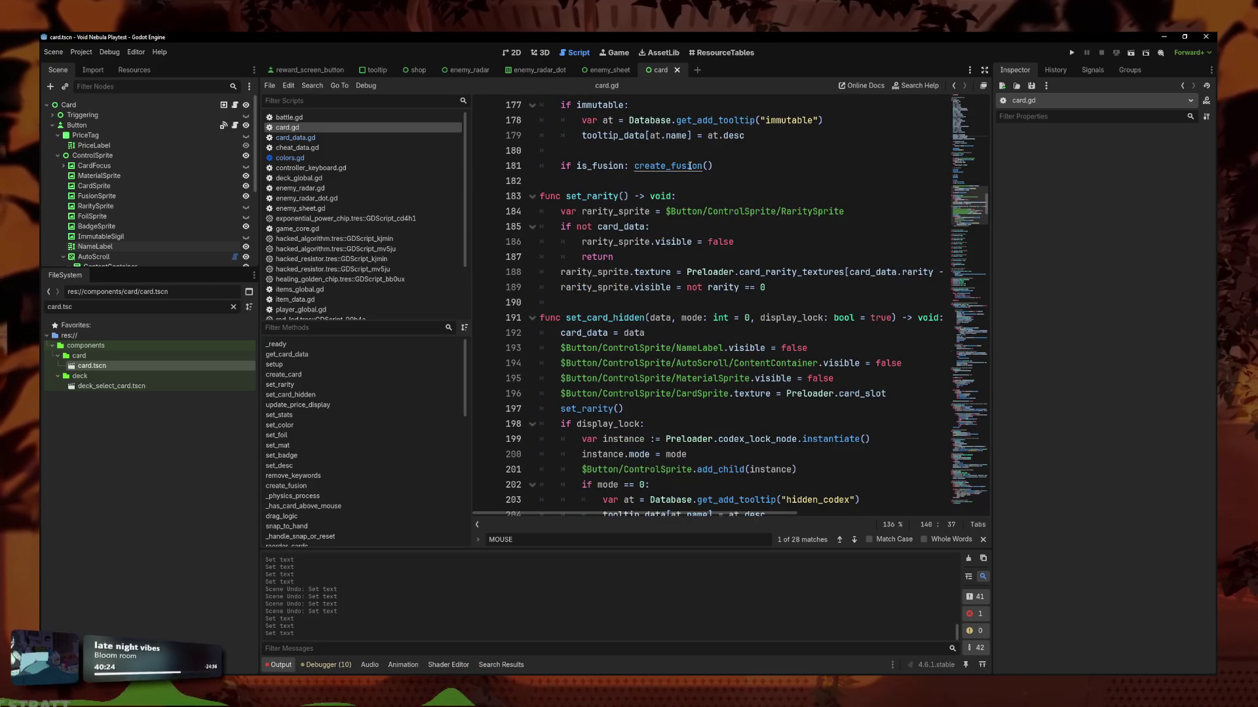
Locate create_fusion in card.gd and check the card scene in the 2D view.
left_click(689, 166, "ctrl")
key("Down")
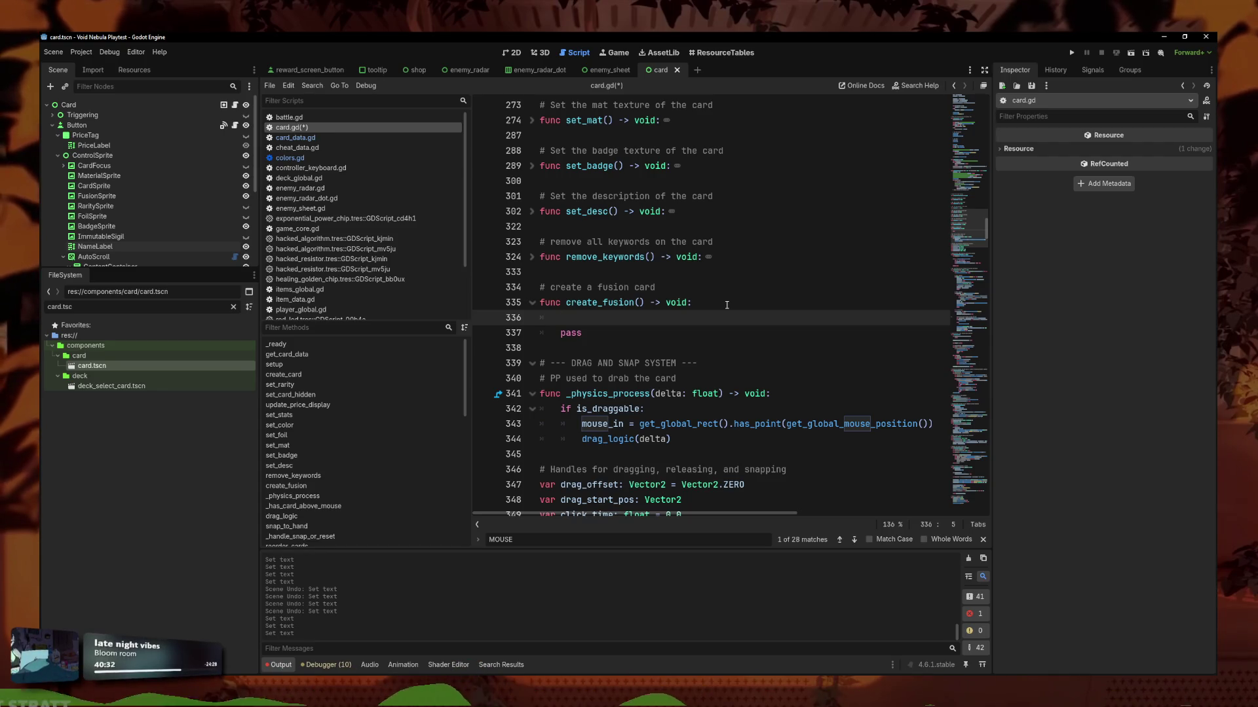
left_click(509, 52)
scroll(570, 275, "up", 5)
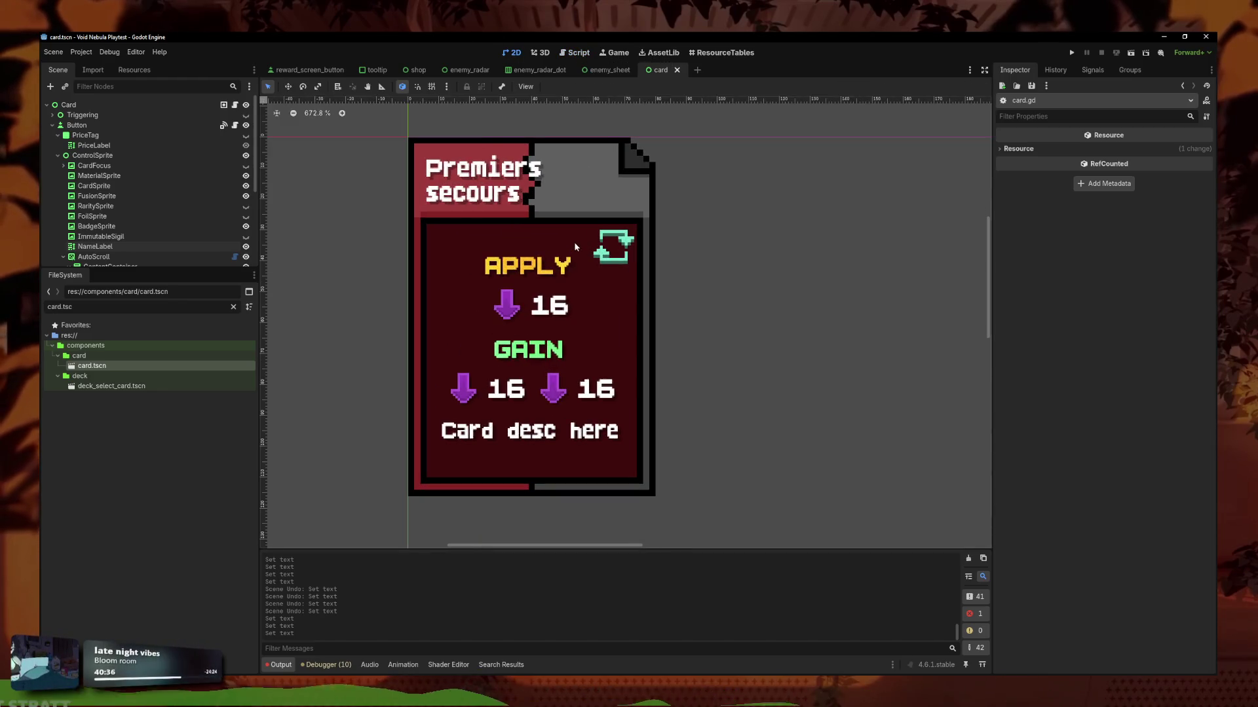
scroll(574, 242, "down", 3)
scroll(573, 242, "up", 1)
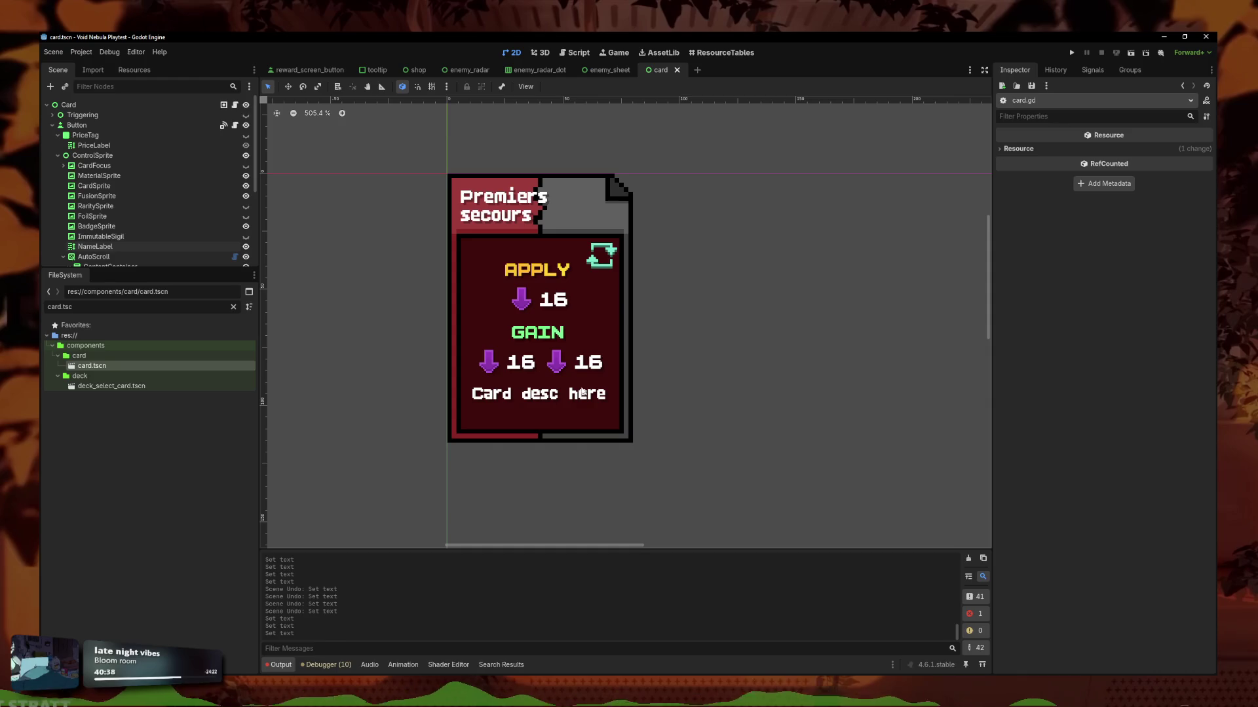
left_click(576, 55)
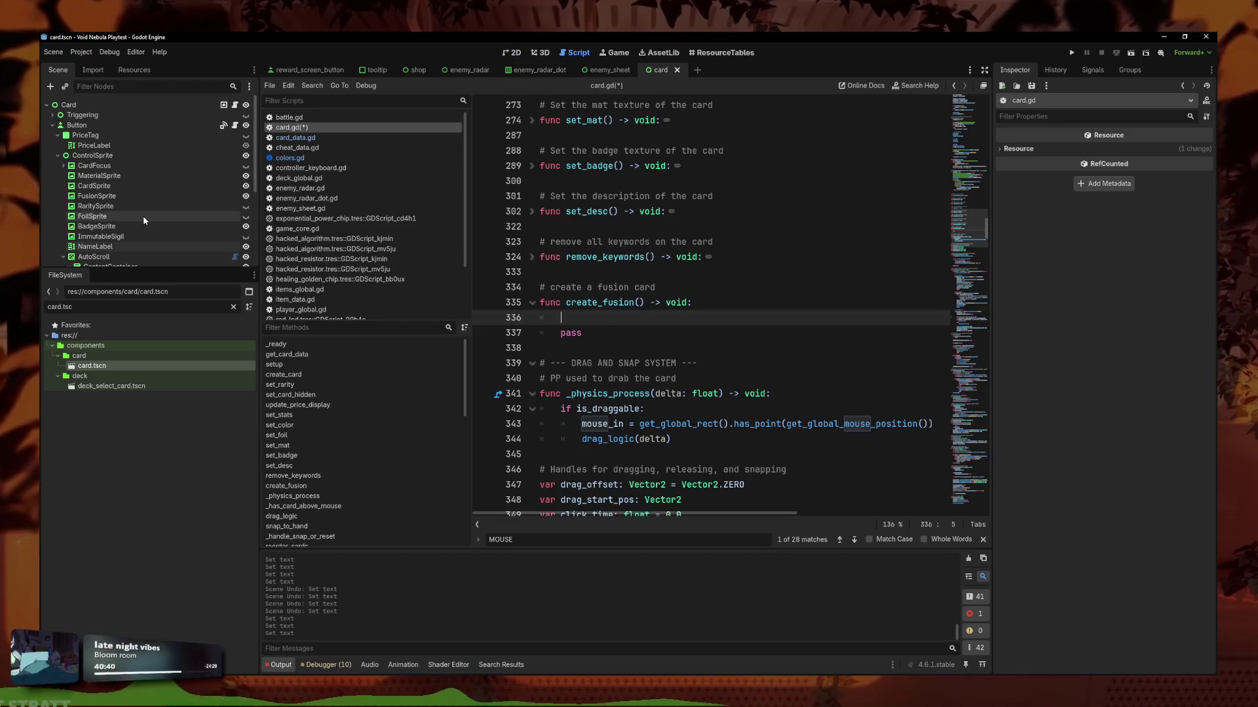
Drag the FusionSprite node path into the create_fusion body.
mouse_move(105, 197)
left_mouse_down()
mouse_move(609, 326)
mouse_move(590, 318)
left_mouse_up()
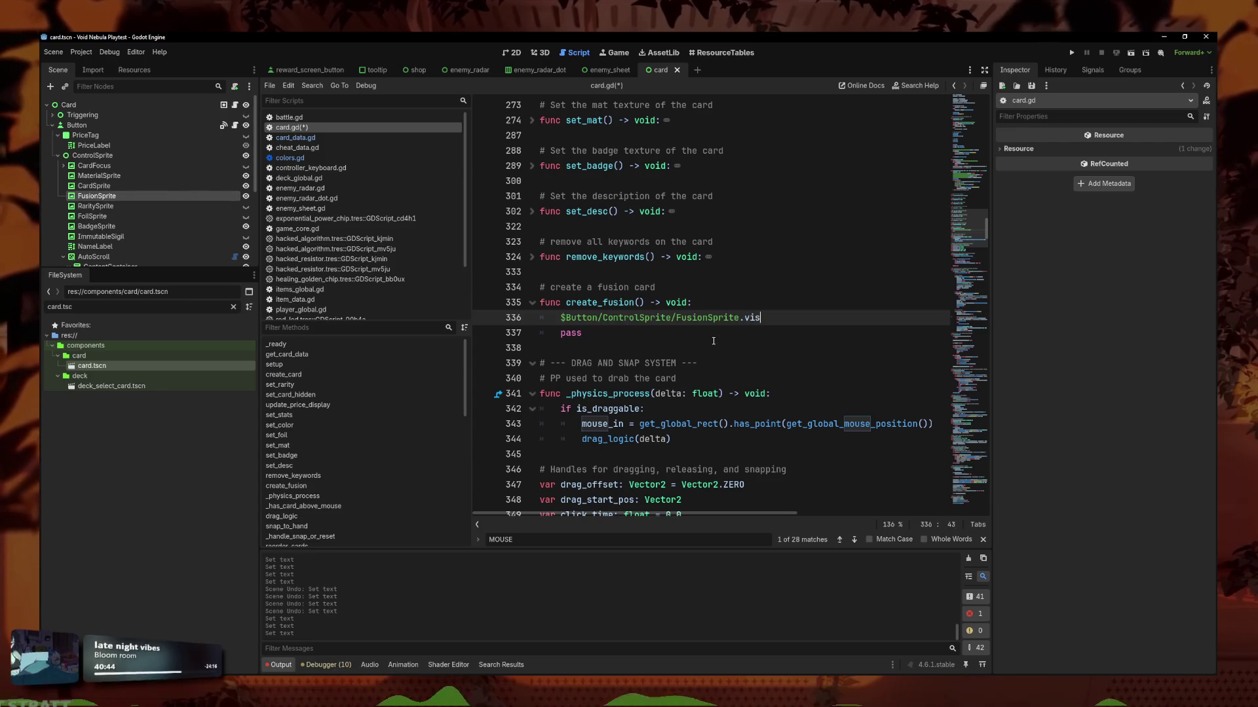
key("Return")
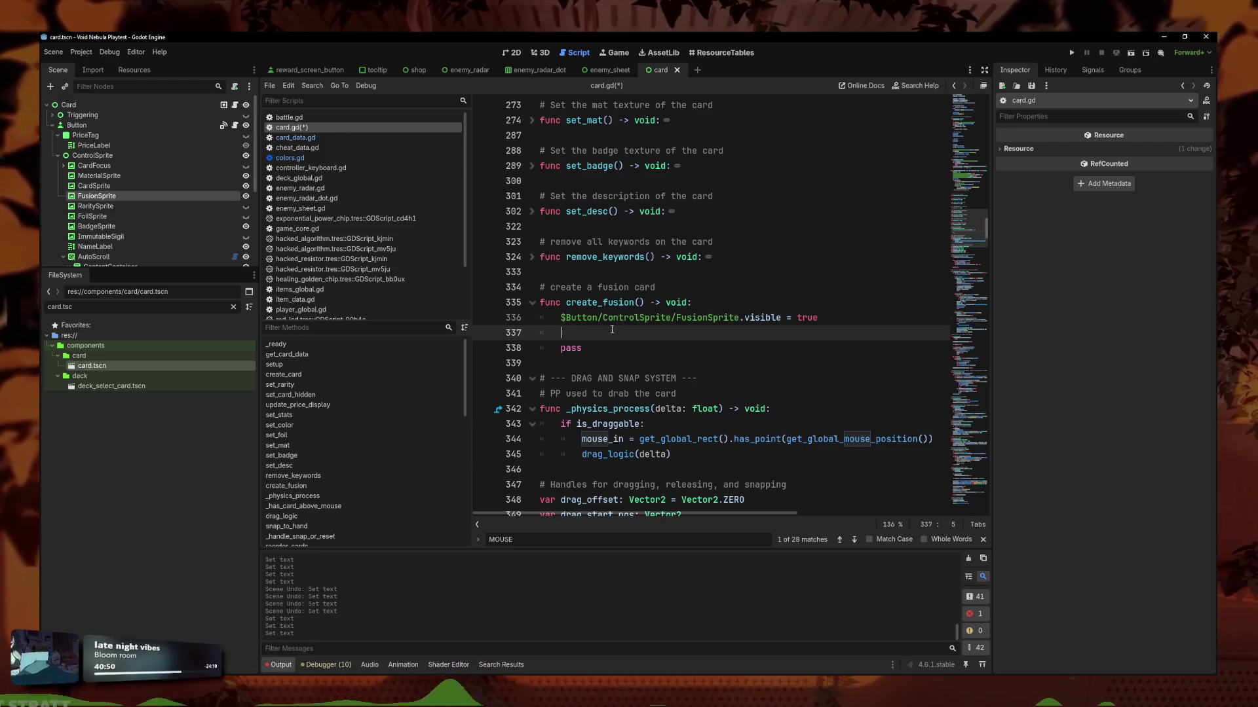
key("ctrl+z")
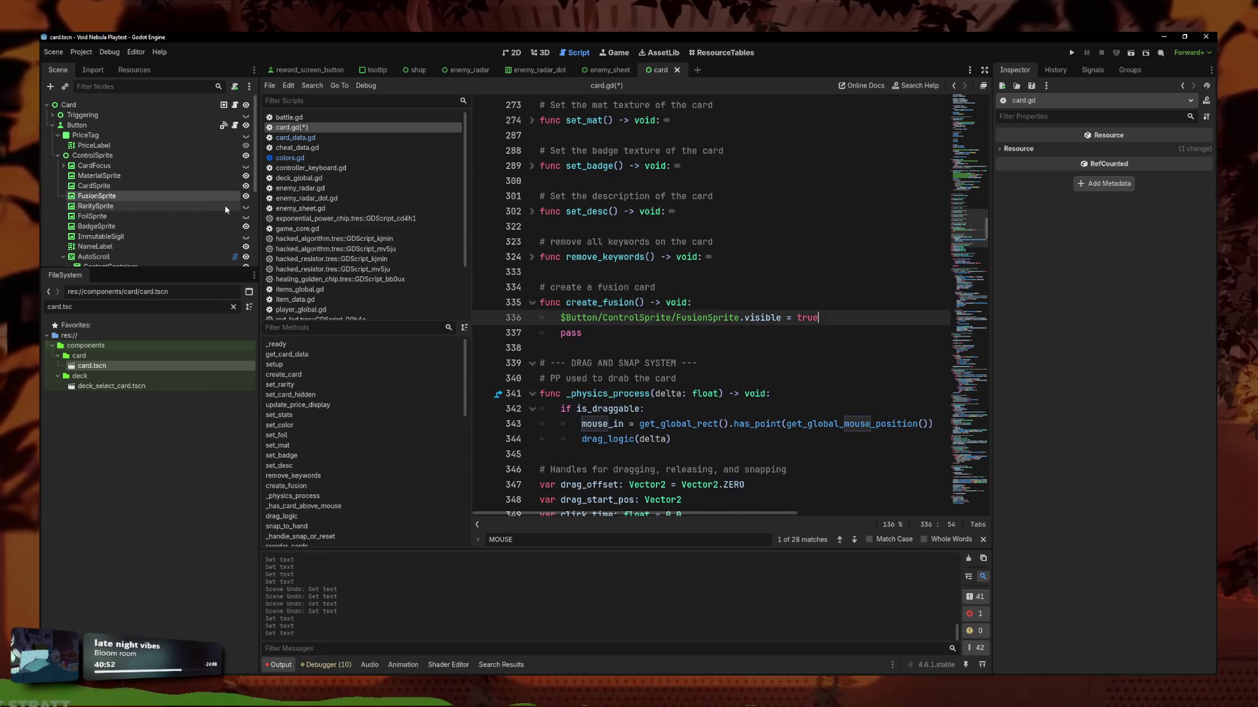
Hide FusionSprite with its Scene dock eye icon, then add a blank line in card.gd.
left_click(246, 196)
left_click(512, 52)
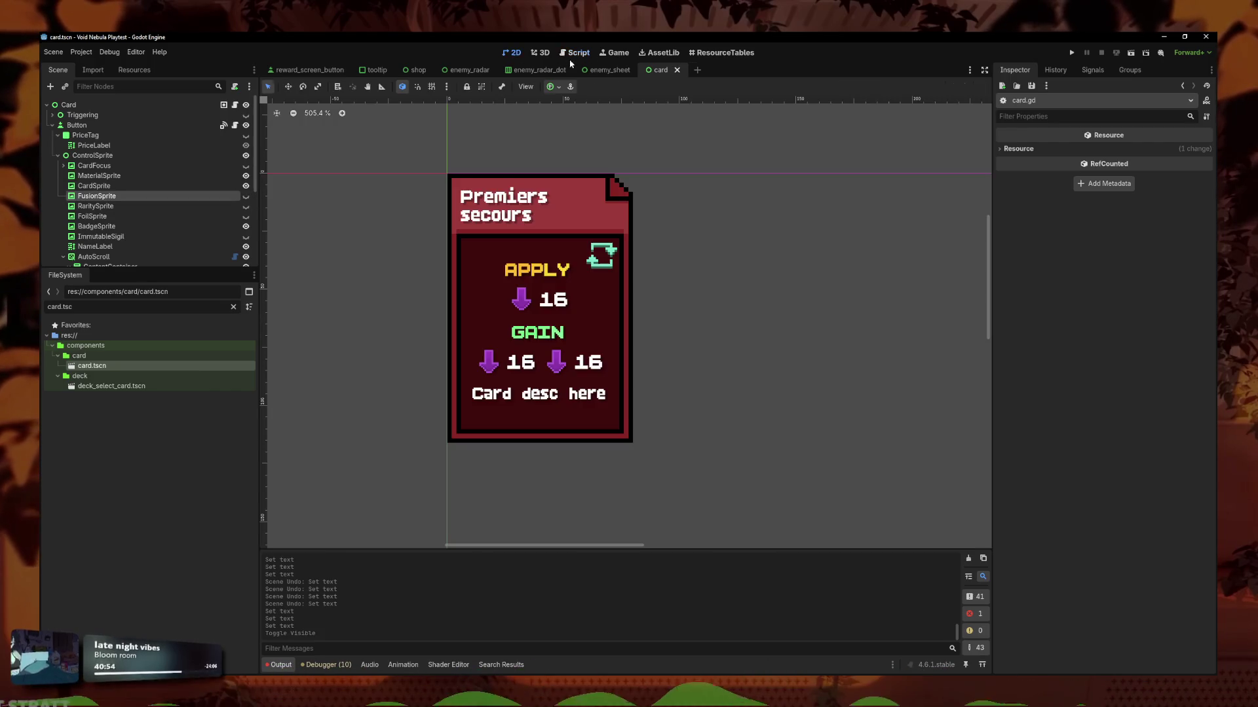
left_click(577, 52)
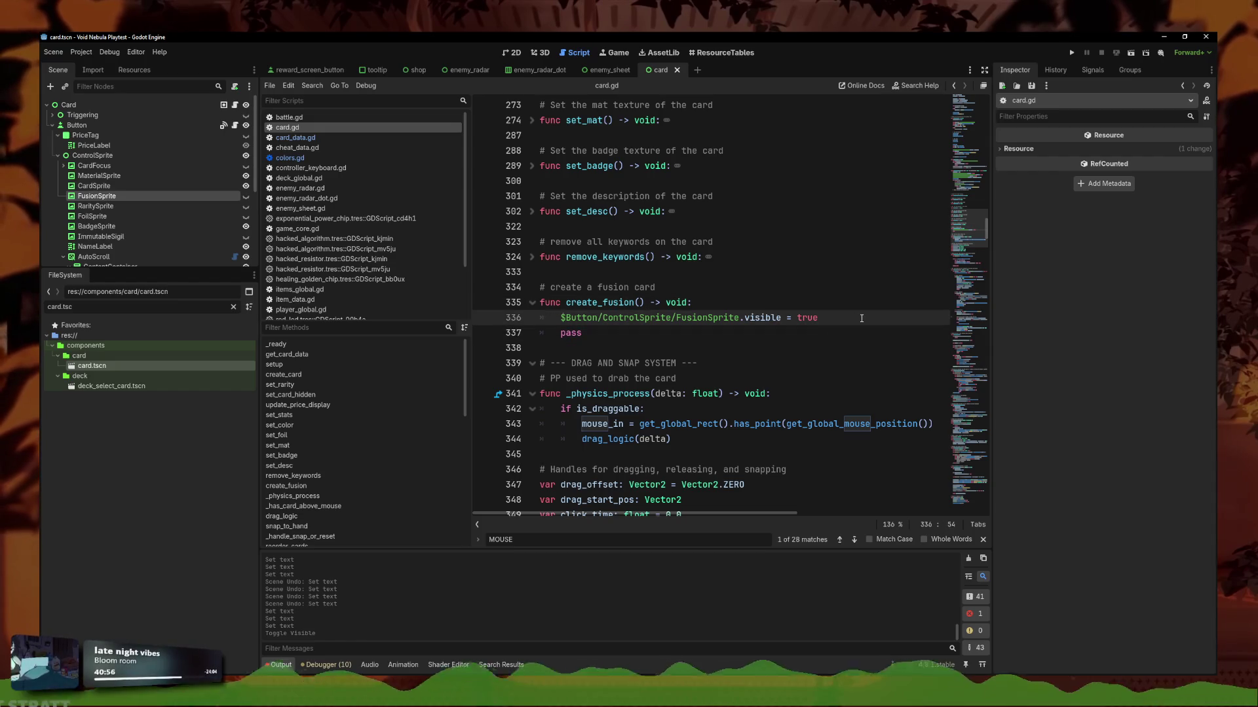
key("Return")
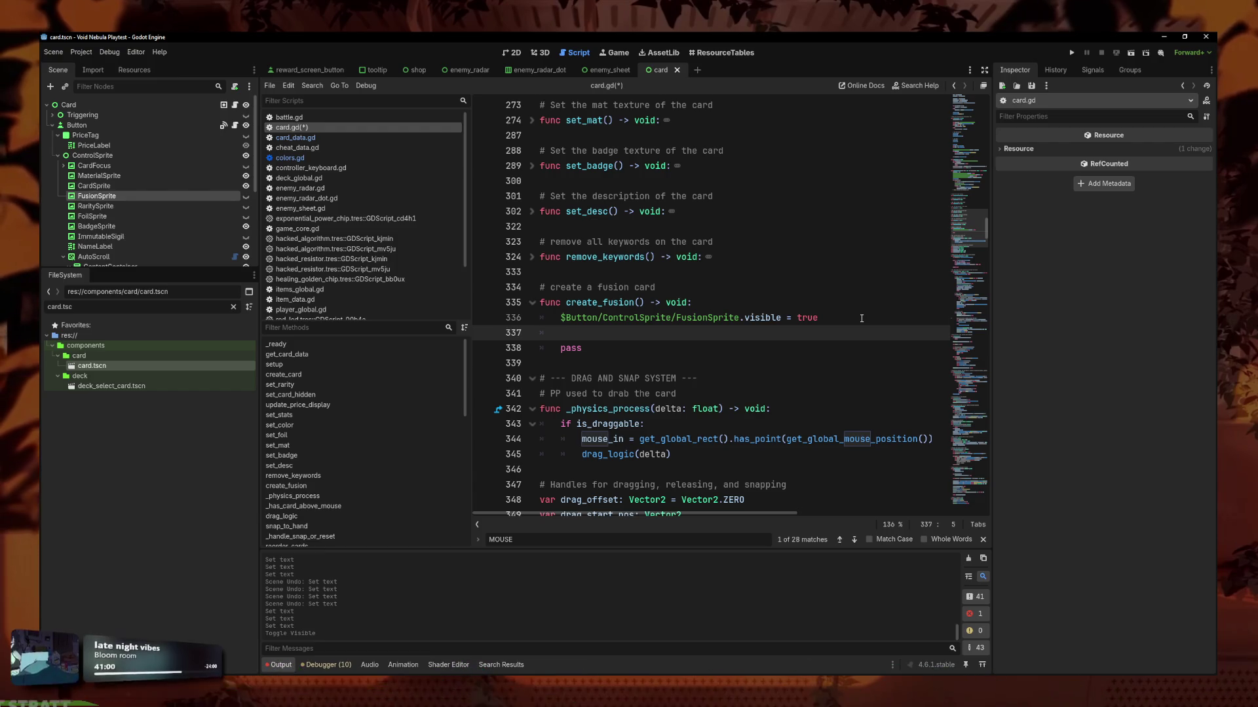
scroll(543, 381, "up", 7)
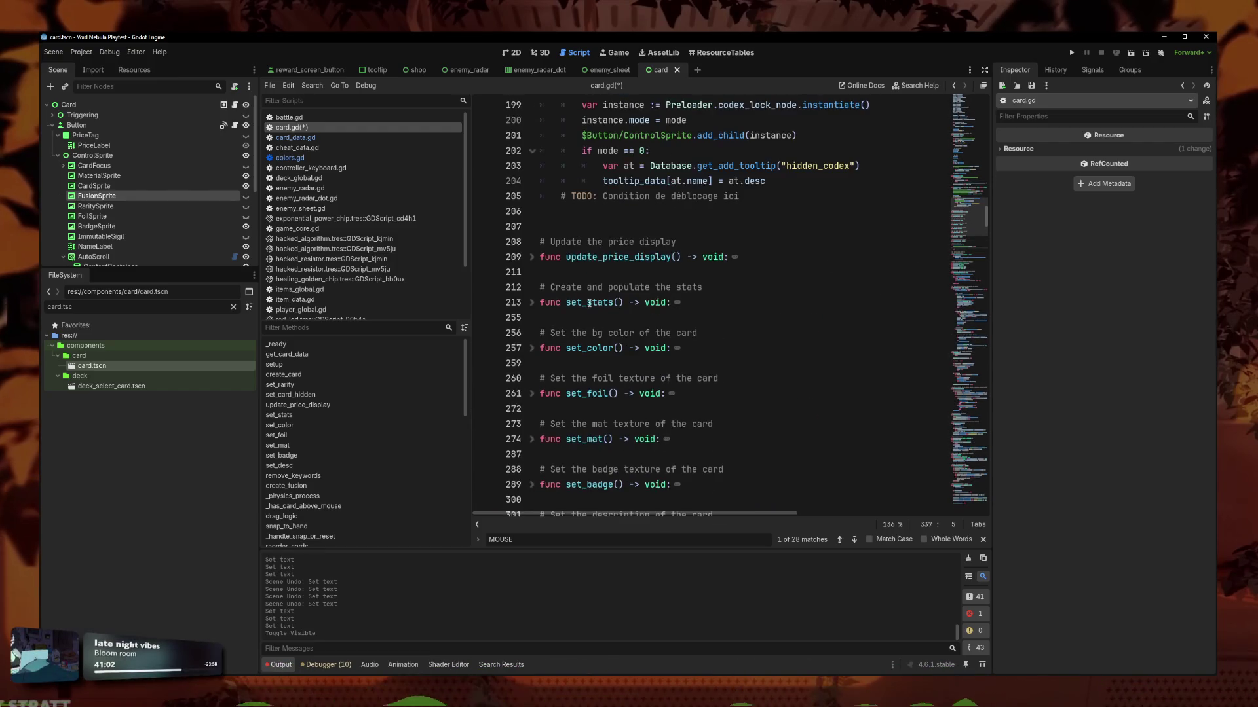
Find set_desc in card.gd and place the caret after the tr(desc) line.
scroll(592, 288, "up", 9)
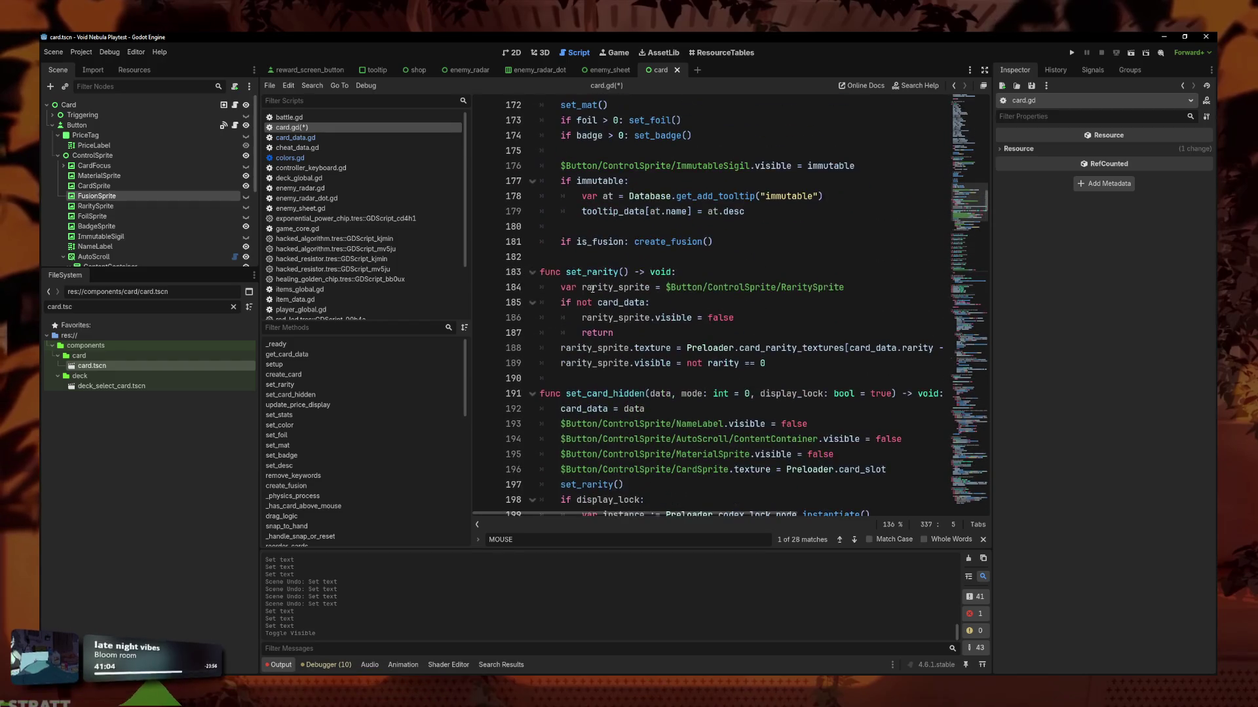
scroll(662, 274, "up", 4)
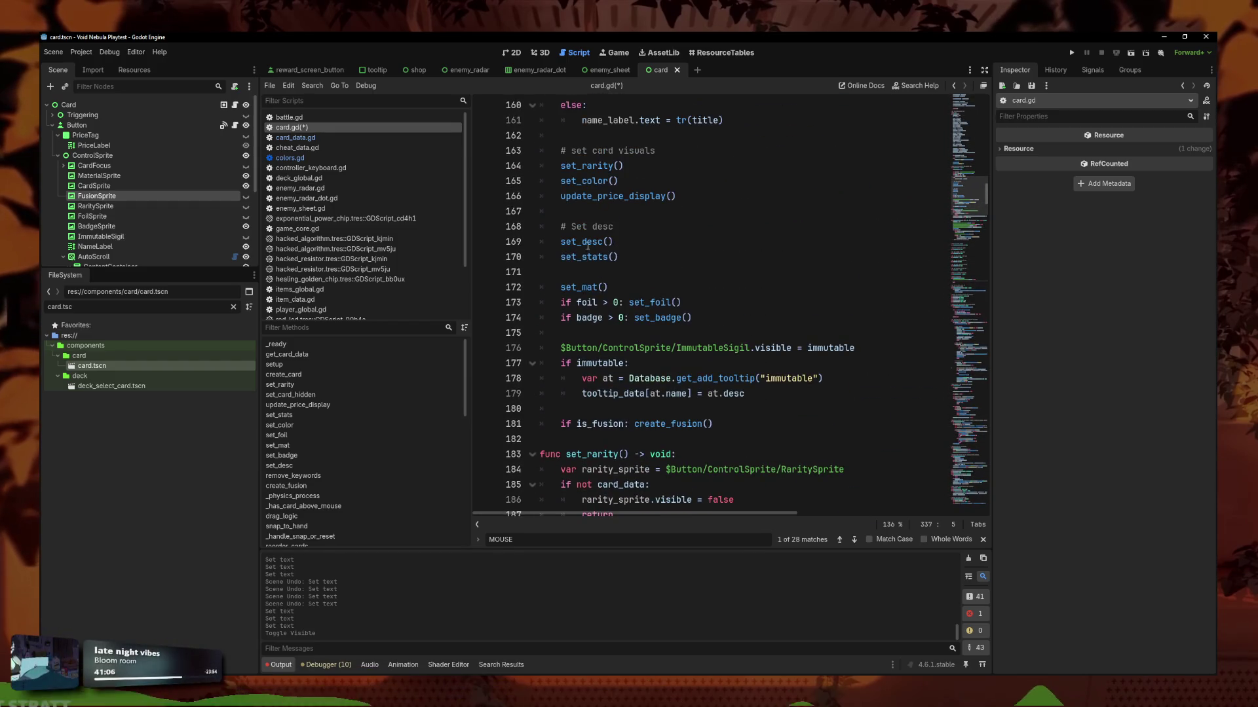
left_click(588, 245, "ctrl")
scroll(630, 270, "down", 5)
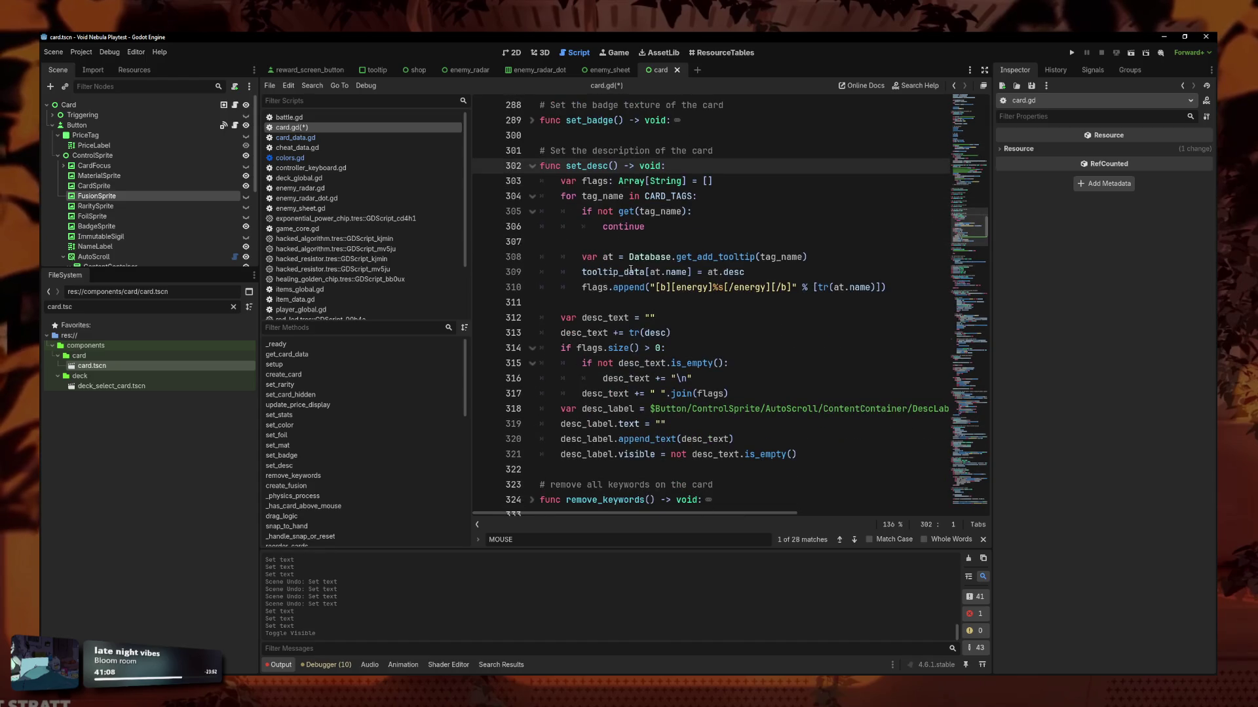
scroll(644, 333, "down", 1)
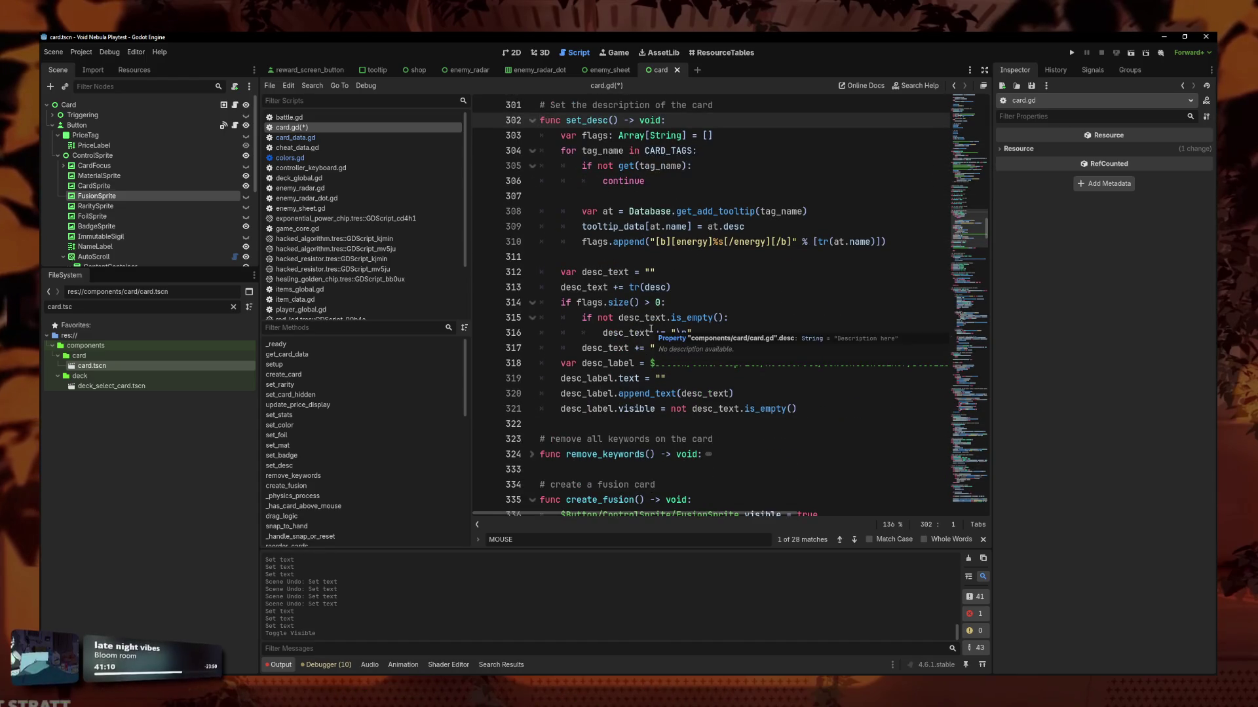
left_click(717, 273)
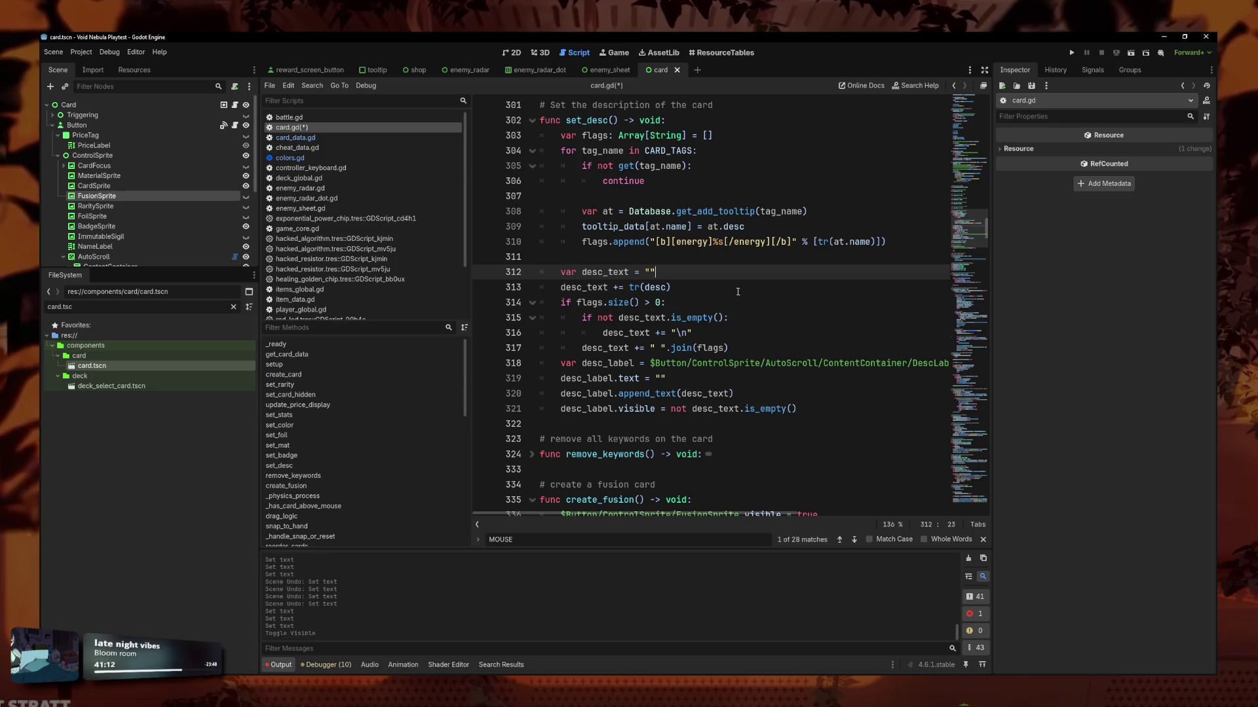
scroll(730, 278, "up", 1)
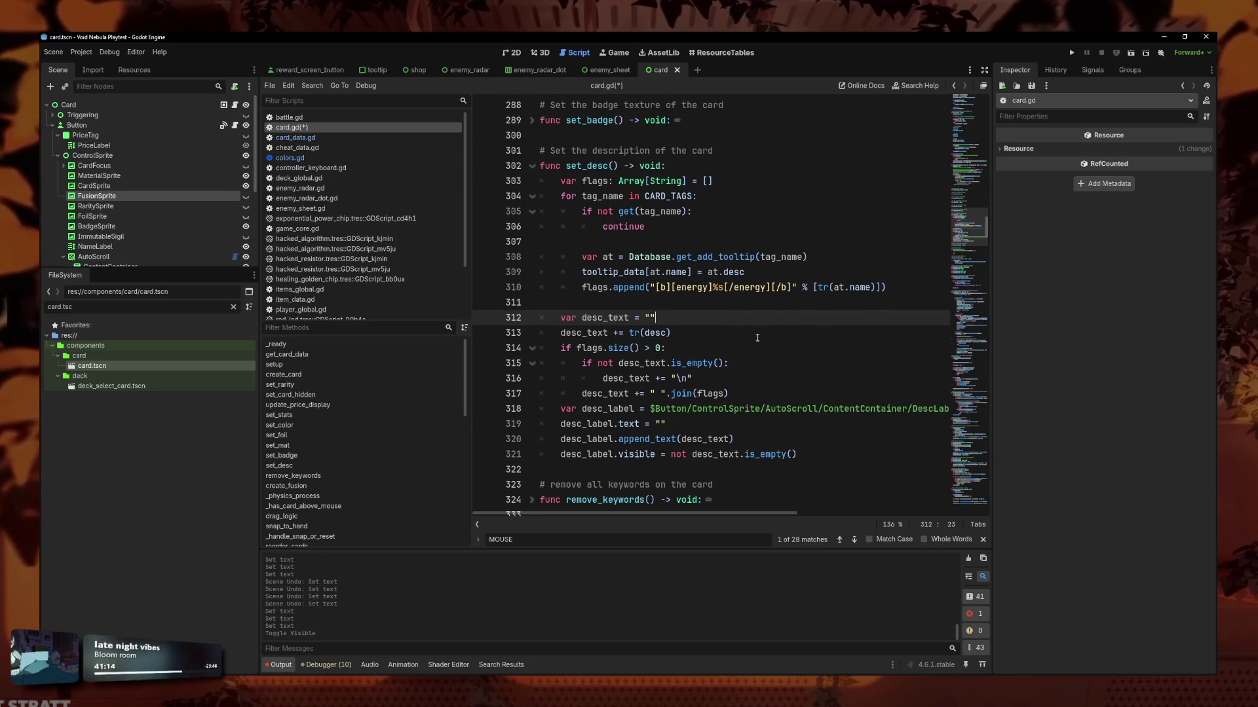
key("Up")
left_click(708, 322)
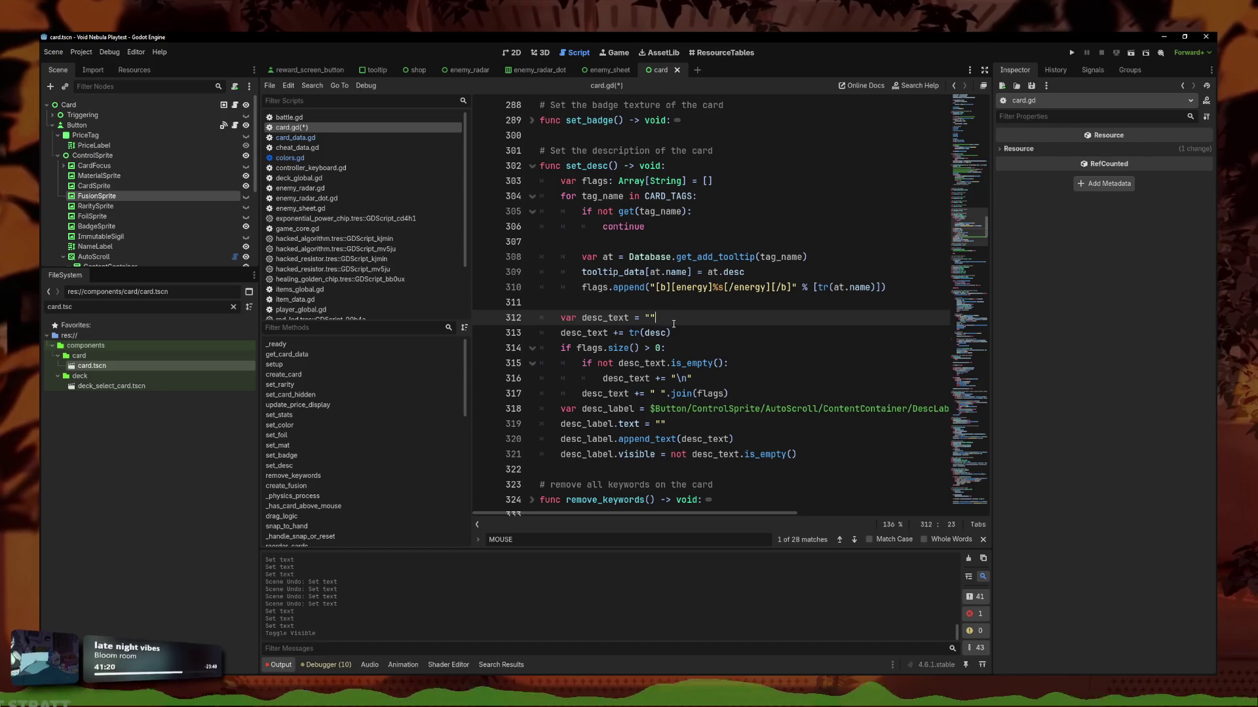
left_click(699, 330)
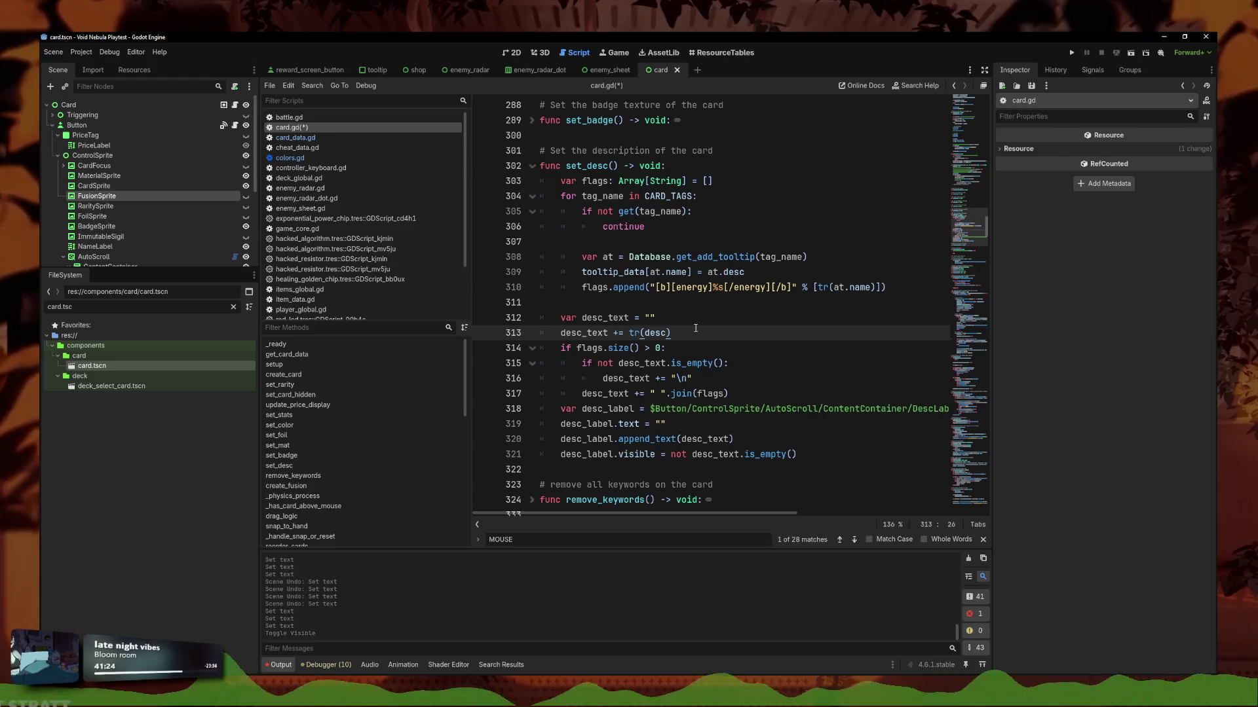
Add an is_fusion check that appends tr(fusion_desc) to desc_text, and save.
key("Return")
type("if is")
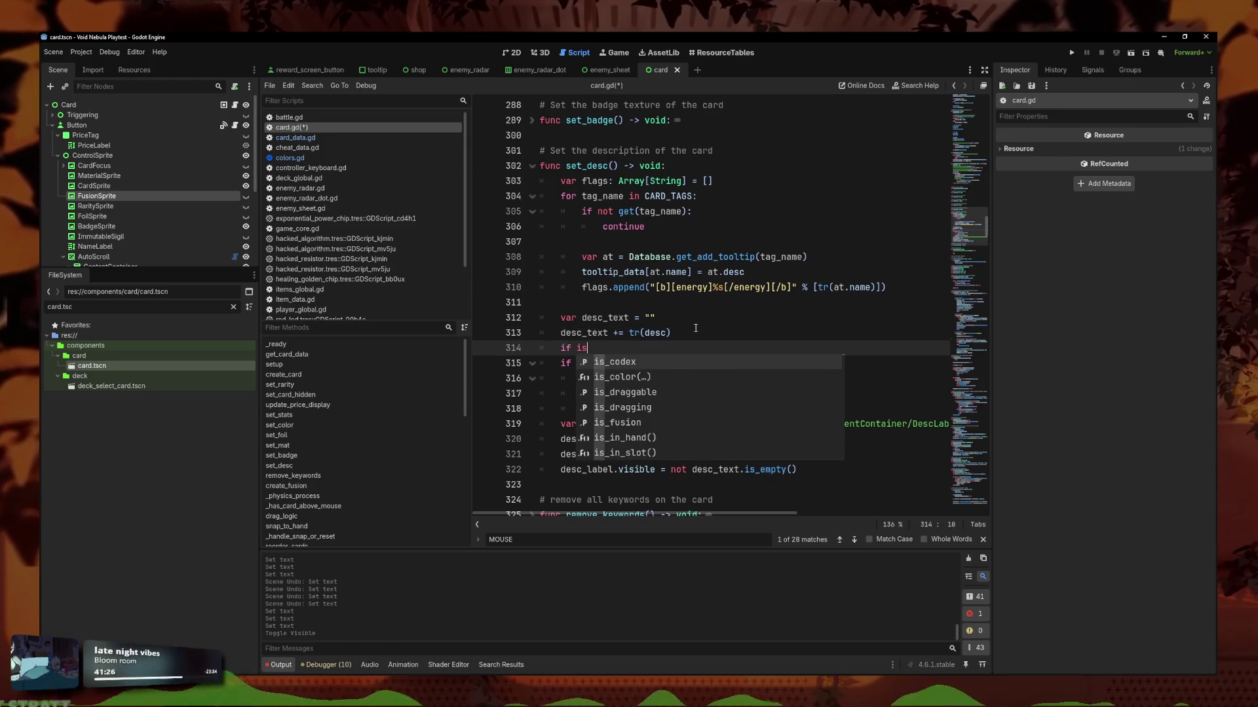
type("_e")
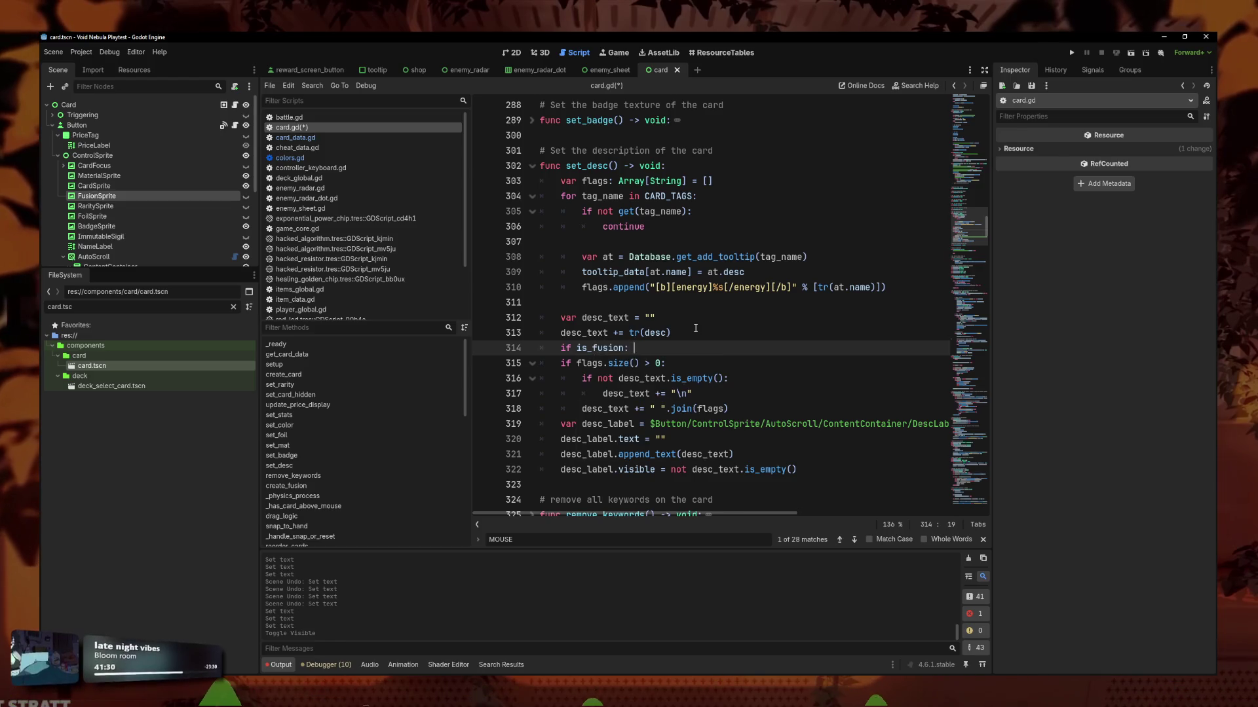
type("sc")
key("Return")
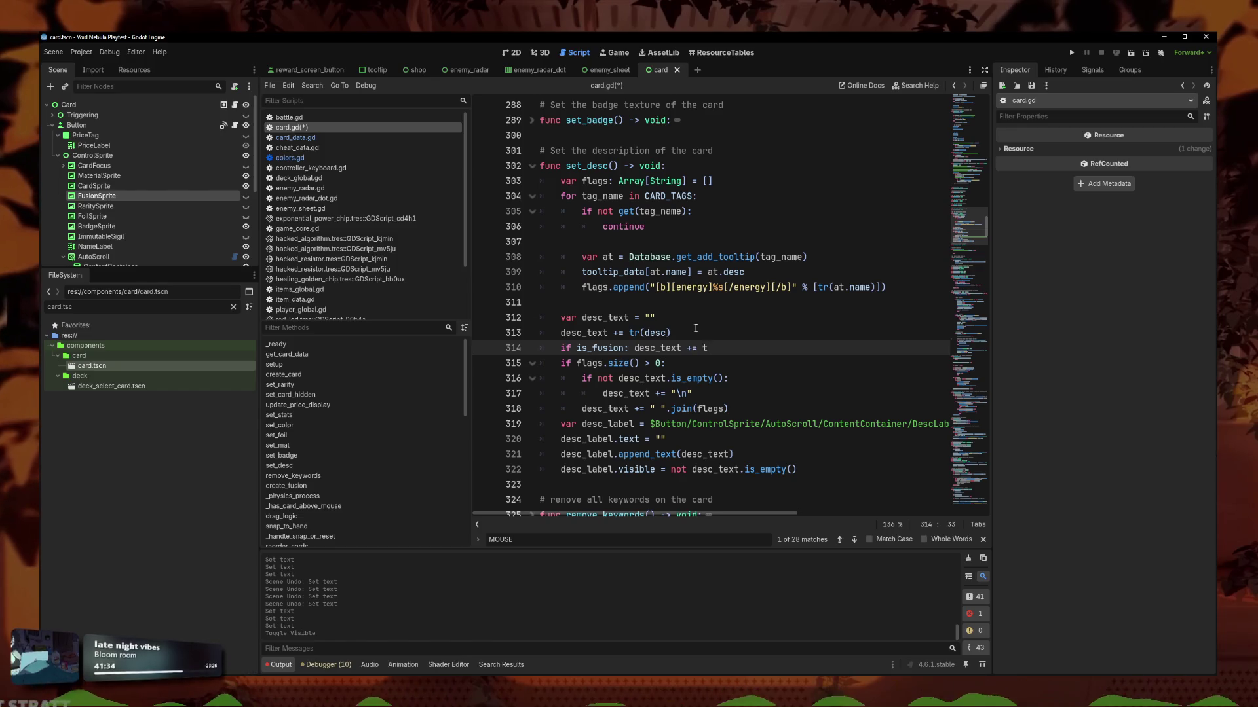
type("desc")
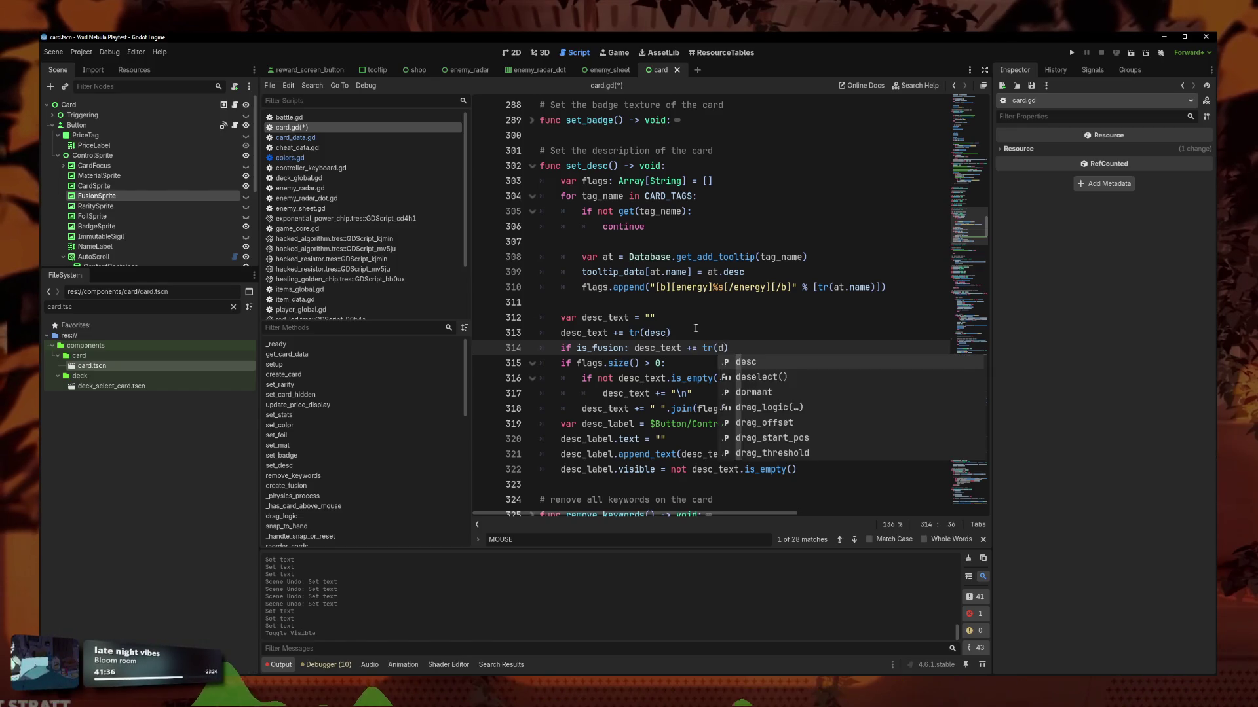
key("BackSpace")
key("BackSpace")
key("BackSpace")
type("fusio")
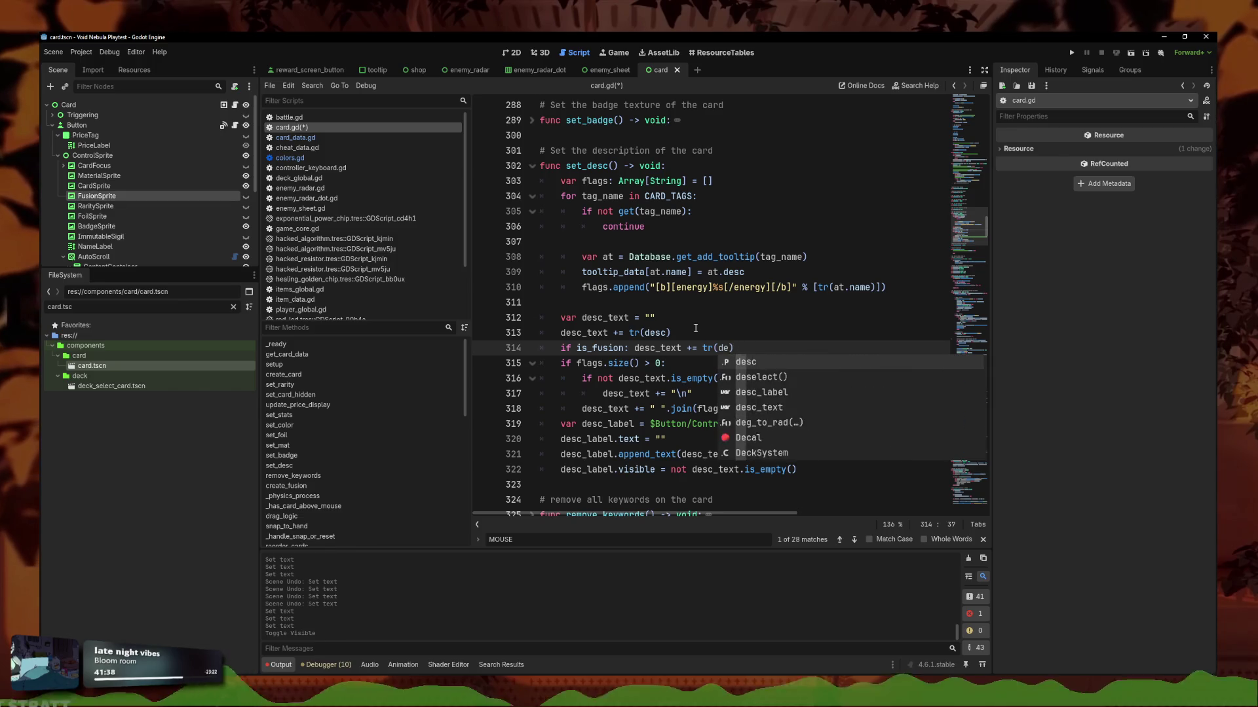
type("n")
key("Return")
key("ctrl+s")
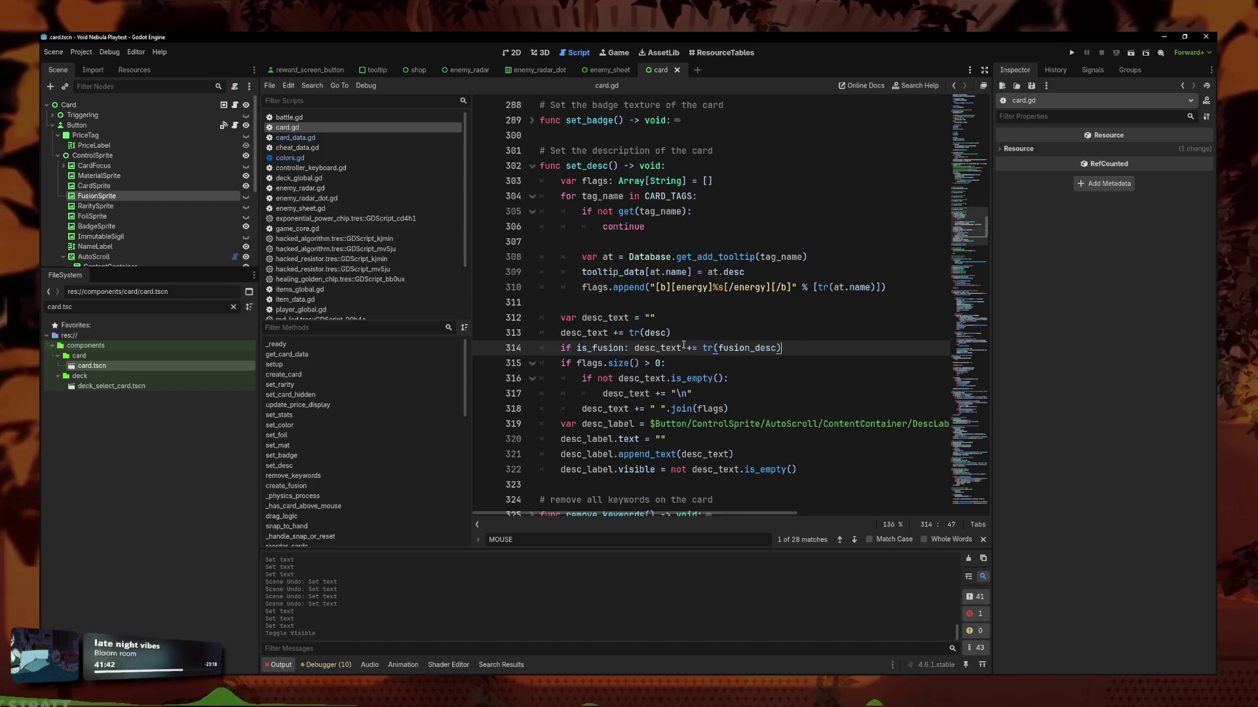
Move the desc_text += "\n" line under the is_fusion check and save.
left_click(693, 332)
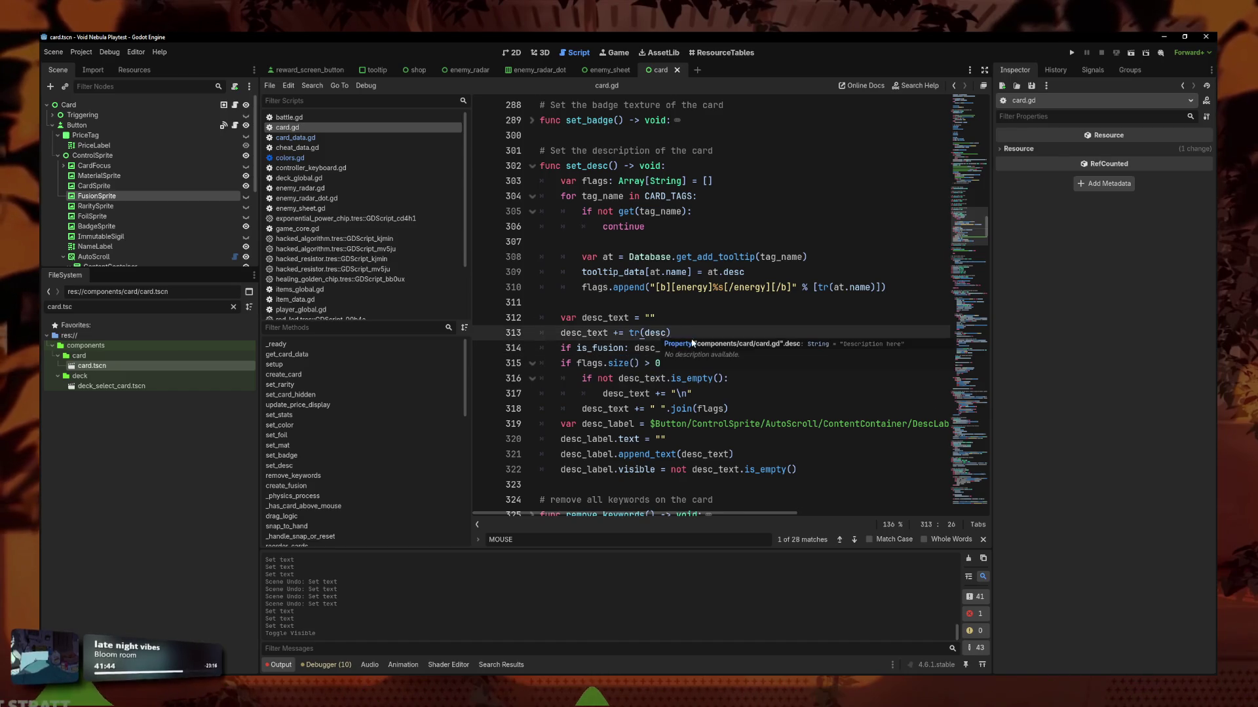
left_click(811, 344)
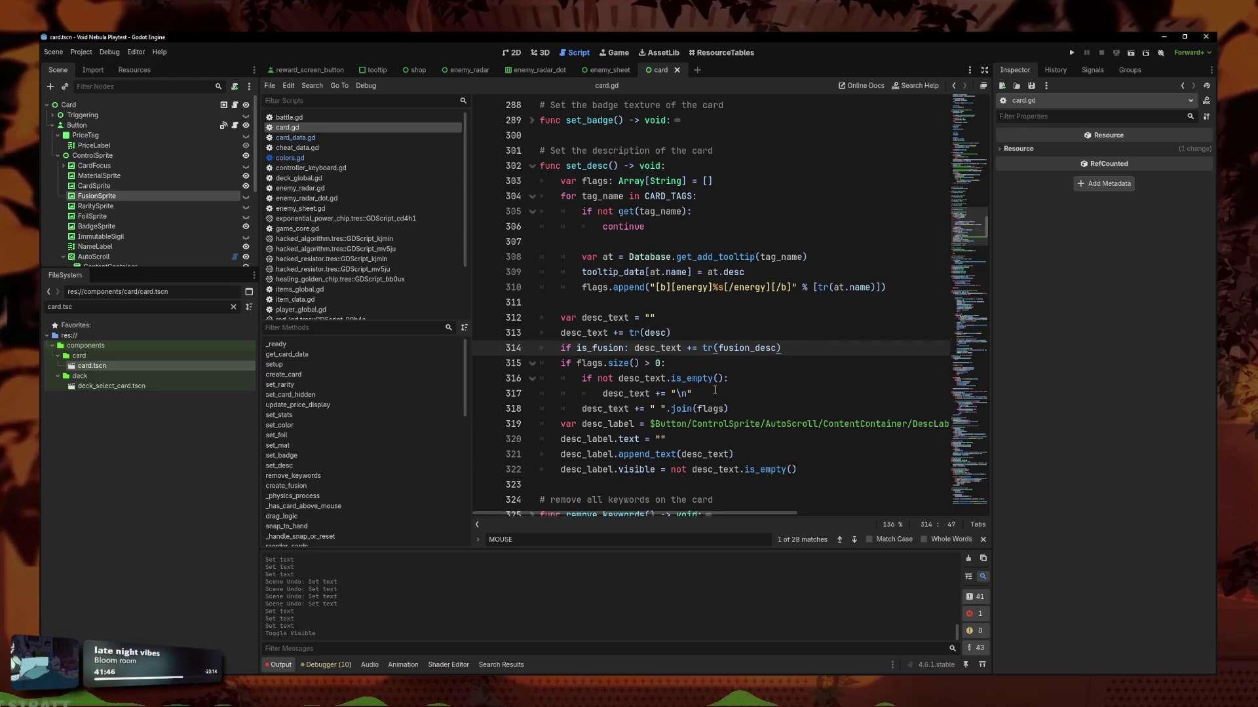
left_click_drag(715, 391, 638, 395)
left_click(702, 332)
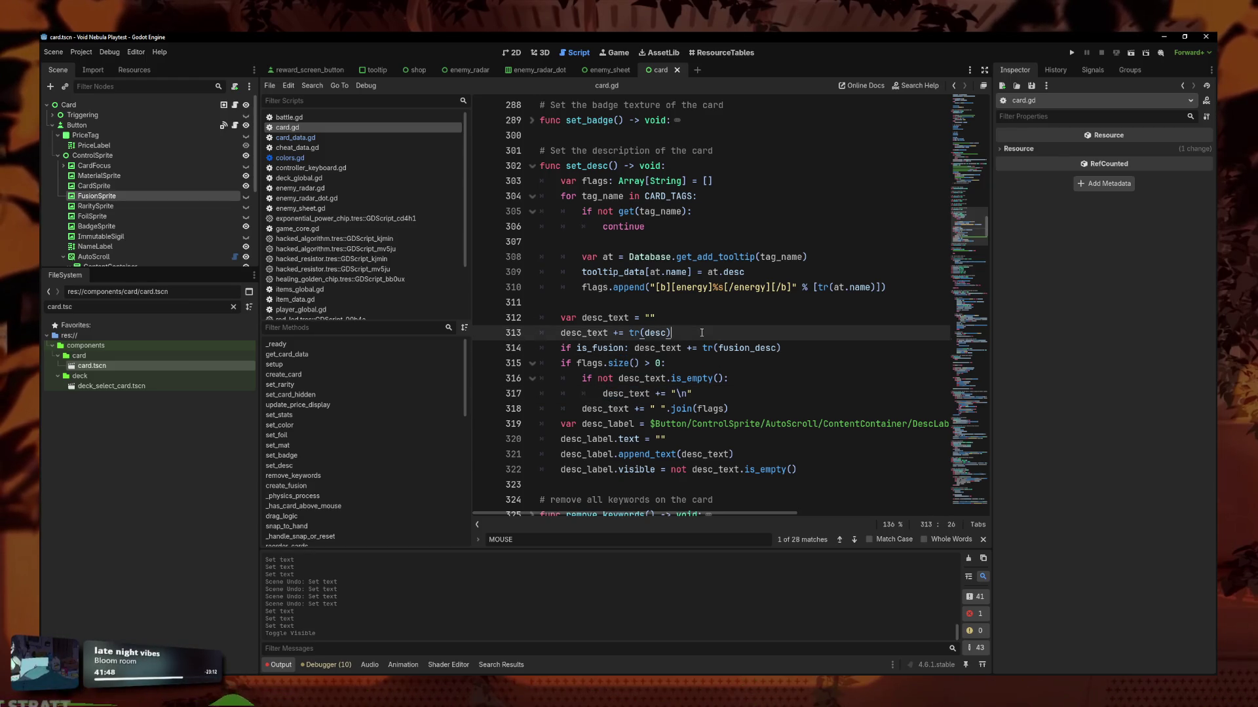
key("Return")
type("desc_text += \"\\n\"")
key("ctrl+x")
left_click(629, 348)
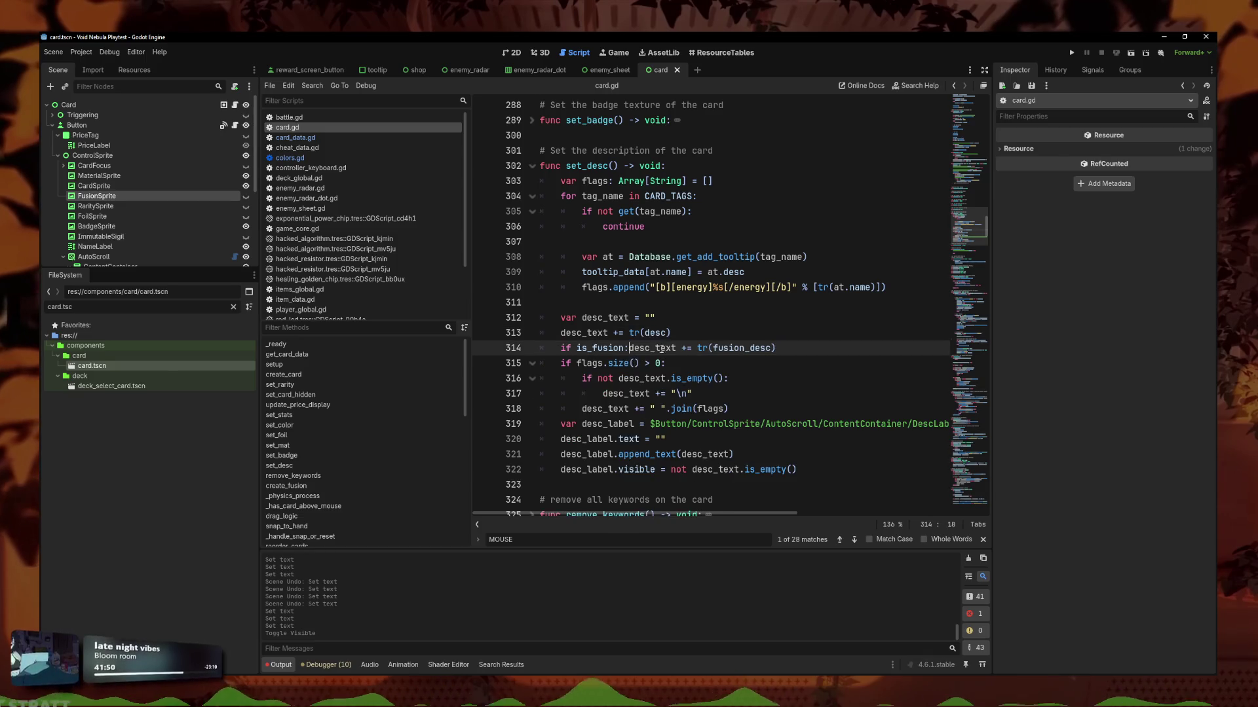
key("Return")
key("ctrl+v")
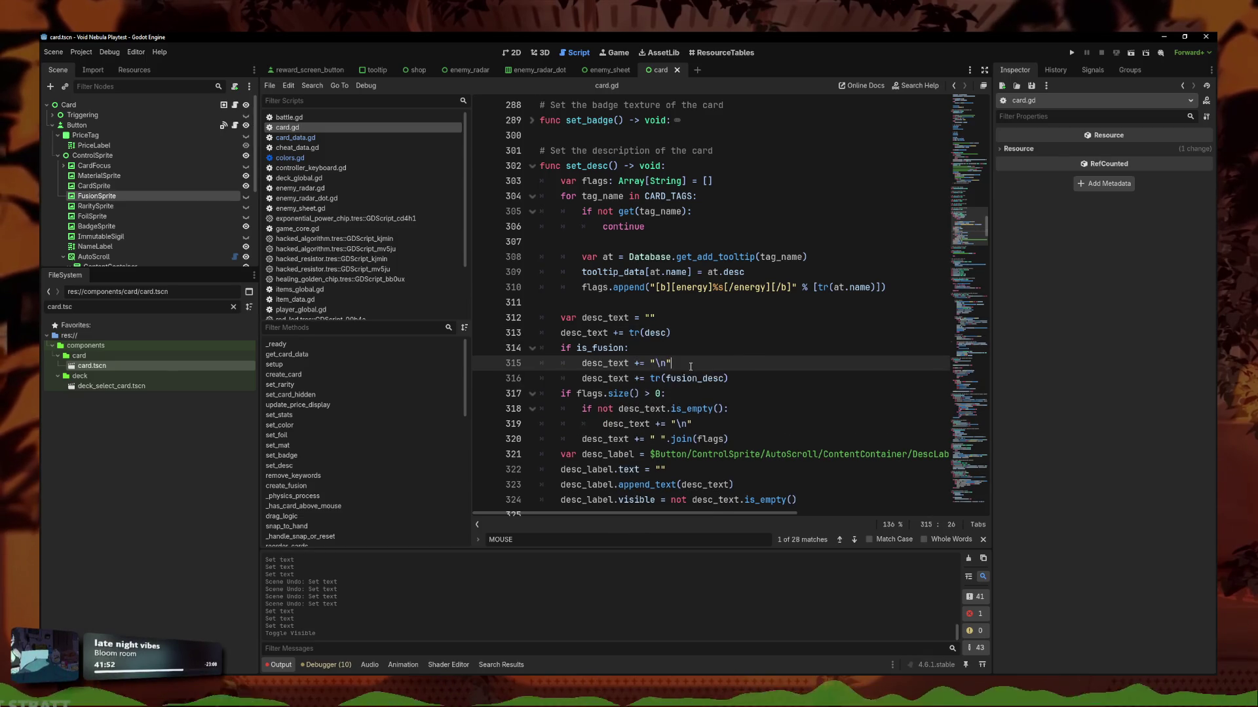
type("\"\\n\"")
key("ctrl+s")
Review the newline append and fusion_desc lines inside the is_fusion block.
double_click(660, 363)
left_click(747, 378)
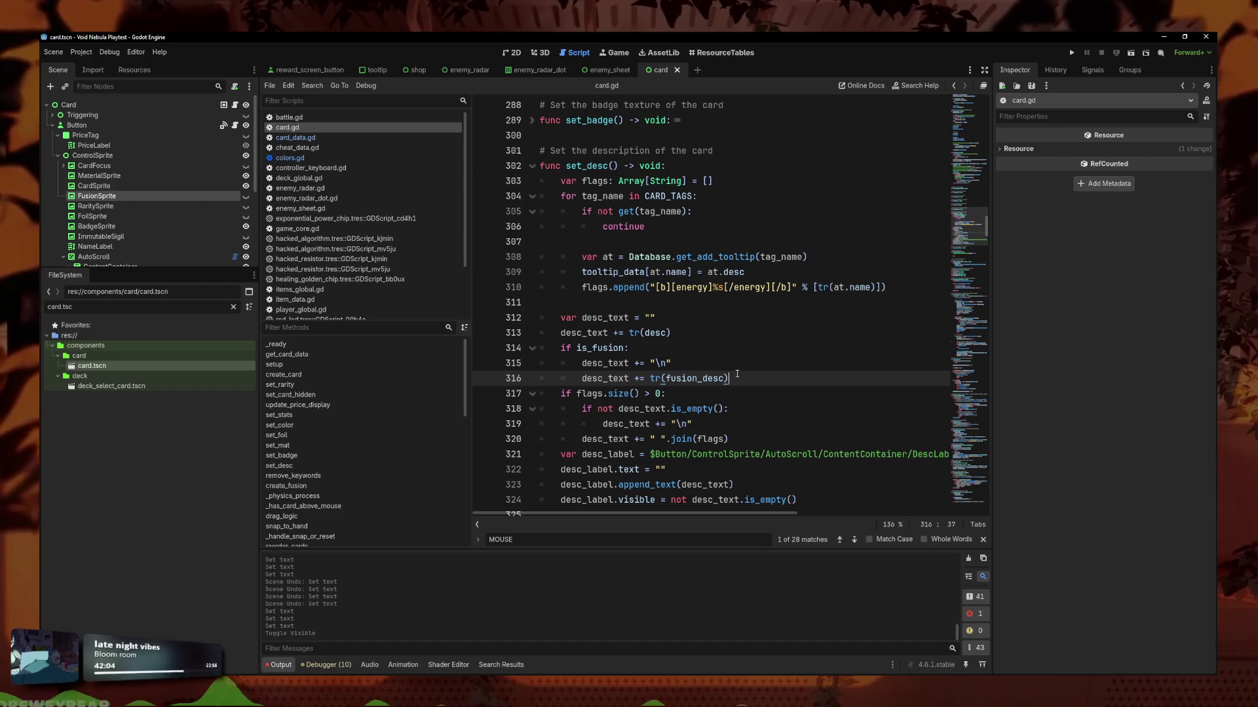
mouse_move(726, 378)
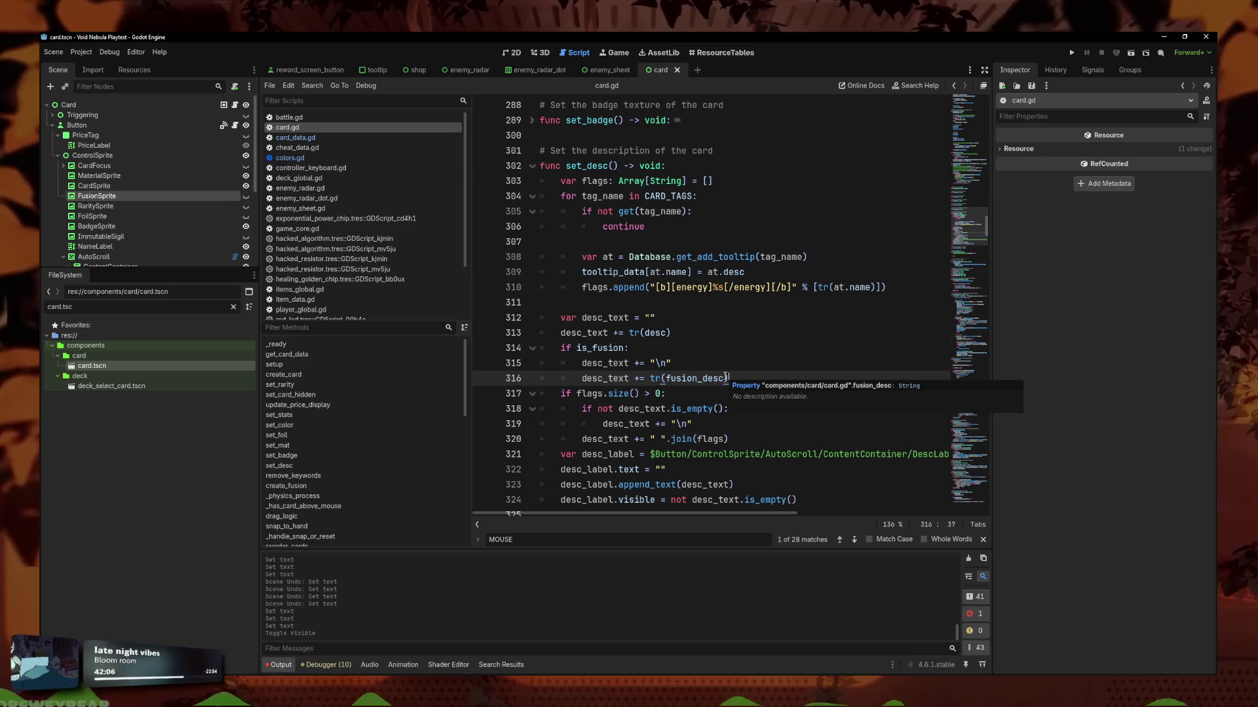
left_click(728, 369)
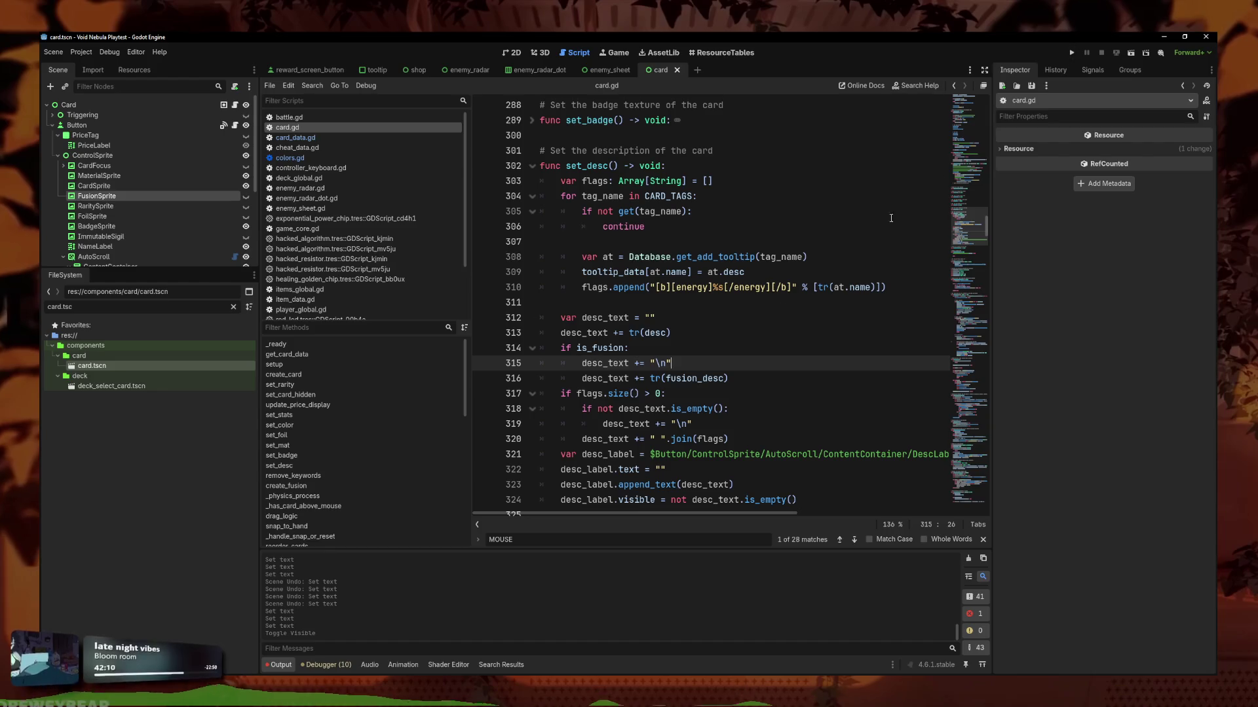
left_click(734, 378)
Delete the pass placeholder from create_fusion, found via a create_fus search, and run the project.
scroll(720, 348, "down", 10)
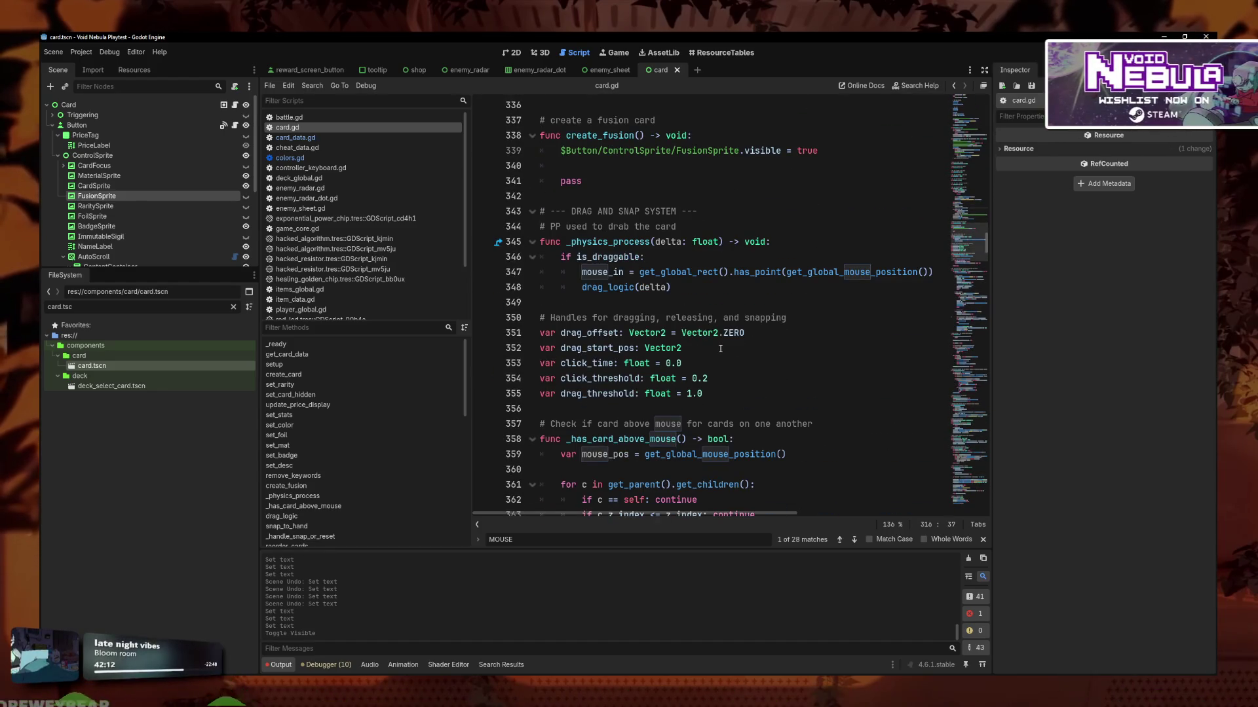
scroll(720, 349, "down", 9)
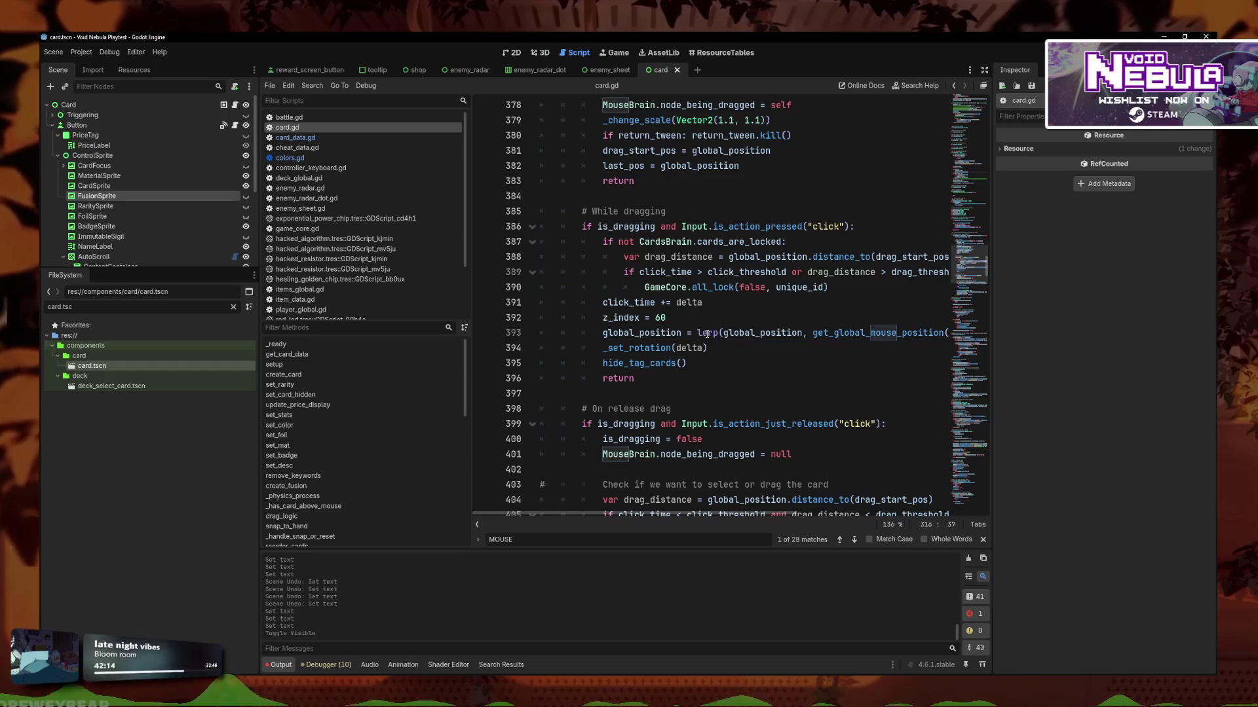
scroll(707, 334, "down", 11)
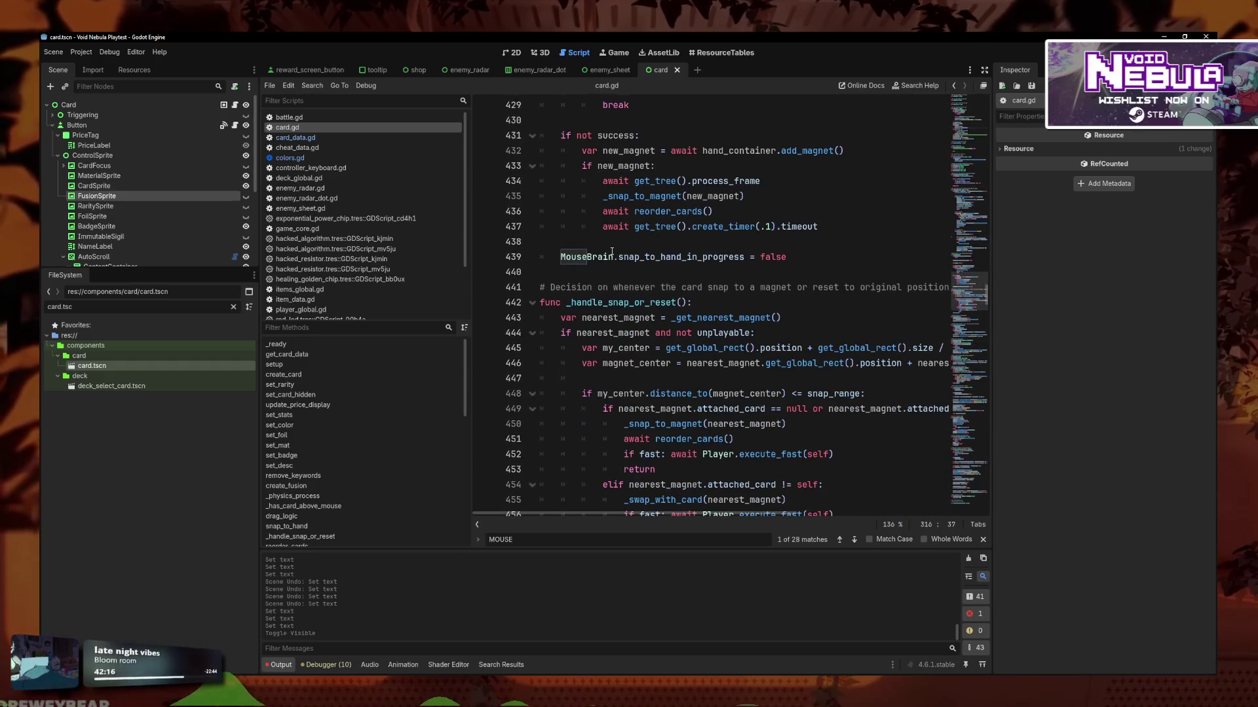
scroll(611, 253, "up", 6)
key("ctrl+f")
type("create_fus")
left_click(659, 304, "ctrl")
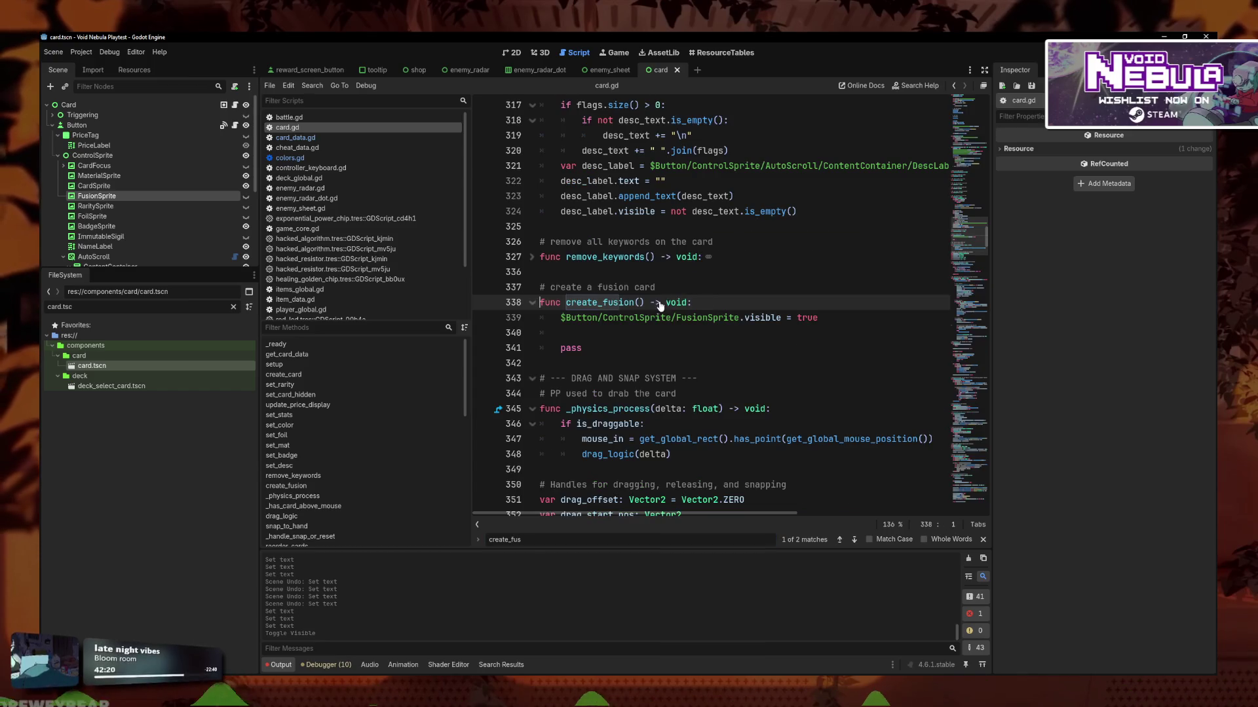
left_click(602, 349)
key("BackSpace")
key("BackSpace")
key("BackSpace")
type("=")
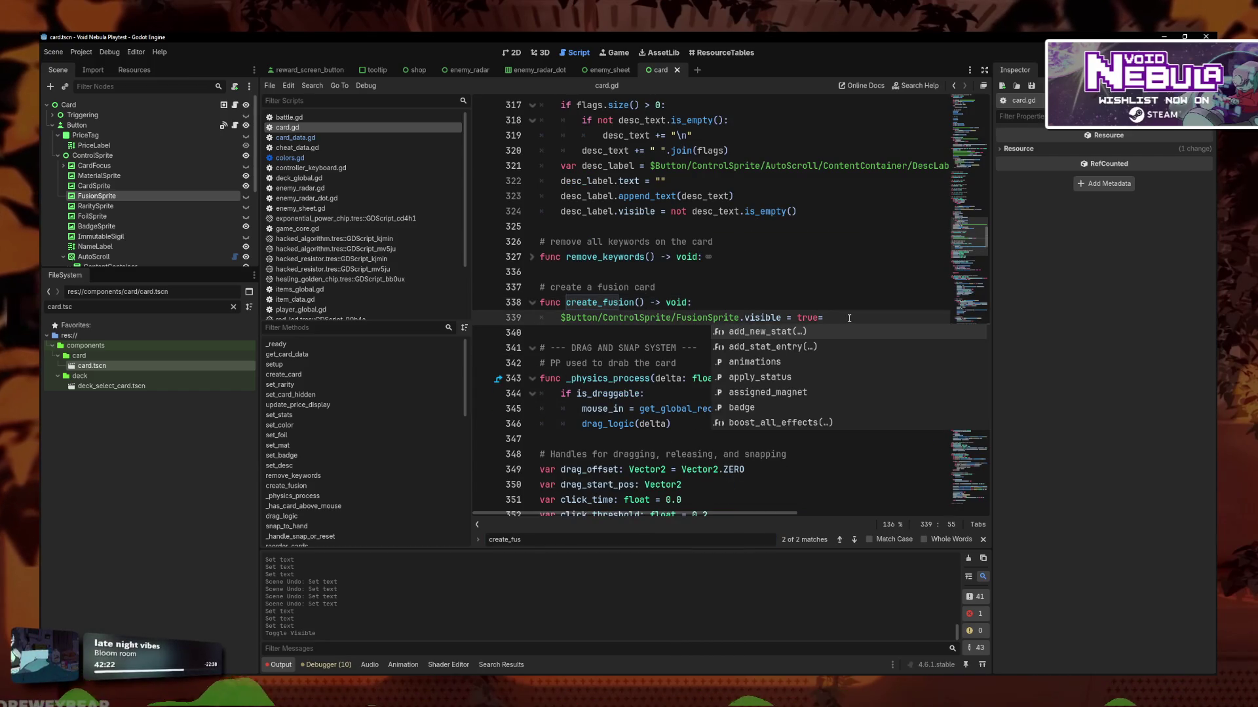
key("BackSpace")
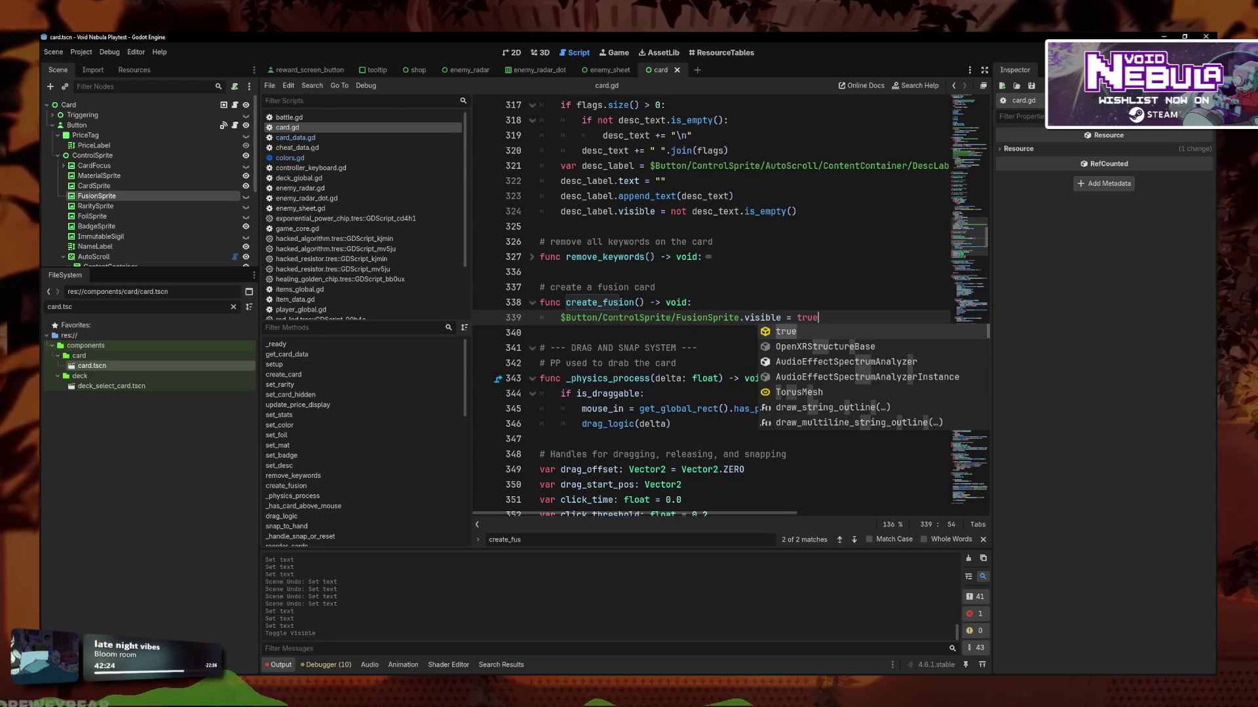
left_click(1075, 58)
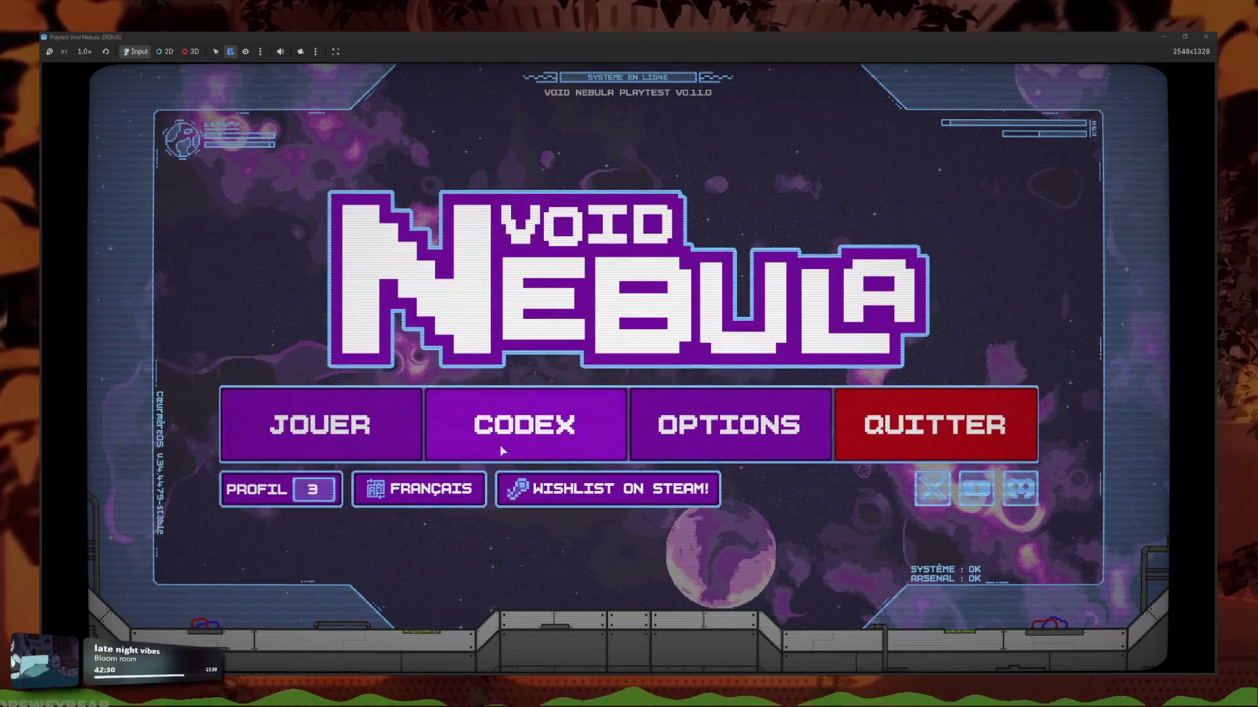
Delete save slot 03 in the profile dialog, load it, then reset it.
left_click(505, 443)
left_click(471, 485)
left_click(262, 489)
left_click(802, 391)
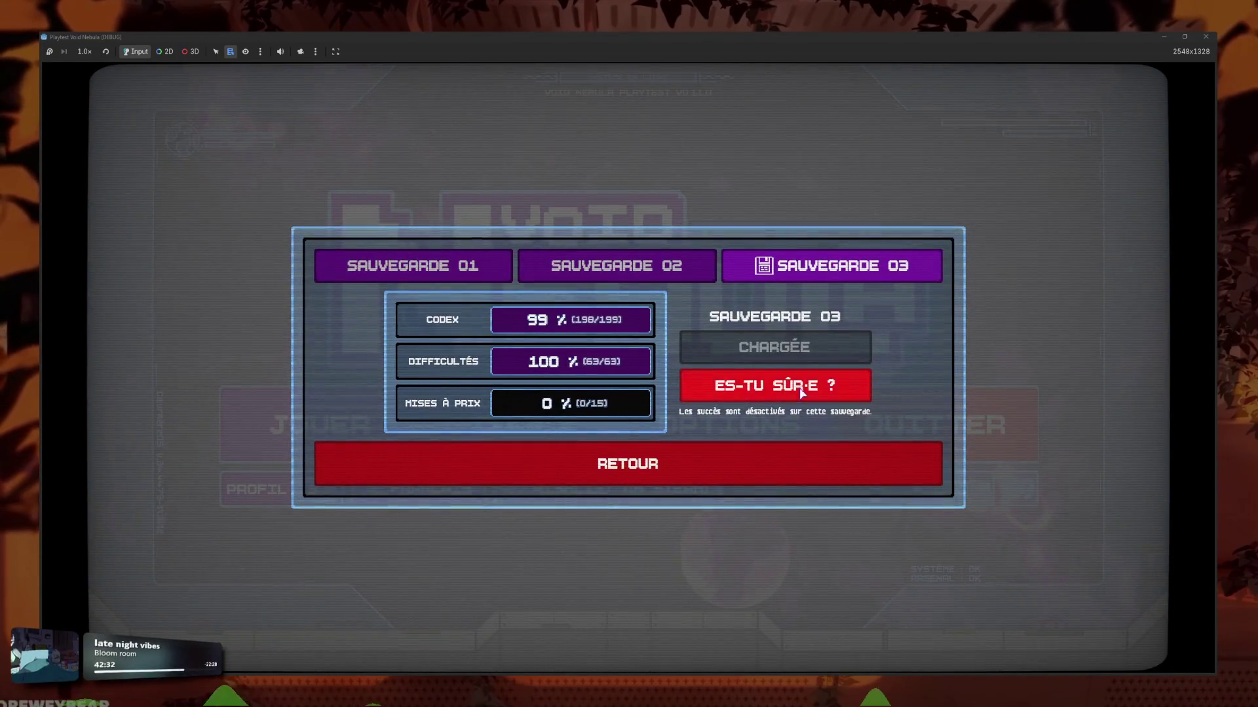
left_click(802, 392)
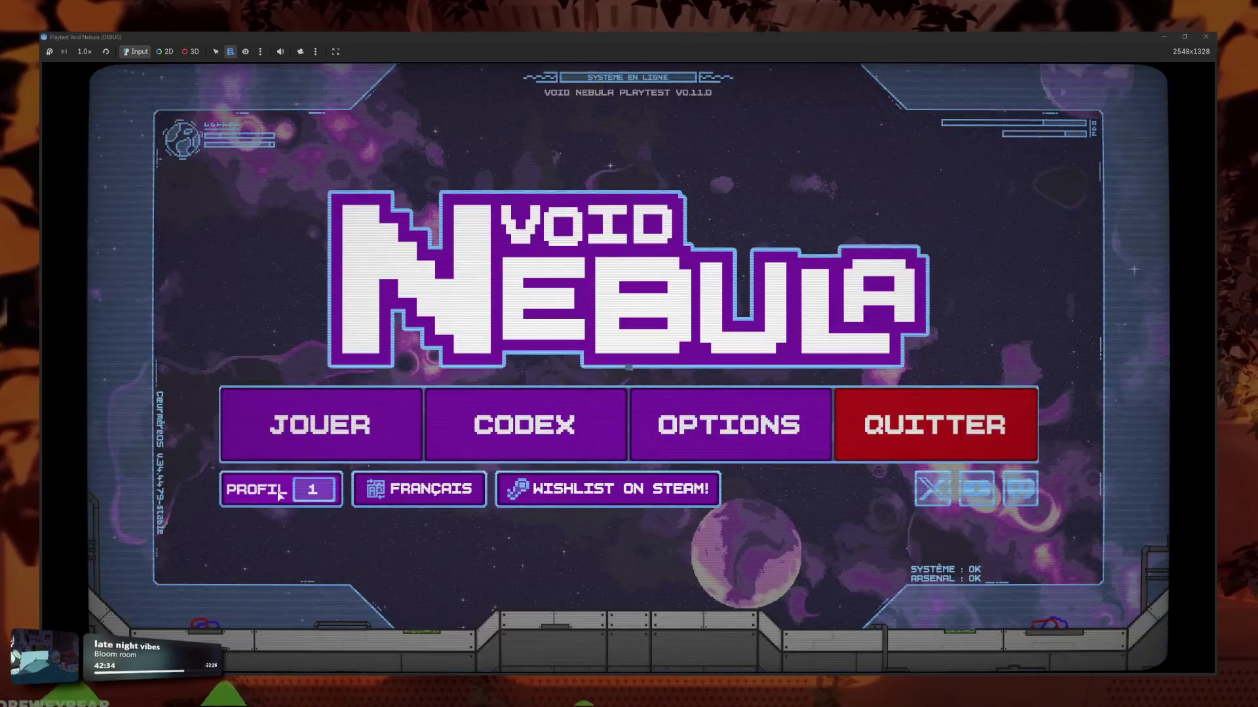
left_click(278, 492)
left_click(845, 264)
left_click(789, 361)
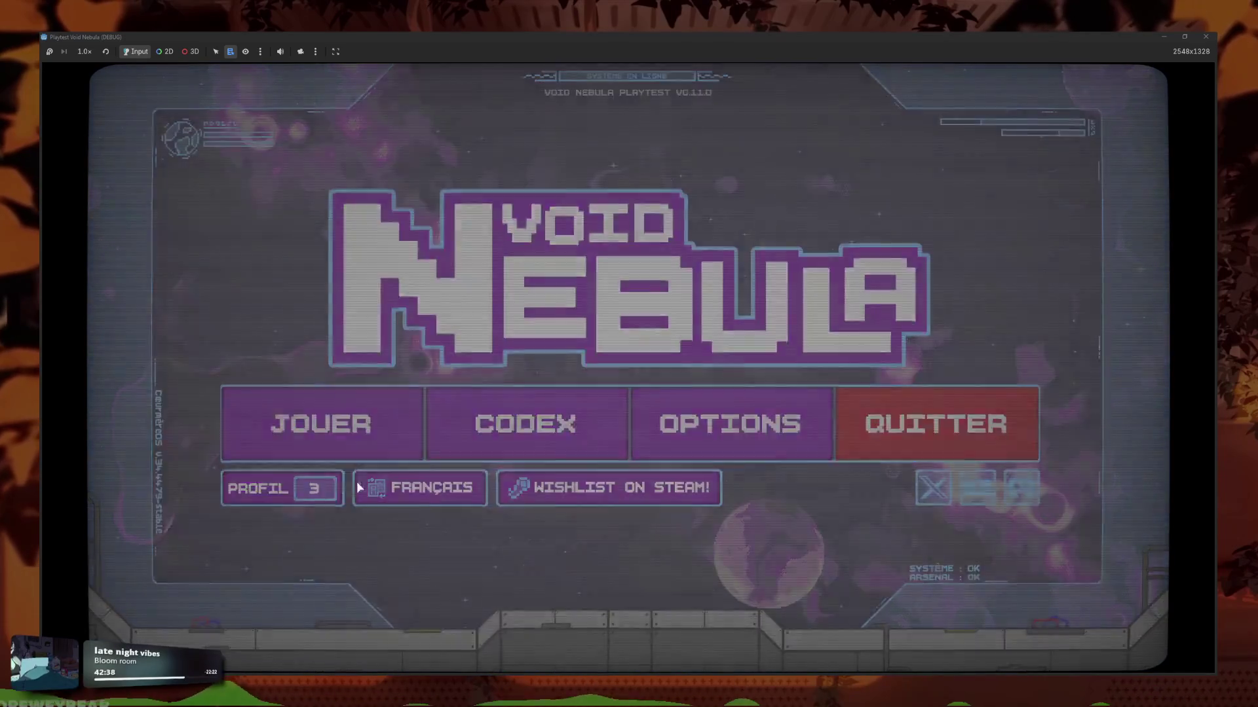
left_click(331, 488)
left_click(773, 403)
left_click(754, 405)
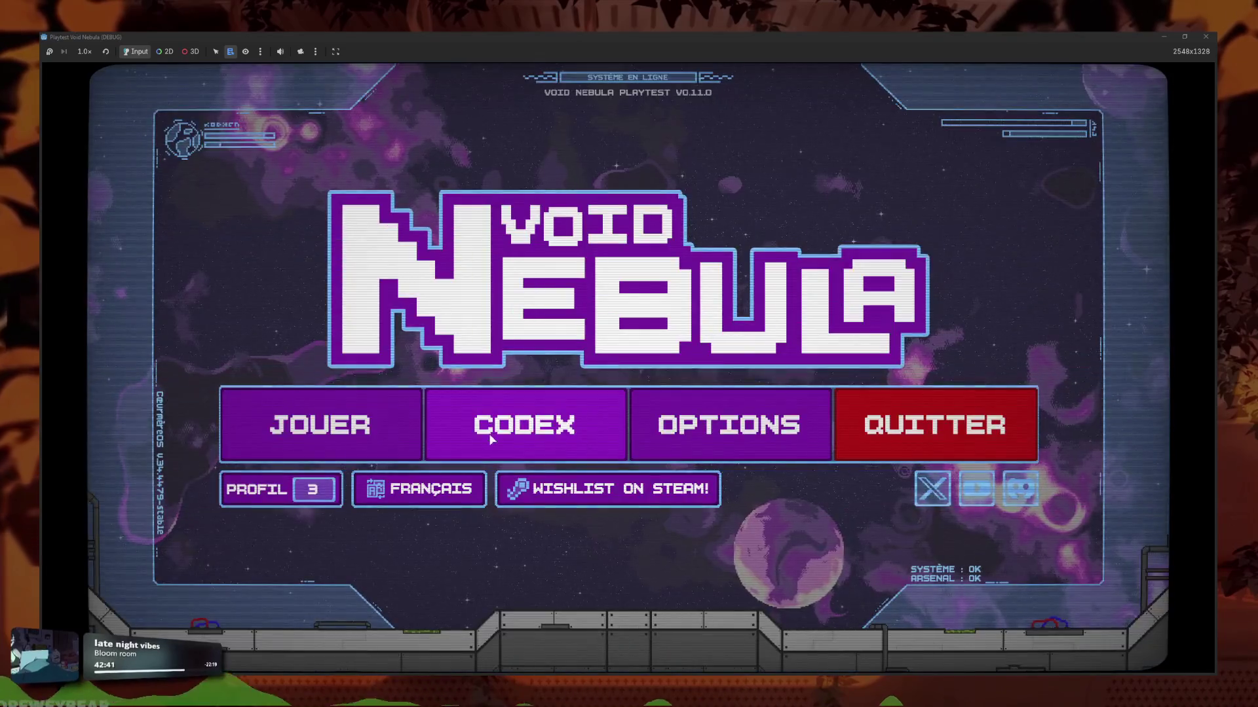
Browse the codex Cards section to page 2 and close the playtest.
left_click(518, 425)
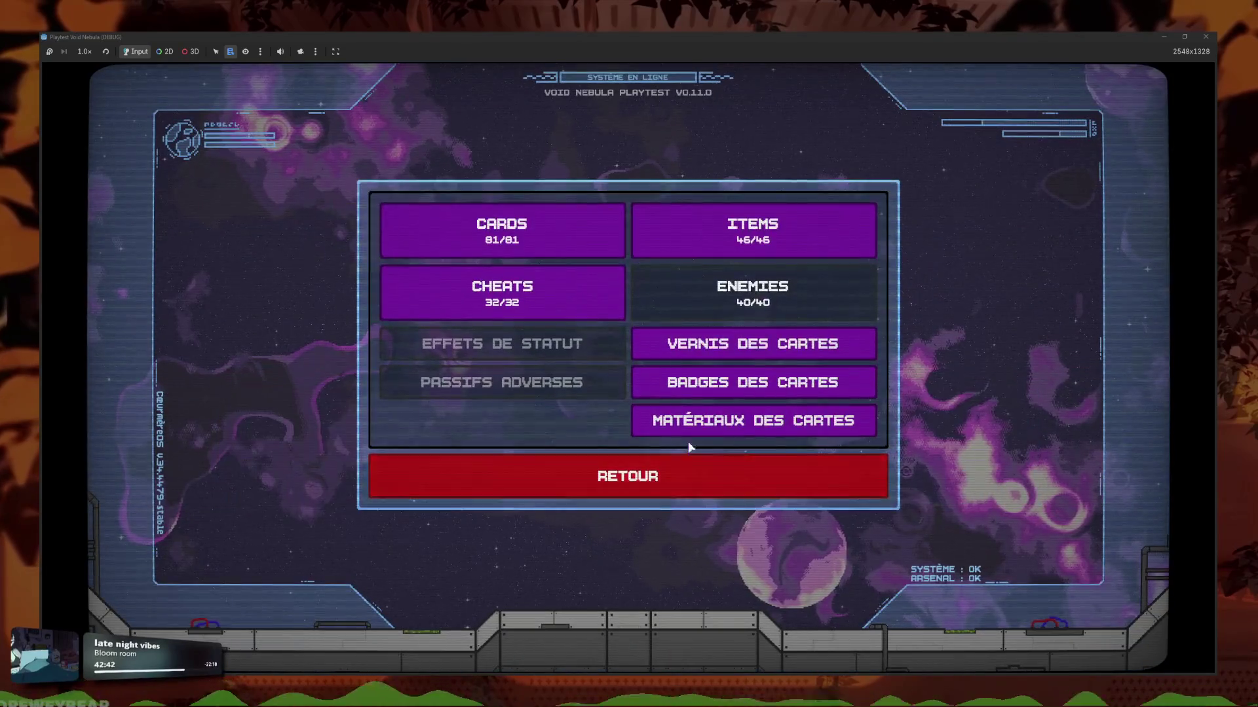
left_click(557, 246)
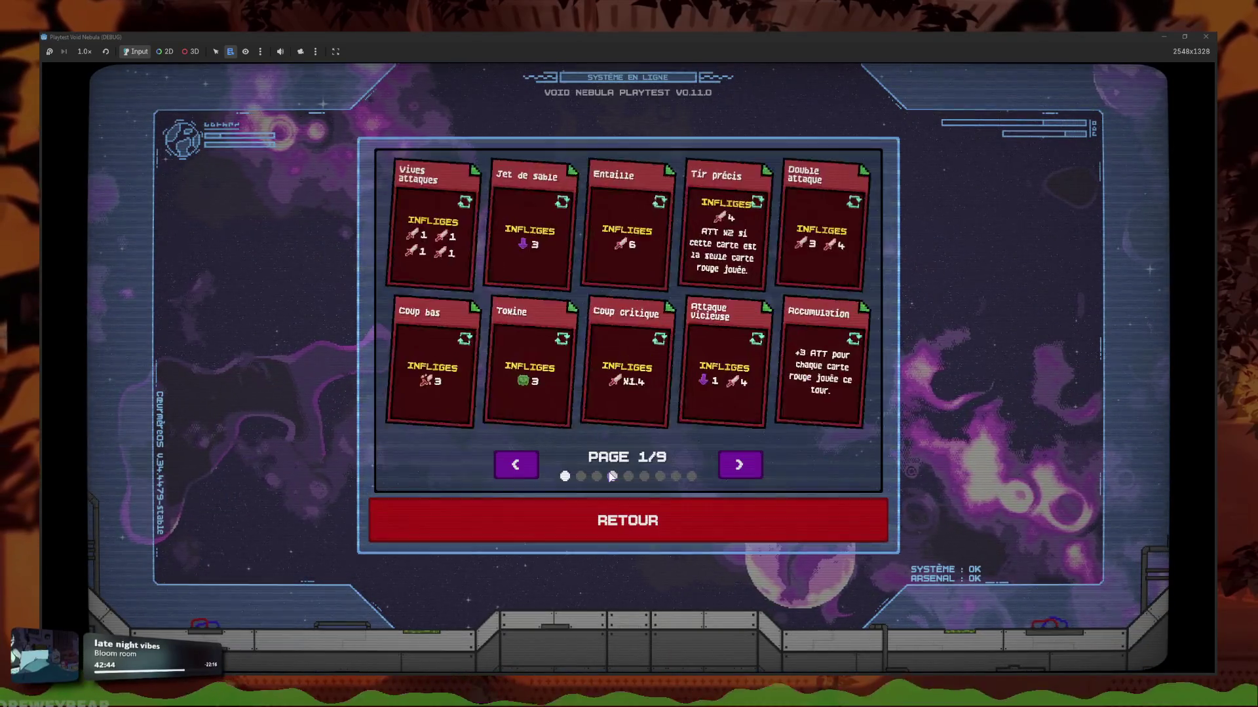
left_click(736, 469)
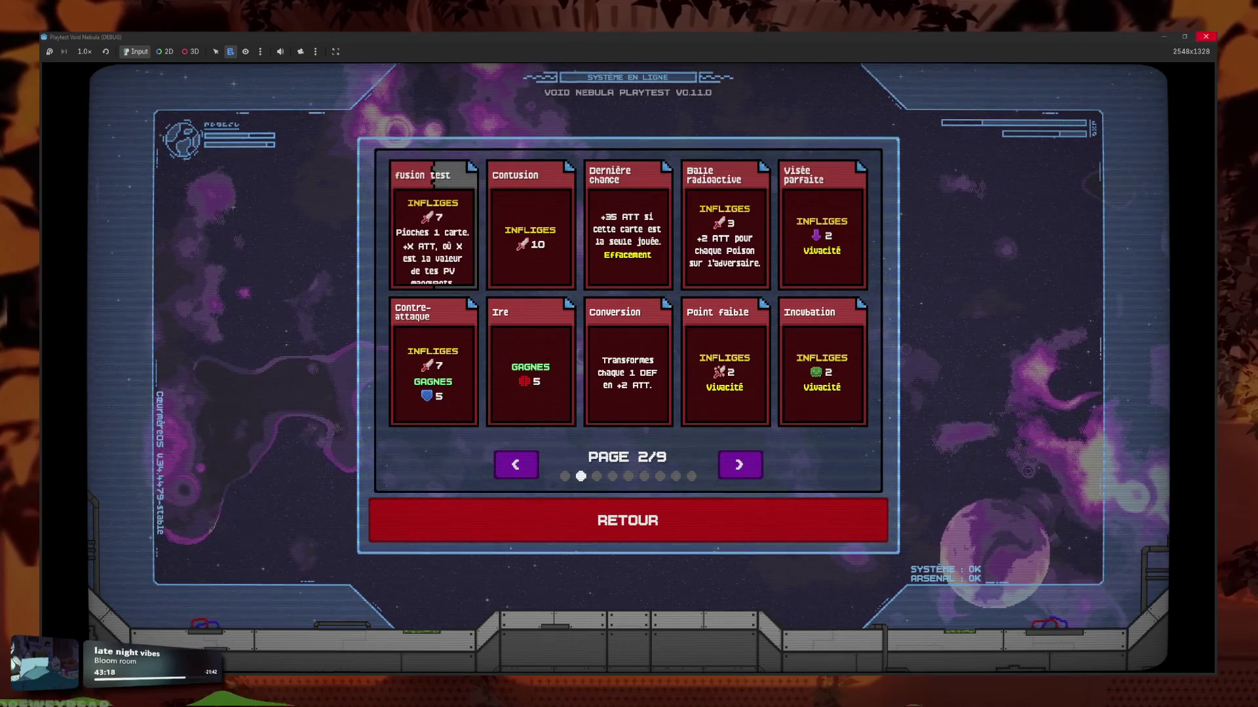
left_click(1206, 36)
triple_click(137, 306)
Open preloader.gd and duplicate the card_mat_textures block below itself.
type("preloader")
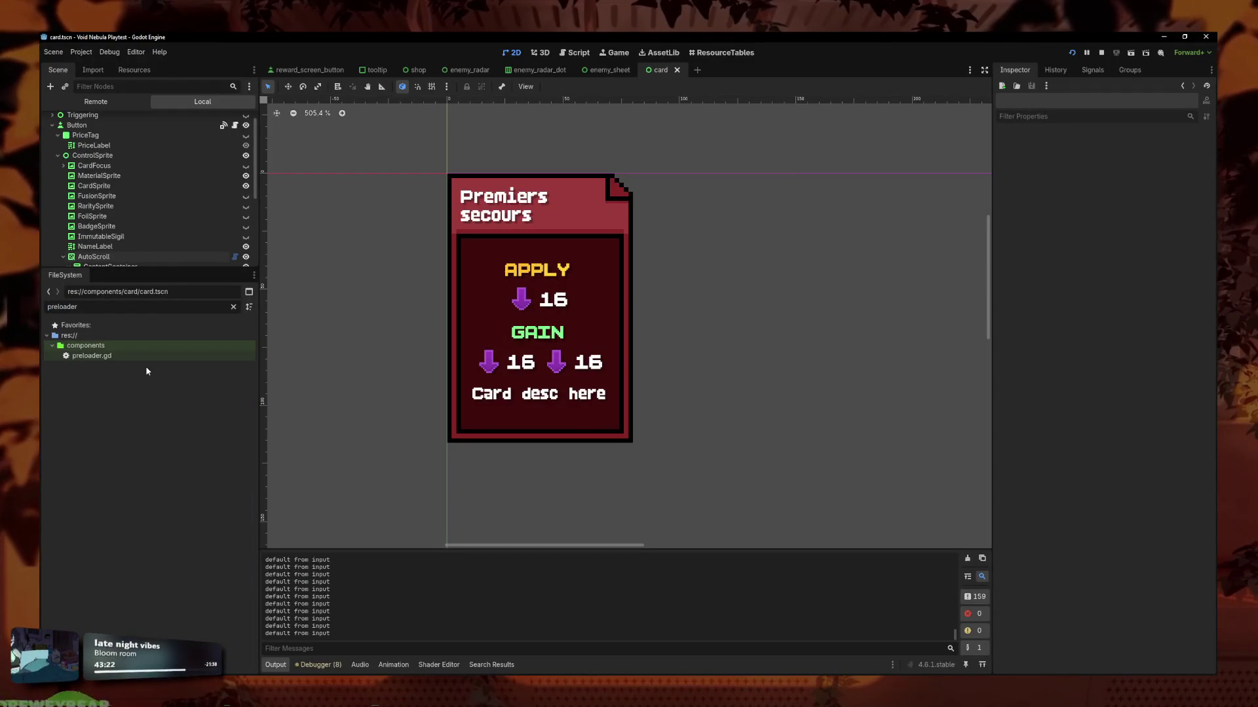
double_click(92, 356)
left_click(635, 333)
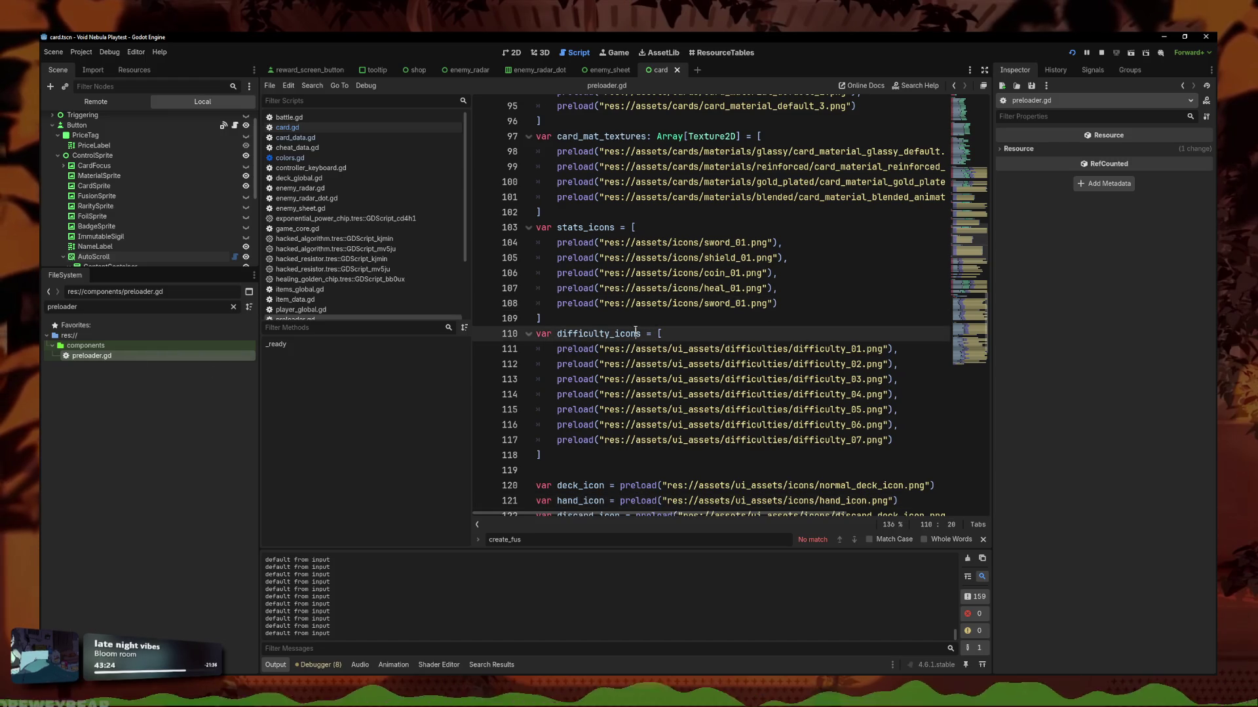
scroll(636, 333, "up", 4)
left_click(580, 393)
key("shift+Up")
key("shift+Up")
key("shift+Up")
key("shift+Home")
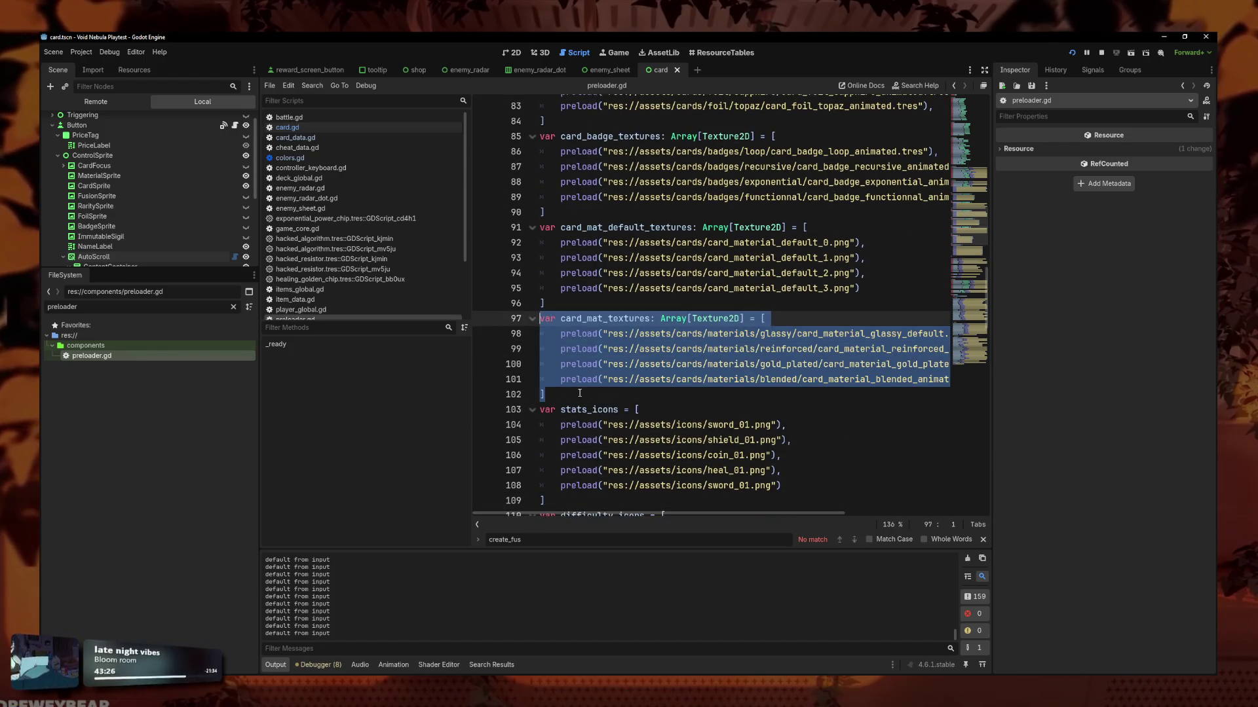
key("ctrl+c")
left_click(580, 393)
key("Return")
key("ctrl+v")
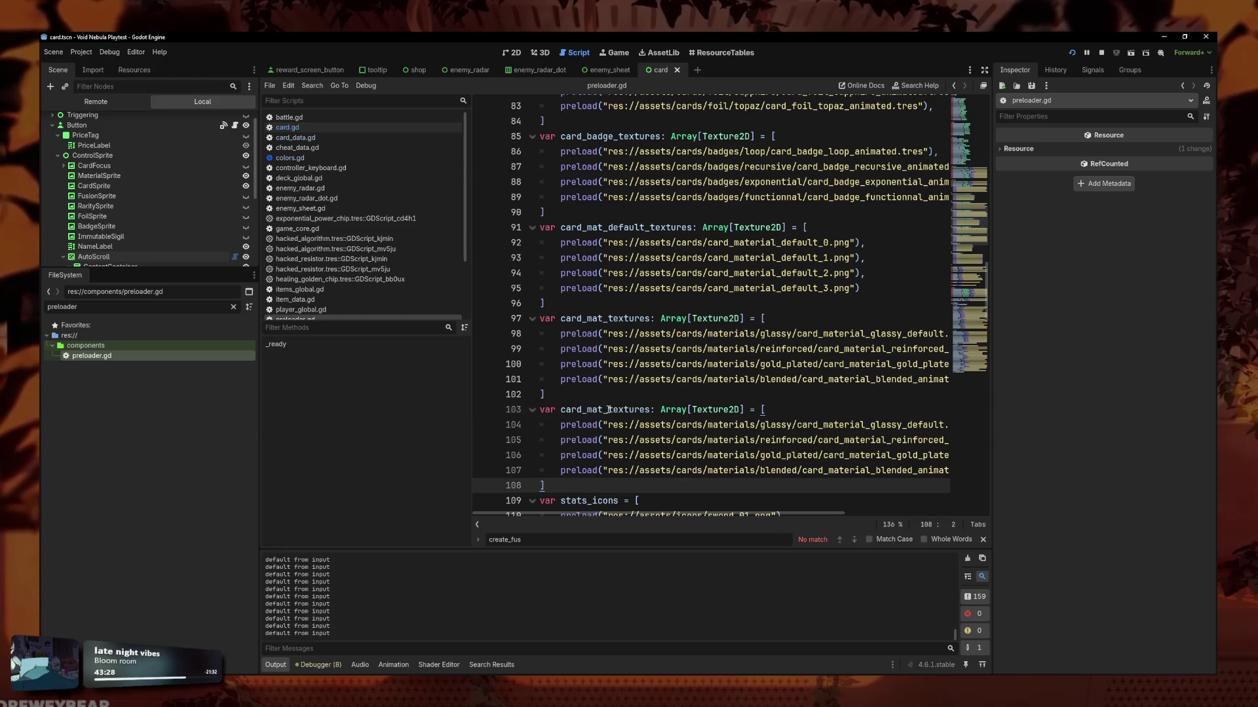
Rename the copy to card_fusion_textures and point its first path at the red fusion texture.
left_click(594, 409)
key("BackSpace")
key("BackSpace")
key("BackSpace")
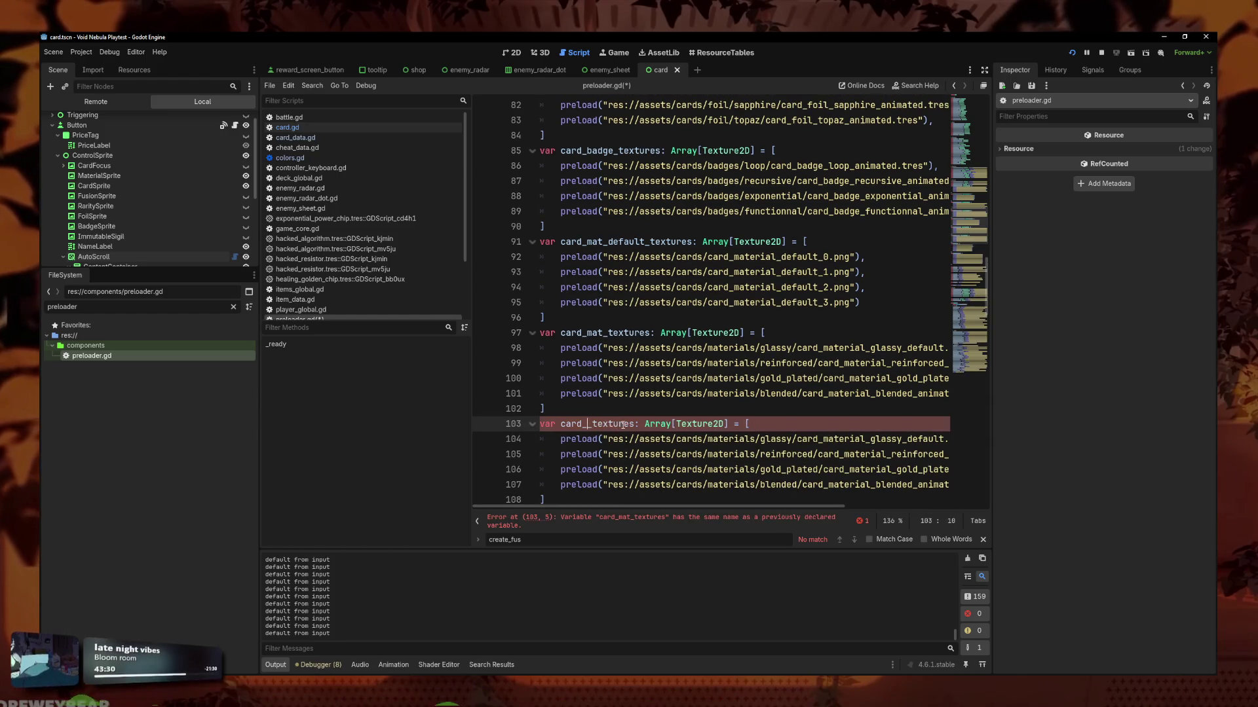
mouse_move(943, 439)
left_mouse_down()
mouse_move(620, 454)
mouse_move(657, 438)
left_mouse_up()
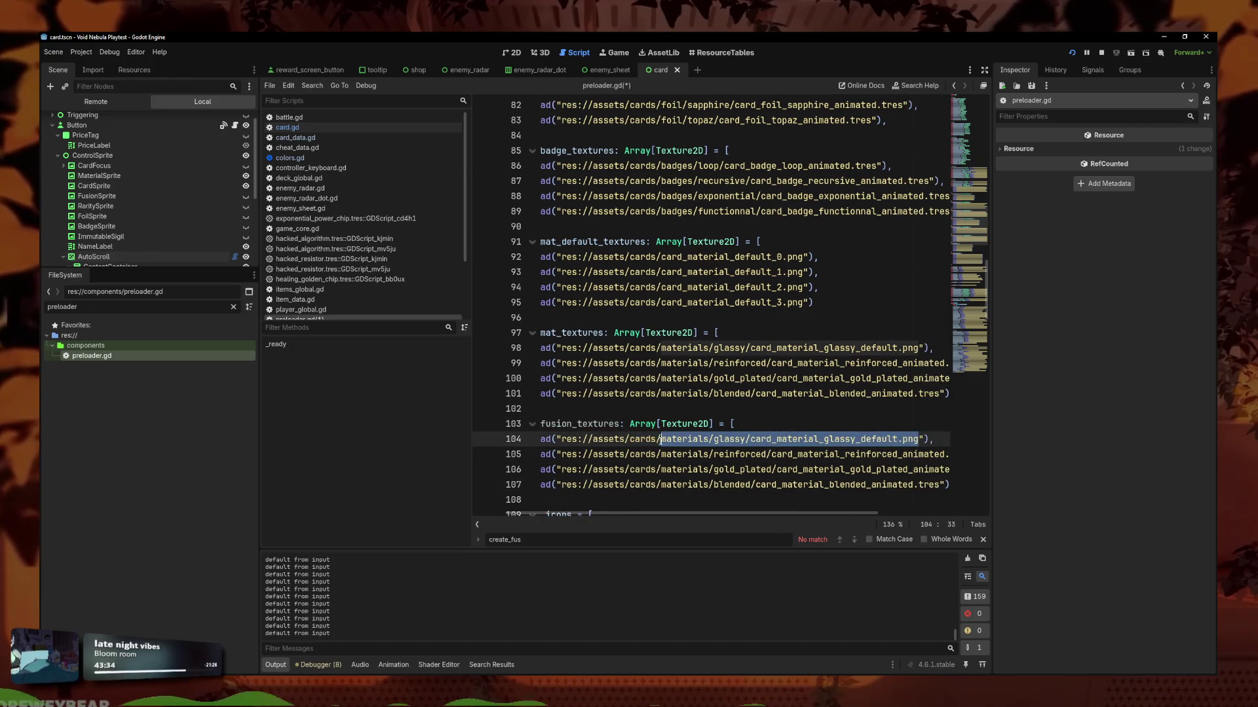
type("fus")
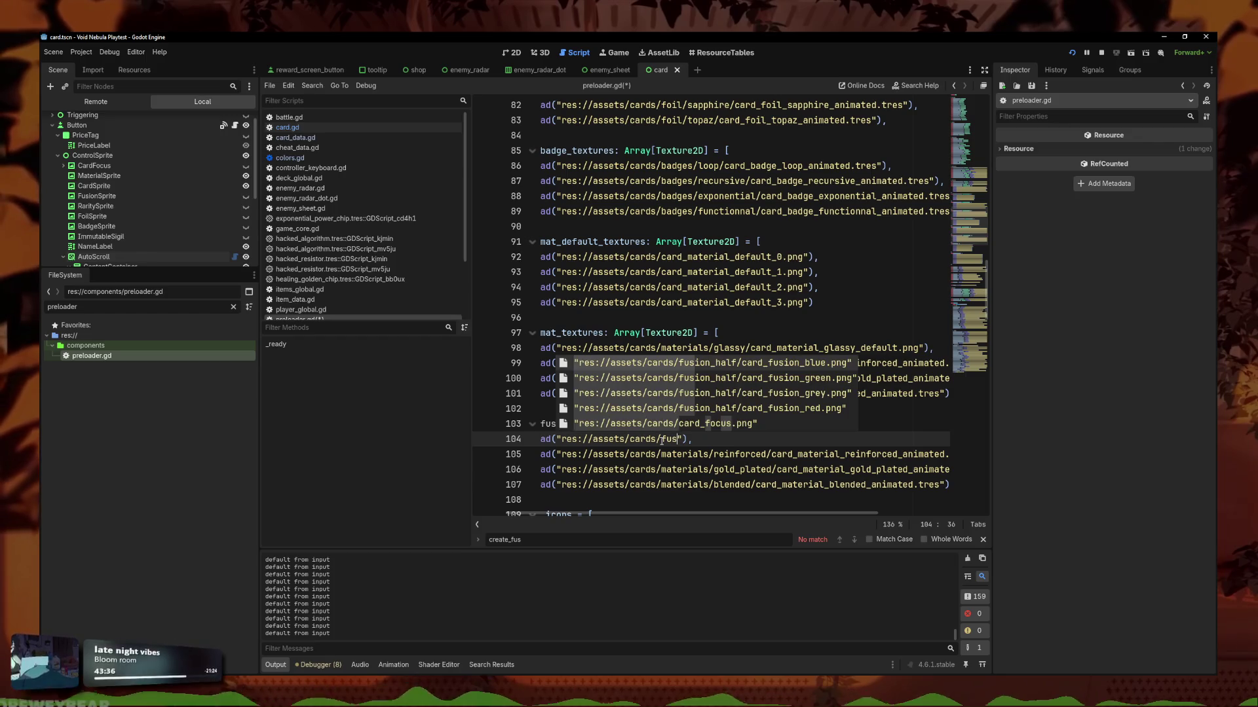
type("ion/")
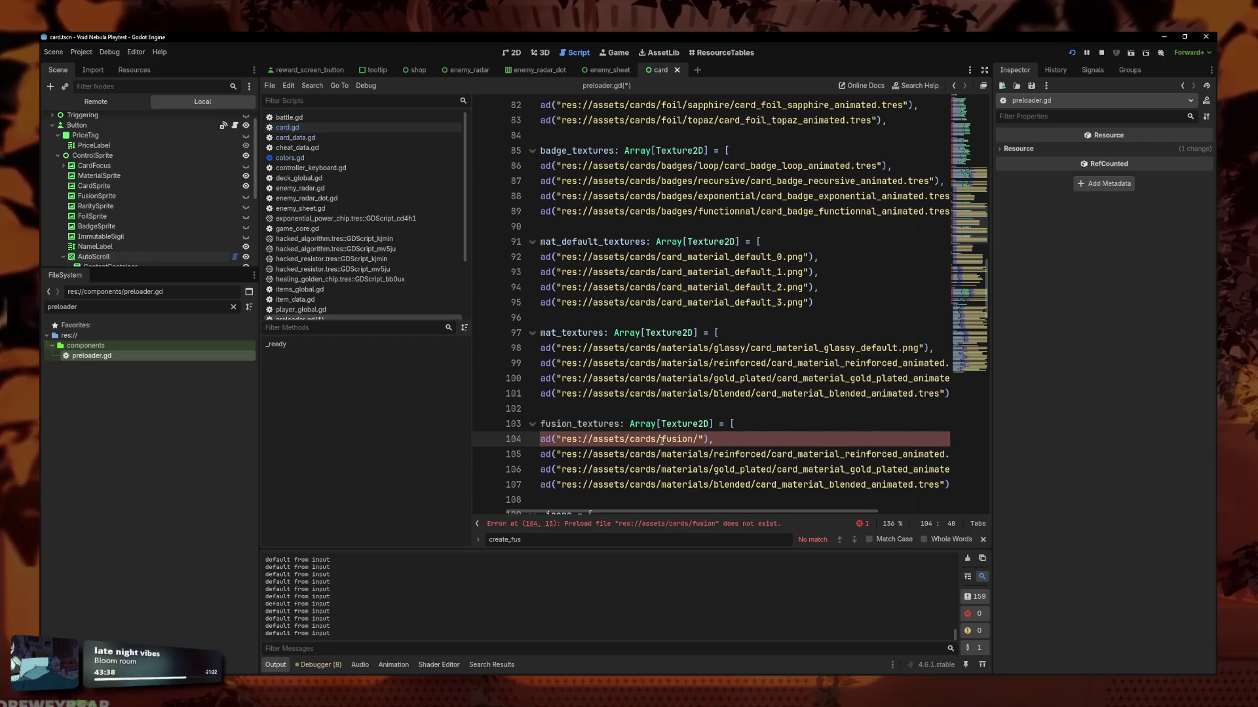
key("ctrl+space")
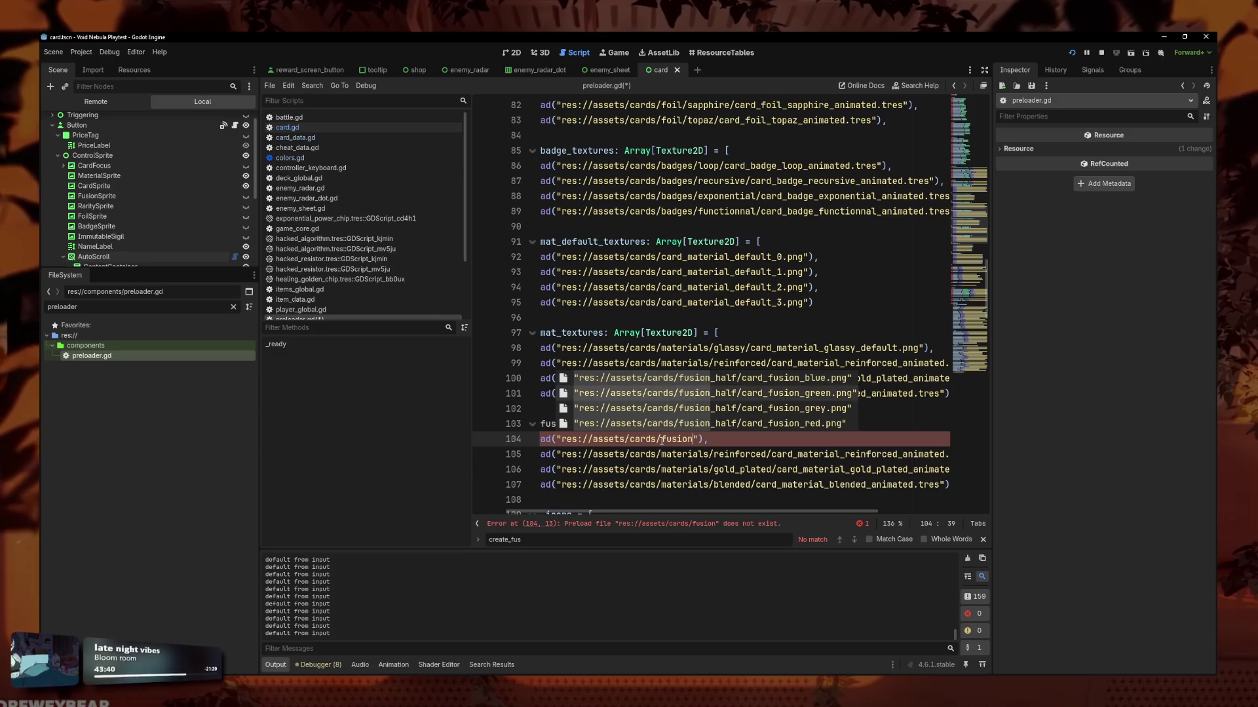
key("Down")
key("Down")
key("Down")
key("Return")
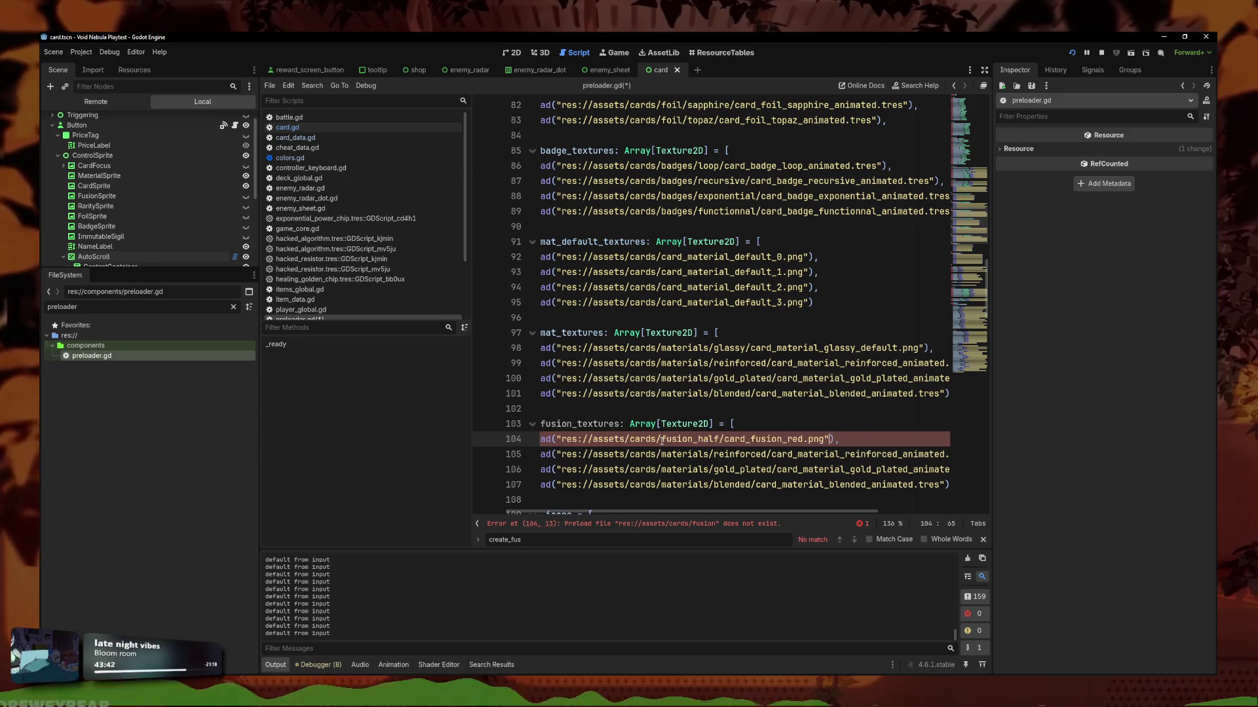
Paste the red fusion preload over the remaining three entries of the copied array.
key("Down")
key("End")
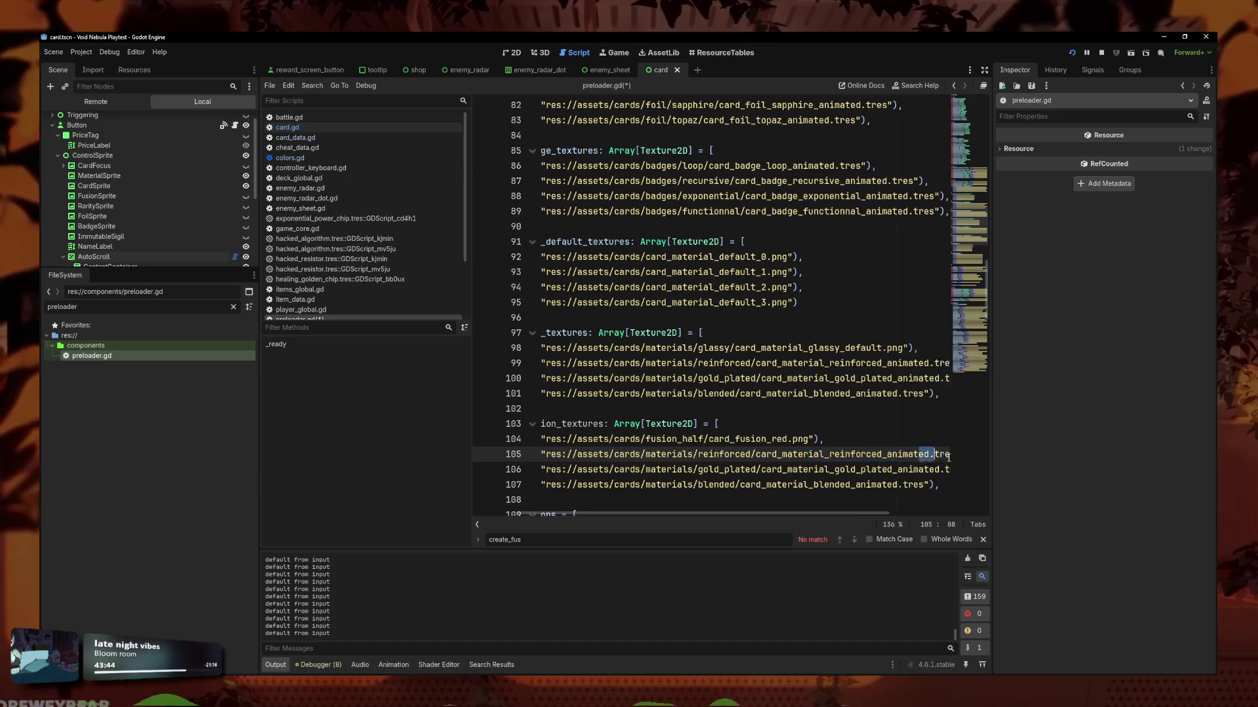
key("Left")
key("Left")
key("Left")
key("shift+Up")
left_click(805, 469)
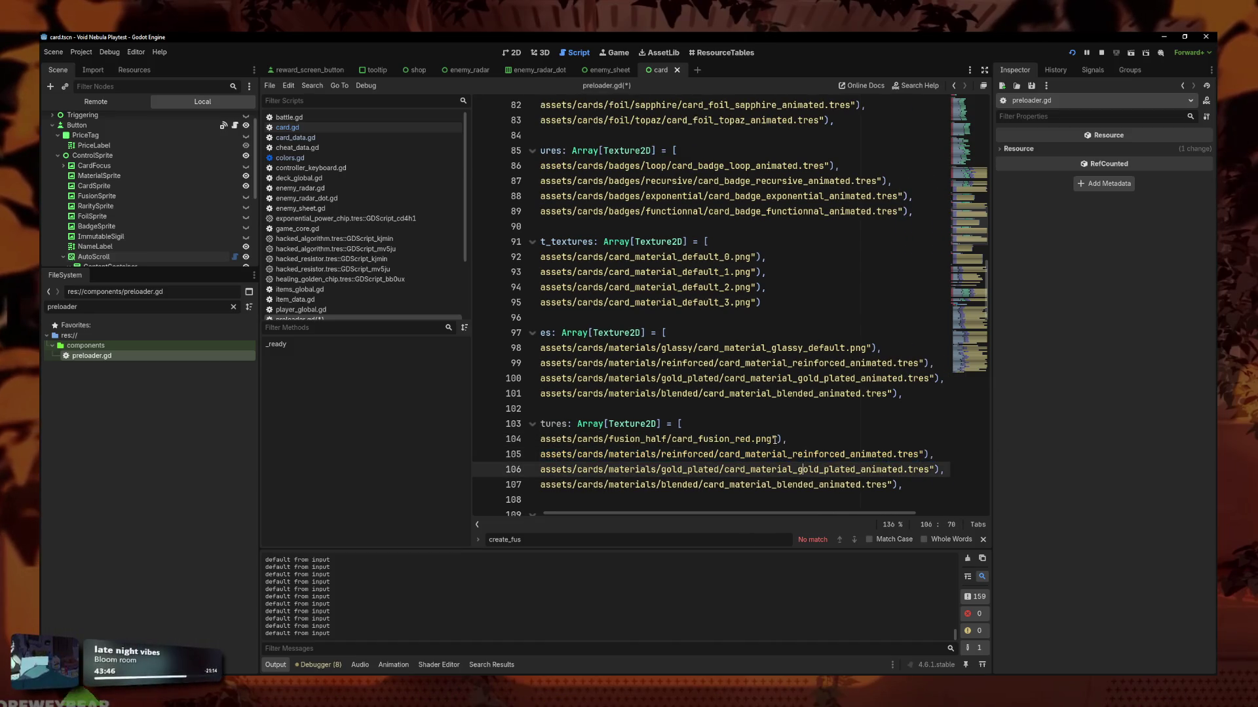
mouse_move(778, 439)
left_mouse_down()
mouse_move(543, 439)
mouse_move(603, 438)
mouse_move(602, 453)
mouse_move(1053, 452)
left_mouse_up()
key("ctrl+v")
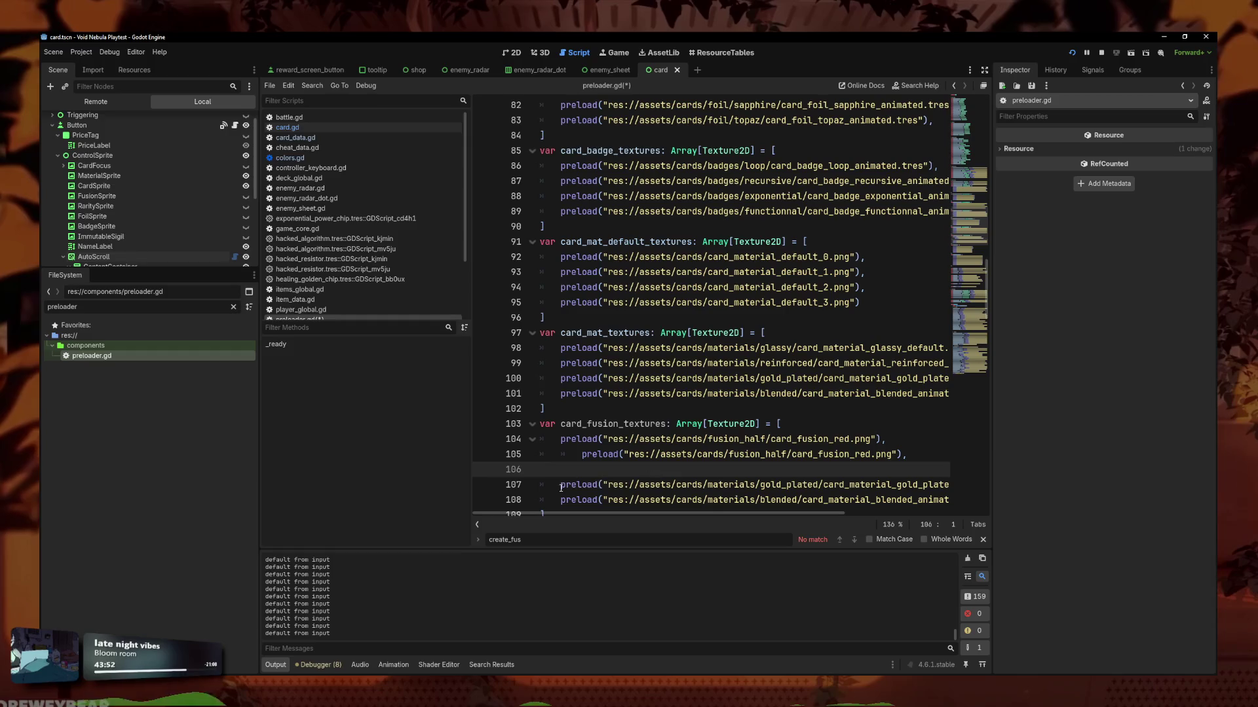
key("Delete")
left_click_drag(608, 470, 1045, 472)
key("ctrl+v")
mouse_move(562, 485)
left_mouse_down()
mouse_move(949, 486)
mouse_move(852, 488)
mouse_move(950, 489)
mouse_move(891, 489)
left_mouse_up()
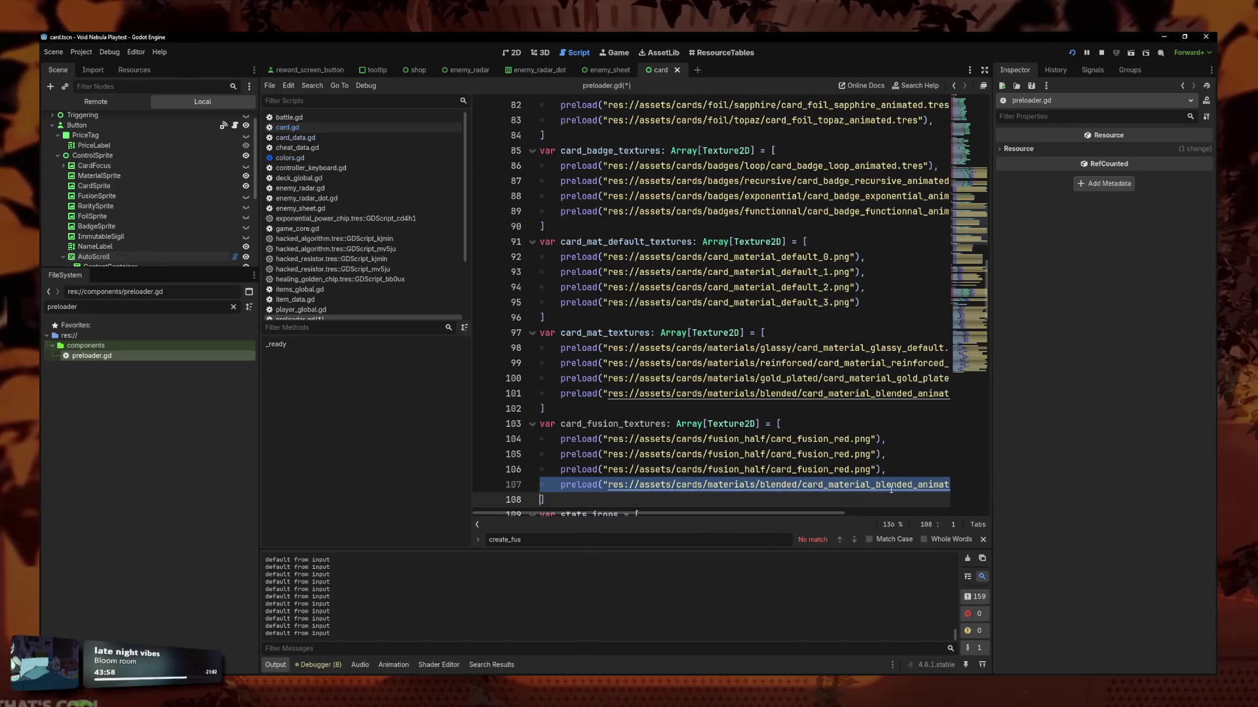
key("ctrl+v")
Change the copied fusion paths to the blue, green and grey textures, then open card_data.gd.
left_click(850, 454)
key("BackSpace")
key("BackSpace")
key("BackSpace")
type("blue")
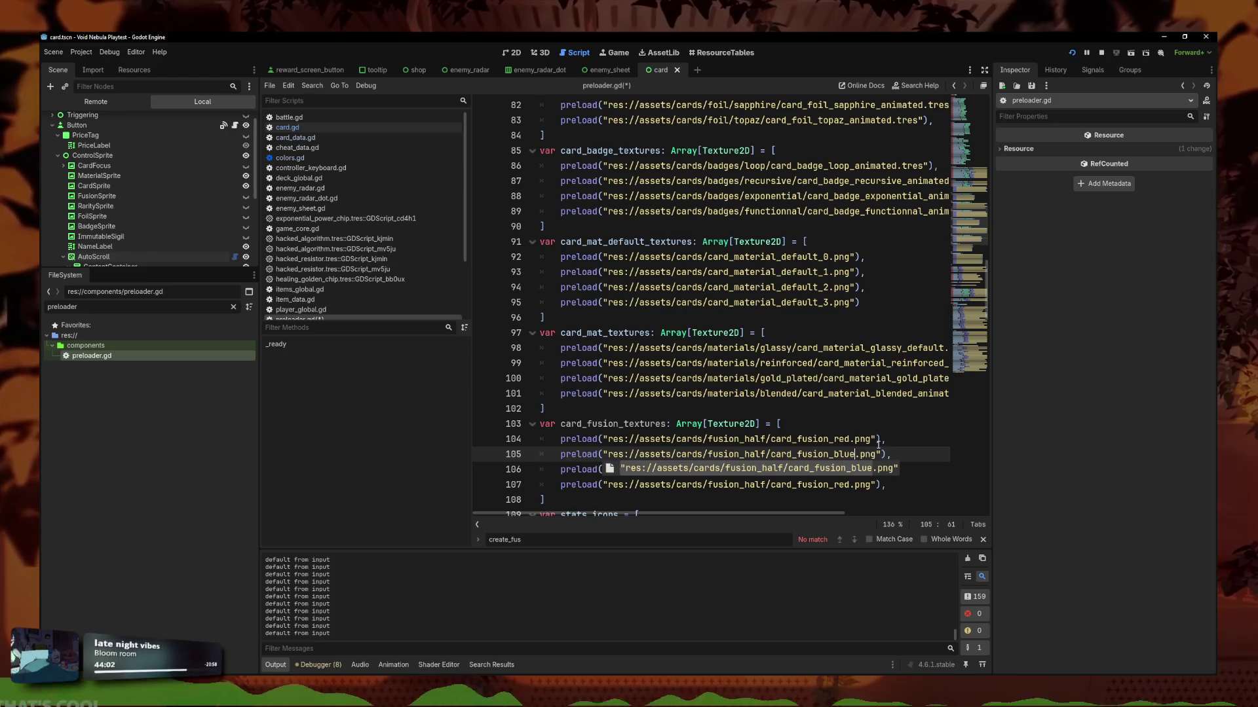
left_click(849, 469)
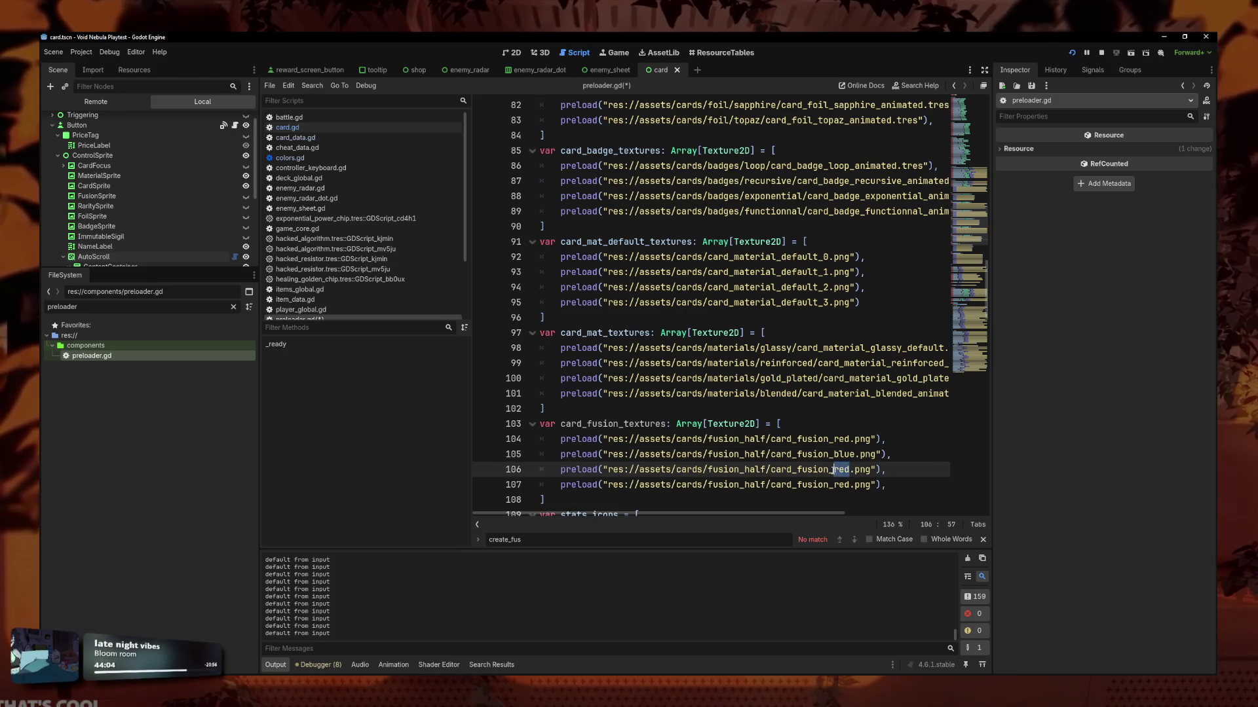
type("en")
left_click(851, 485)
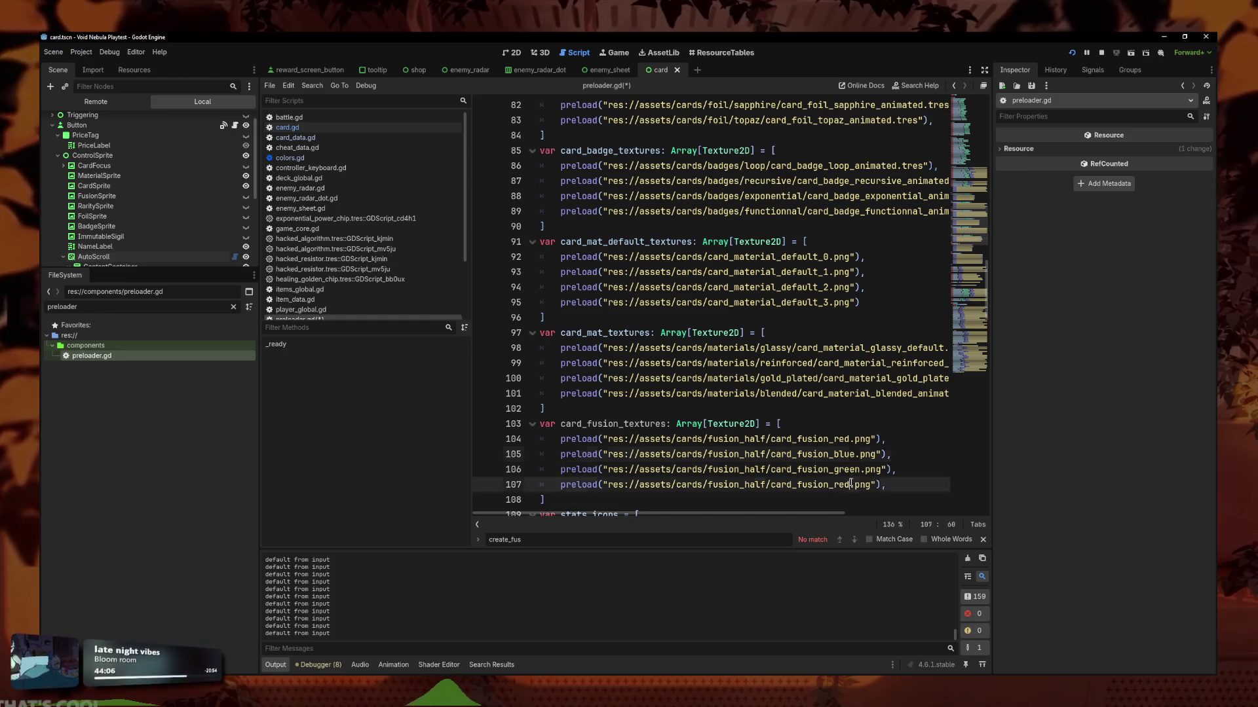
type("grey")
left_click(794, 470)
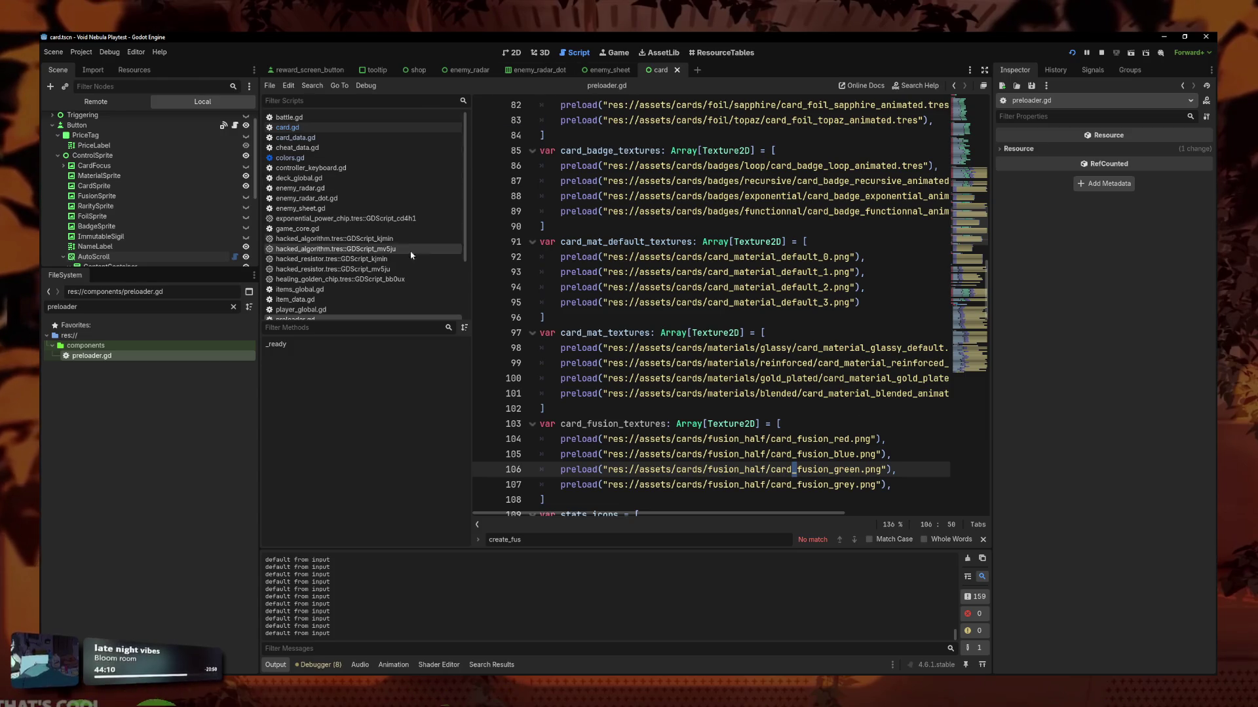
left_click(311, 139)
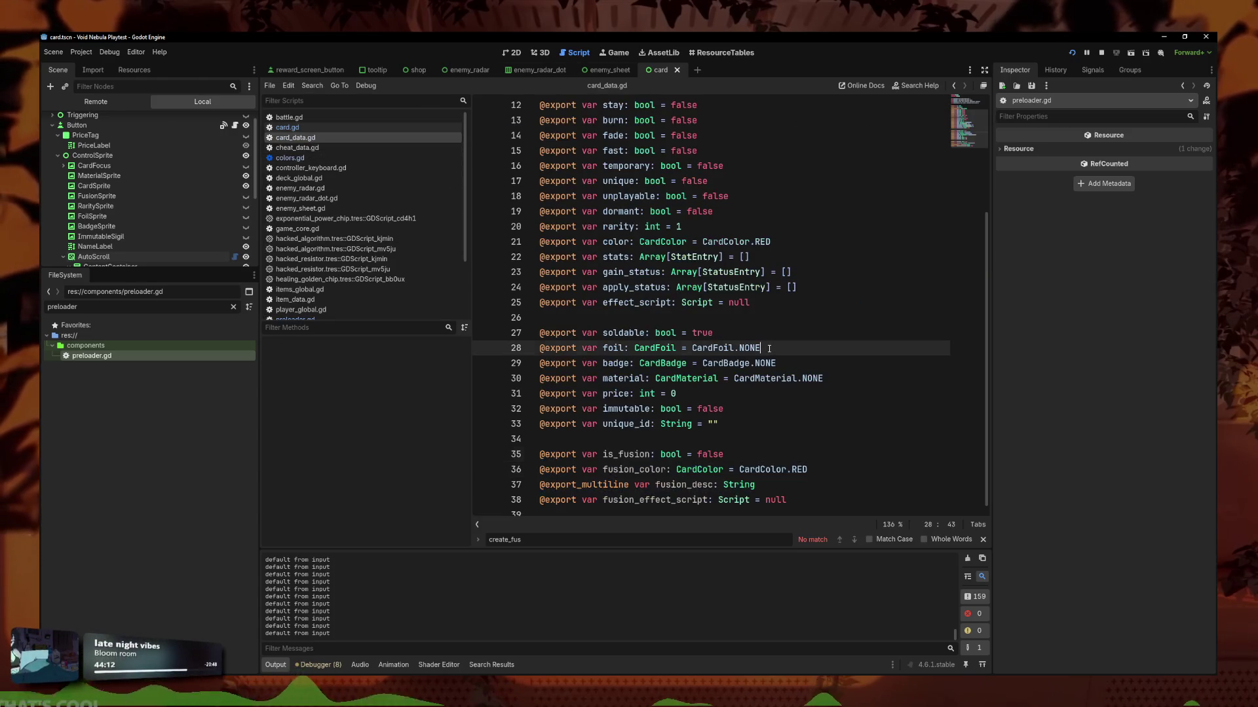
Open card.gd and inspect the badge texture line inside set_badge.
left_click(287, 127)
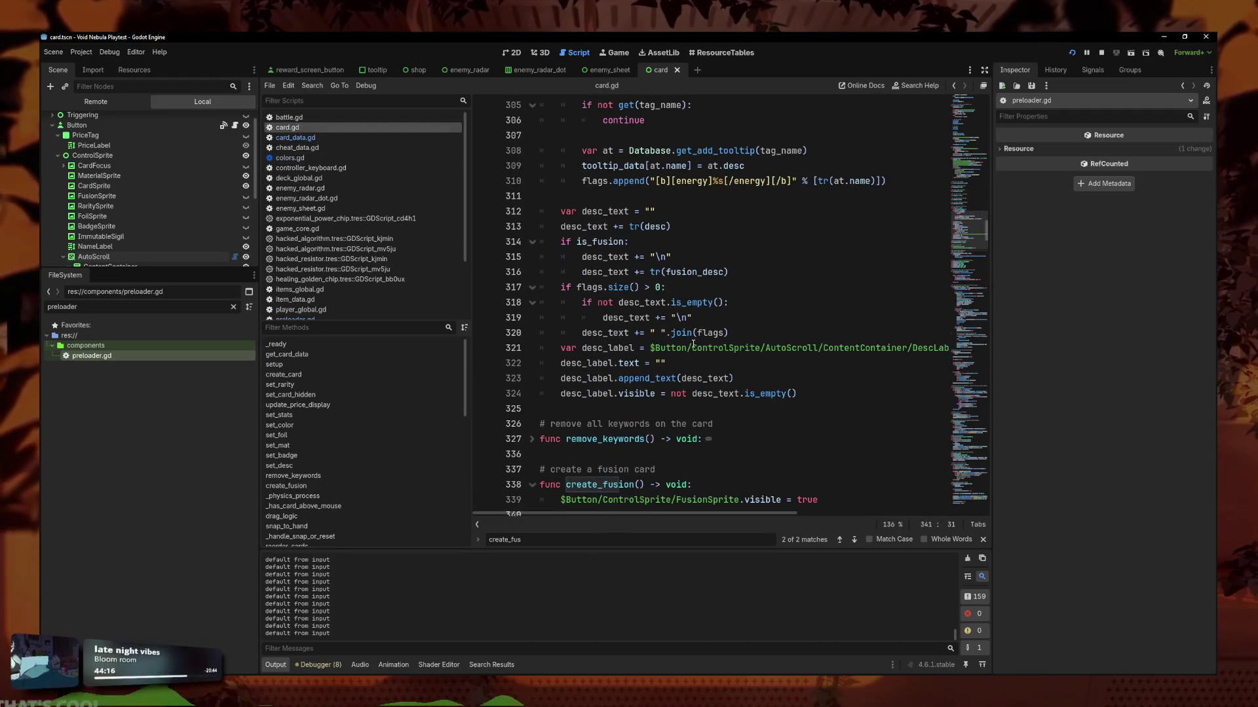
scroll(699, 328, "up", 4)
left_click(532, 241)
left_click(531, 196)
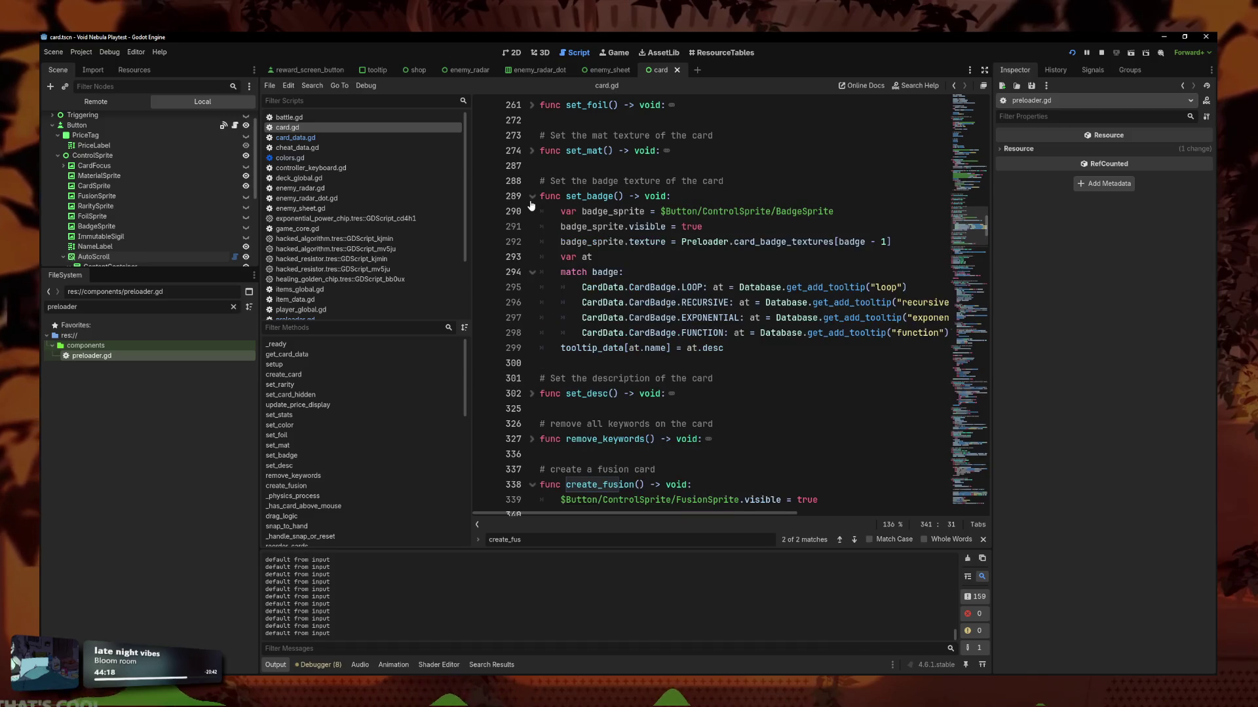
double_click(746, 242)
triple_click(745, 242)
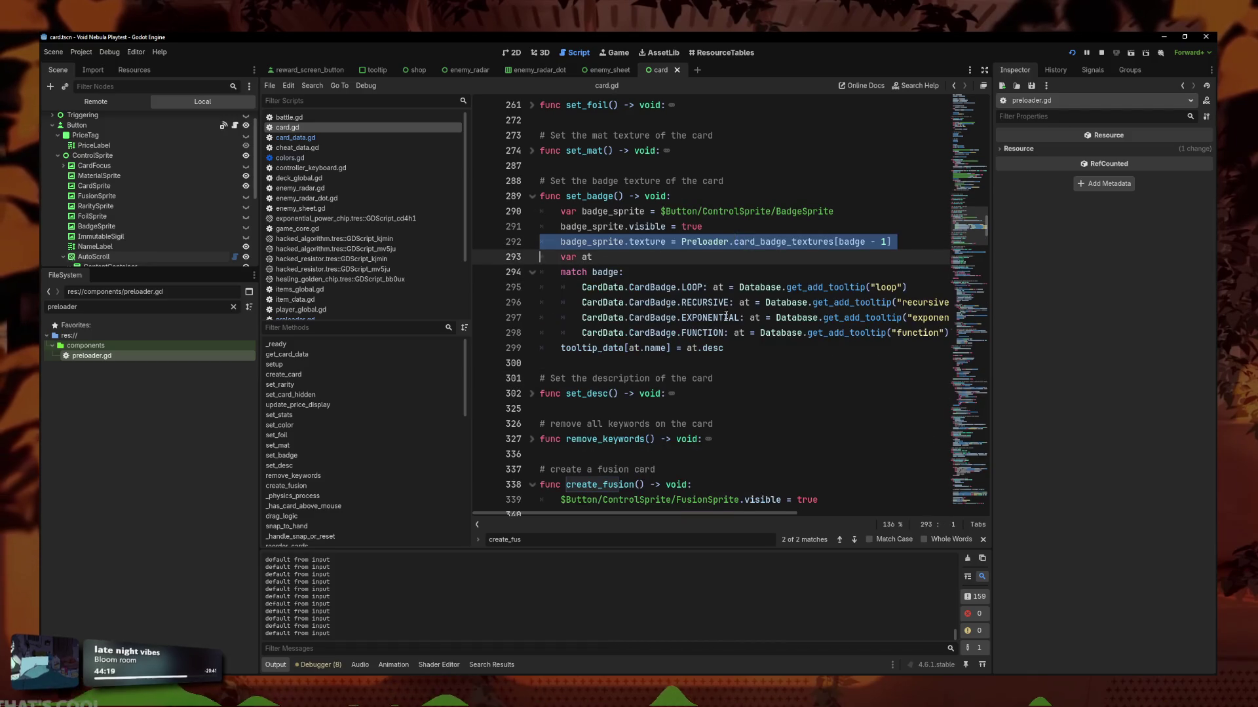
left_click(532, 196)
scroll(518, 204, "down", 2)
scroll(562, 262, "up", 5)
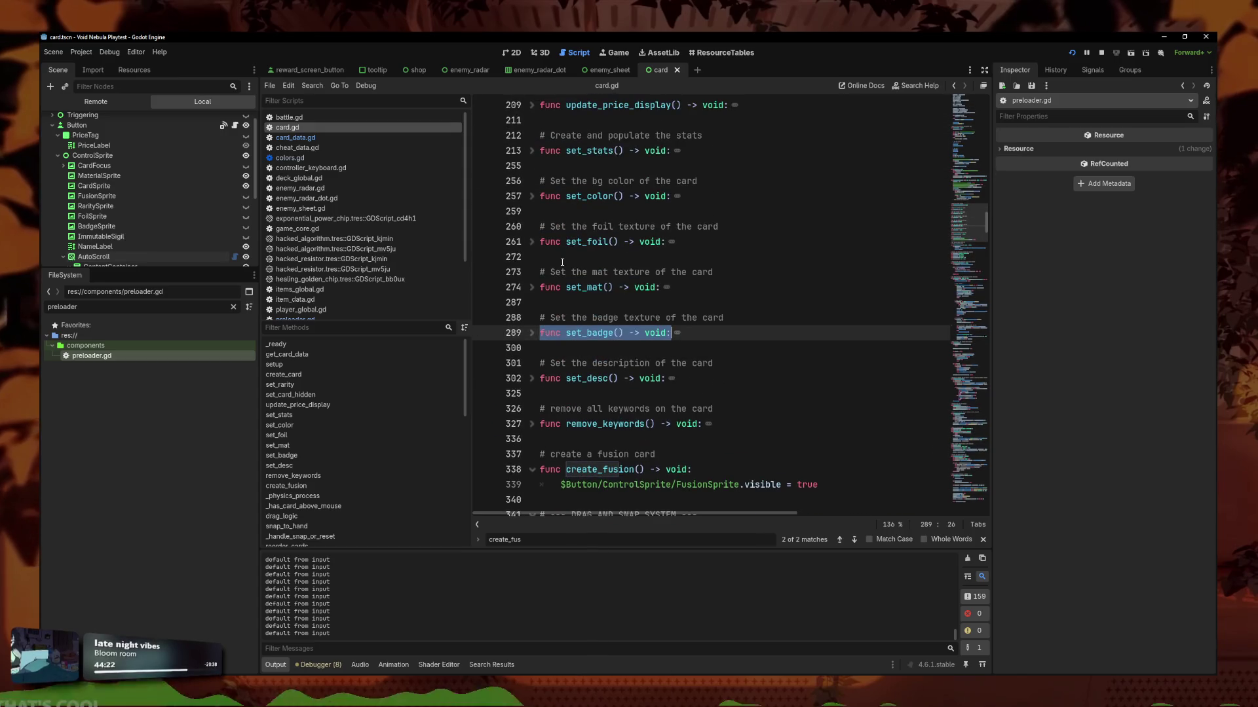
scroll(536, 244, "up", 1)
Copy set_color's CardSprite texture line and start a new line in create_fusion.
left_click(534, 242)
triple_click(748, 259)
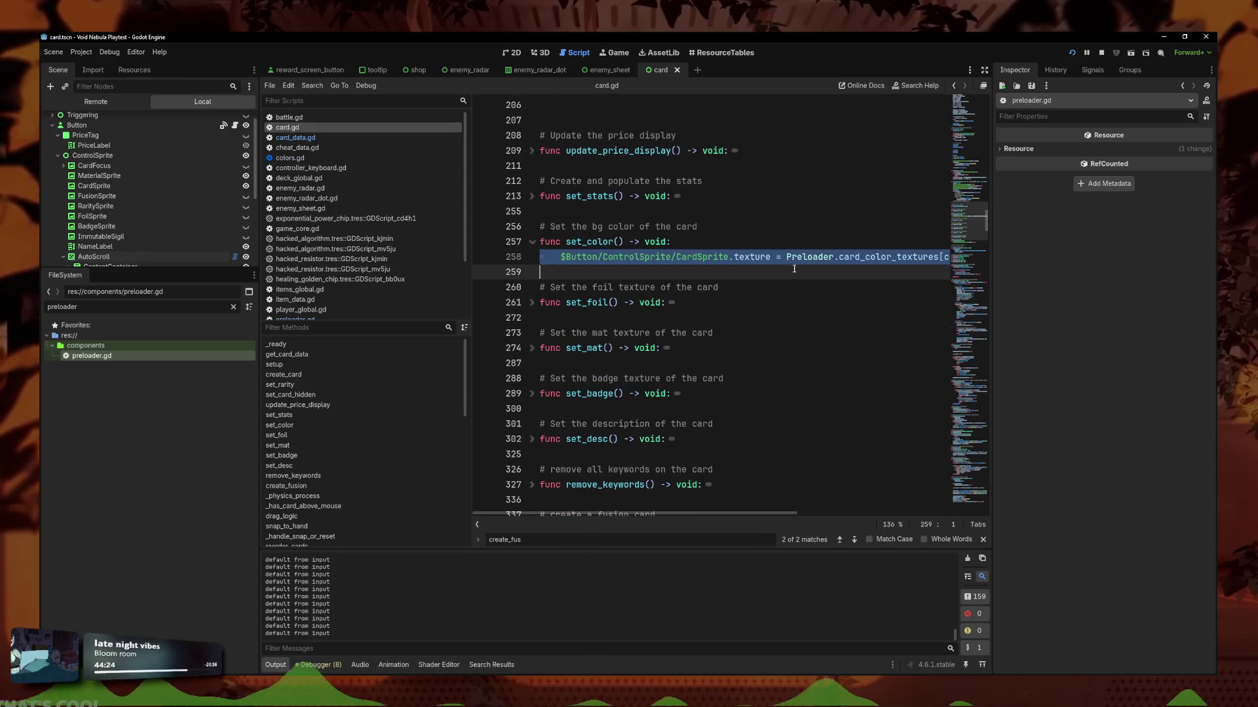
key("alt+f")
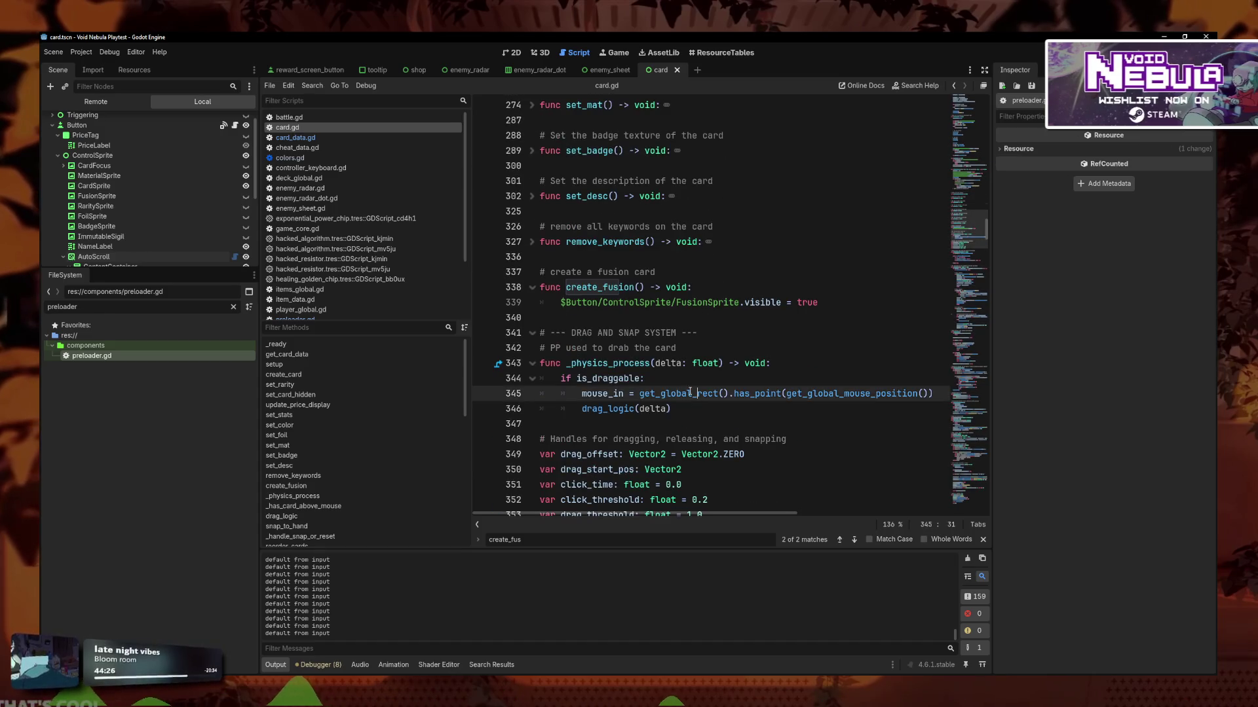
left_click(850, 306)
key("Delete")
key("Return")
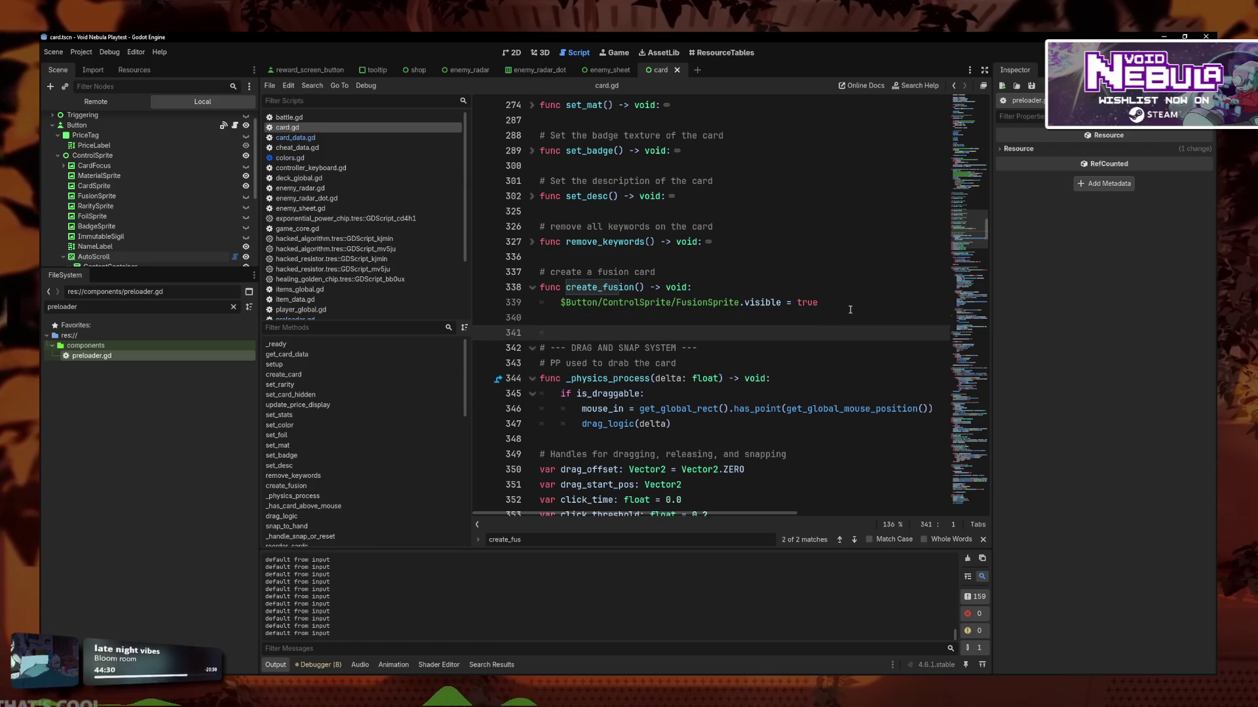
Paste the texture line into create_fusion and point it at FusionSprite instead of CardSprite.
key("ctrl+v")
key("Delete")
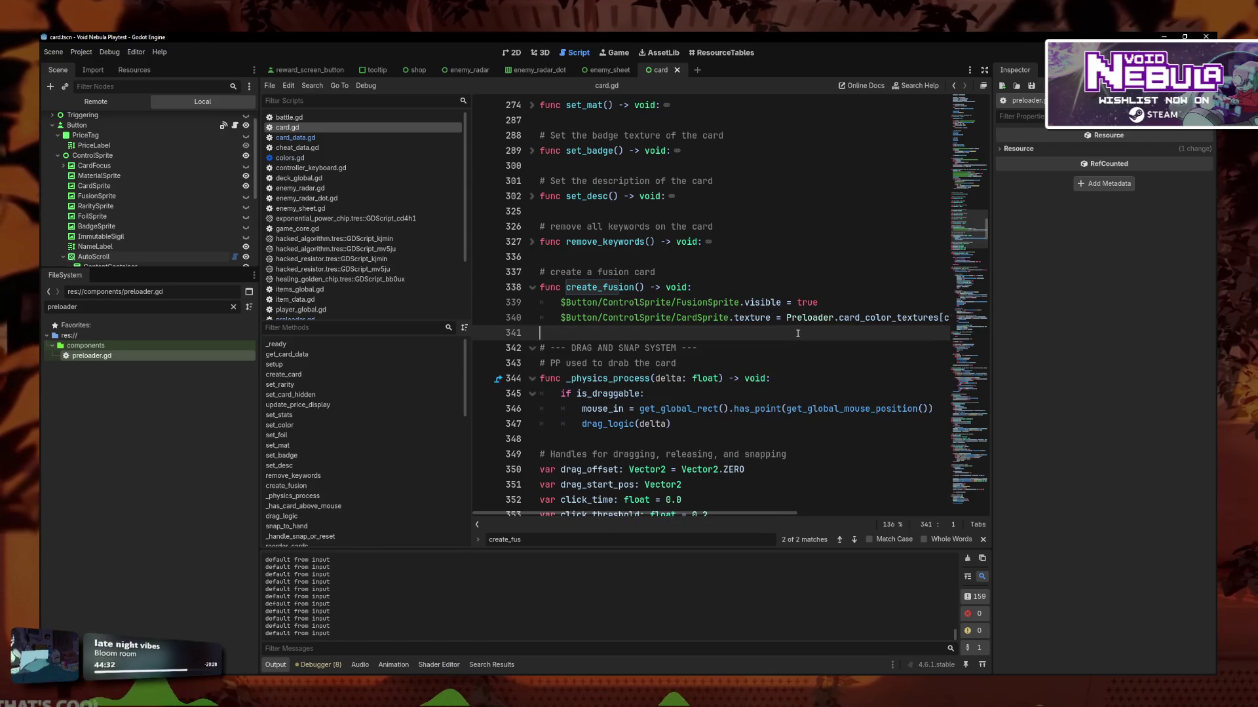
left_click(825, 317)
left_click(690, 302)
left_click(701, 302)
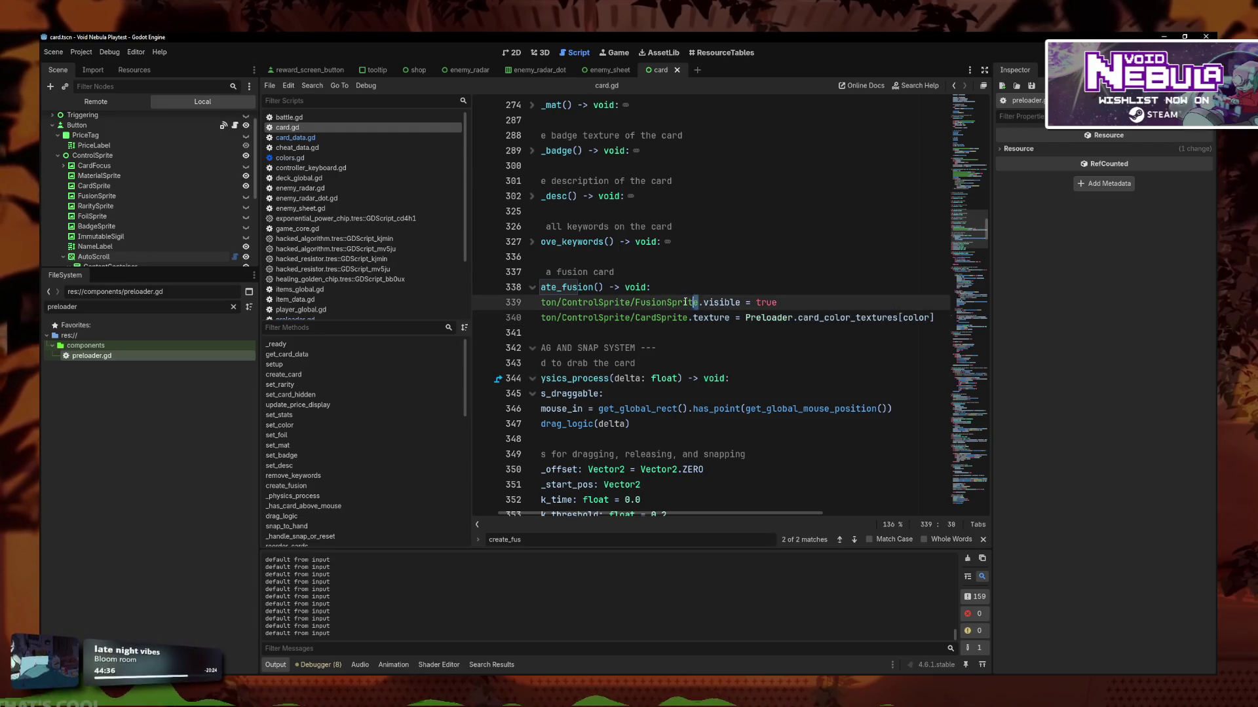
left_click(552, 300, "shift")
key("ctrl+c")
left_click(729, 317)
left_click(561, 318, "shift")
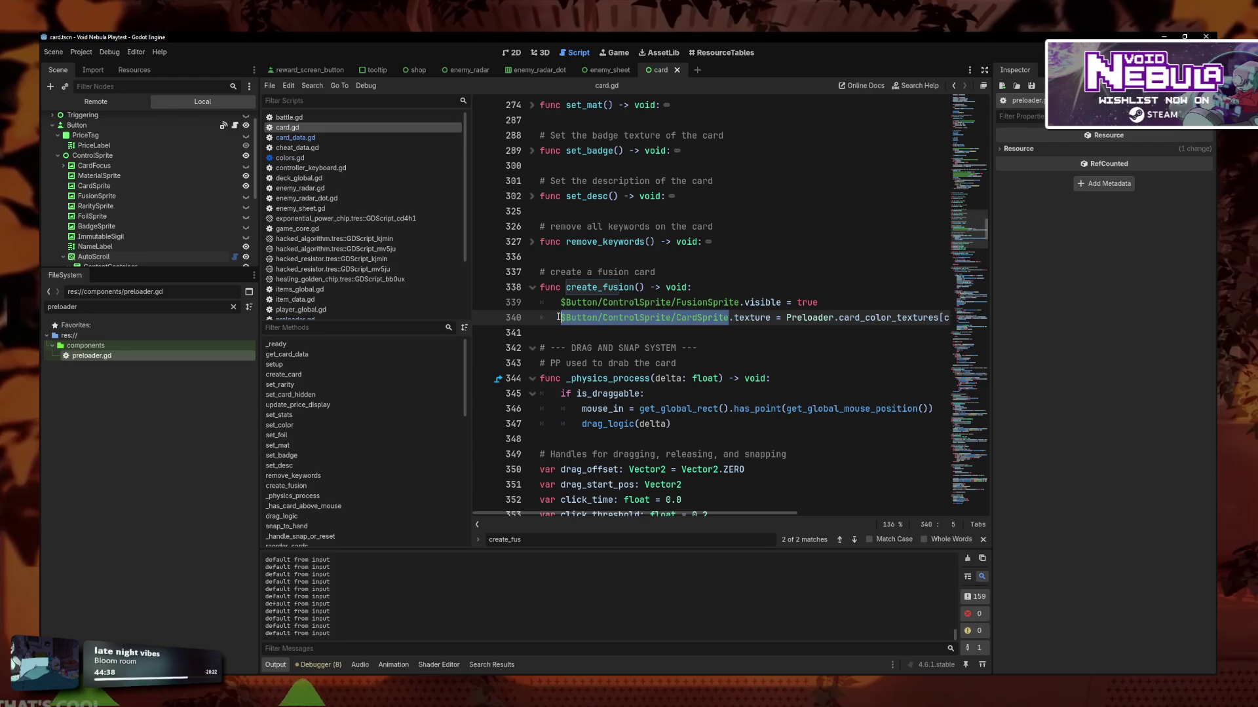
key("ctrl+v")
key("ctrl+s")
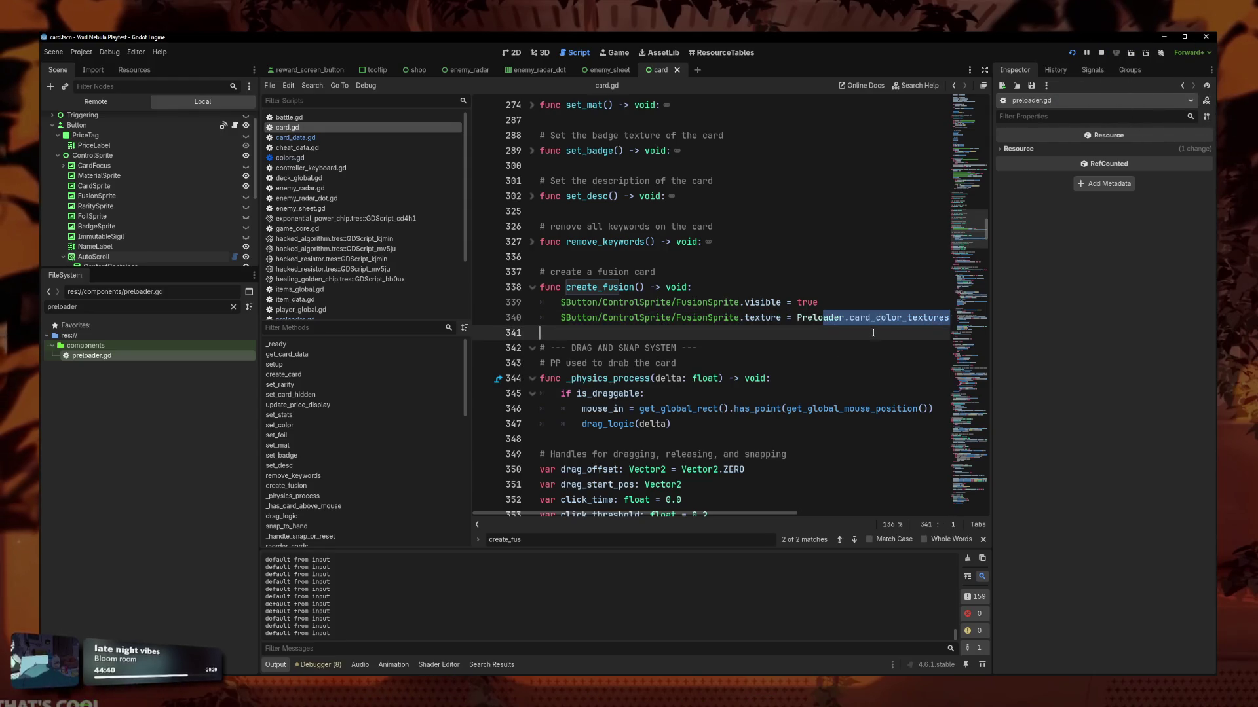
Switch the texture source to card_fusion_textures[fusion_color], save, and run the game to test.
key("End")
key("Down")
key("Down")
left_click_drag(850, 319, 824, 319)
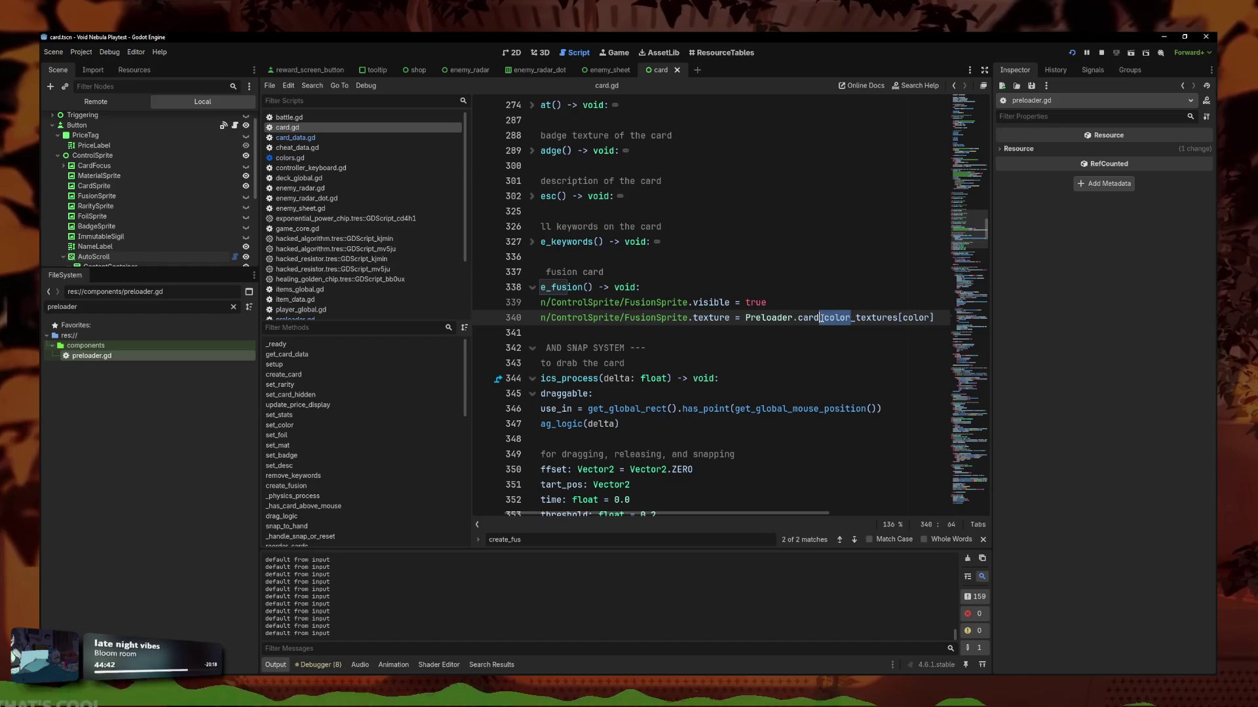
type("fusion")
key("ctrl+s")
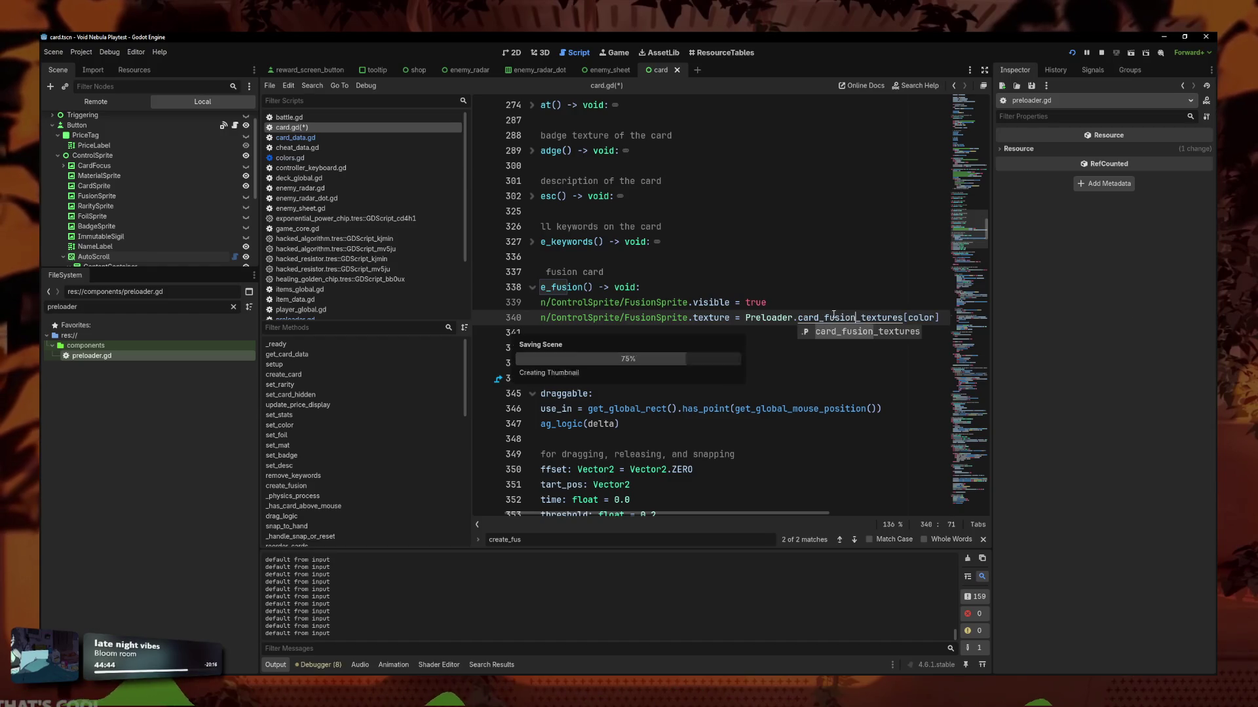
double_click(909, 317)
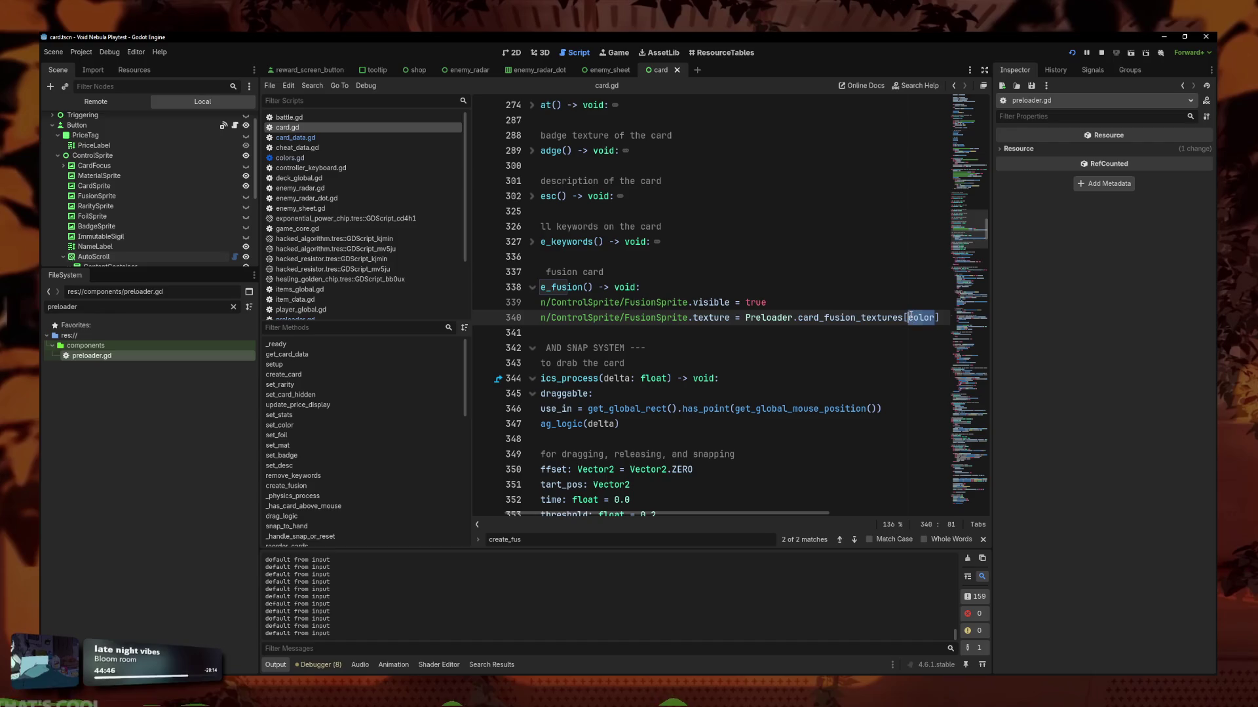
type("fusion_color")
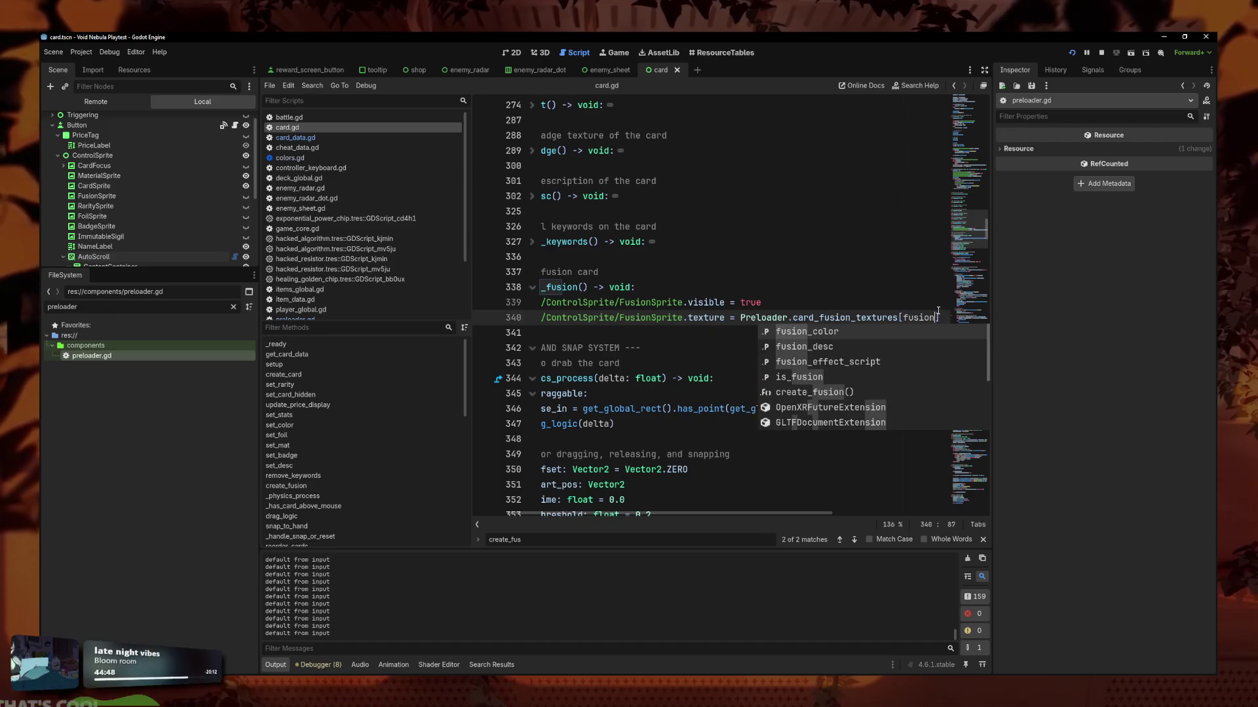
key("ctrl+s")
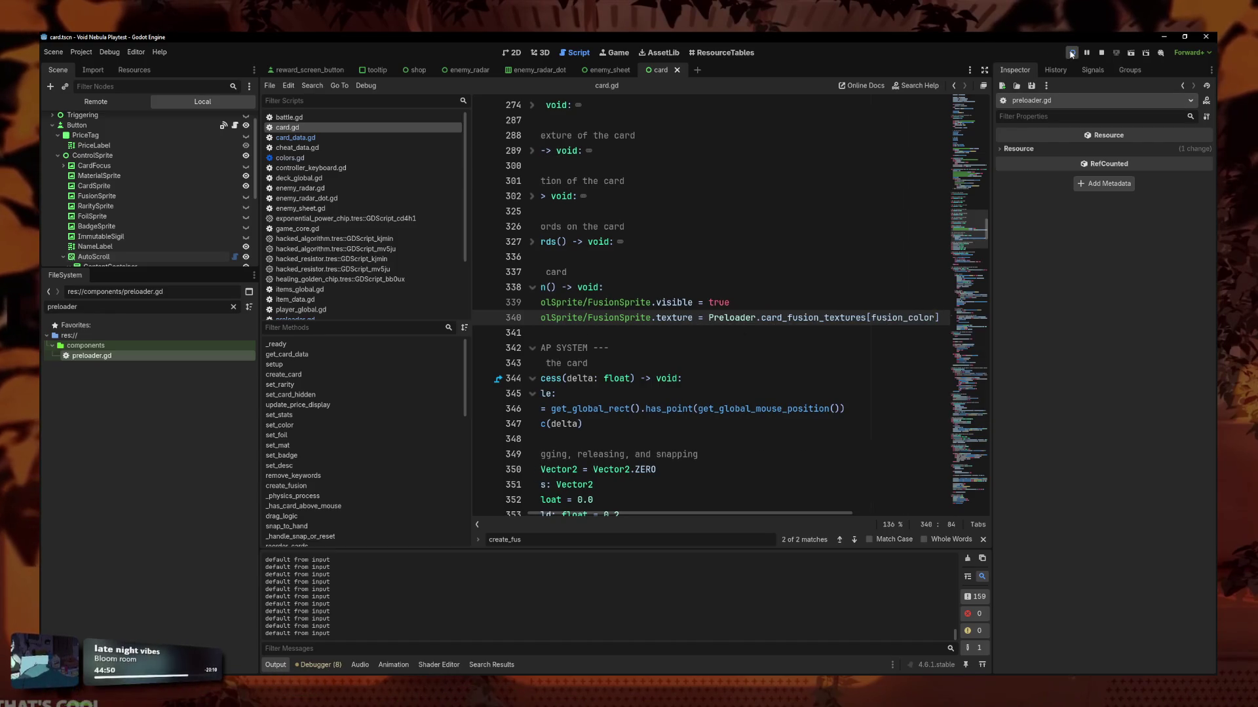
left_click(1071, 54)
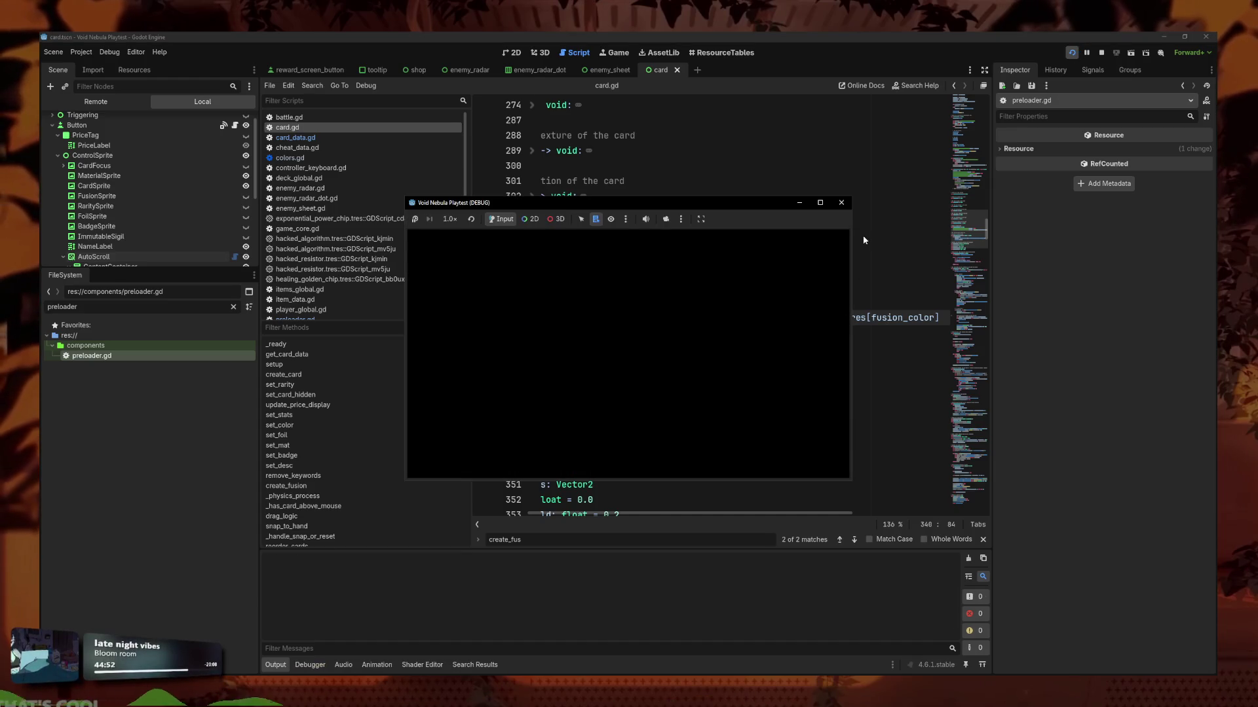
left_click(819, 204)
left_click(524, 425)
left_click(596, 249)
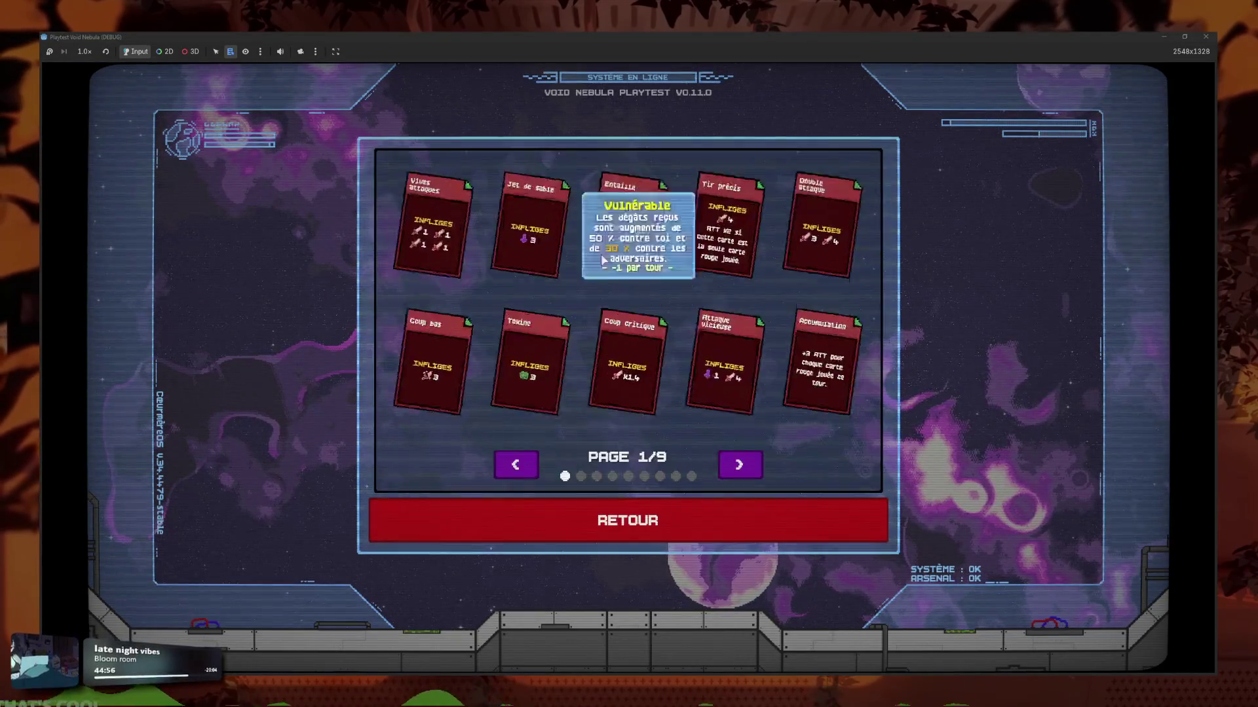
left_click(740, 464)
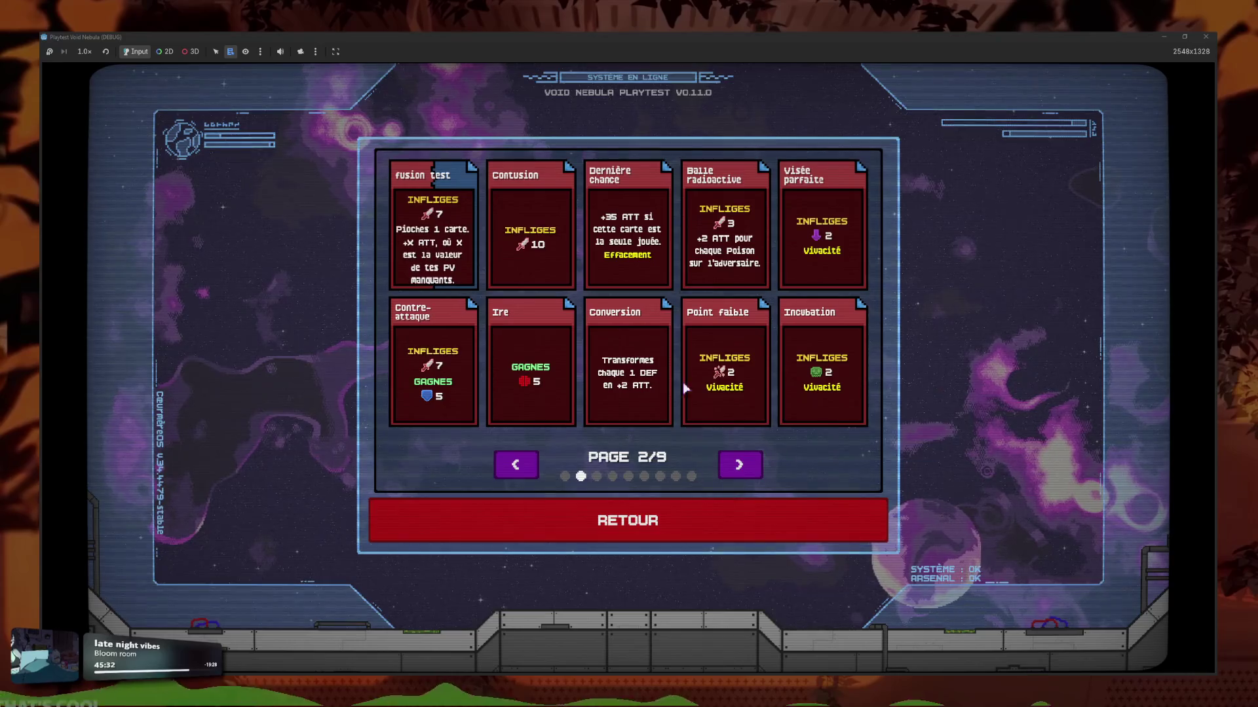
mouse_move(625, 249)
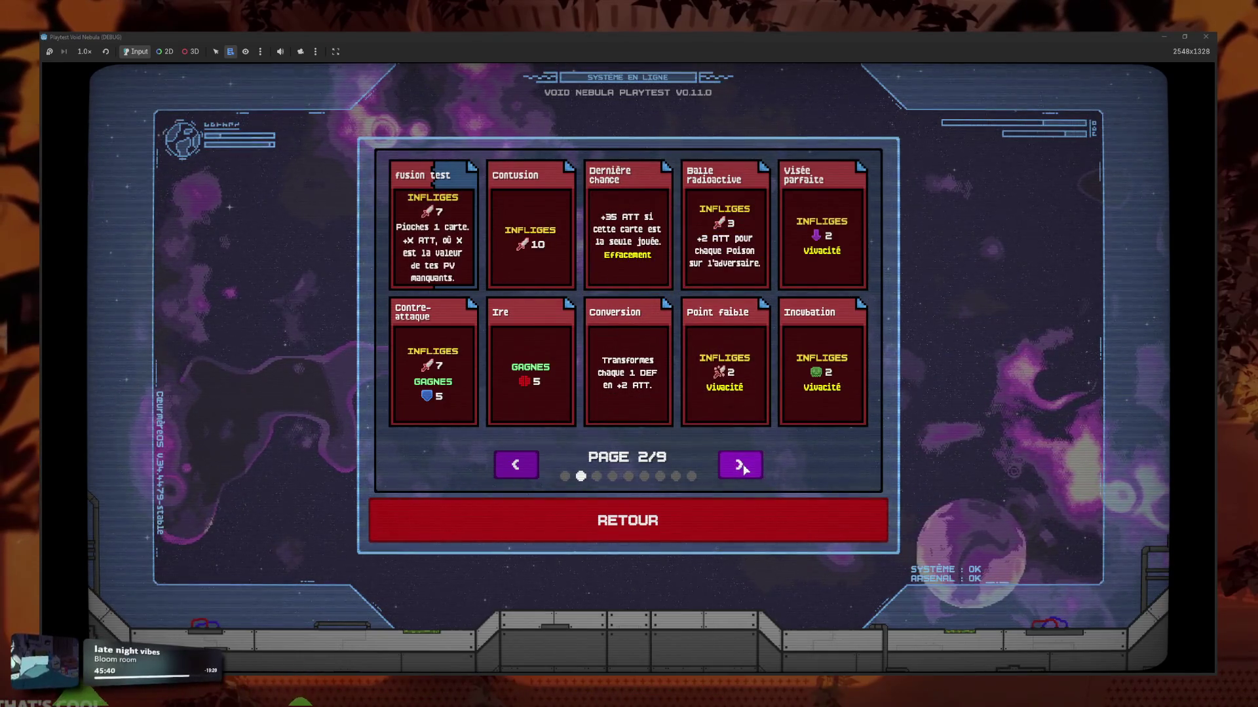
left_click(744, 469)
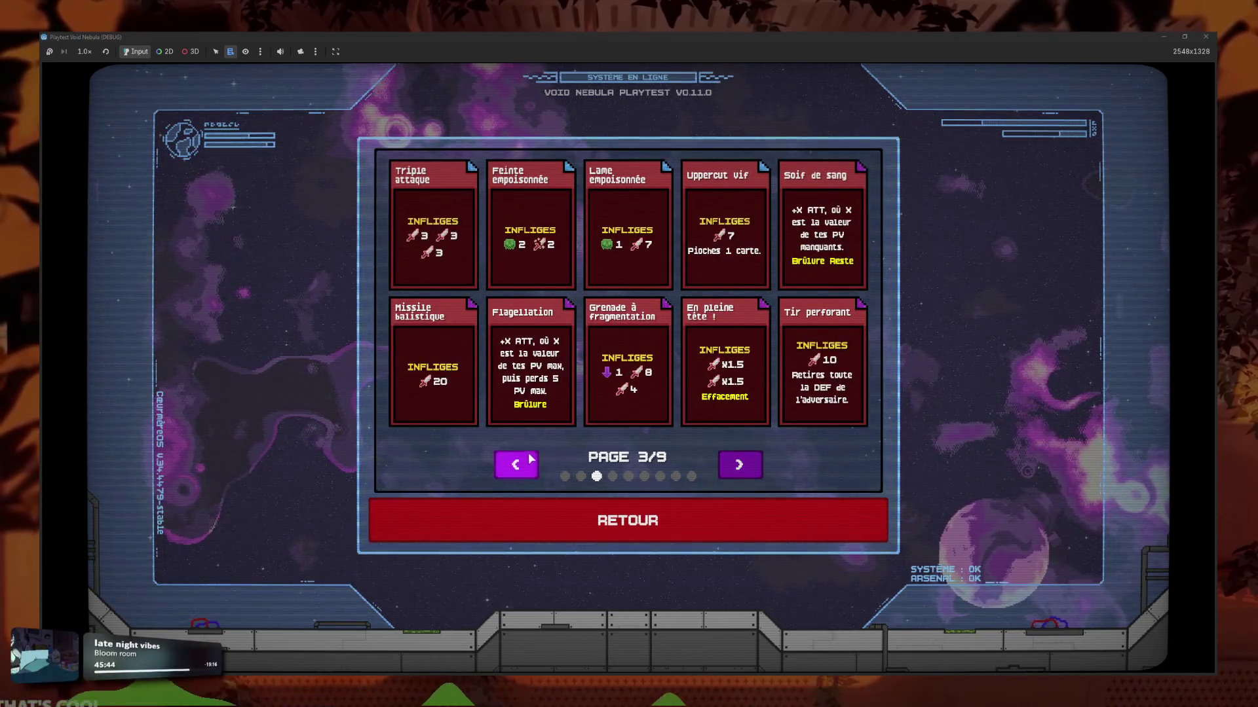
left_click(758, 468)
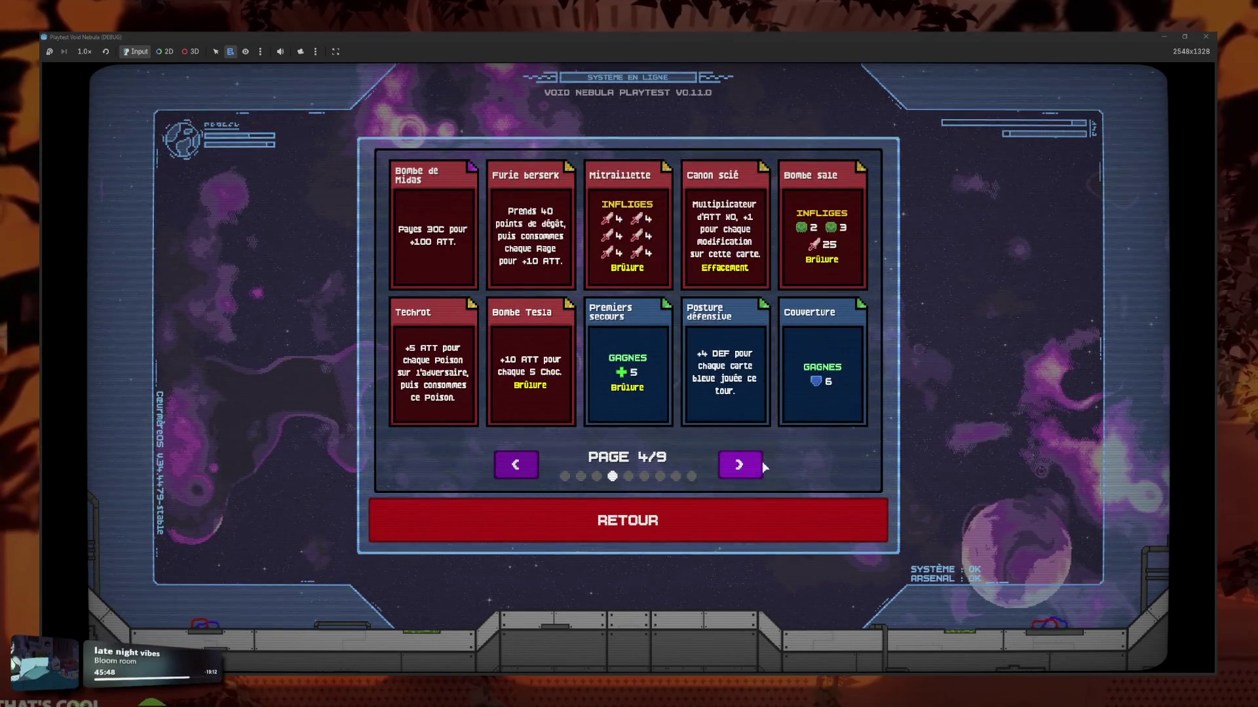
mouse_move(694, 249)
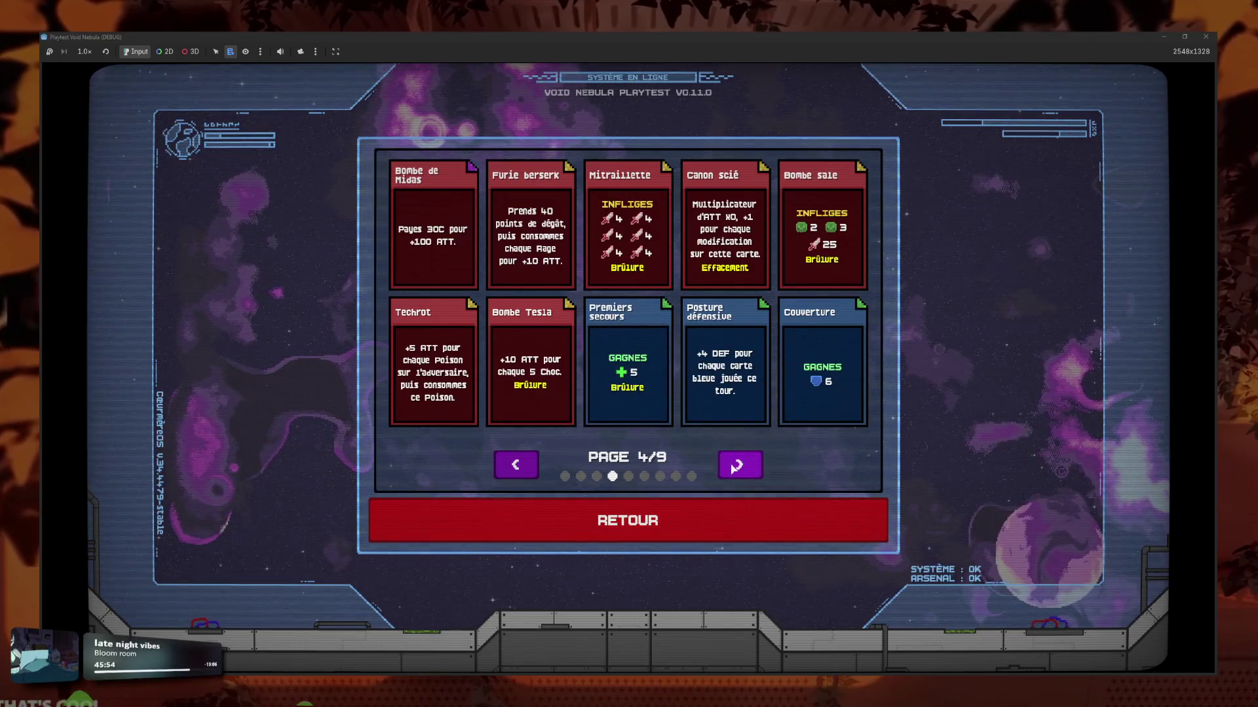
left_click(739, 467)
key("Left")
key("Left")
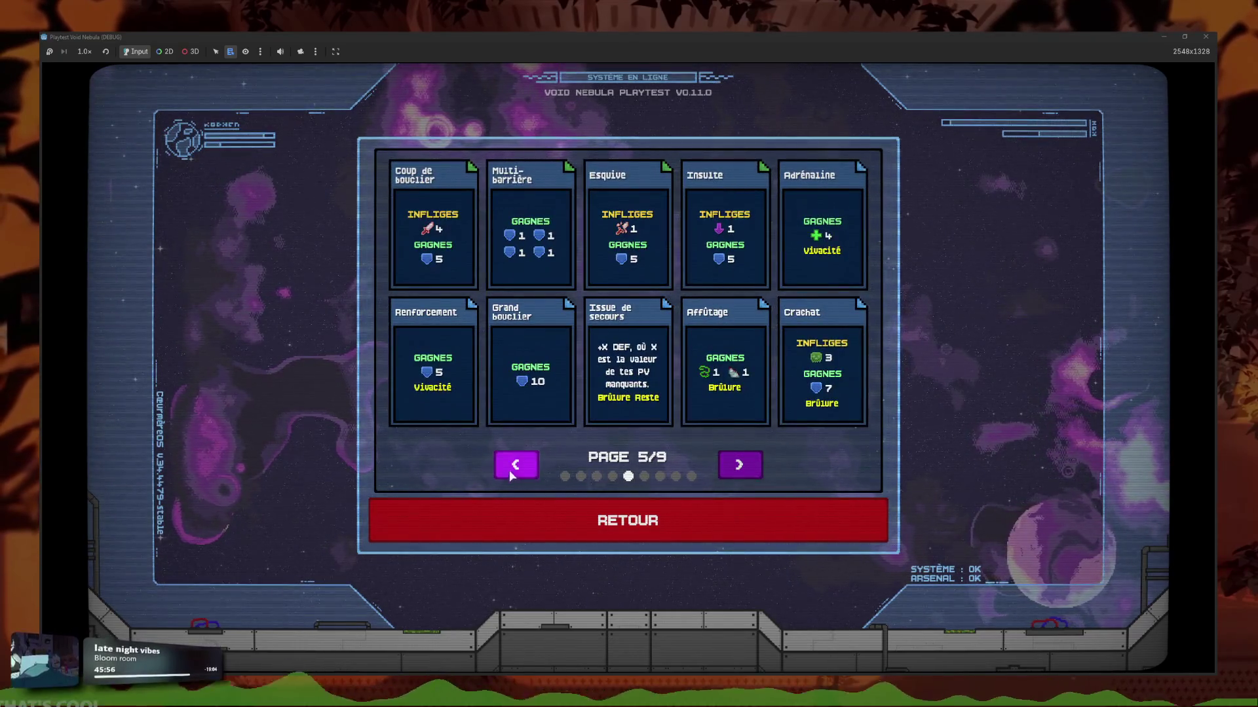
left_click(740, 466)
left_click(740, 466)
left_click(741, 467)
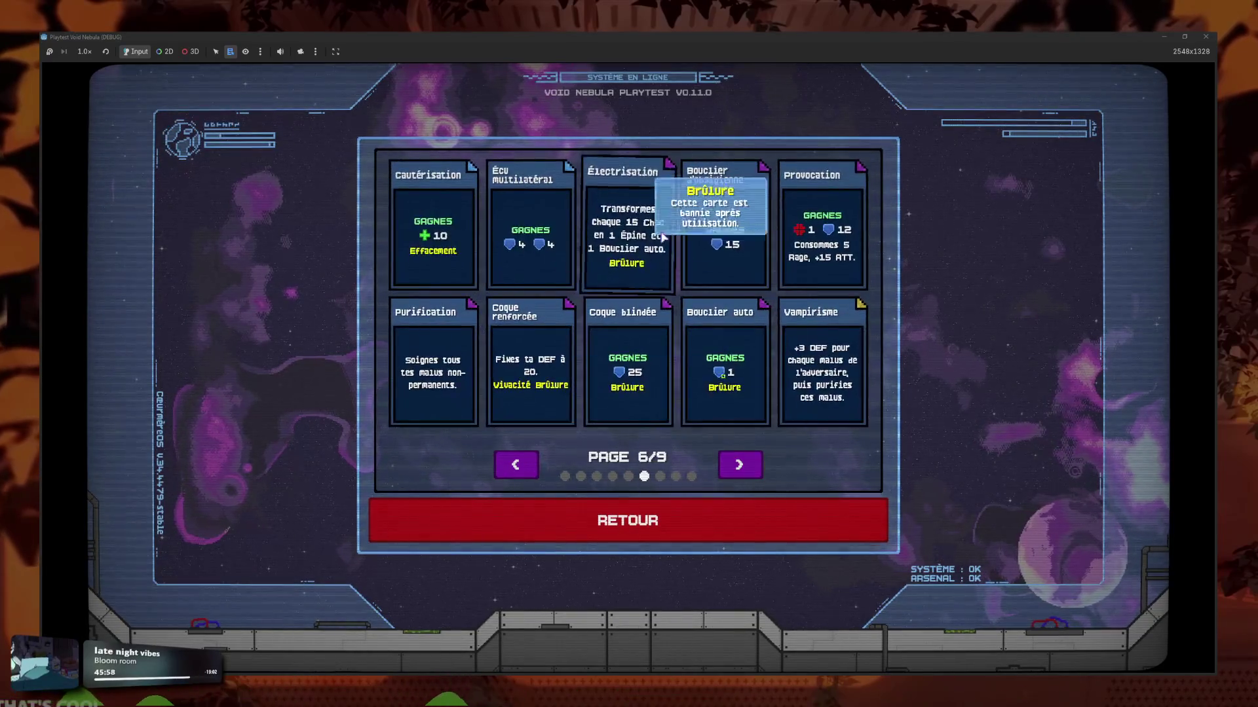
left_click(746, 453)
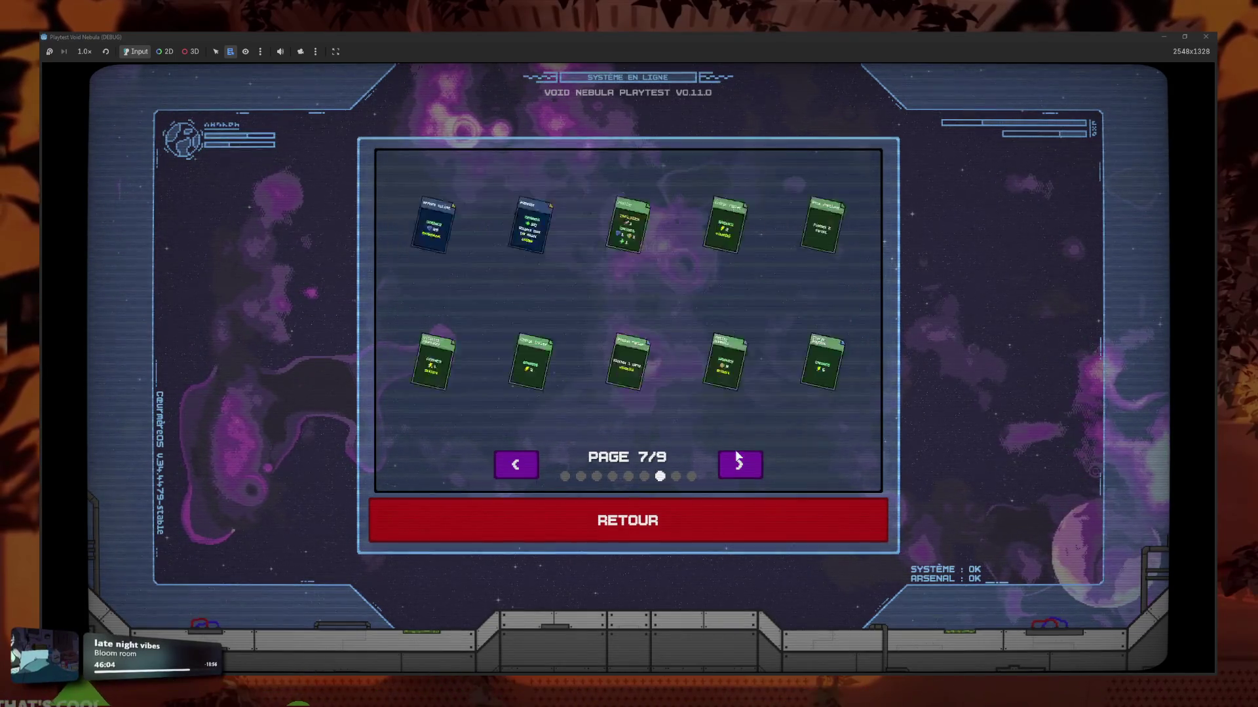
left_click(745, 454)
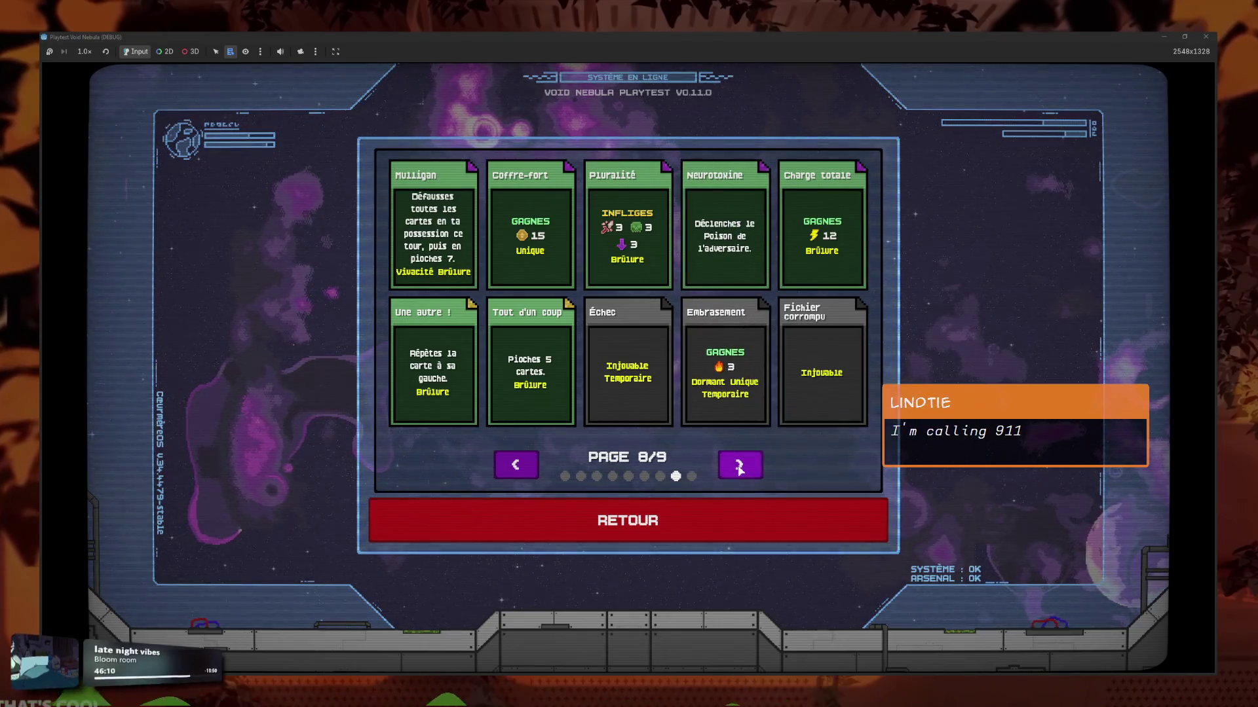
left_click(740, 465)
left_click(739, 465)
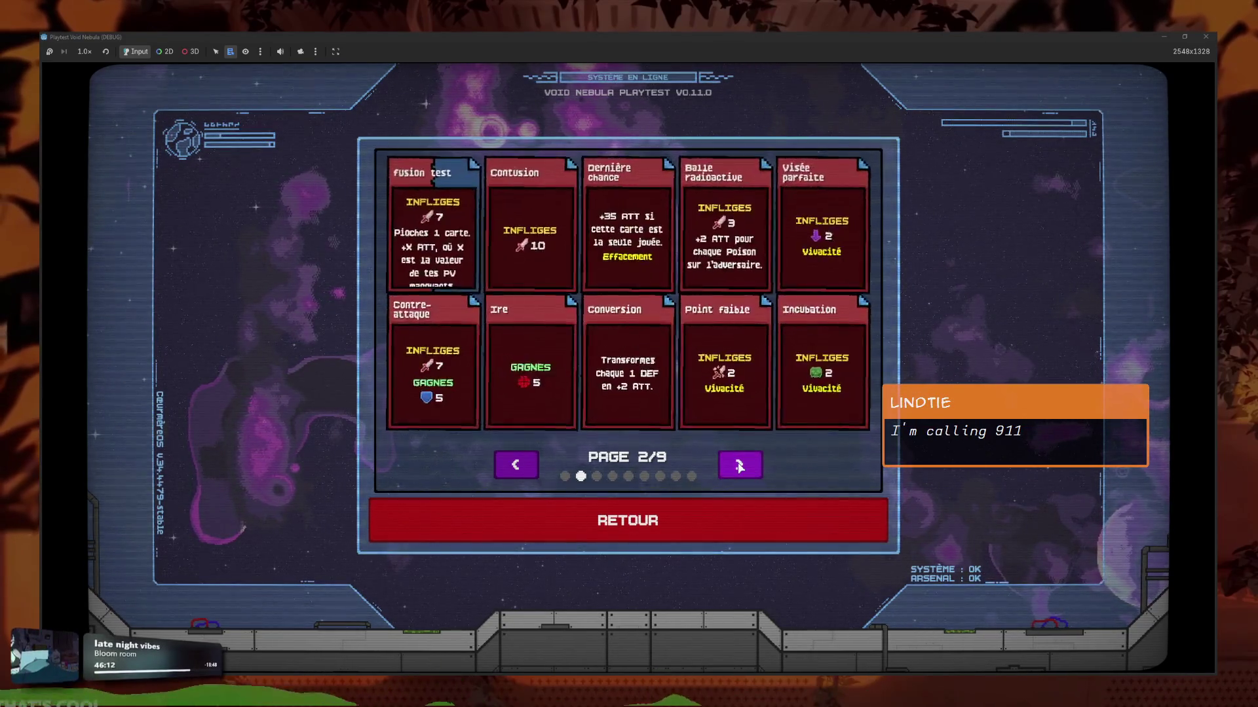
left_click(739, 465)
left_click(740, 465)
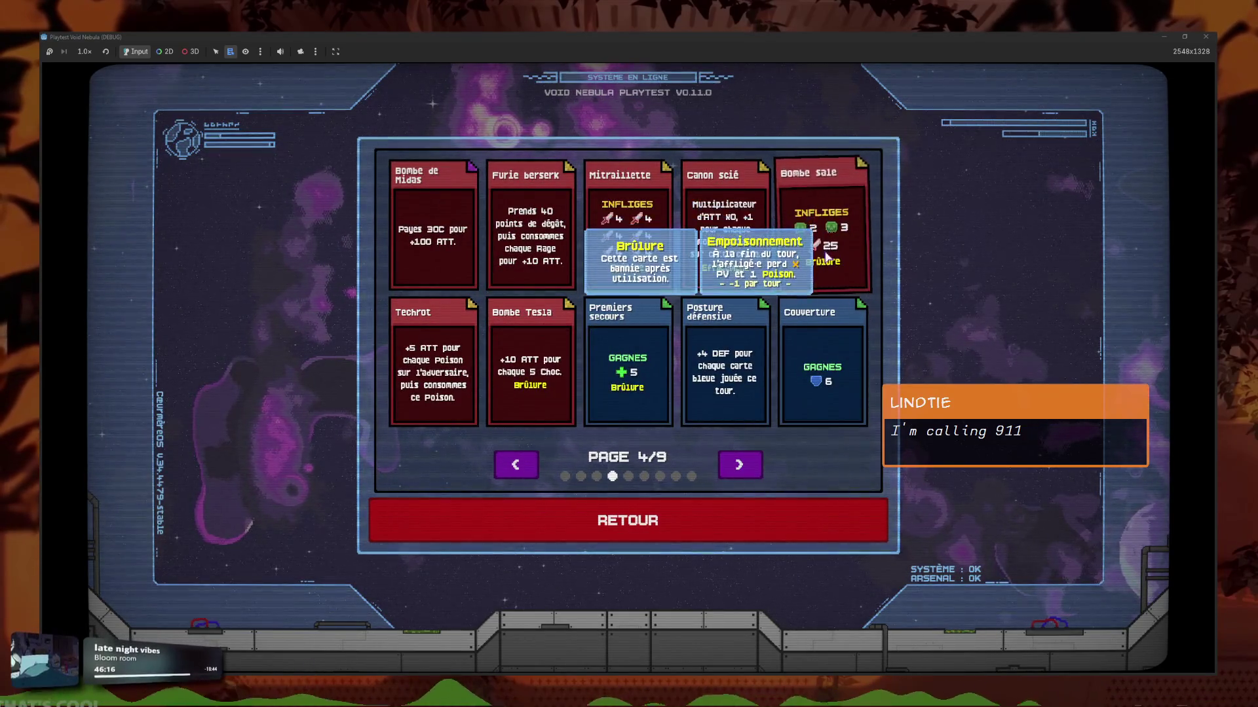
left_click(516, 466)
left_click(516, 465)
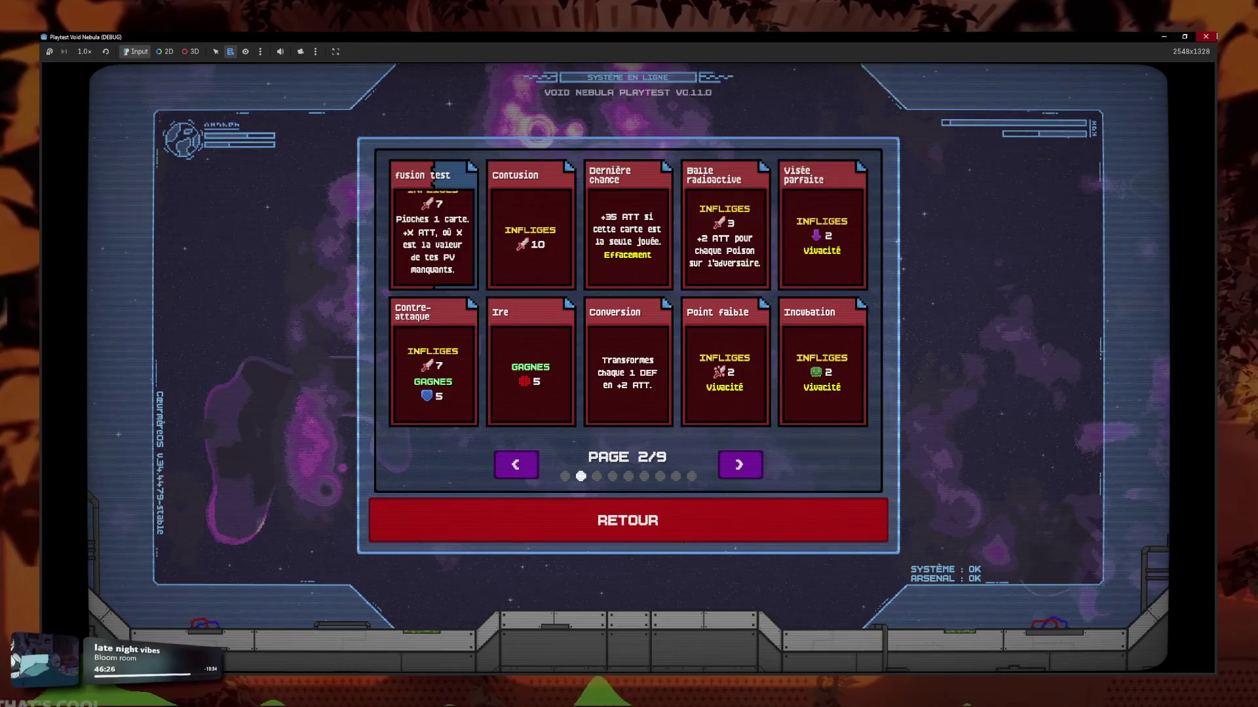
key("F8")
key("ctrl+s")
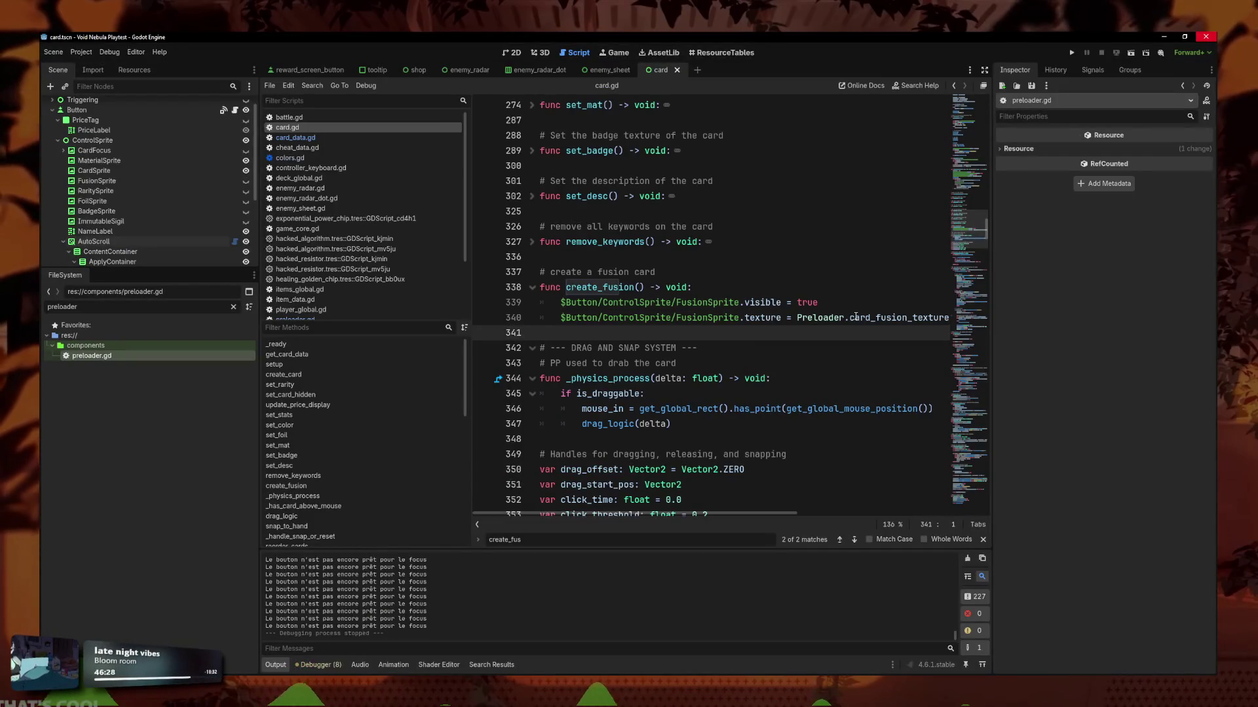
Fold the create_fusion function in card.gd.
key("ctrl+z")
key("ctrl+z")
key("ctrl+y")
key("ctrl+y")
left_click(714, 317)
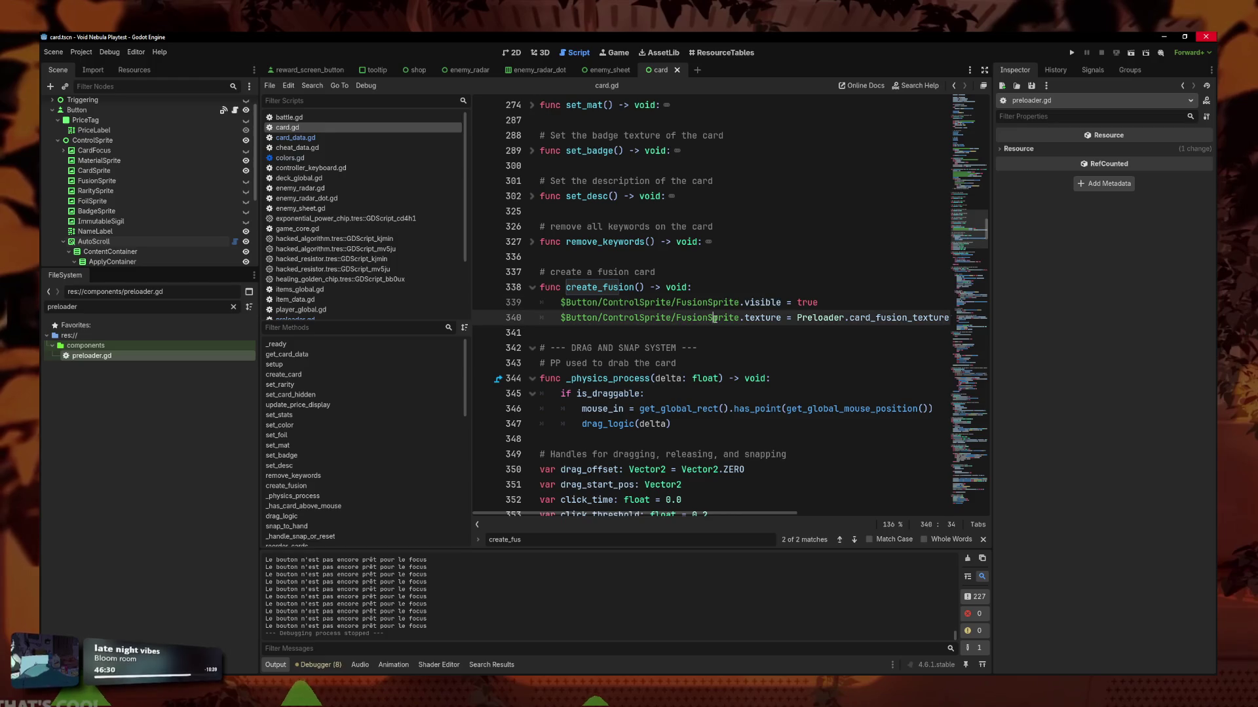
left_click(532, 287)
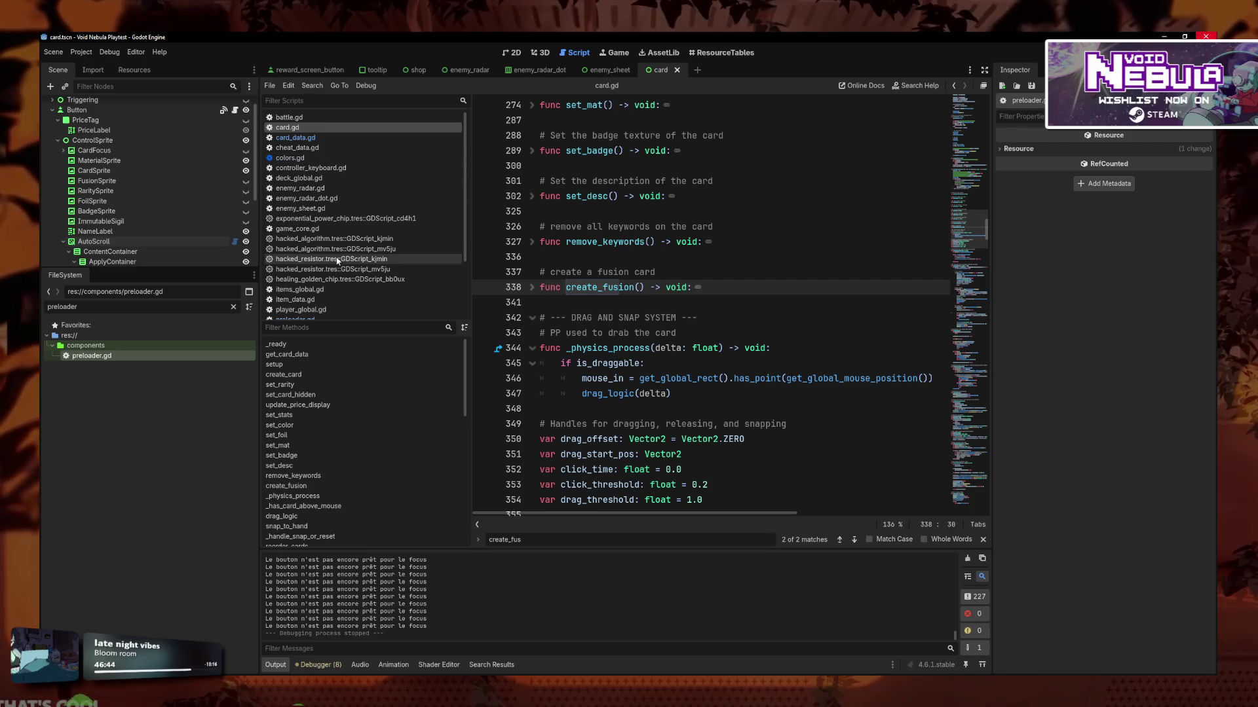
Open toolbox.gd from the Filter Scripts list.
scroll(354, 258, "down", 3)
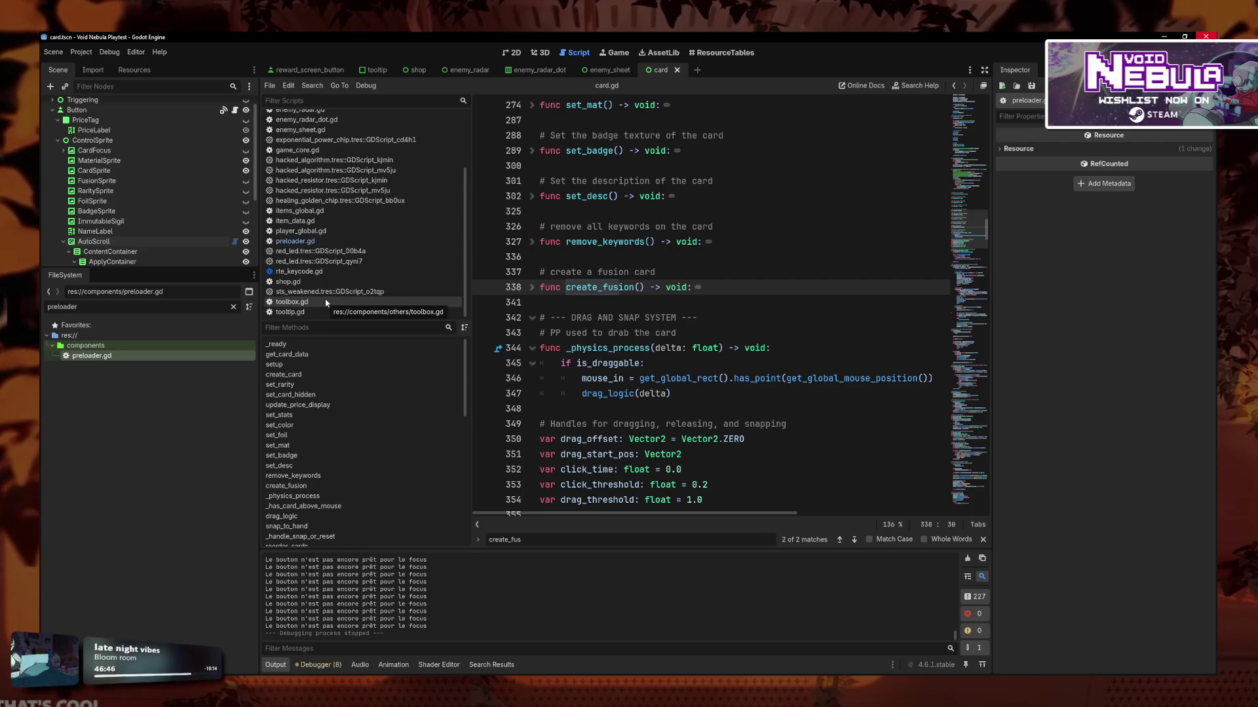
scroll(325, 302, "up", 3)
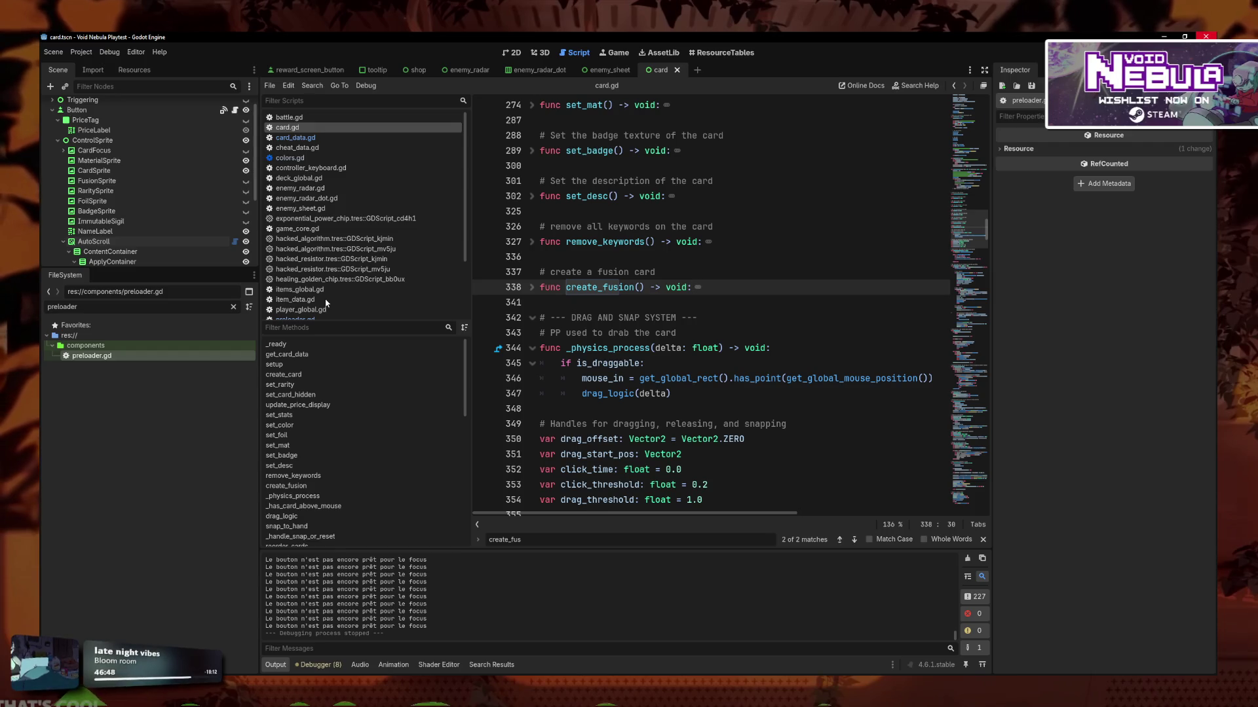
scroll(325, 302, "down", 3)
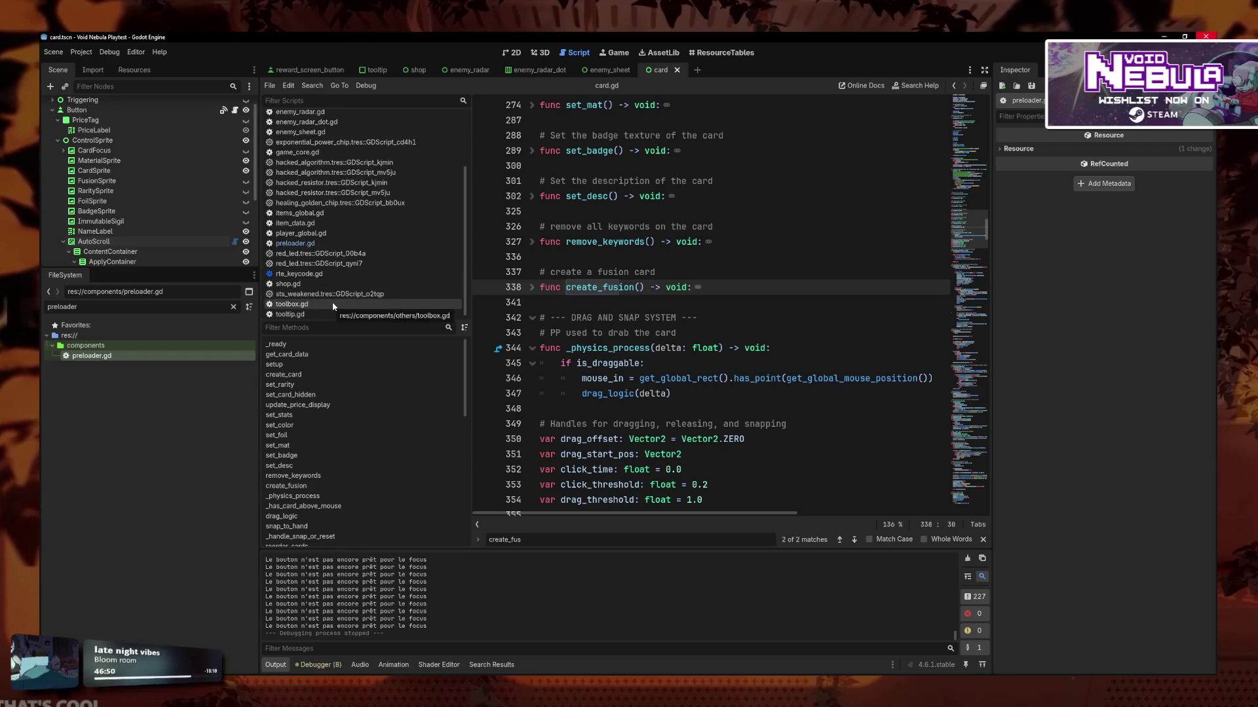
left_click(333, 304)
scroll(969, 393, "down", 15)
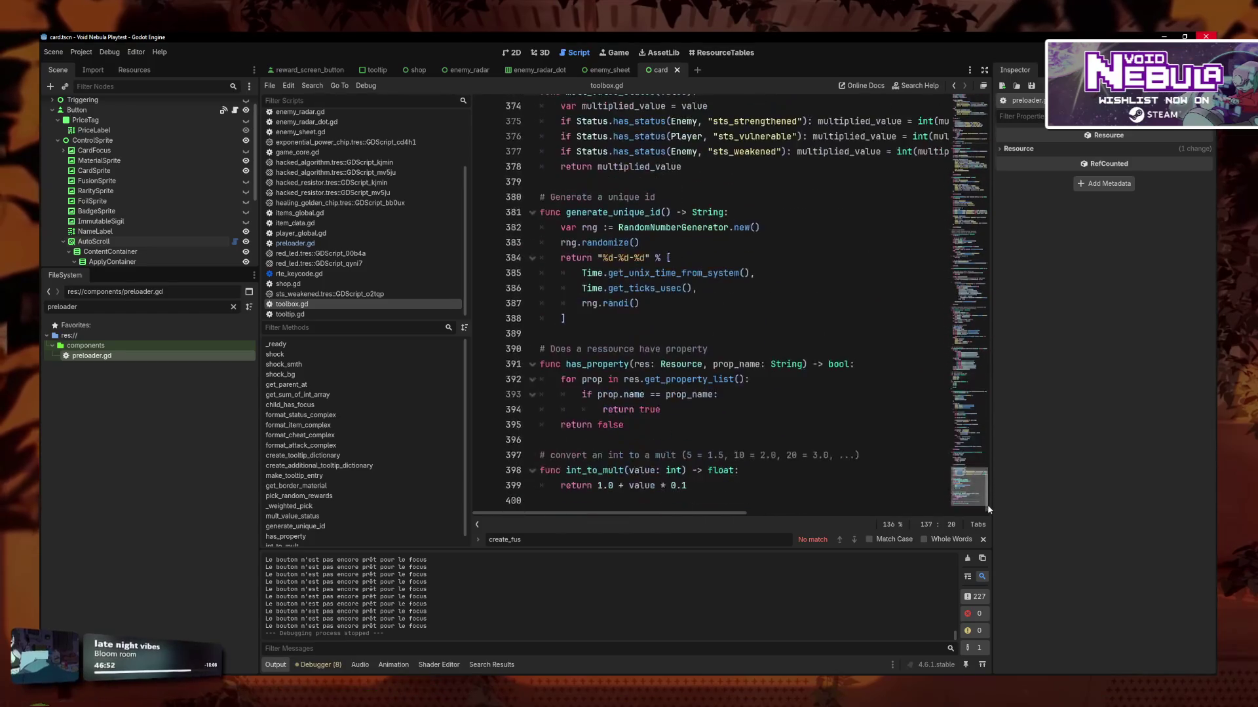
Start a fusion_two_cards(card_one, card_two) function at the end of toolbox.gd, with a comment line above.
left_click(775, 501)
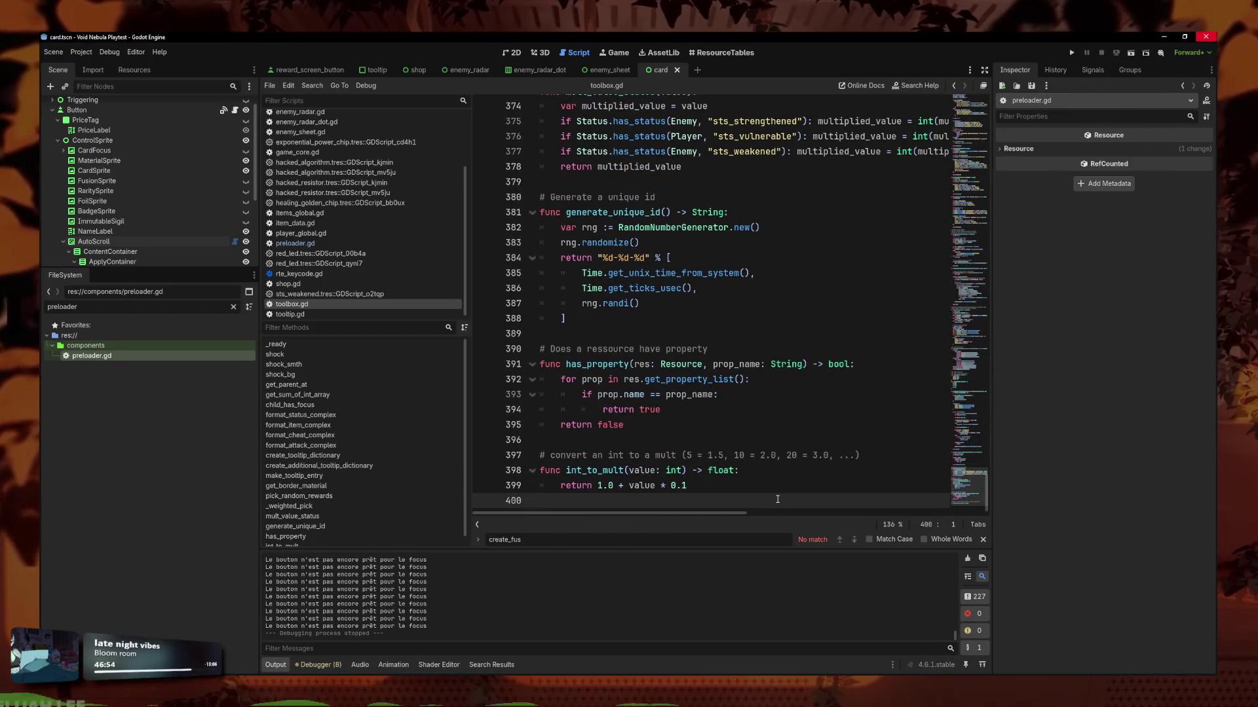
key("Return")
type("func ")
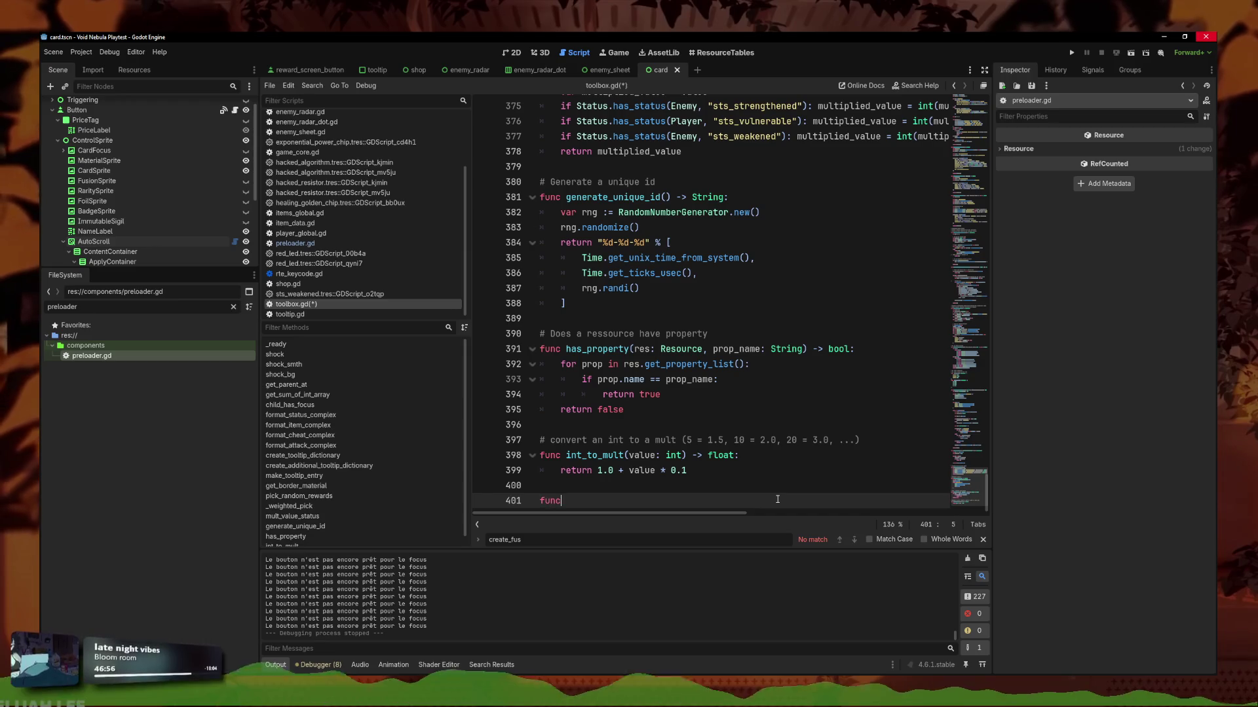
type("f")
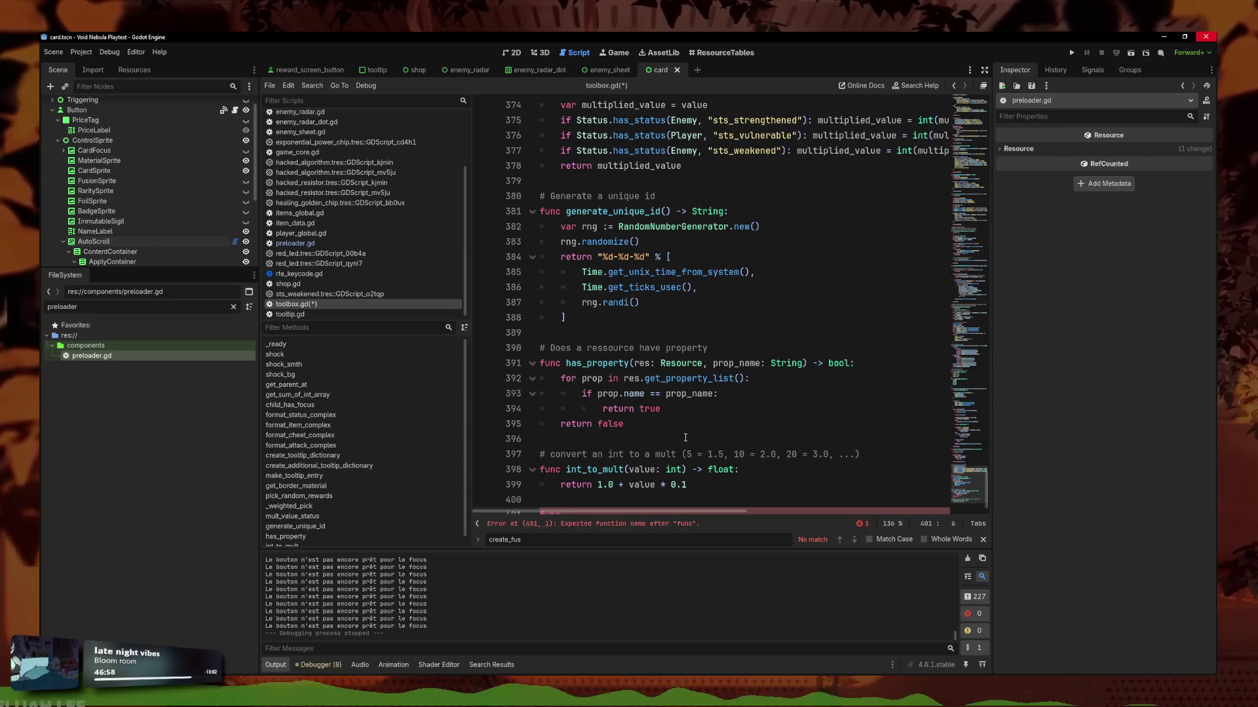
type("usion_two_cards(")
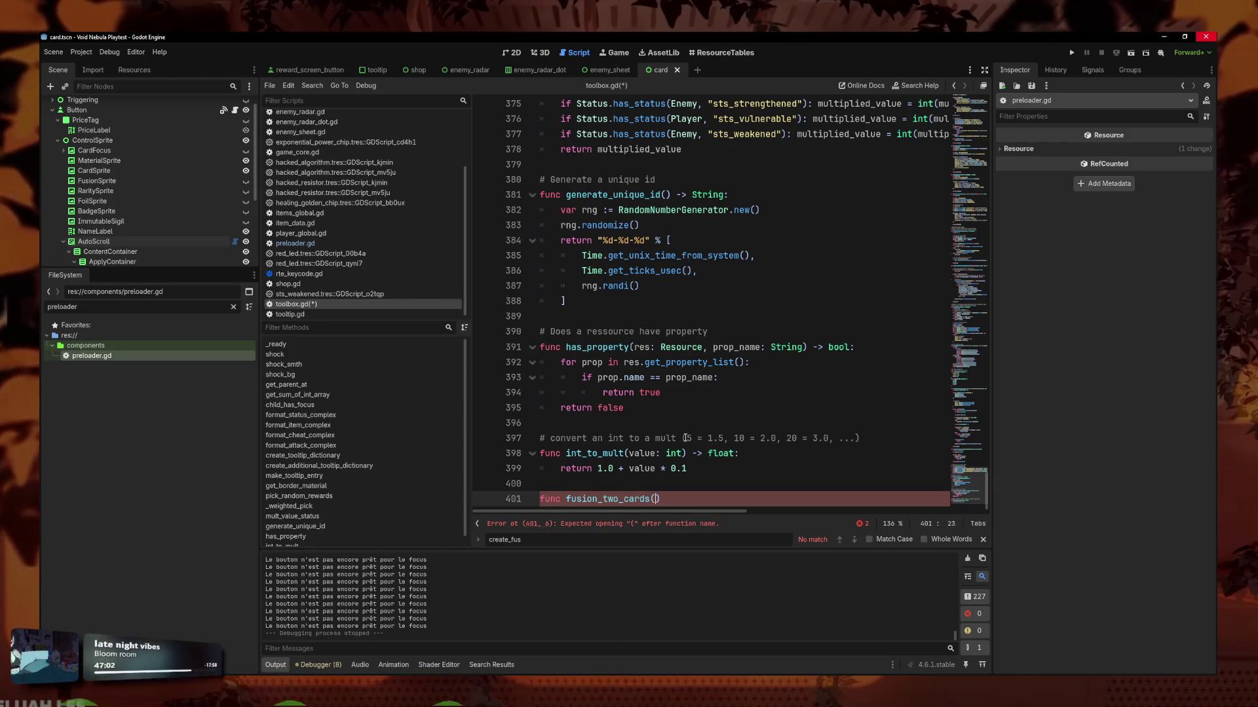
type("(Arra")
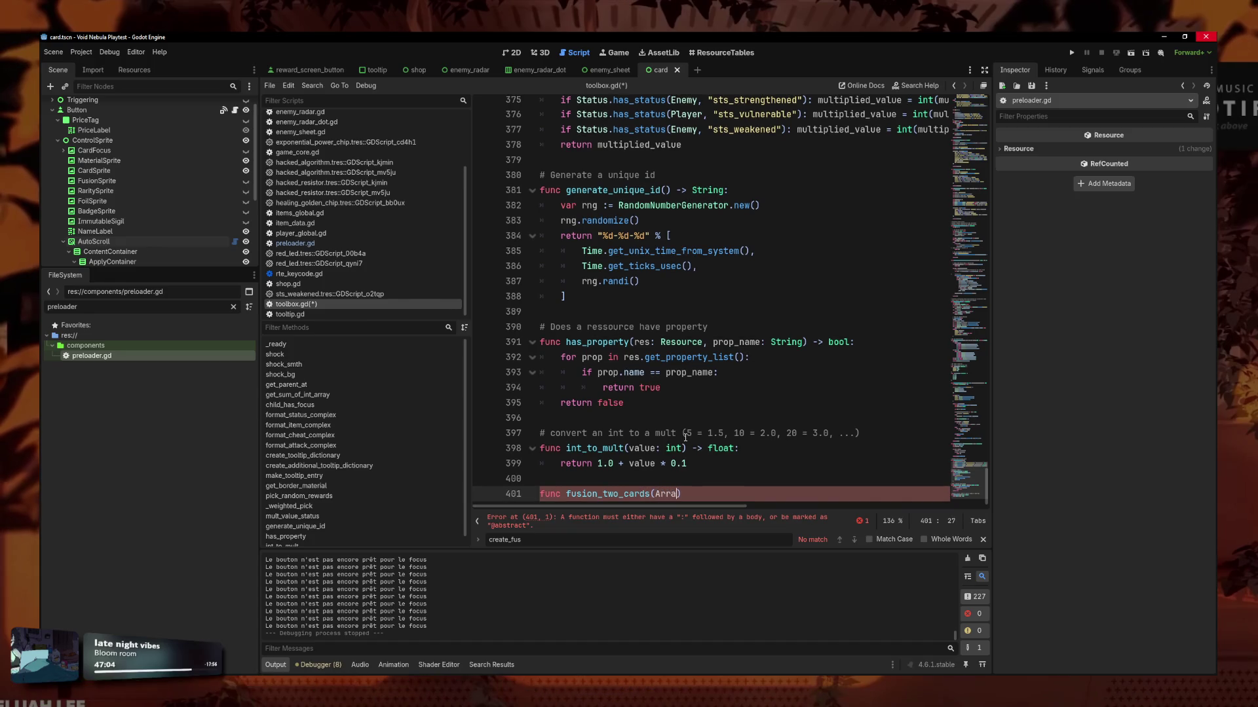
key("BackSpace")
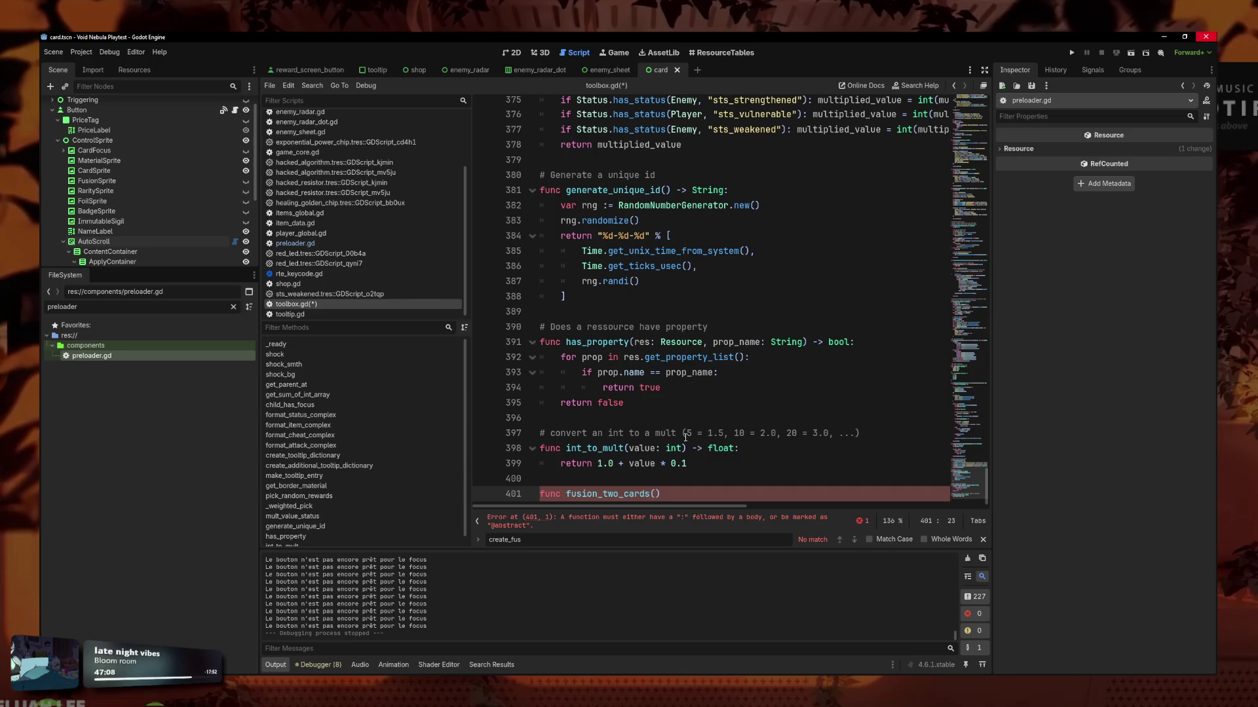
type("card")
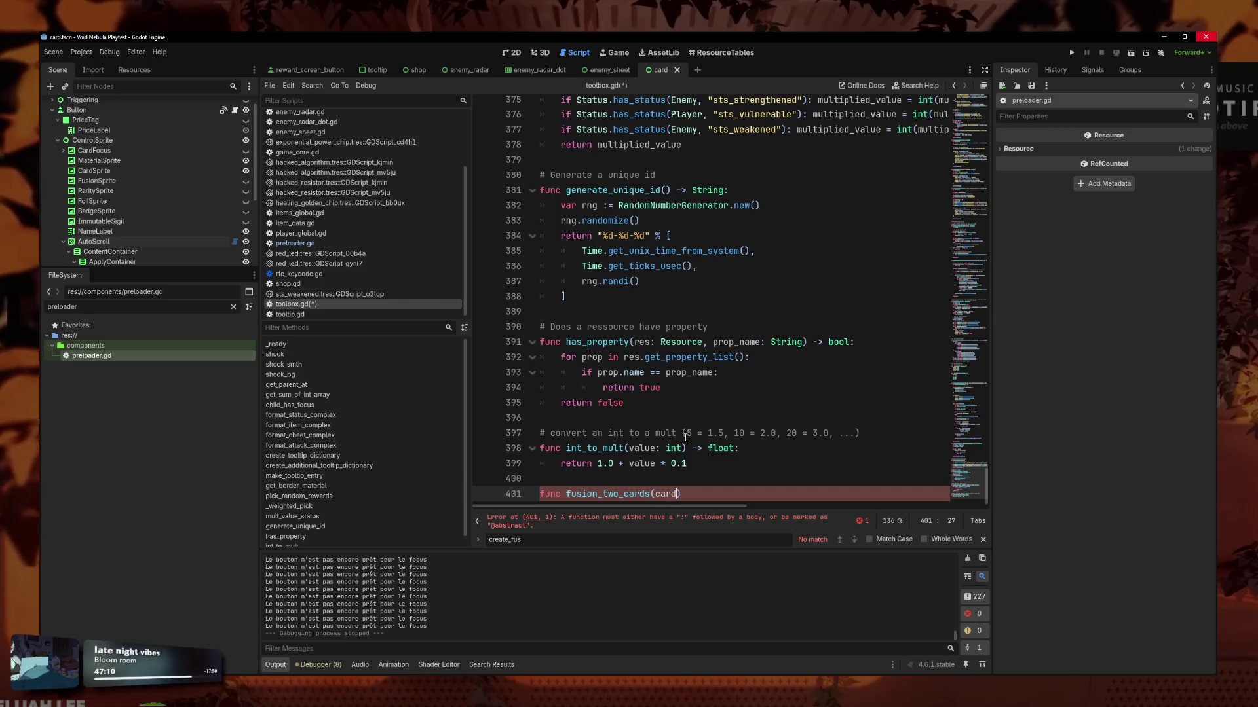
type("_one")
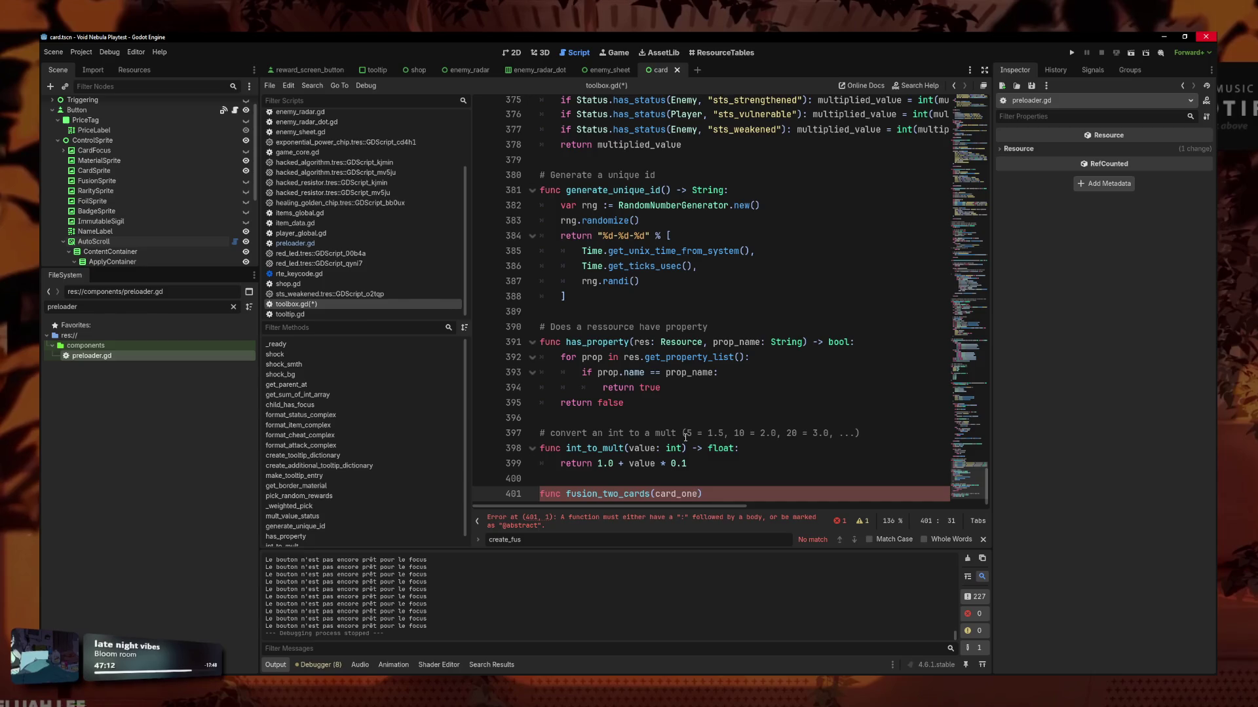
type(", card_two")
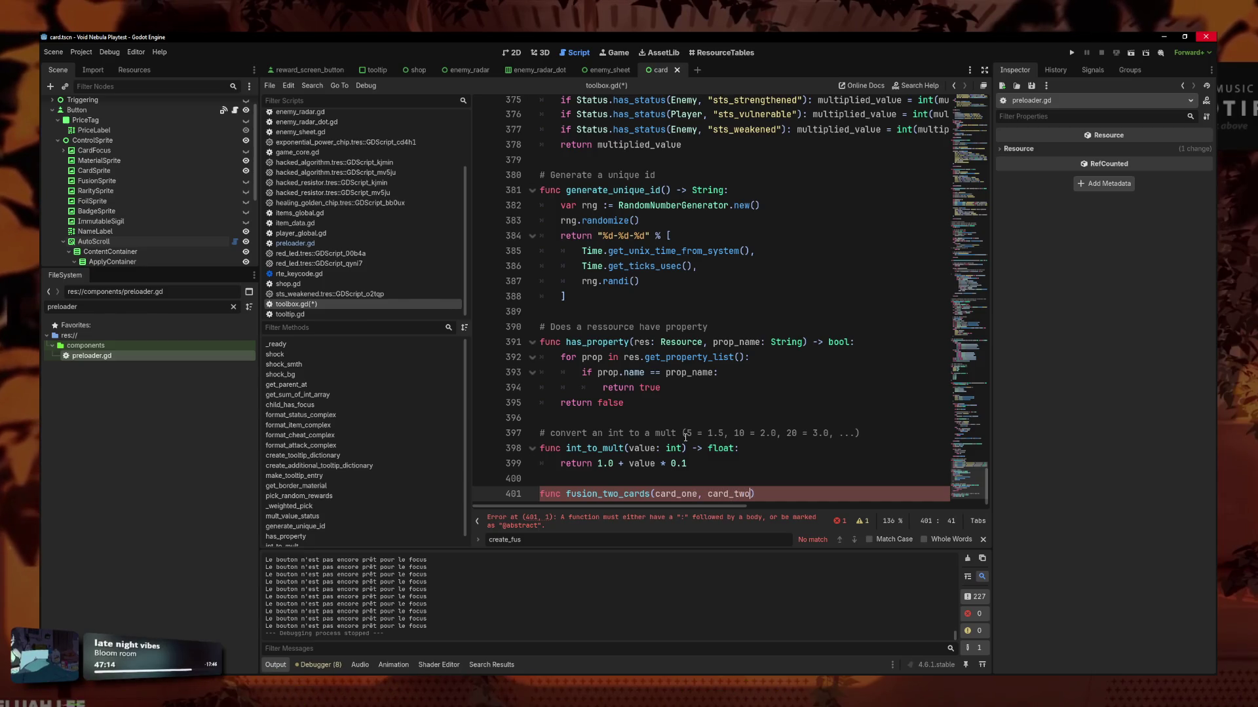
type(":")
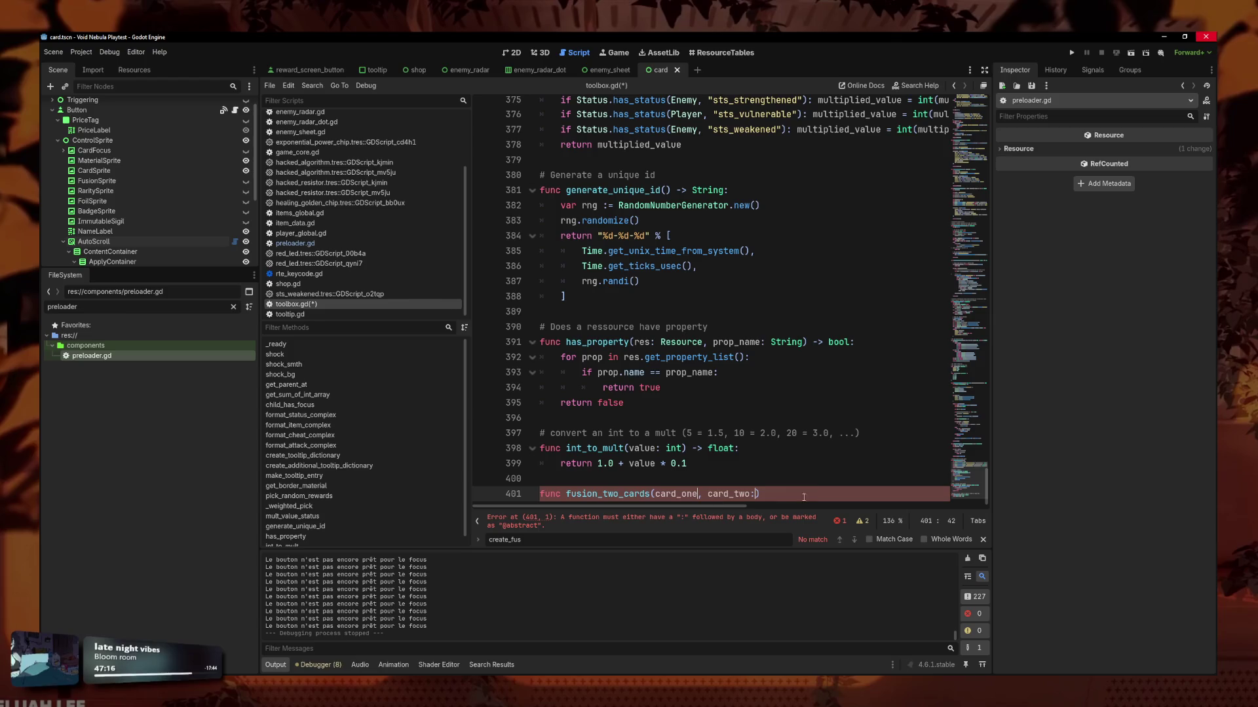
key("BackSpace")
type(":")
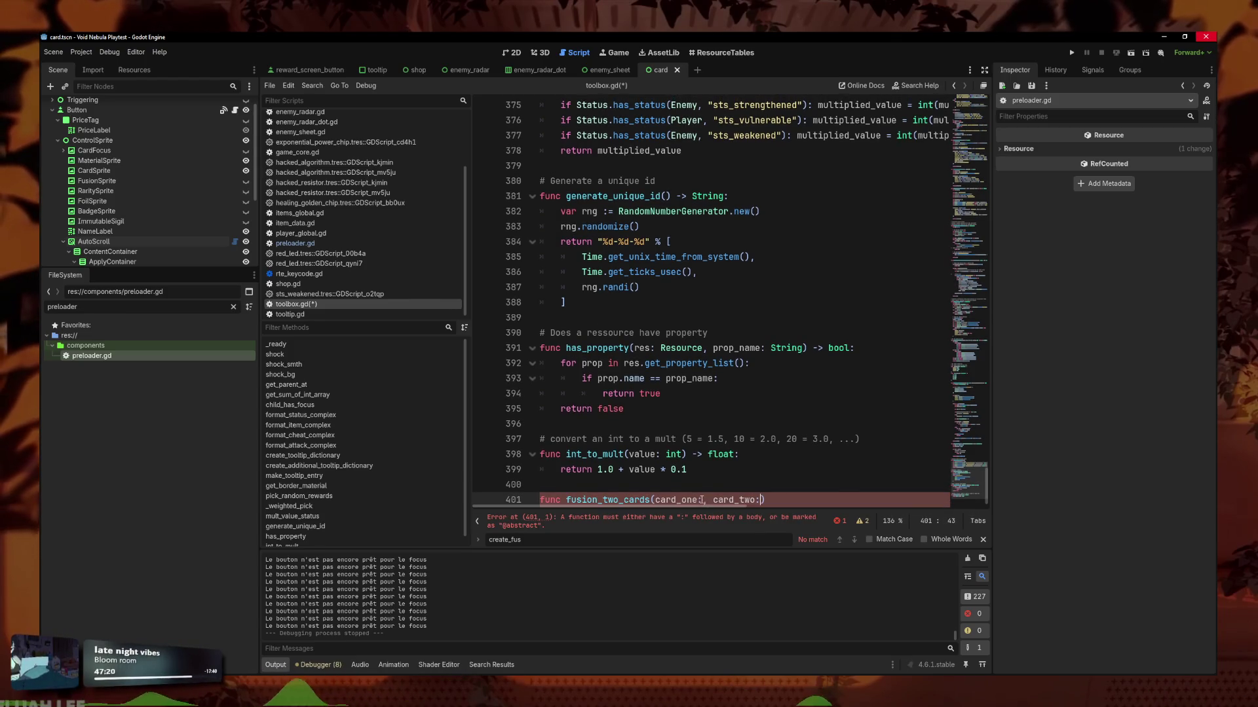
left_click(708, 489)
key("Return")
type("ion t")
type("ke a n,e")
type("ne")
Type both parameters as CardData and make the function return CardData.
left_click(646, 505)
type(": Card")
key("Return")
left_click(865, 490)
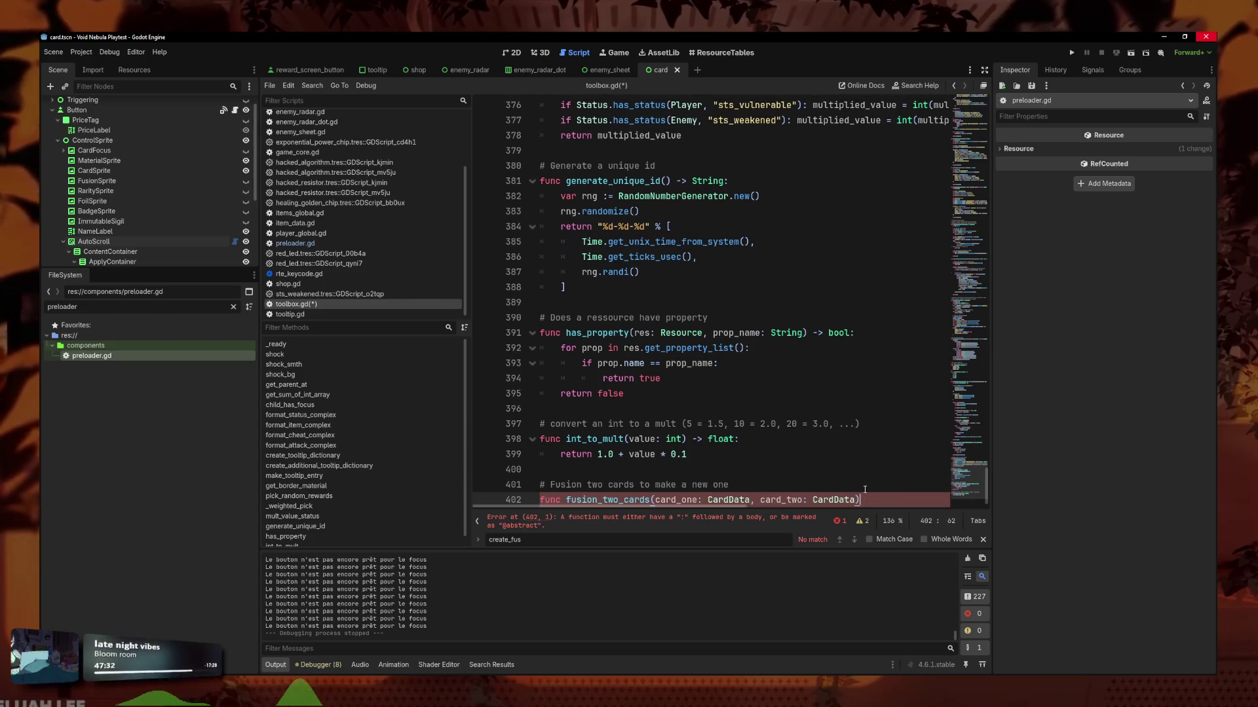
type(" -")
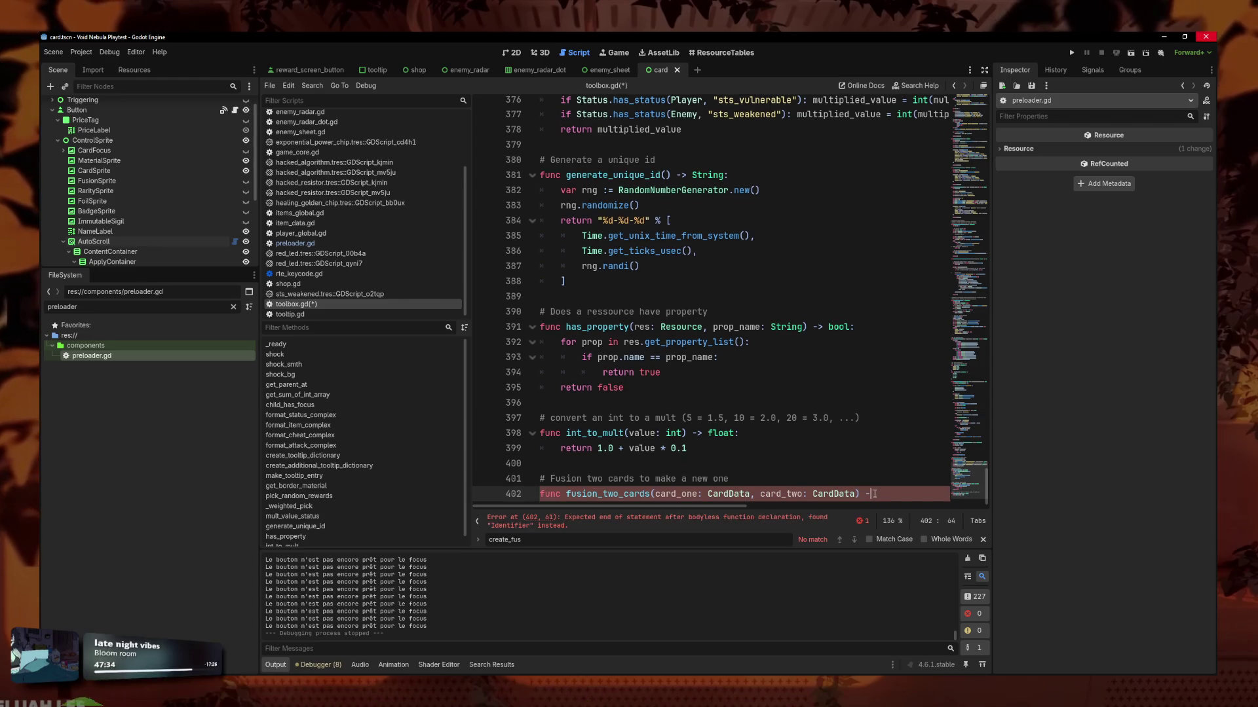
type("> void: CardData")
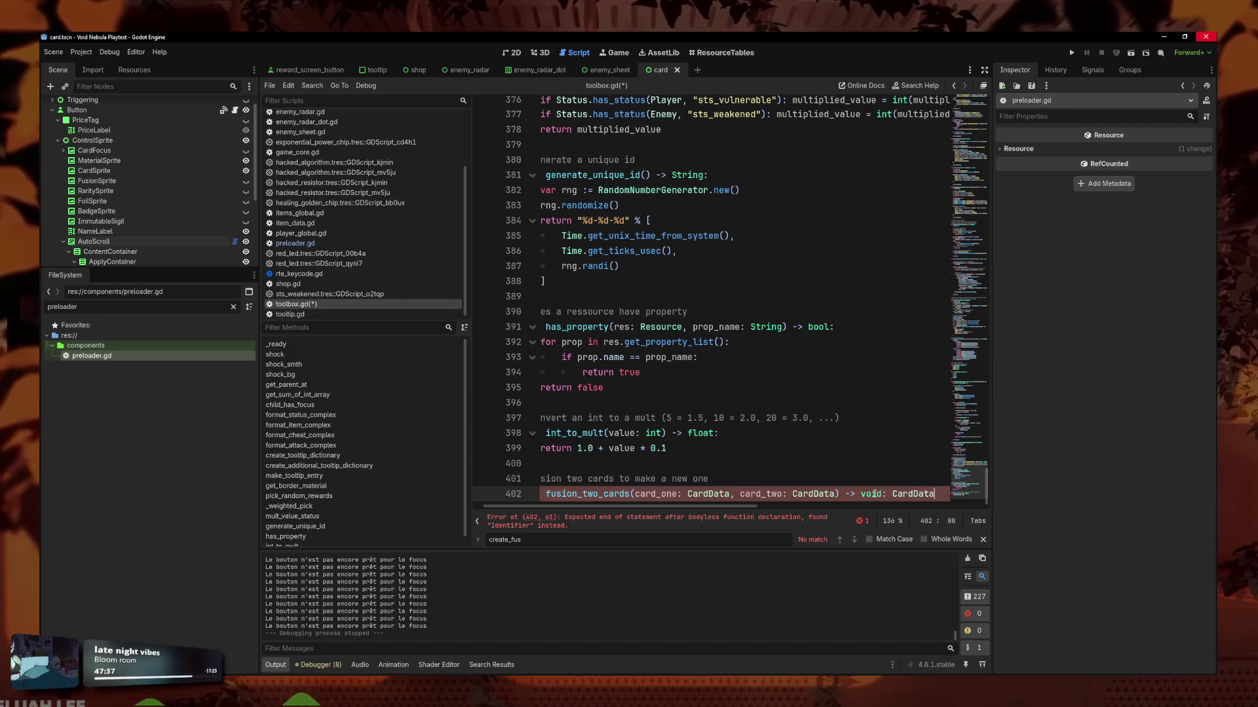
key("Return")
left_click(888, 499)
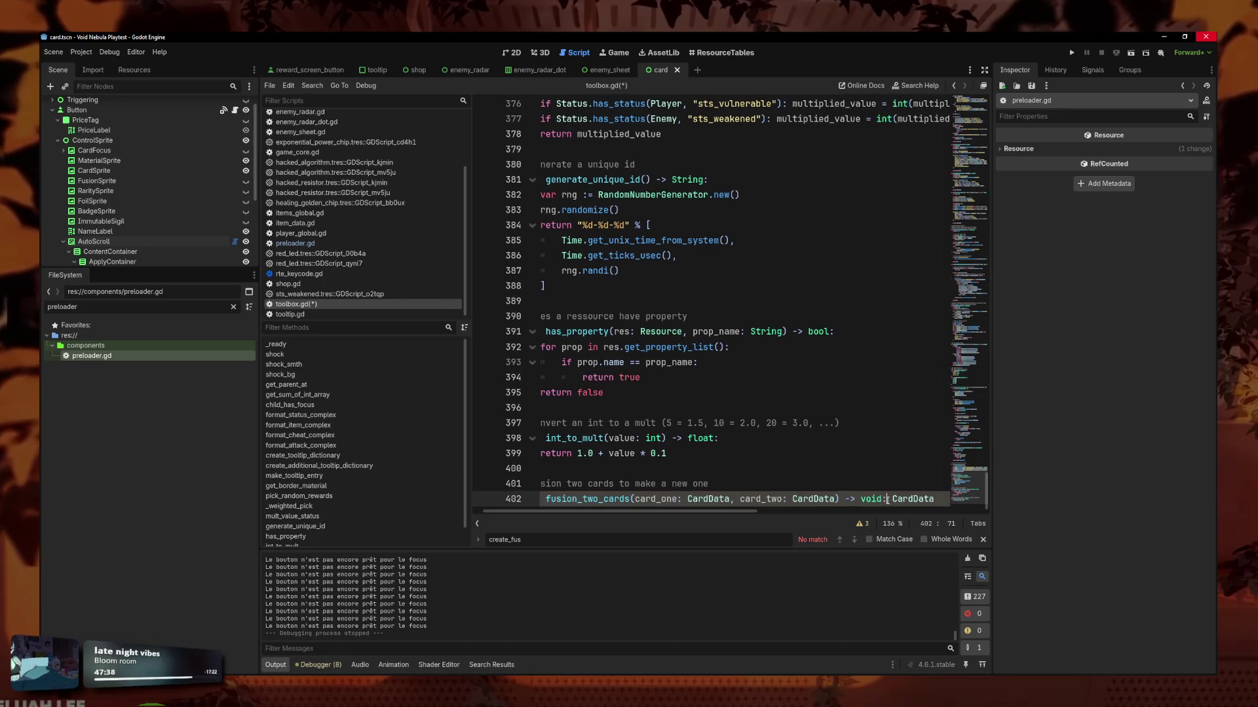
key("BackSpace")
key("BackSpace")
key("BackSpace")
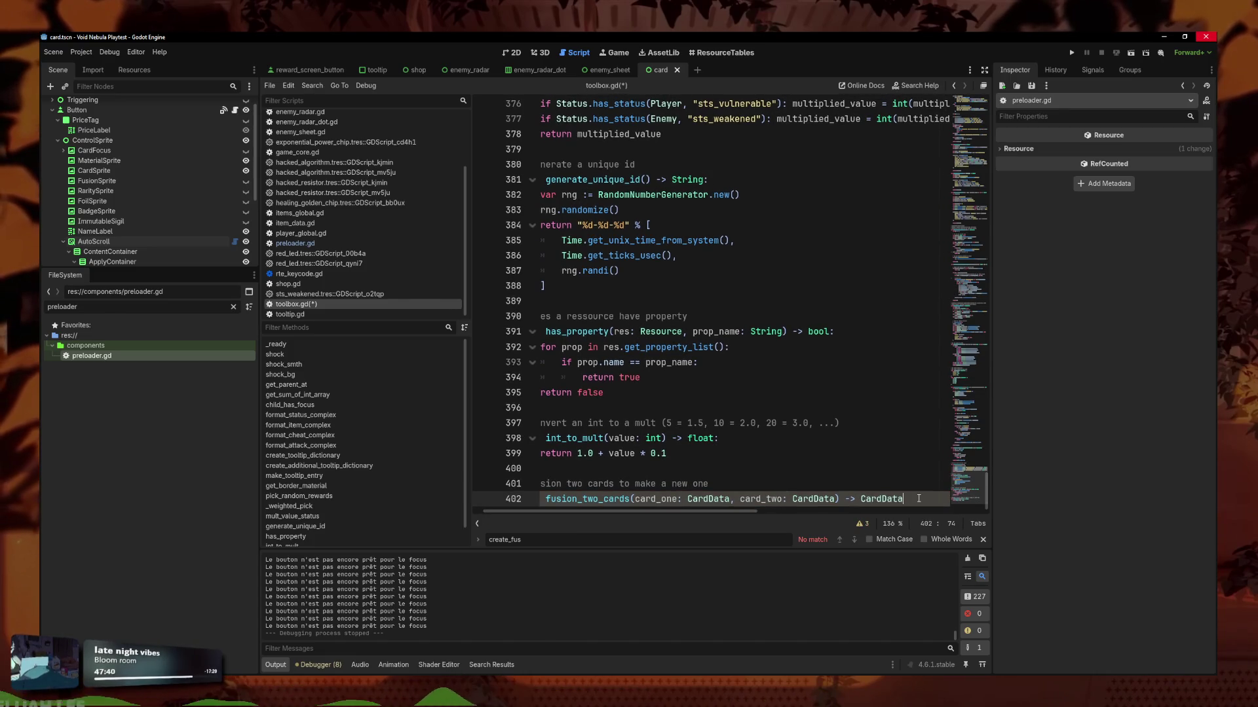
type(":")
key("Return")
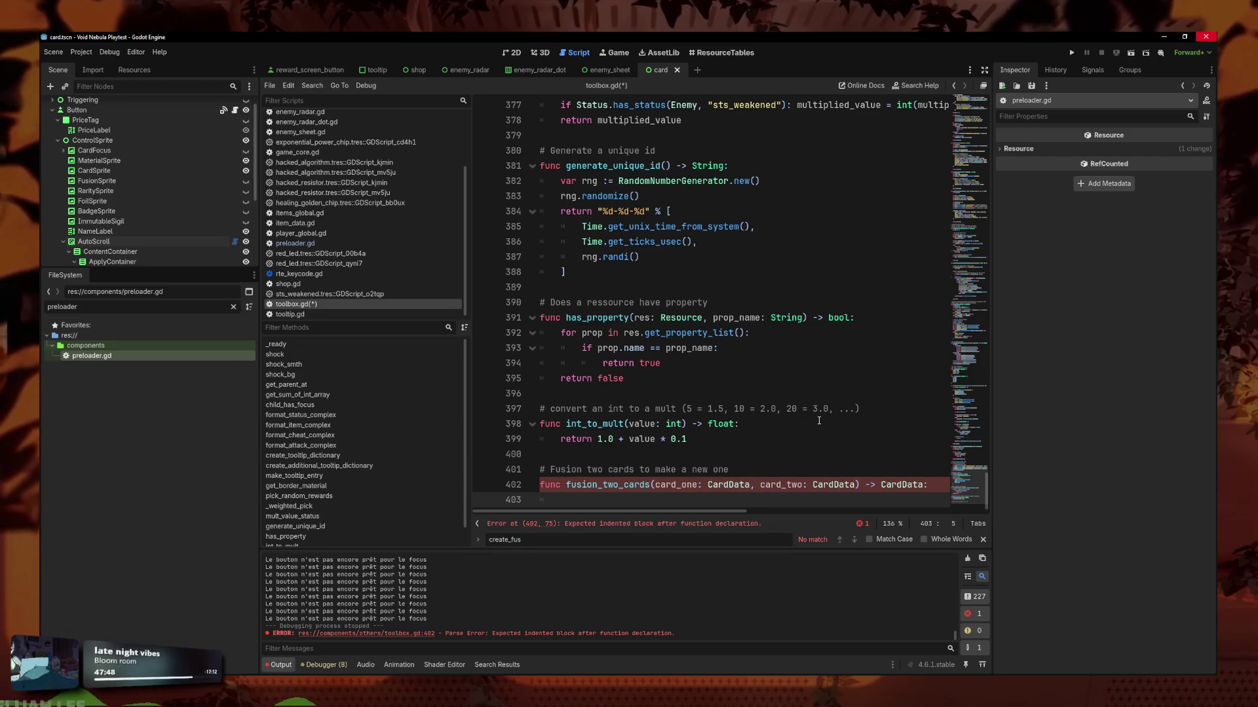
scroll(384, 275, "down", 1)
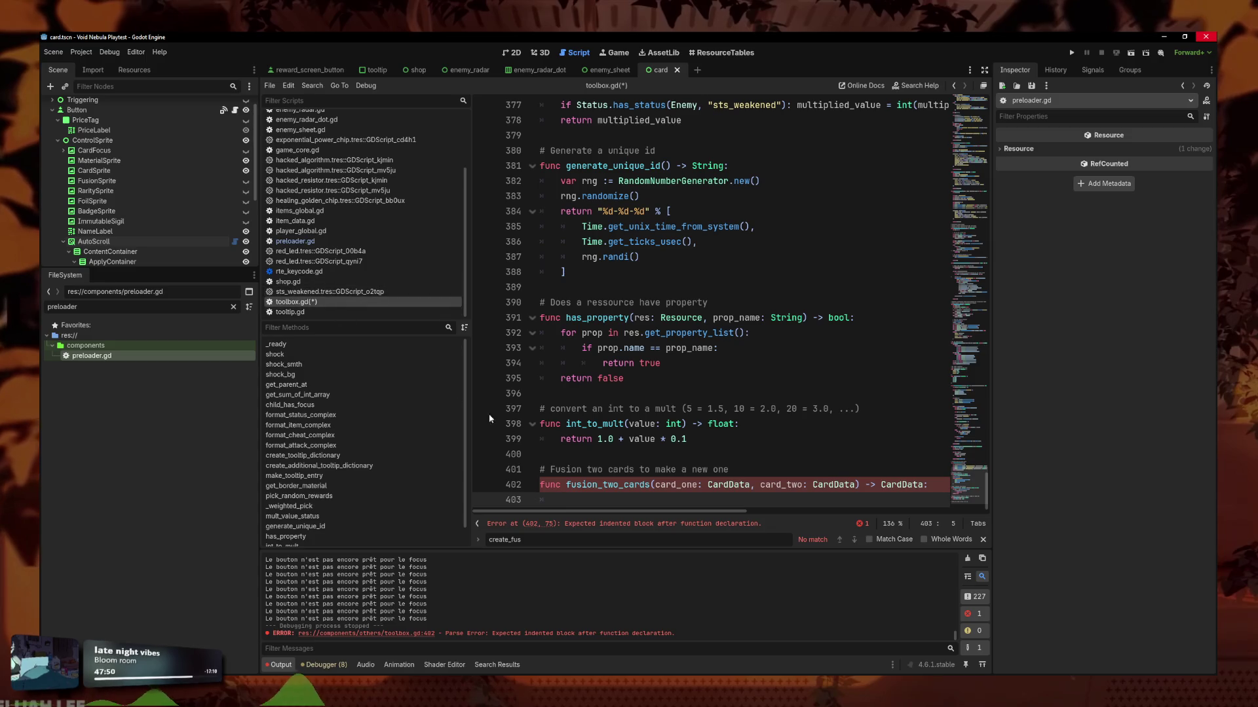
scroll(317, 262, "up", 3)
left_click(301, 137)
Add a card_one.is_fusion assignment as the first line of fusion_two_cards.
scroll(721, 327, "down", 5)
left_click_drag(789, 493, 492, 448)
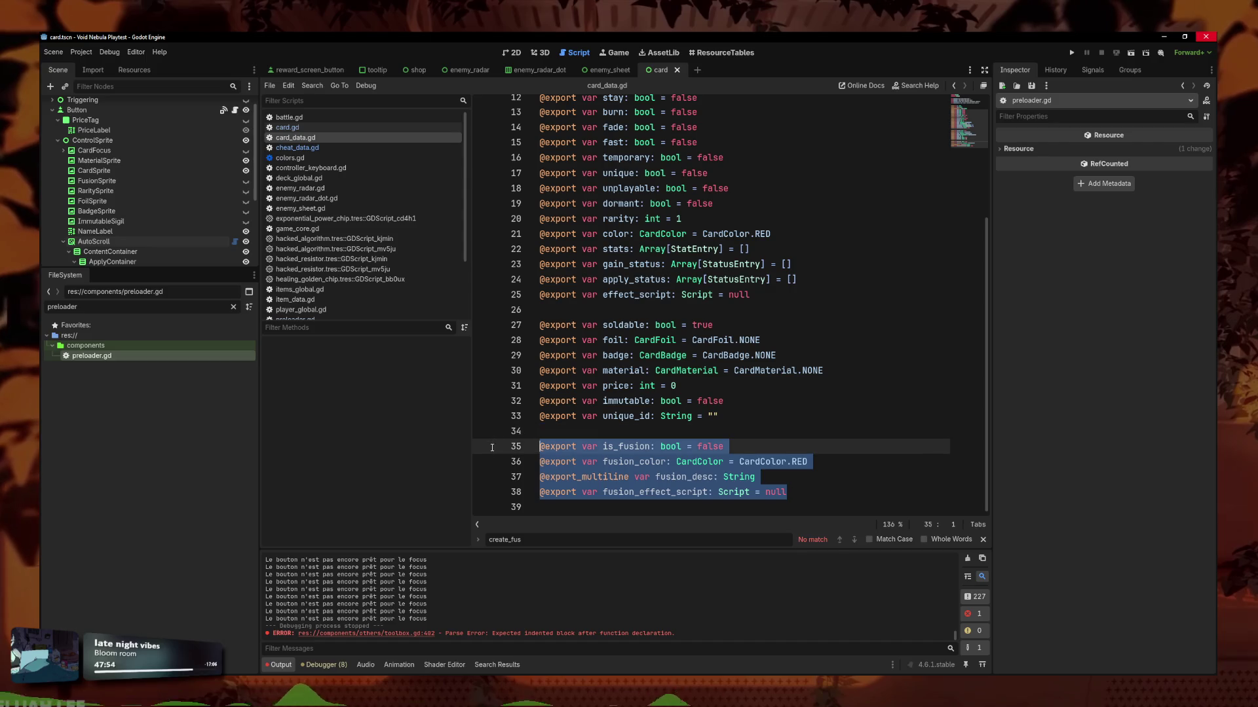
key("ctrl+c")
scroll(343, 270, "down", 3)
left_click(322, 301)
key("ctrl+v")
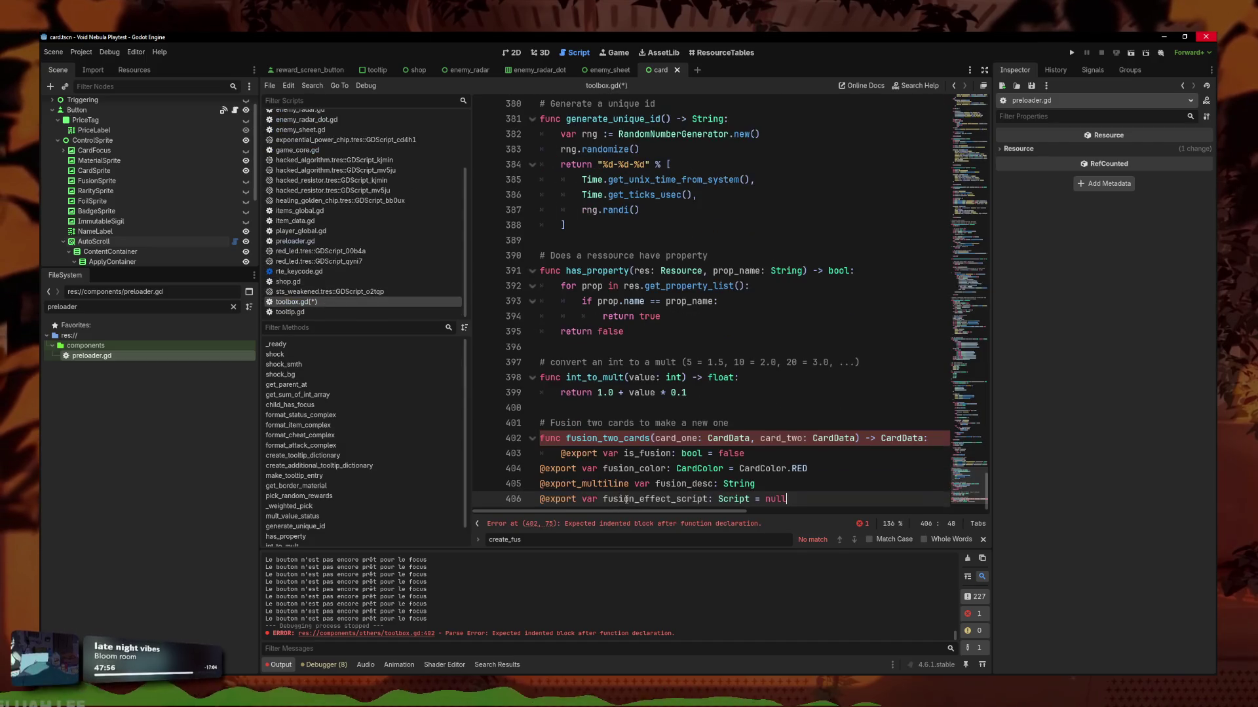
key("ctrl+z")
type("card")
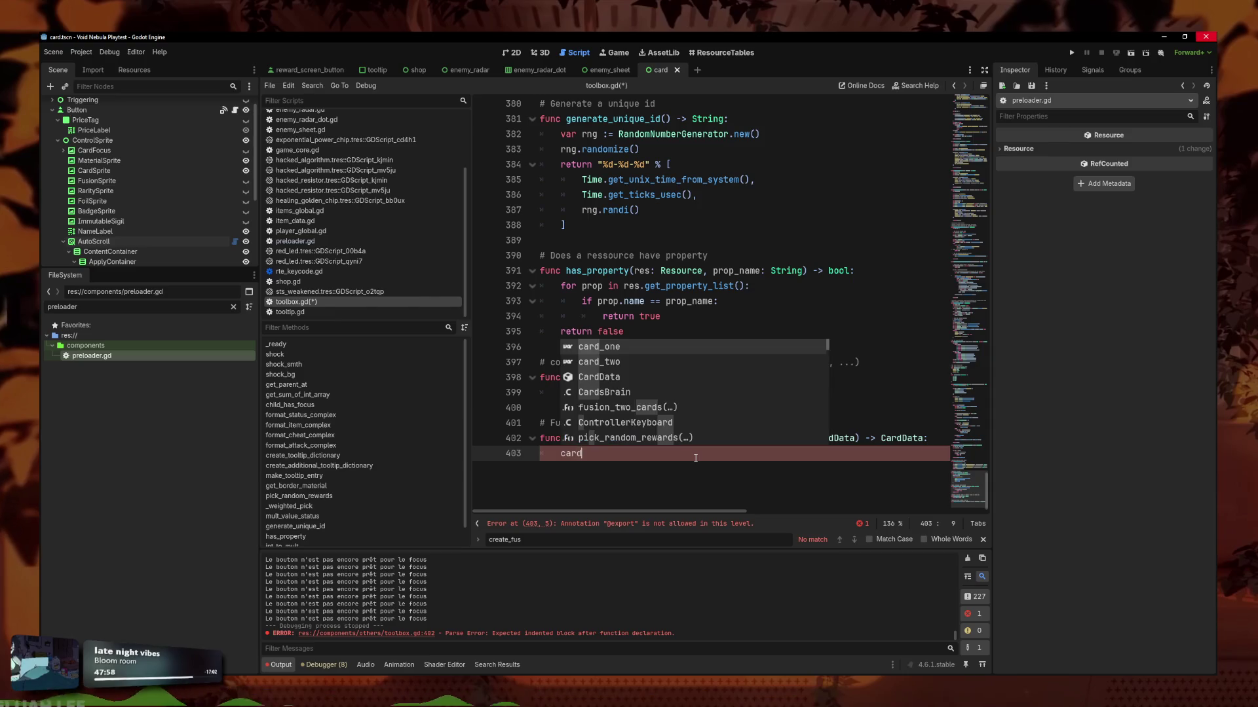
type("_one.is_")
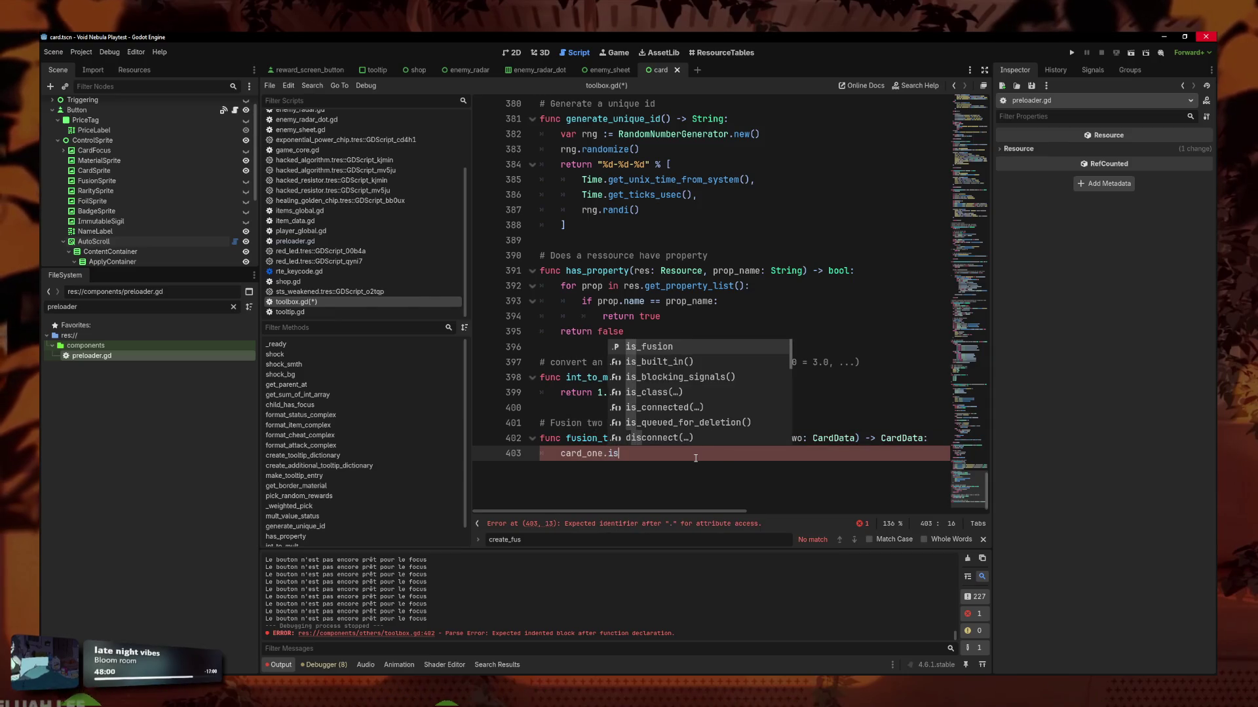
key("Return")
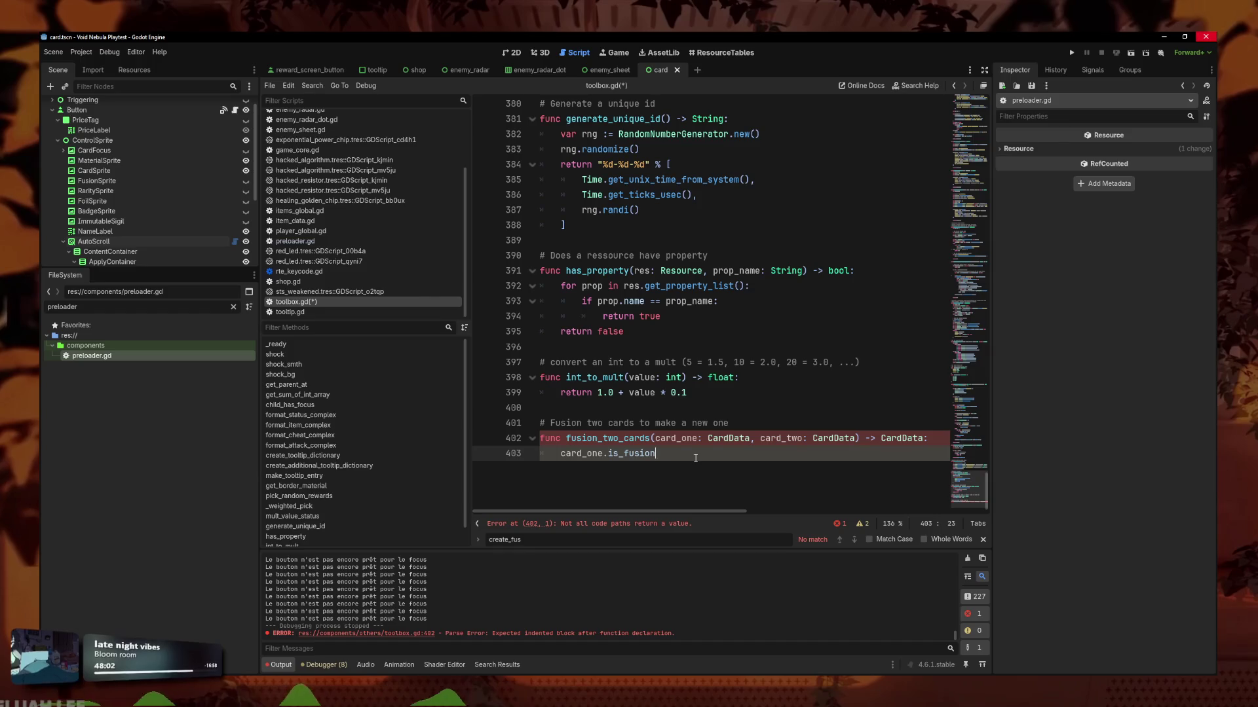
key("Return")
Add the line 'card_one.fusion_effect_script = card_two.effect_script'.
type("ca")
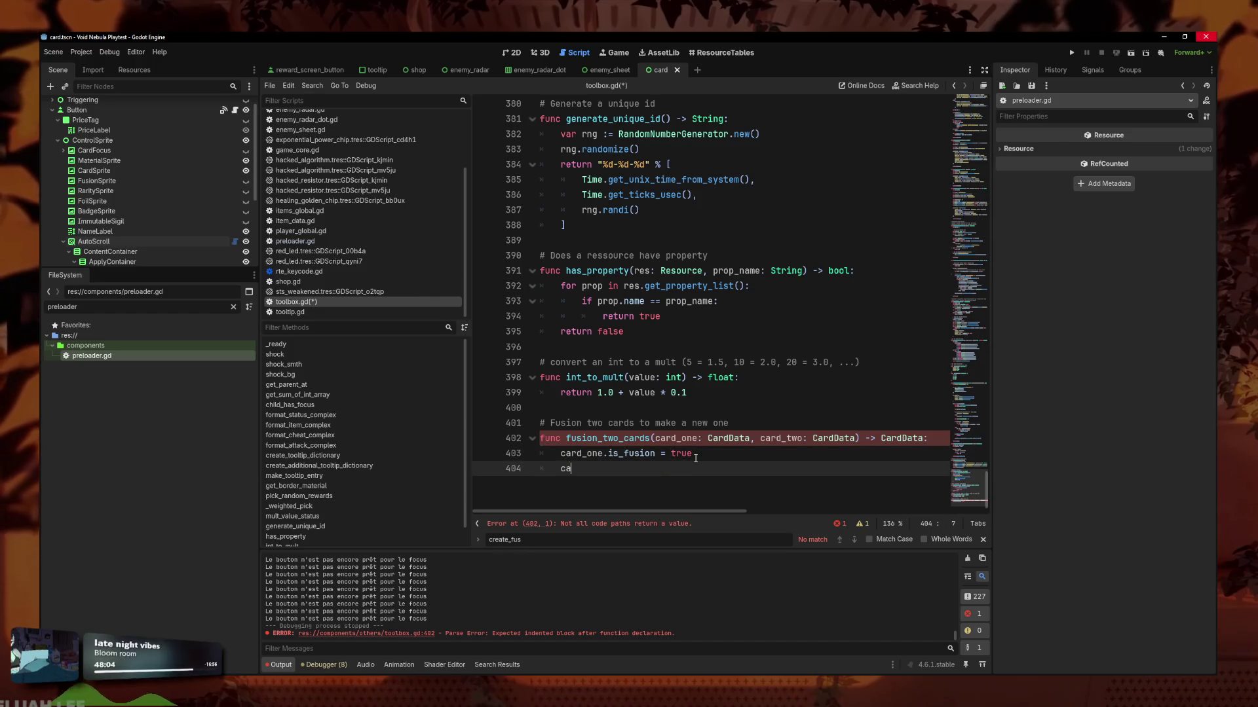
type("rd_one.is")
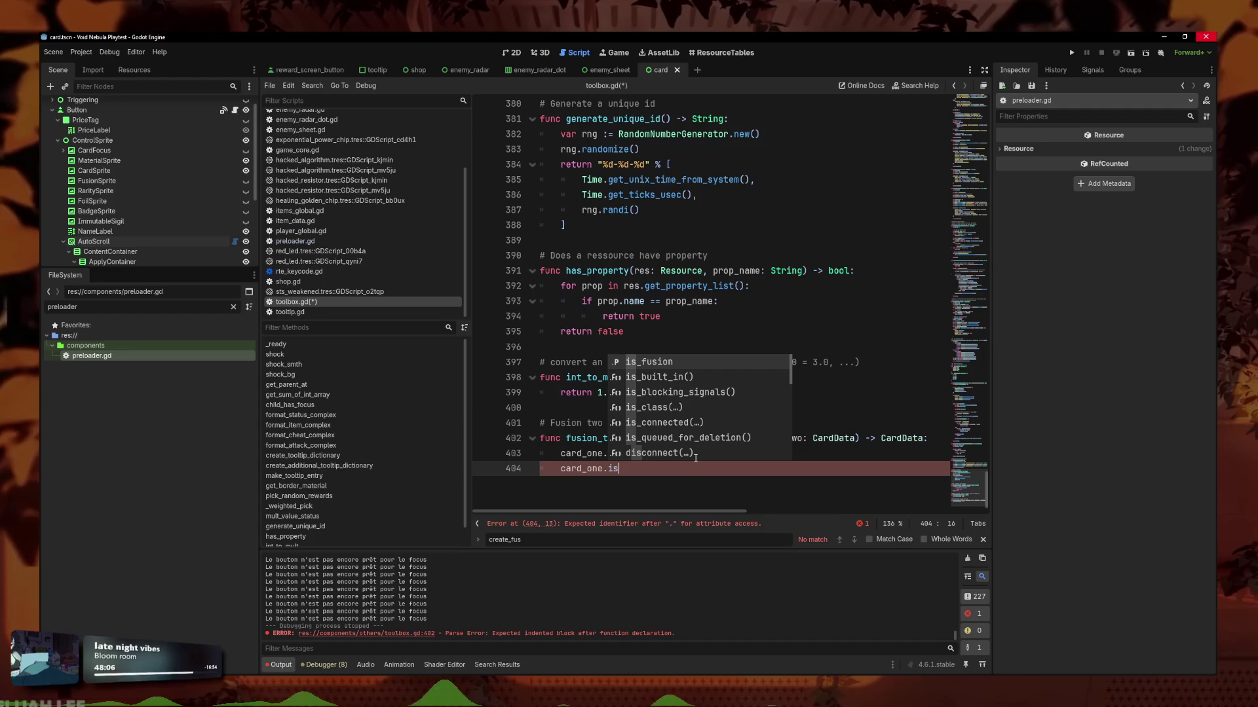
key("BackSpace")
key("BackSpace")
type("f")
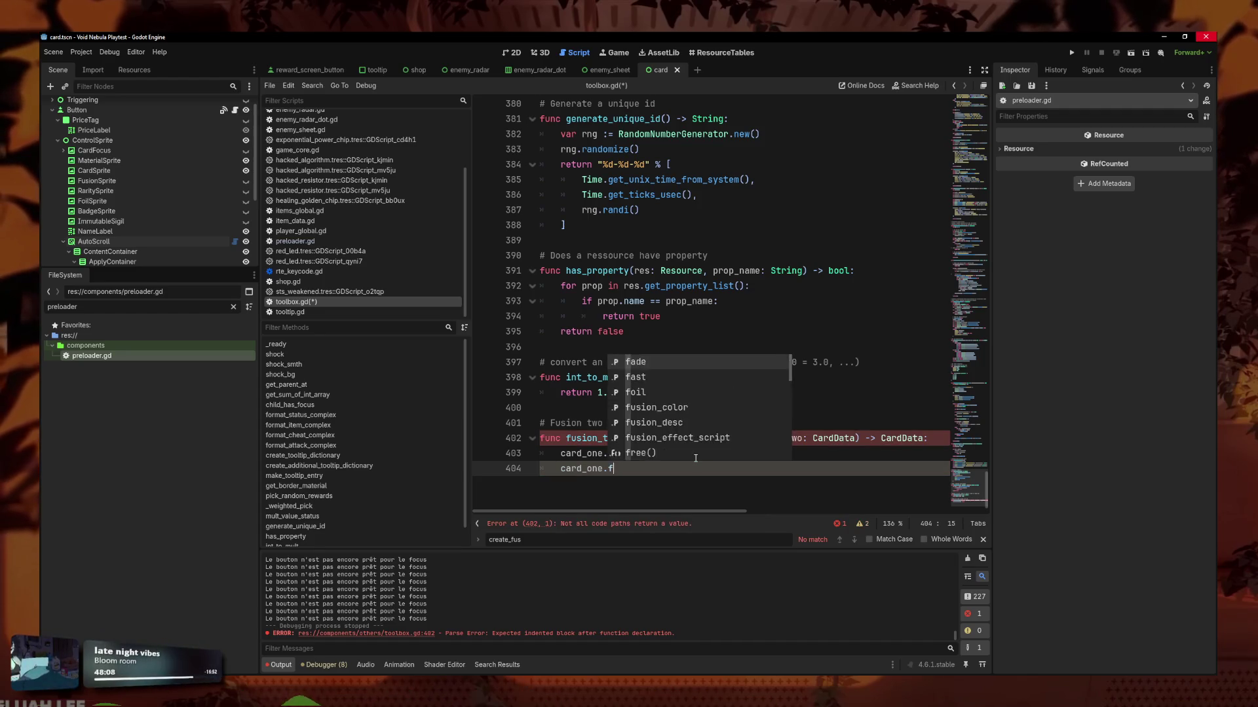
type("usion")
key("Down")
key("Down")
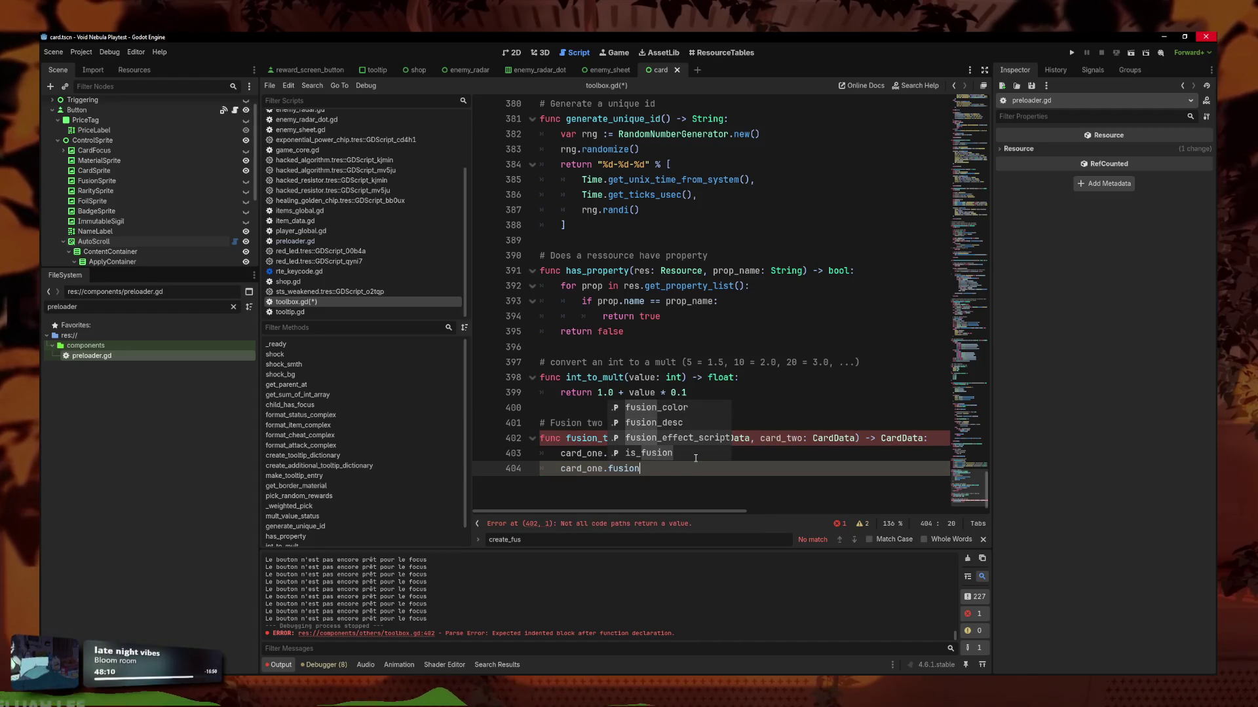
key("Return")
type("= card")
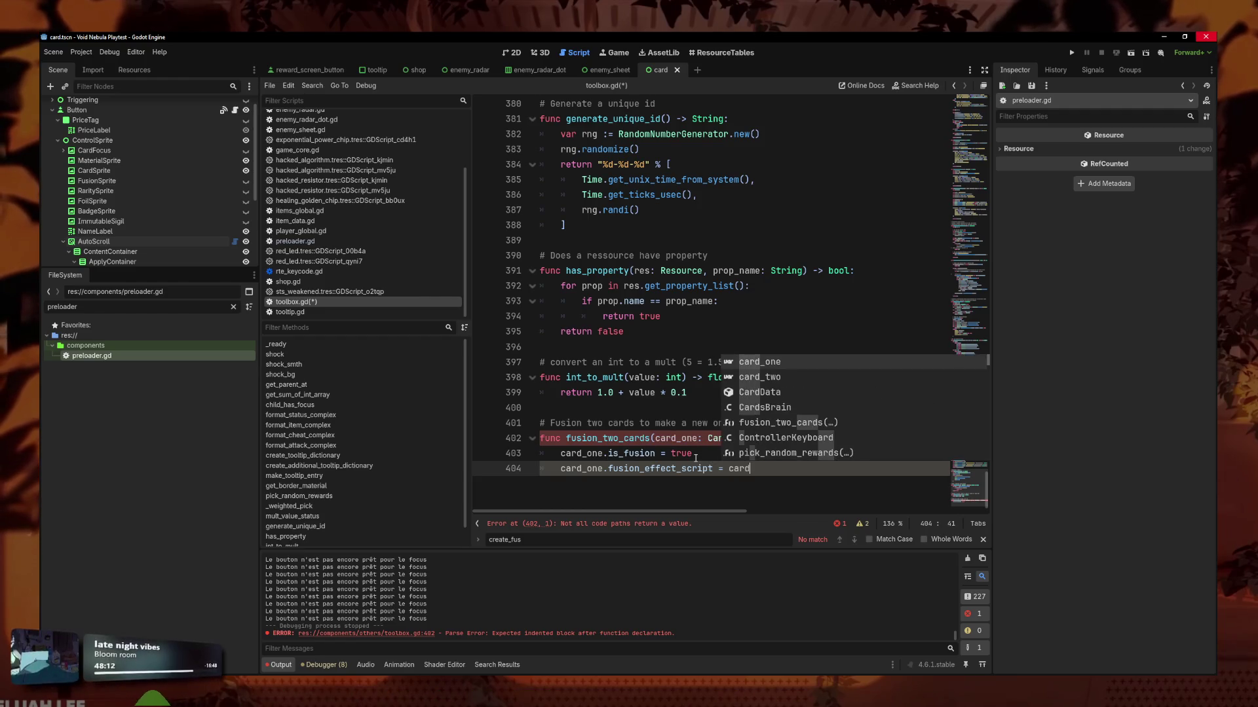
type("_two")
type(".fus")
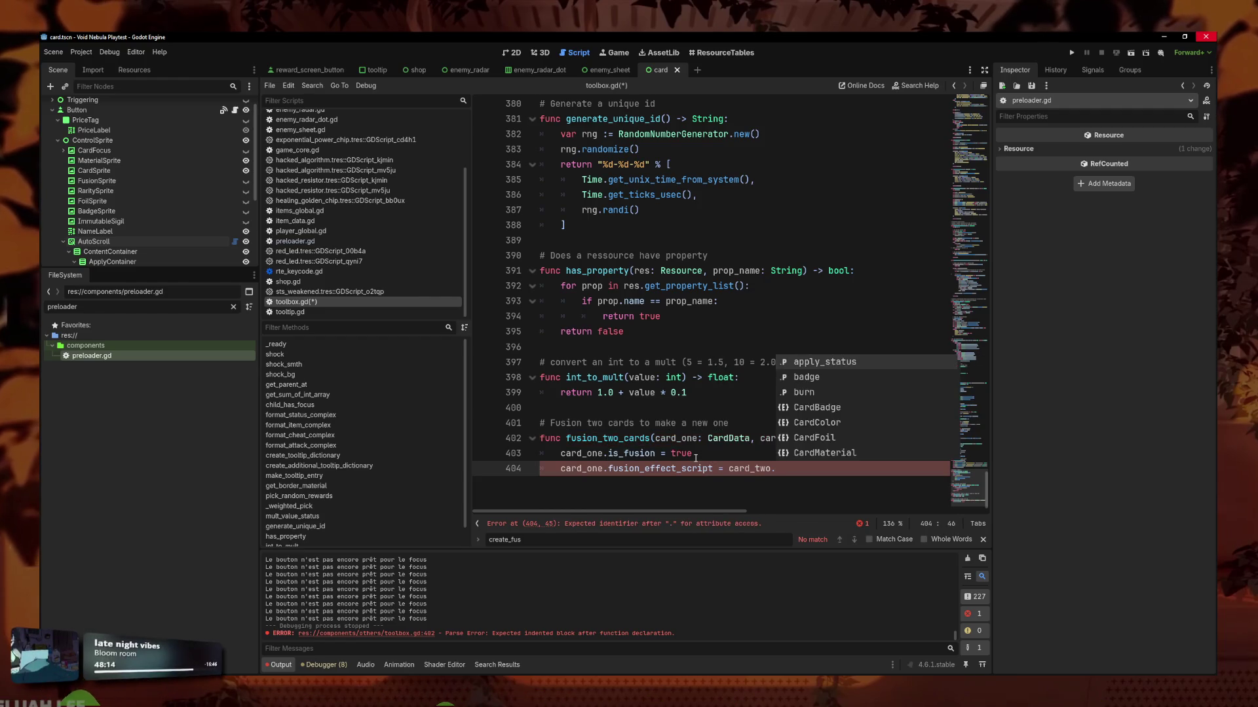
key("BackSpace")
key("BackSpace")
key("BackSpace")
type("effec")
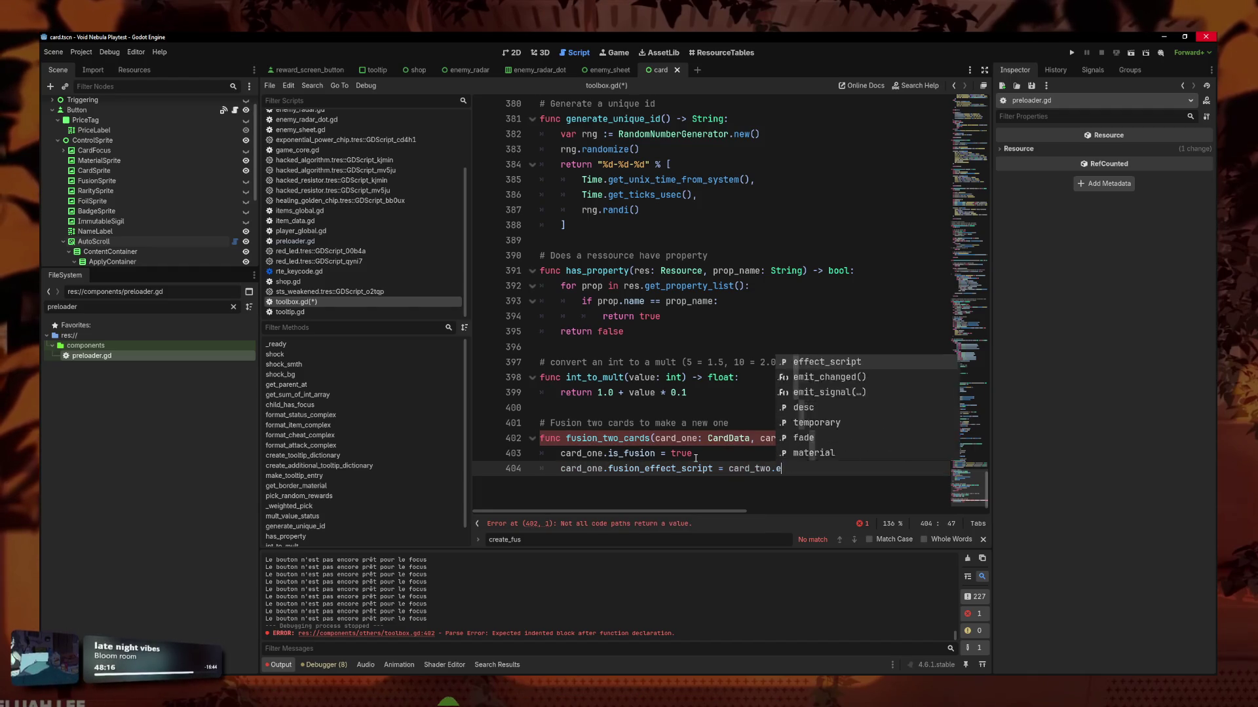
key("Down")
key("Return")
key("ctrl+z")
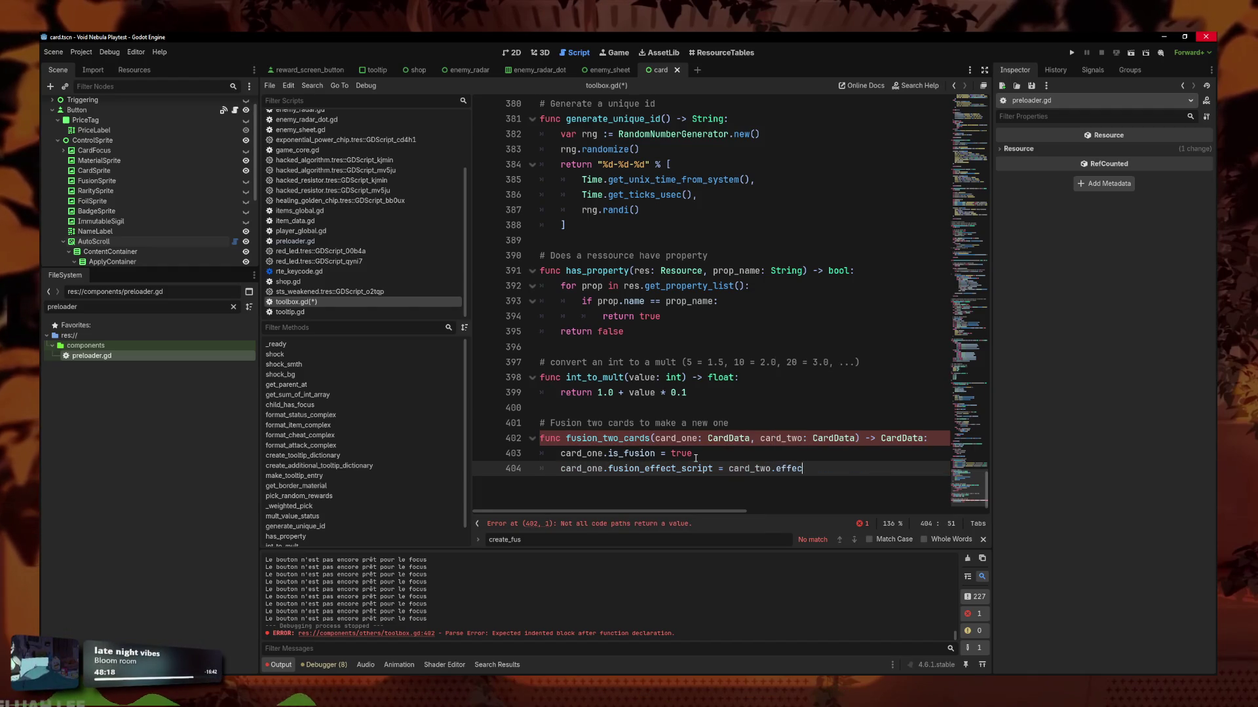
key("Return")
left_click(695, 458)
Wrap that assignment in 'if card_two.effect_script:' and indent it.
key("Return")
type("p")
key("BackSpace")
key("BackSpace")
key("BackSpace")
type("if card_two.effect")
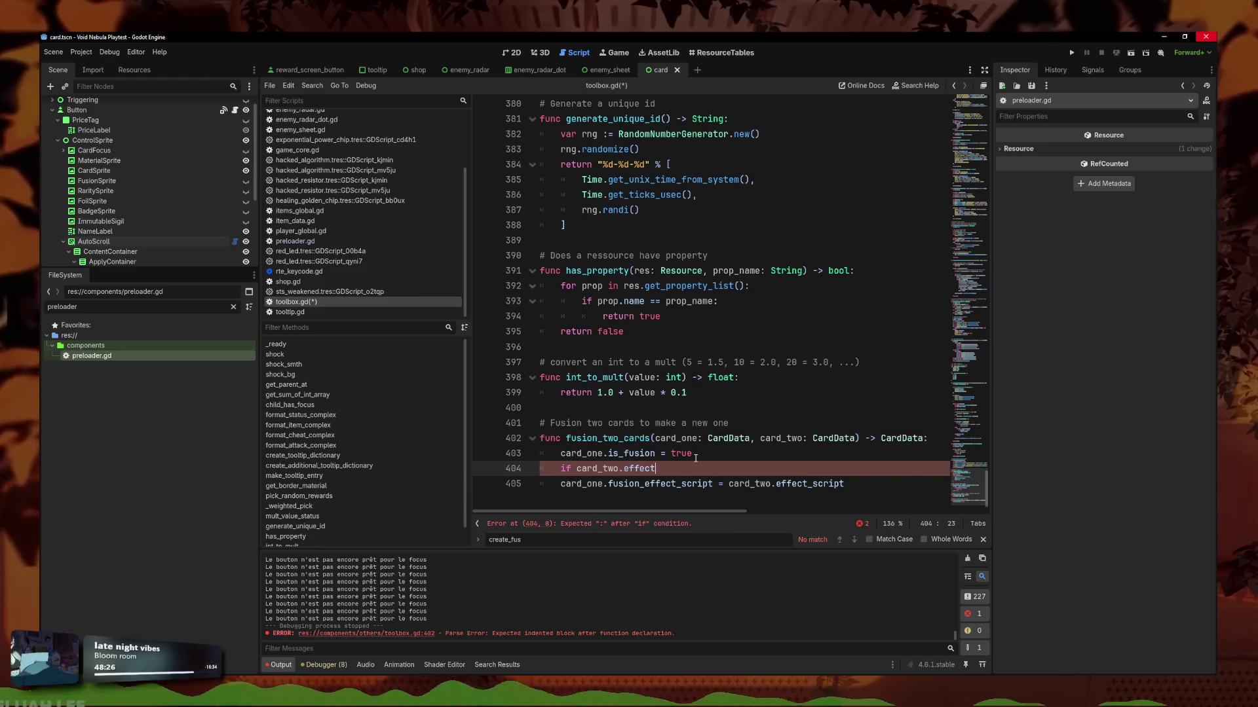
key("Return")
type(":")
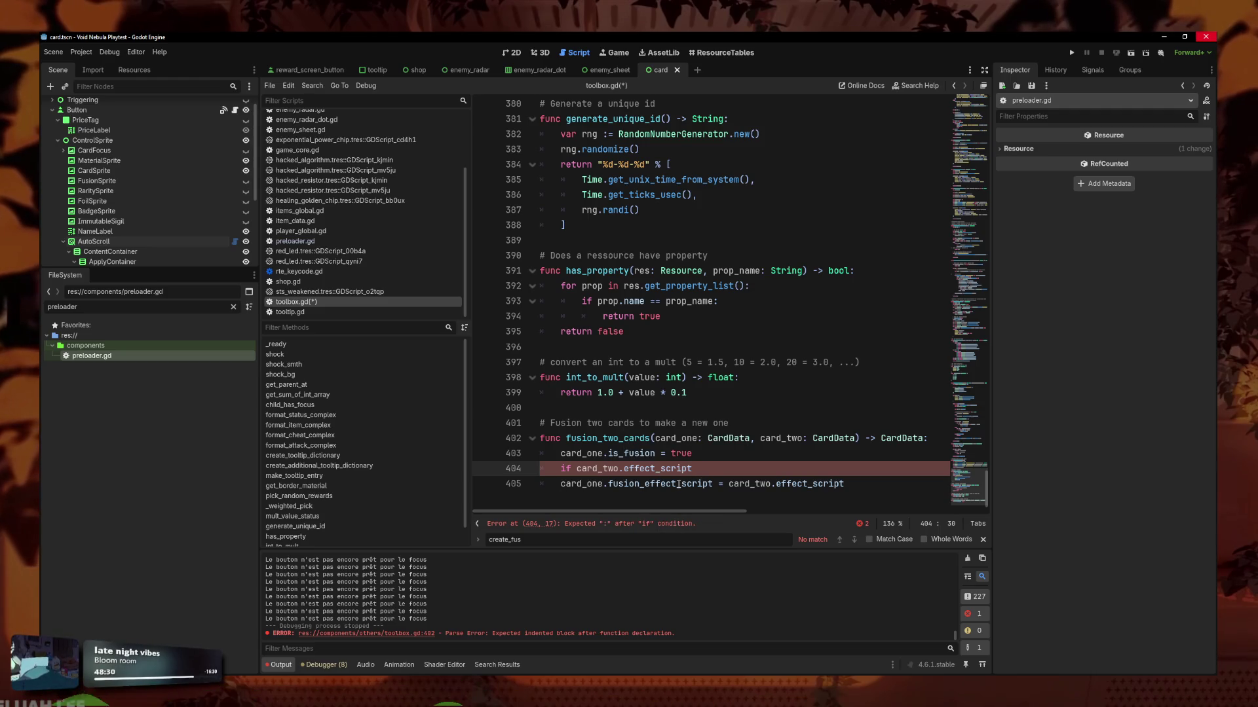
left_click(567, 486)
key("Tab")
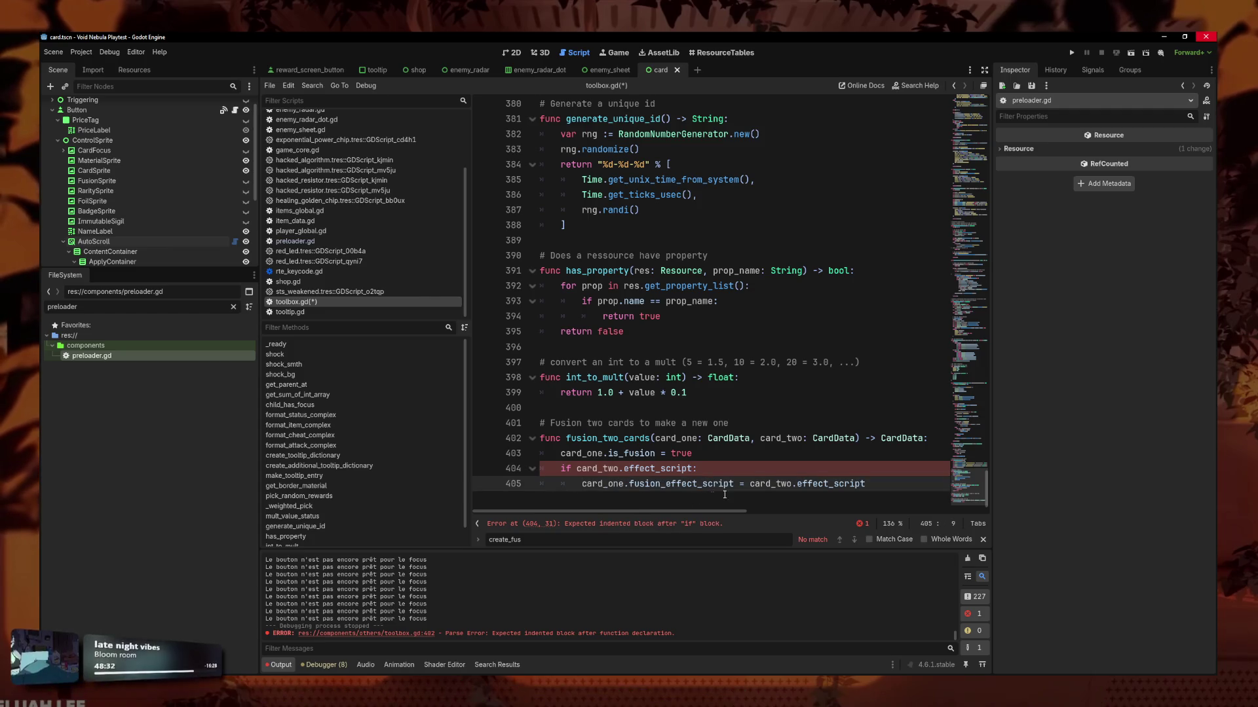
left_click(859, 485)
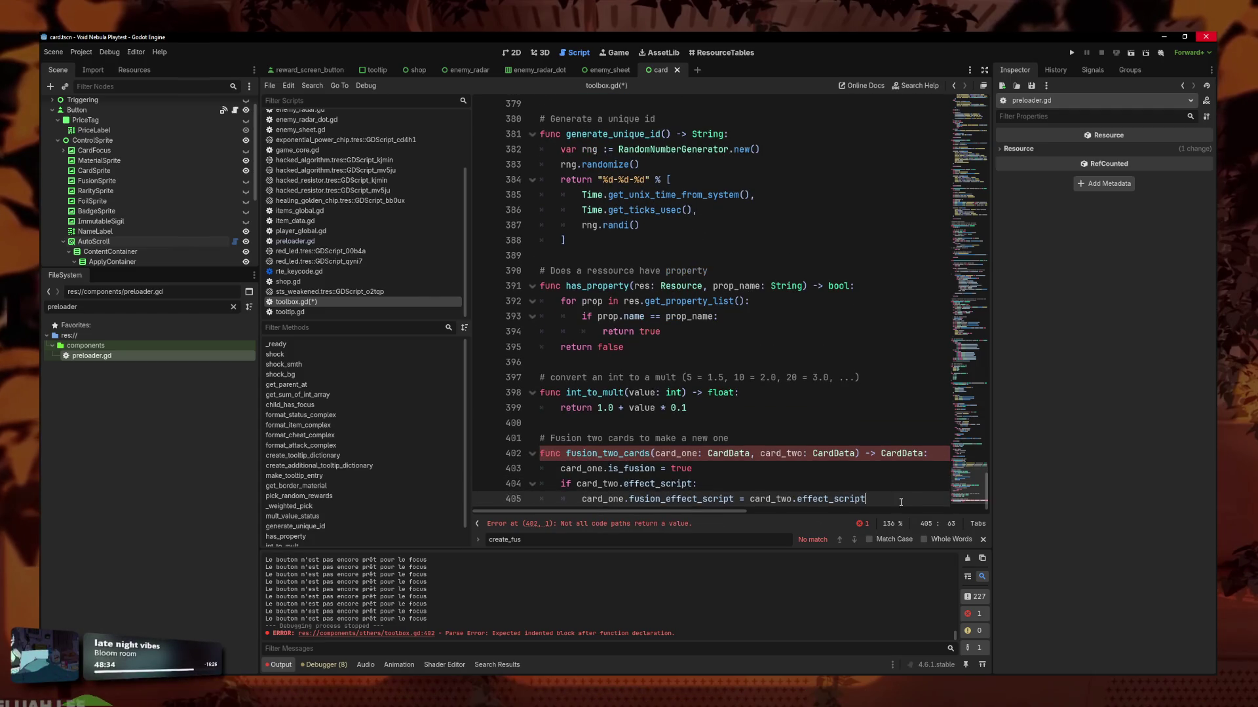
Add the check 'if not card_two.desc.is_empty():' below the effect_script block.
key("Return")
key("BackSpace")
type("if ")
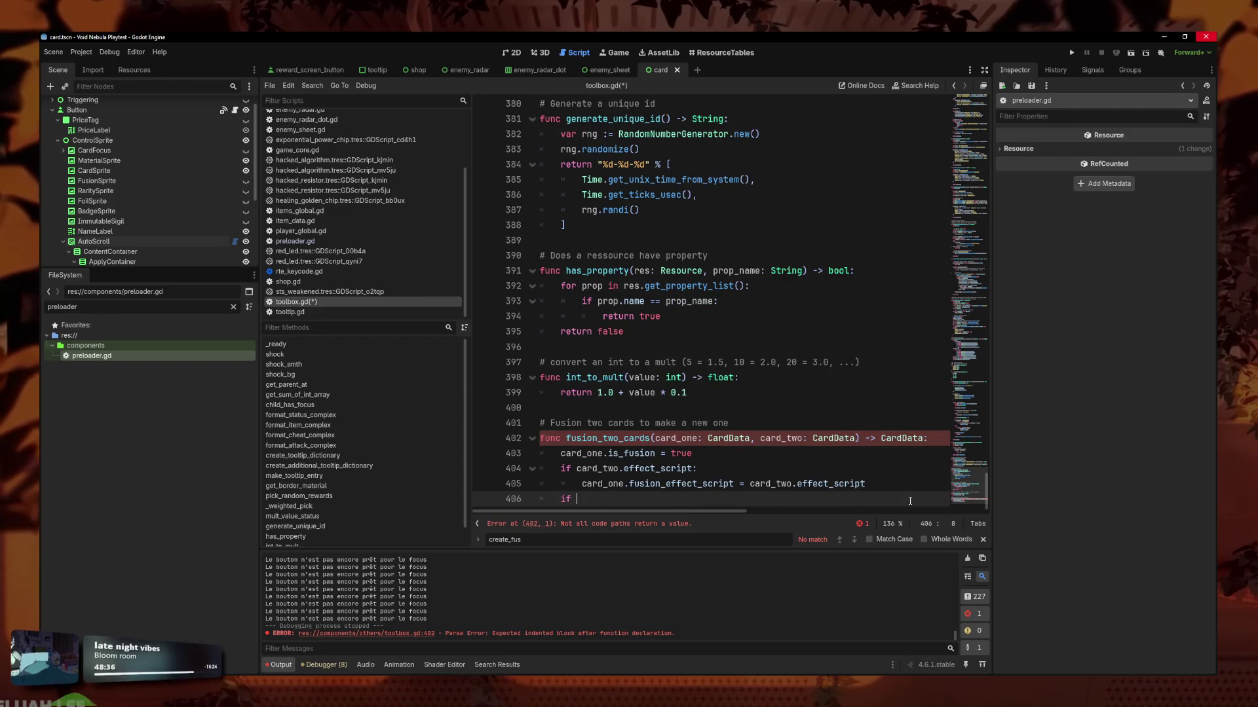
type("card_two.ef")
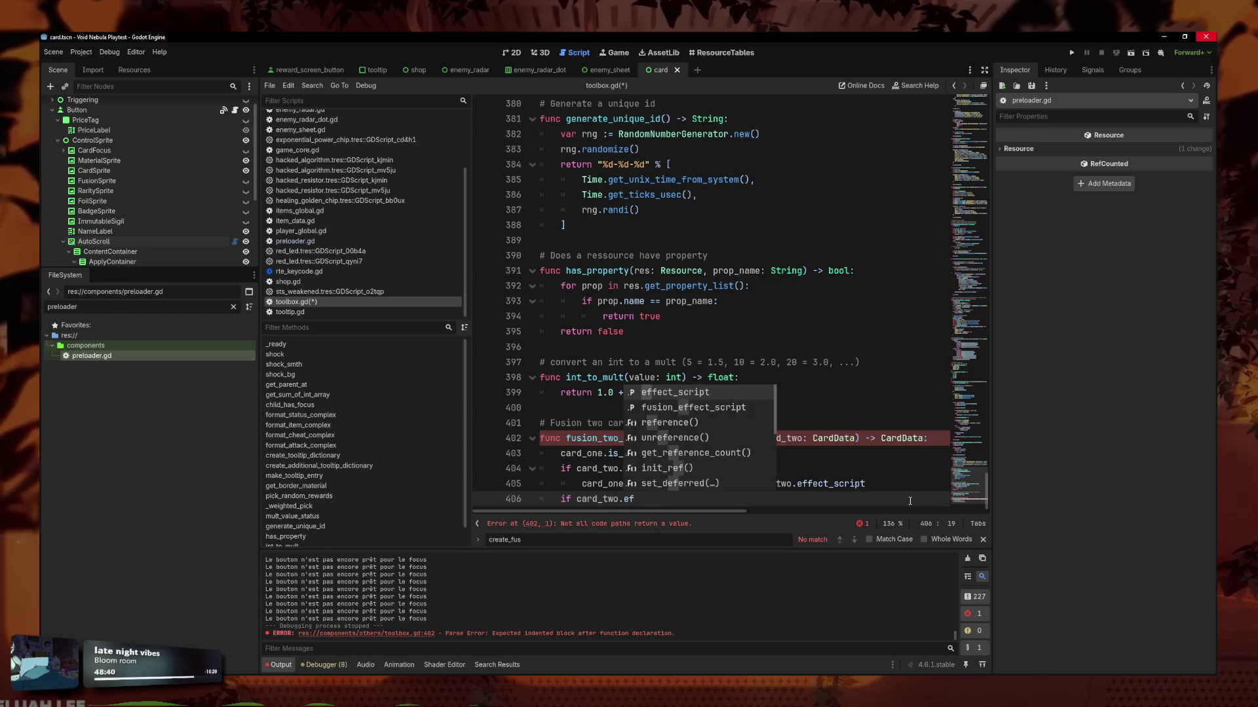
key("BackSpace")
key("BackSpace")
type("desc")
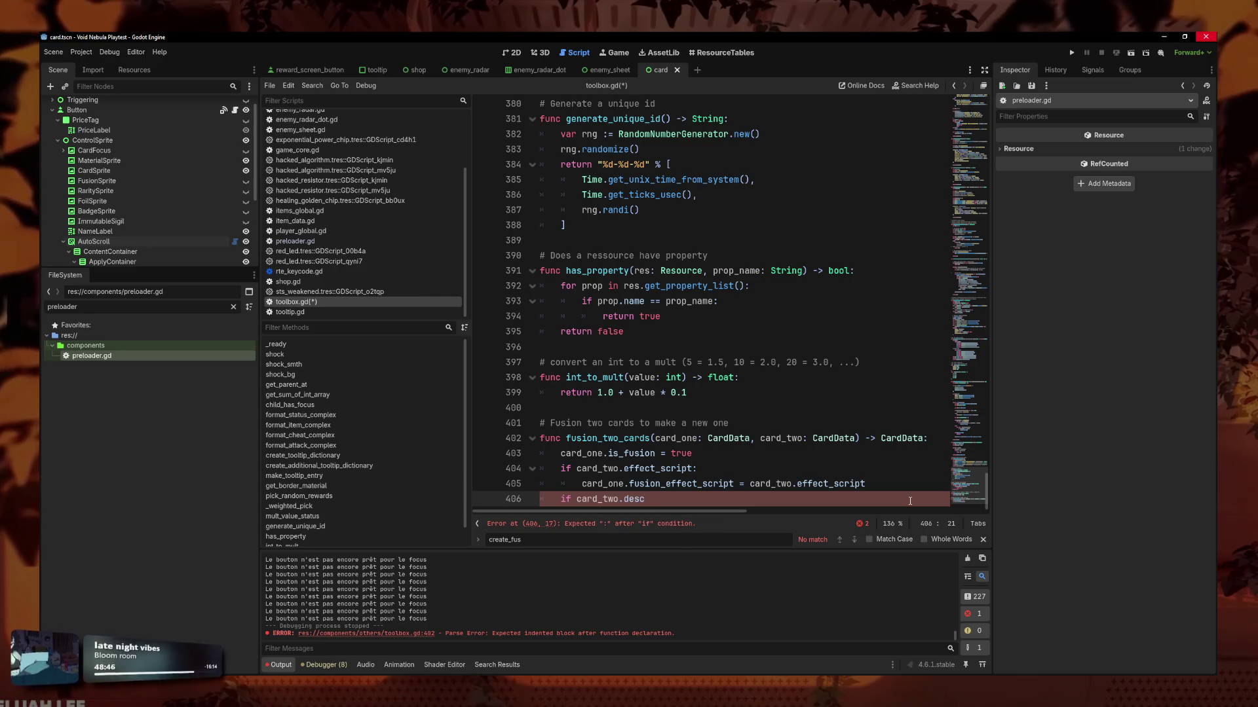
scroll(910, 501, "down", 1)
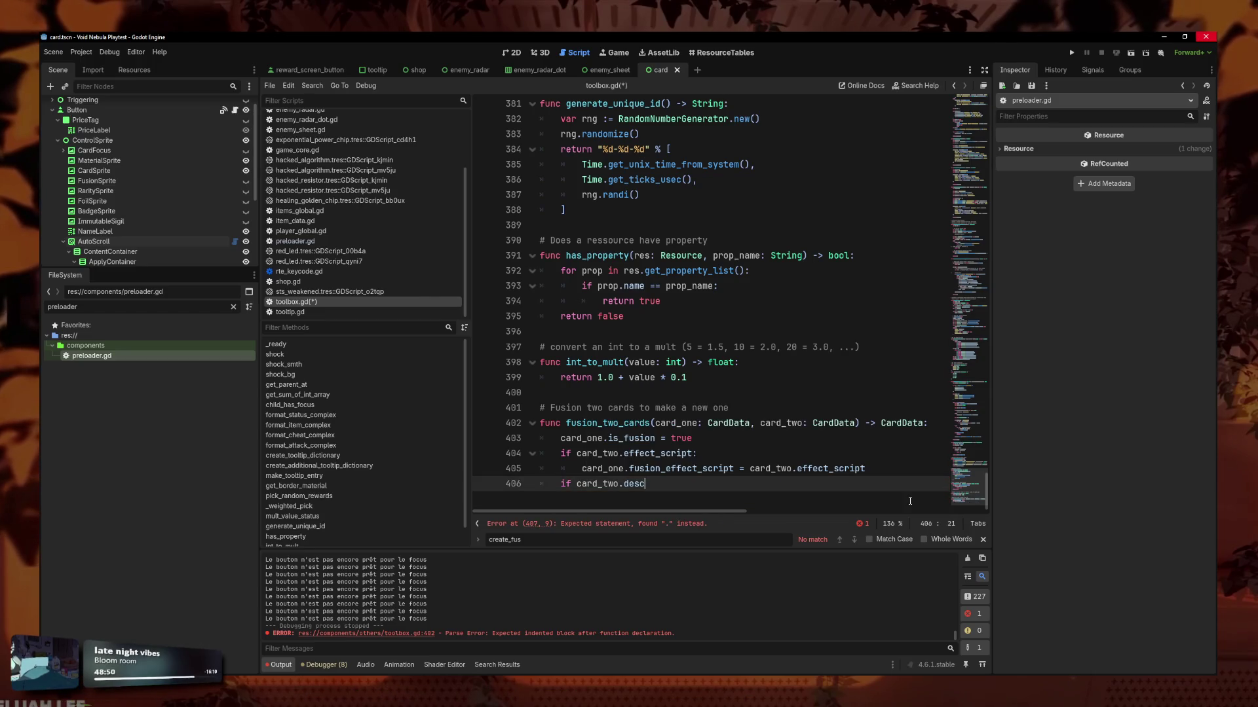
type(".")
key("Down")
key("Down")
key("Down")
key("Down")
key("Down")
key("Down")
key("Down")
key("Down")
key("Down")
type("is")
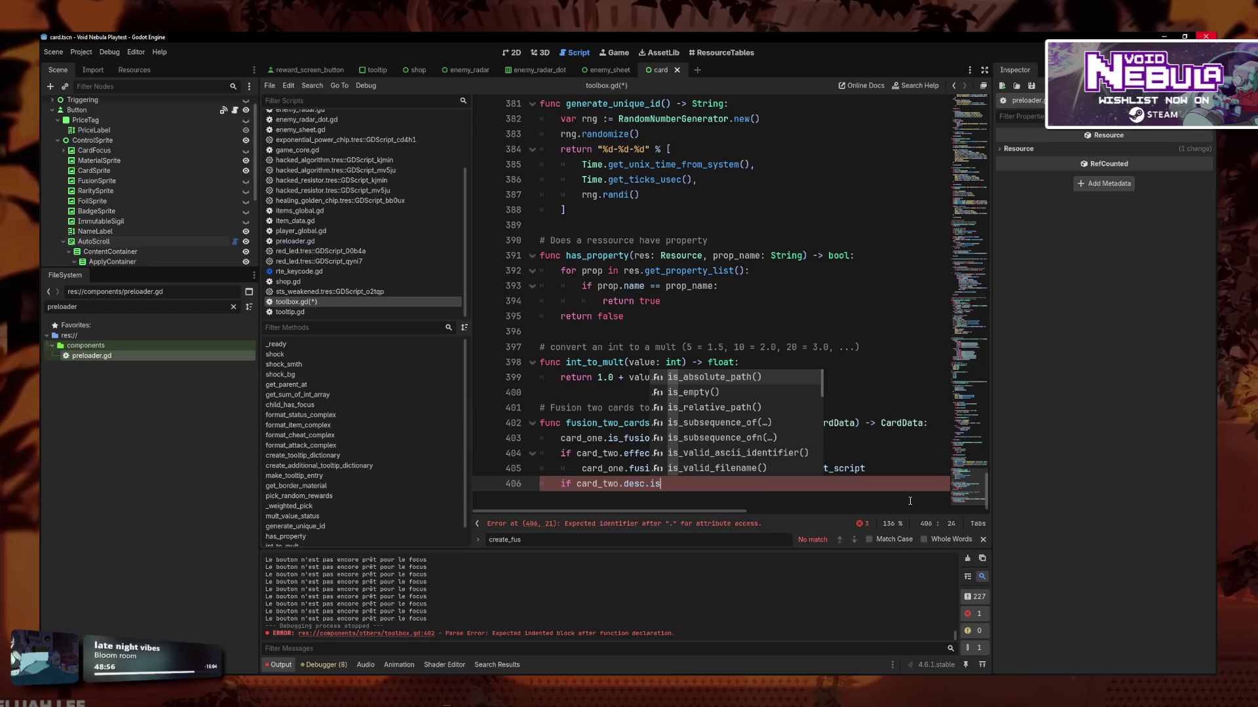
key("Down")
key("Return")
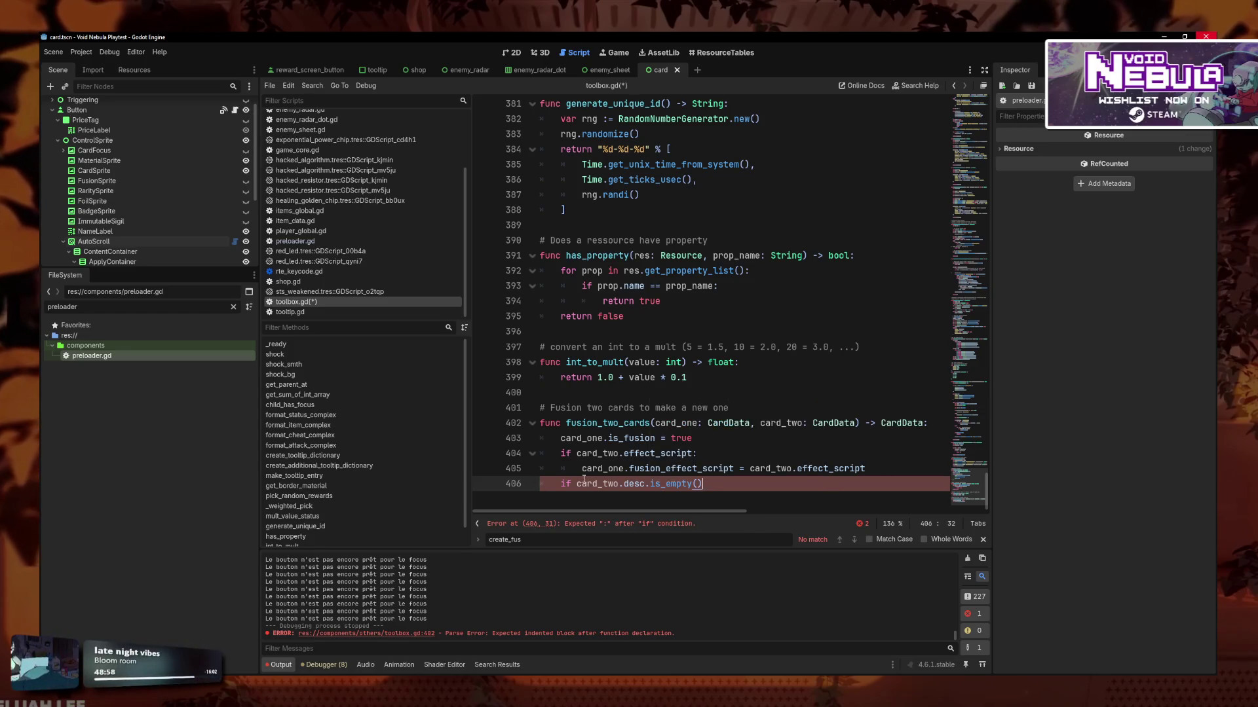
type("not ")
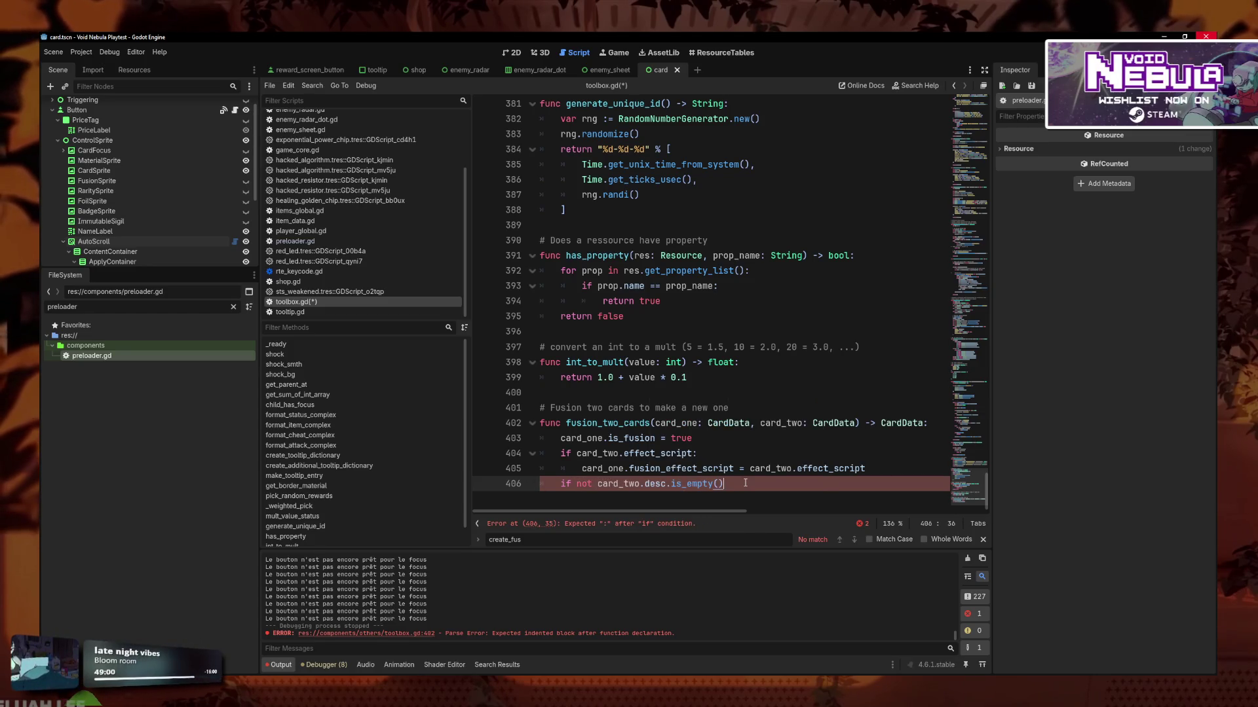
type(":")
key("Return")
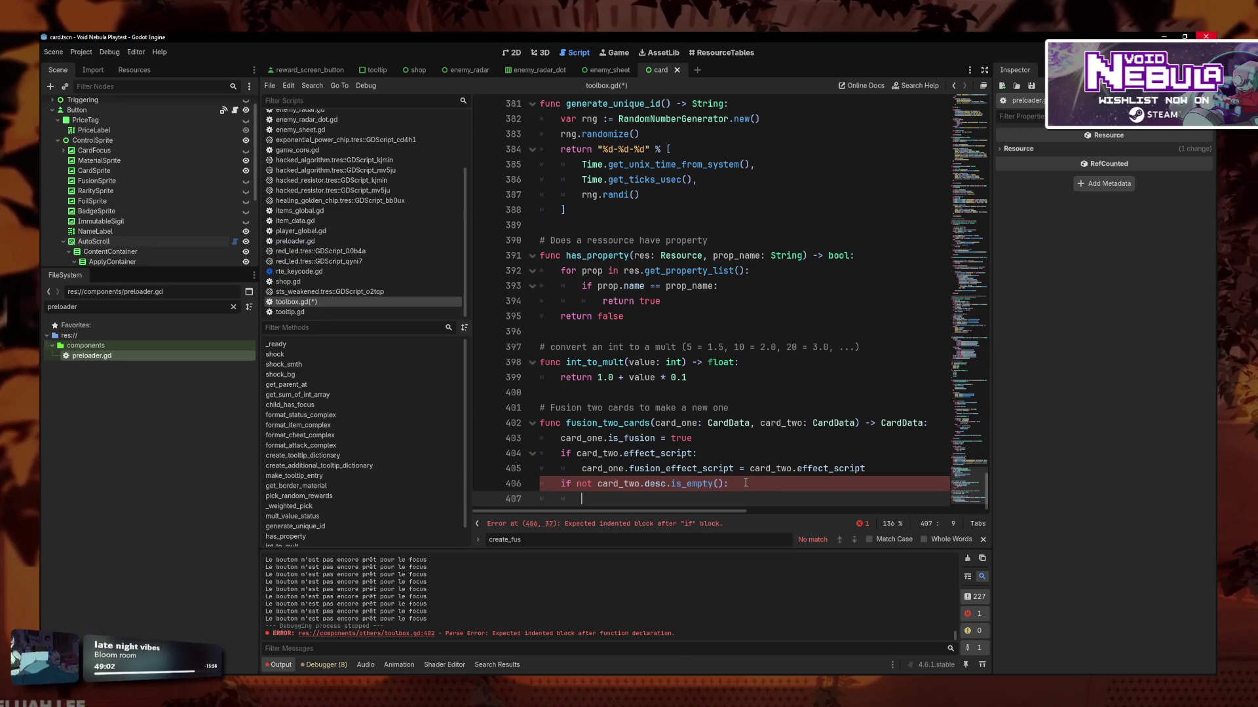
Inside that check, set card_one.fusion_desc = card_two.desc.
type("card_one.fu")
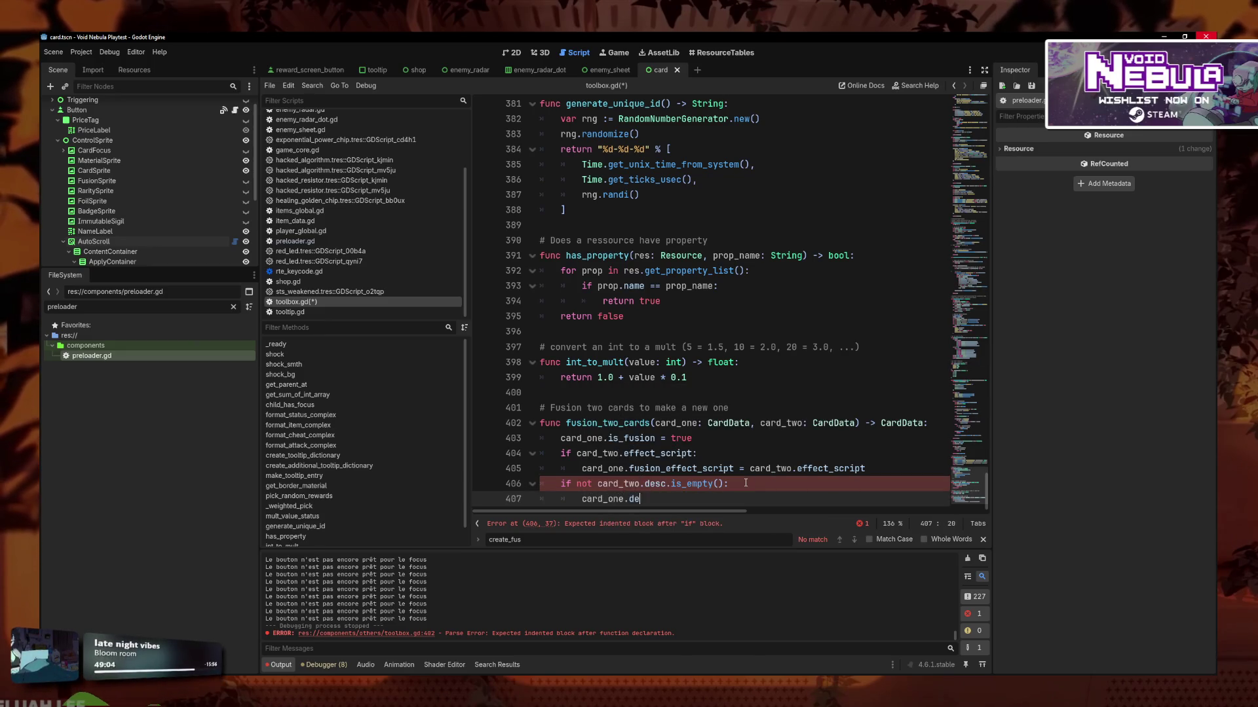
type("sc")
key("Return")
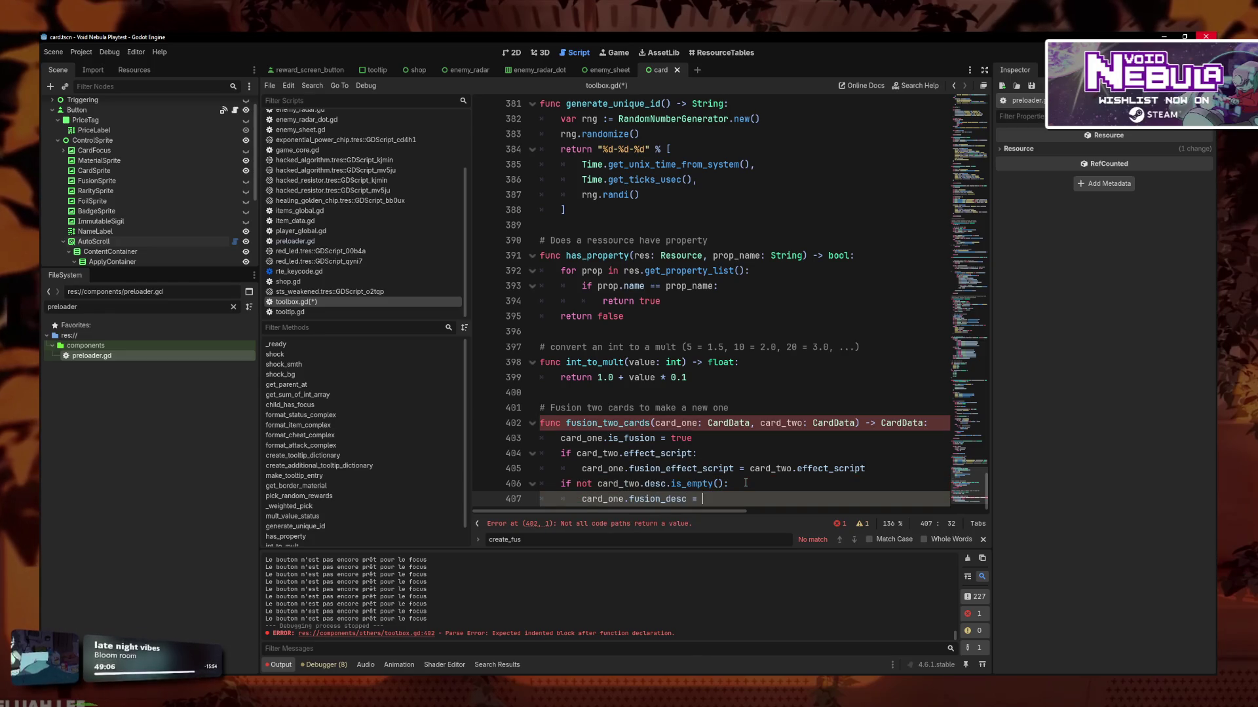
type("card_two")
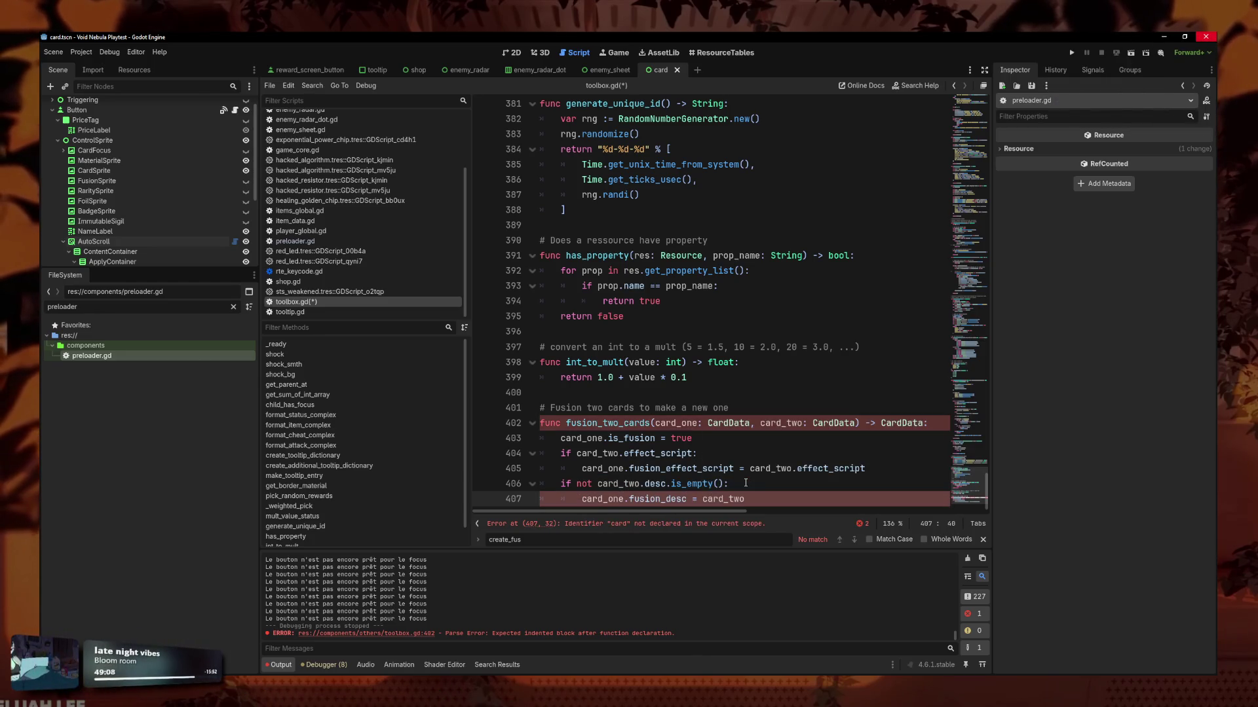
type(".desc")
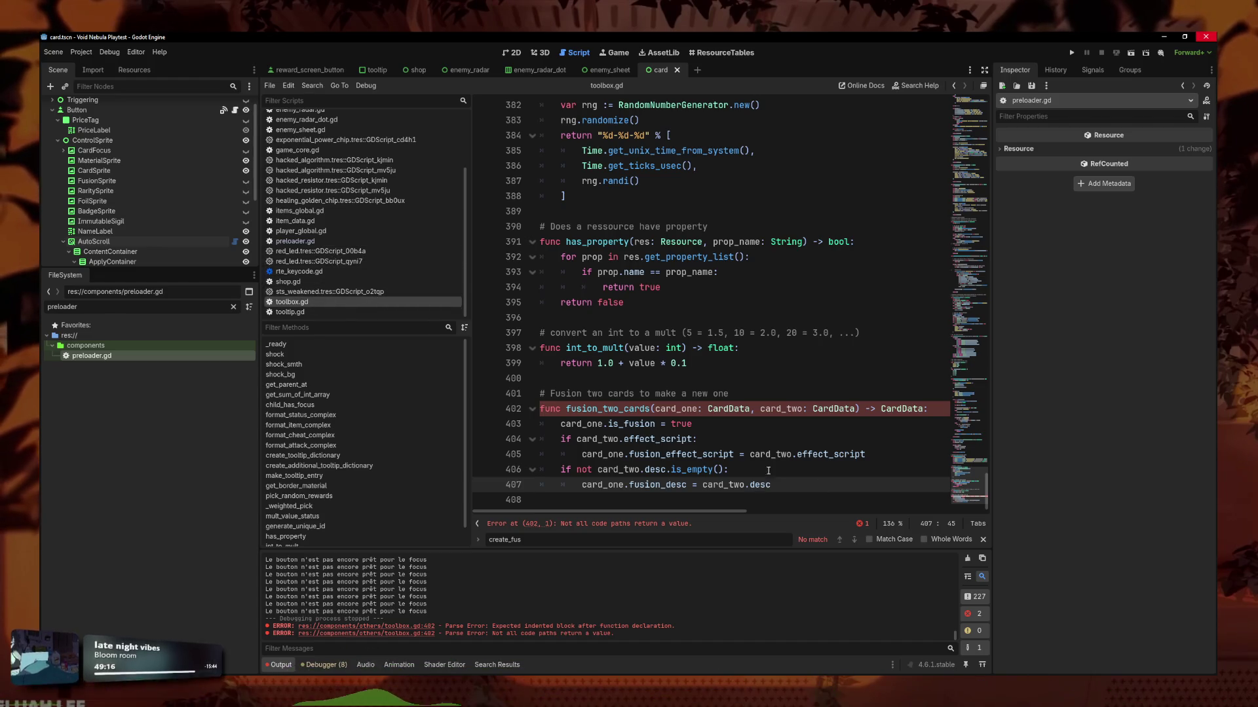
left_click(742, 425)
Insert 'card_one.fusion_color = card_two.color' after the is_fusion line and save toolbox.gd.
key("Return")
type("if c")
key("BackSpace")
key("BackSpace")
key("BackSpace")
type("c")
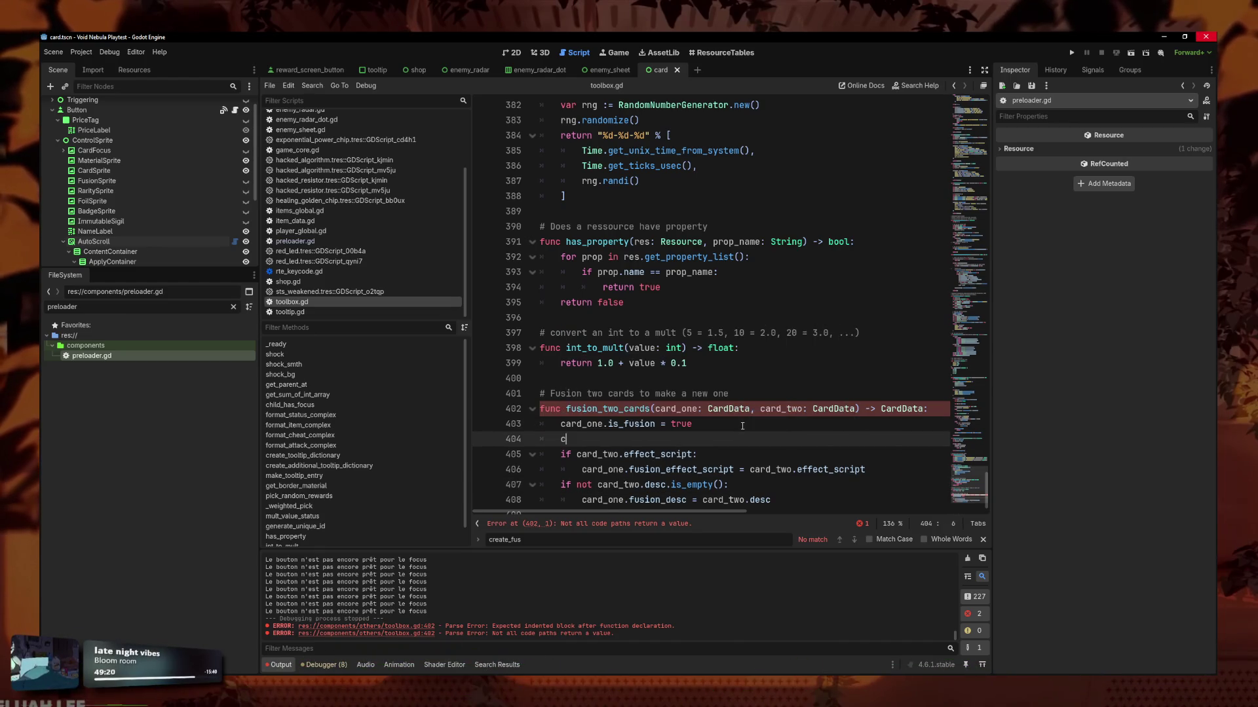
type("_oen.")
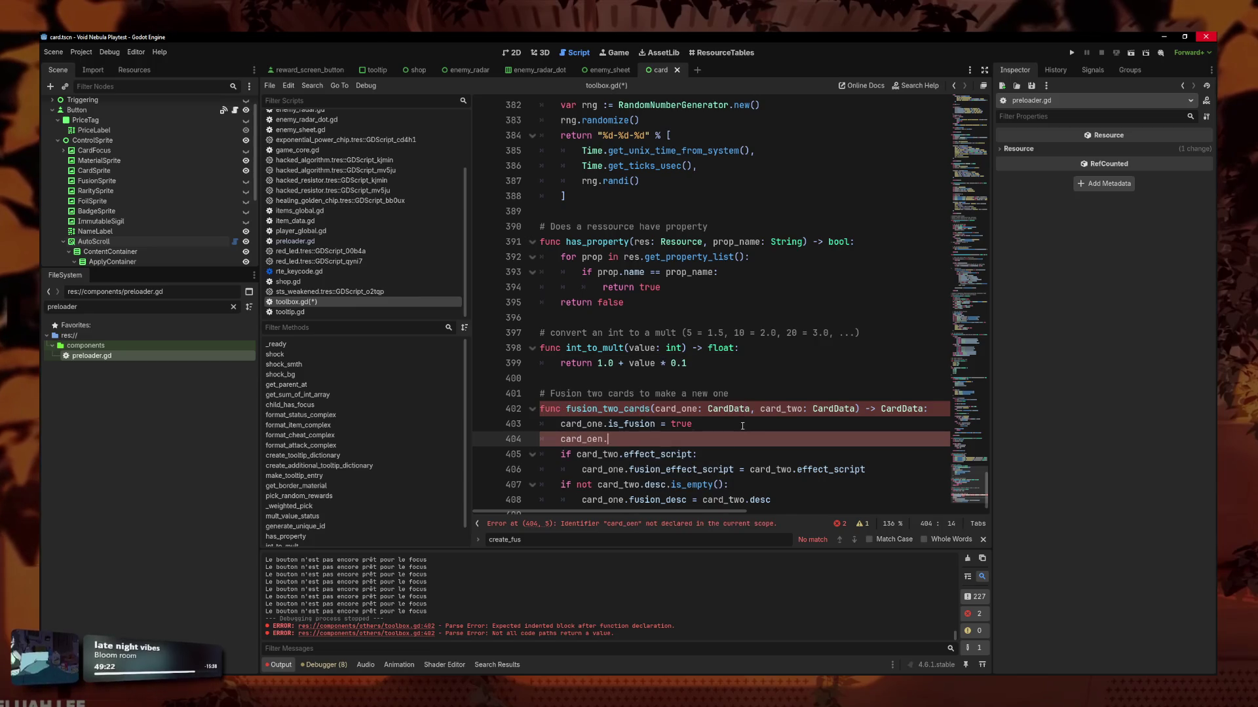
key("BackSpace")
key("BackSpace")
key("BackSpace")
type("ne.fusion")
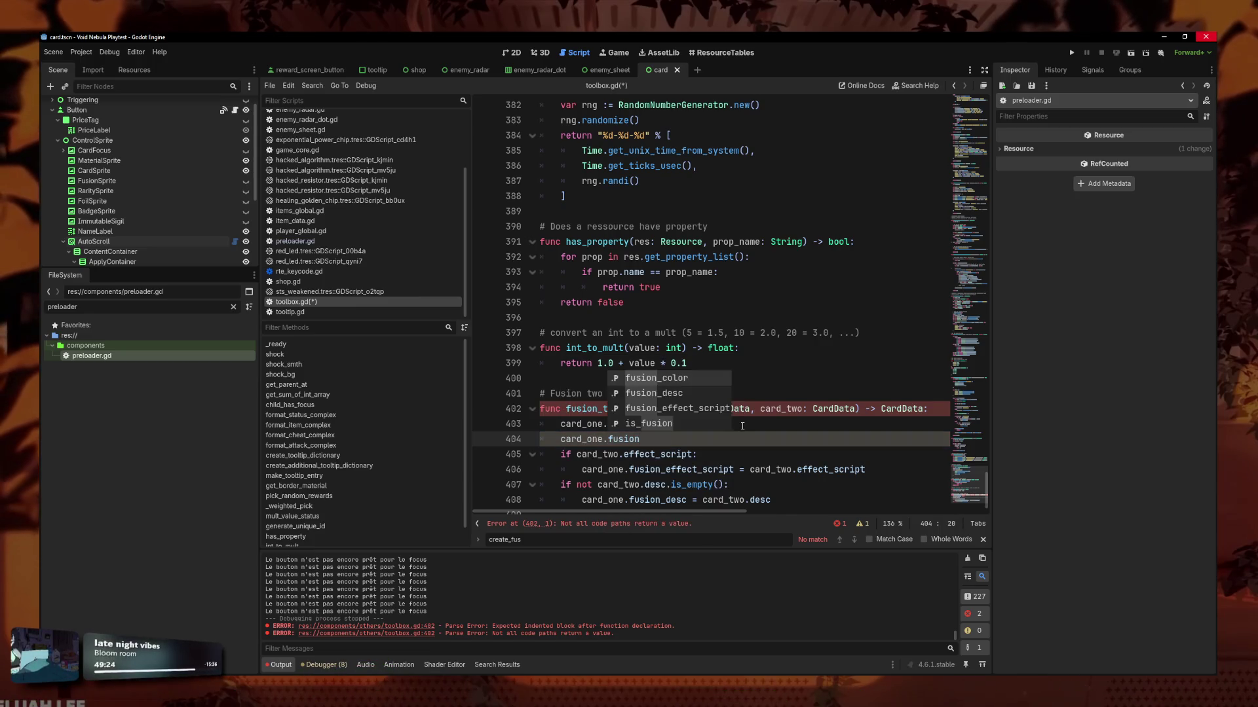
type("_color = card_two")
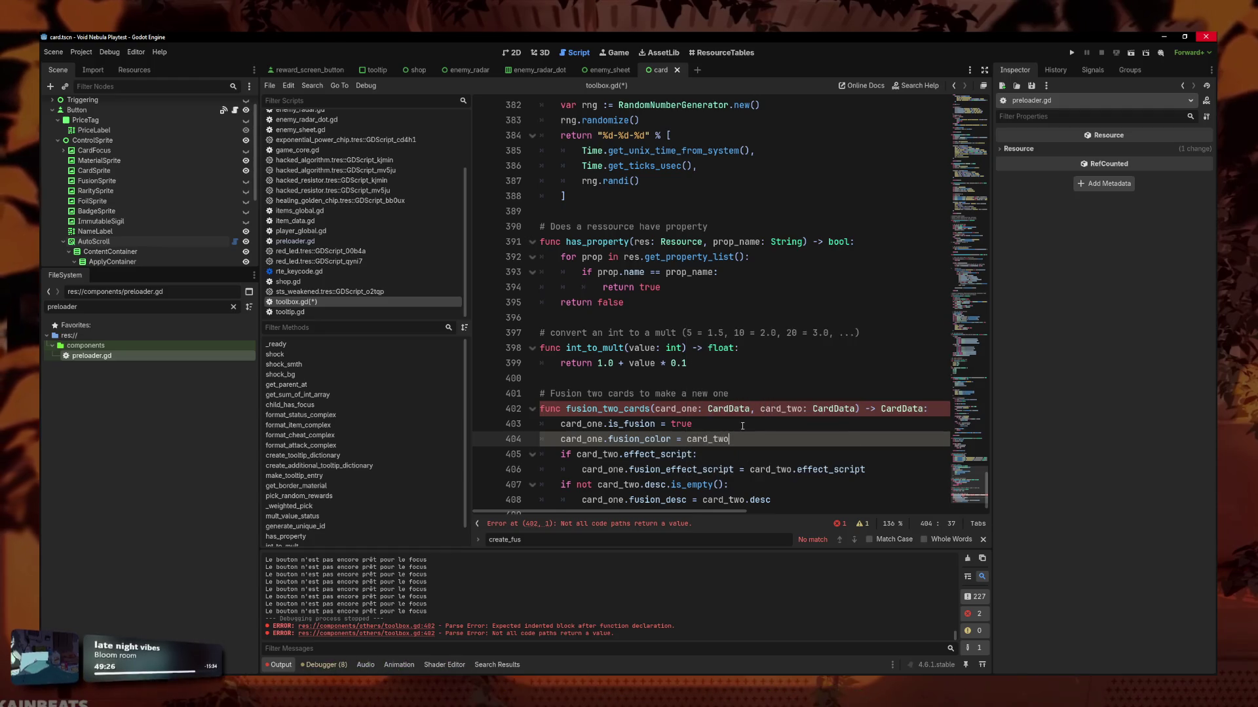
type("color")
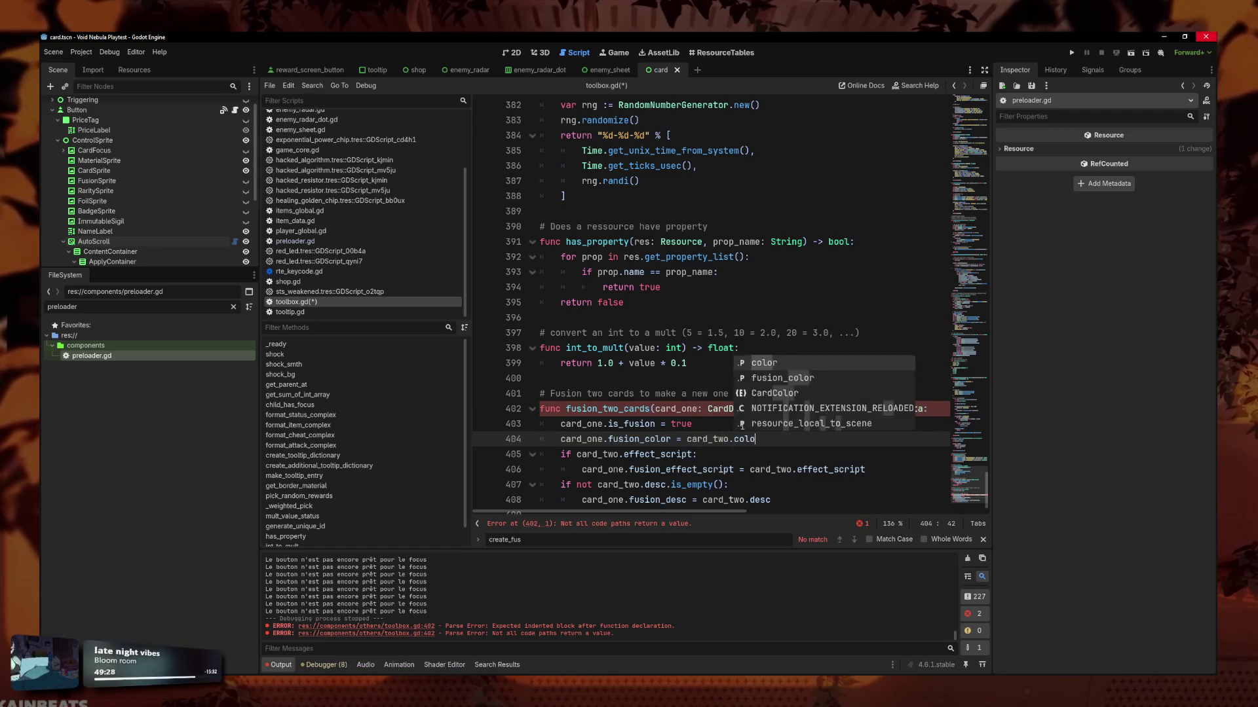
key("ctrl+s")
scroll(740, 446, "down", 1)
key("Down")
key("Down")
mouse_move(773, 486)
left_mouse_down()
mouse_move(694, 486)
mouse_move(452, 407)
left_mouse_up()
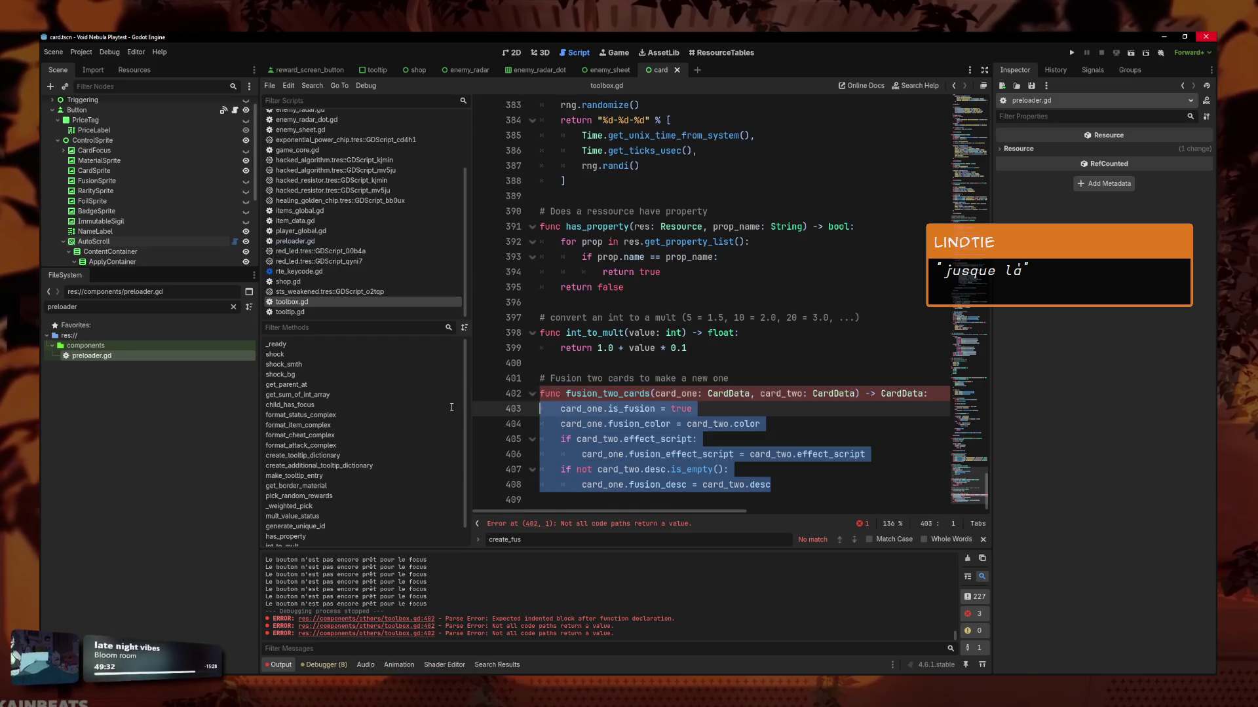
left_click(784, 495)
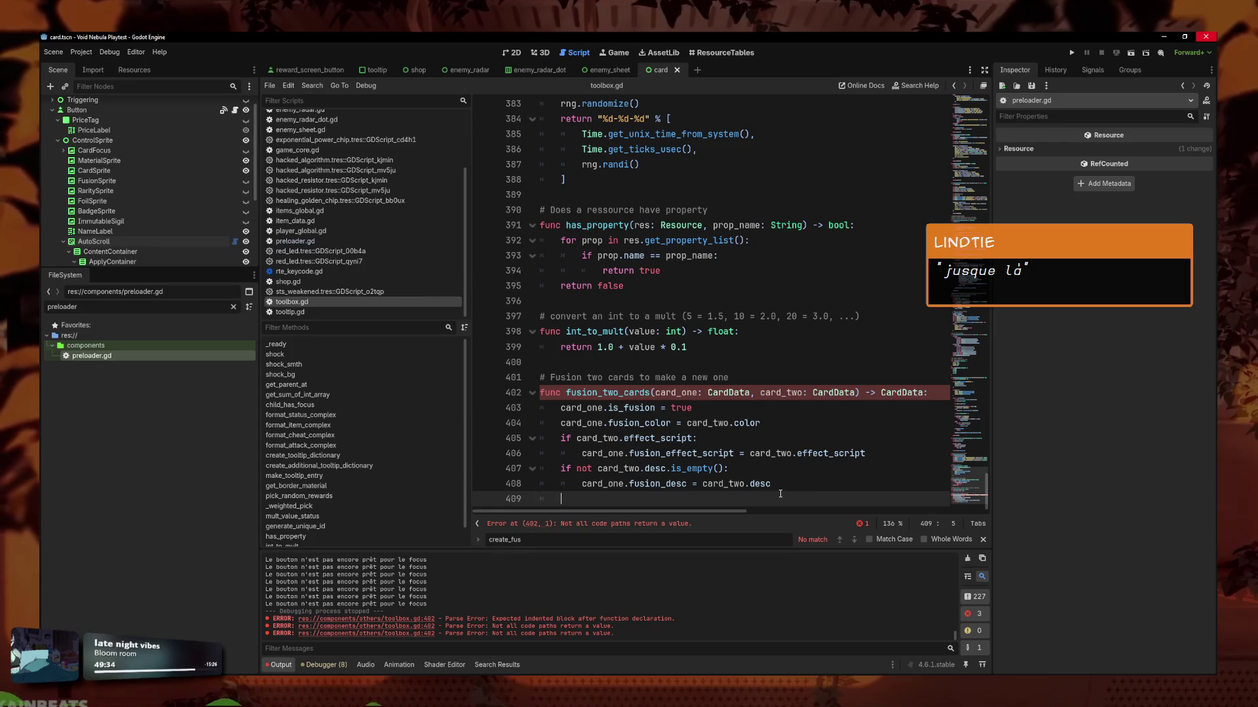
End the function with 'return card_one', begin it with 'var fusion_card = card_one.duplicate(true)', and save.
type("return card_one")
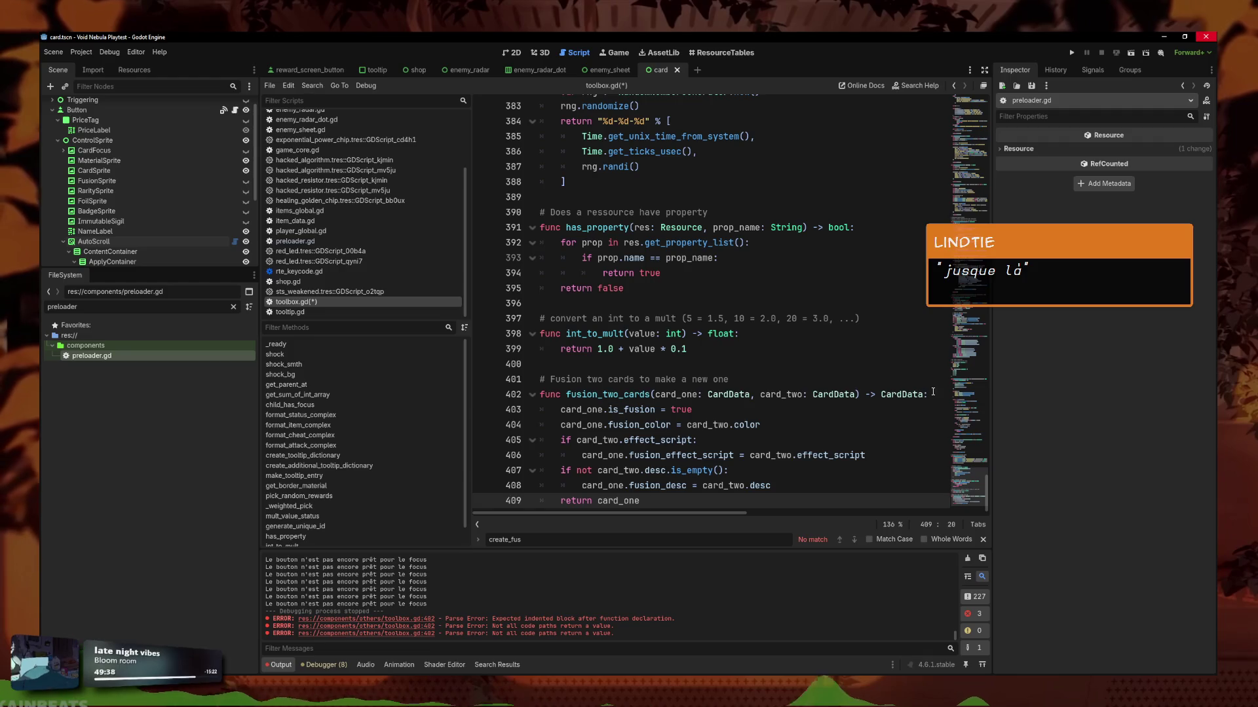
left_click(793, 397)
key("End")
key("Return")
type("va")
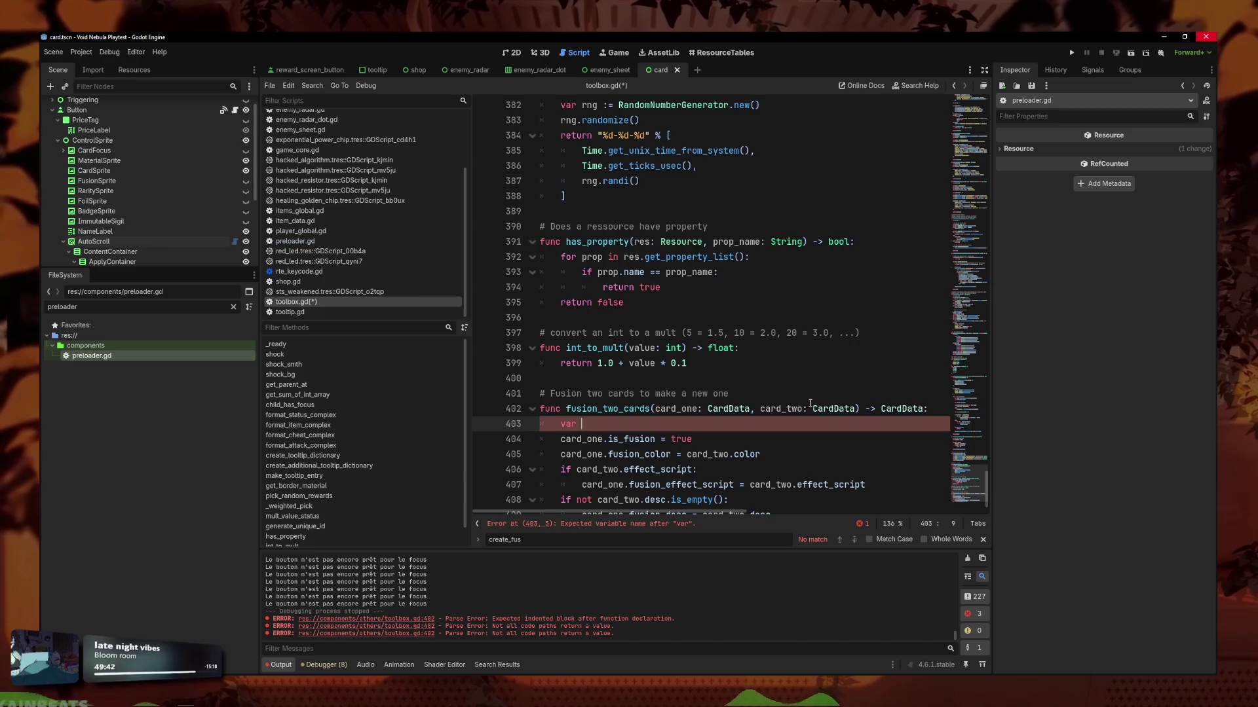
type("ard = card_on")
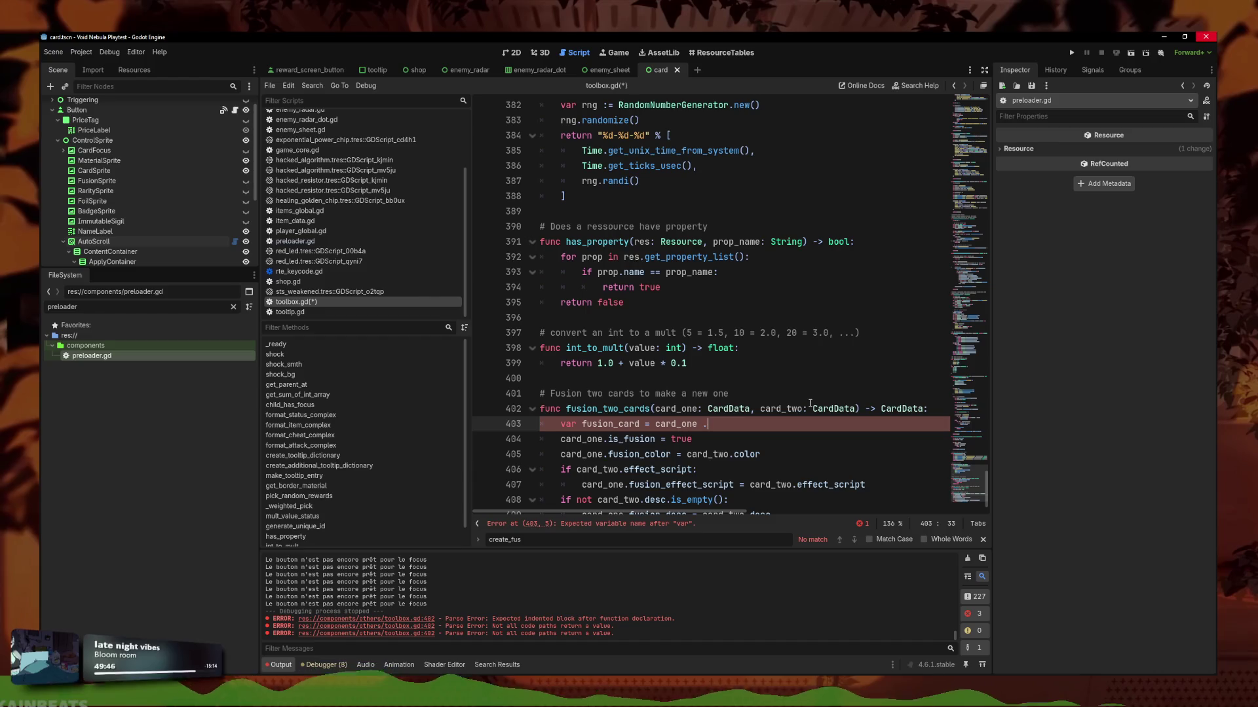
type("e.d")
type("(true)")
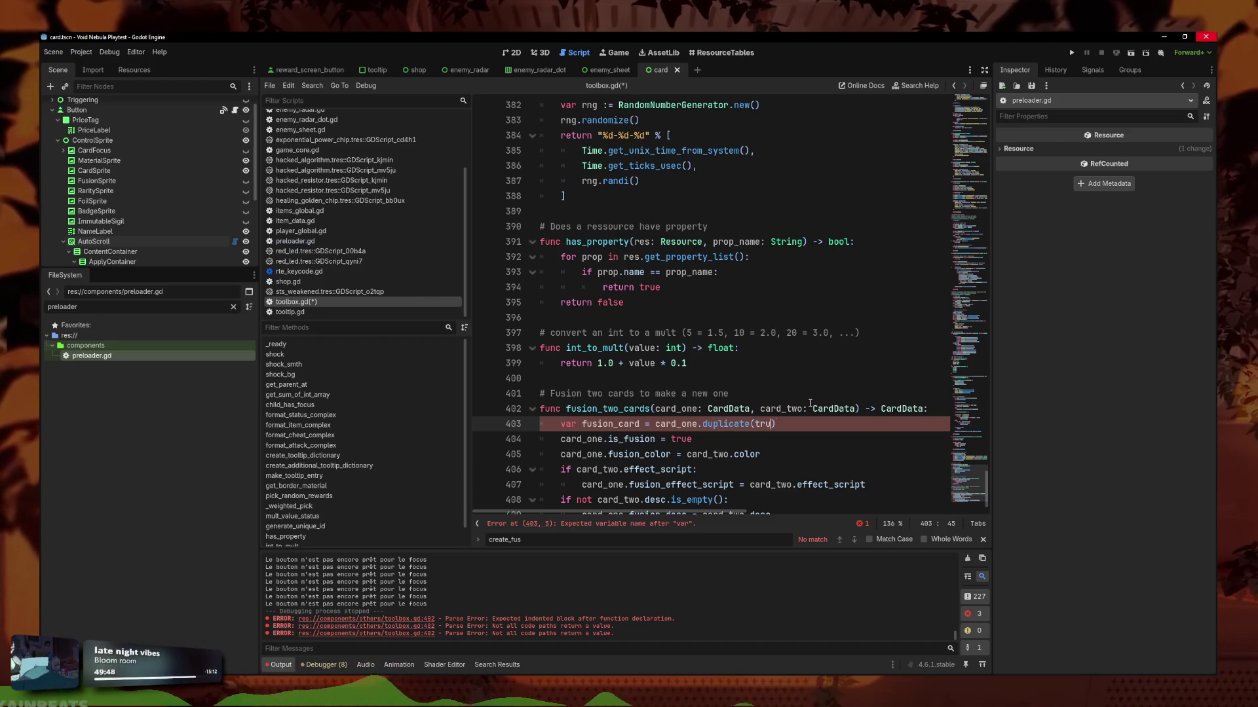
key("ctrl+s")
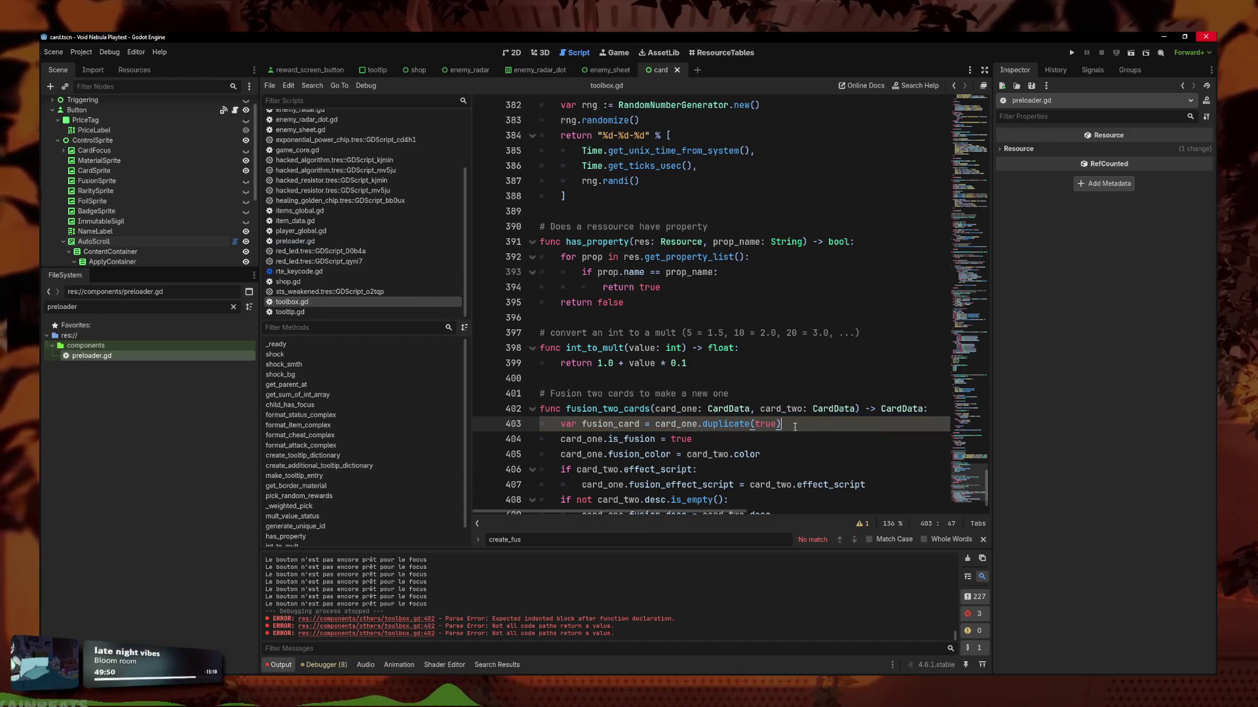
key("Down")
key("Down")
scroll(654, 398, "down", 1)
left_click(604, 394)
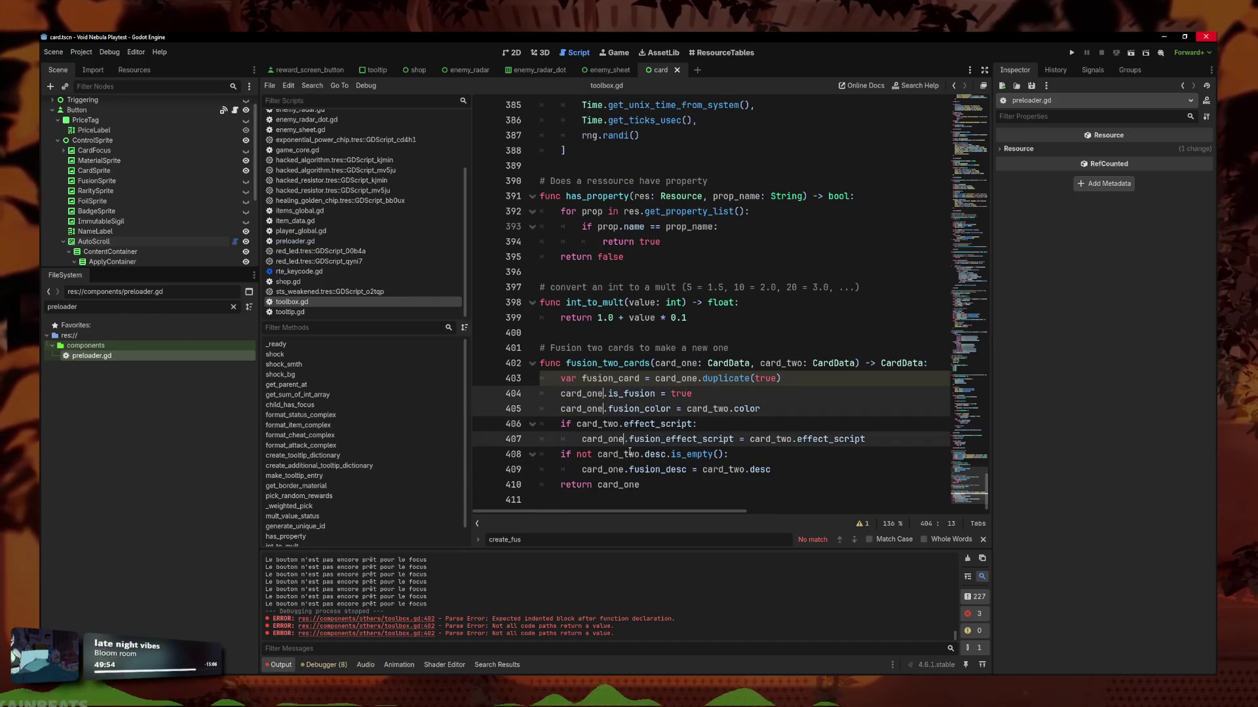
Replace card_one with fusion_card in the fusion lines and declare fusion_card with ':='.
left_click(620, 472, "alt")
left_click(648, 486, "alt")
key("BackSpace")
key("BackSpace")
key("BackSpace")
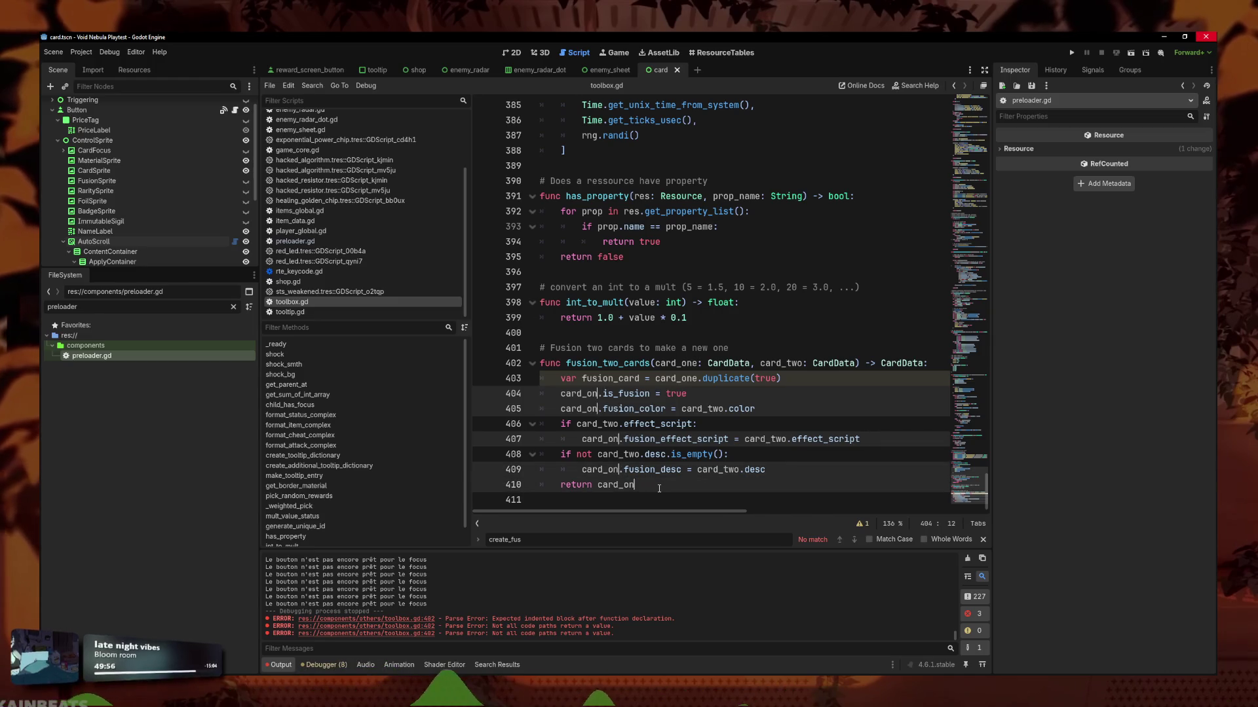
key("BackSpace")
key("BackSpace")
key("BackSpace")
type("fusion_ca")
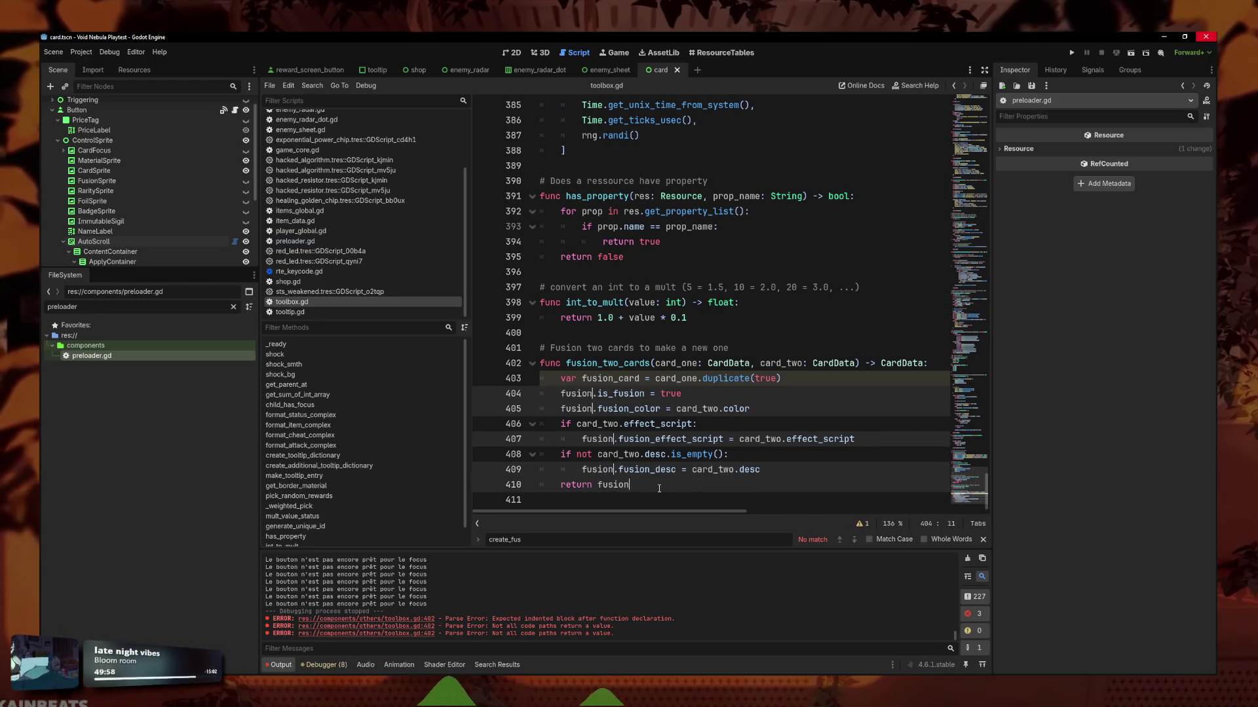
type("rd")
left_click(642, 379)
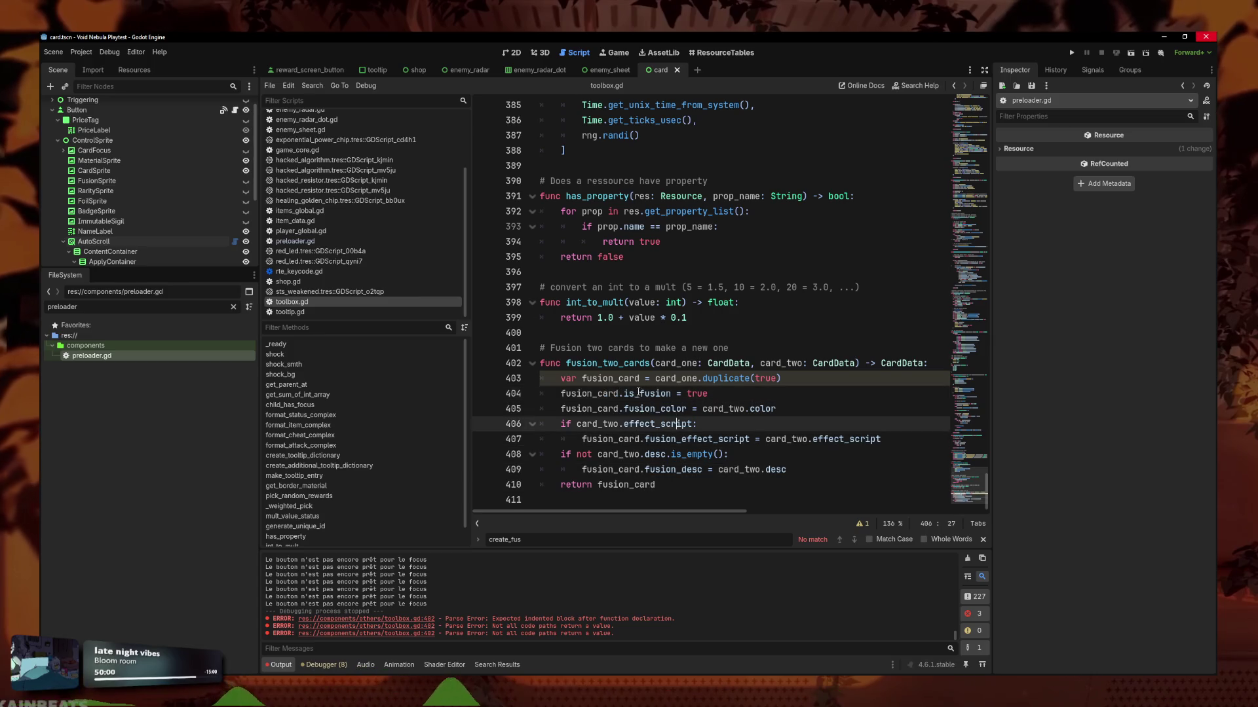
type(":")
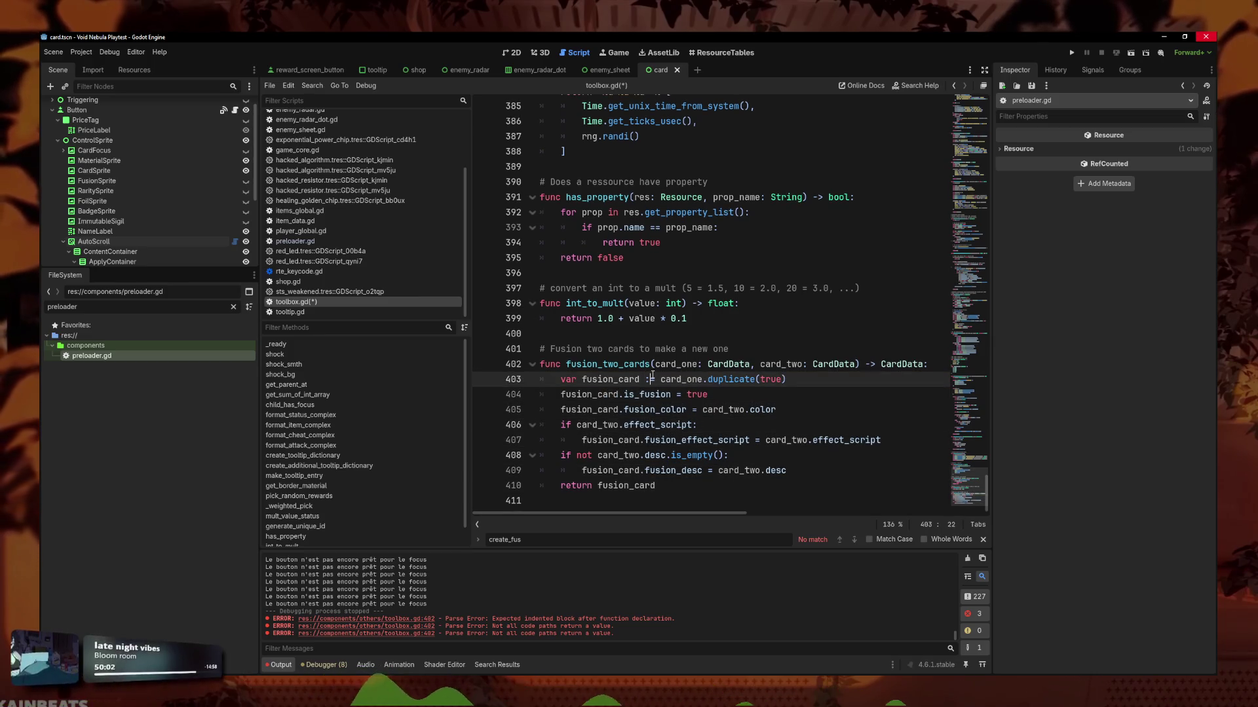
Save toolbox.gd and look over the edited fusion_two_cards lines.
left_click(623, 409)
left_click(604, 425)
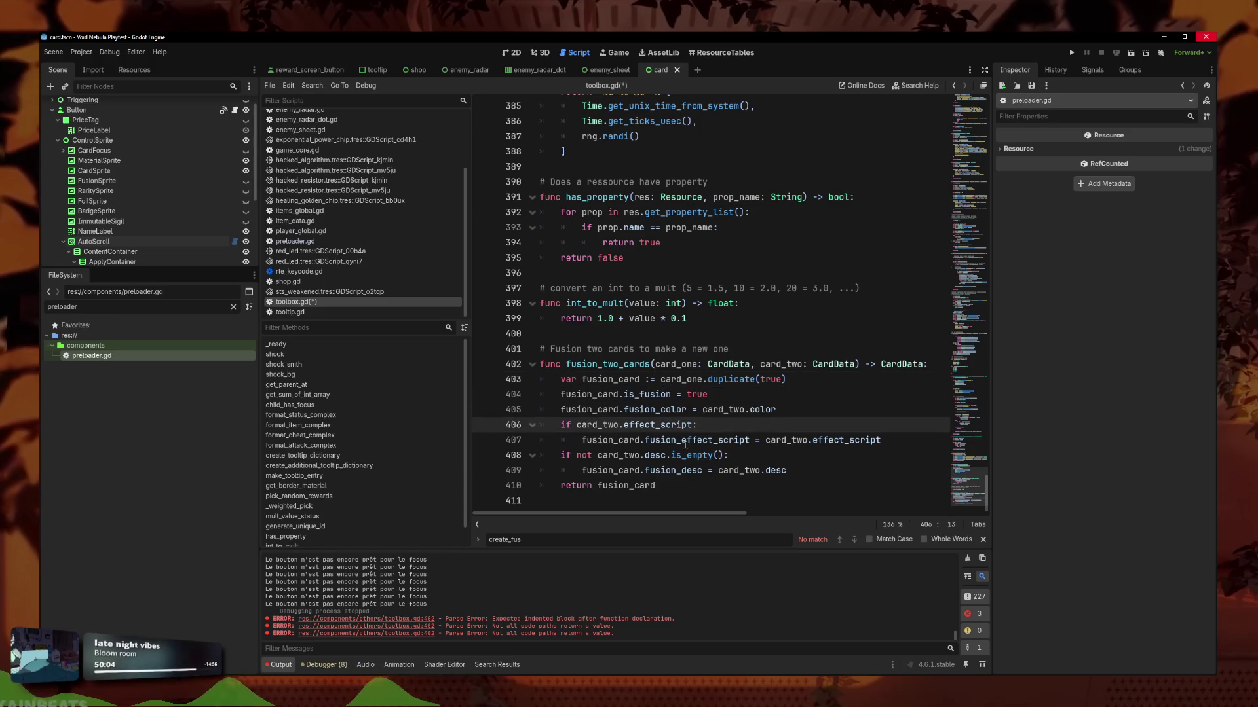
key("ctrl+s")
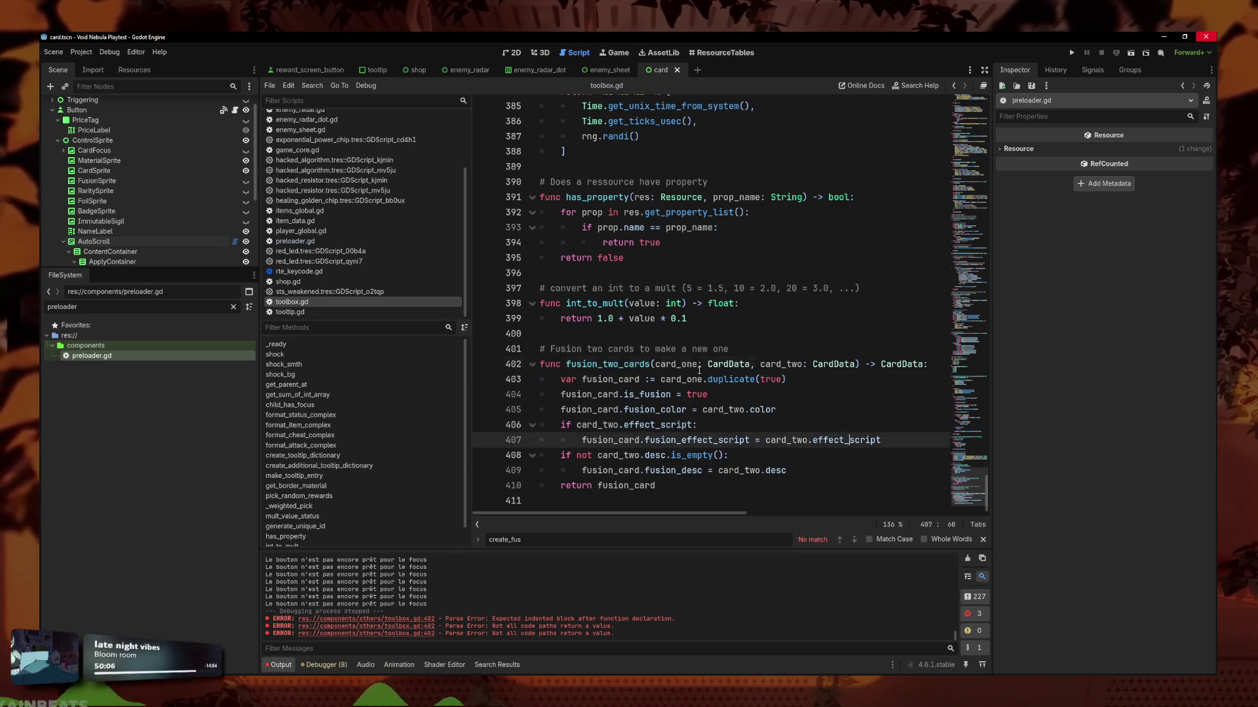
left_click(795, 393)
left_click(766, 485)
left_click(819, 470)
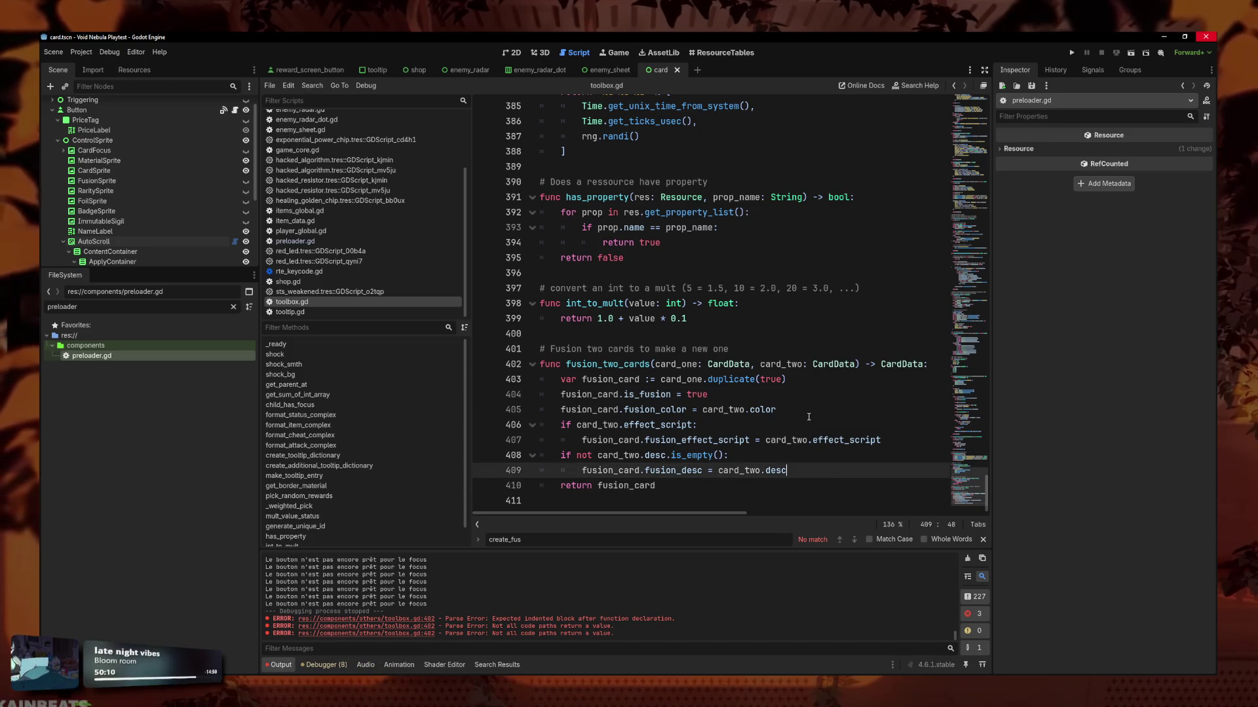
left_click(812, 456)
left_click(818, 485)
left_click(824, 469)
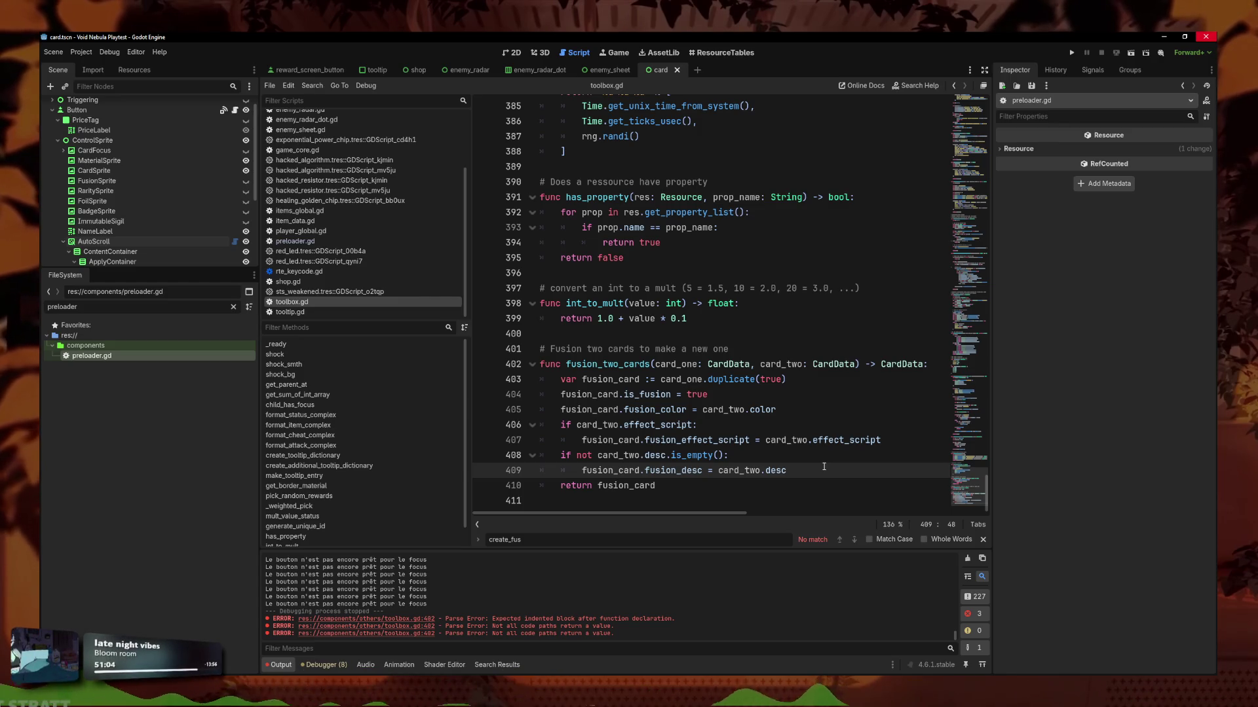
Join the fusion_desc and effect_script assignments onto their if lines.
key("Home")
key("BackSpace")
key("BackSpace")
key("BackSpace")
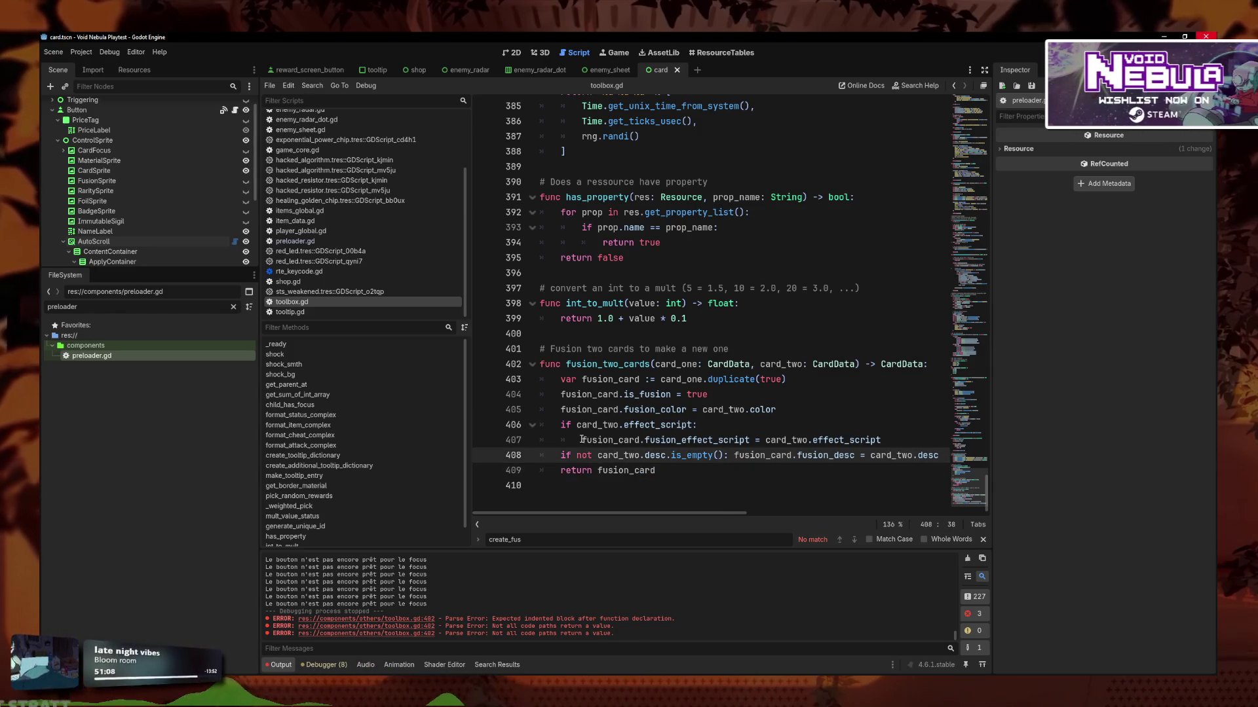
left_click(581, 440)
key("BackSpace")
key("BackSpace")
key("BackSpace")
Insert two blank lines above return fusion_card.
left_click(724, 456)
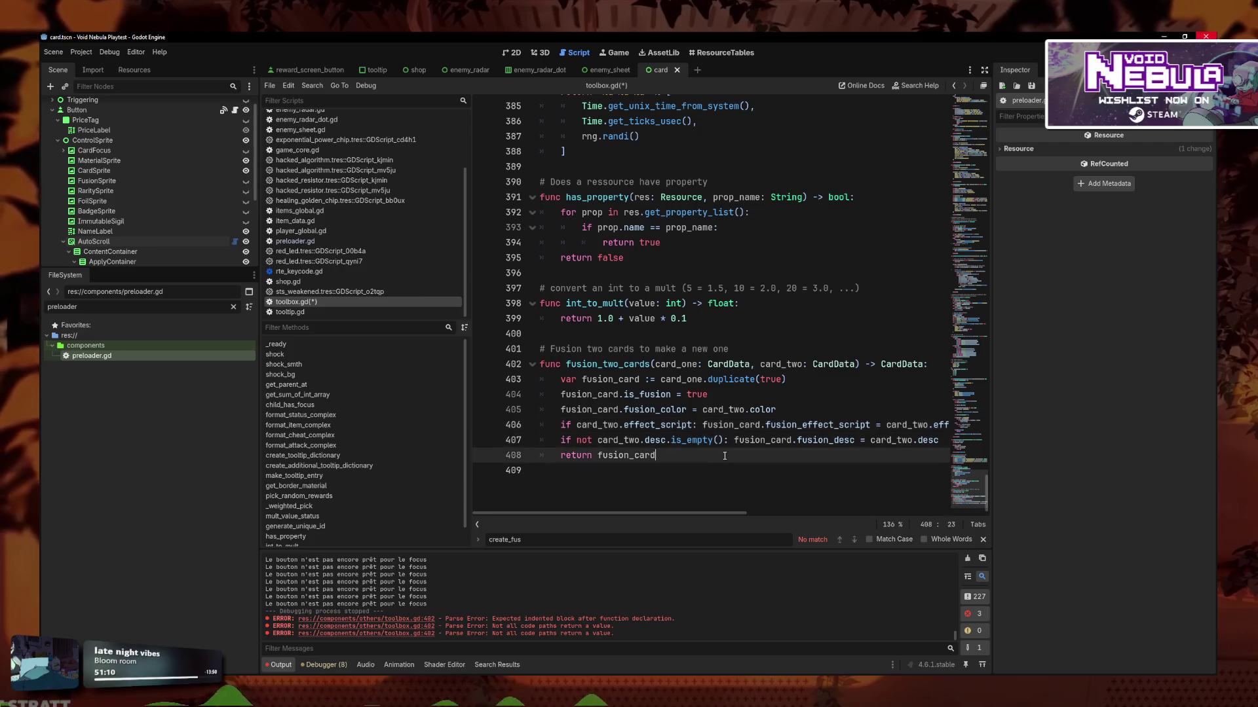
key("Home")
key("Return")
key("Return")
key("Up")
key("Up")
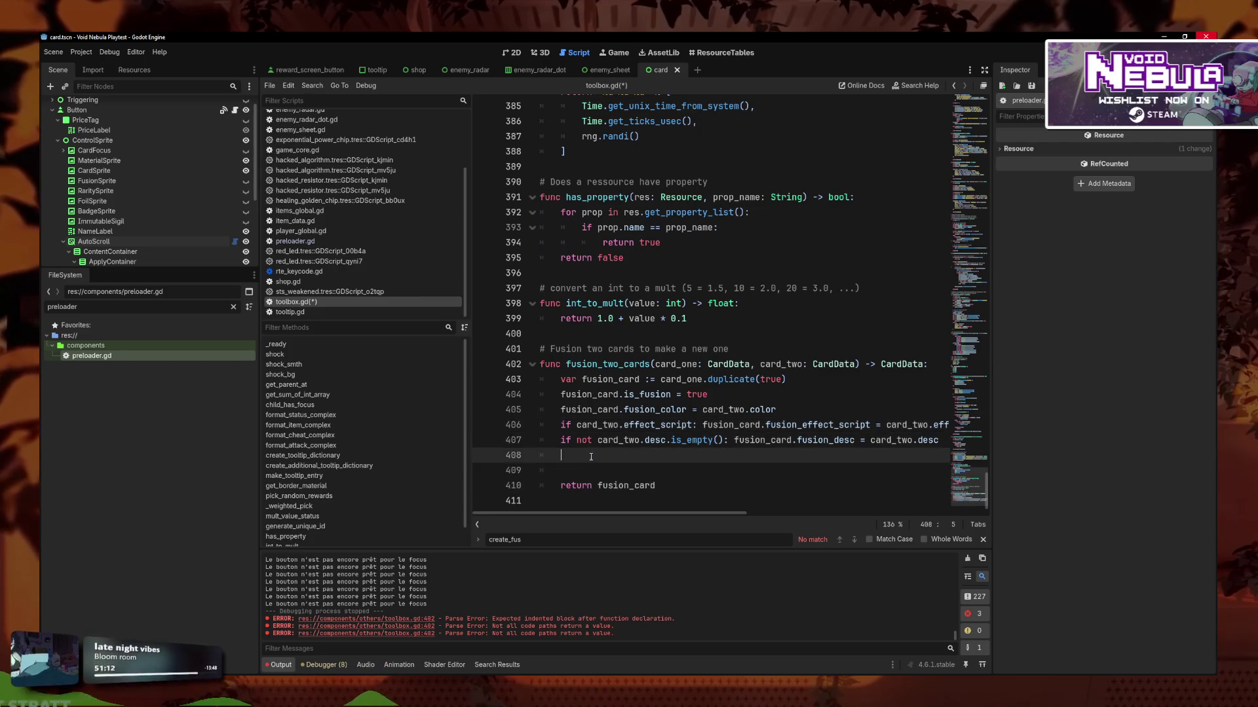
key("Return")
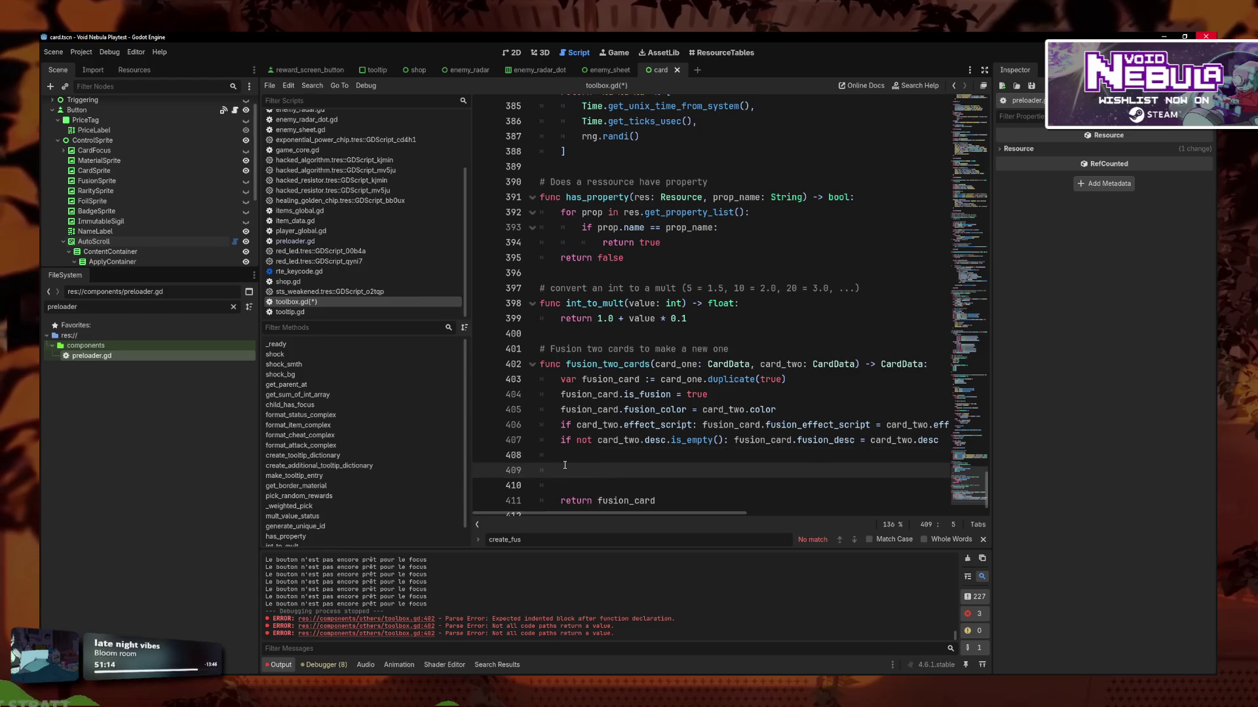
scroll(564, 465, "down", 1)
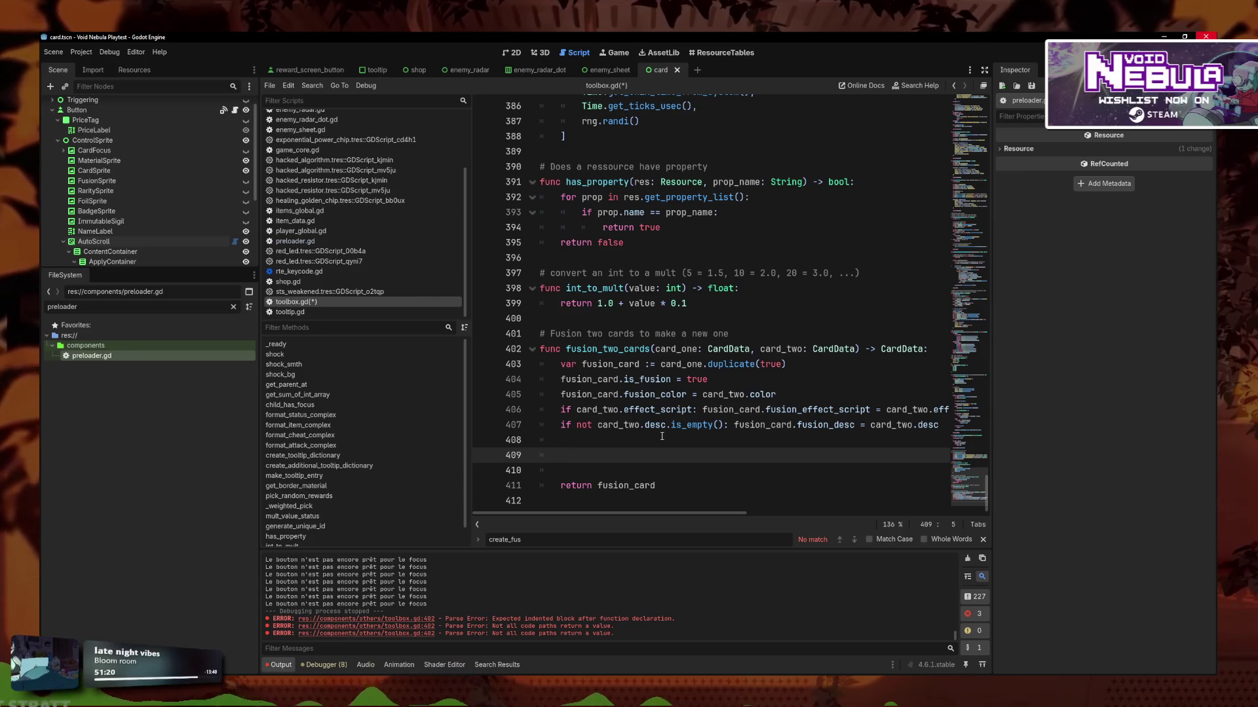
Write card_two.foil on the new line above the return, picking card_two from autocomplete.
type("card")
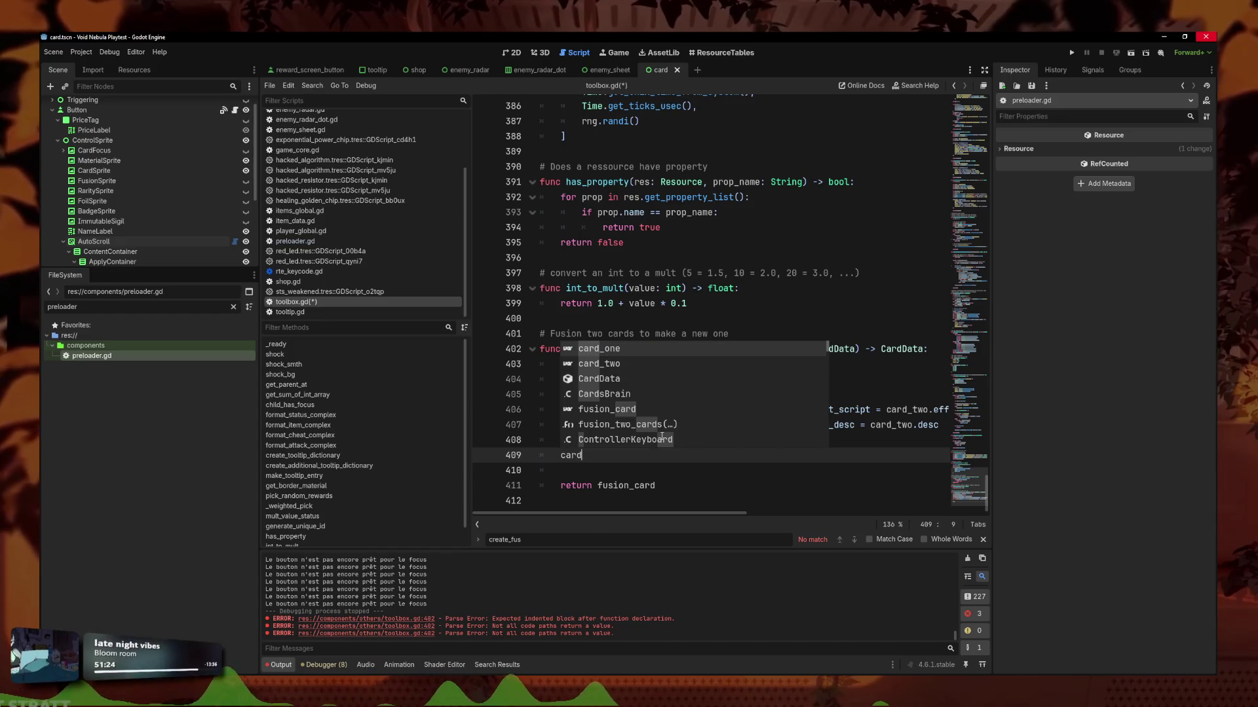
key("BackSpace")
key("BackSpace")
key("BackSpace")
type("ca")
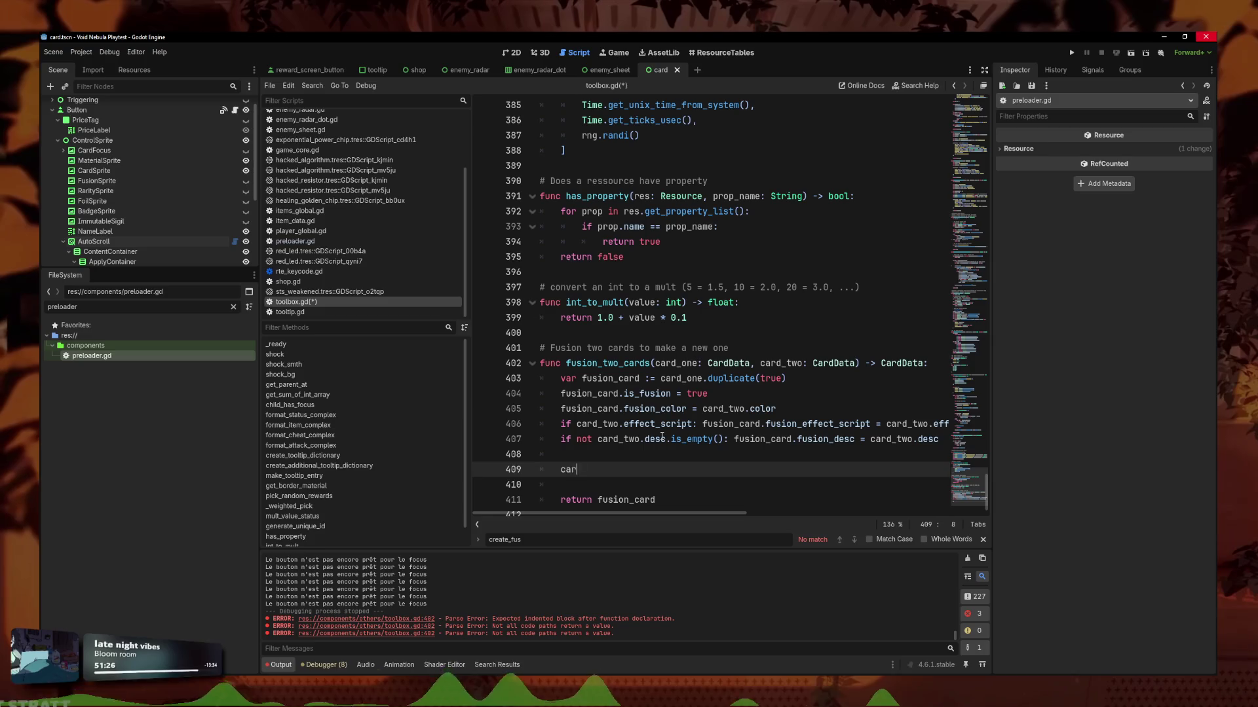
key("BackSpace")
key("BackSpace")
key("Escape")
type("card")
key("Down")
key("Return")
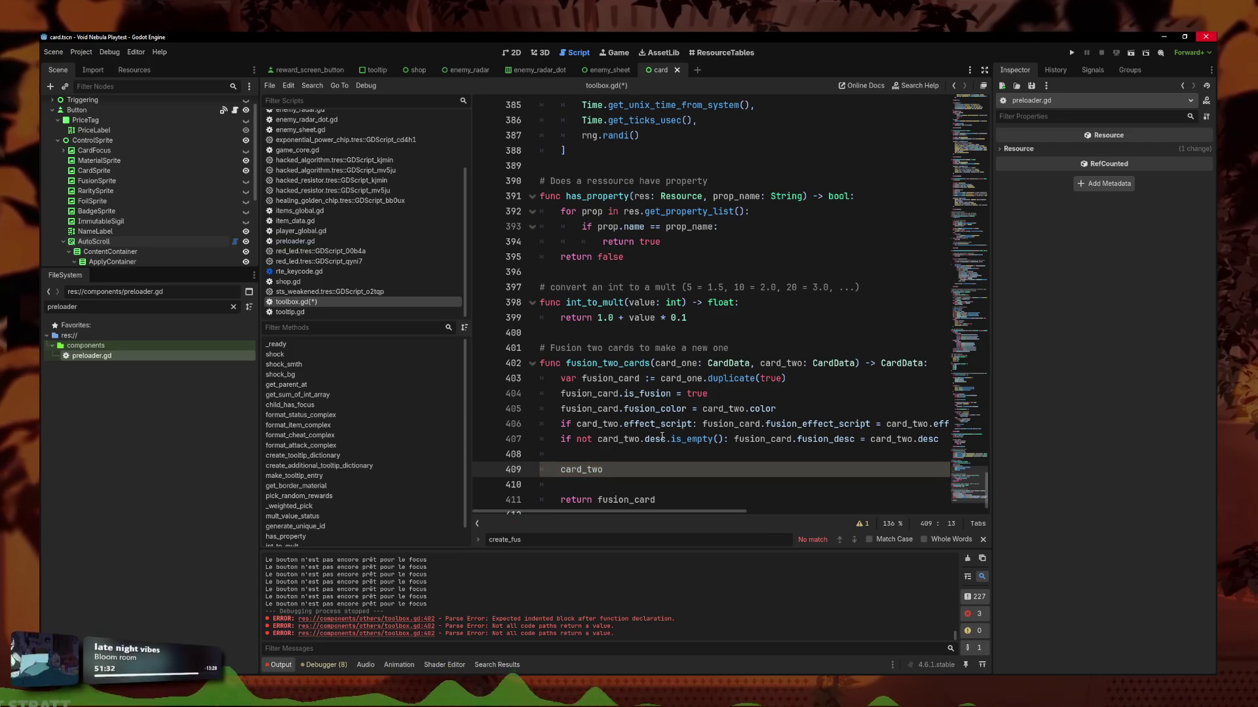
scroll(662, 437, "down", 1)
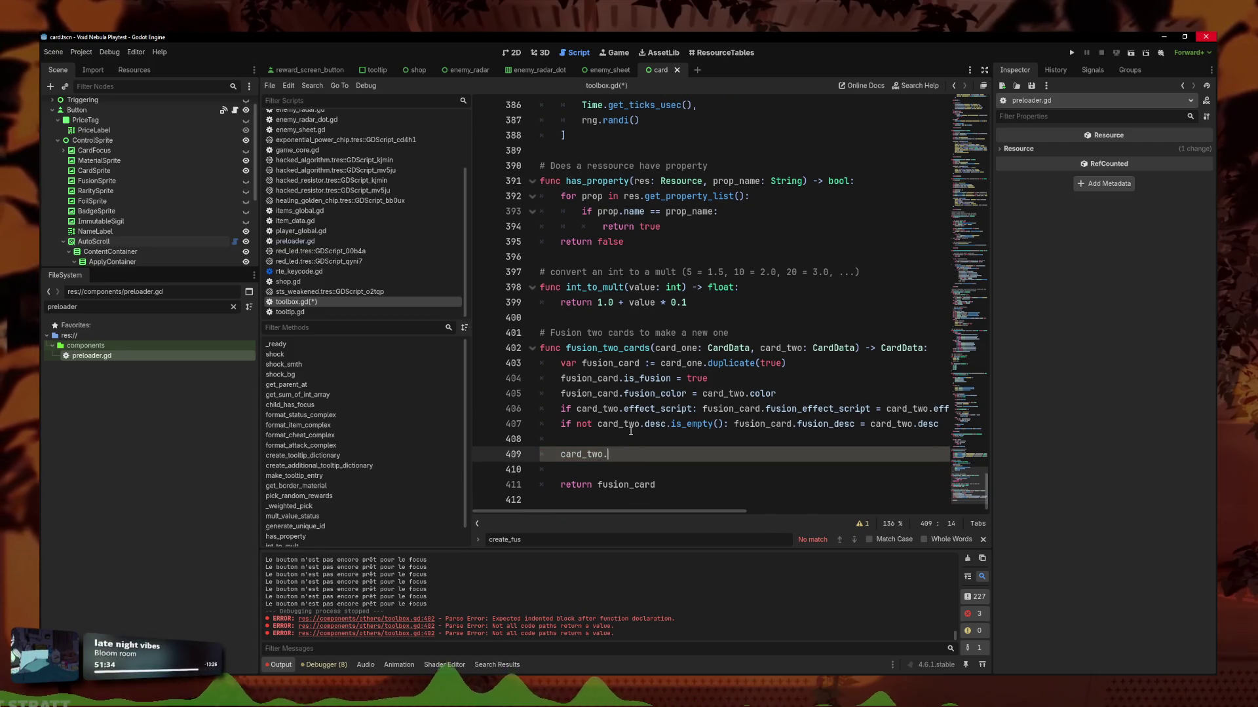
type(".foil")
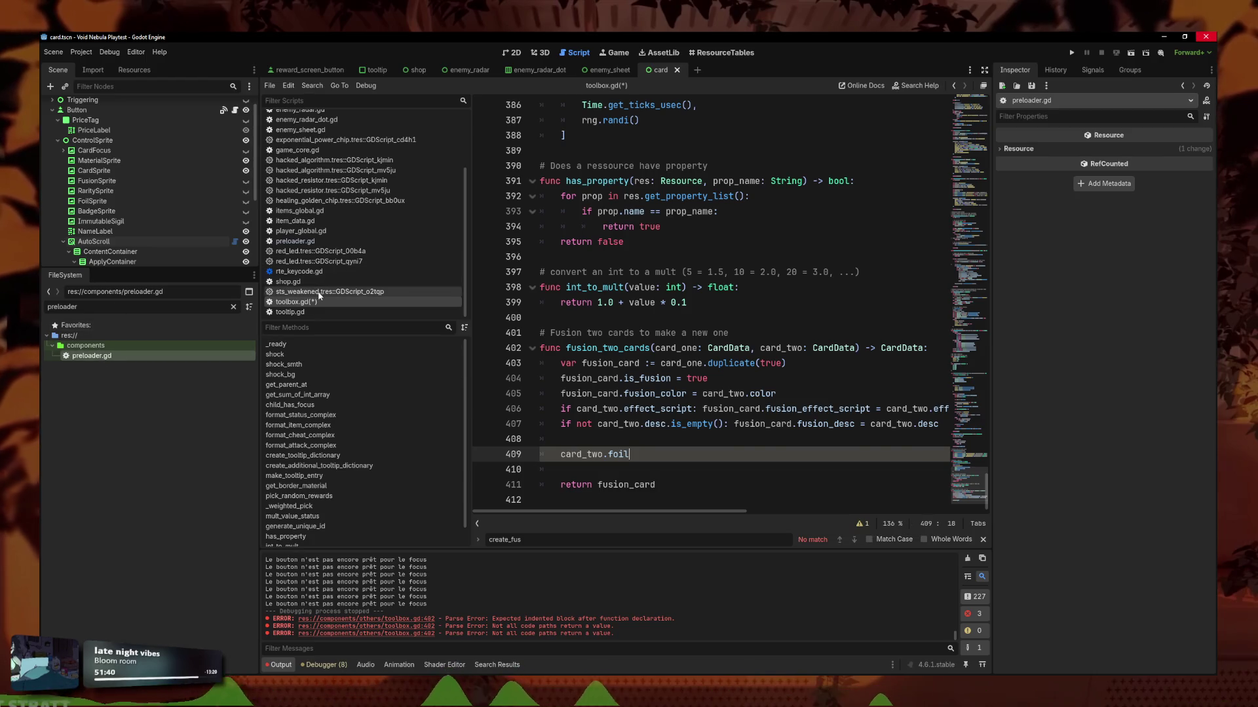
scroll(311, 266, "up", 3)
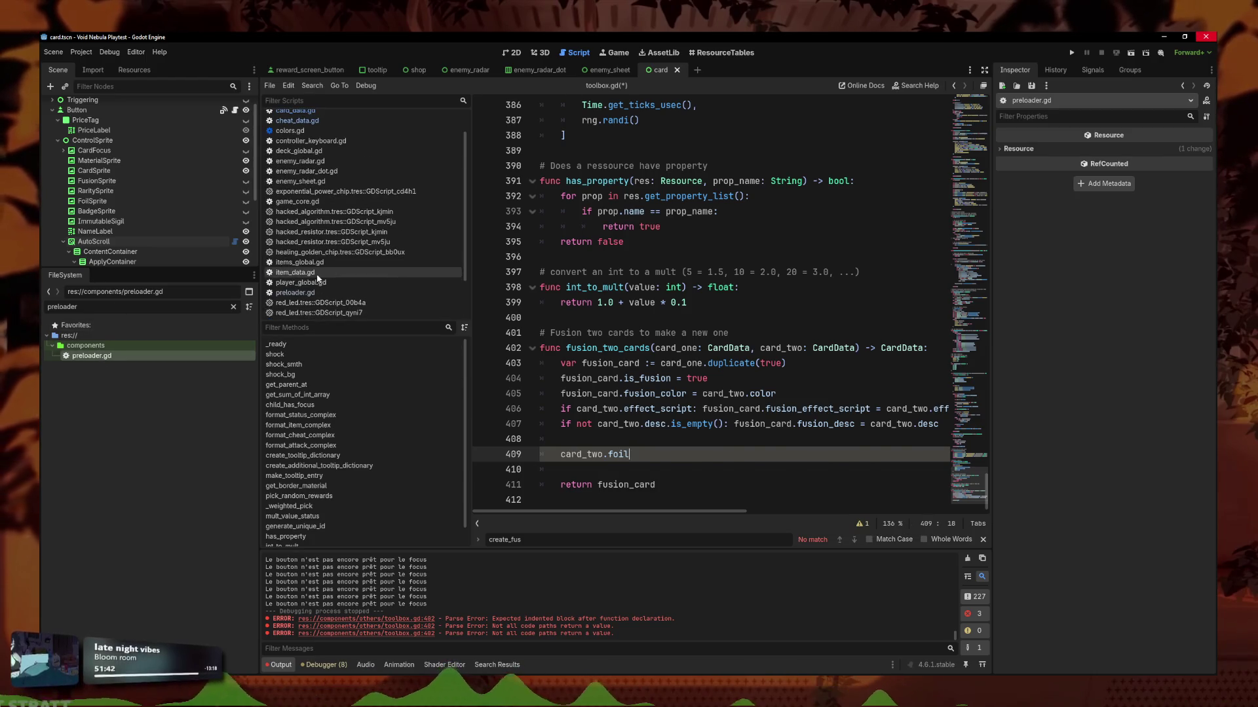
Check item_data.gd and the badge property in card_data.gd, then switch back to toolbox.gd.
left_click(317, 273)
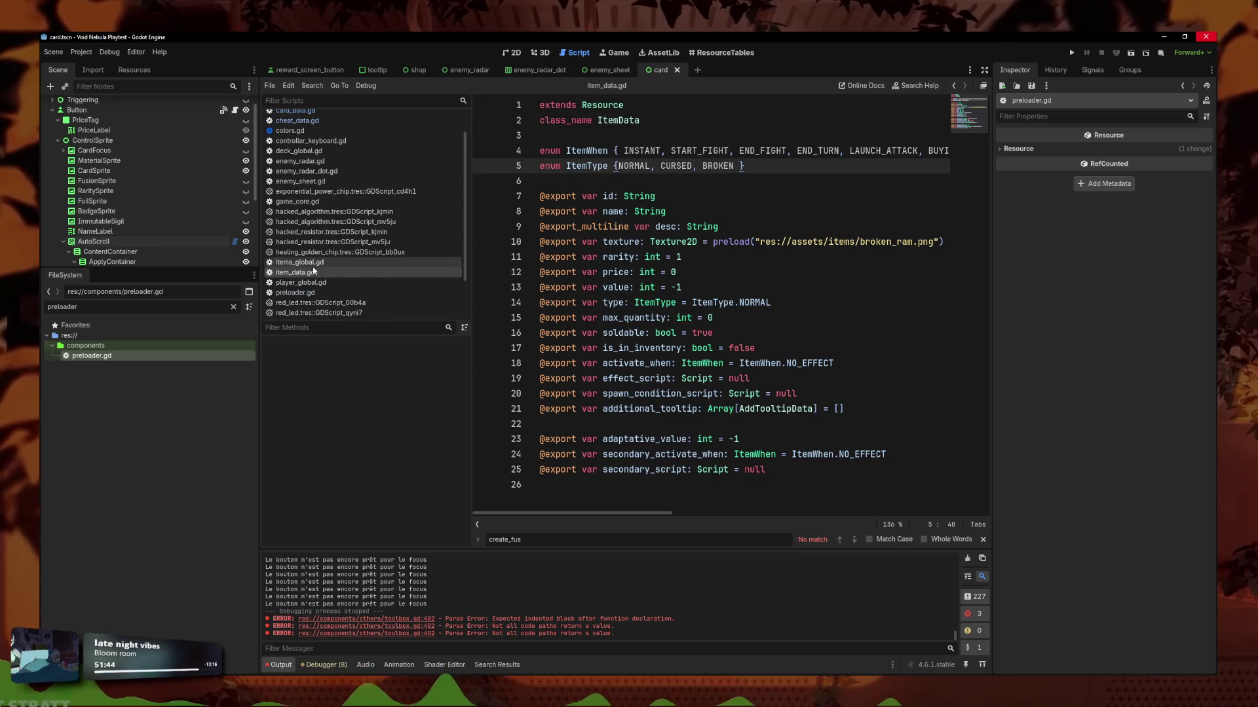
scroll(308, 262, "up", 2)
left_click(315, 137)
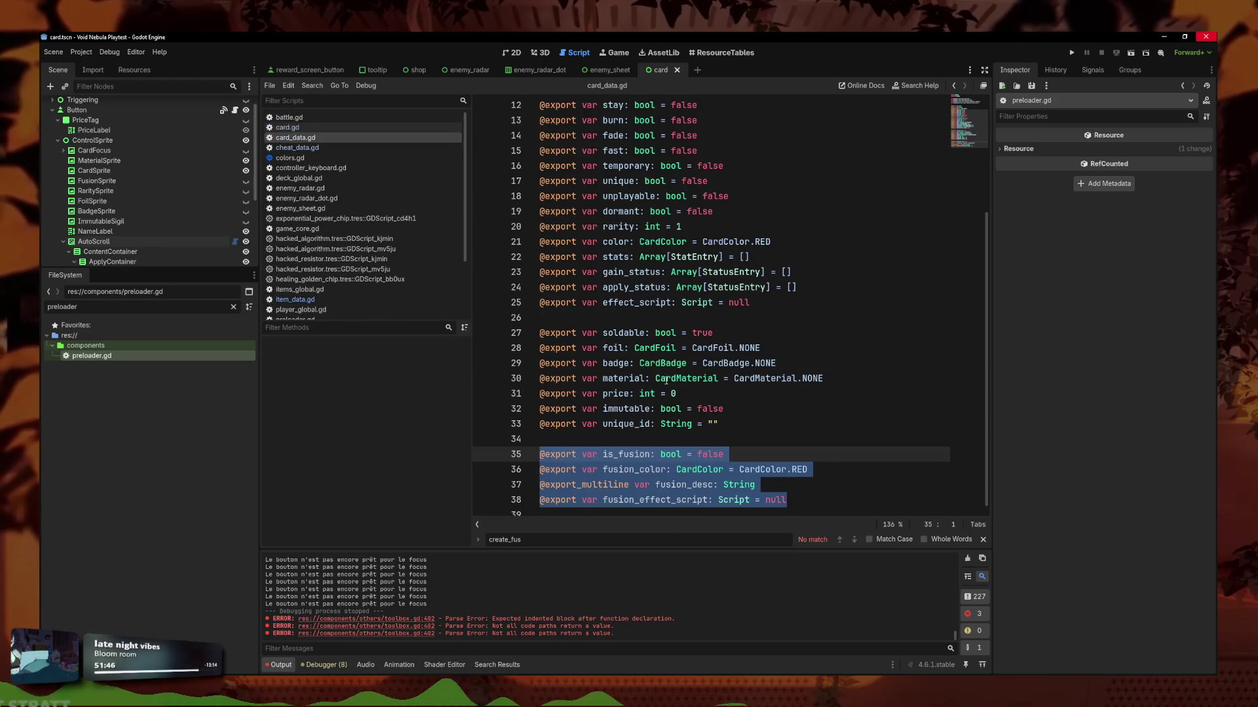
scroll(662, 242, "up", 1)
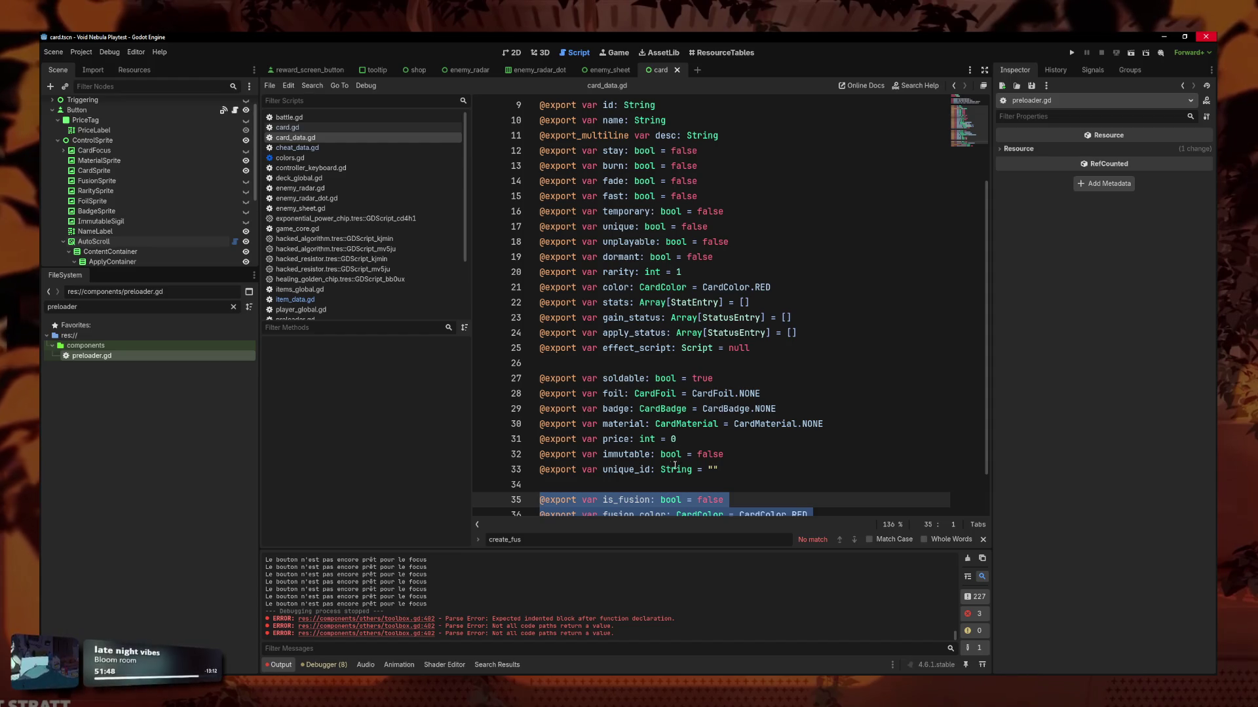
left_click(790, 411)
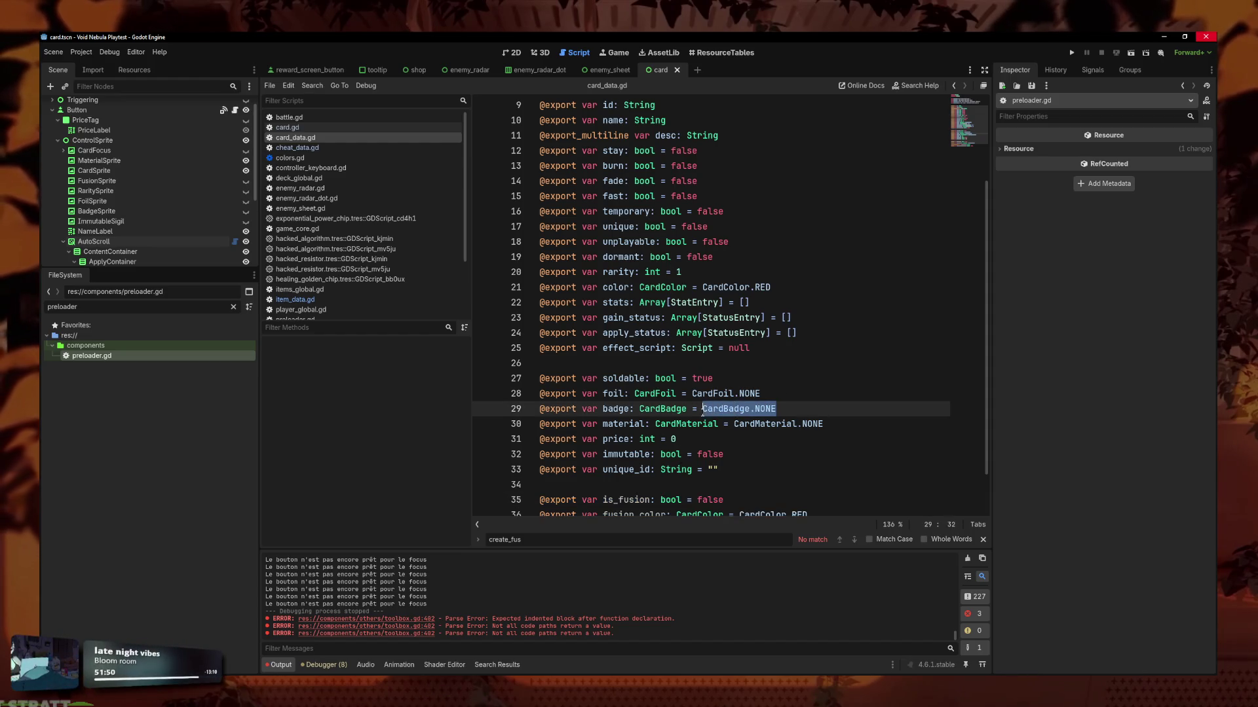
scroll(760, 409, "up", 3)
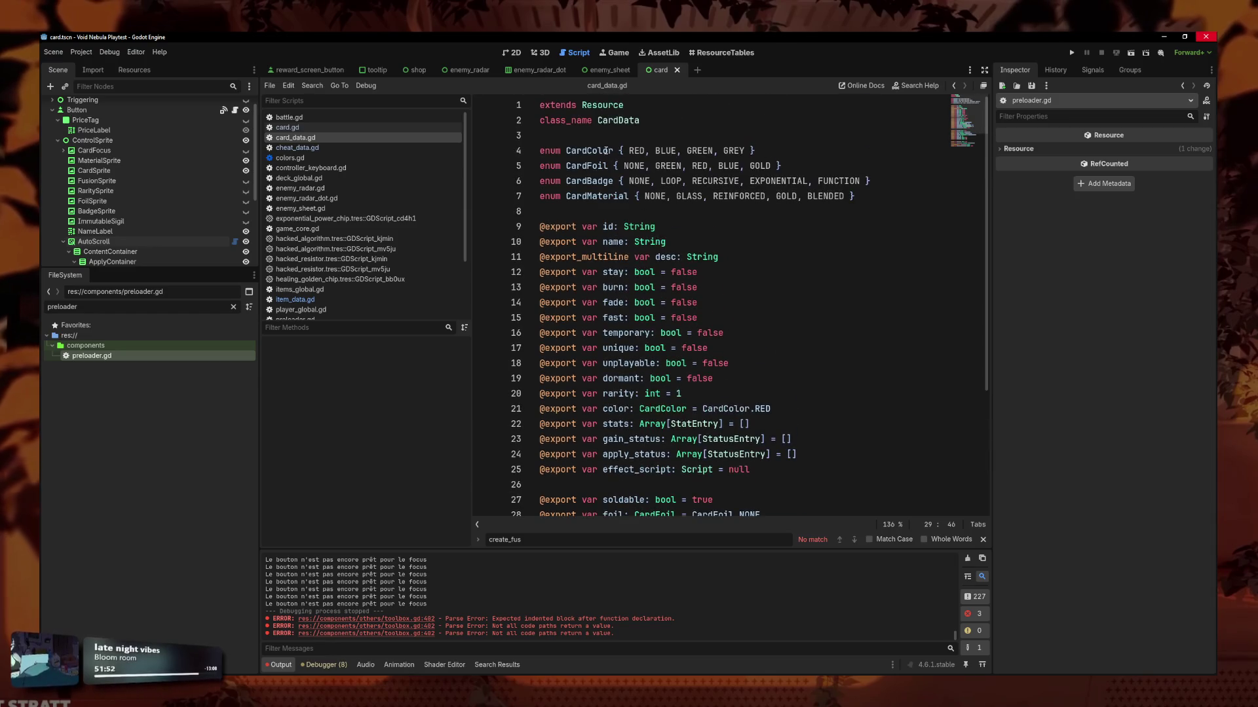
scroll(399, 266, "down", 3)
left_click(344, 304)
type("card_two.foil > 0:")
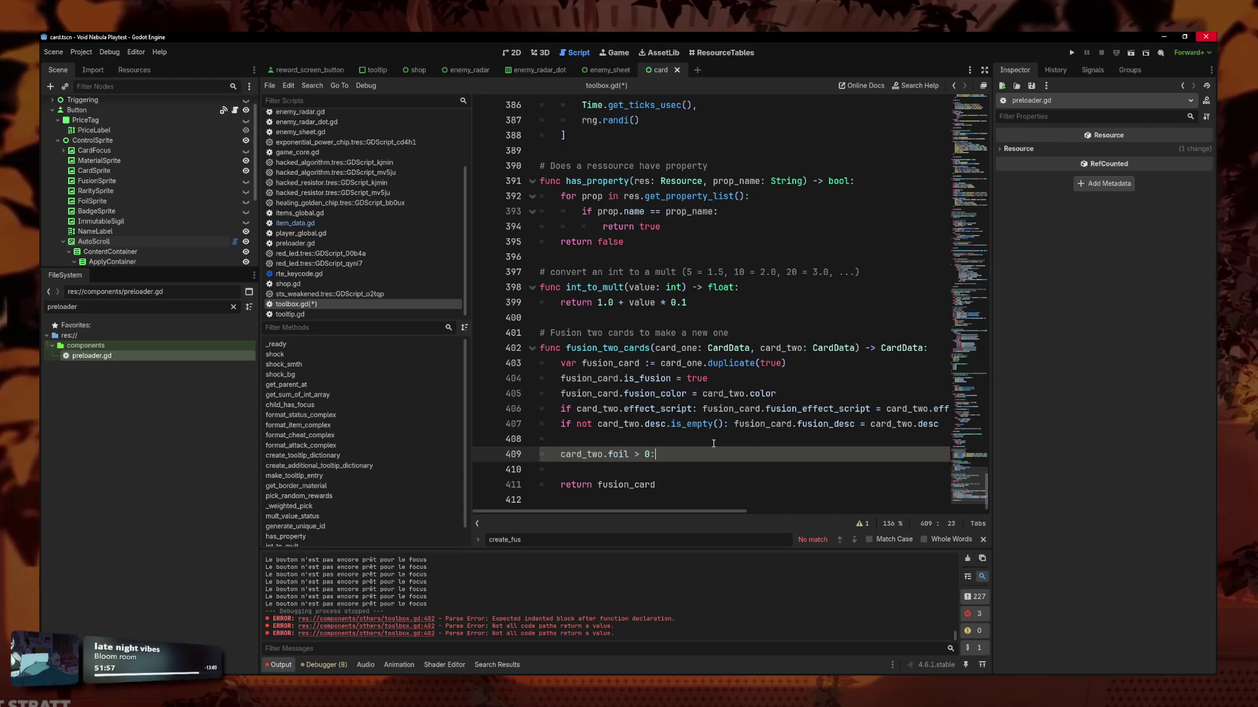
Make line 409 an if card_two.foil > 0 check and add the nested foil > 0 condition.
key("Return")
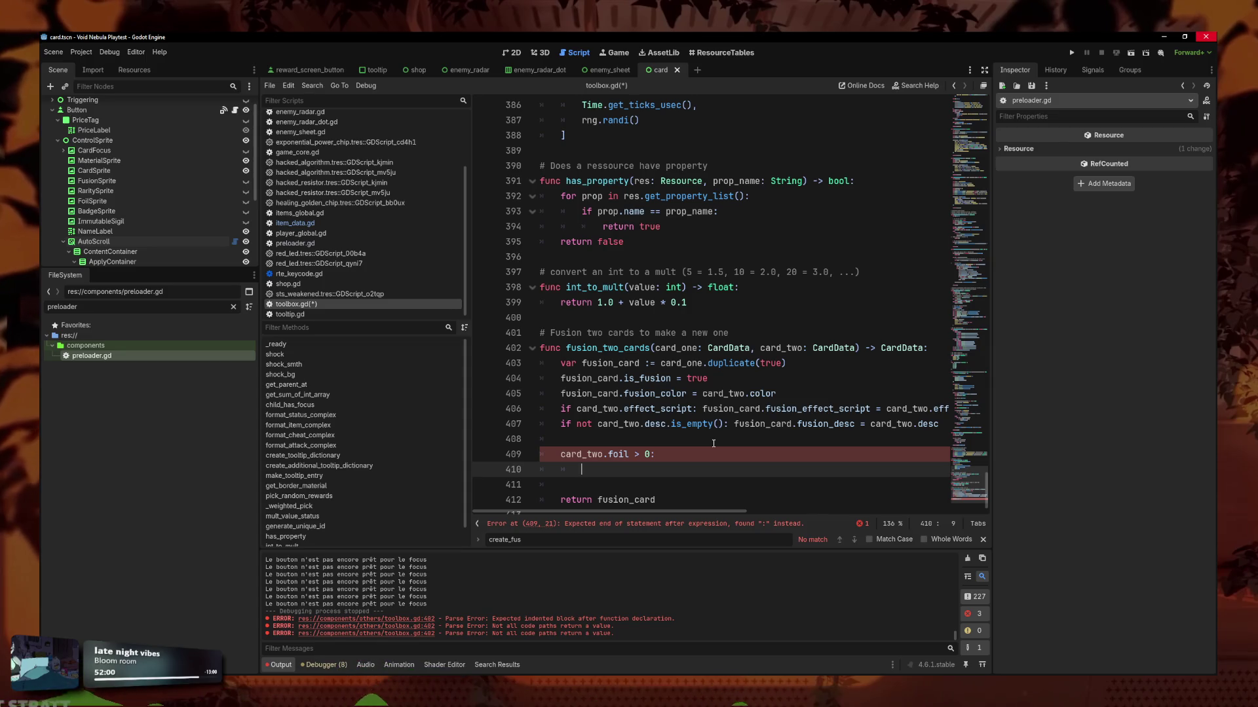
key("ctrl+z")
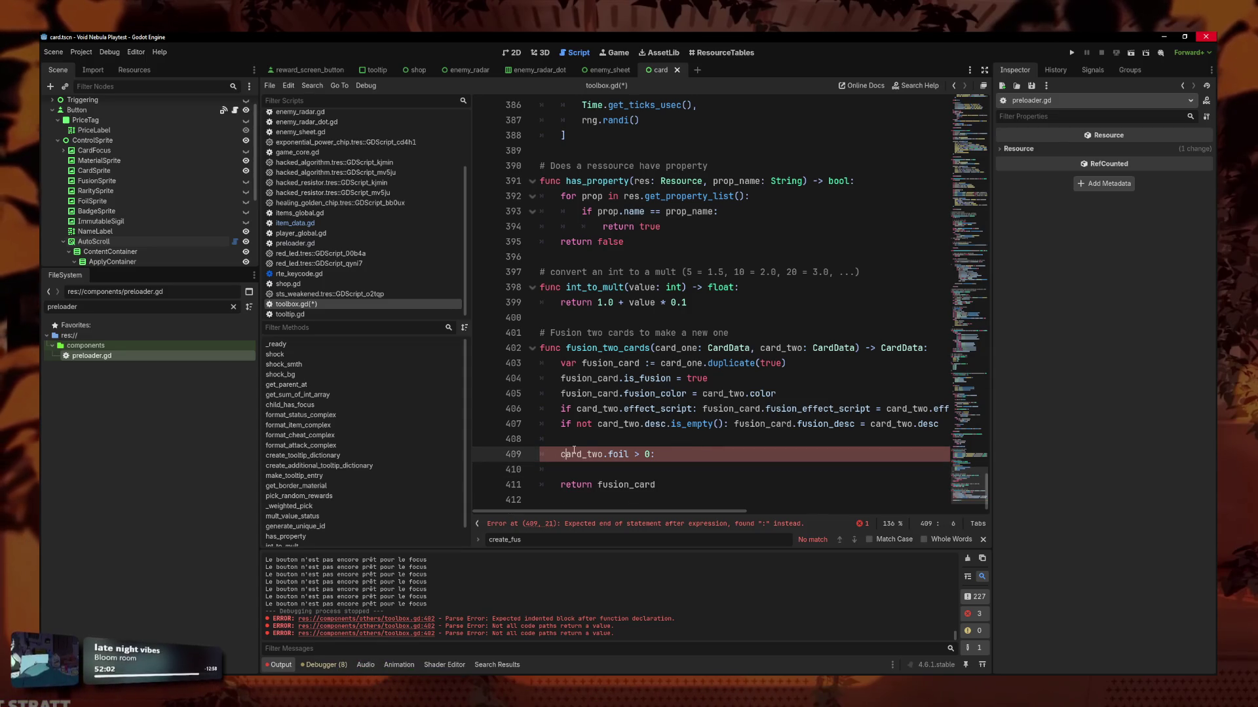
type("if")
left_click(700, 459)
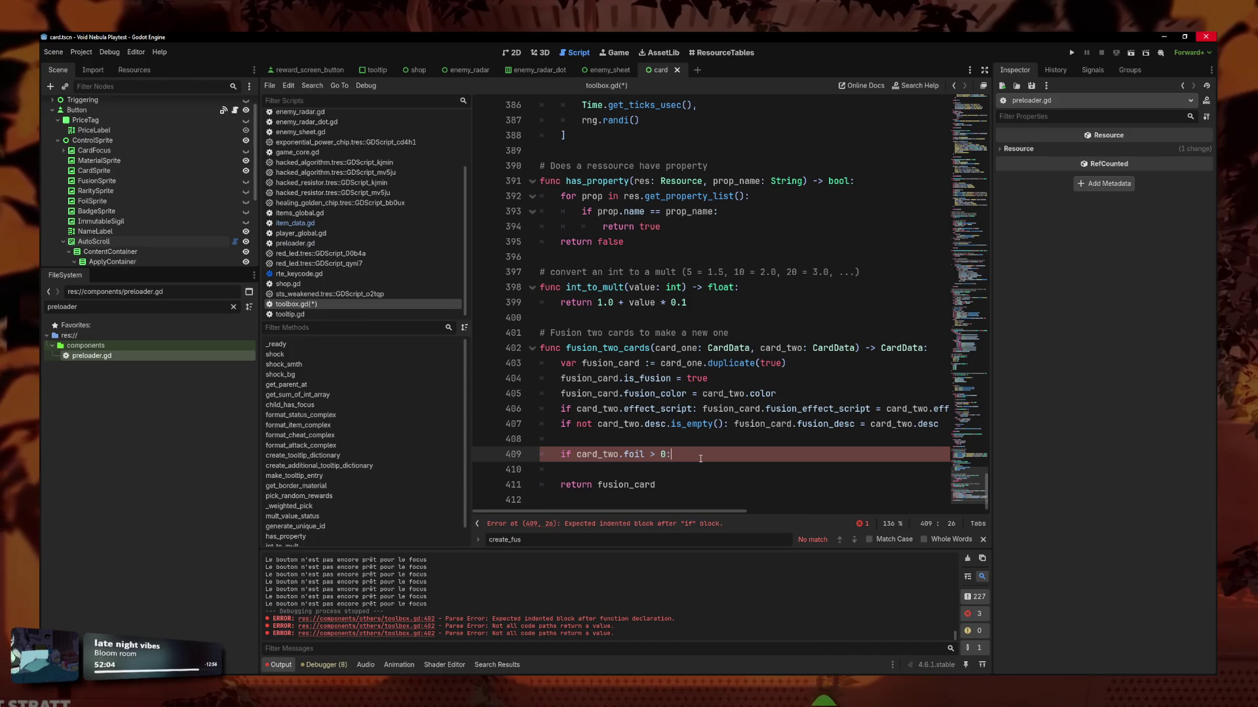
key("Return")
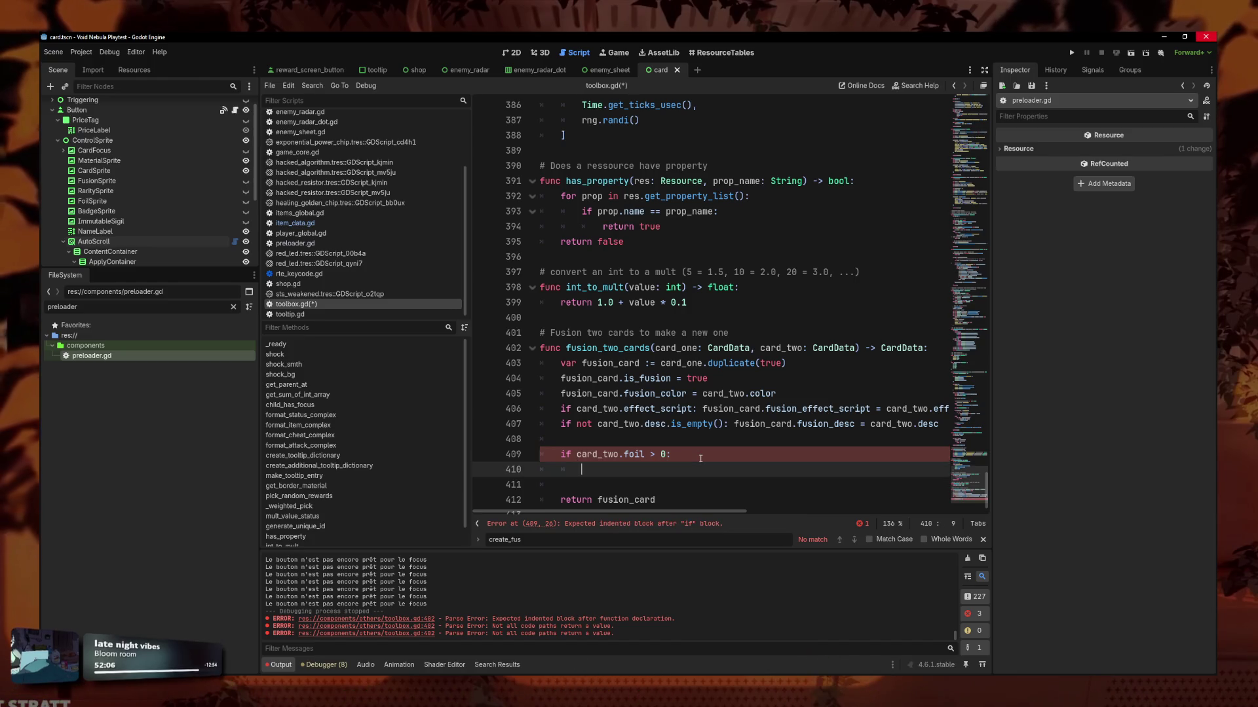
type("card_one")
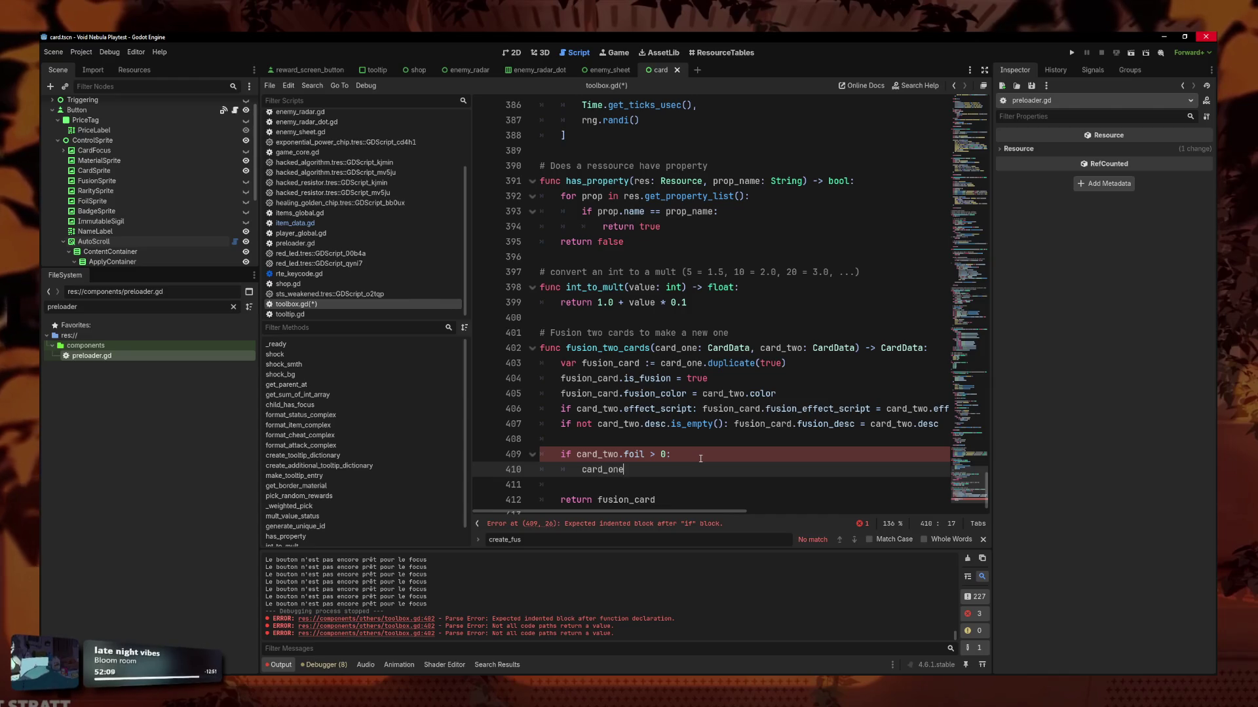
key("BackSpace")
key("BackSpace")
key("BackSpace")
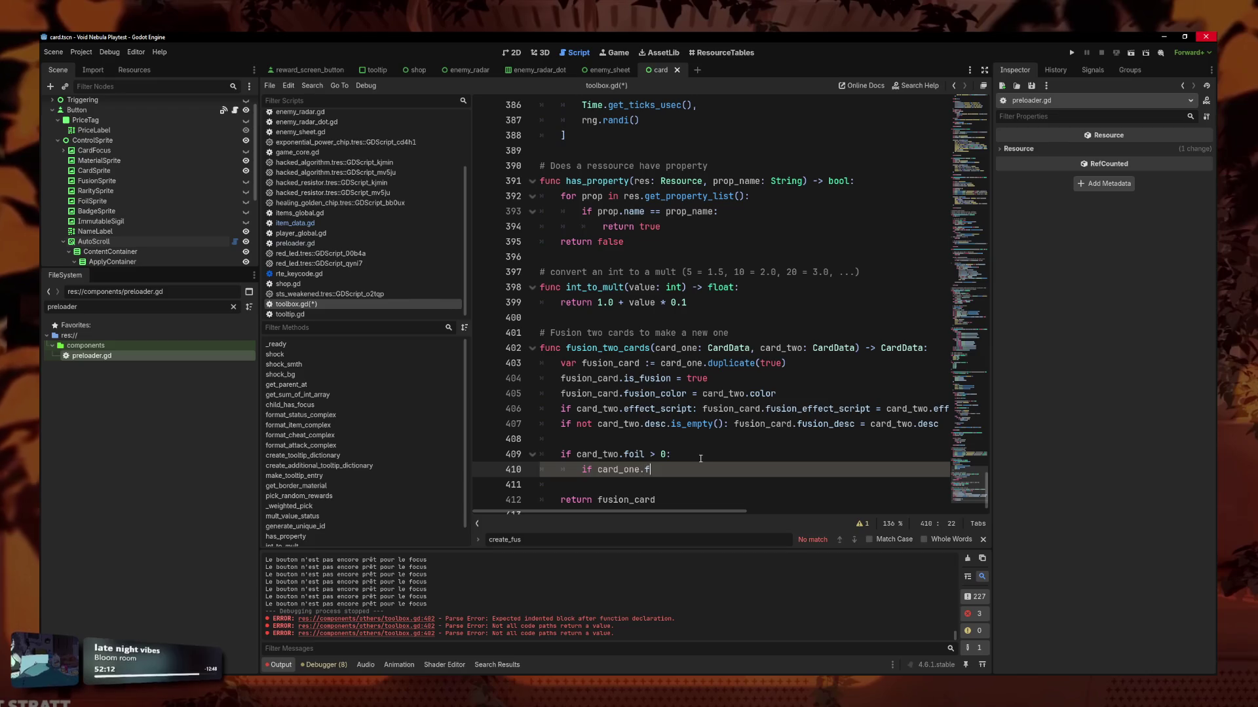
type(">0")
key("Delete")
Add an indented '# Lancer de piece' comment under the inner foil condition.
key("Return")
key("Up")
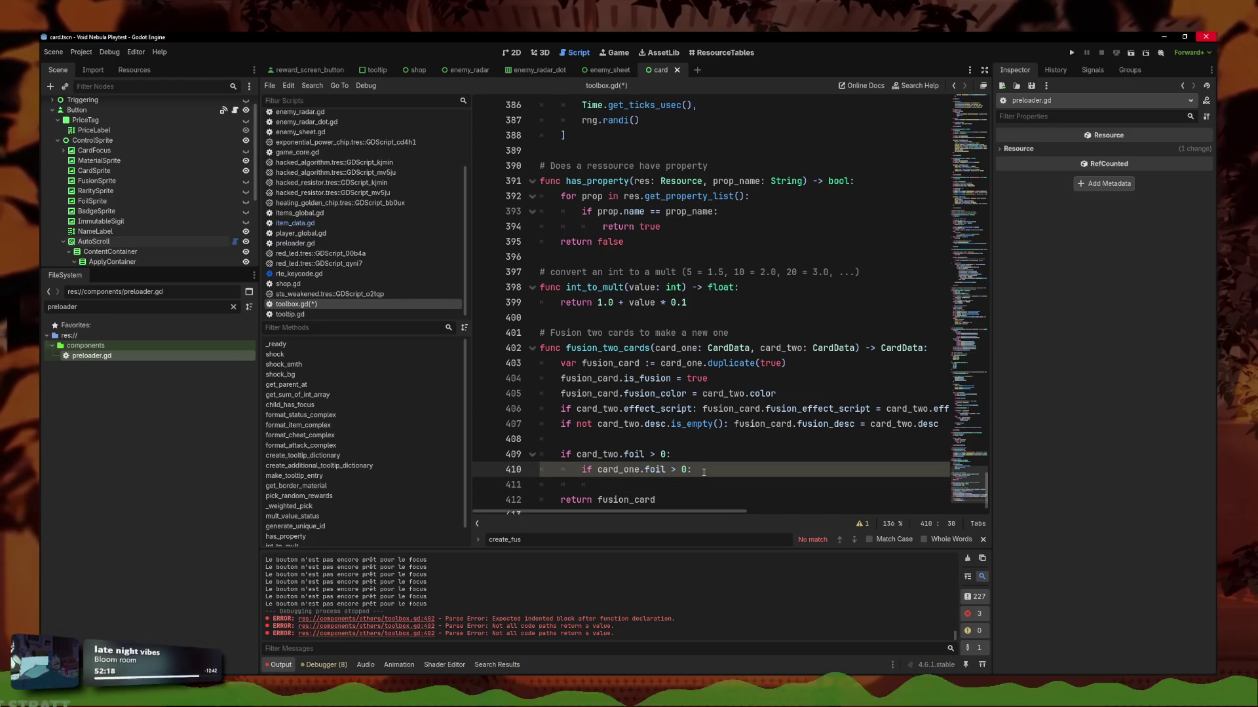
key("Down")
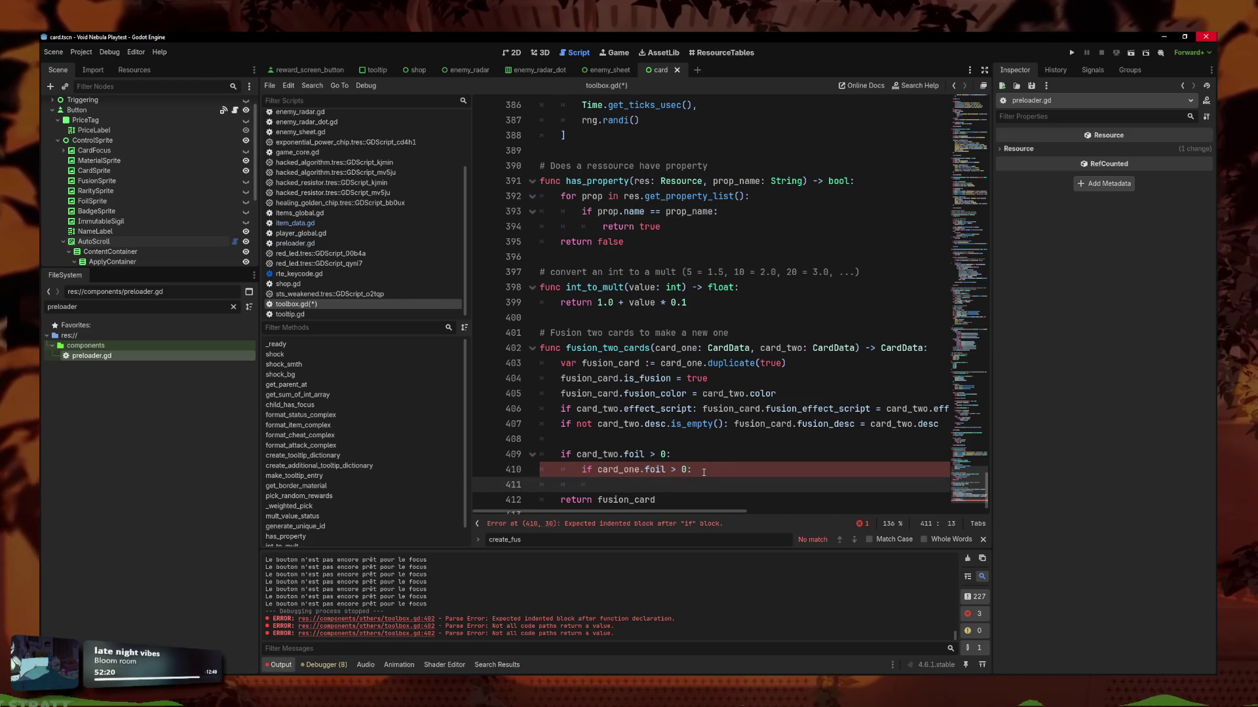
key("ctrl+k")
type("Lancer de piece")
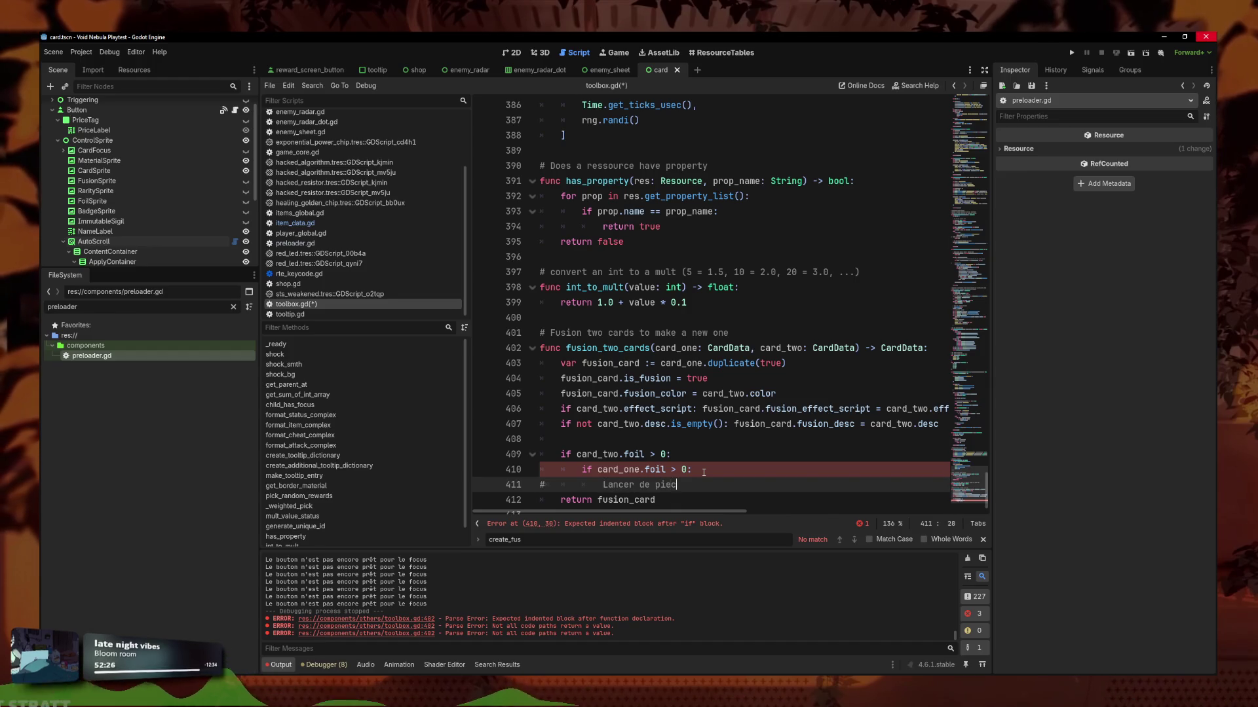
key("Return")
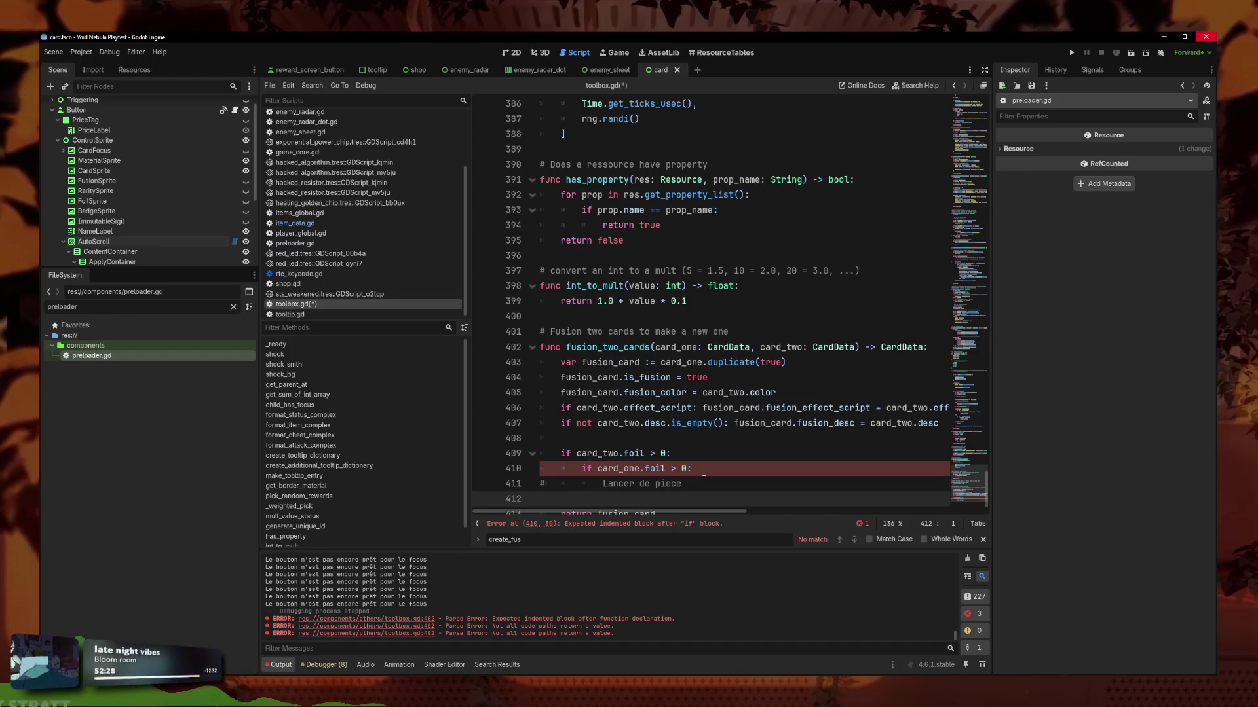
left_click(545, 485)
key("Delete")
key("Delete")
key("Delete")
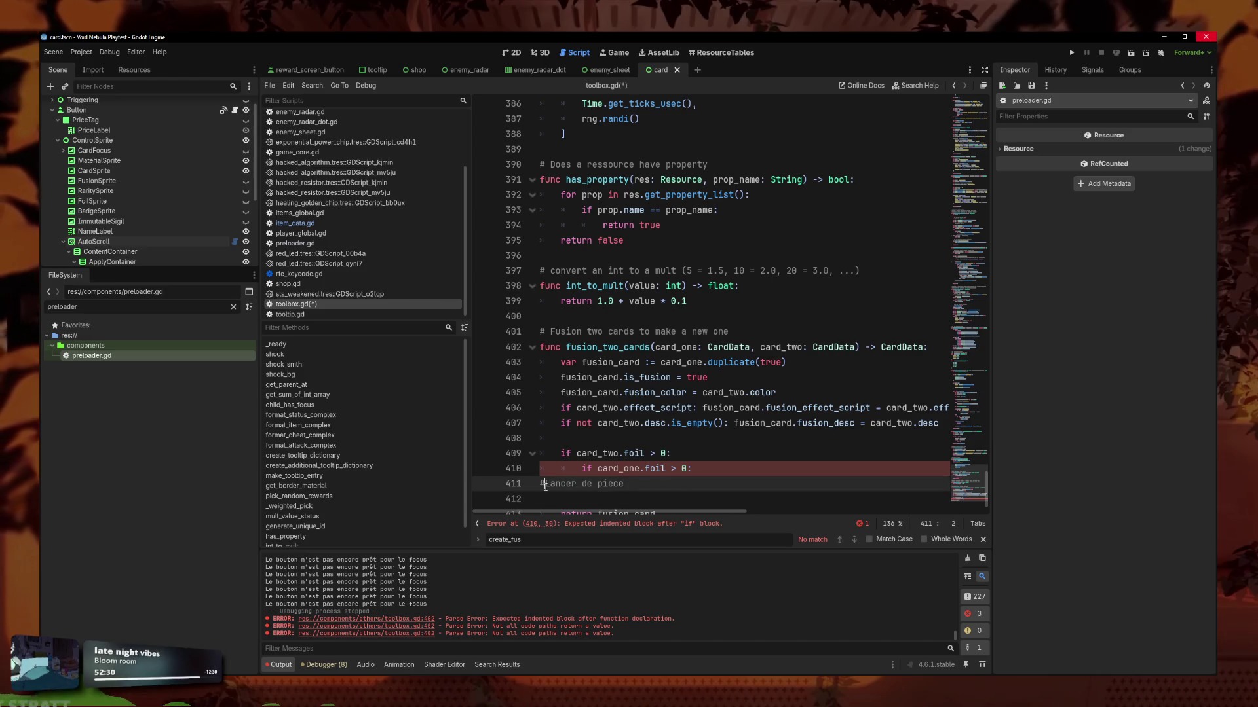
key("Tab")
key("Tab")
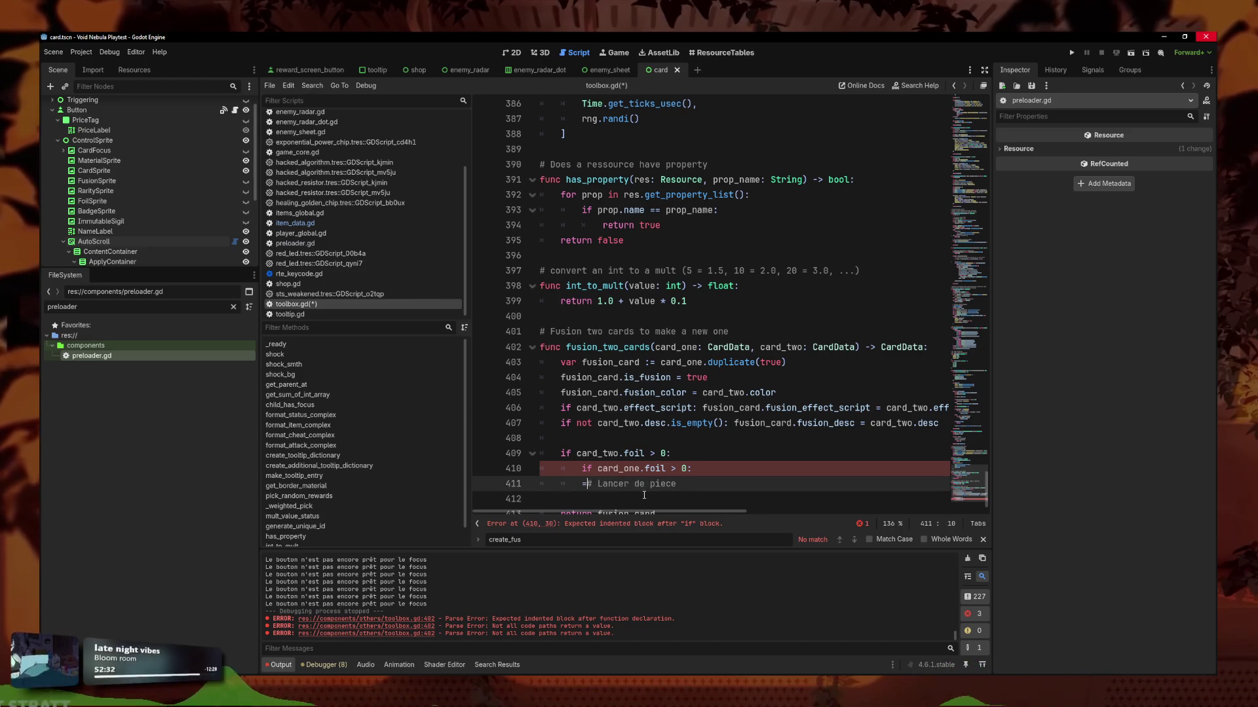
key("BackSpace")
Add an else: branch setting card_one.foil = card_two.foil and save the script.
left_click(695, 493)
key("Tab")
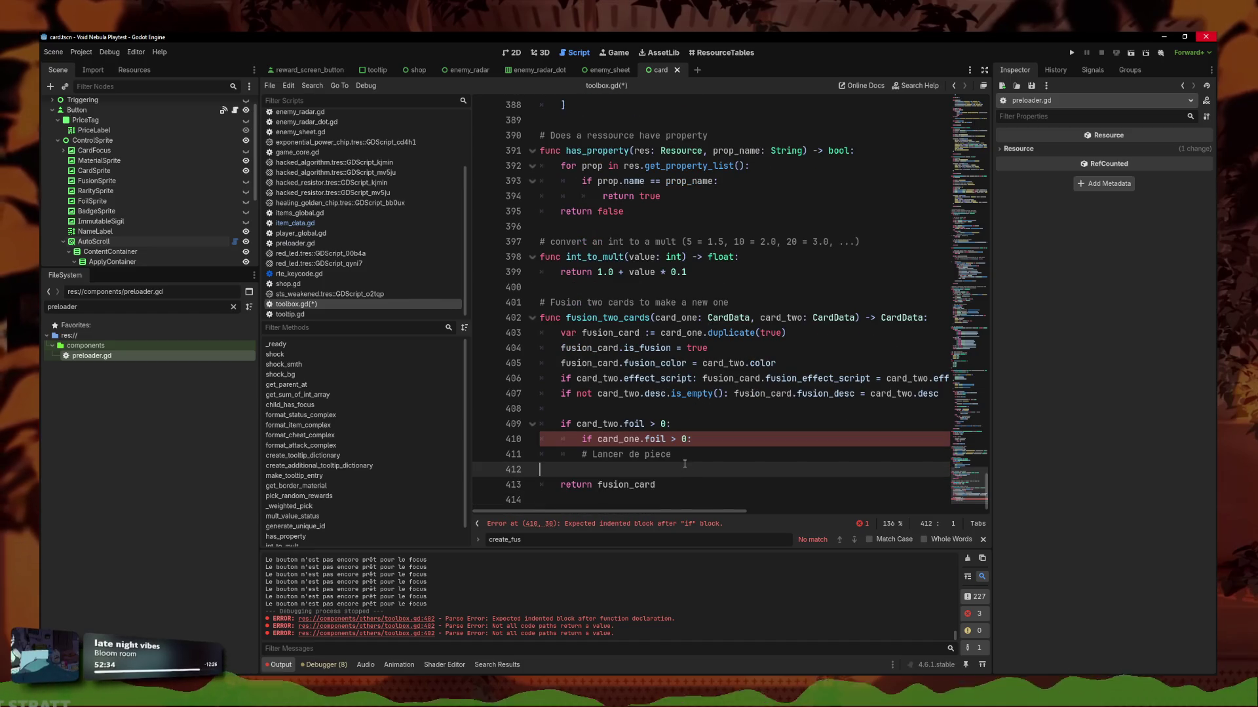
key("Tab")
type("else")
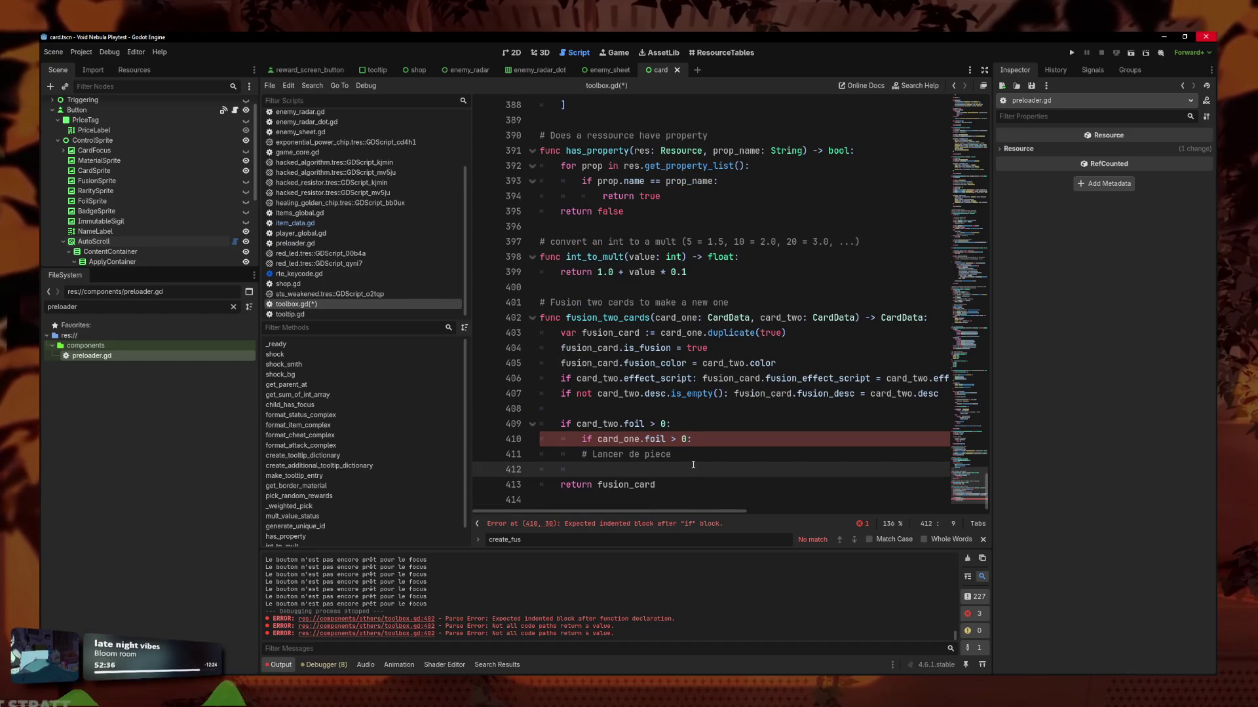
type(":")
key("Return")
type("card_one.")
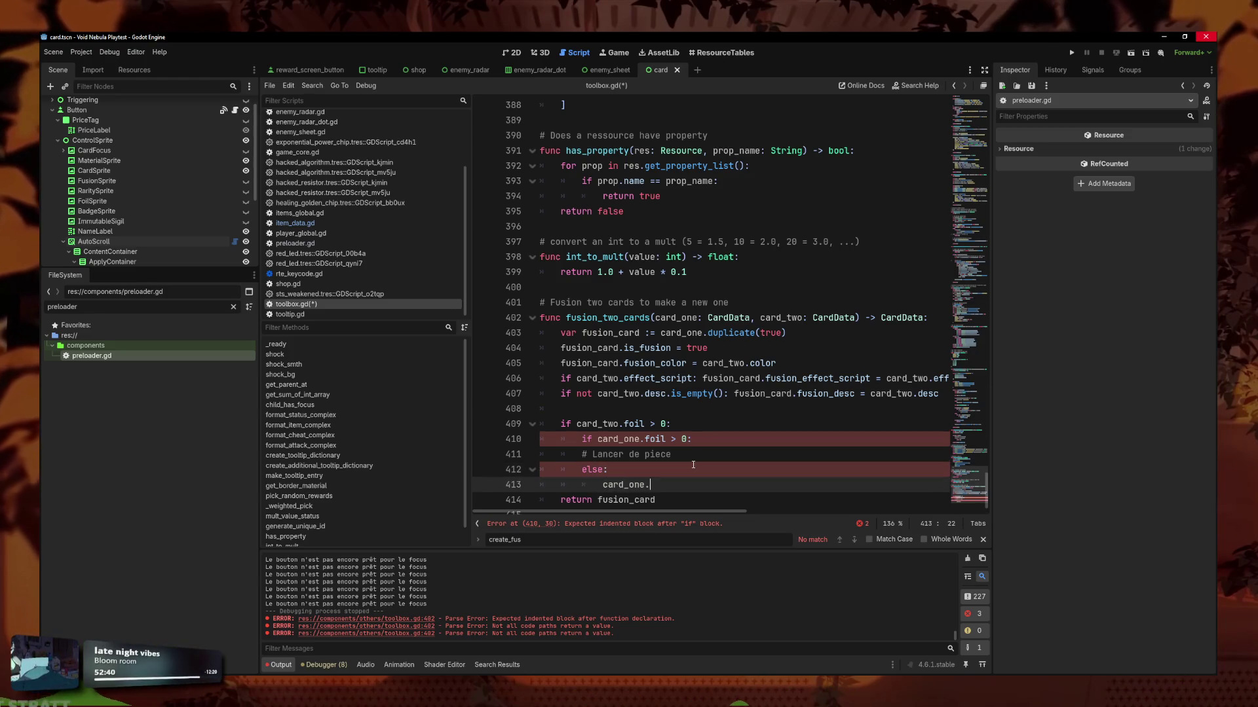
type("foil ")
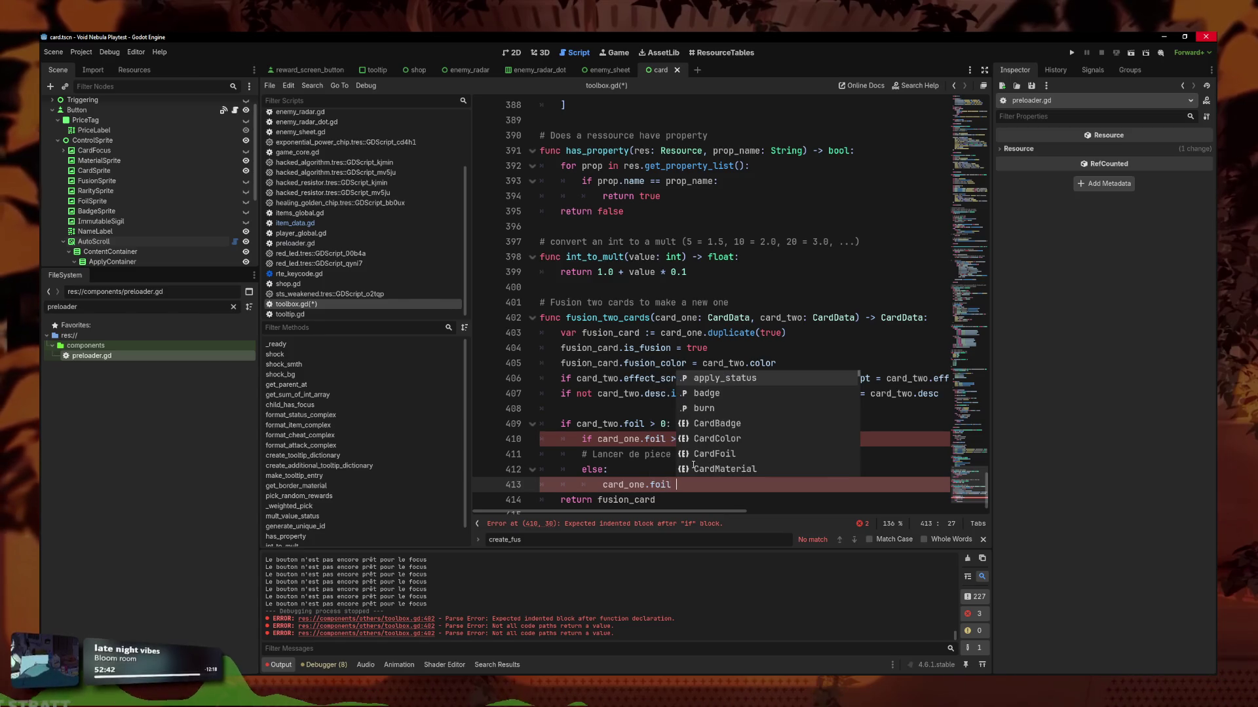
type("= card_t")
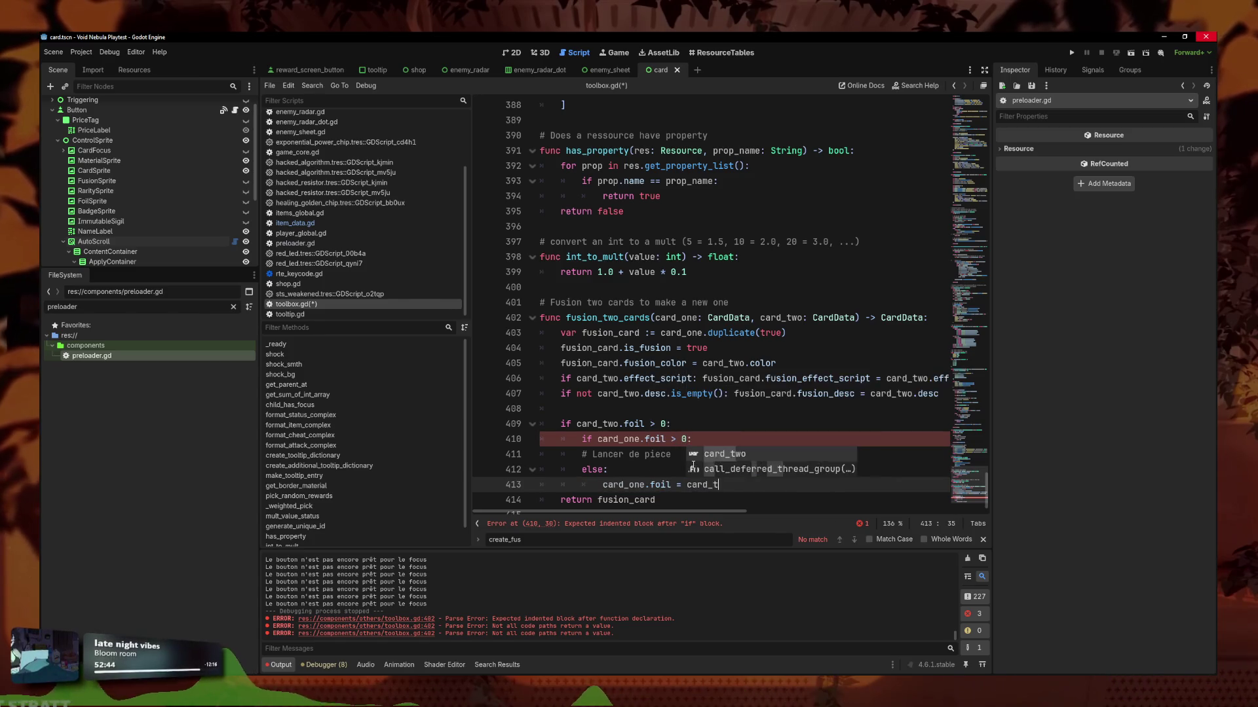
type("wo.foil")
key("ctrl+s")
Replace card_one with fusion_card on lines 410 and 413, and indent the comment one more level.
key("Up")
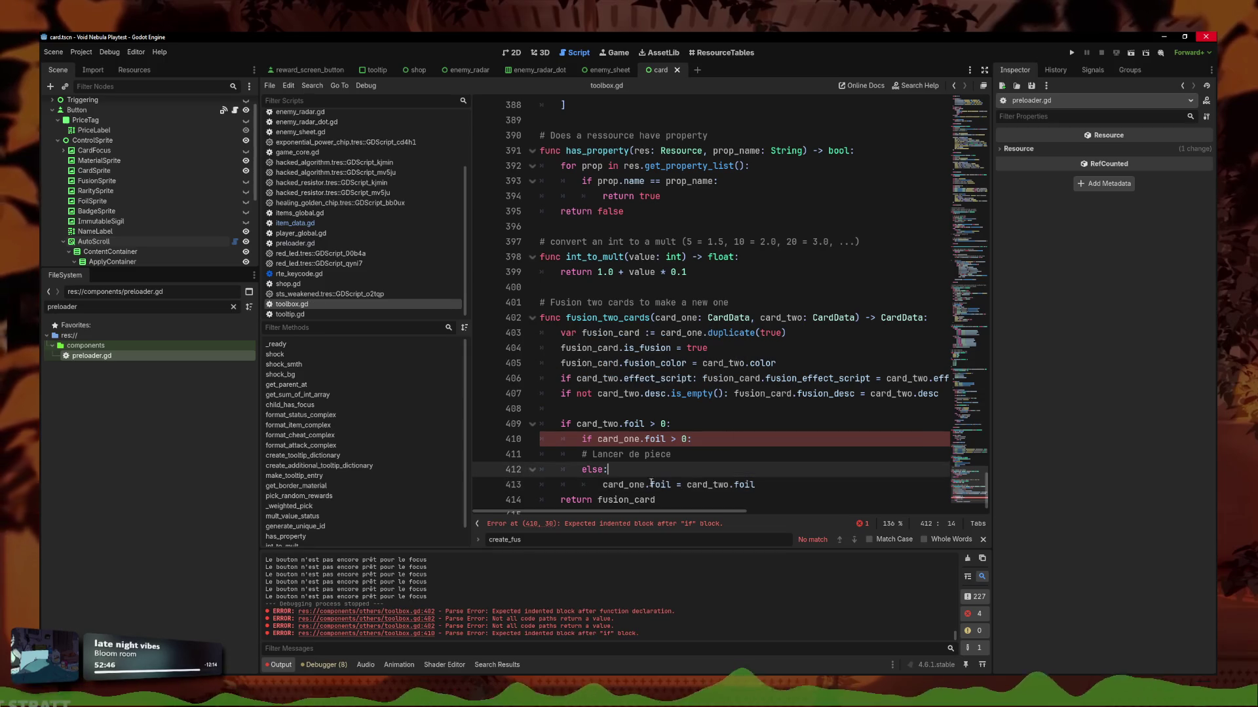
left_click(645, 485)
left_click(640, 439, "alt")
key("BackSpace")
key("BackSpace")
key("BackSpace")
type("fusion_c")
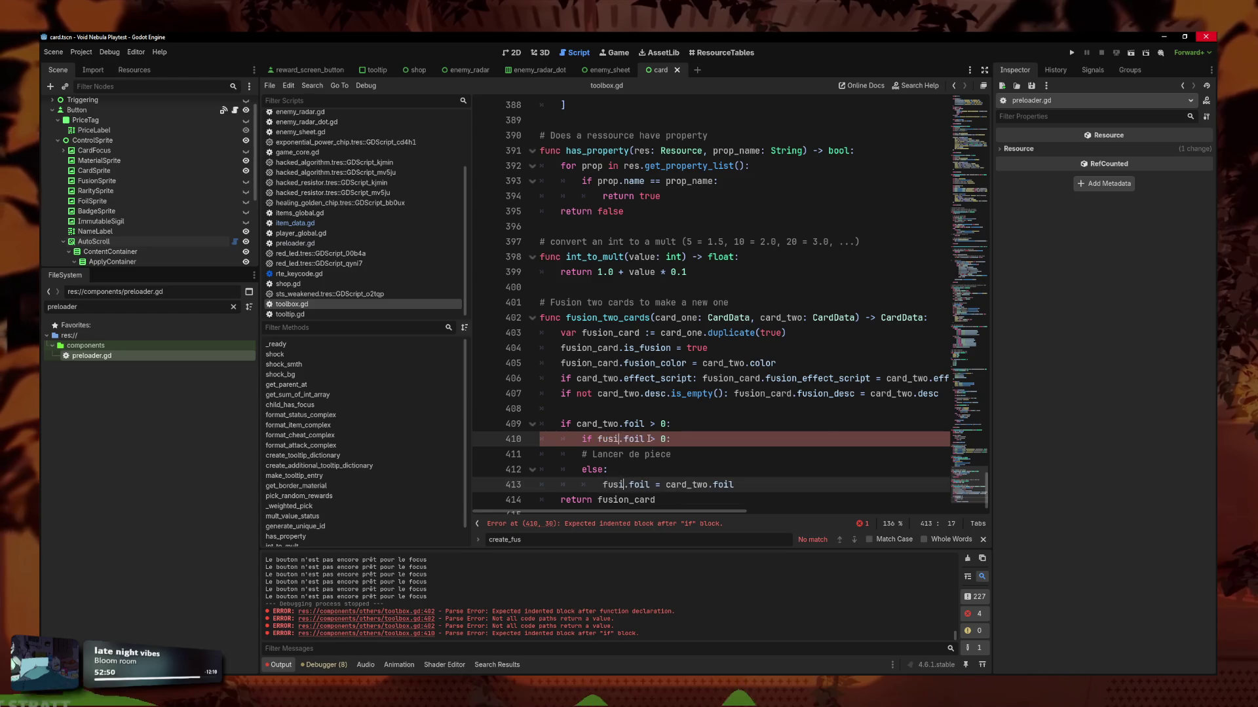
type("ard")
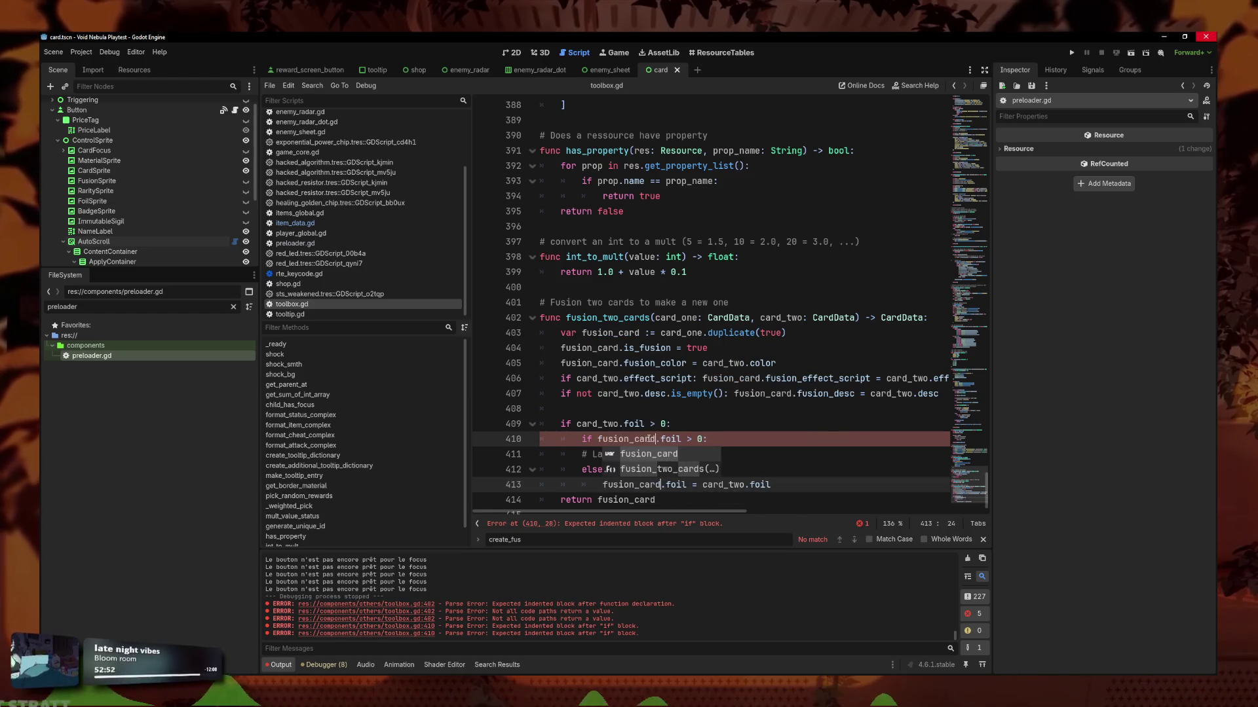
left_click(714, 455)
key("shift+Home")
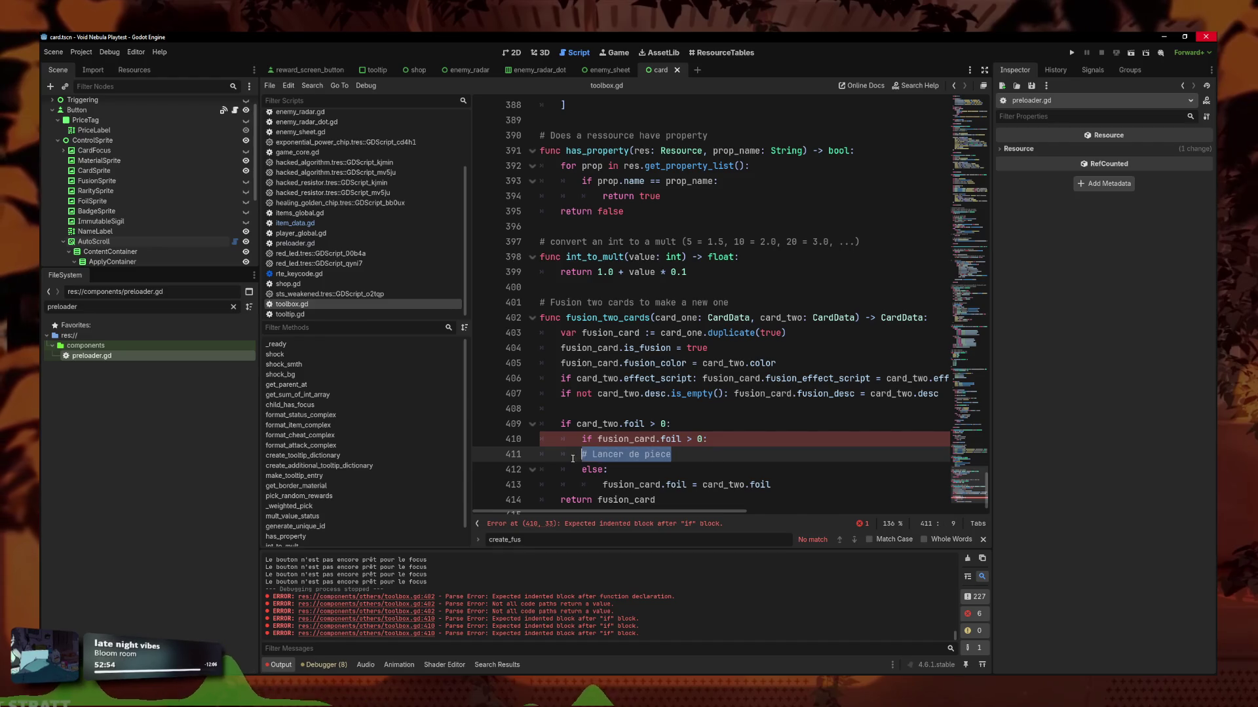
key("Tab")
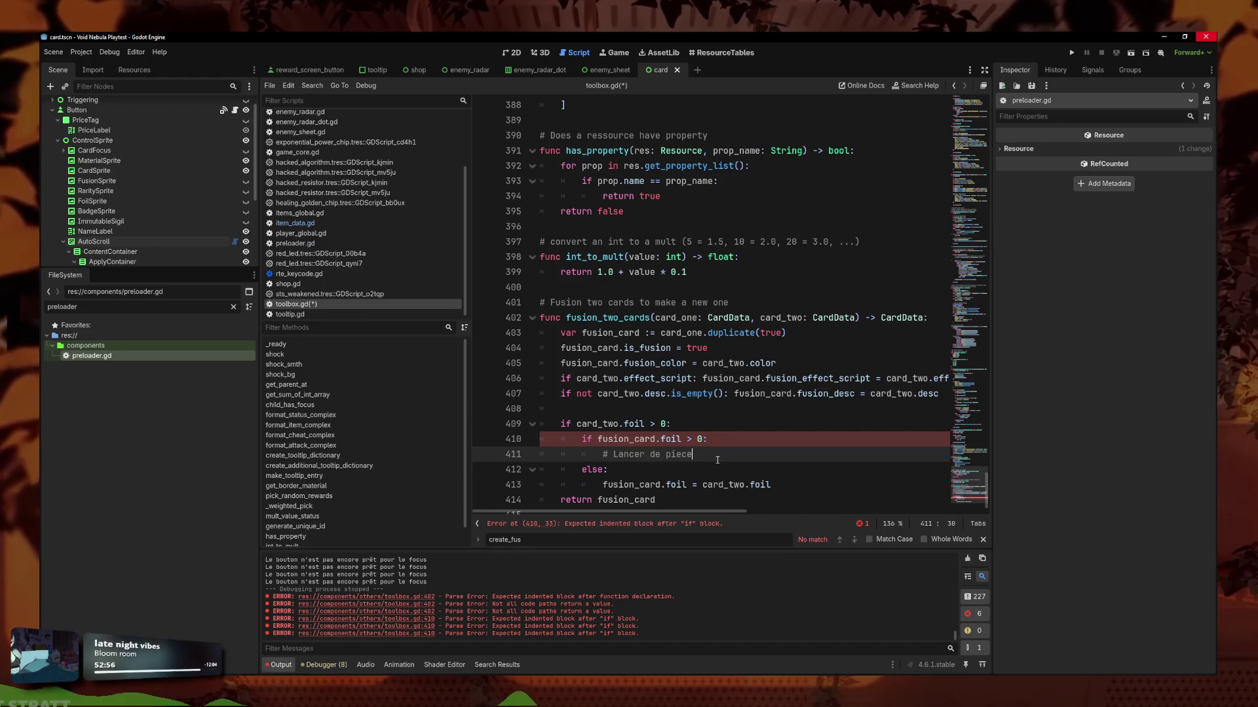
left_click(701, 456)
key("Return")
key("BackSpace")
scroll(741, 462, "down", 1)
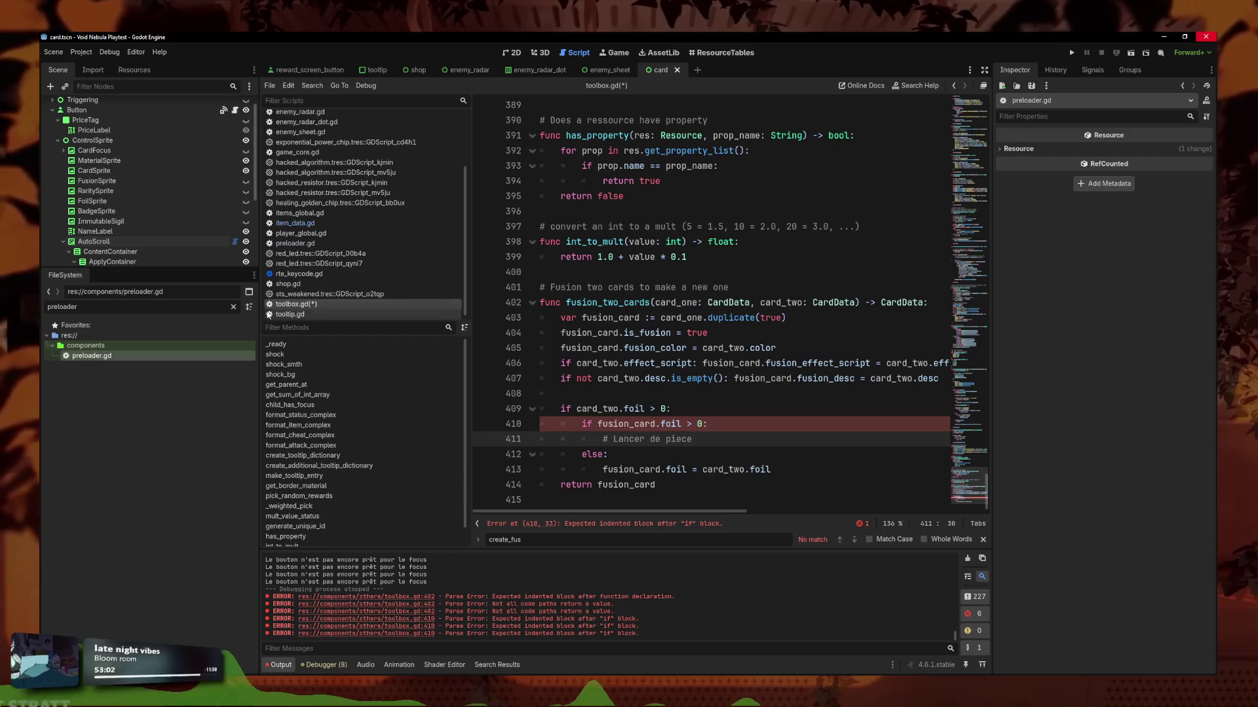
Add the coin-flip check if randi() % 2 == 0: below the Lancer de piece comment.
left_click_drag(721, 493, 513, 413)
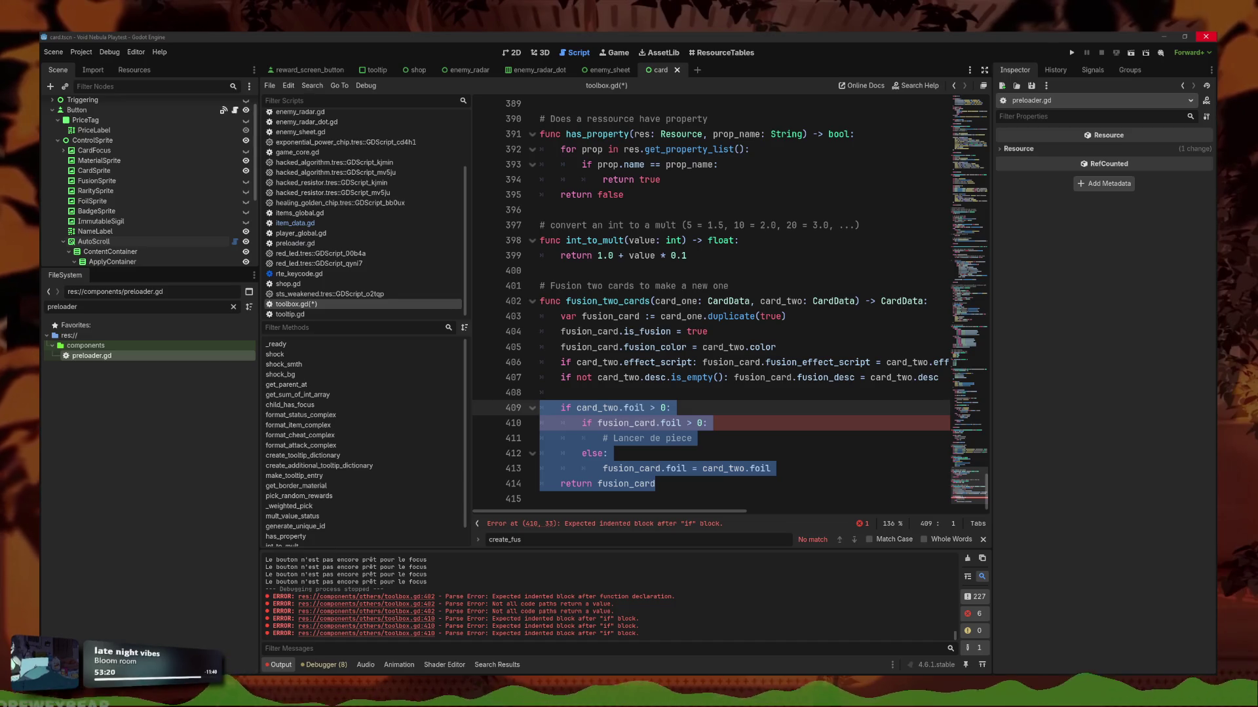
left_click(705, 468)
left_click(718, 438)
key("Return")
type("if")
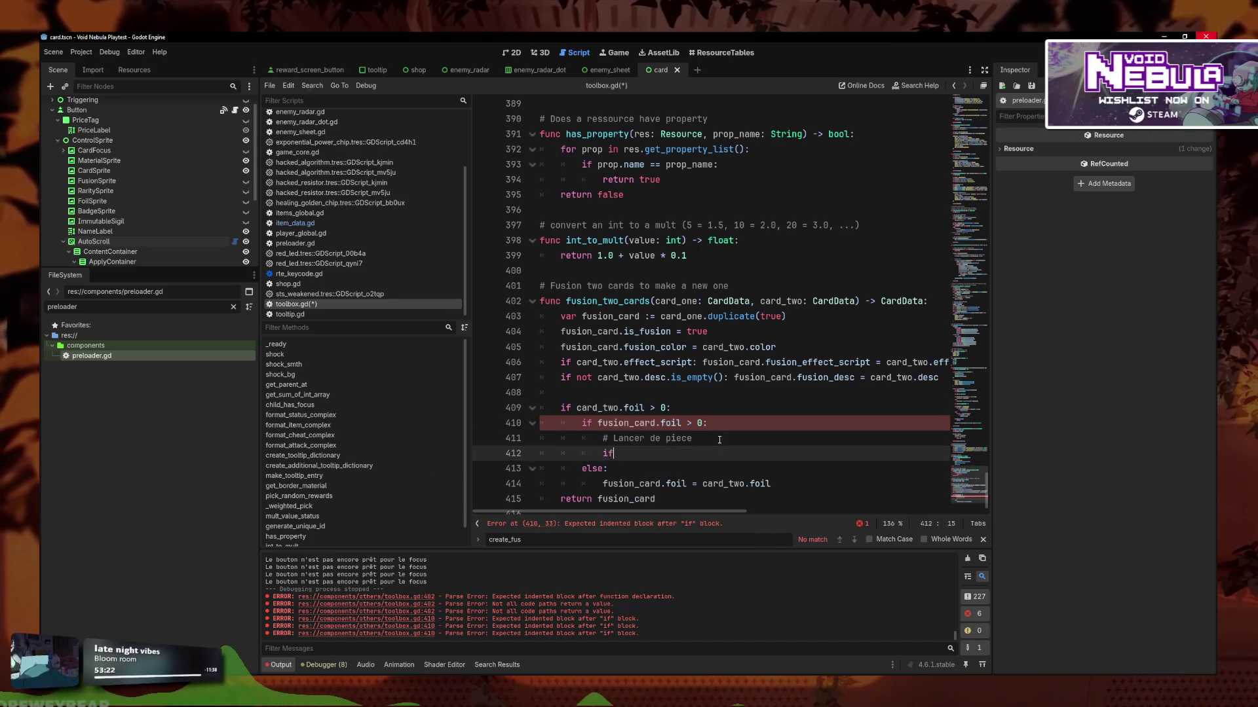
type(" randi")
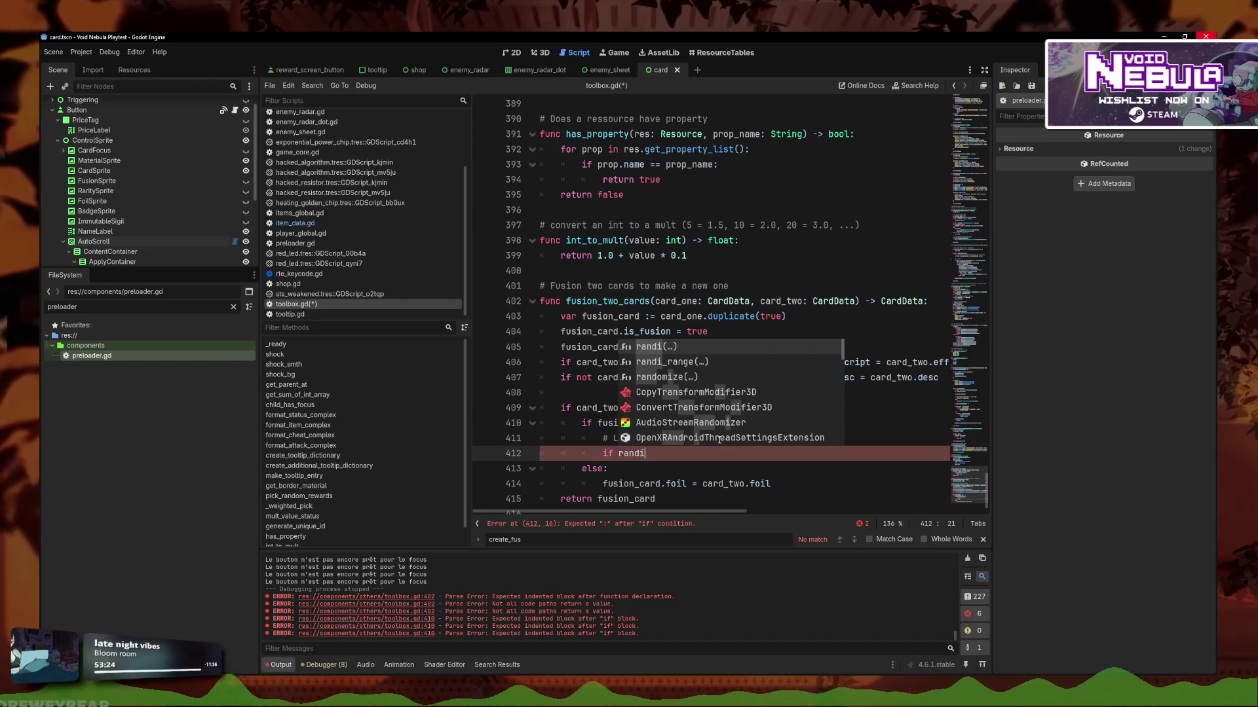
key("Return")
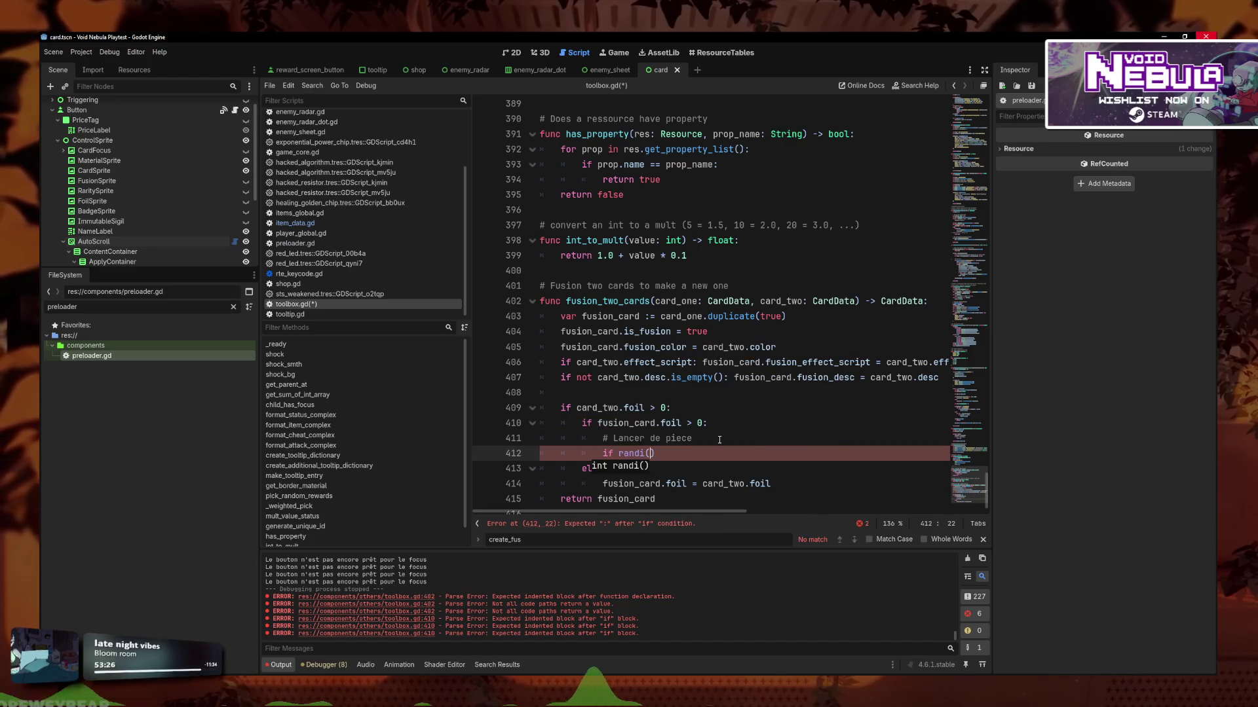
left_click(719, 439)
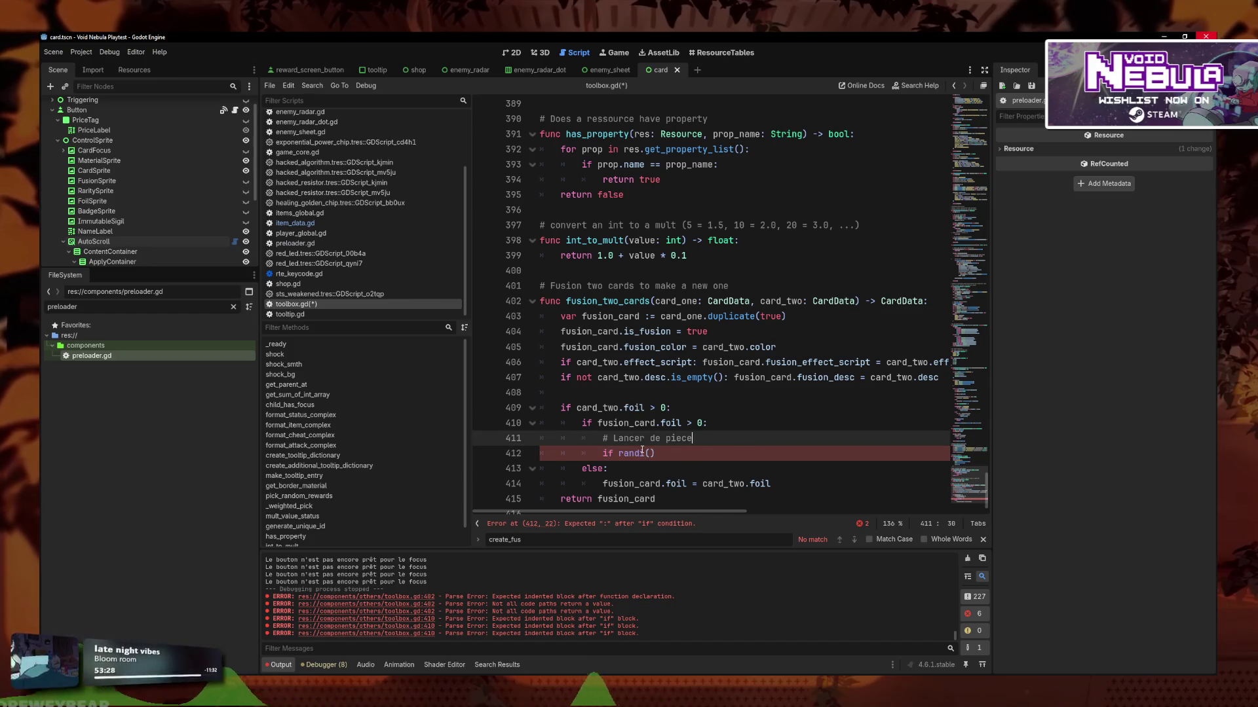
mouse_move(642, 451)
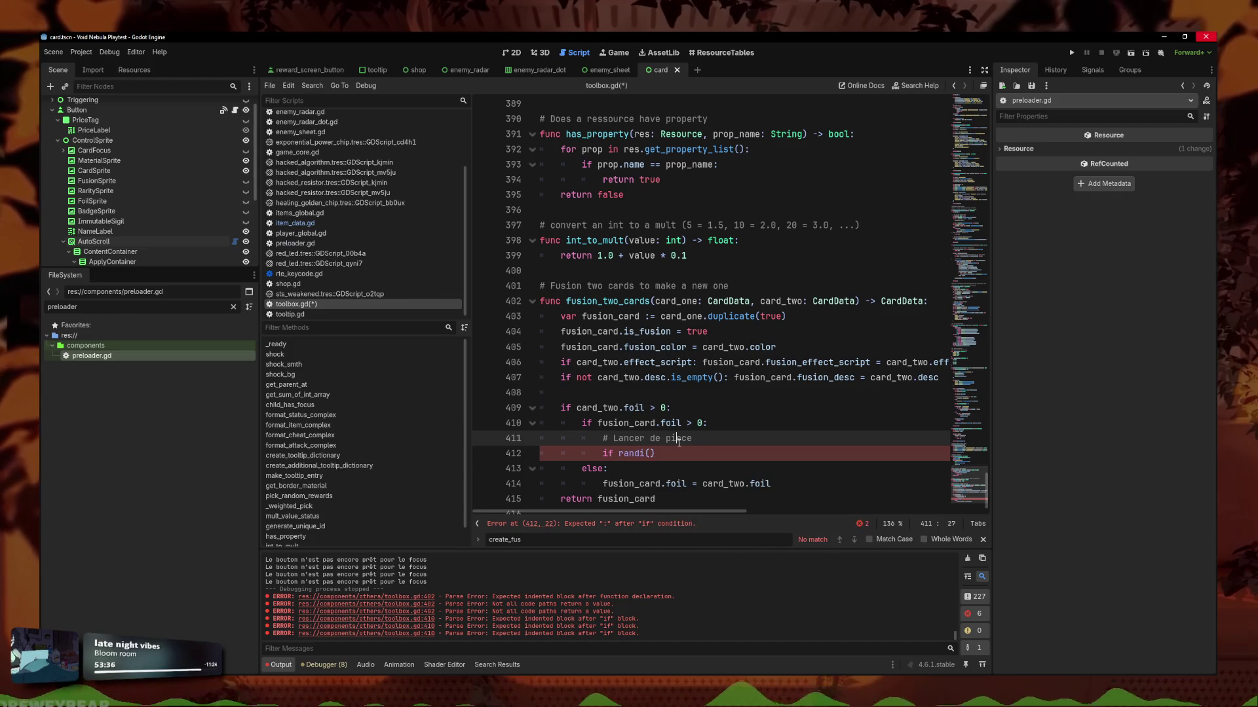
left_click(682, 453)
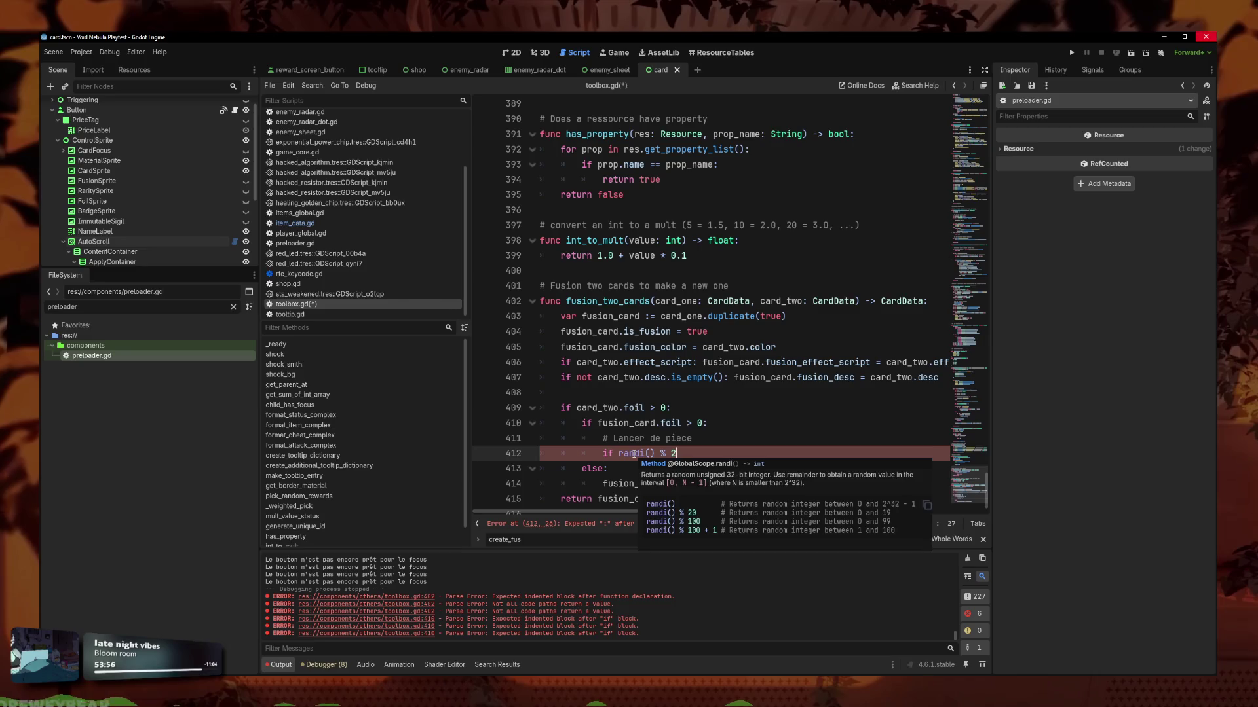
type(" == 0")
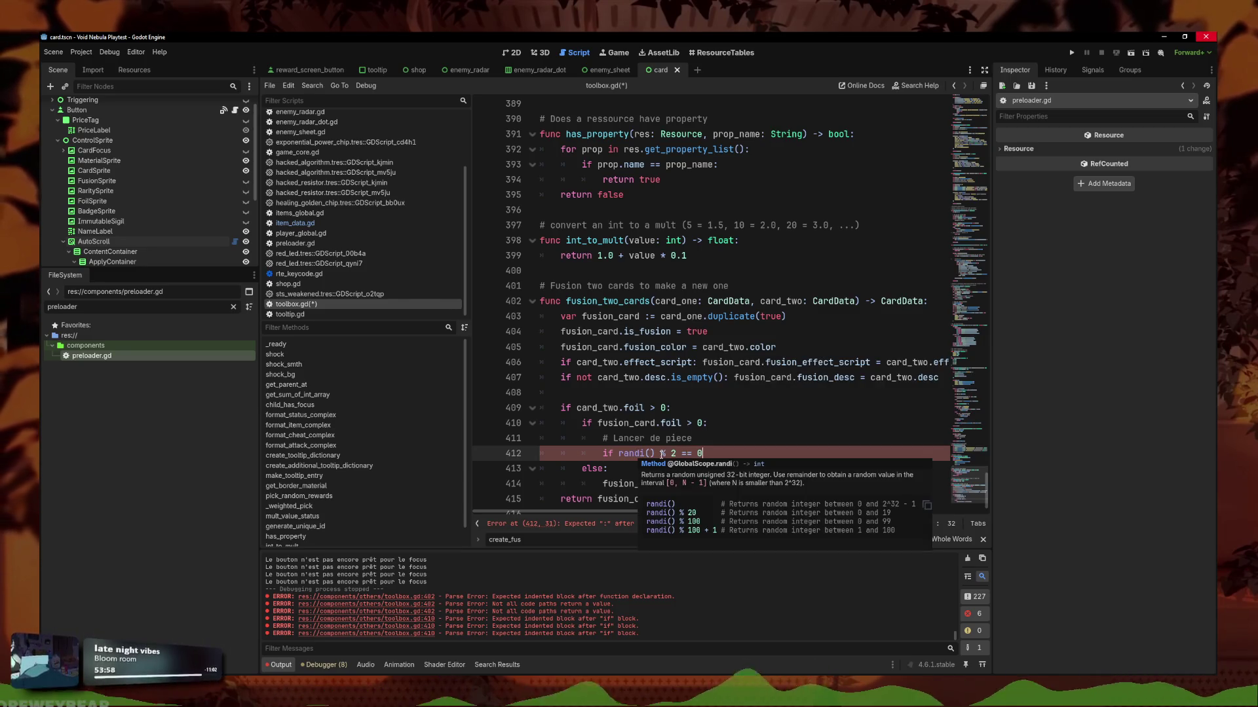
type(":")
key("Return")
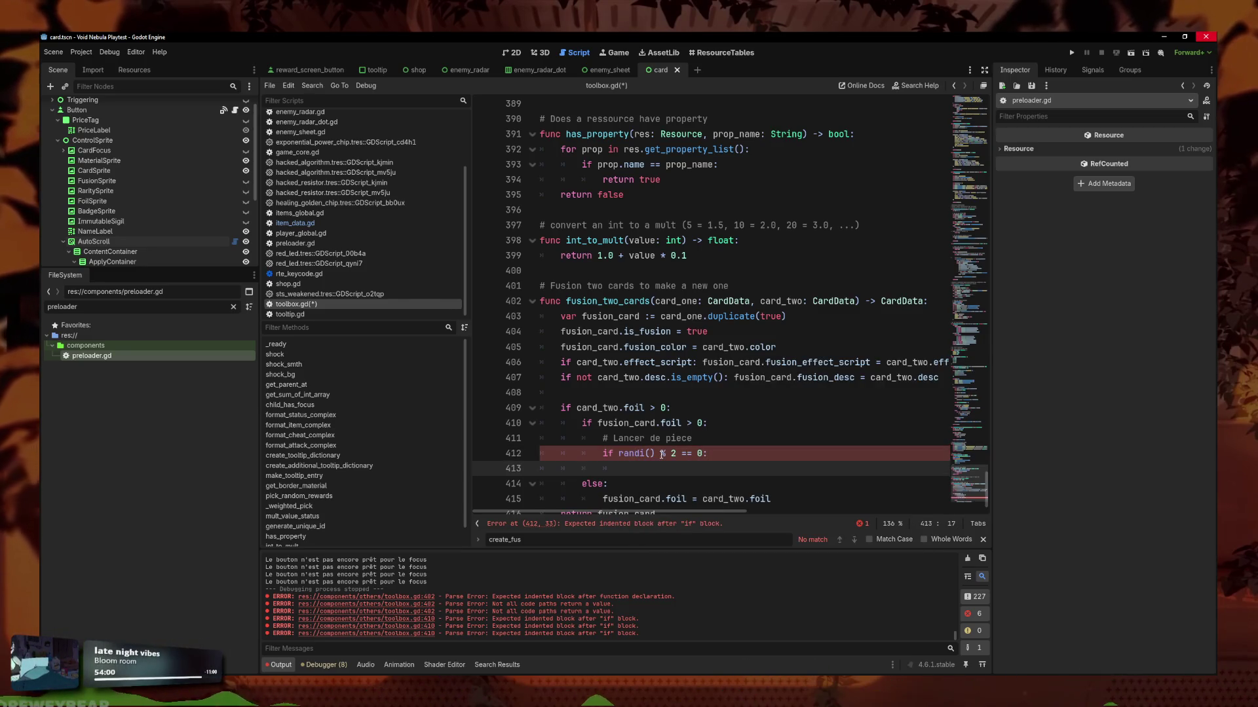
scroll(661, 453, "down", 1)
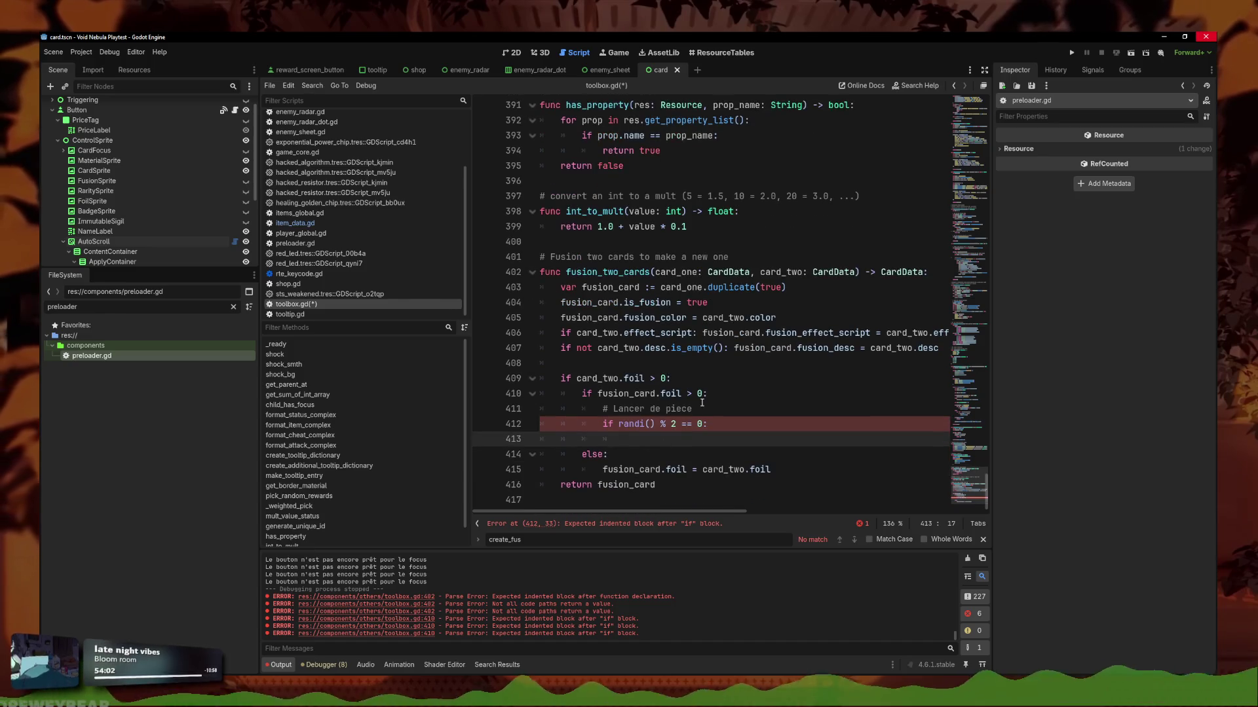
Delete the '# Lancer de piece' comment line and select the else-branch foil assignment on line 414.
left_click_drag(782, 469, 602, 470)
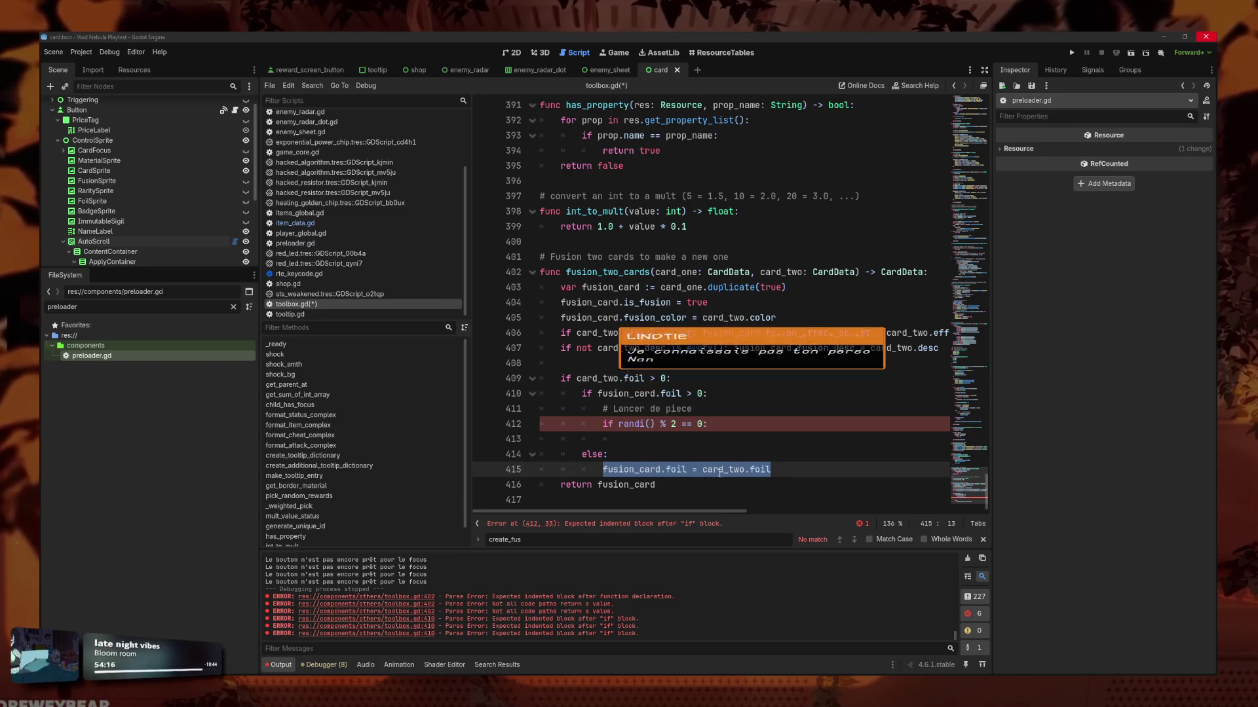
left_click(709, 446)
triple_click(675, 408)
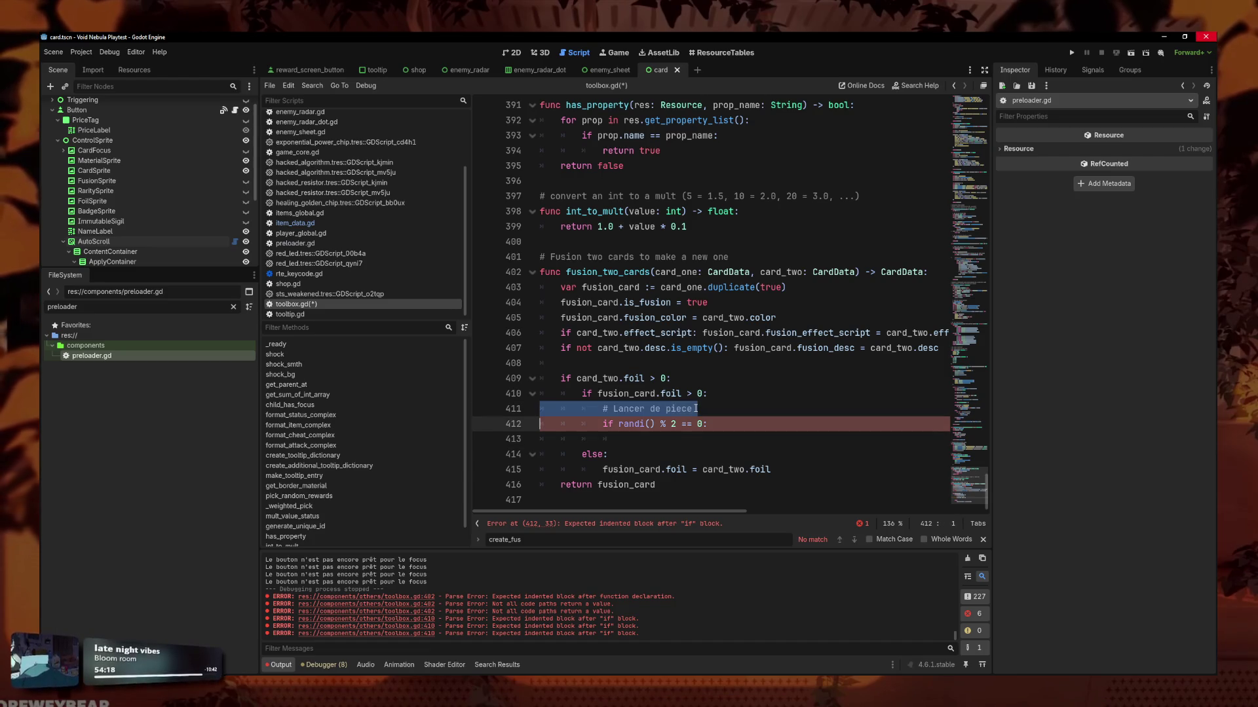
key("BackSpace")
left_click(695, 425)
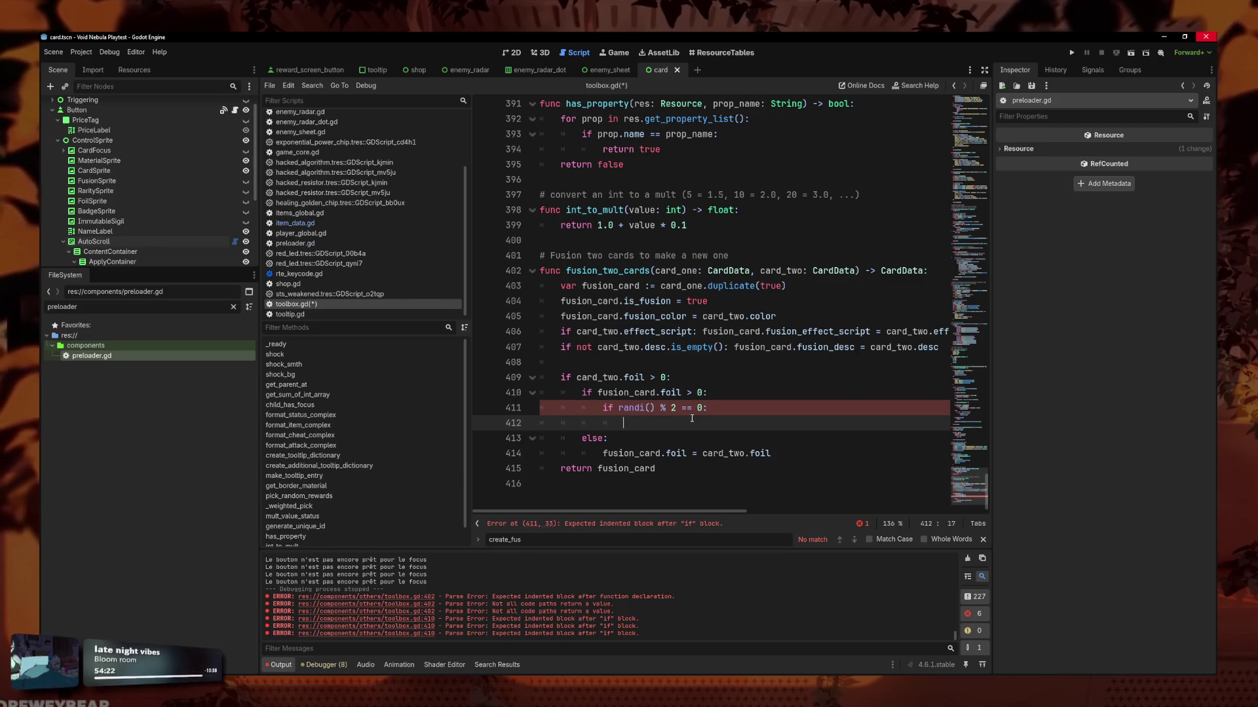
left_click_drag(772, 453, 597, 454)
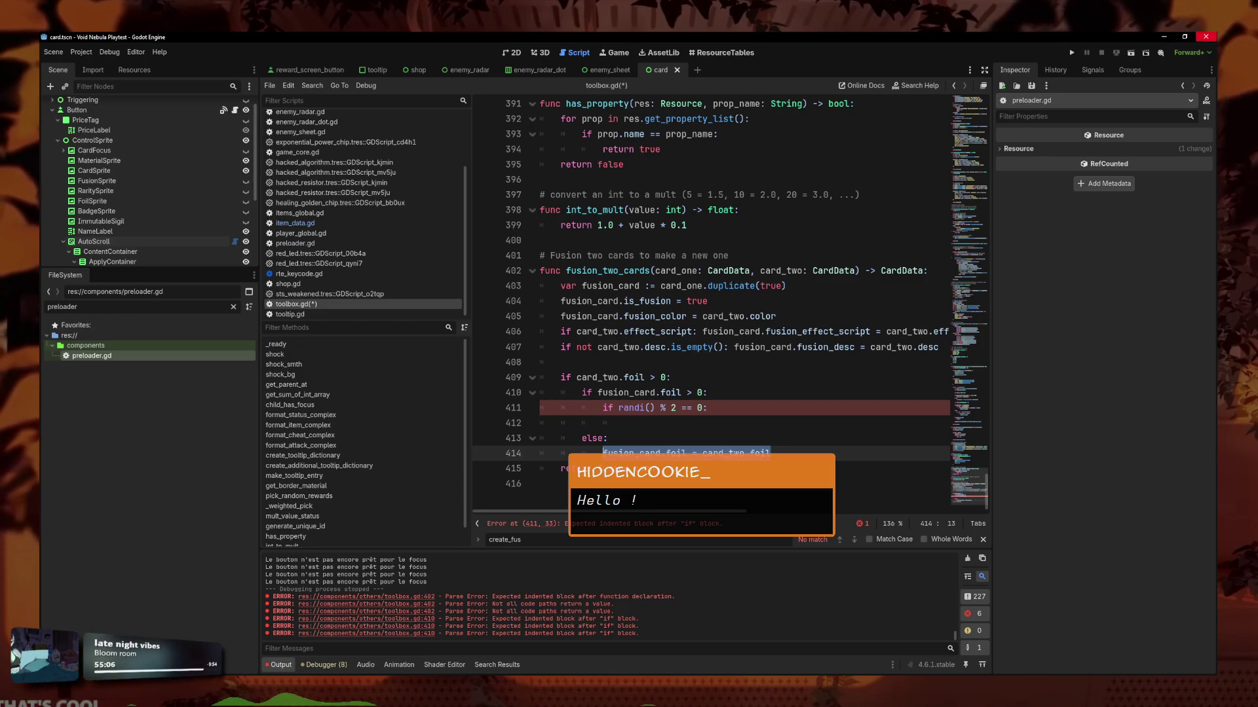
left_click(707, 451)
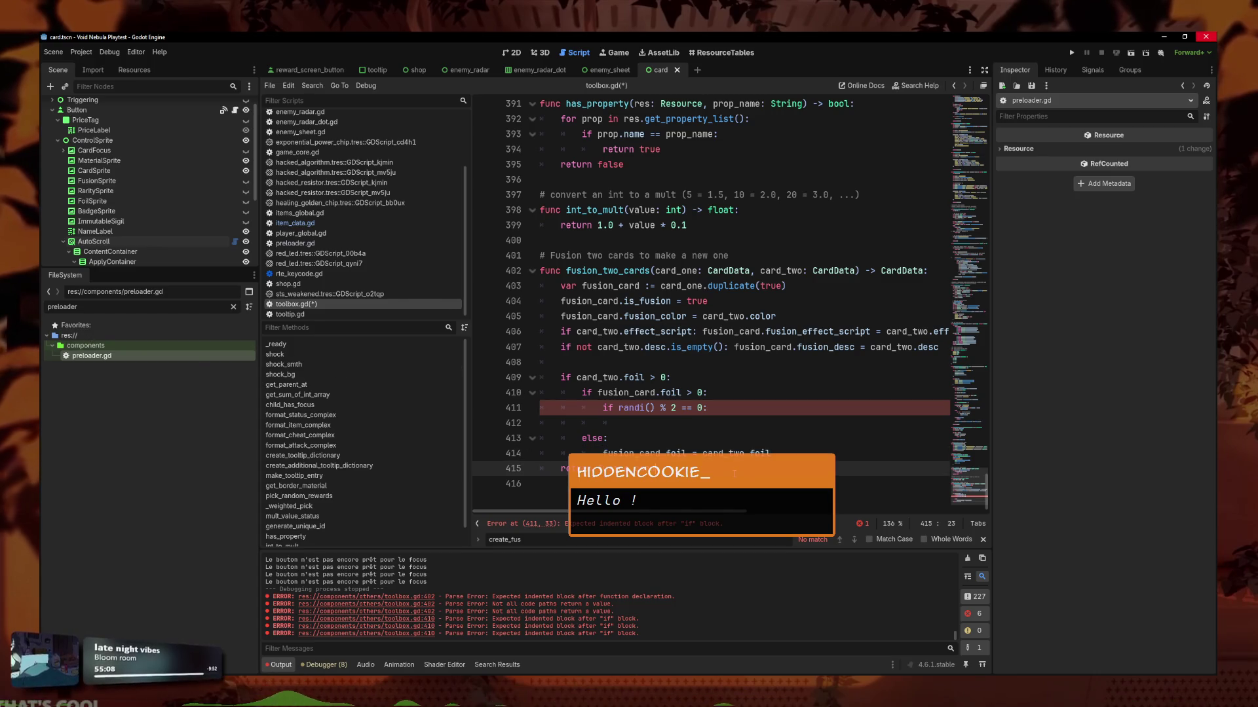
key("Up")
key("Up")
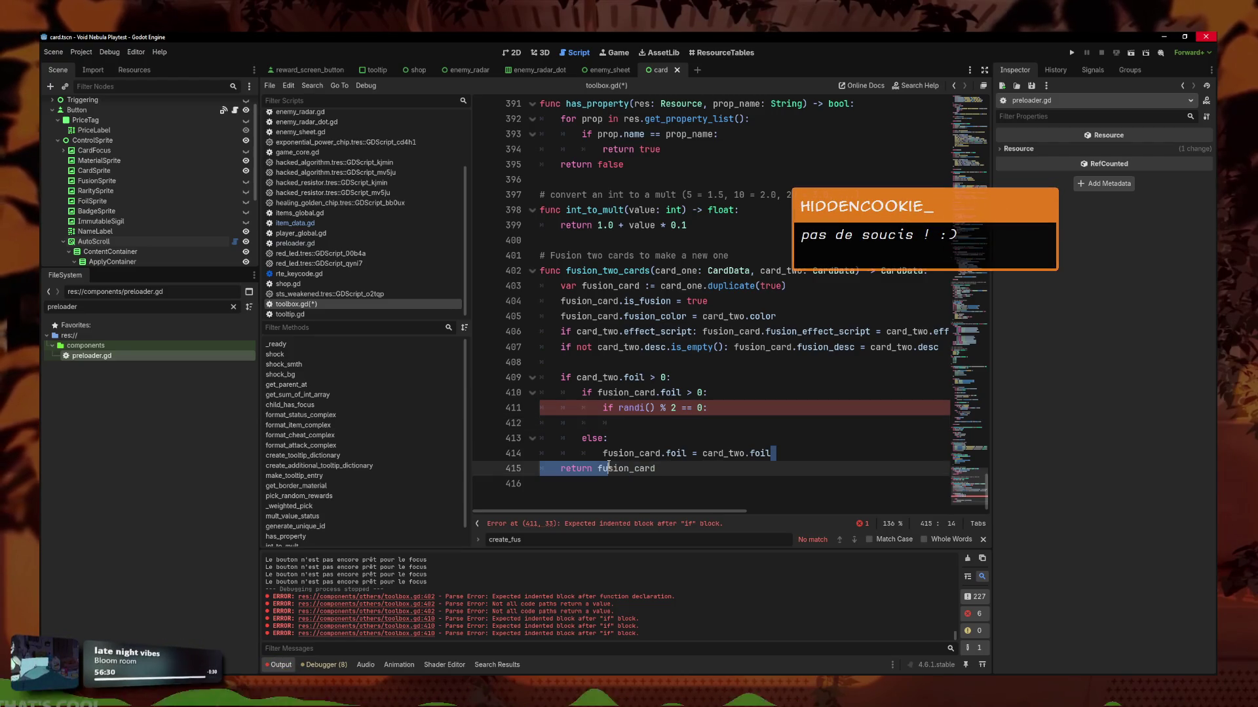
left_click_drag(603, 453, 783, 452)
Copy fusion_card.foil = card_two.foil into the empty coin-flip block on line 412.
left_click_drag(609, 435, 616, 423)
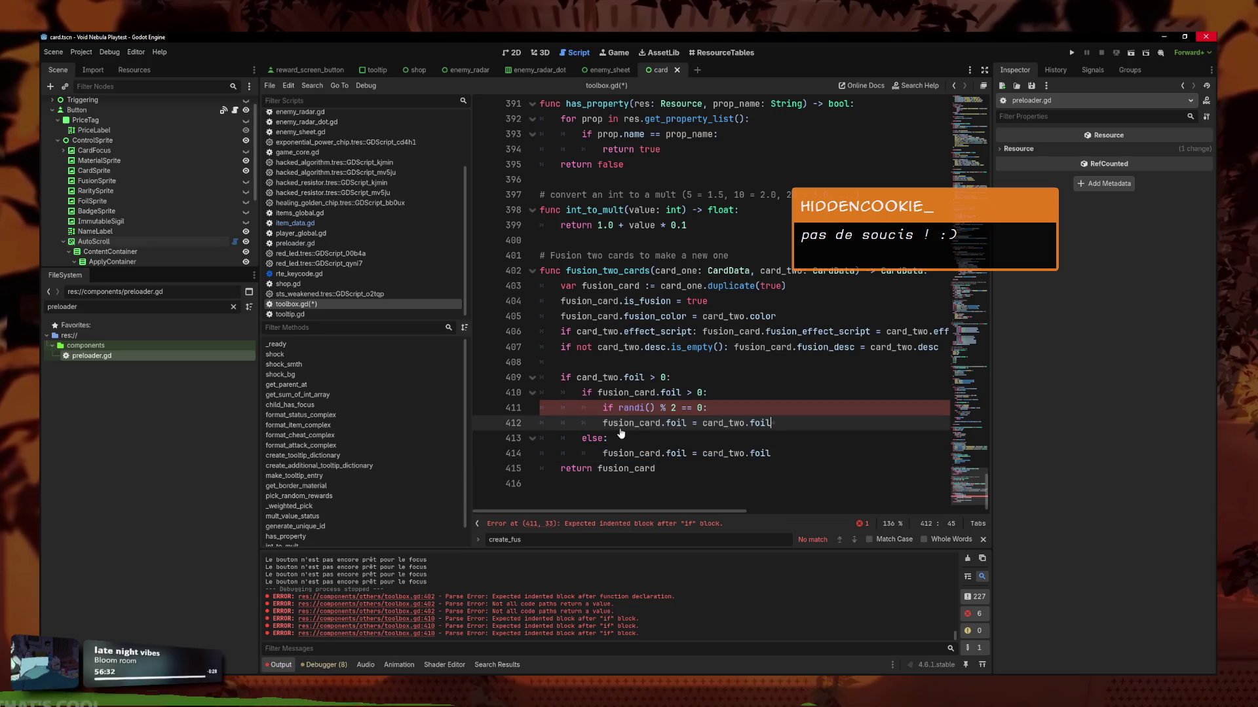
scroll(783, 440, "up", 1)
left_click(793, 471)
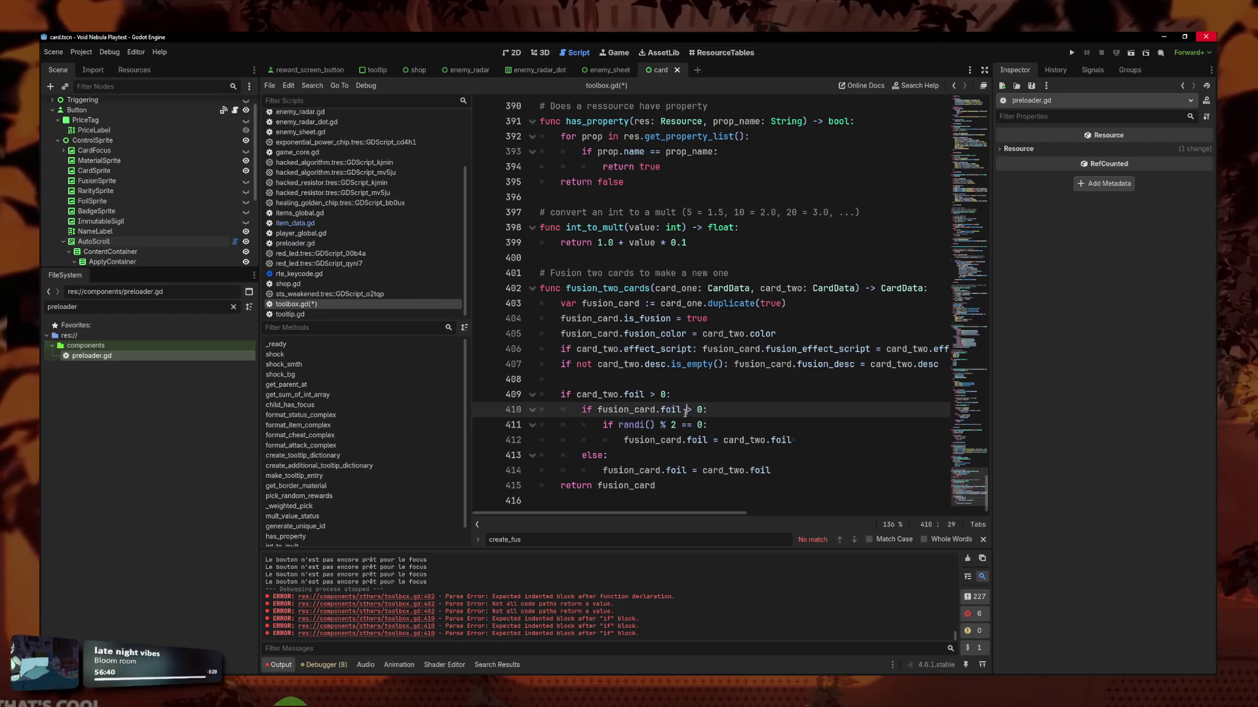
left_click(824, 442)
key("BackSpace")
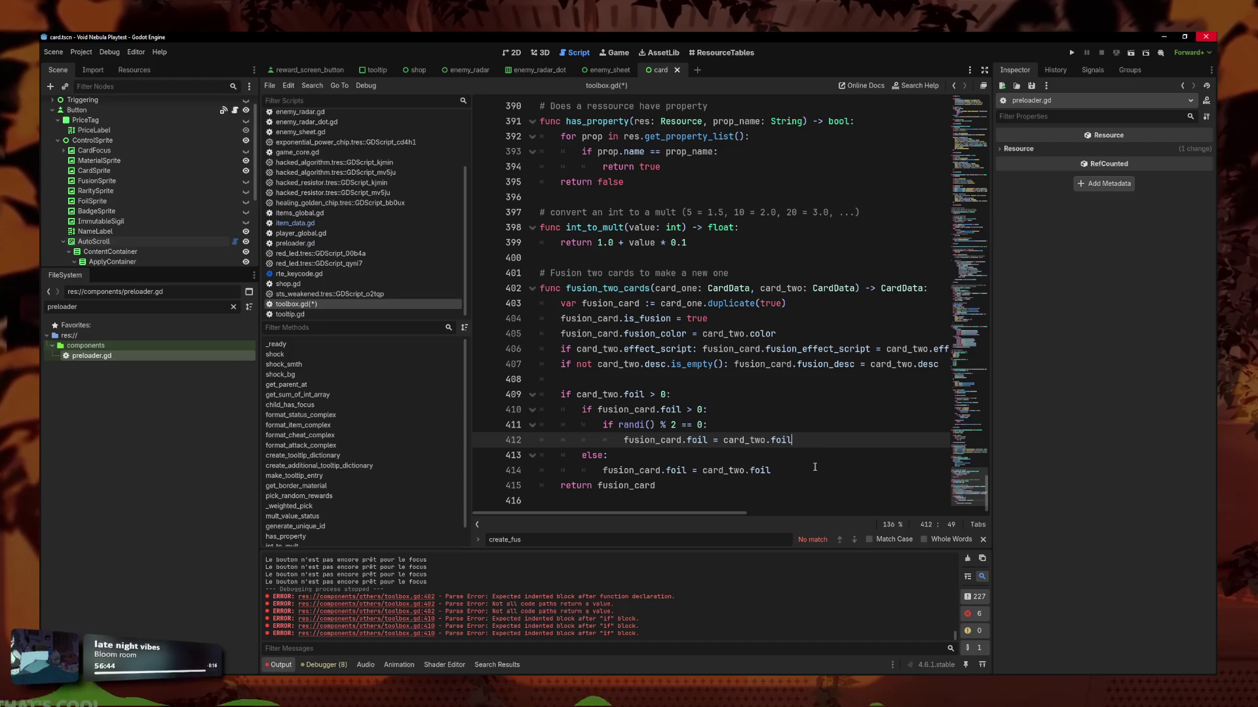
key("ctrl+z")
key("ctrl+z")
key("ctrl+z")
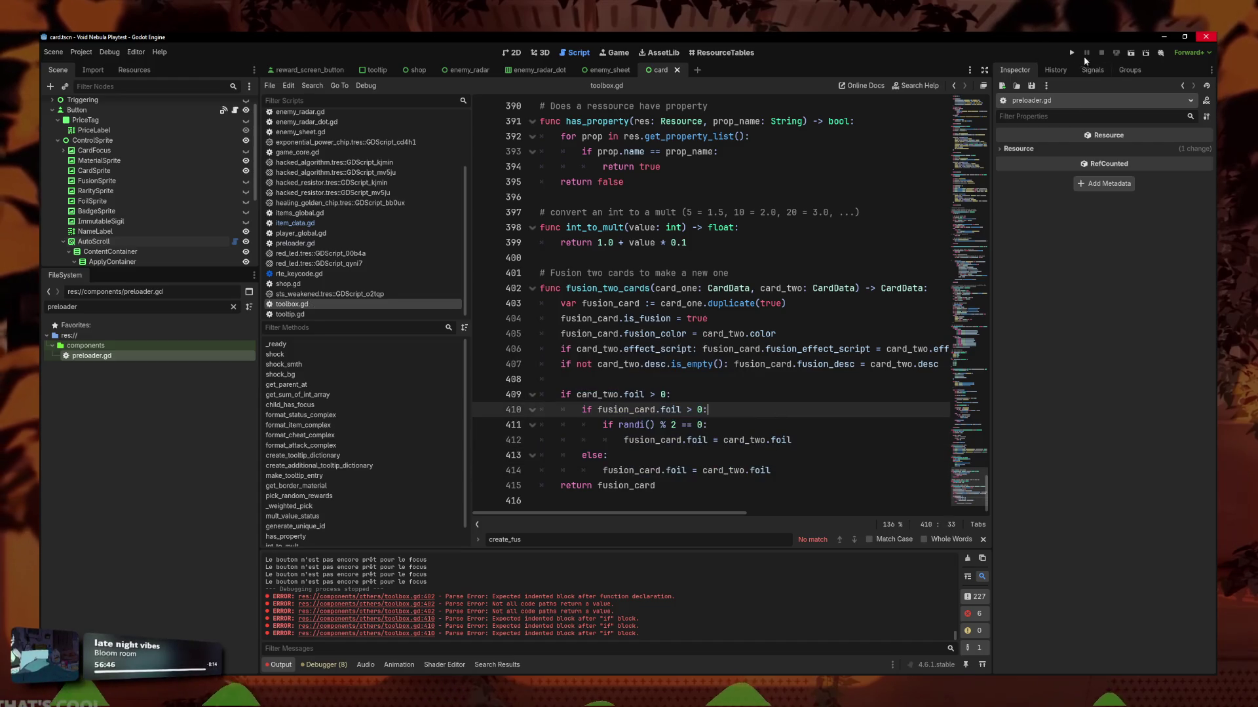
Run the game, browse Codex cards to page 2, then return to Godot and select the nested foil block.
left_click(1071, 52)
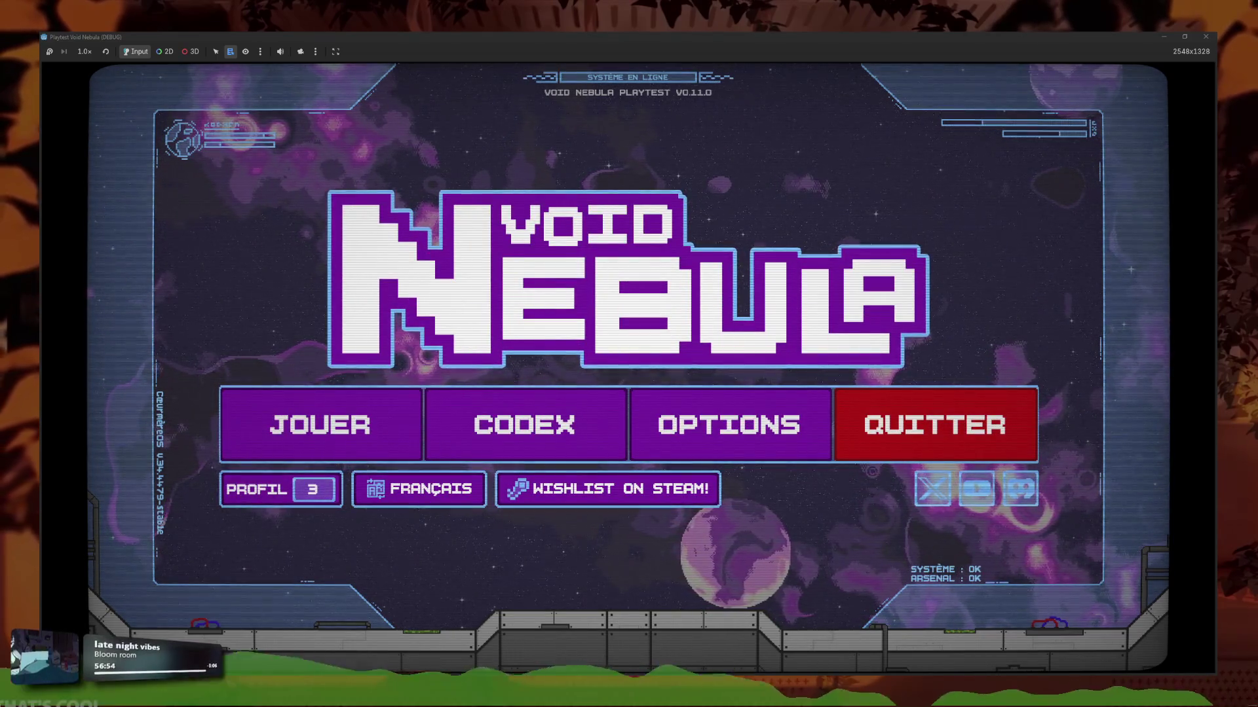
left_click(560, 414)
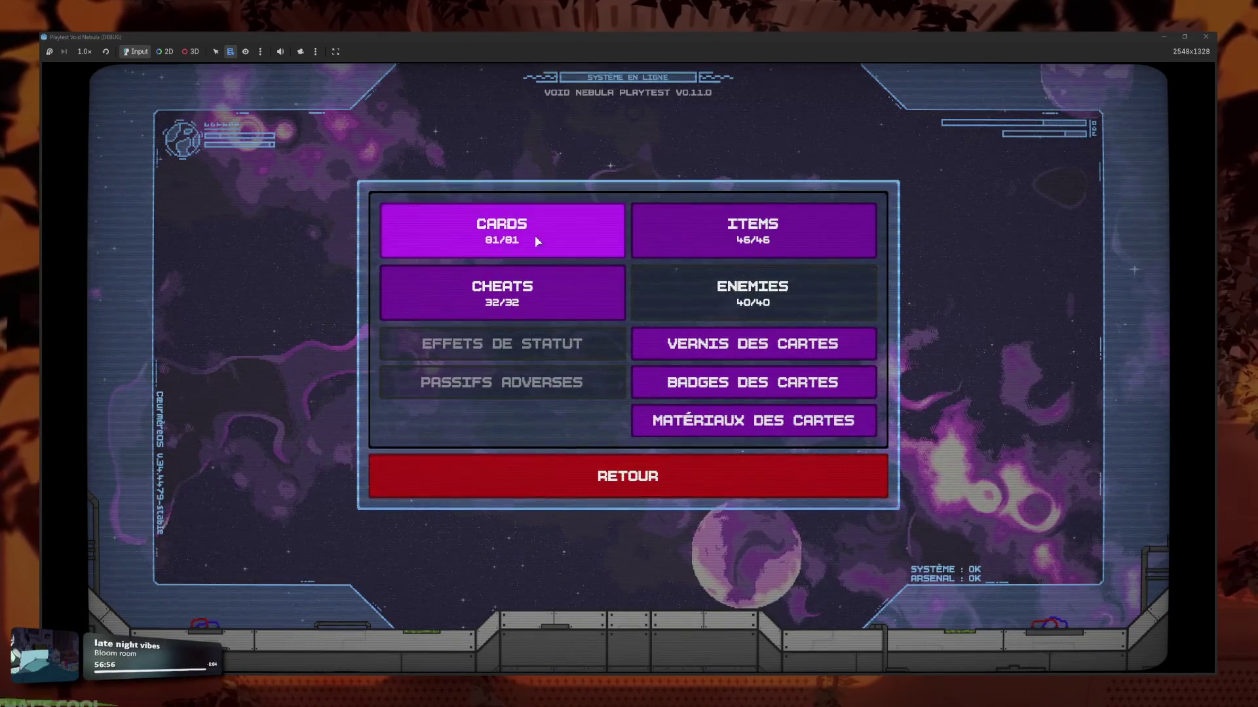
left_click(533, 230)
left_click(746, 465)
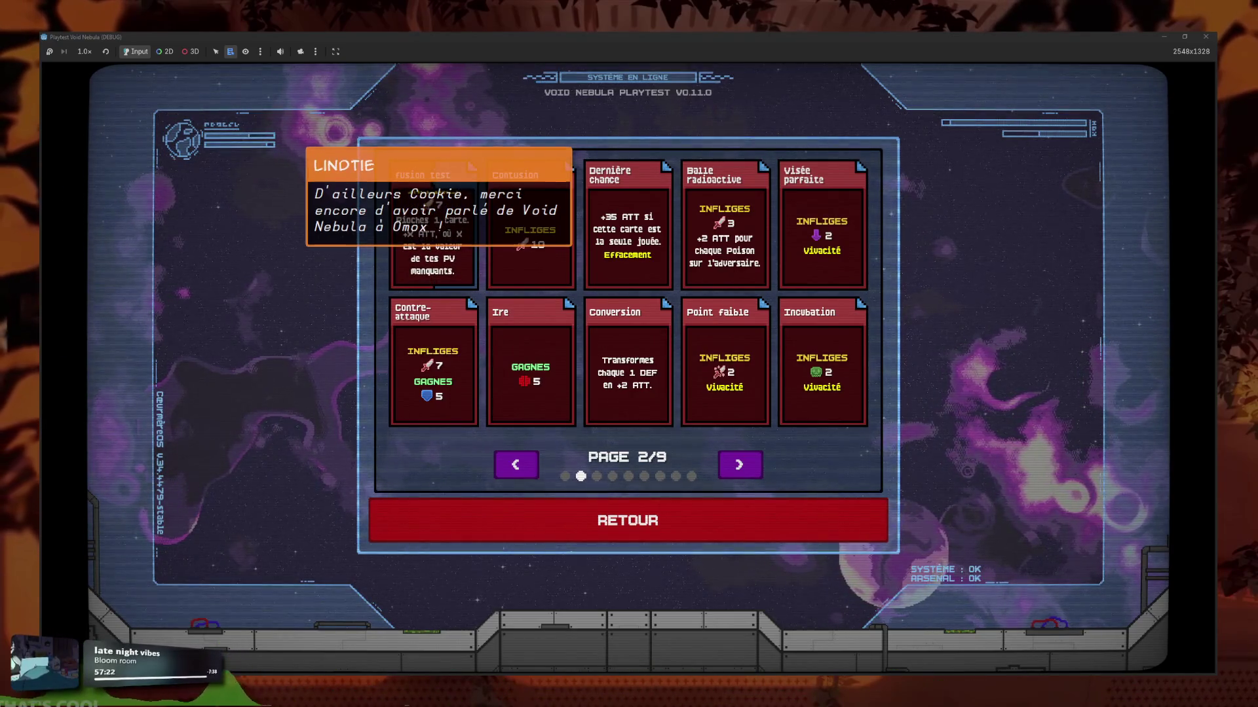
mouse_move(411, 700)
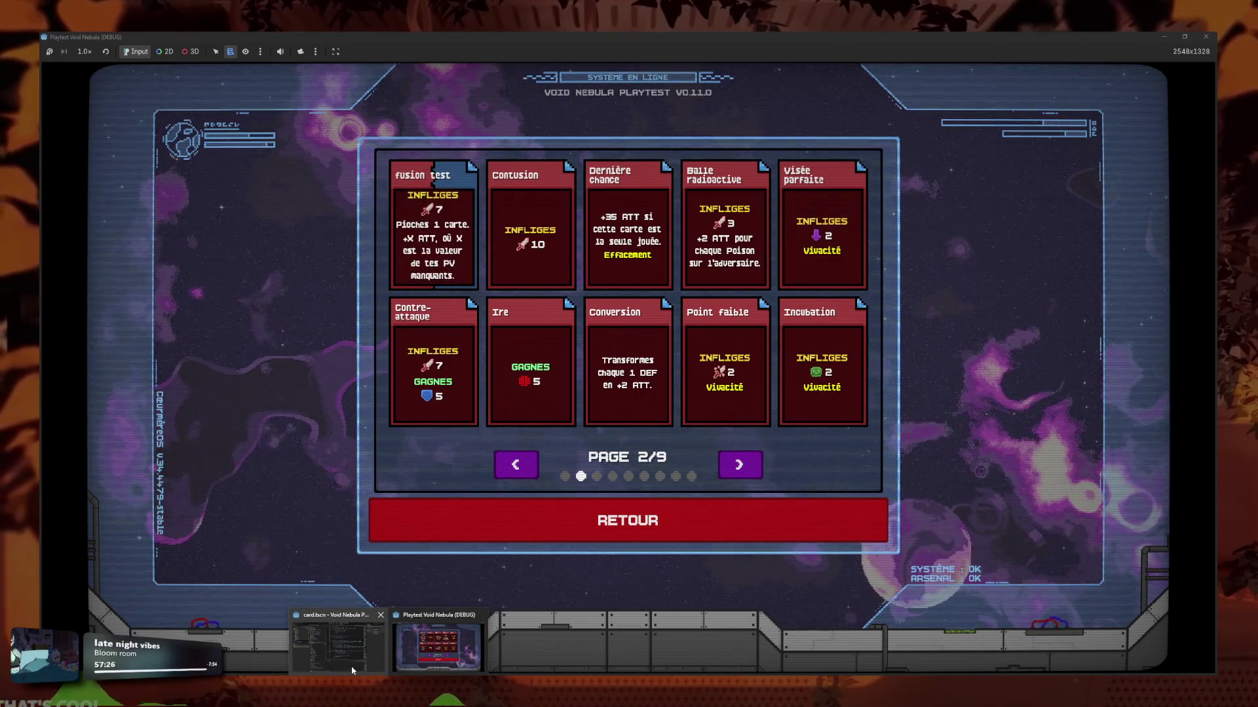
key("alt+Tab")
left_click_drag(814, 471, 540, 395)
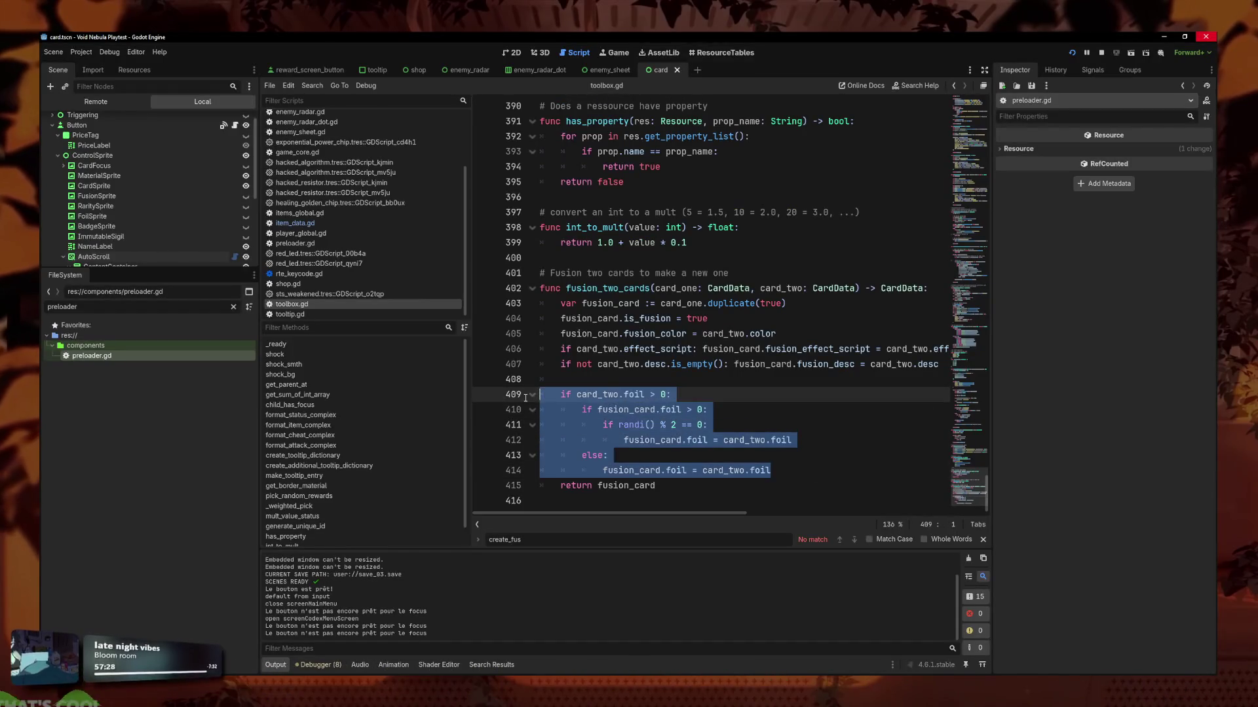
Paste the combined 'fusion_card.foil == 0 or randi() % 2 == 0' foil condition, indent it, and save.
type("if card_two.foil > 0 and (fusion_card.foil == 0 or randi() % 2 == 0): \tfusion_card.foil = card_two.foil")
key("shift+Up")
key("Tab")
left_click(674, 426)
key("ctrl+s")
left_click(818, 408)
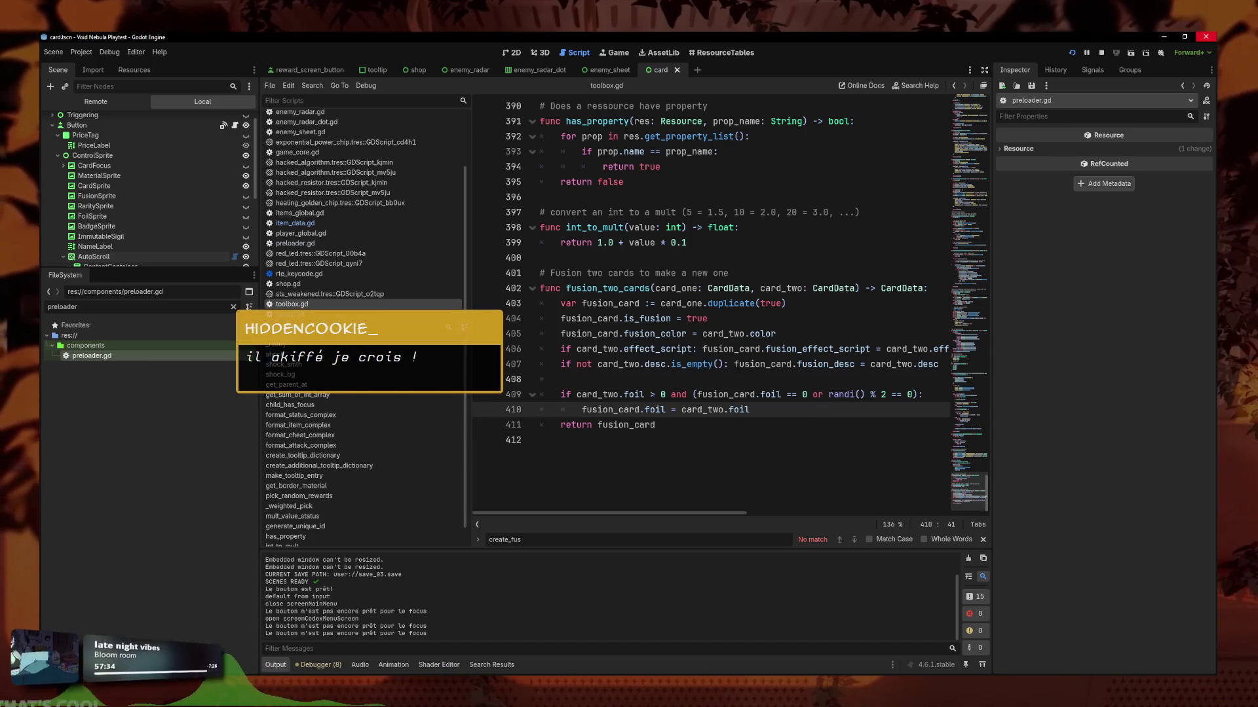
left_click(387, 702)
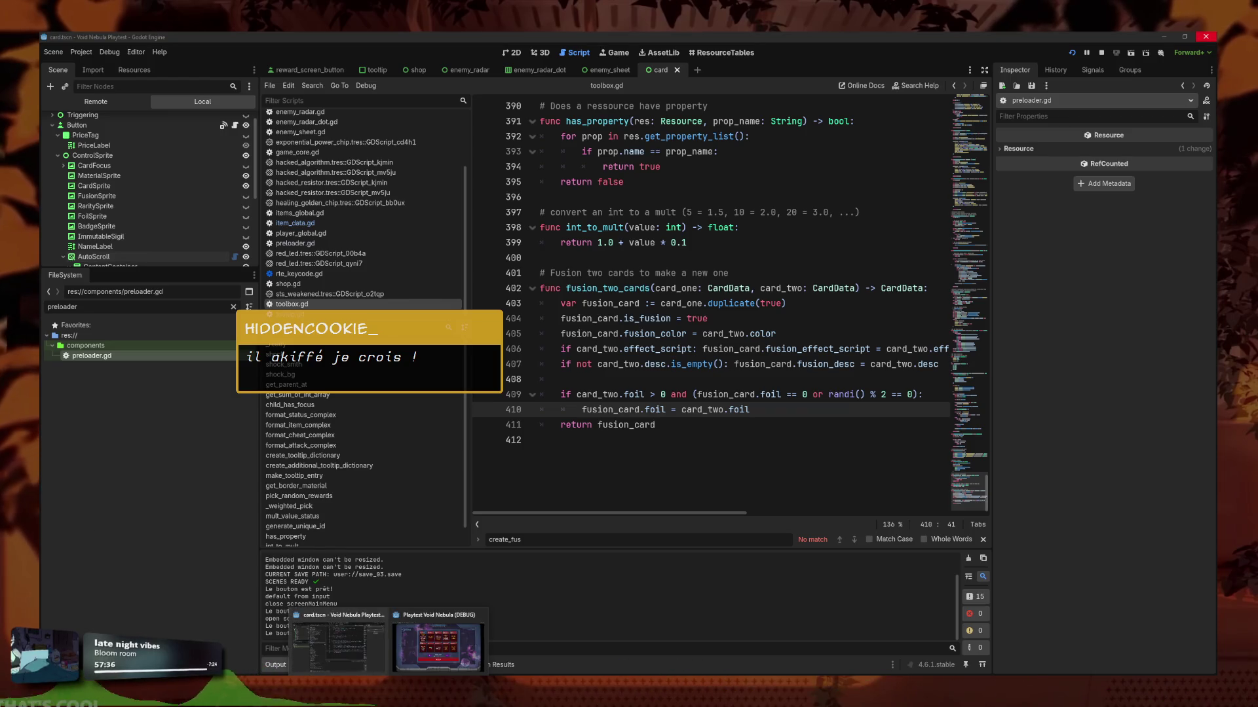
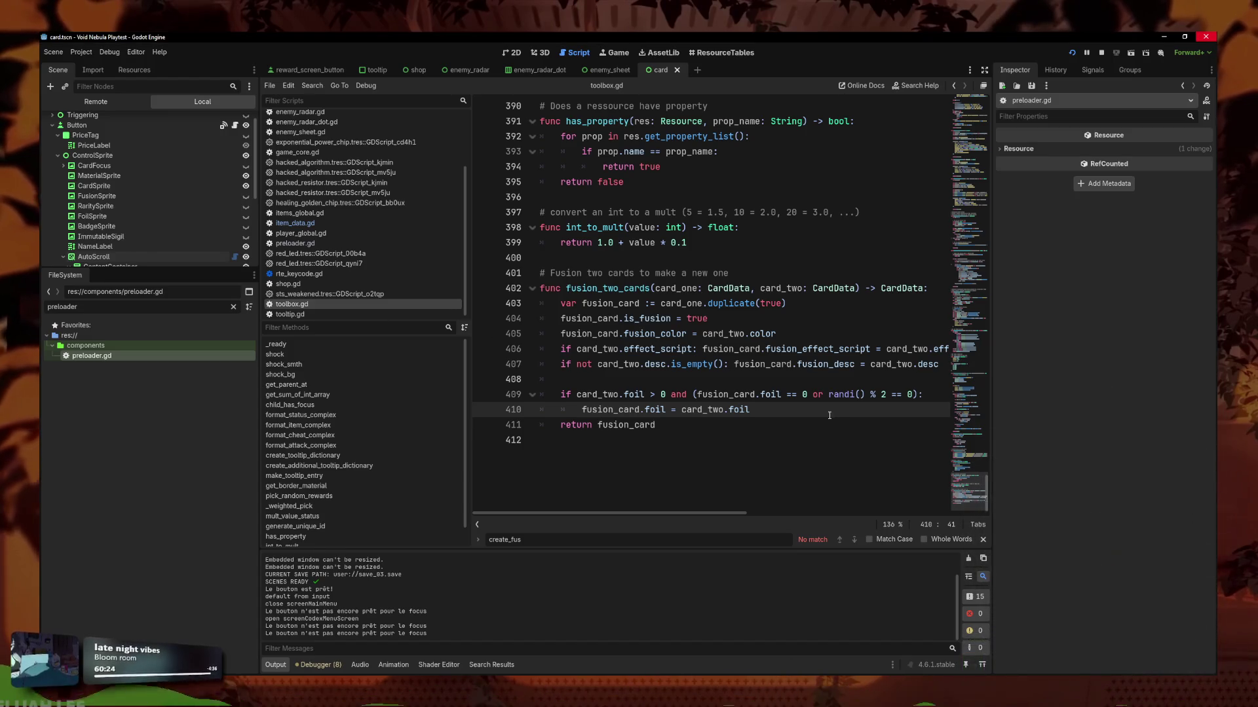
Launch a debug run of Void Nebula from the toolbox.gd script.
left_click(829, 394)
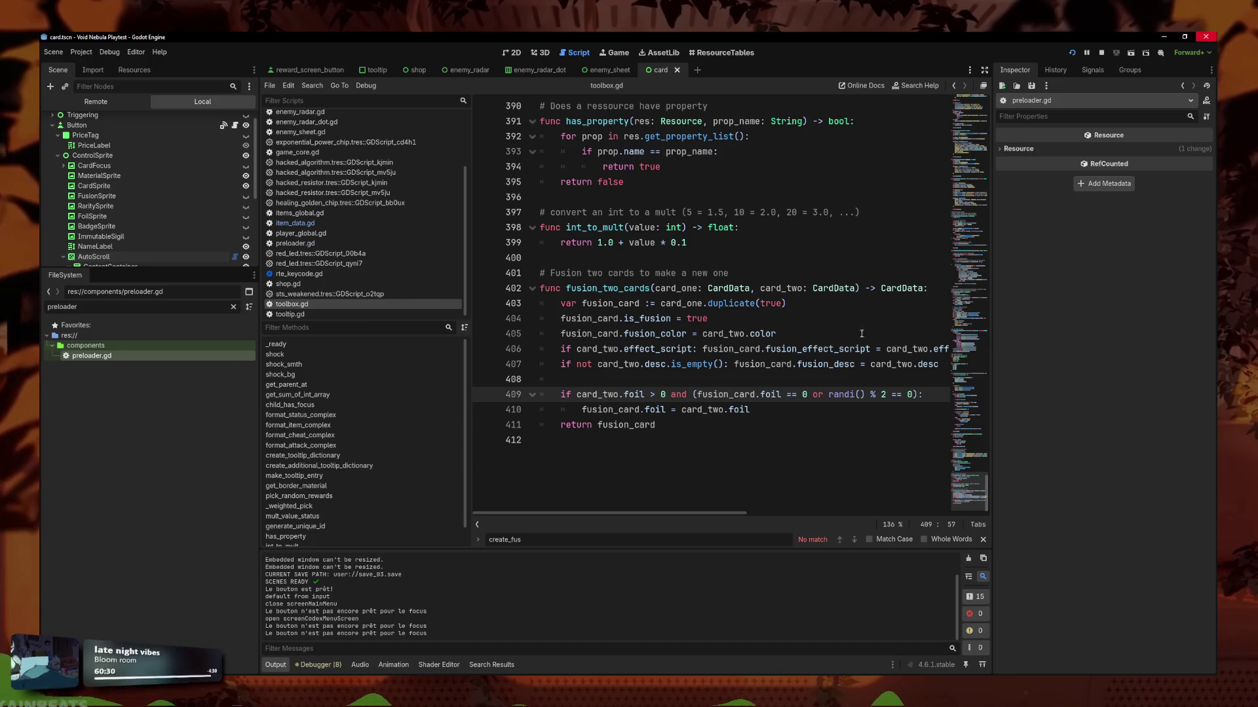
key("ctrl+End")
left_click(1074, 55)
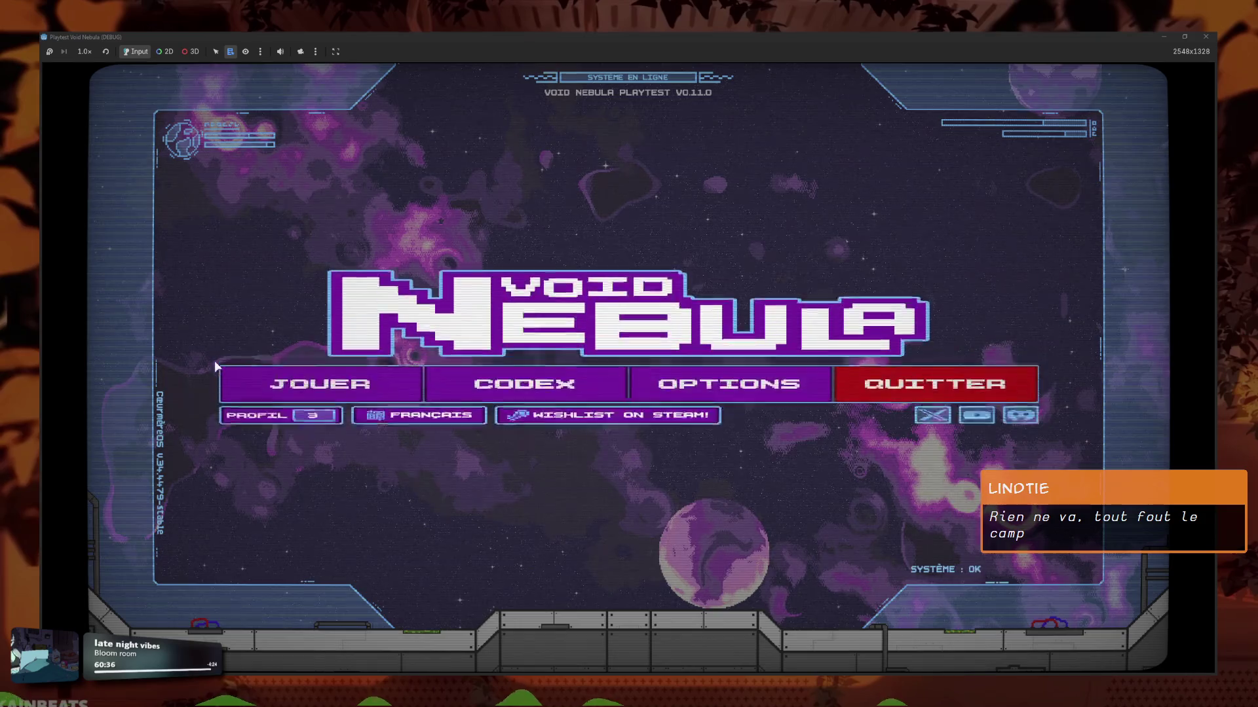
From the title menu, open the Codex and view the Cheats collection.
left_click(412, 409)
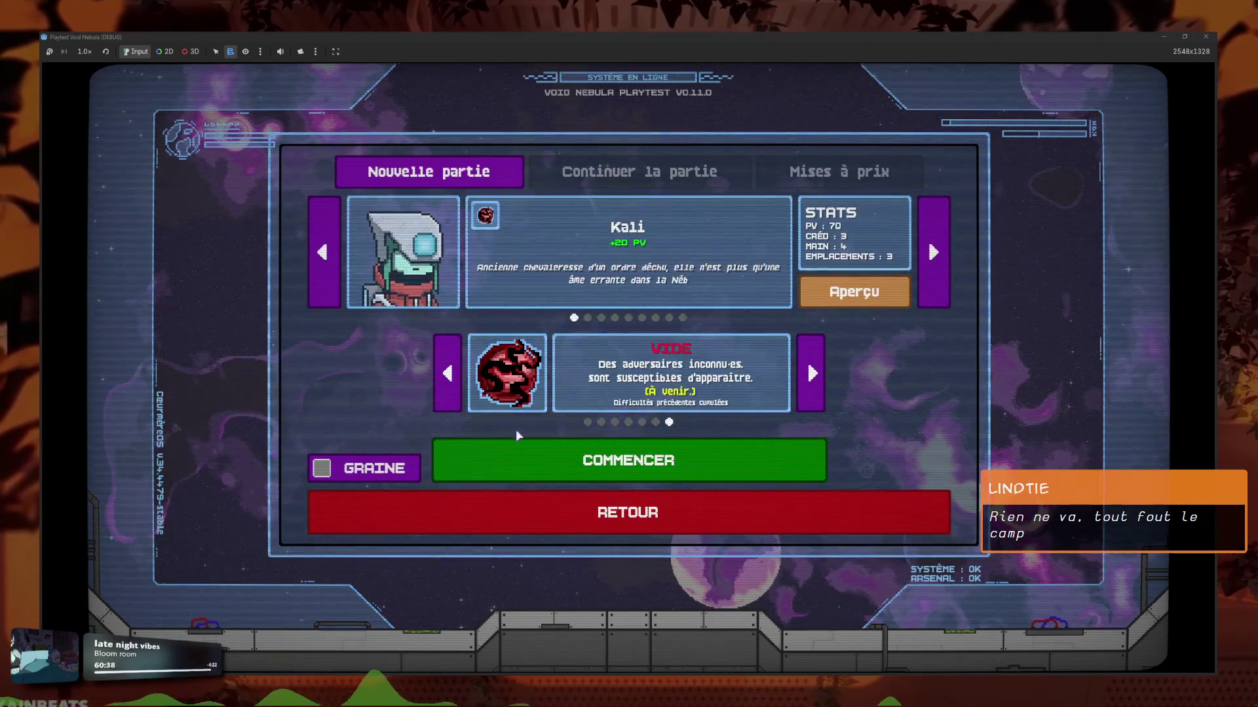
left_click(537, 512)
left_click(459, 418)
left_click(589, 288)
left_click(646, 520)
Browse the Items collection to page 2/2, then go back to the Codex categories.
left_click(765, 238)
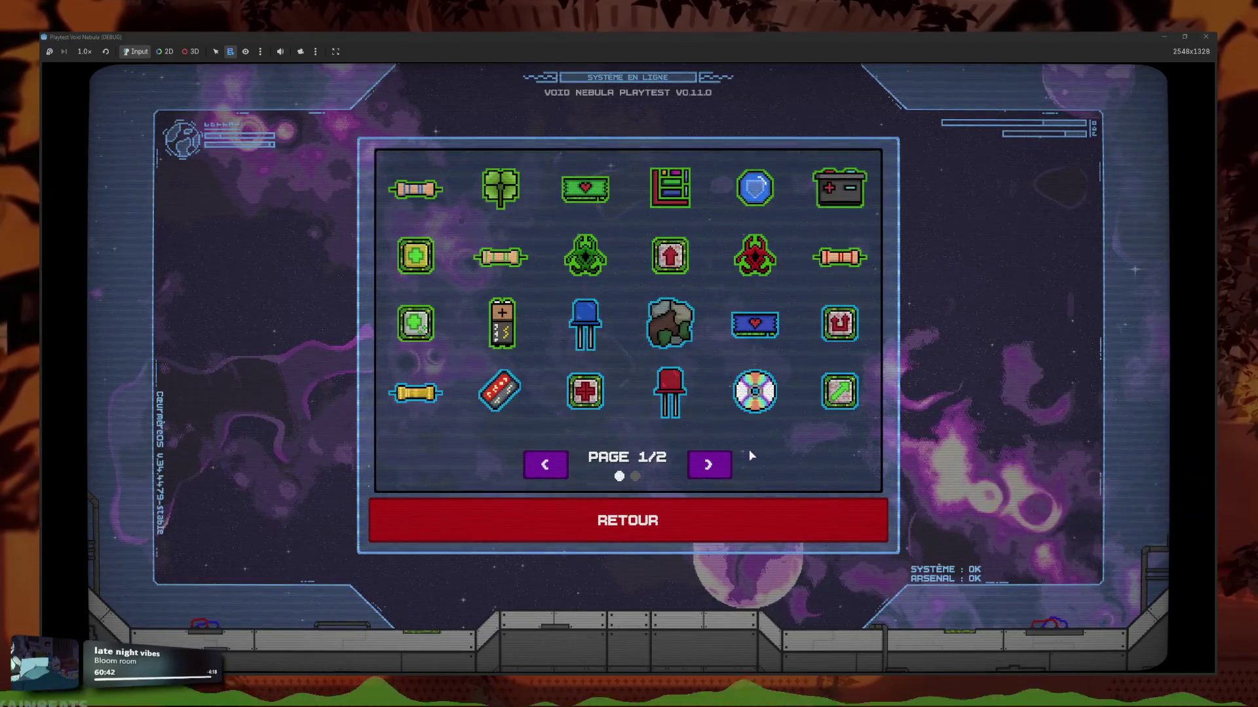
left_click(719, 471)
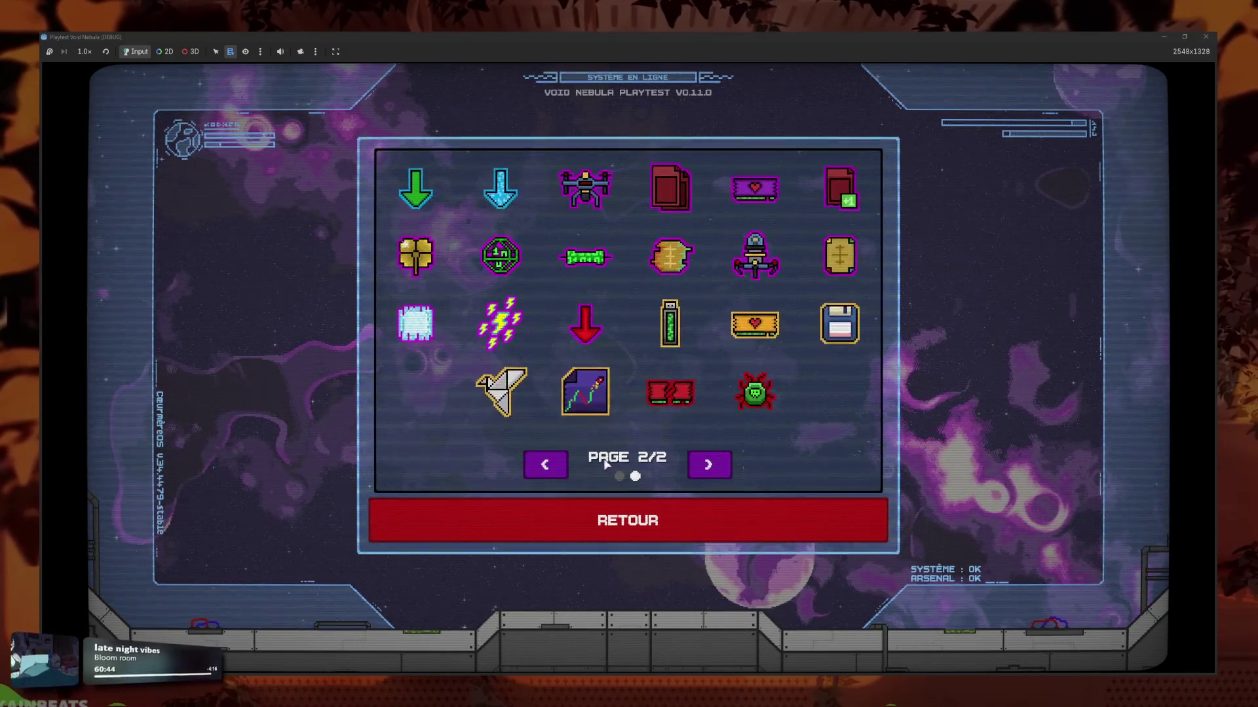
mouse_move(586, 270)
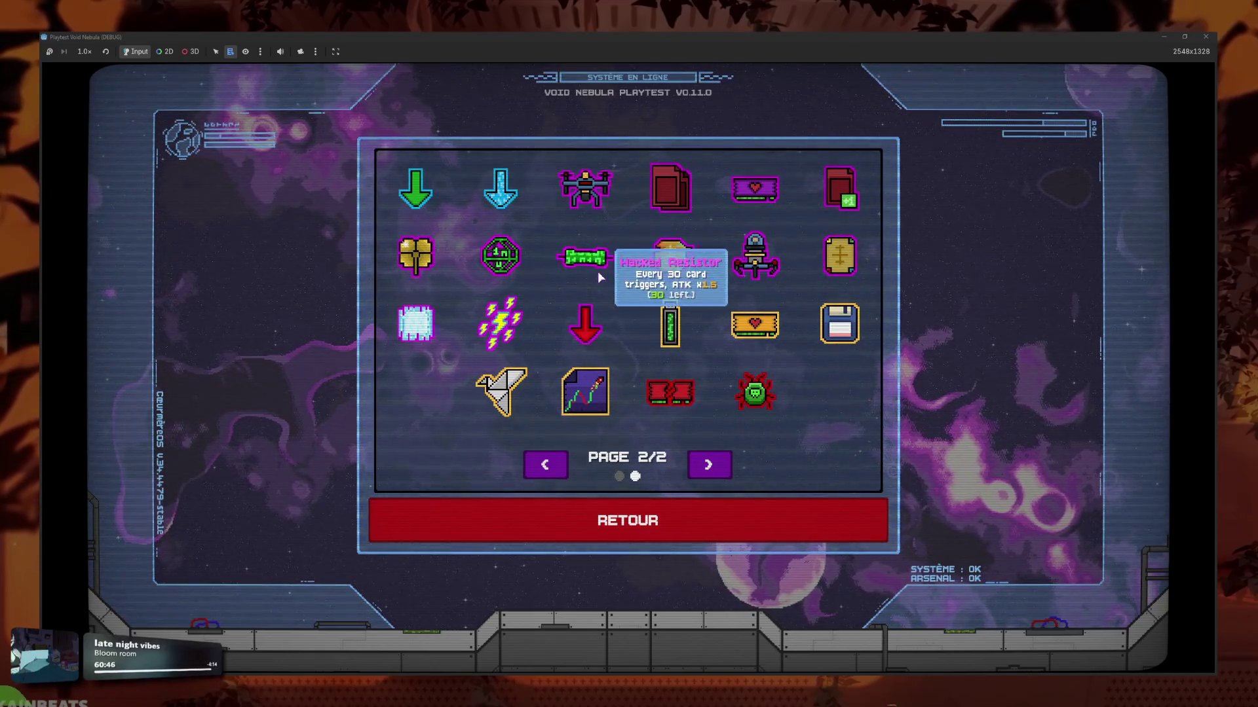
mouse_move(517, 265)
scroll(557, 295, "up", 1)
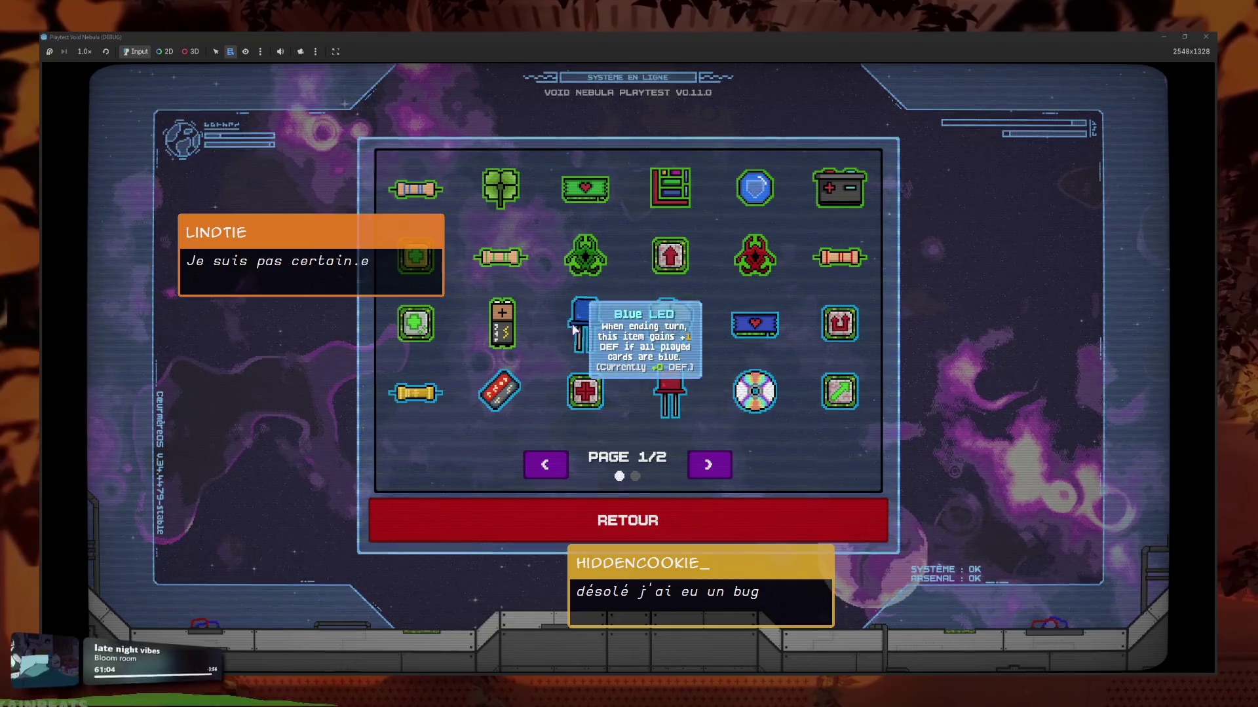
mouse_move(668, 407)
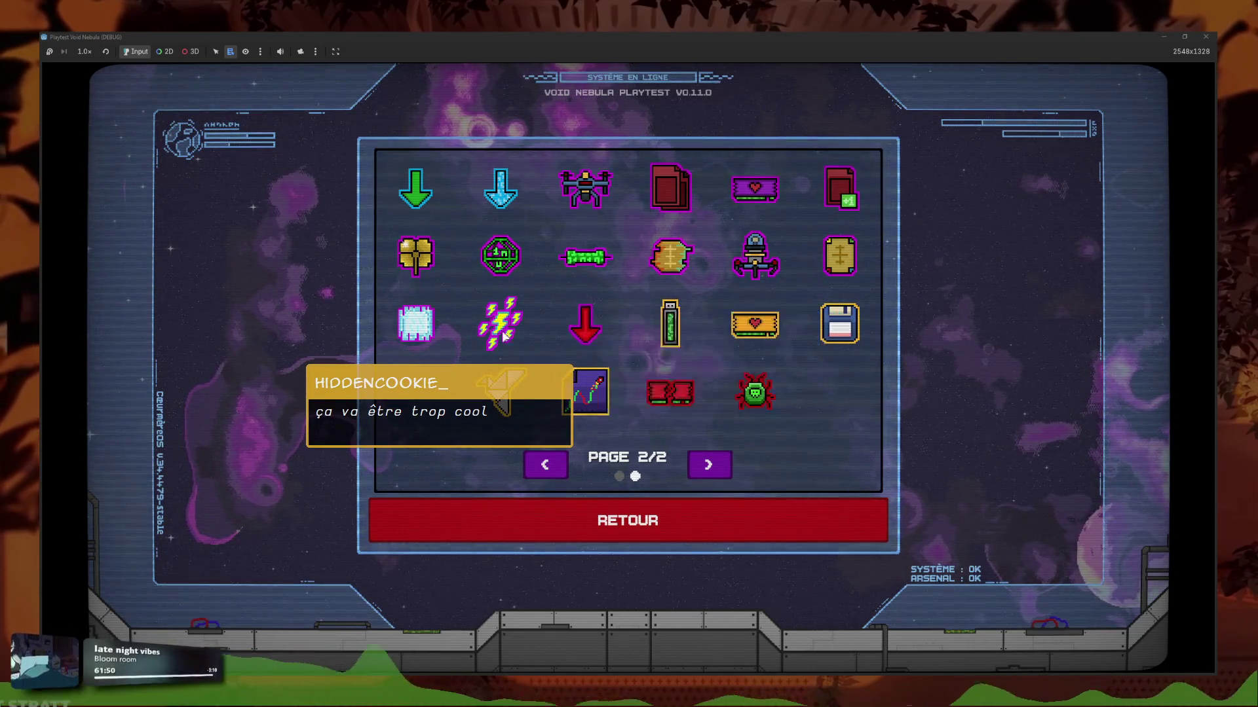
mouse_move(421, 256)
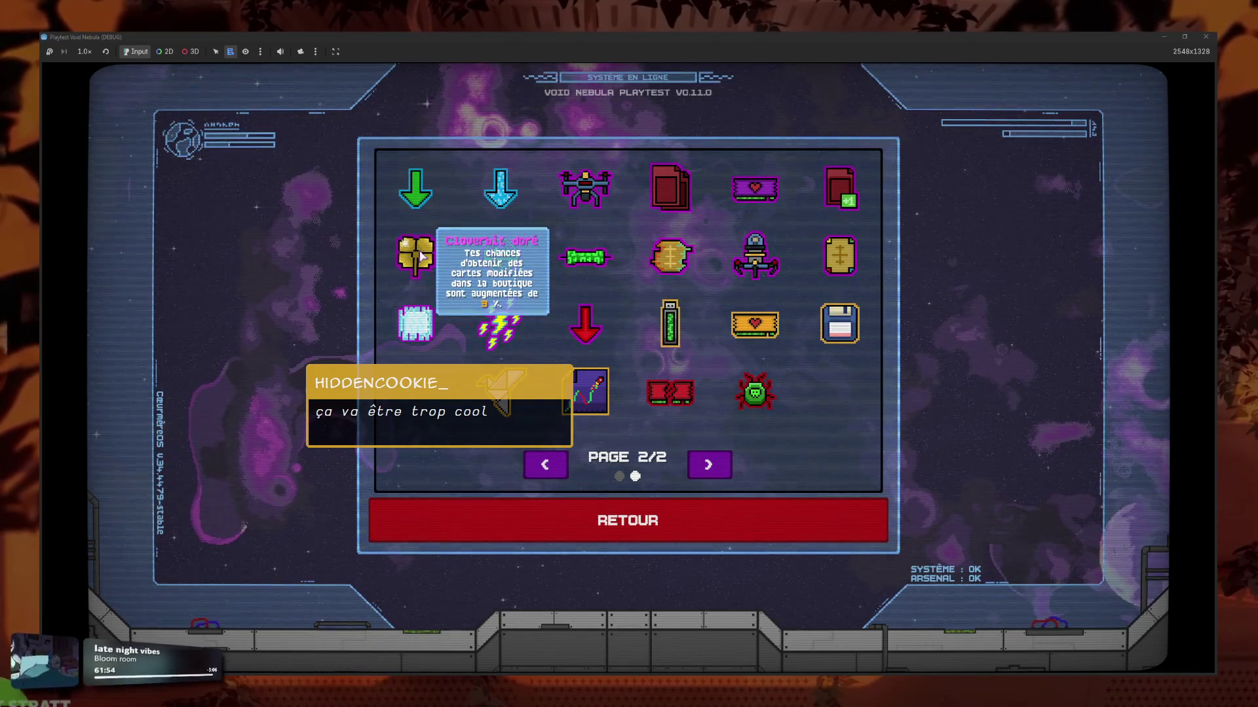
mouse_move(511, 259)
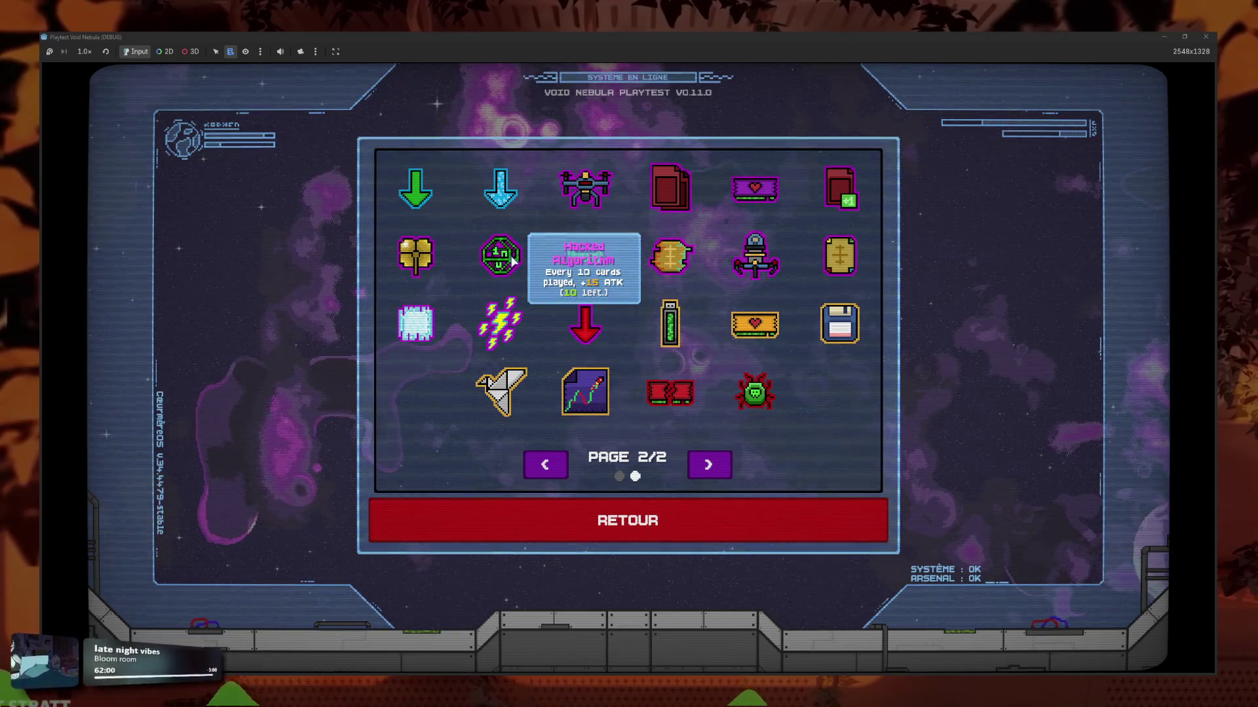
mouse_move(577, 264)
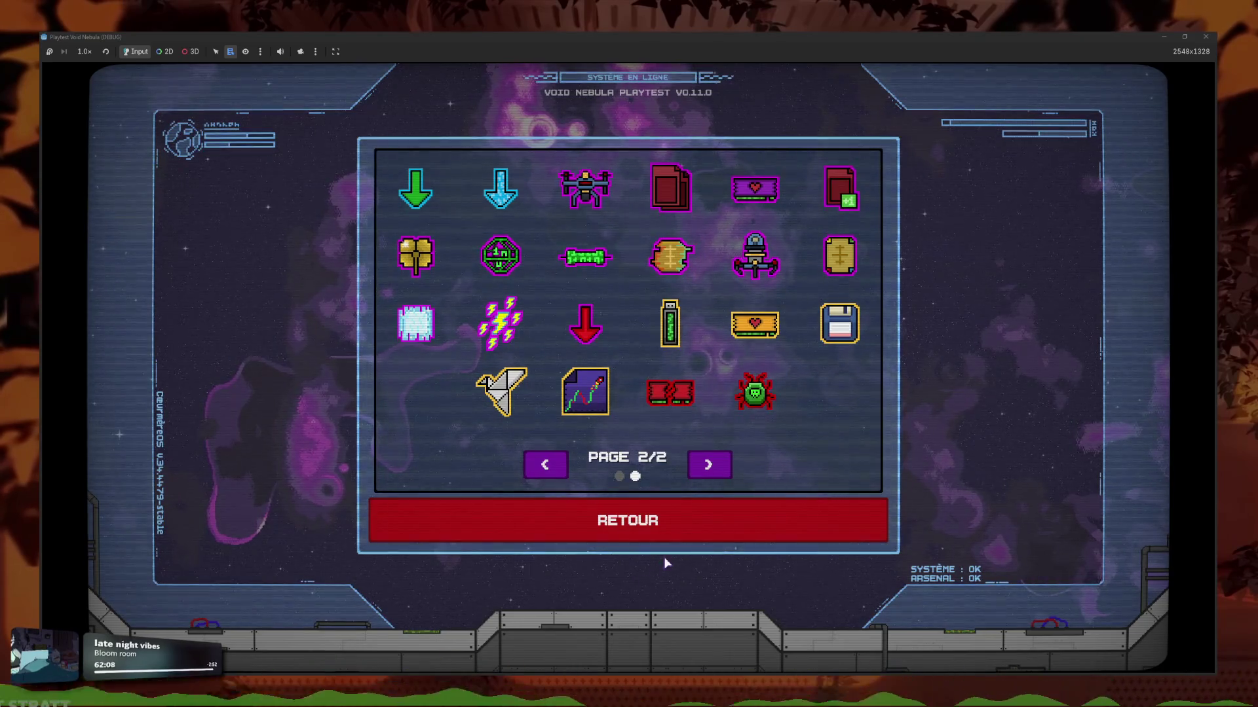
left_click(703, 538)
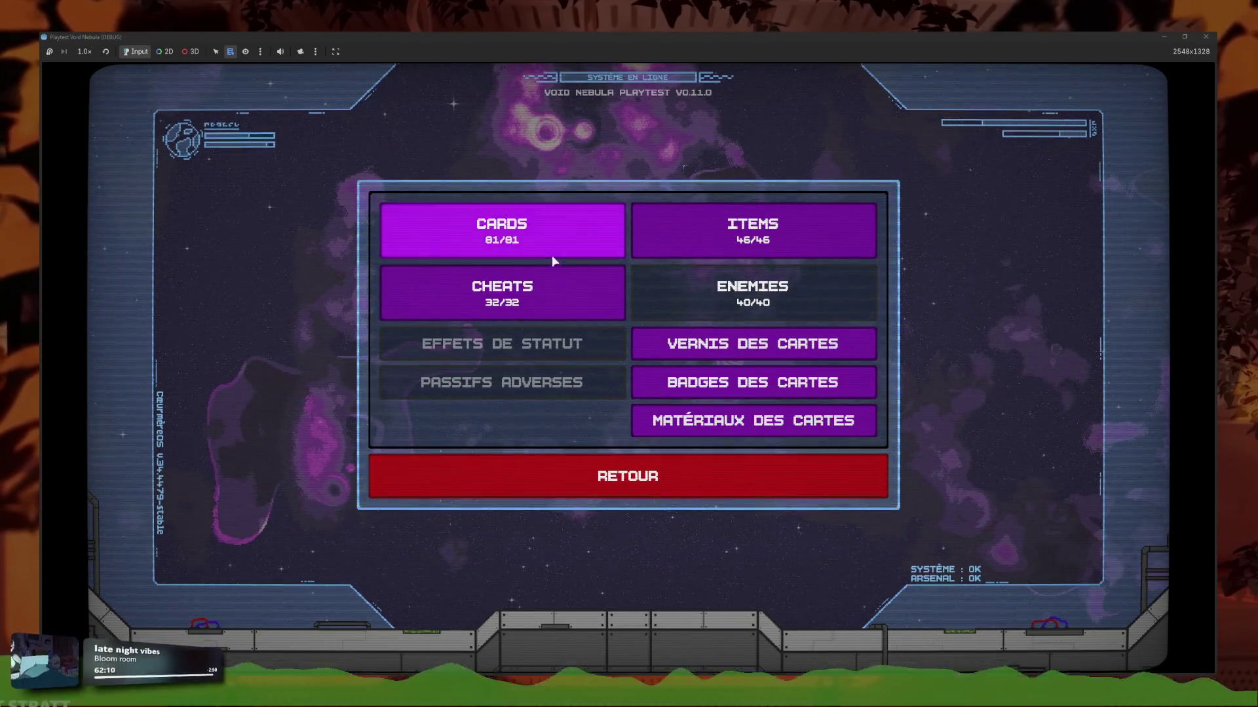
Page through the Cards collection, then return to the title menu.
left_click(552, 255)
left_click(720, 464)
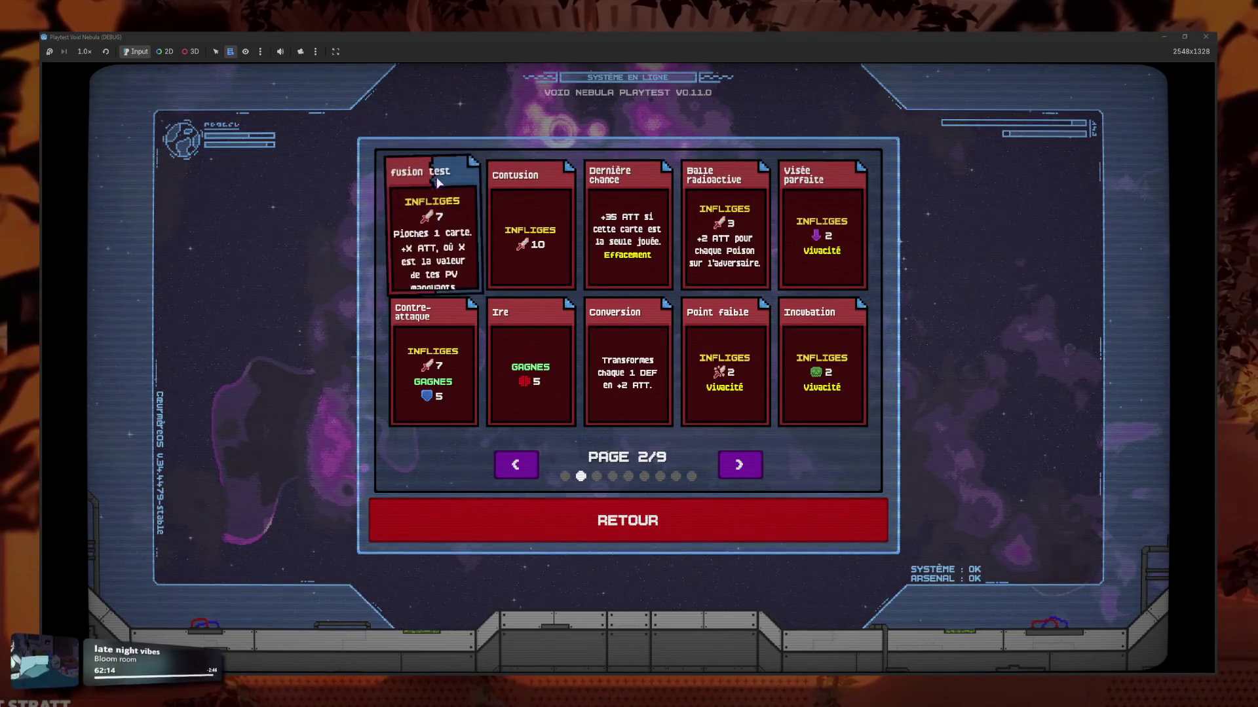
left_click(698, 533)
left_click(544, 494)
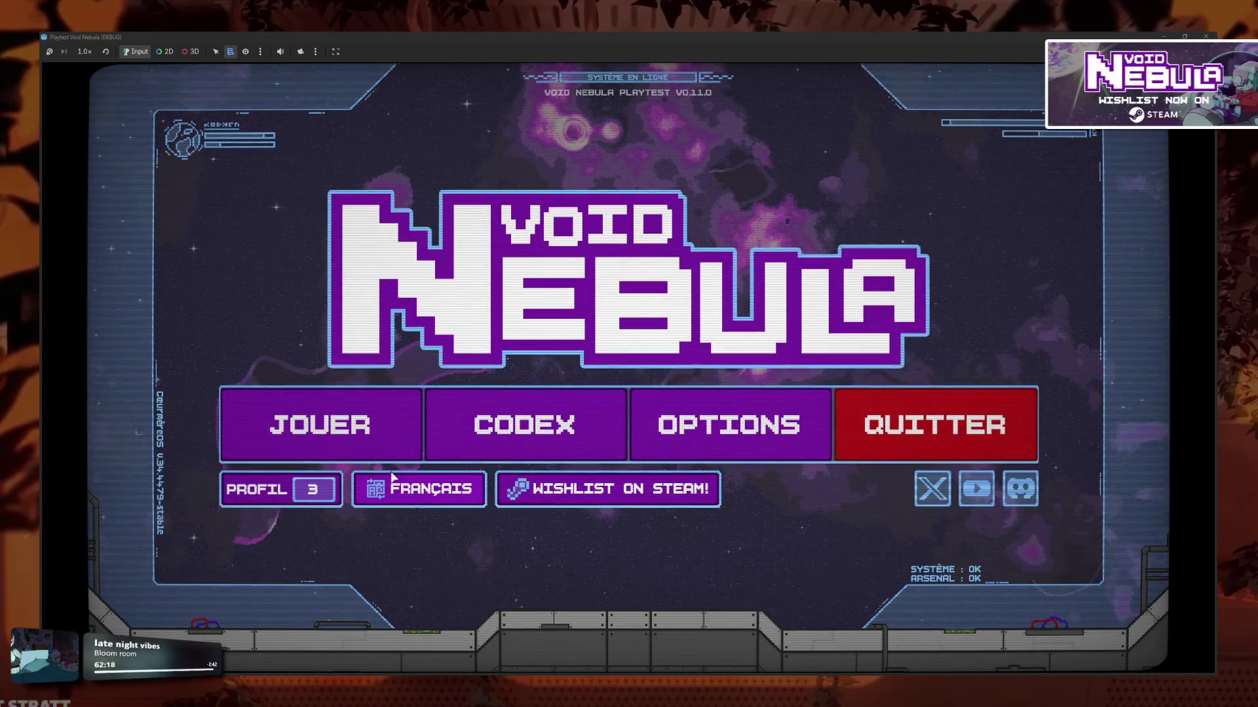
Start a new run as Métamorphe and get through the basics tutorial.
left_click(377, 452)
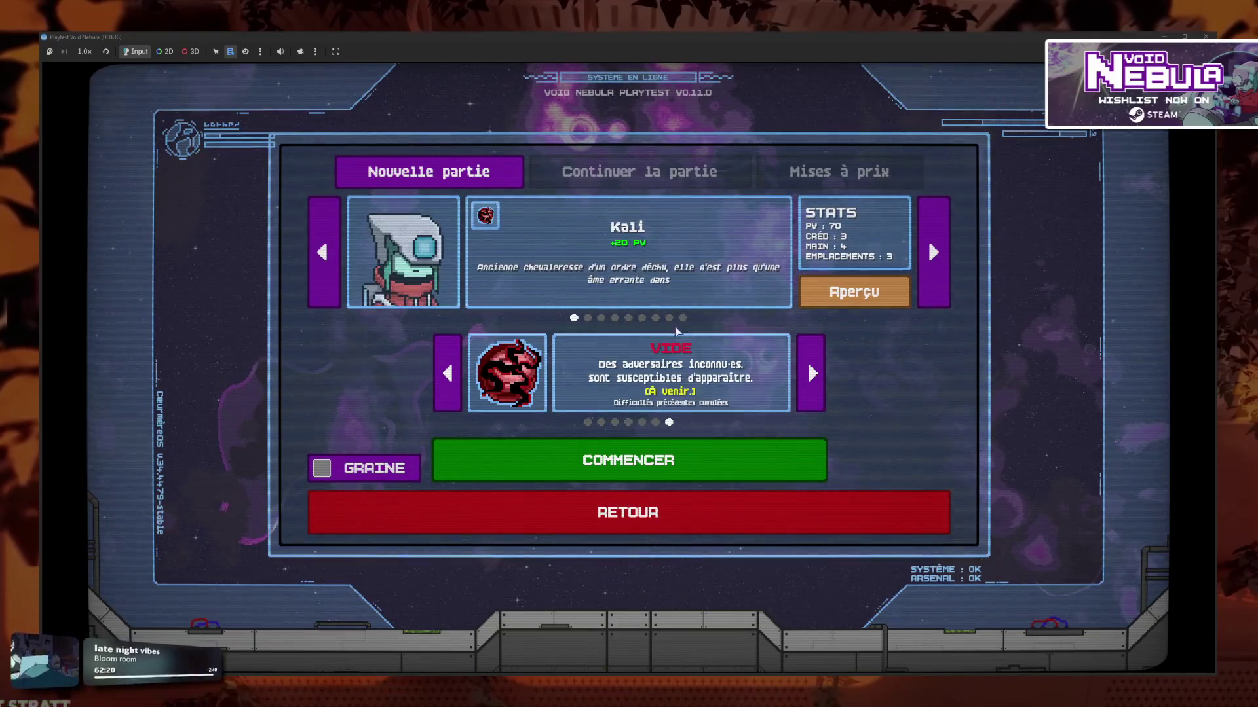
left_click(321, 252)
left_click(676, 441)
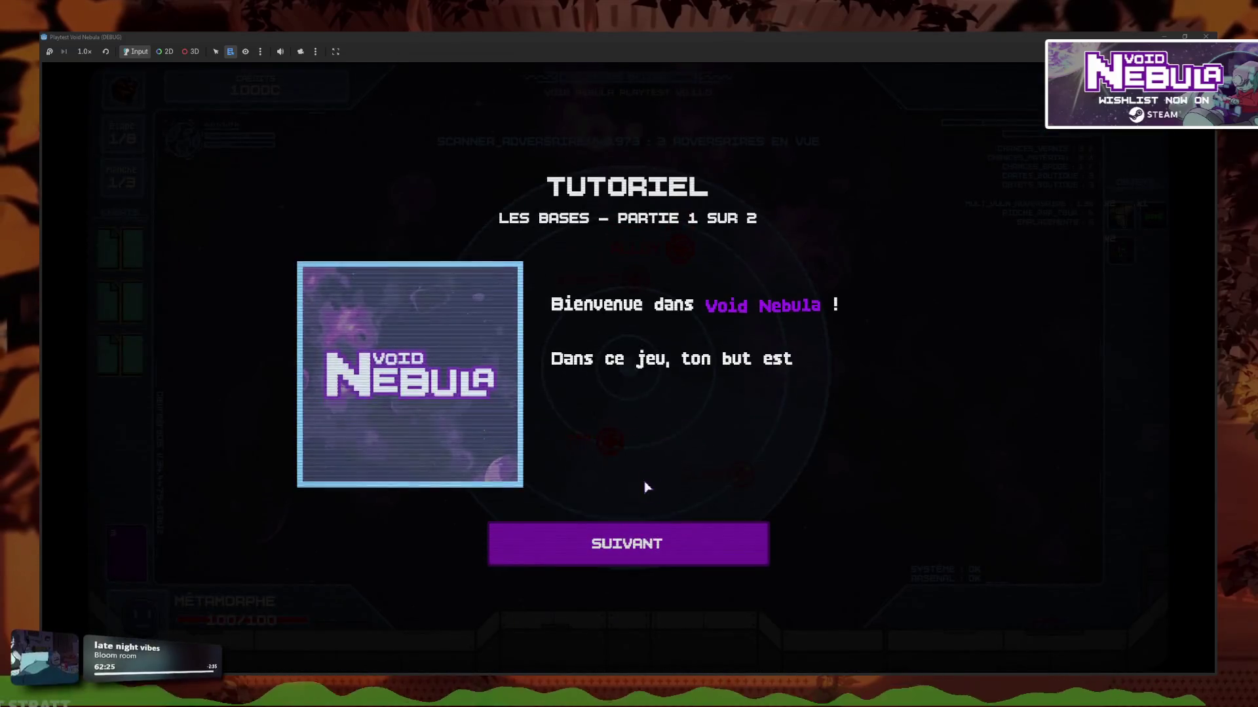
left_click(659, 558)
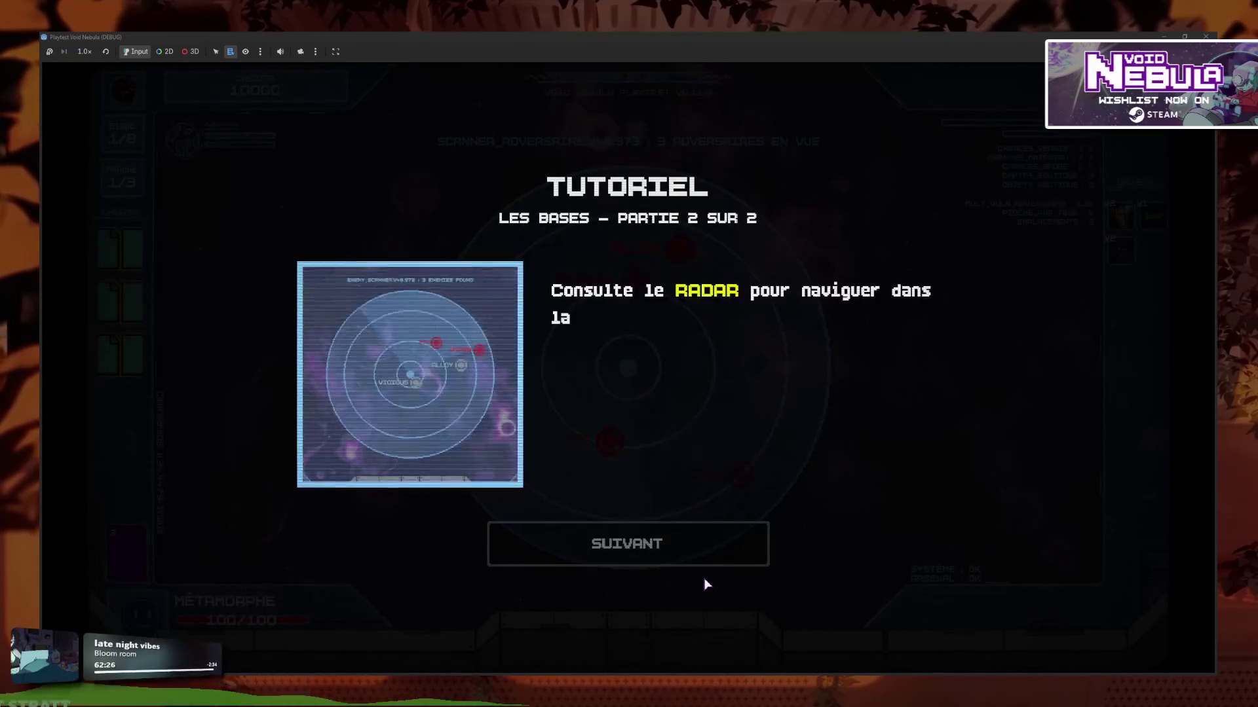
left_click(705, 560)
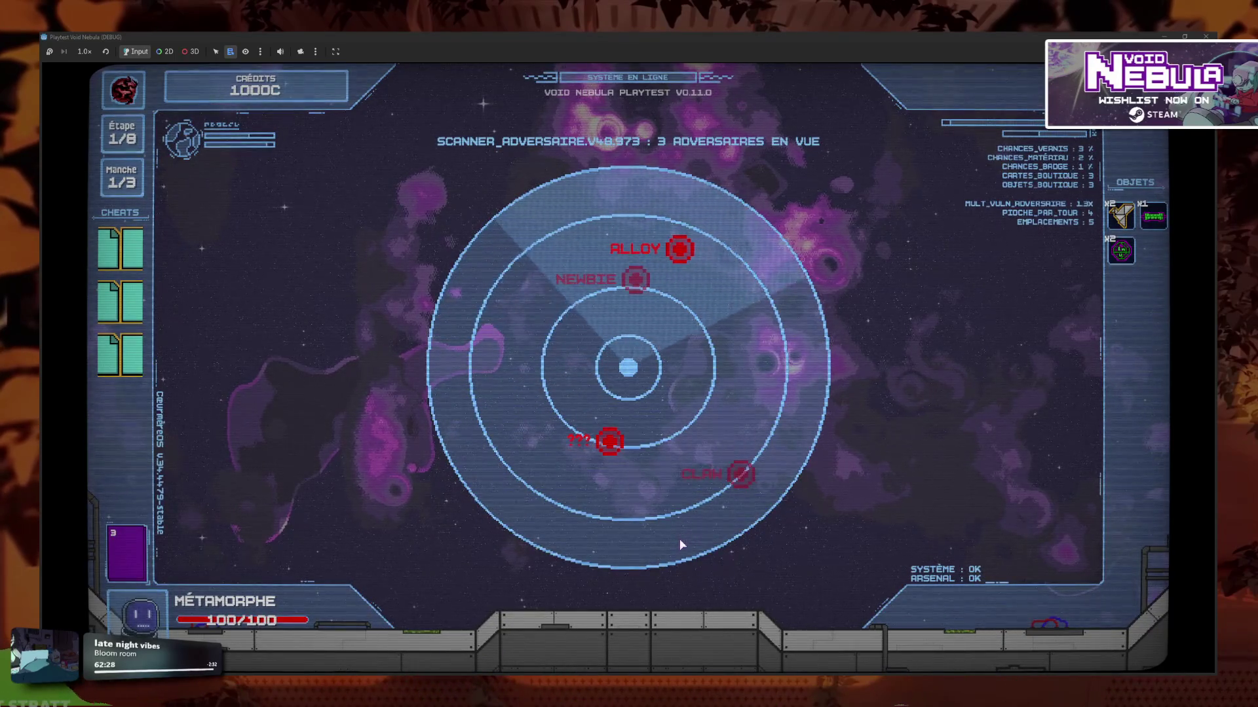
Engage ALLOY on the radar and step through the four-part combat tutorial.
left_click(754, 397)
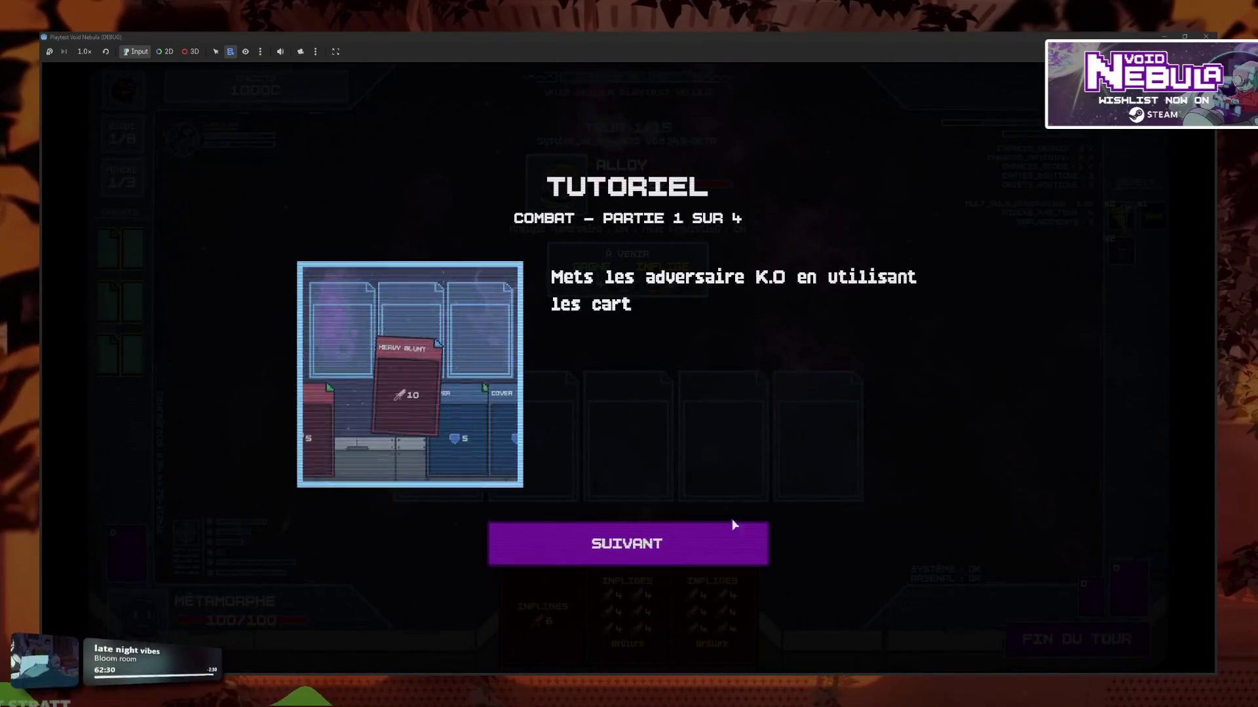
left_click(674, 536)
left_click(640, 536)
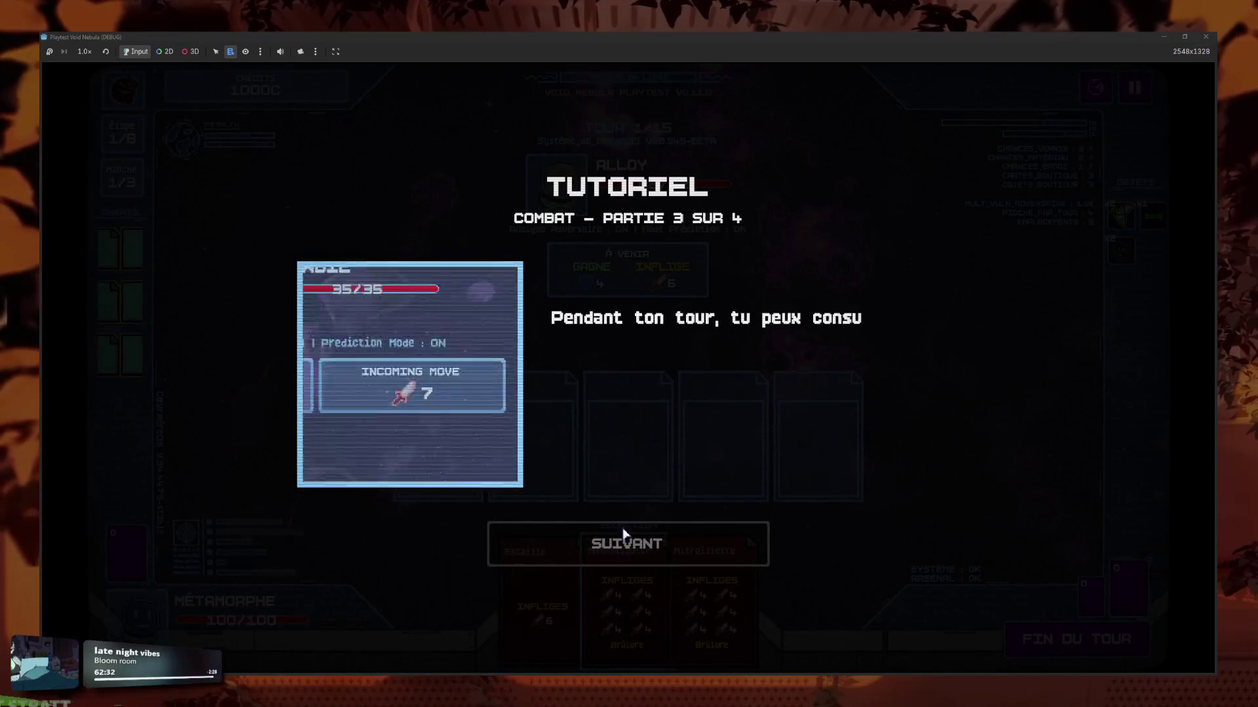
left_click(723, 549)
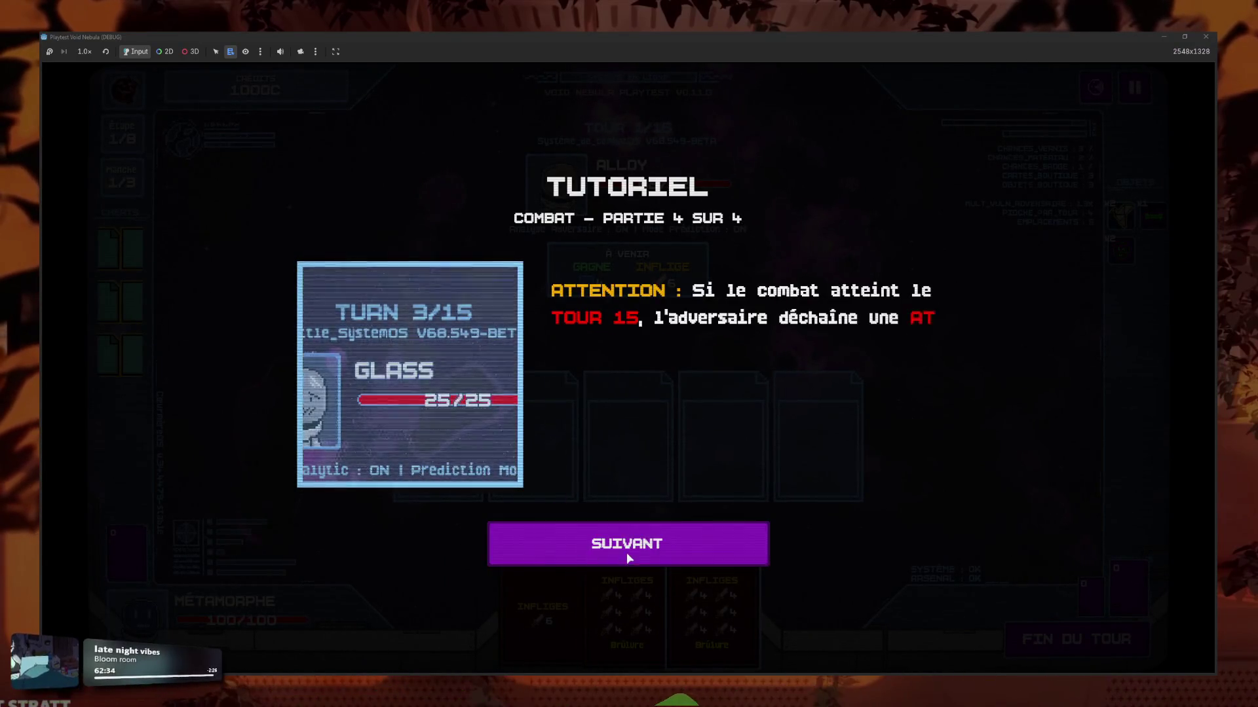
left_click(627, 552)
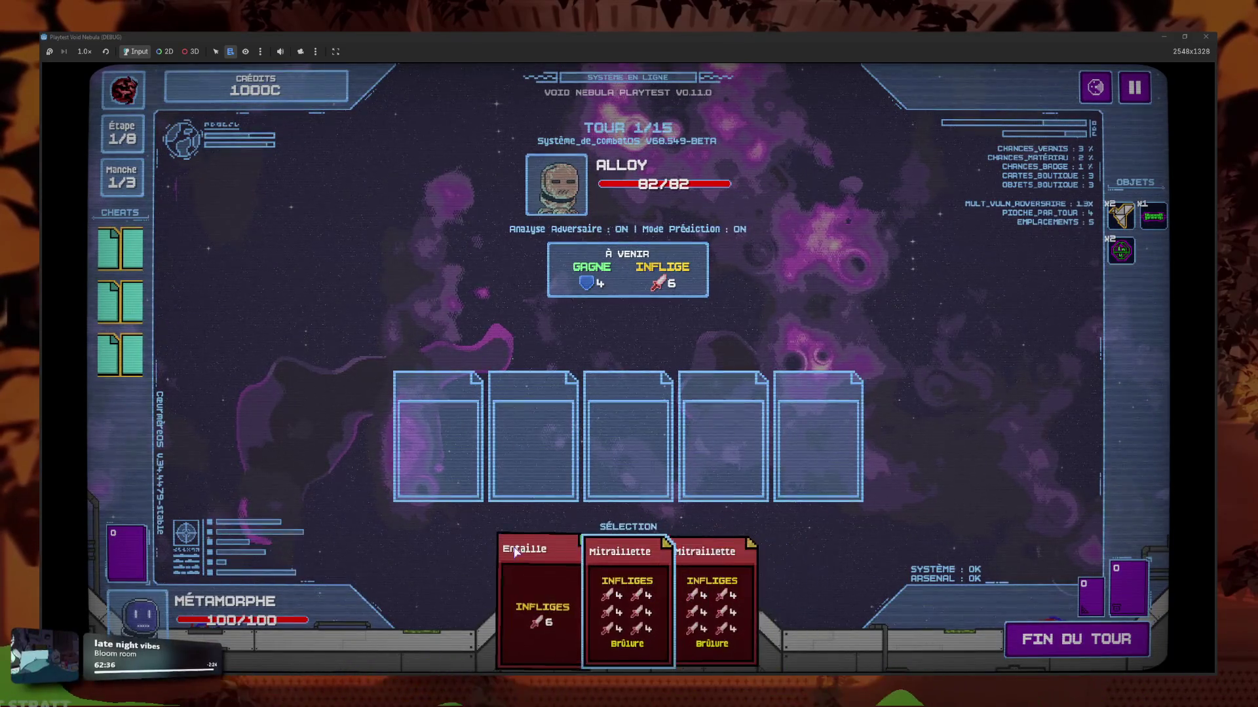
Use the Injection en boucle cheat to give a Mitraillette card the Boucle badge.
left_click(132, 304)
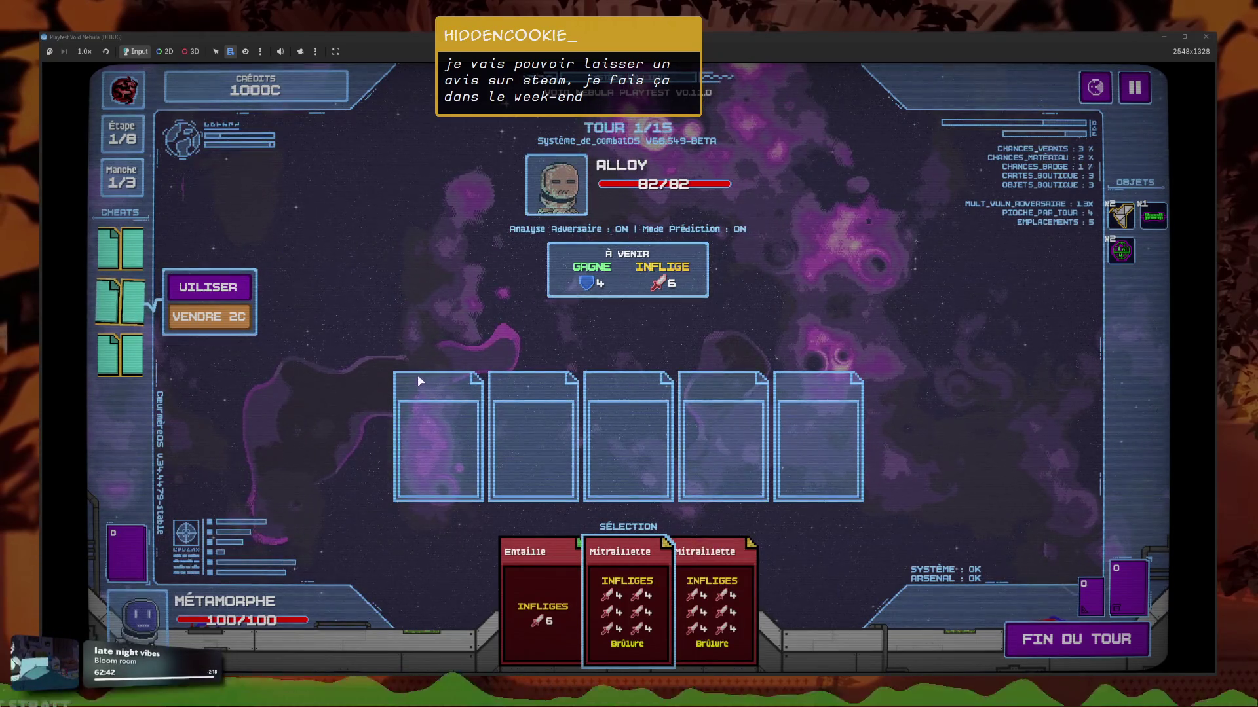
left_click(136, 295)
left_click(136, 295)
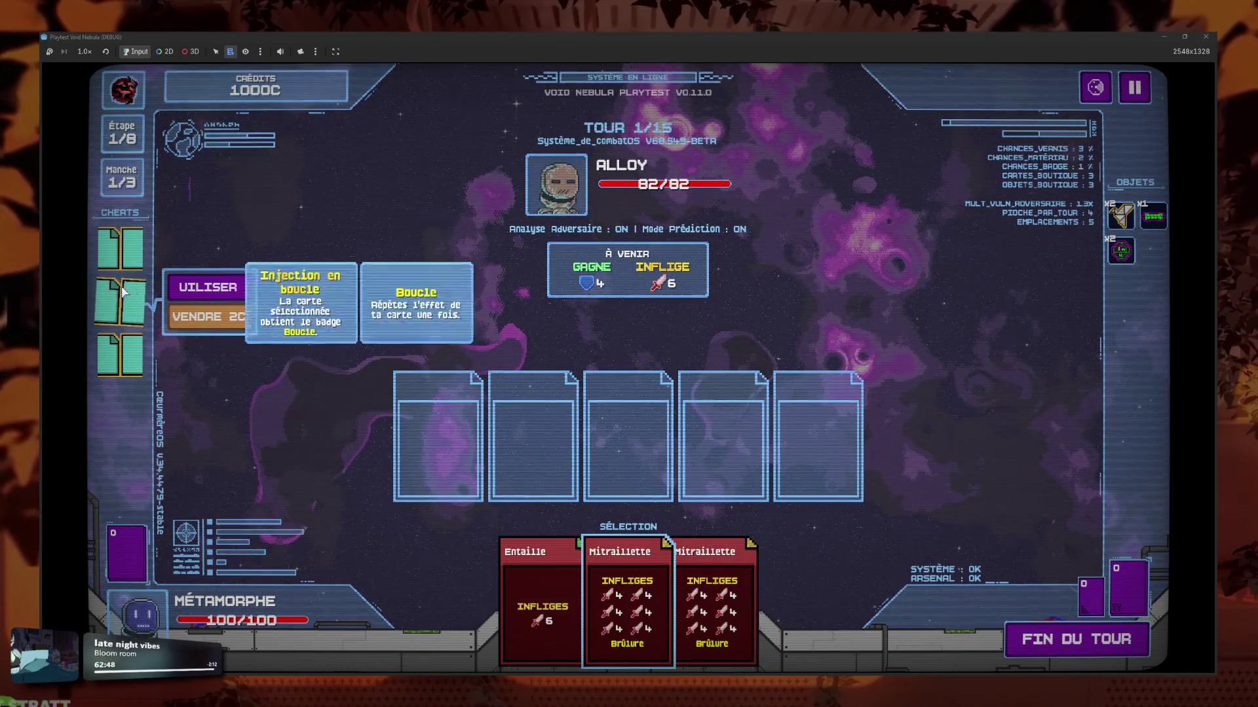
left_click(208, 287)
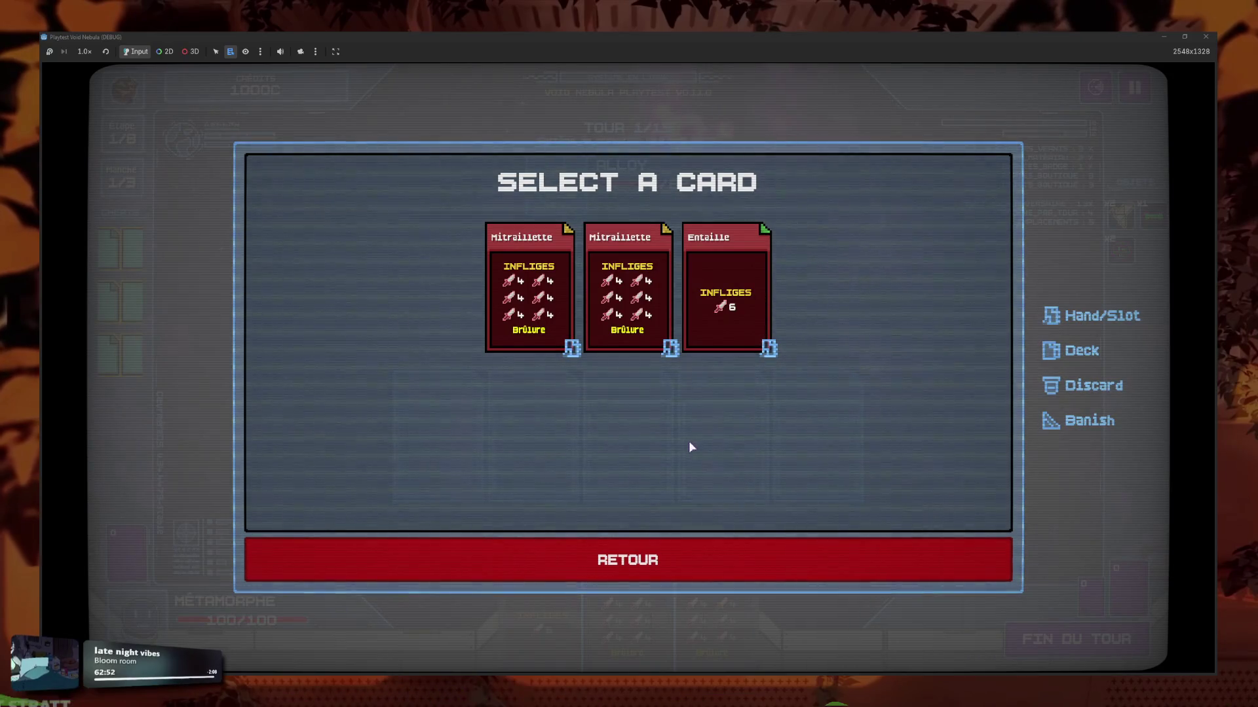
left_click(675, 556)
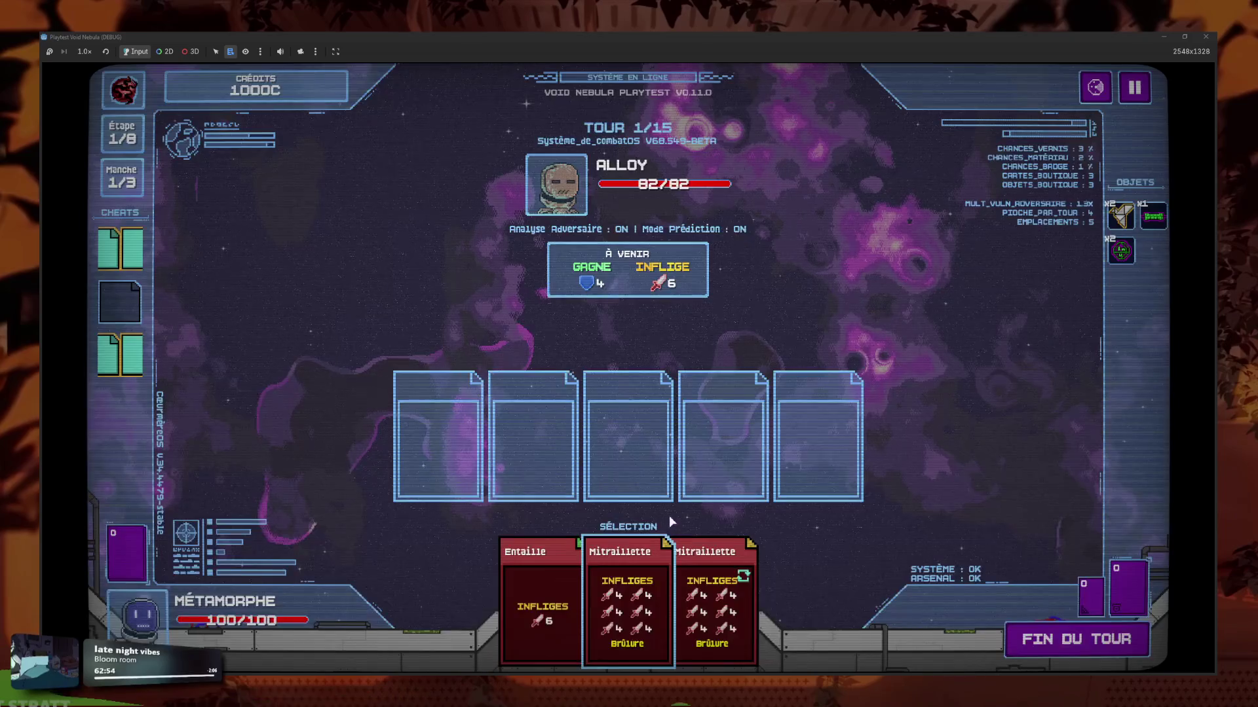
Check the list of cards banished this turn.
mouse_move(128, 354)
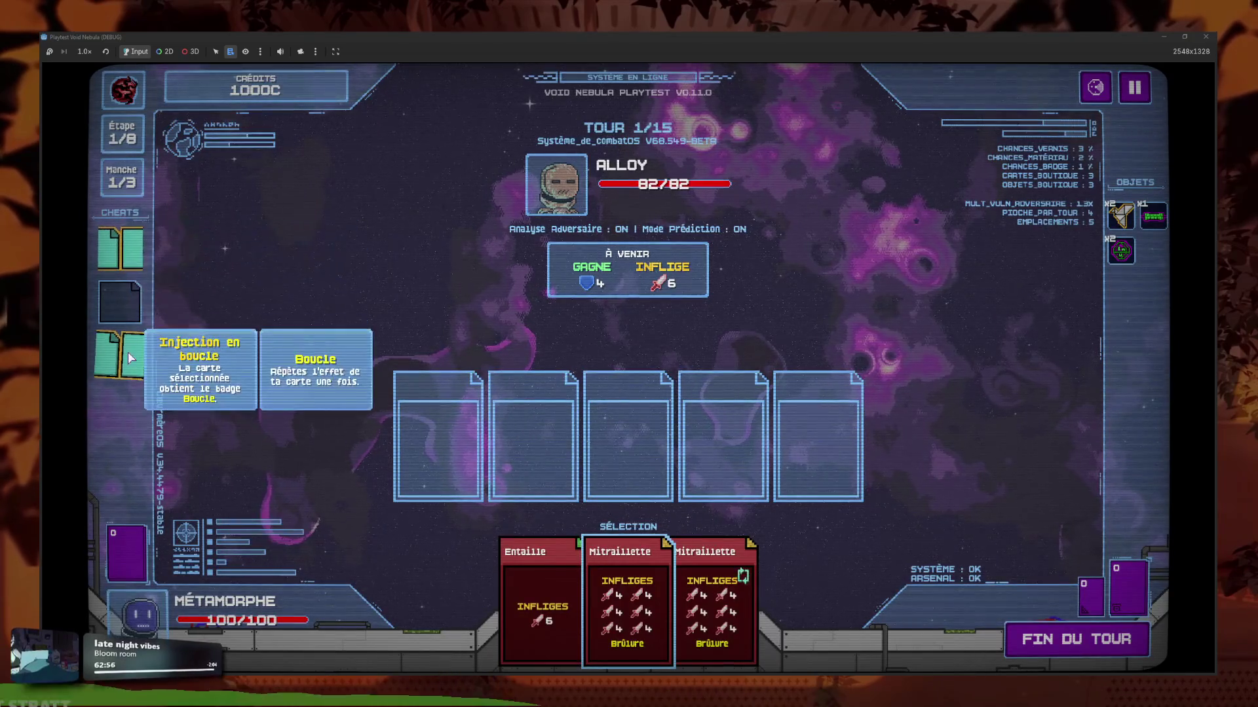
mouse_move(1076, 603)
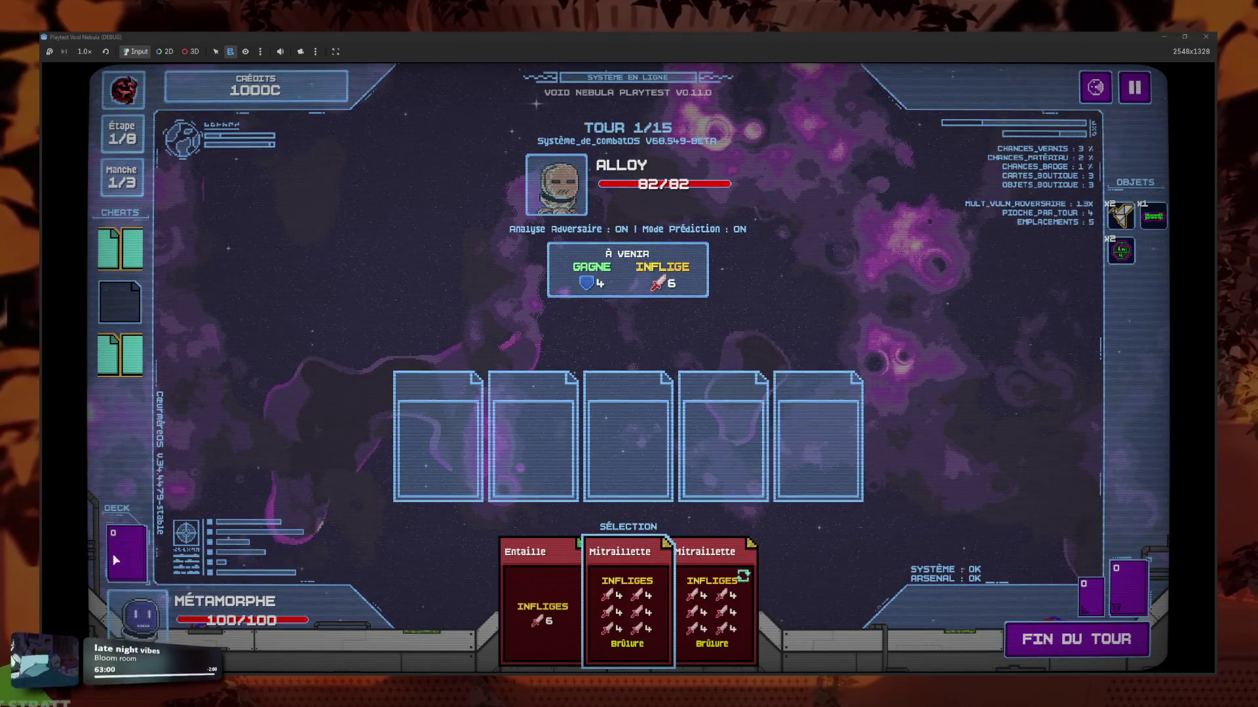
left_click(1087, 598)
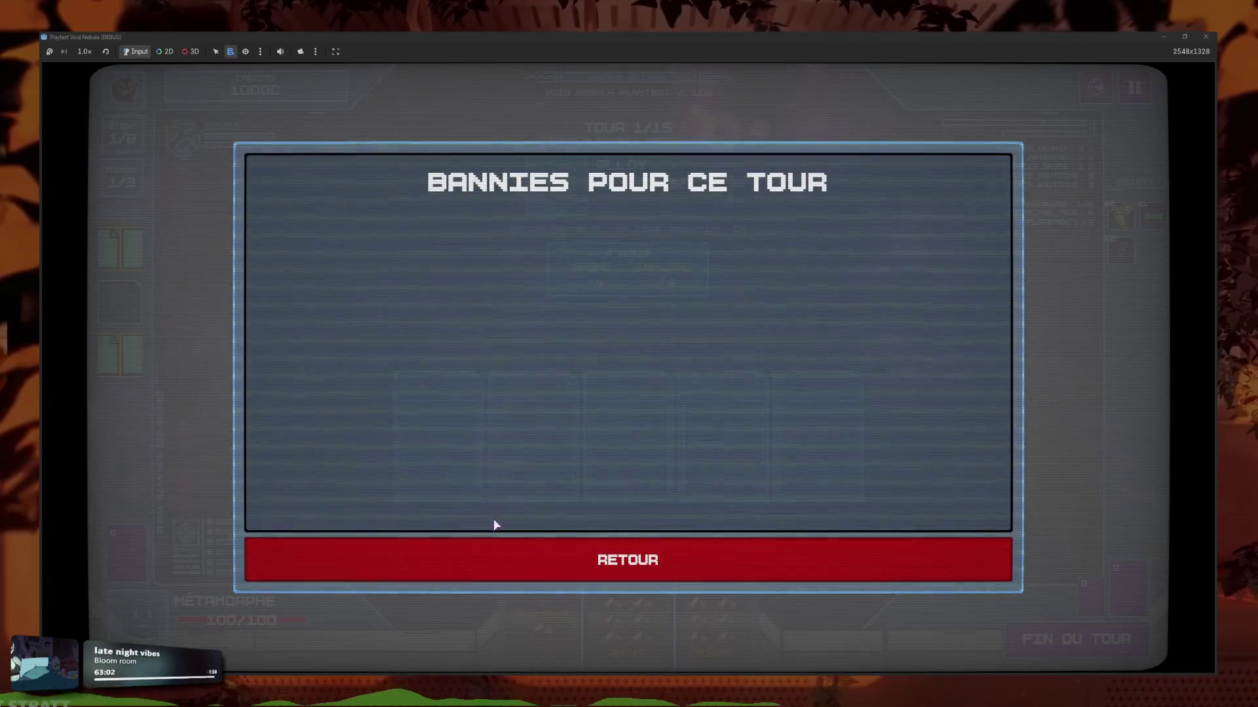
left_click(551, 560)
Use the top-left cheat card on a card from the selection.
mouse_move(729, 568)
left_click(138, 255)
left_click(138, 256)
left_click(138, 254)
left_click(139, 252)
left_click(141, 250)
left_click(208, 234)
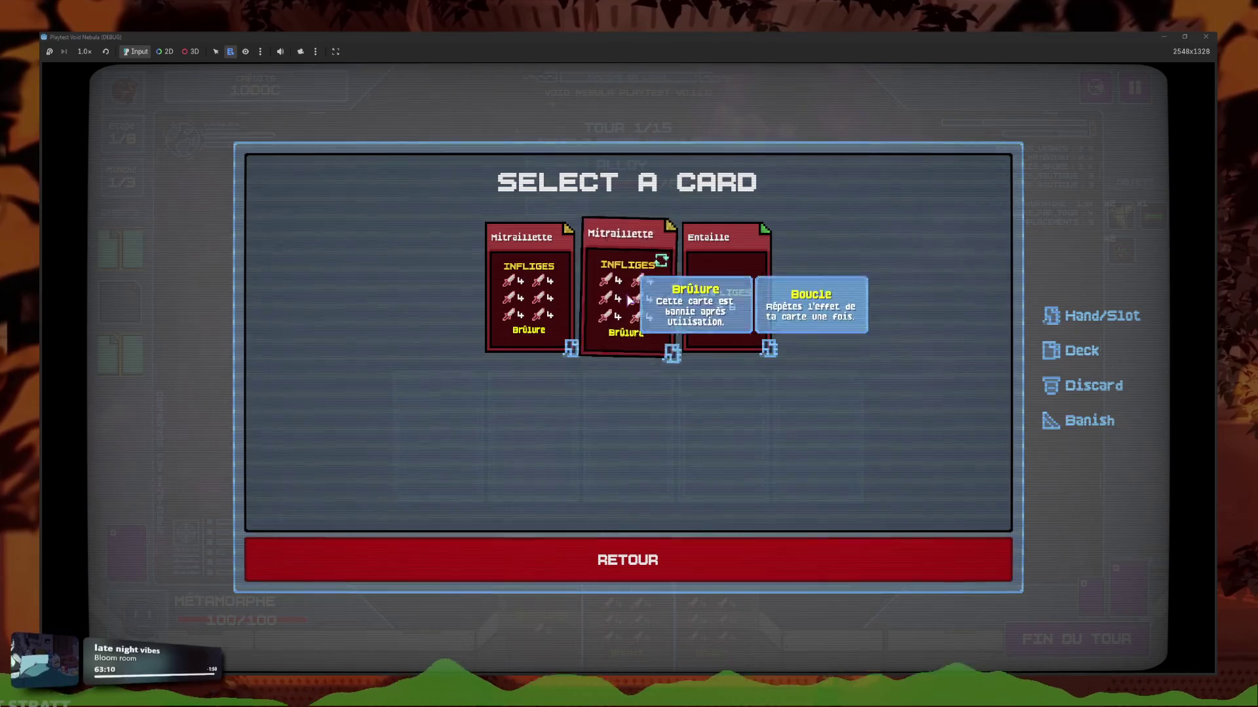
left_click(537, 512)
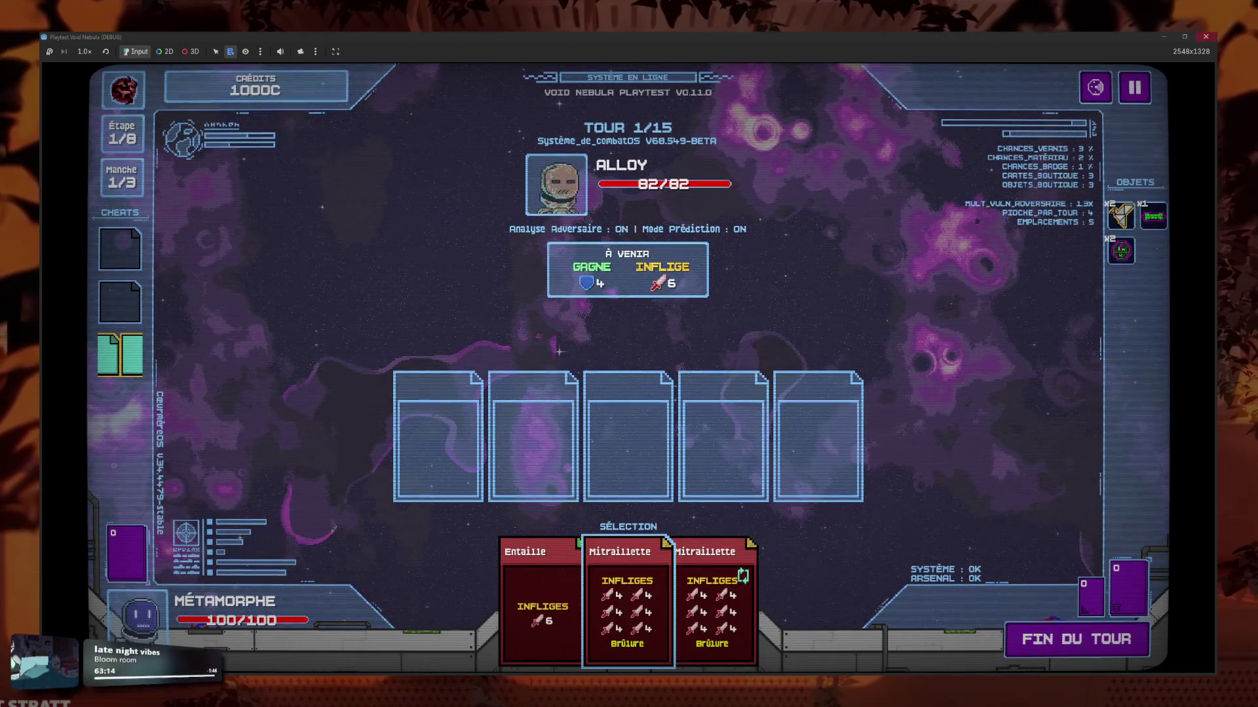
Stop the game and select the foil rule lines 409–410 in toolbox.gd.
key("F8")
left_click(757, 424)
left_click(831, 409)
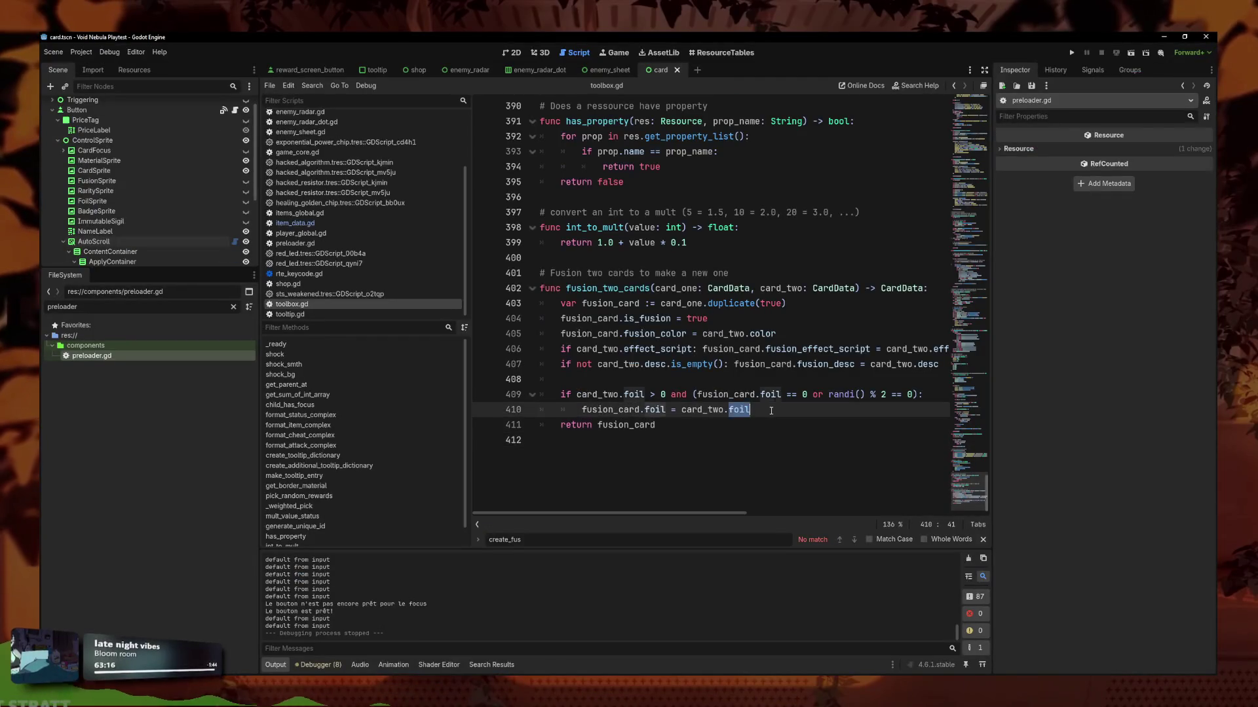
Duplicate the foil rule on lines 409–410 directly below itself.
key("shift+Up")
left_click(831, 409)
key("shift+Up")
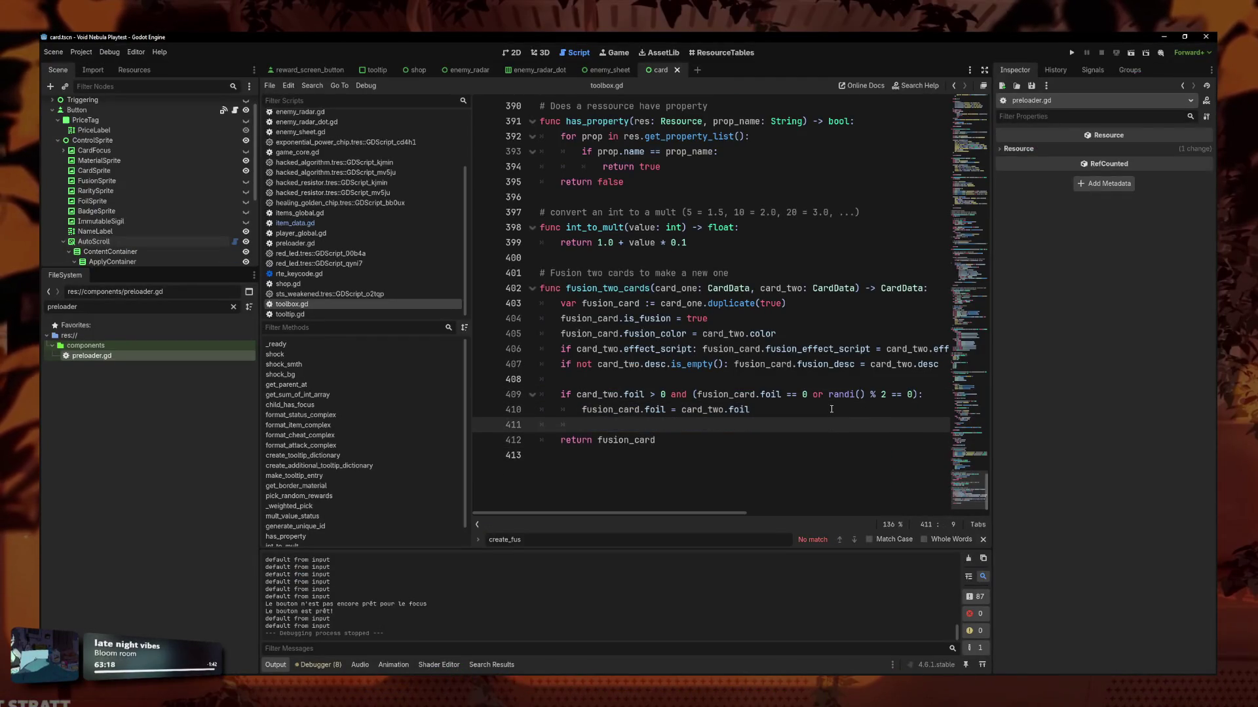
key("ctrl+alt+Down")
key("Home")
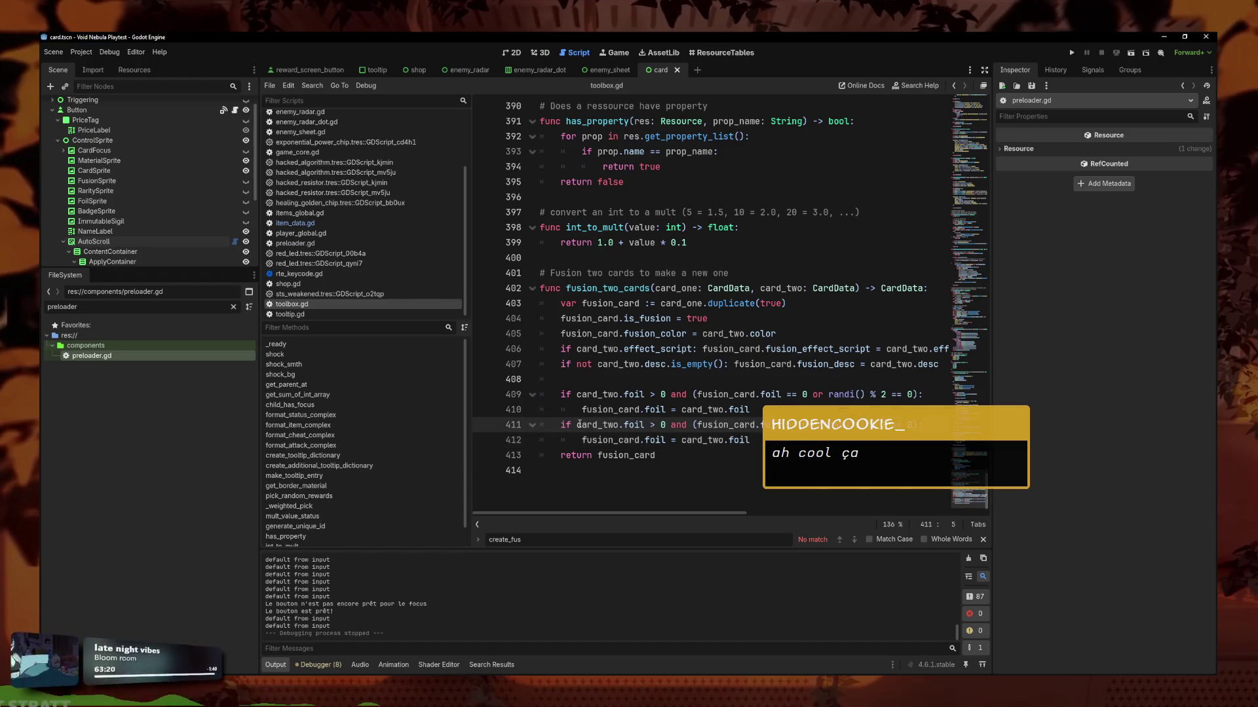
Rename foil to badge throughout the duplicated rule on lines 411–412 and save.
left_click(660, 422)
type("1")
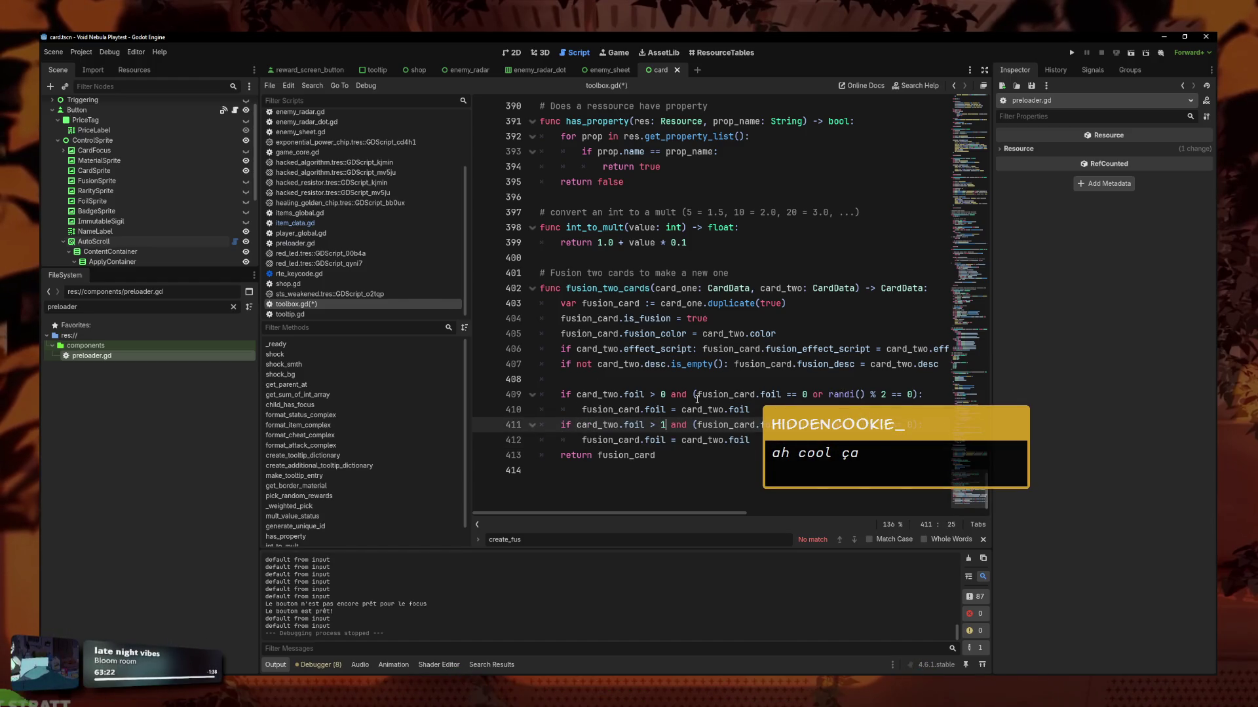
left_click(891, 425)
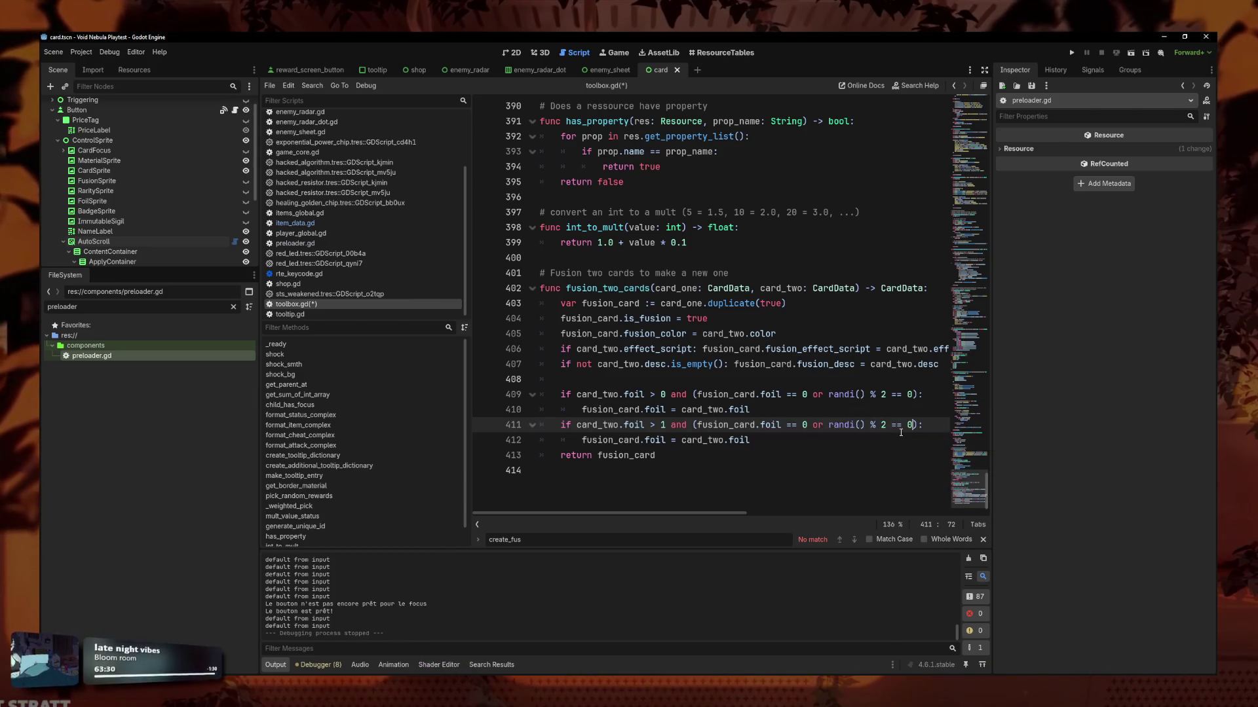
key("Left")
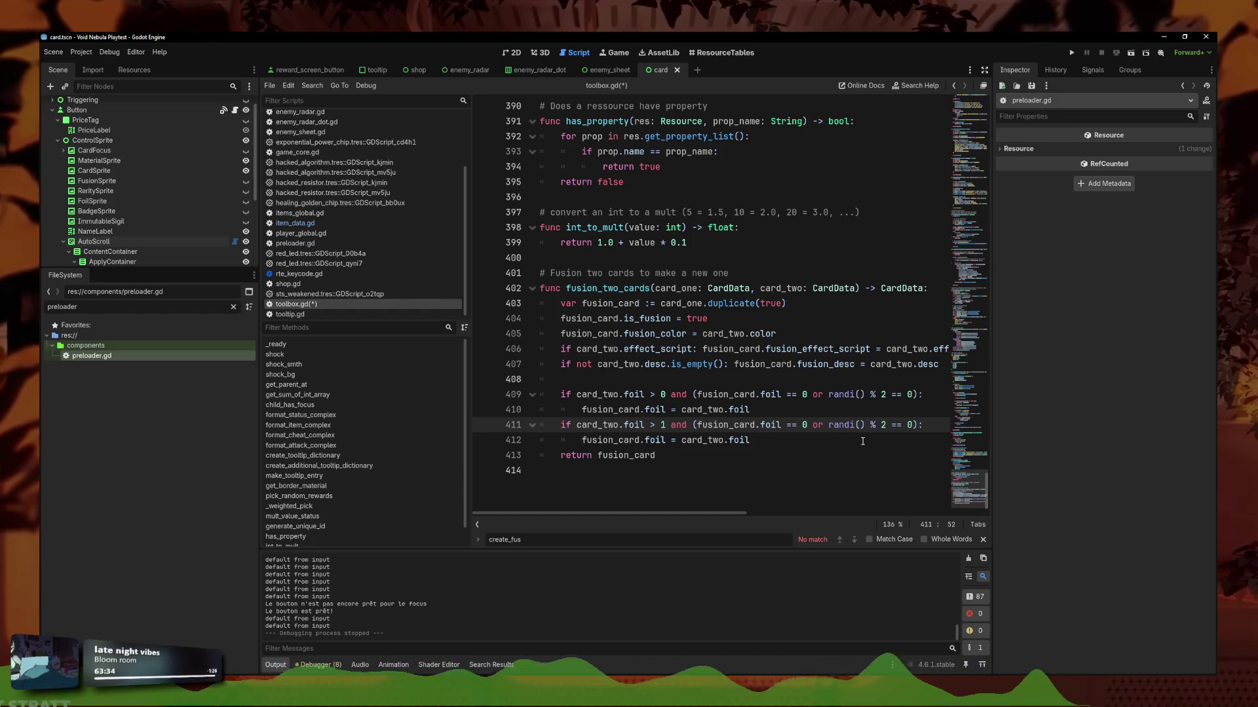
left_click(782, 425)
left_click(645, 427, "alt")
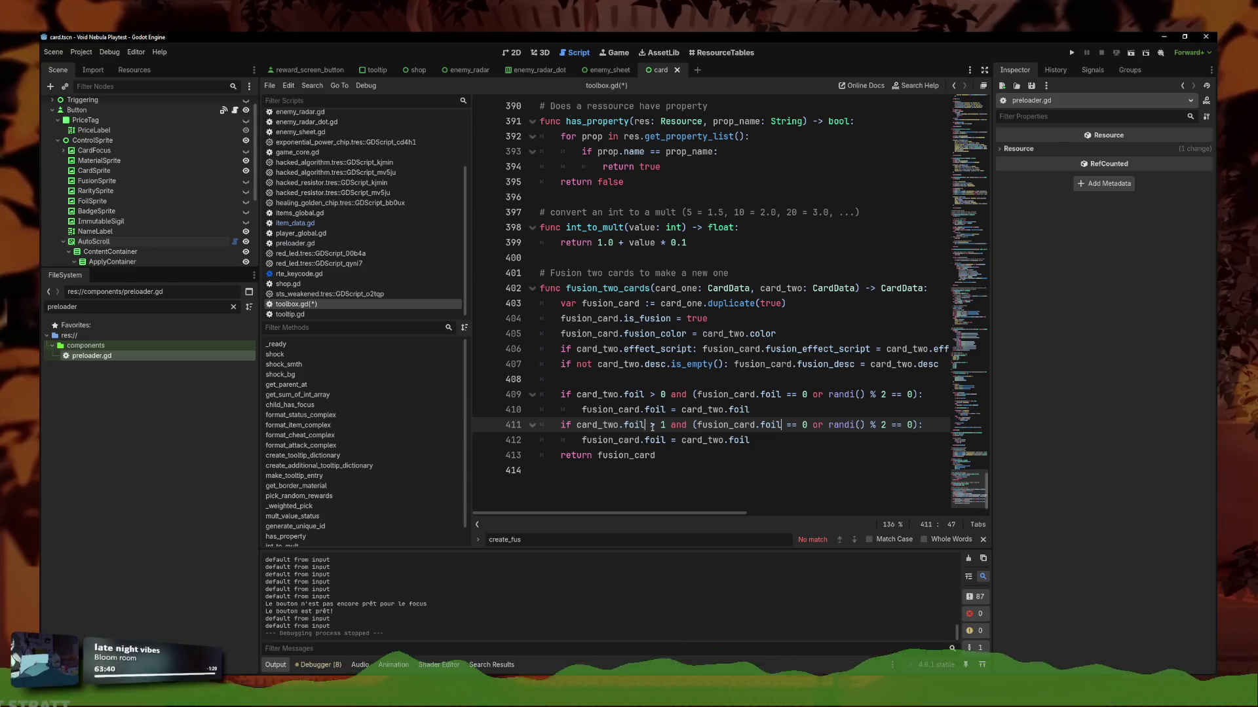
key("BackSpace")
key("BackSpace")
key("BackSpace")
type("badge")
left_click(750, 440)
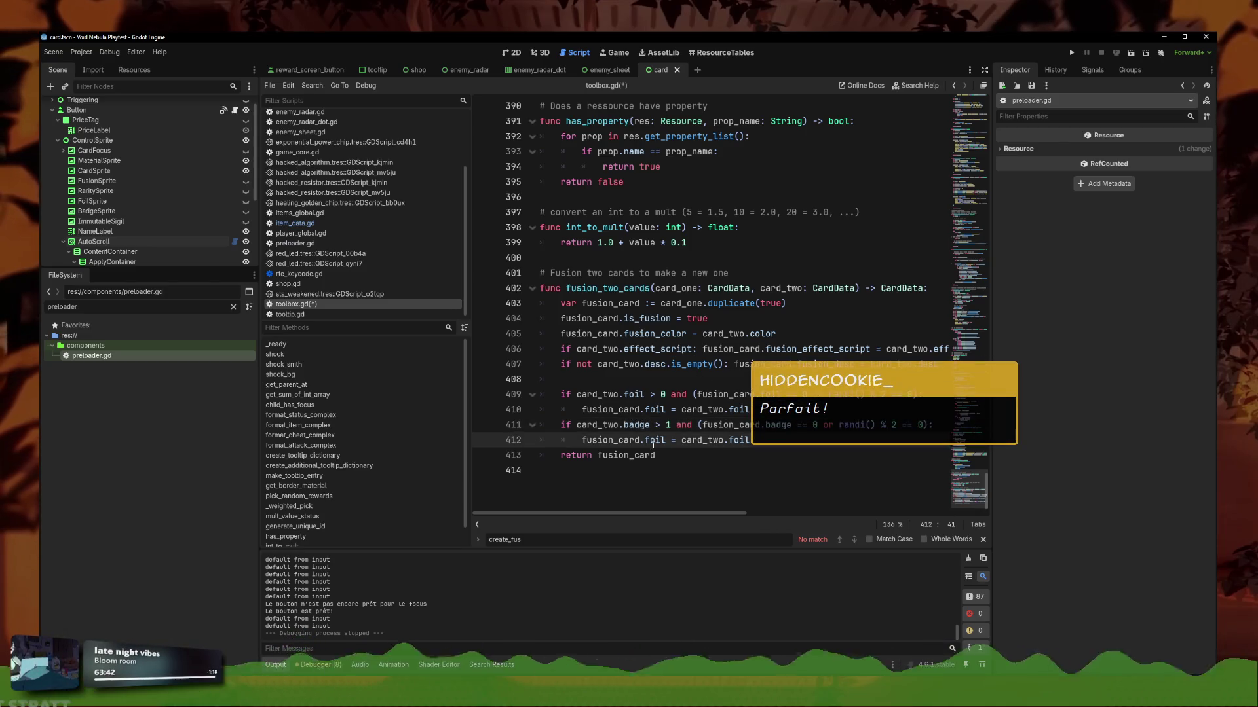
left_click(666, 440, "alt")
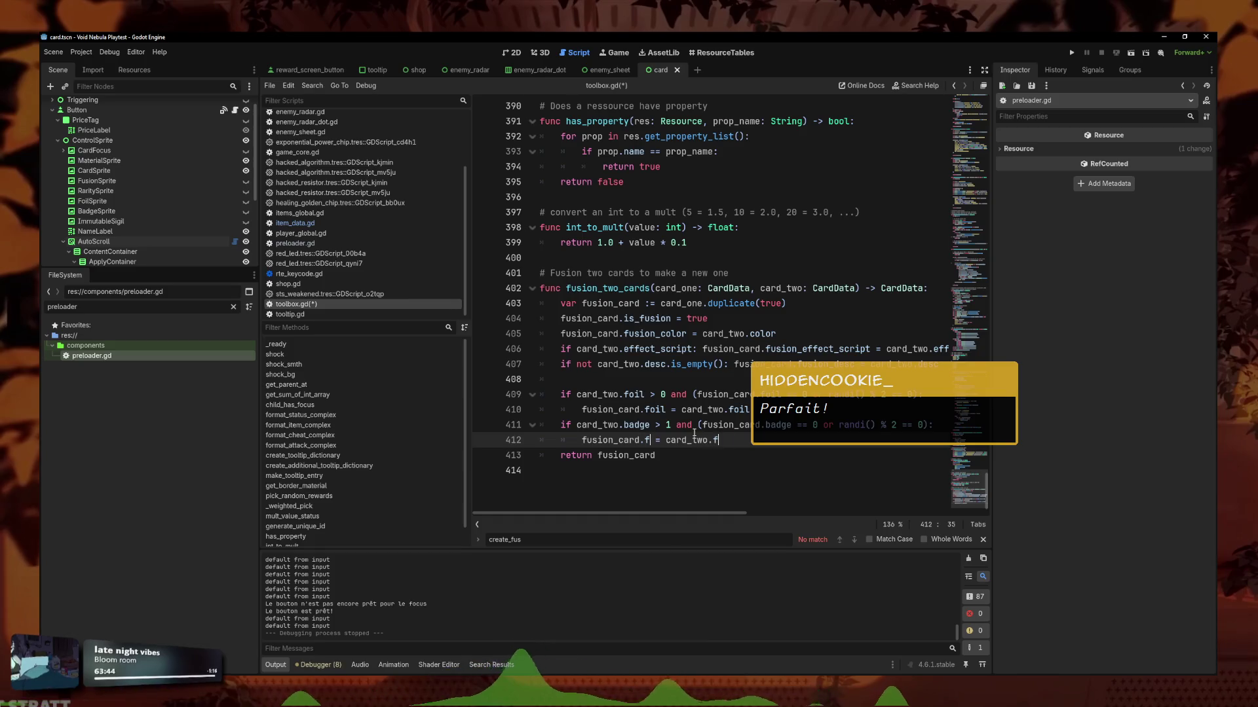
key("BackSpace")
type("badge")
key("ctrl+s")
Paste a copy of the badge rule below, fix its indent, and change card_two.badge to material.
left_click(568, 426, "shift")
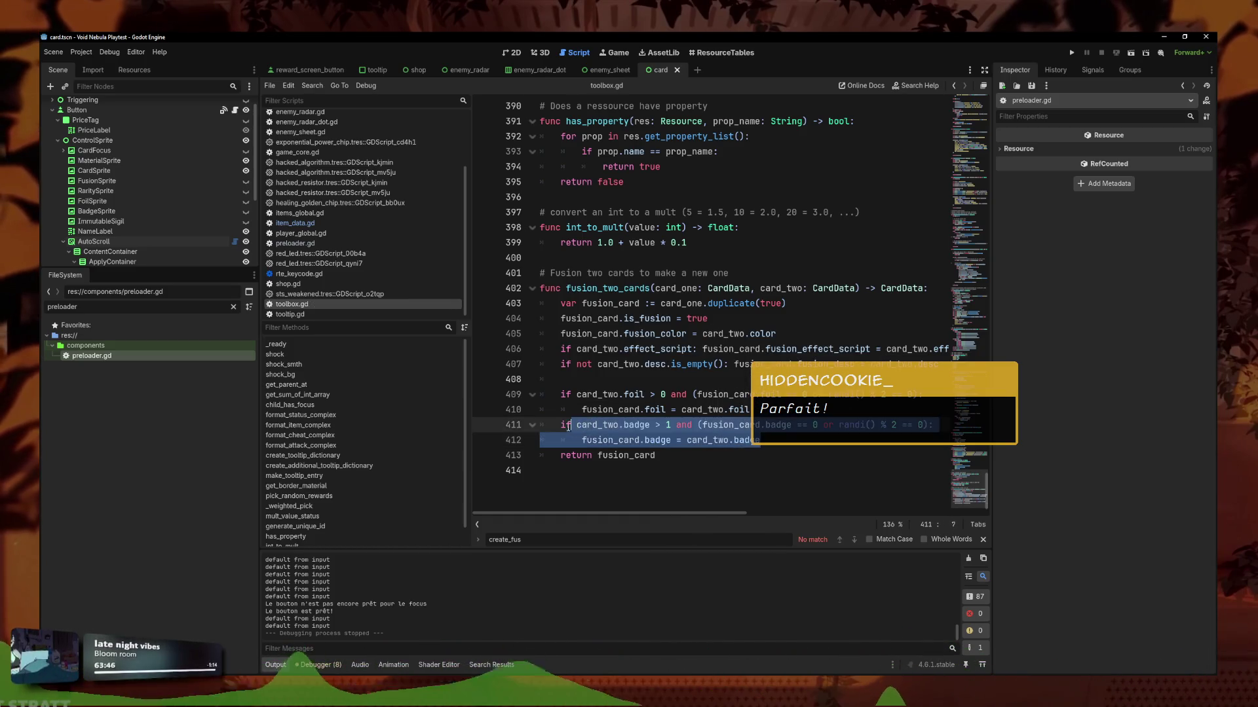
key("ctrl+c")
left_click(811, 442)
key("Return")
key("ctrl+v")
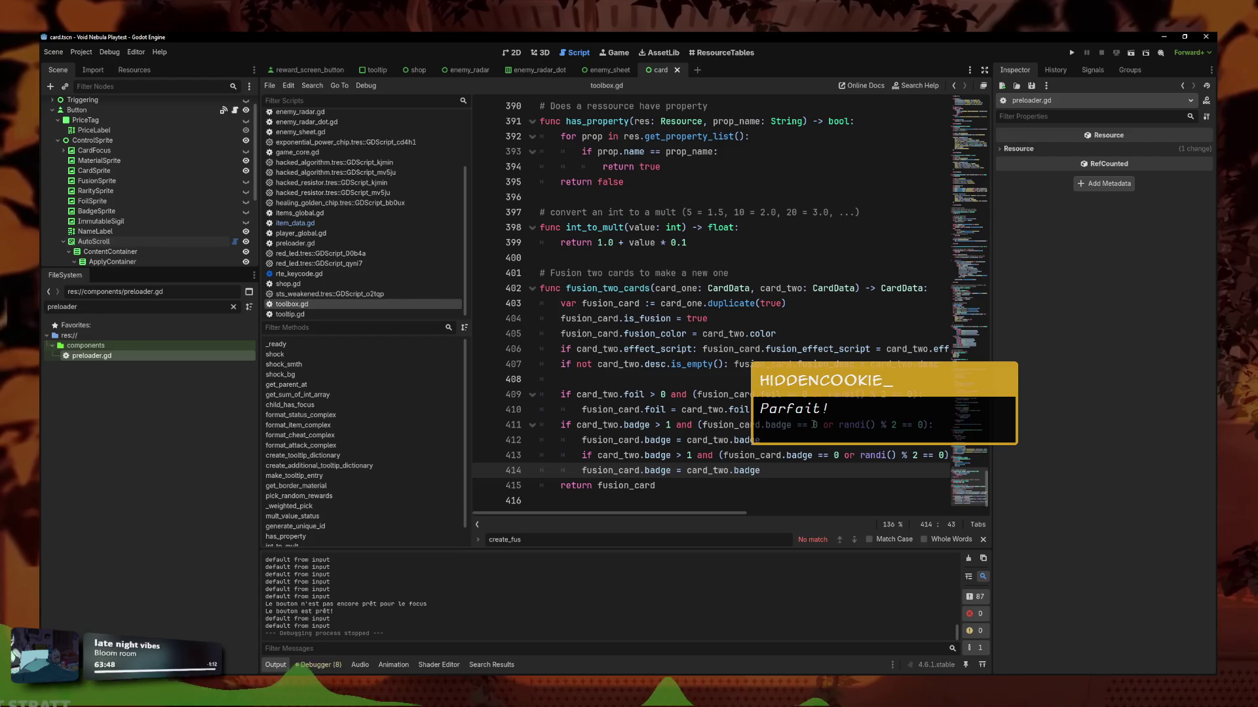
left_click(567, 458)
key("Delete")
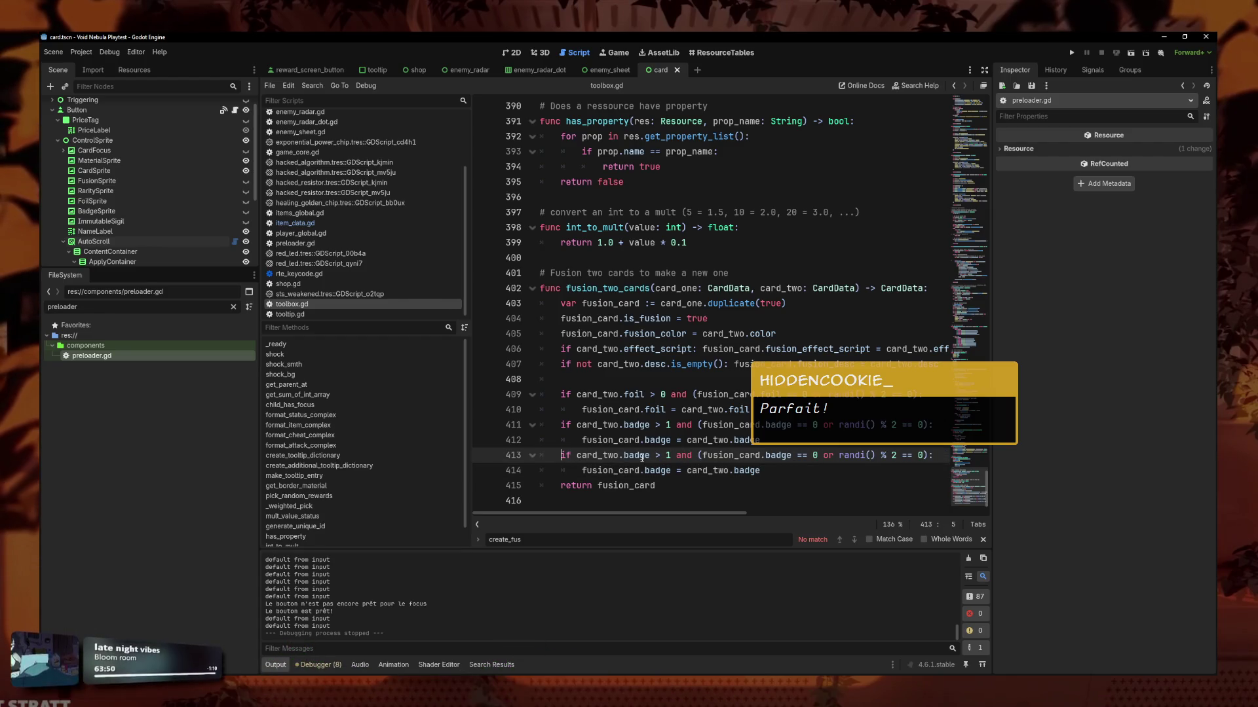
key("BackSpace")
key("BackSpace")
key("BackSpace")
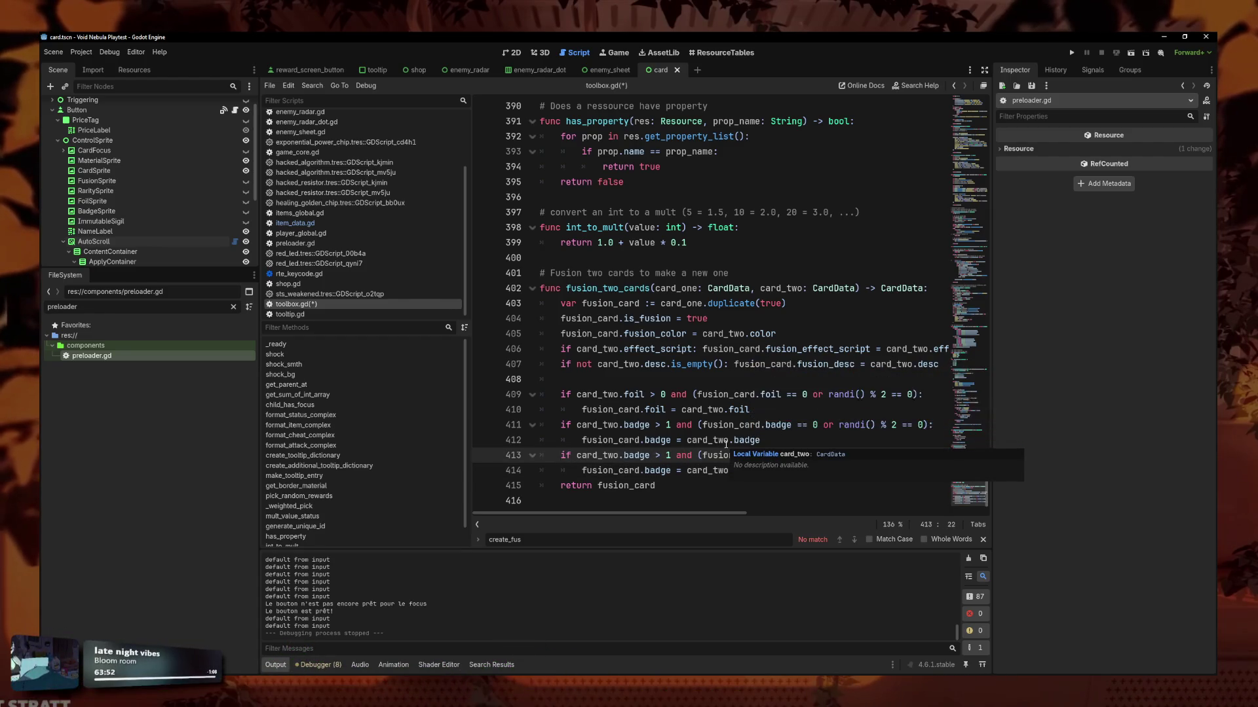
type("mat")
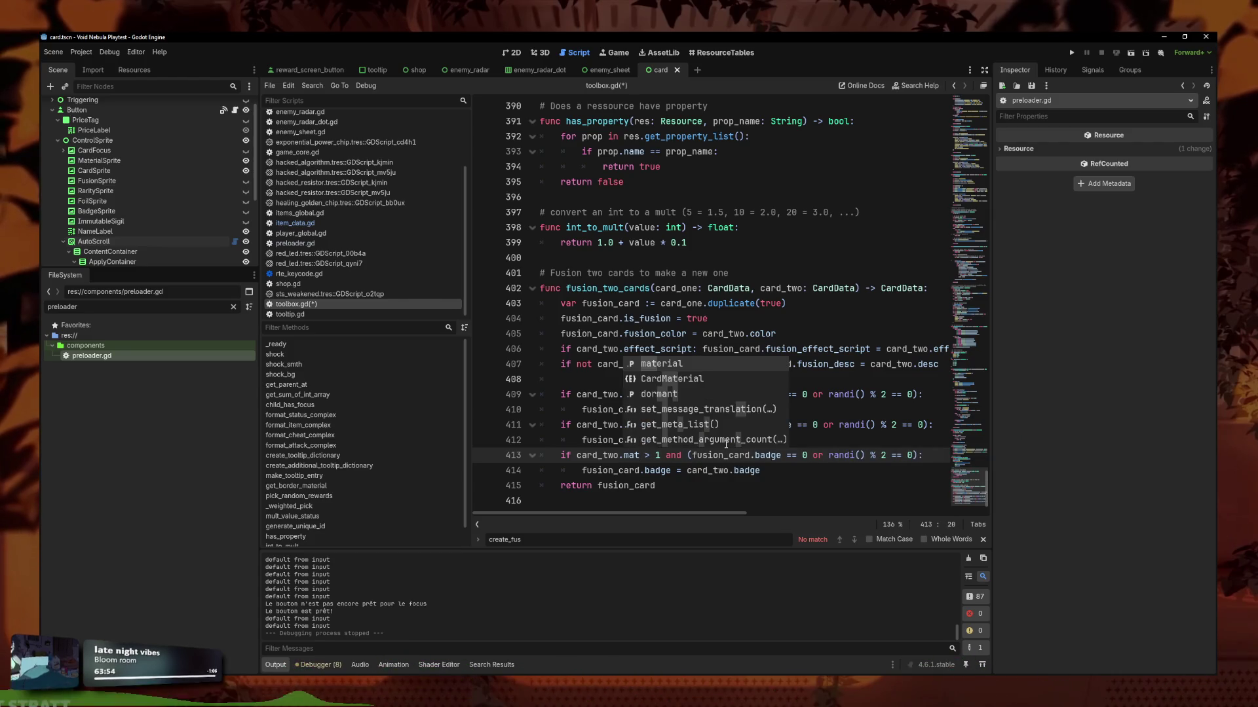
key("Return")
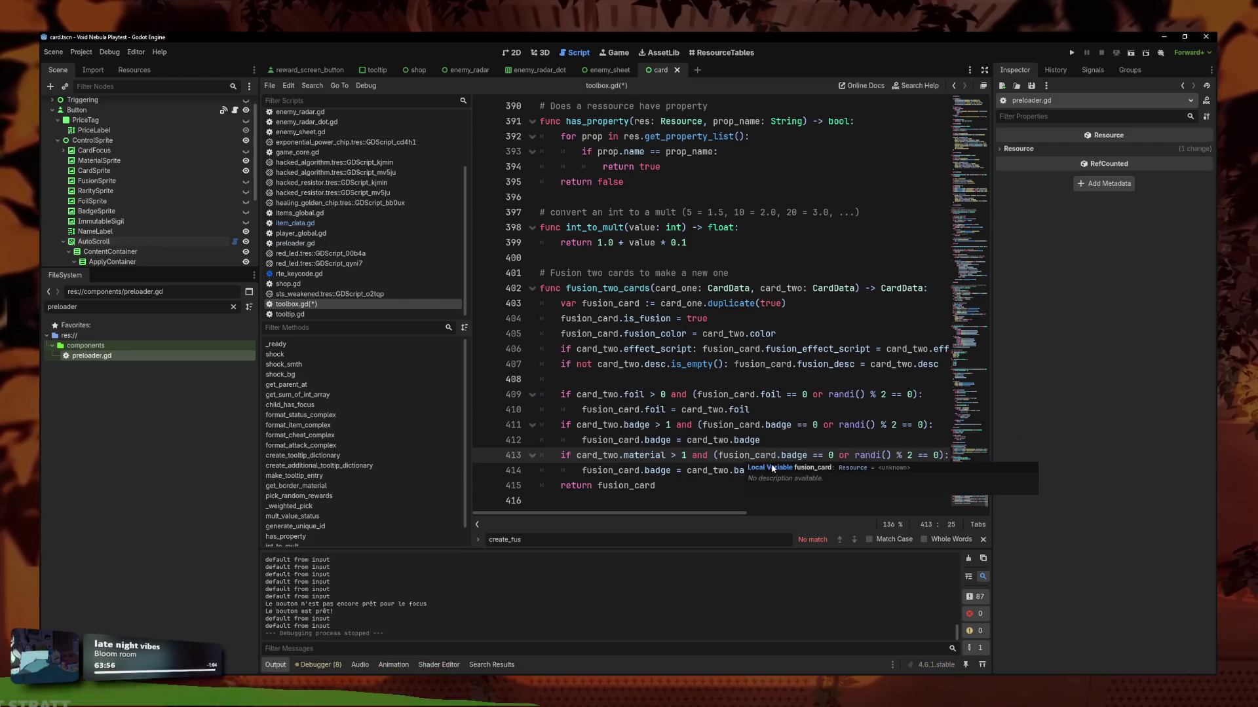
Revert material back to mat and review the property names in card.gd.
key("ctrl+z")
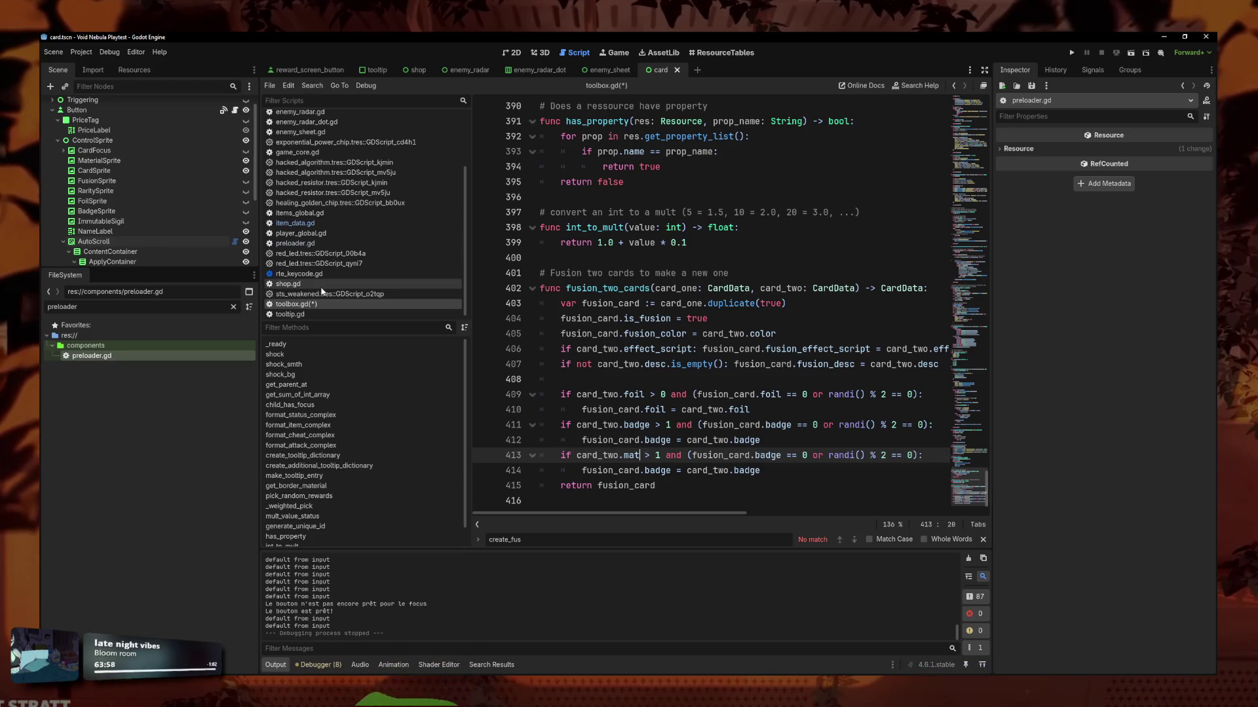
scroll(321, 291, "up", 3)
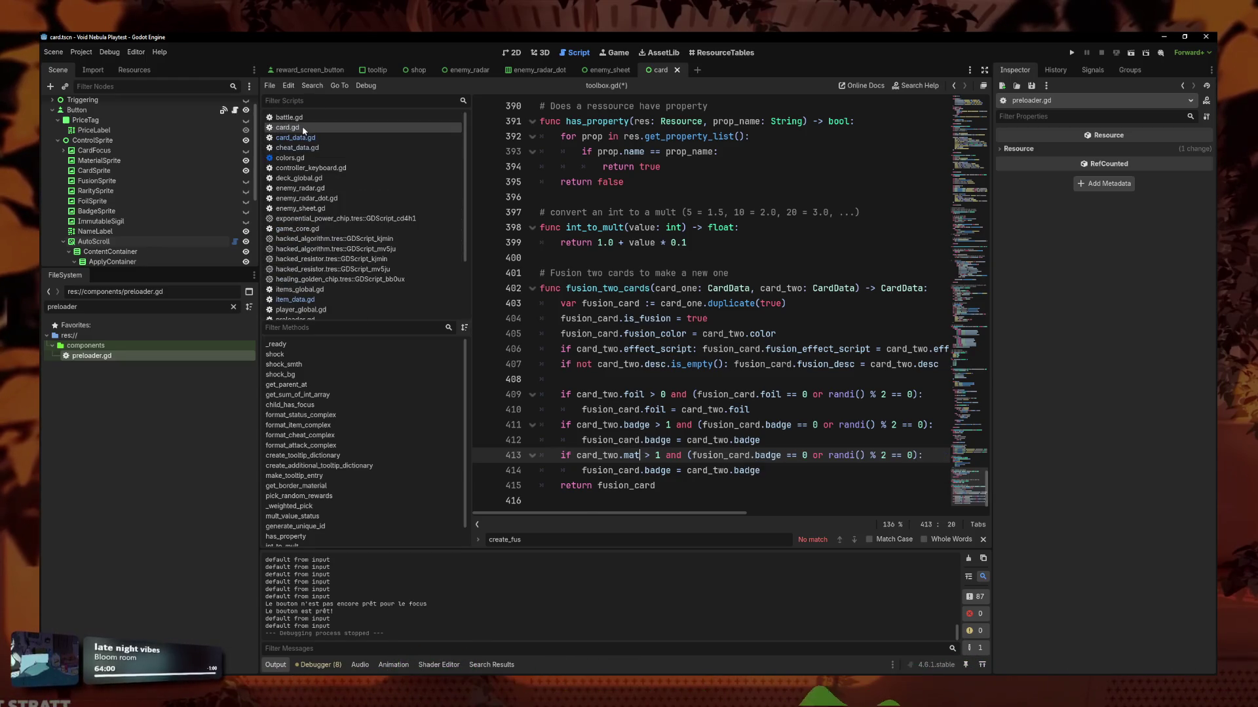
left_click(301, 127)
scroll(633, 318, "up", 15)
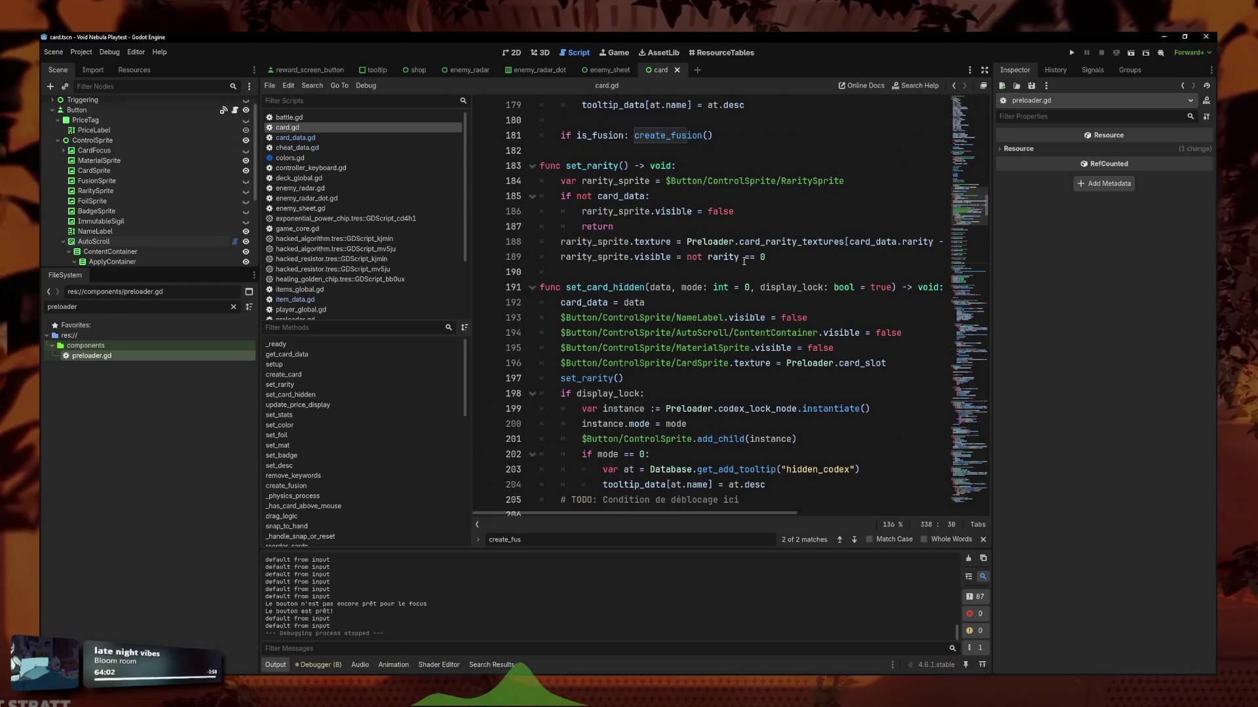
scroll(796, 294, "up", 10)
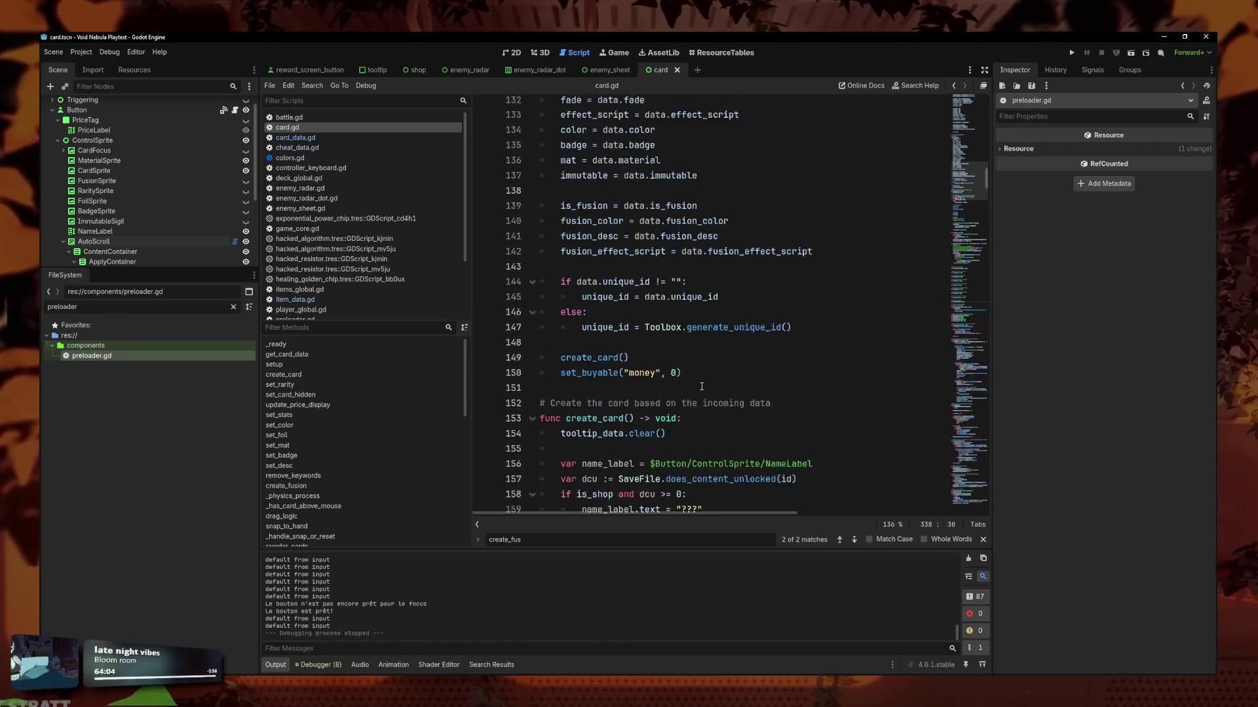
scroll(697, 388, "up", 5)
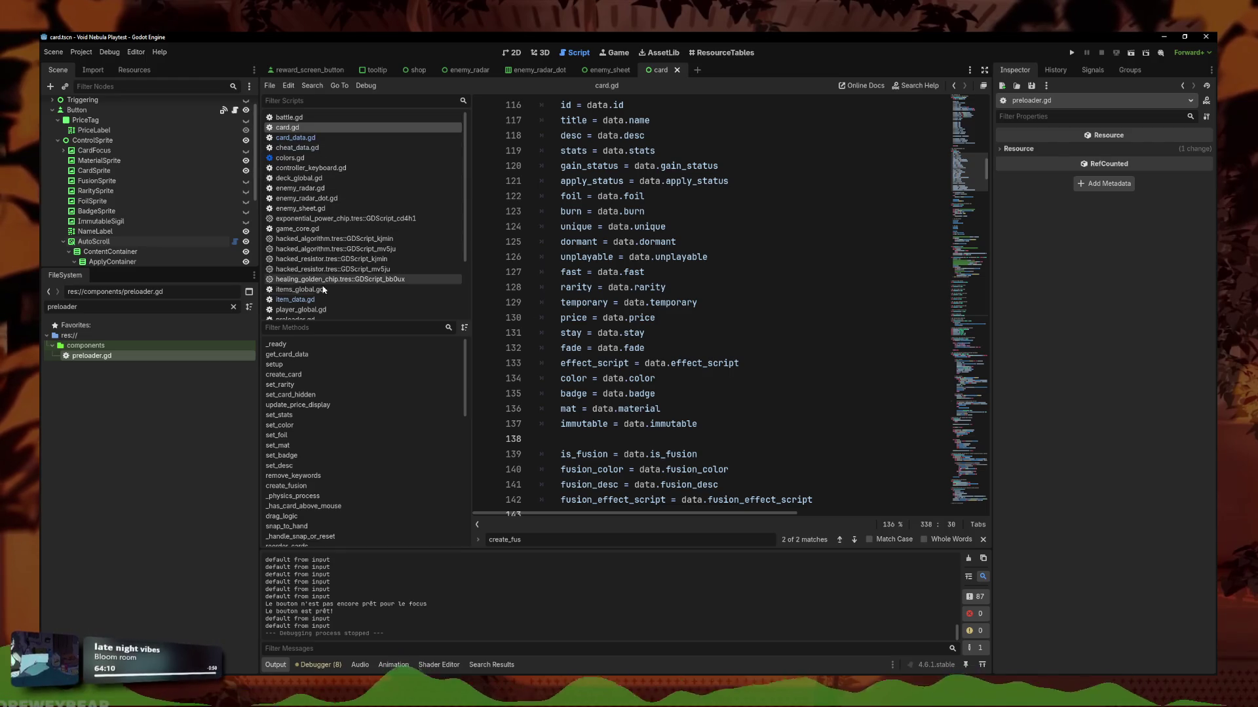
Look through item_data.gd, card_data.gd, cheat_data.gd and colors.gd, then return to toolbox.gd.
left_click(294, 299)
left_click(292, 138)
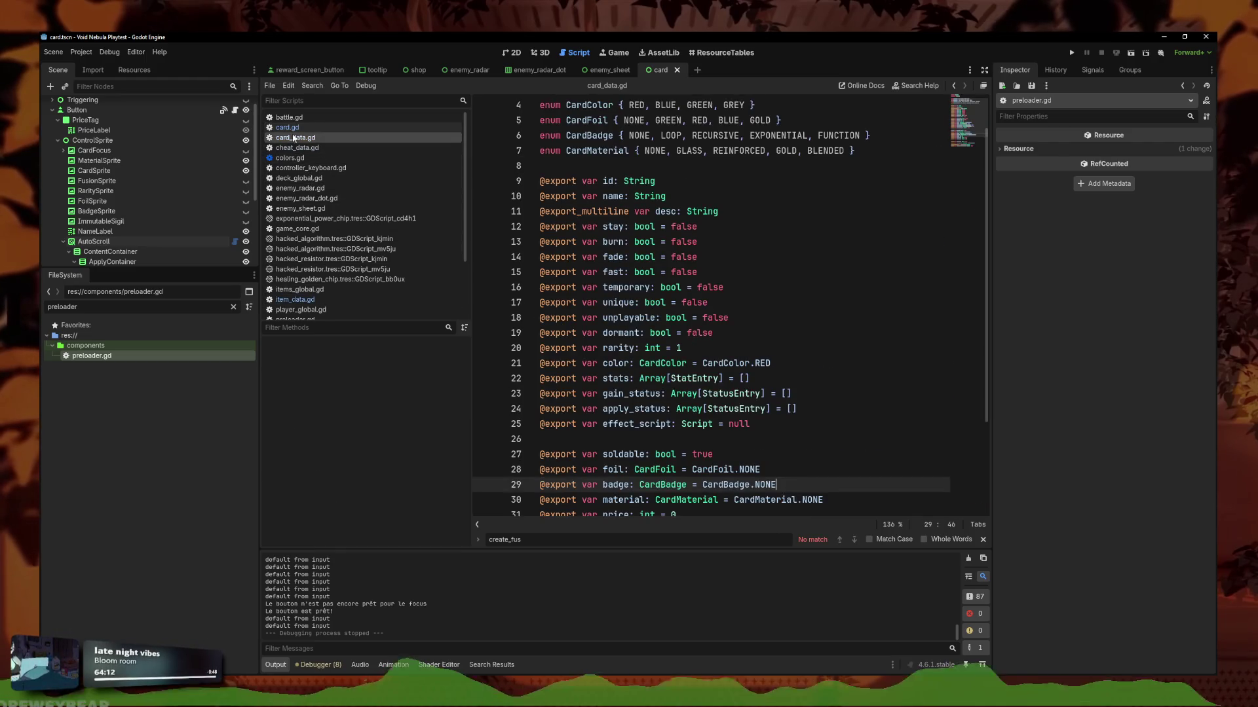
left_click(302, 299)
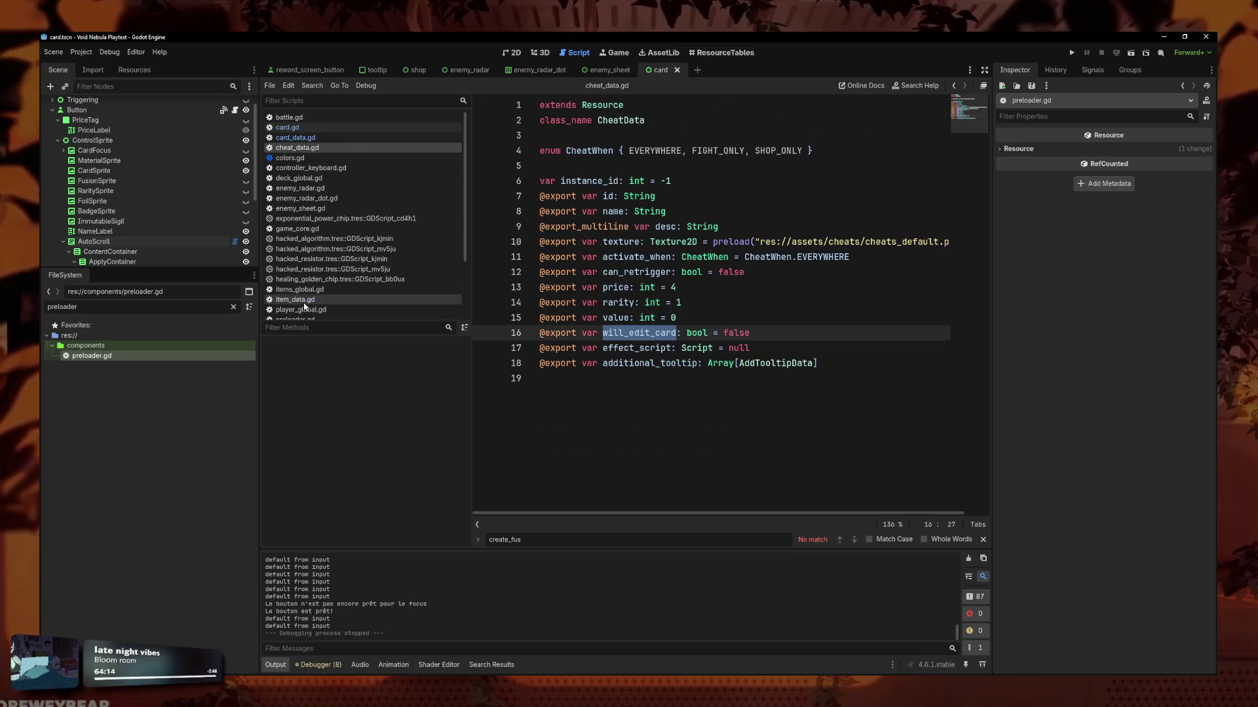
left_click(287, 157)
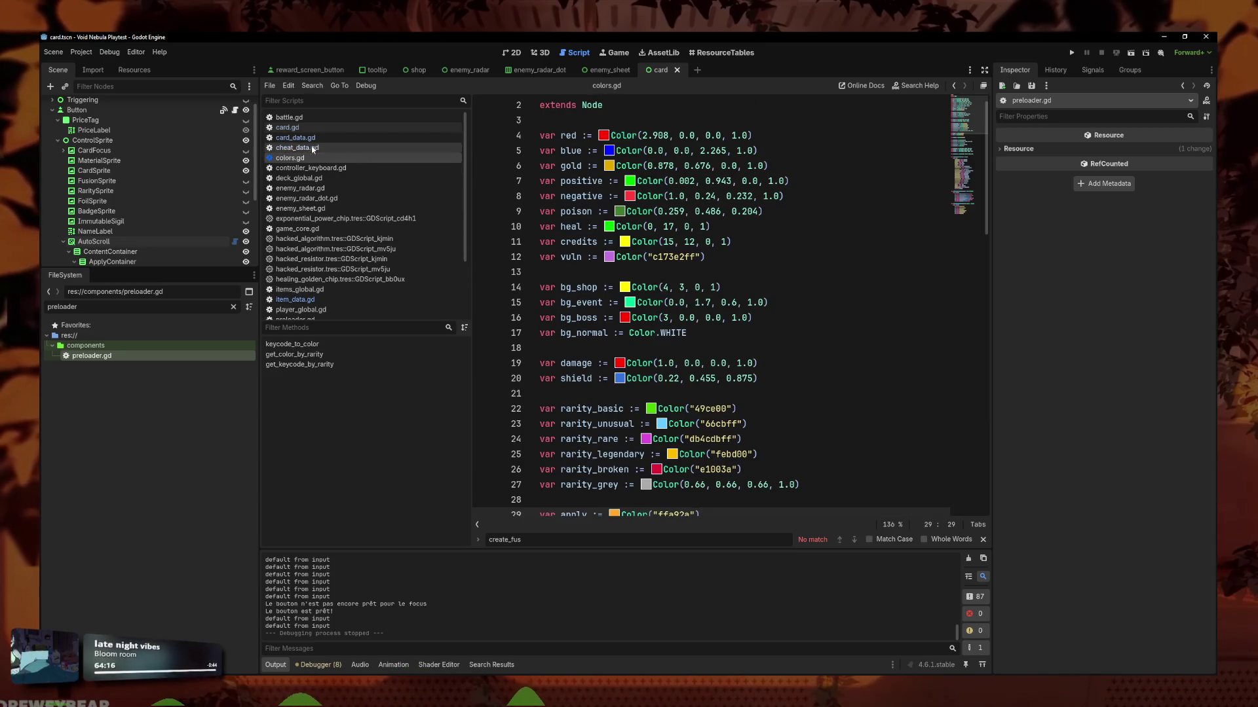
left_click(312, 149)
scroll(327, 158, "down", 3)
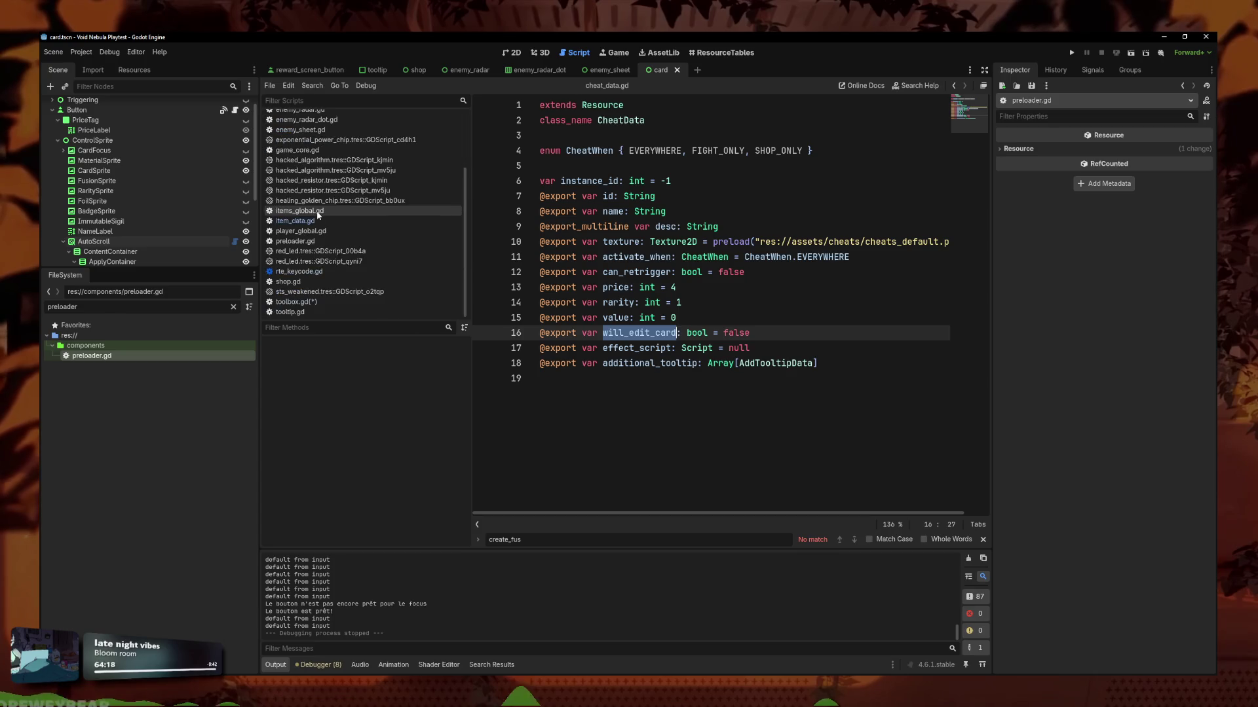
left_click(301, 303)
scroll(641, 354, "down", 1)
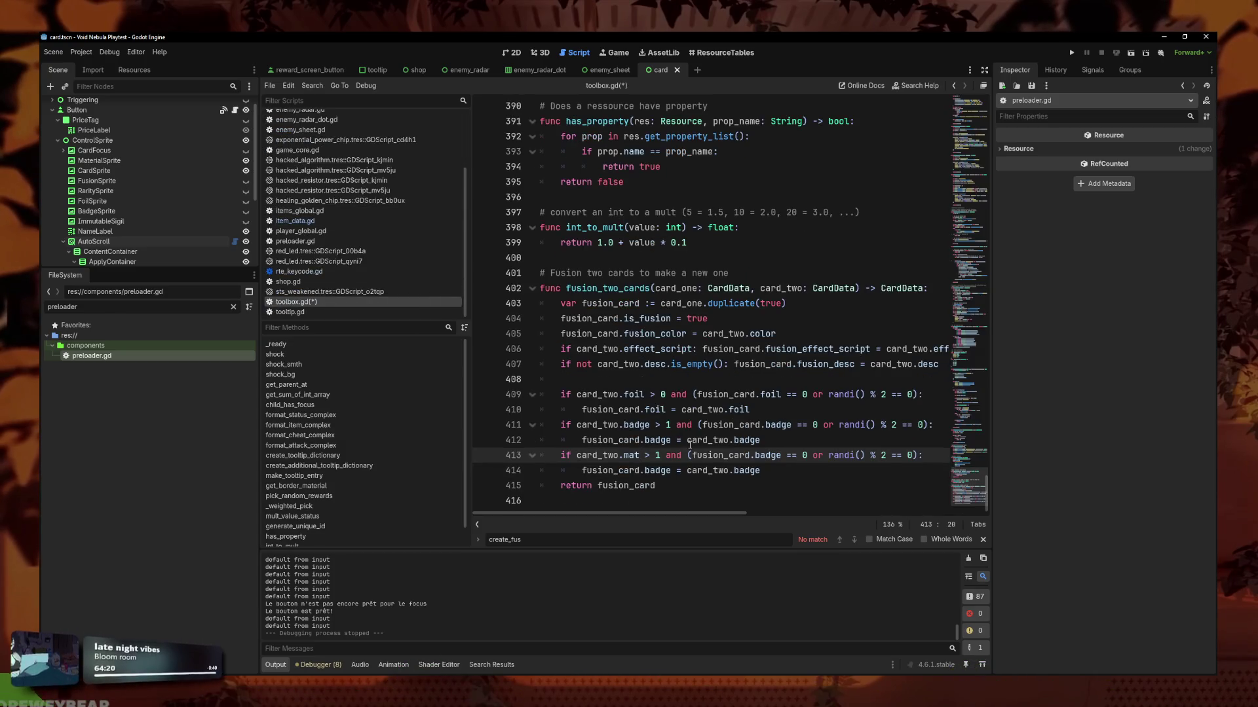
Replace badge with mat in the third rule's check and assignment on lines 413–414, and save.
left_click(796, 468)
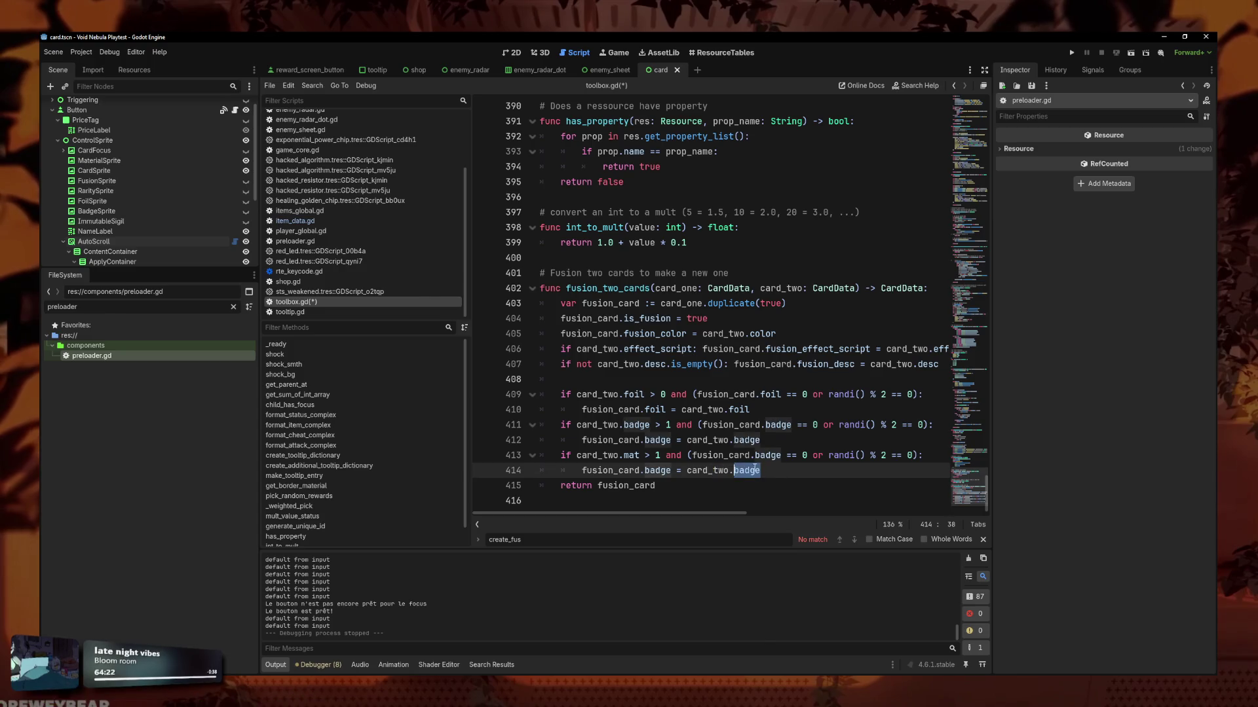
type("mat")
left_click(777, 456)
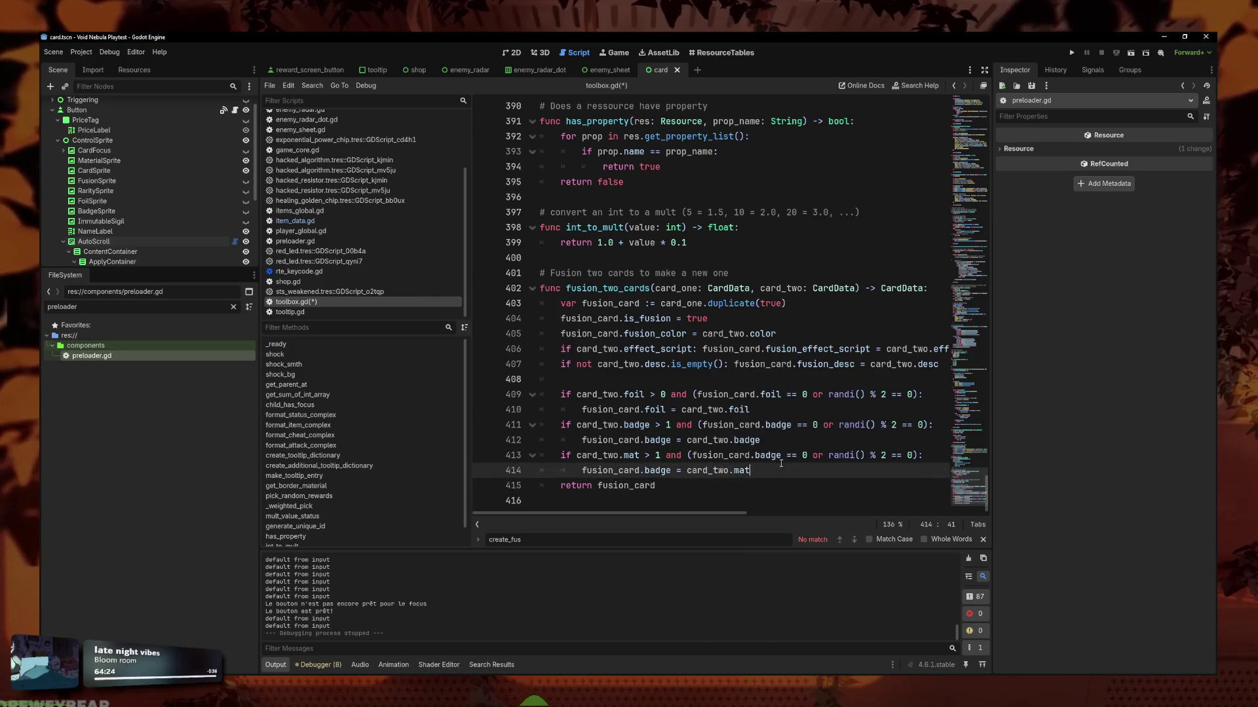
left_click_drag(781, 456, 756, 455)
type("mat")
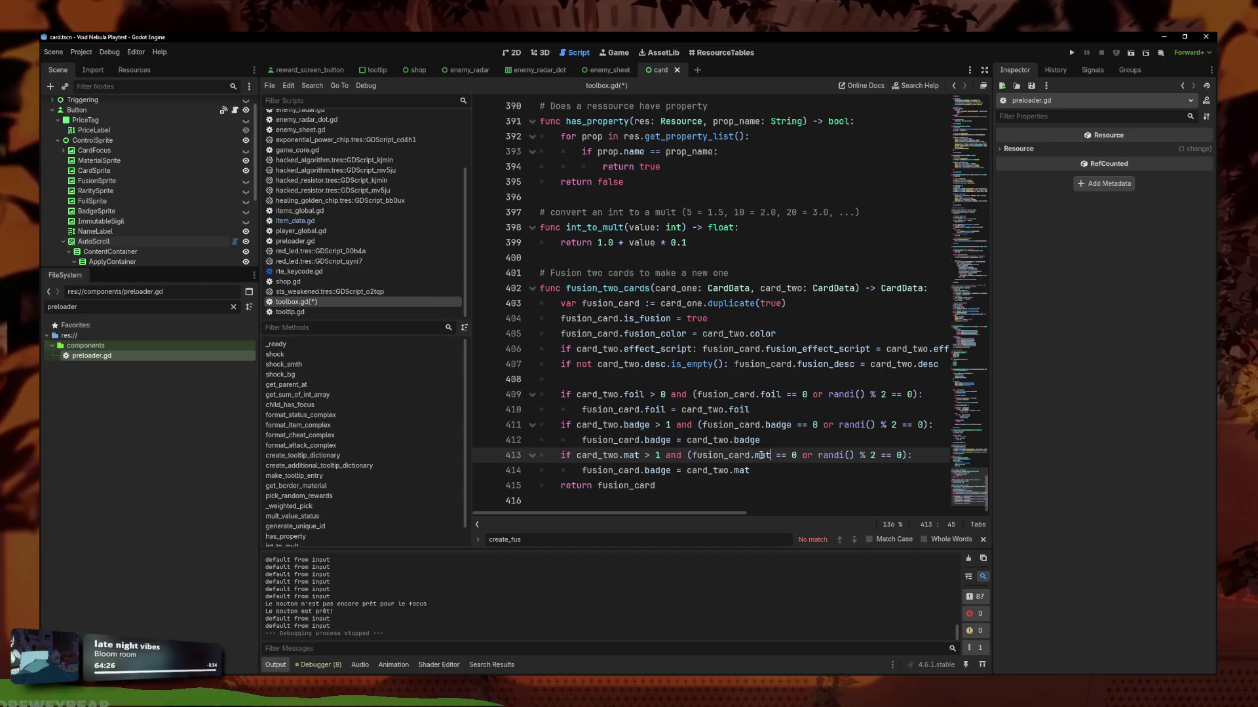
left_click_drag(670, 470, 645, 470)
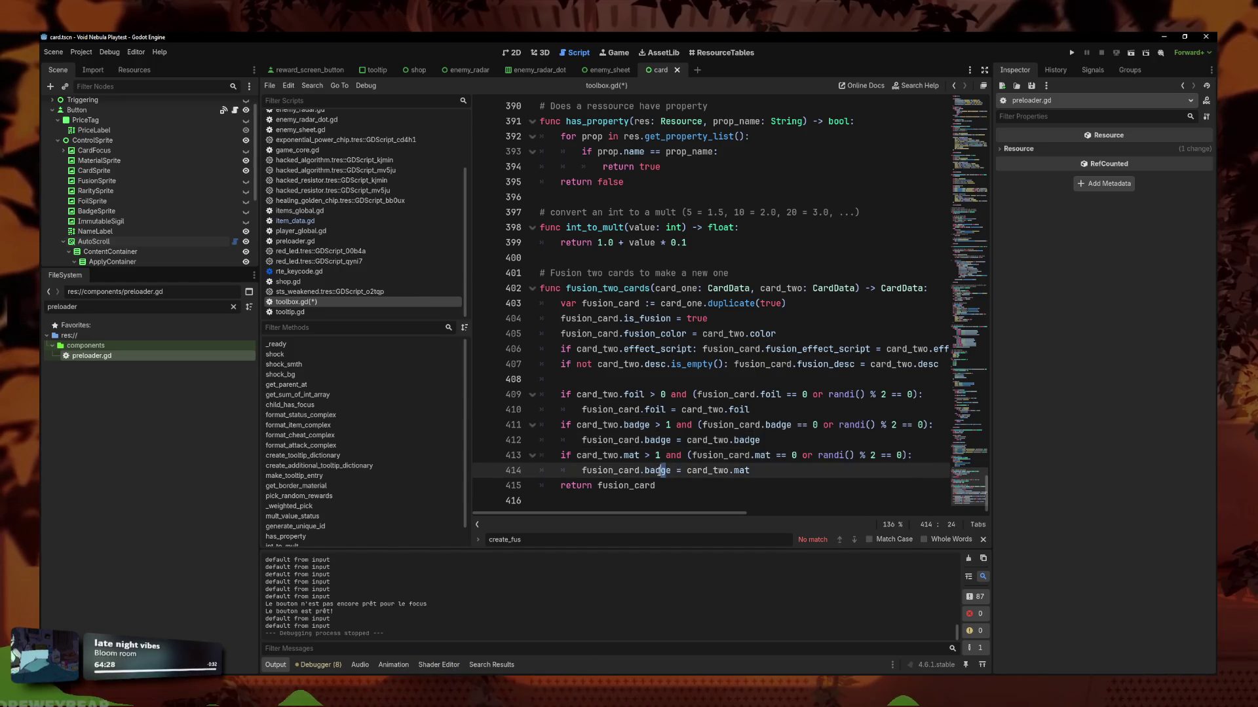
type("mat")
key("Down")
key("ctrl+s")
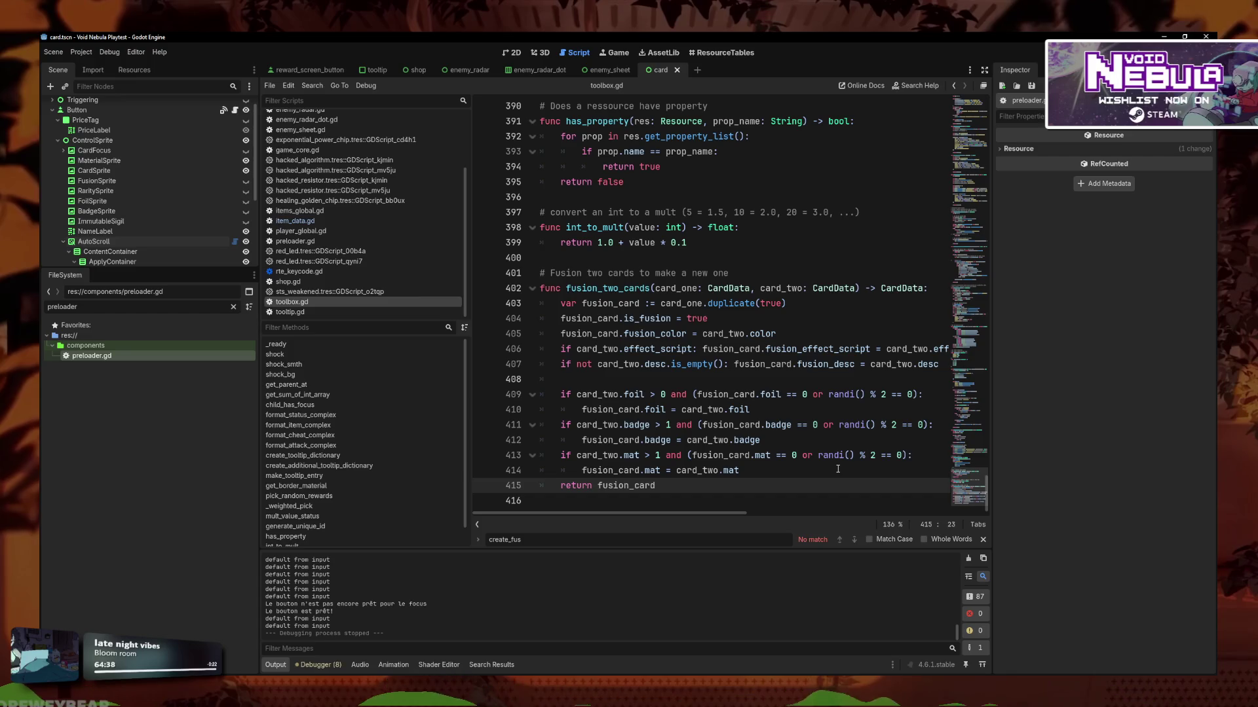
Lower the mat and badge thresholds from > 1 to > 0 and save.
left_click(798, 472)
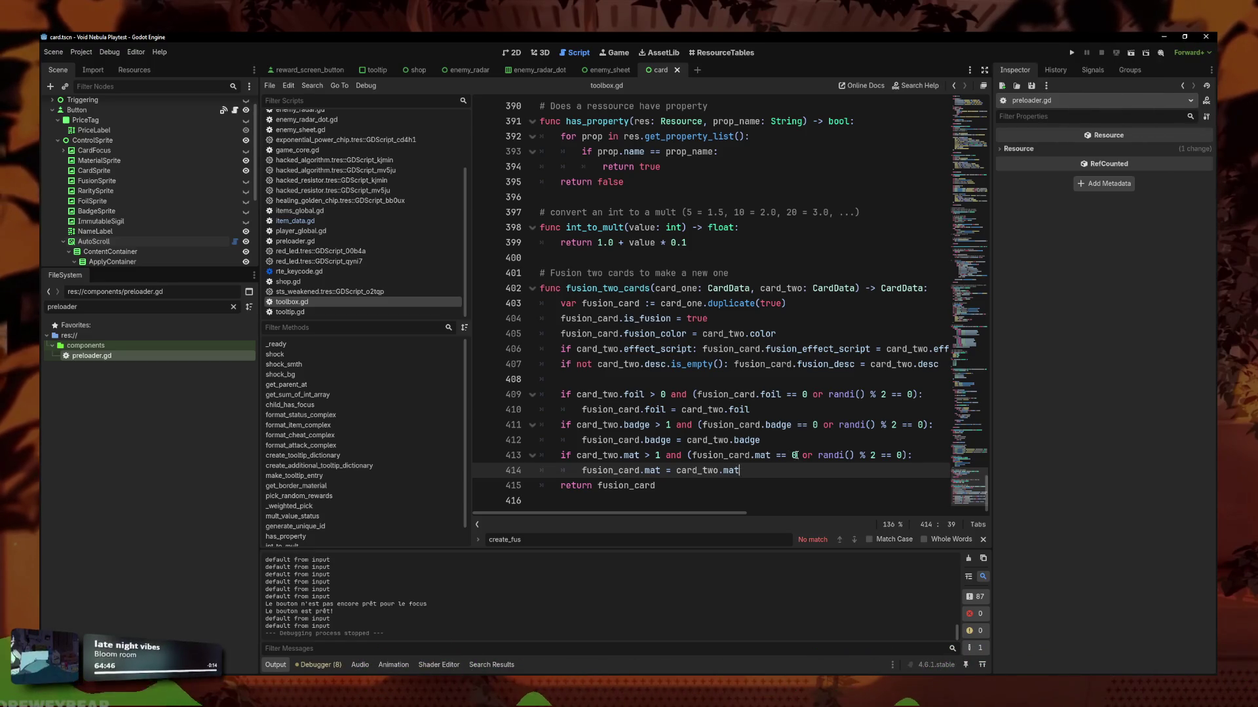
left_click(796, 455)
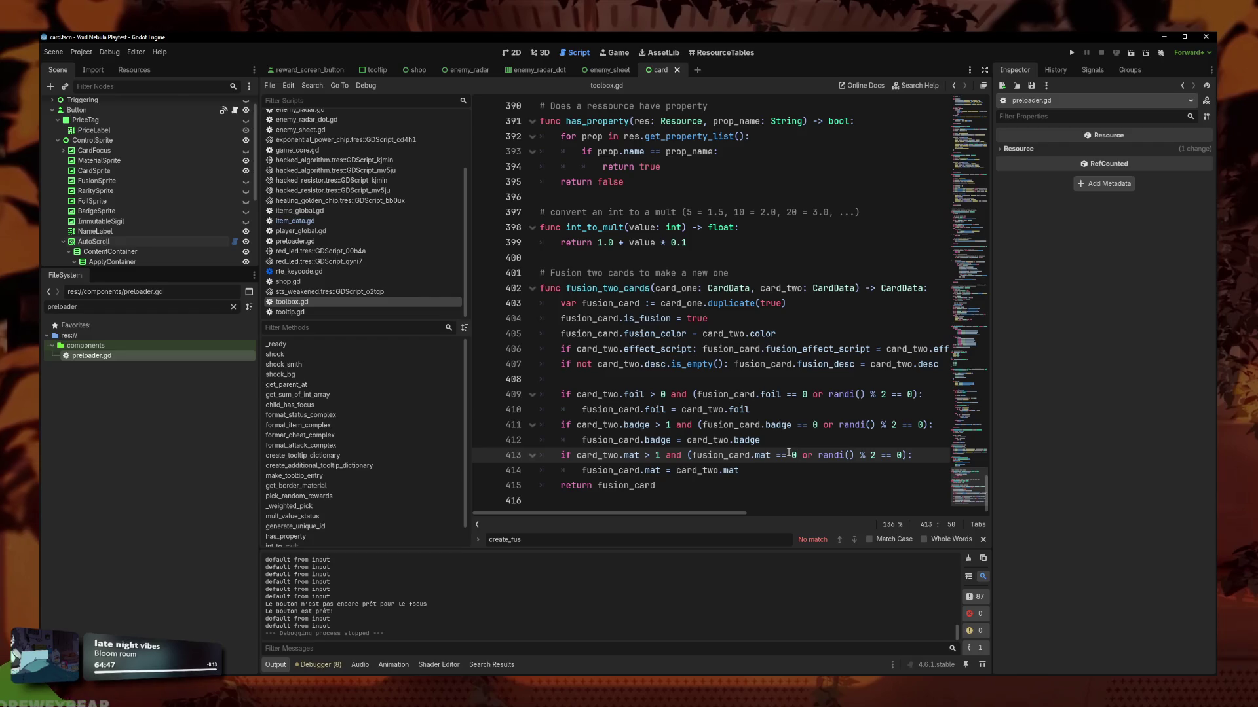
double_click(658, 455)
type("0")
left_click(671, 425)
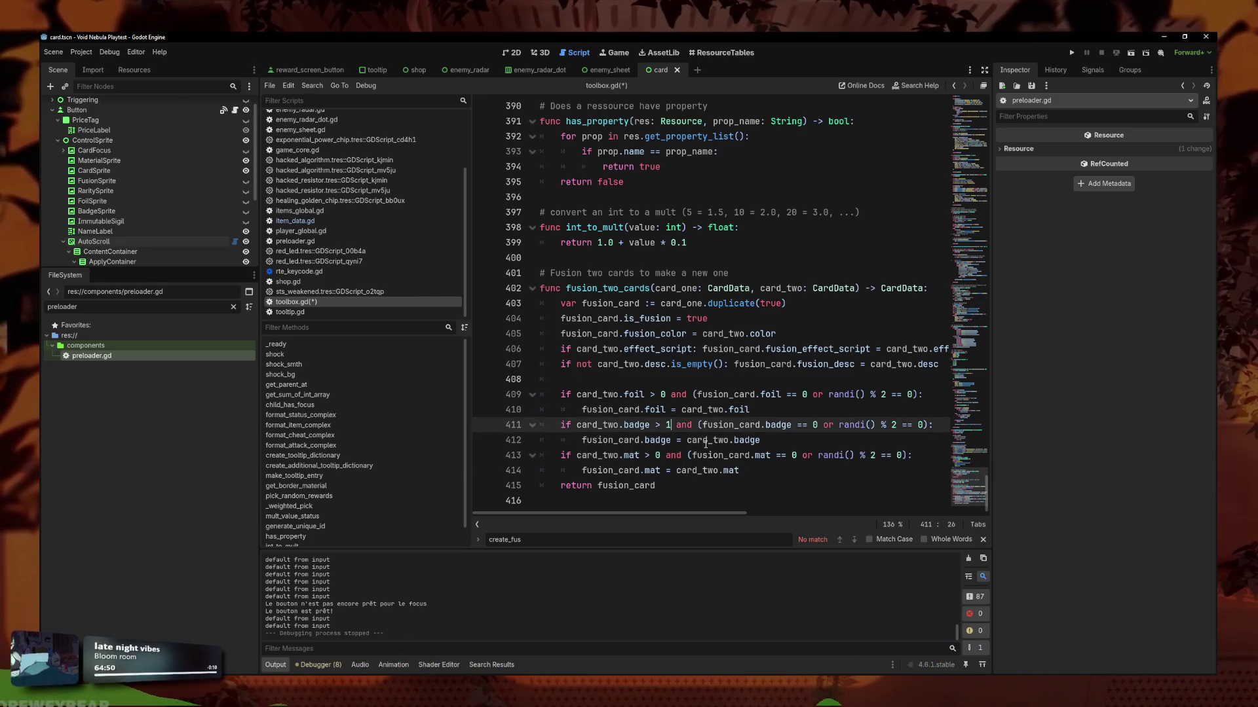
type("0")
key("Down")
key("Down")
key("Down")
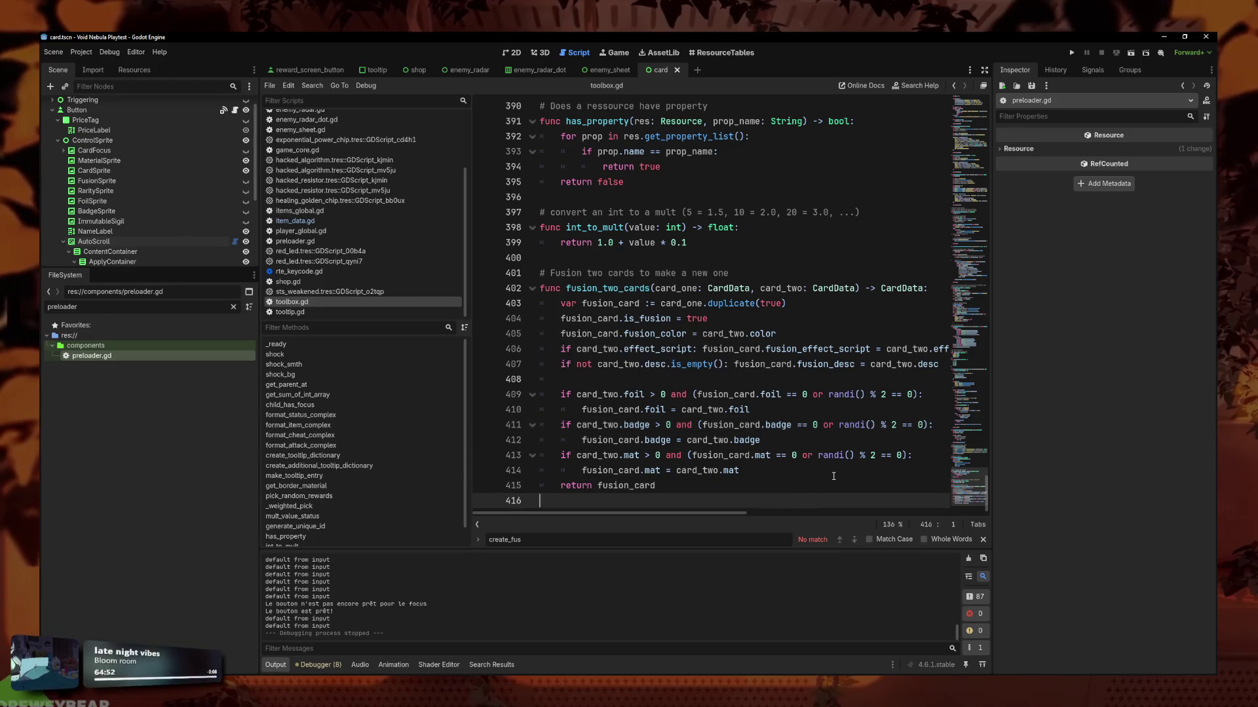
key("Down")
key("Up")
key("Up")
key("End")
key("ctrl+s")
Insert several blank lines before the function's return statement.
key("Down")
key("Home")
key("Return")
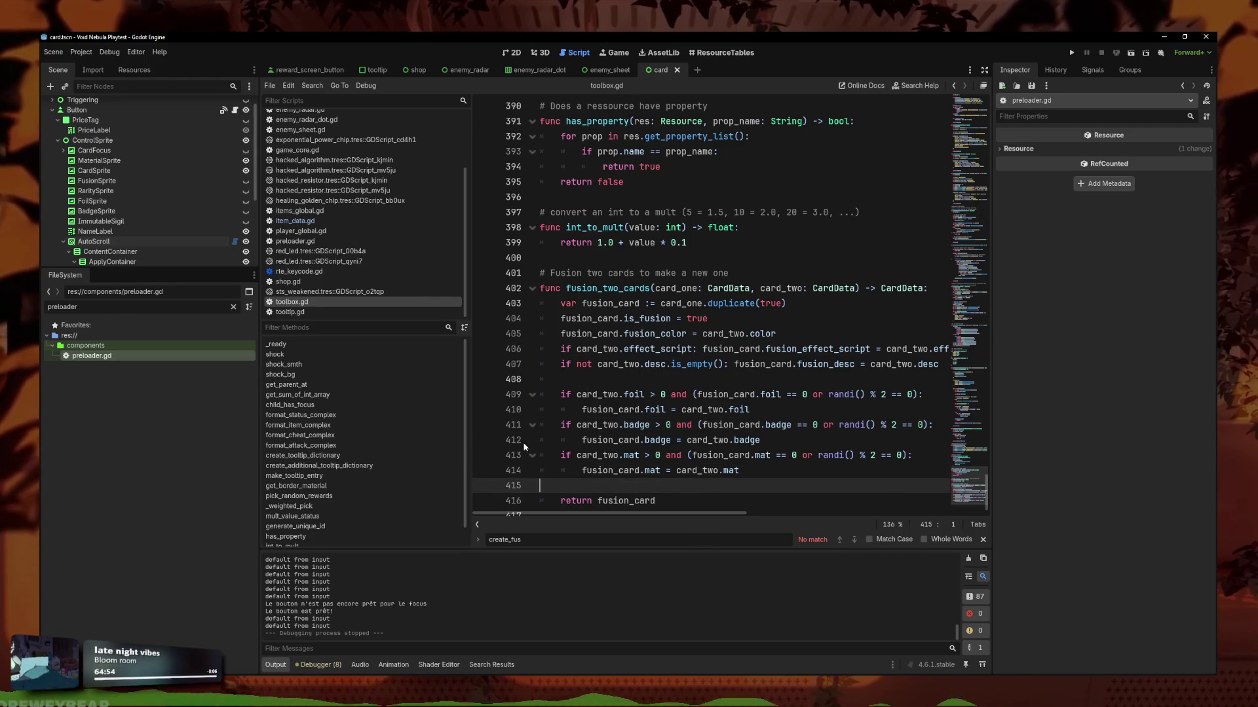
key("Up")
key("Return")
key("Up")
key("Return")
key("Down")
key("Up")
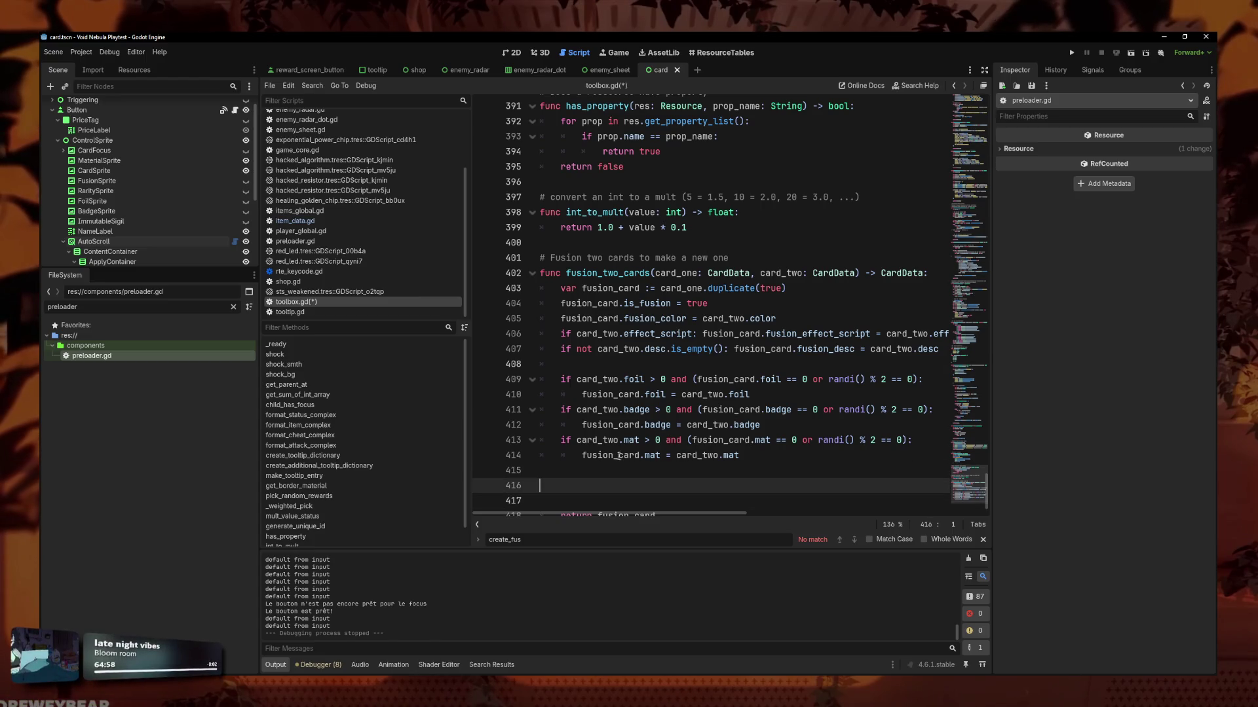
scroll(616, 461, "down", 1)
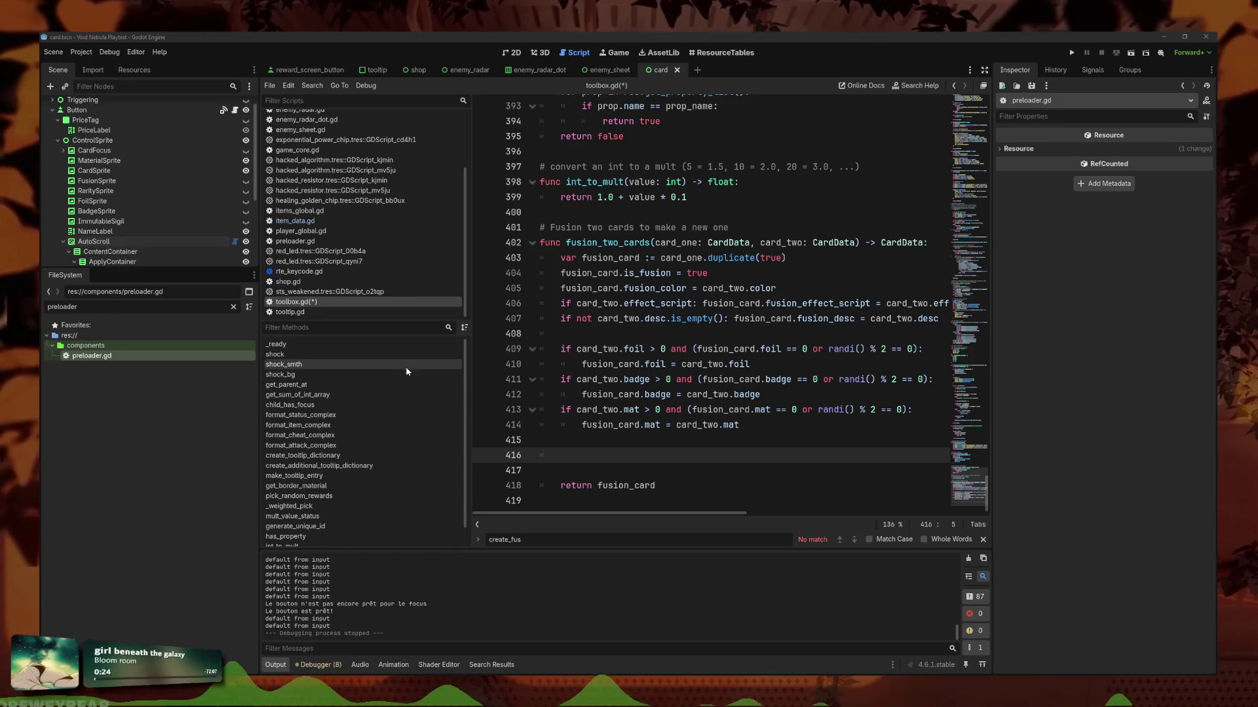
left_click(756, 453)
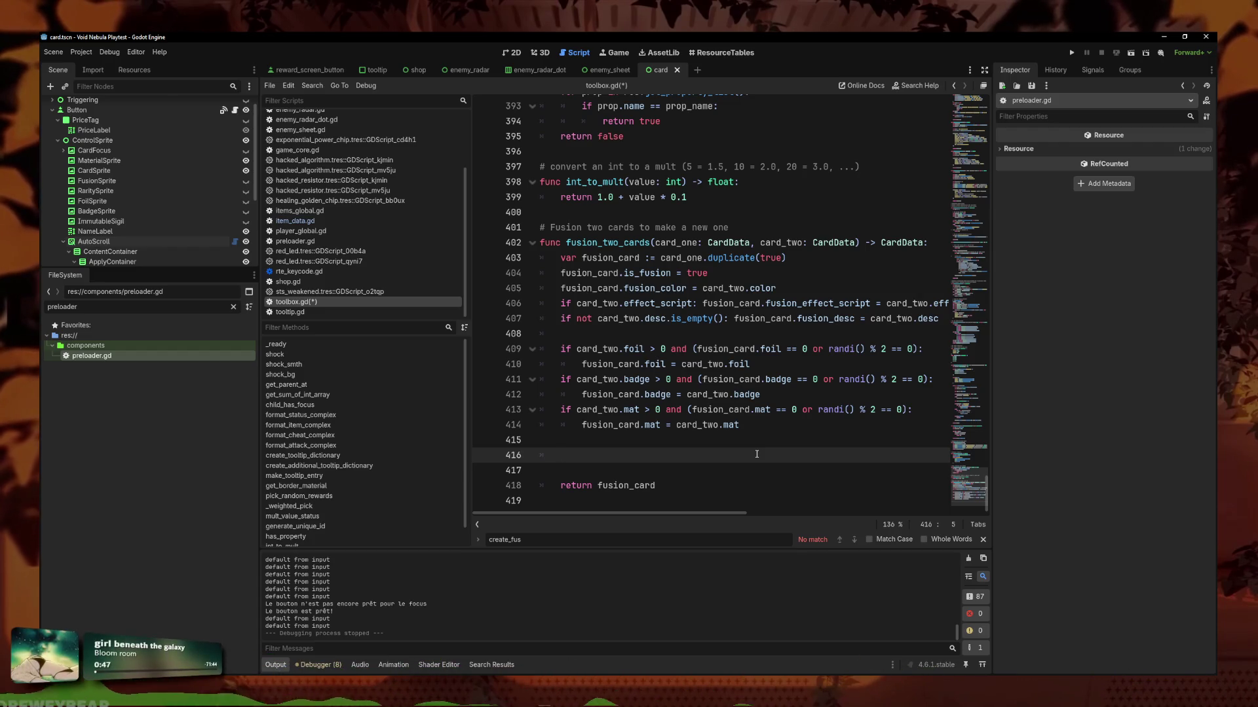
Write the card_two.stats is_empty check and a loop over each stat in card_two.stats.
type("for")
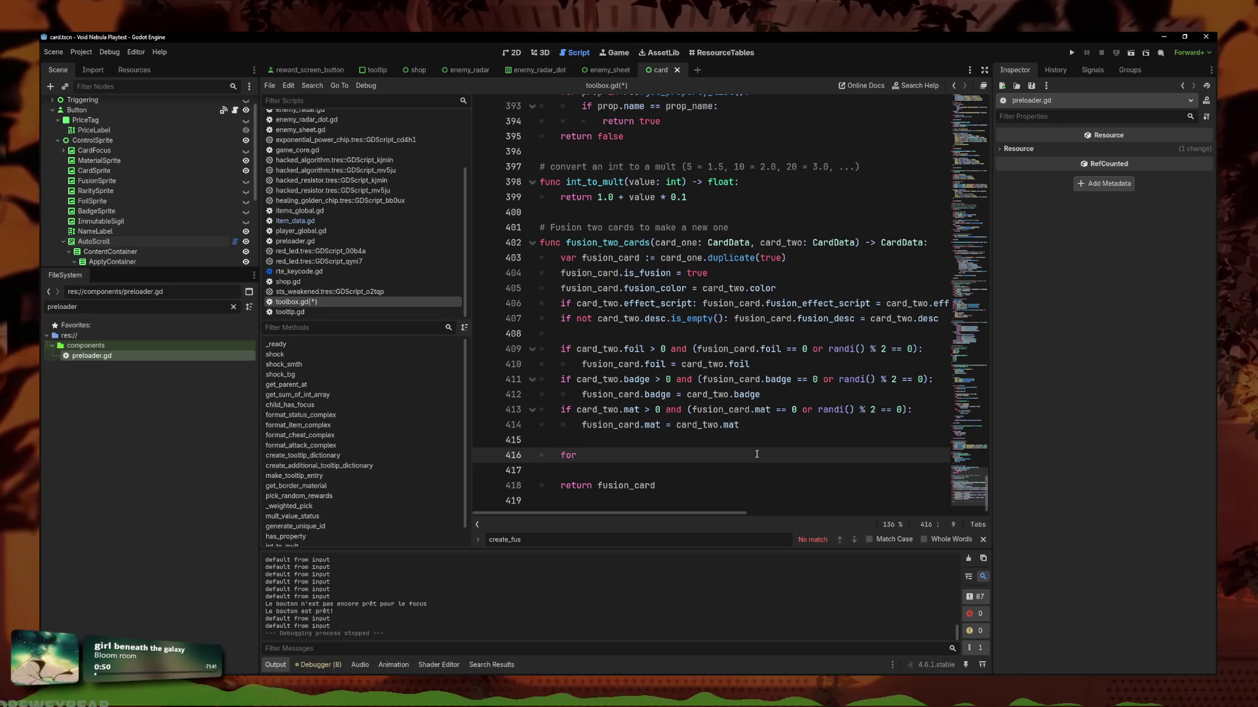
key("BackSpace")
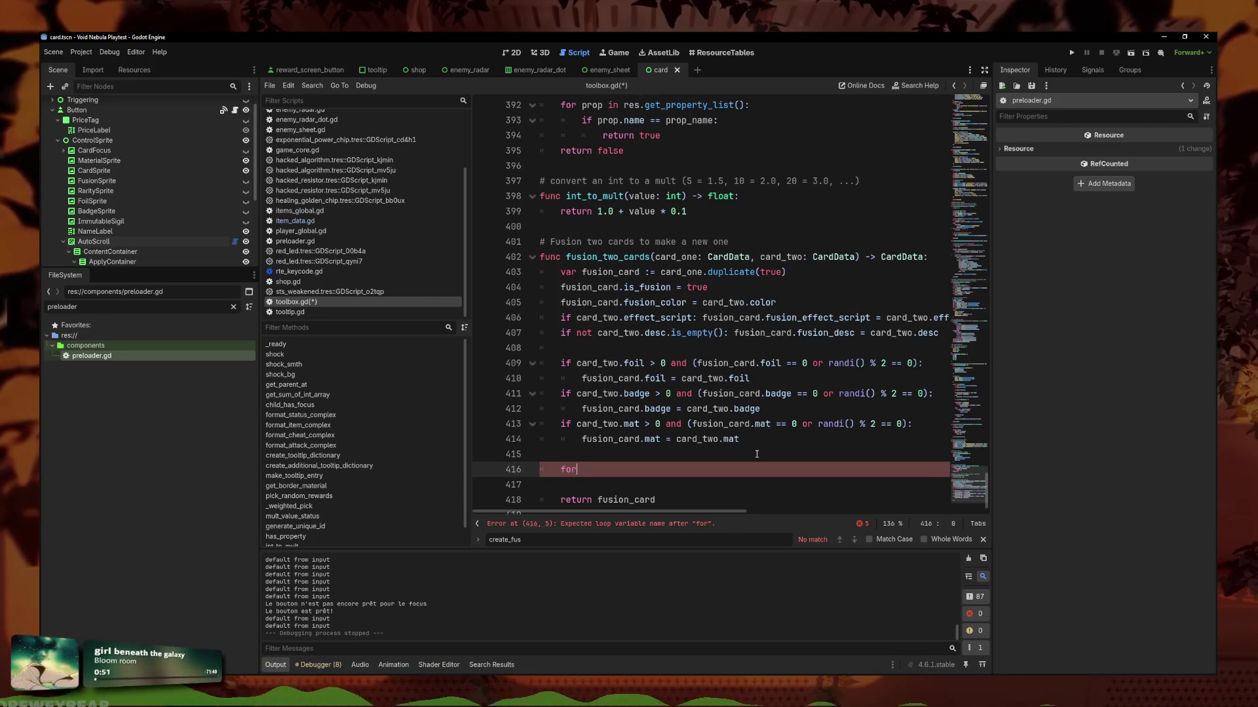
key("BackSpace")
key("BackSpace")
key("BackSpace")
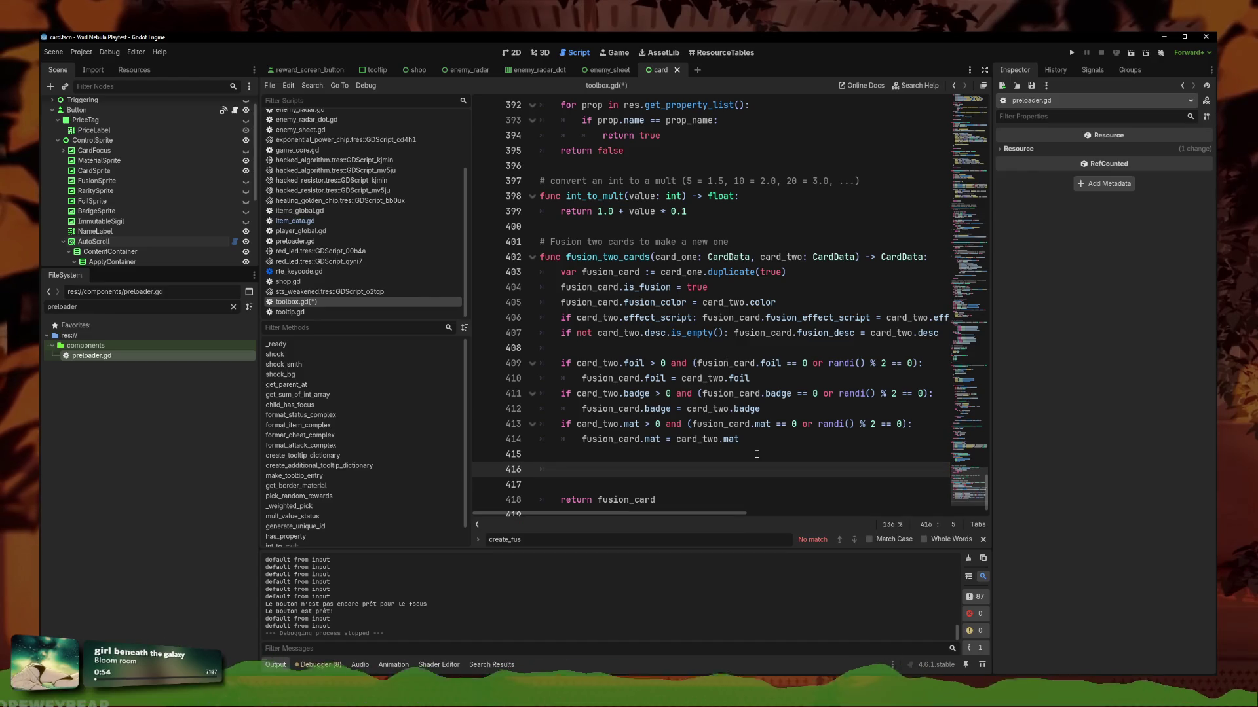
type("if card")
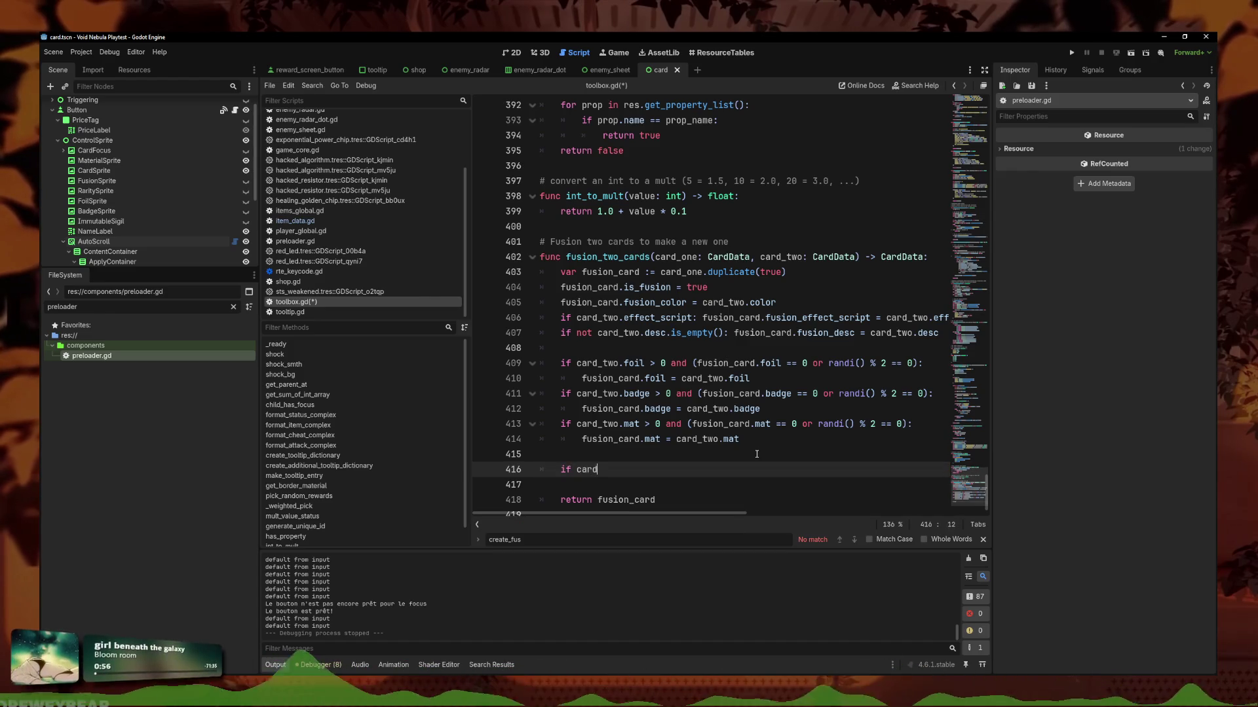
type("_two.st")
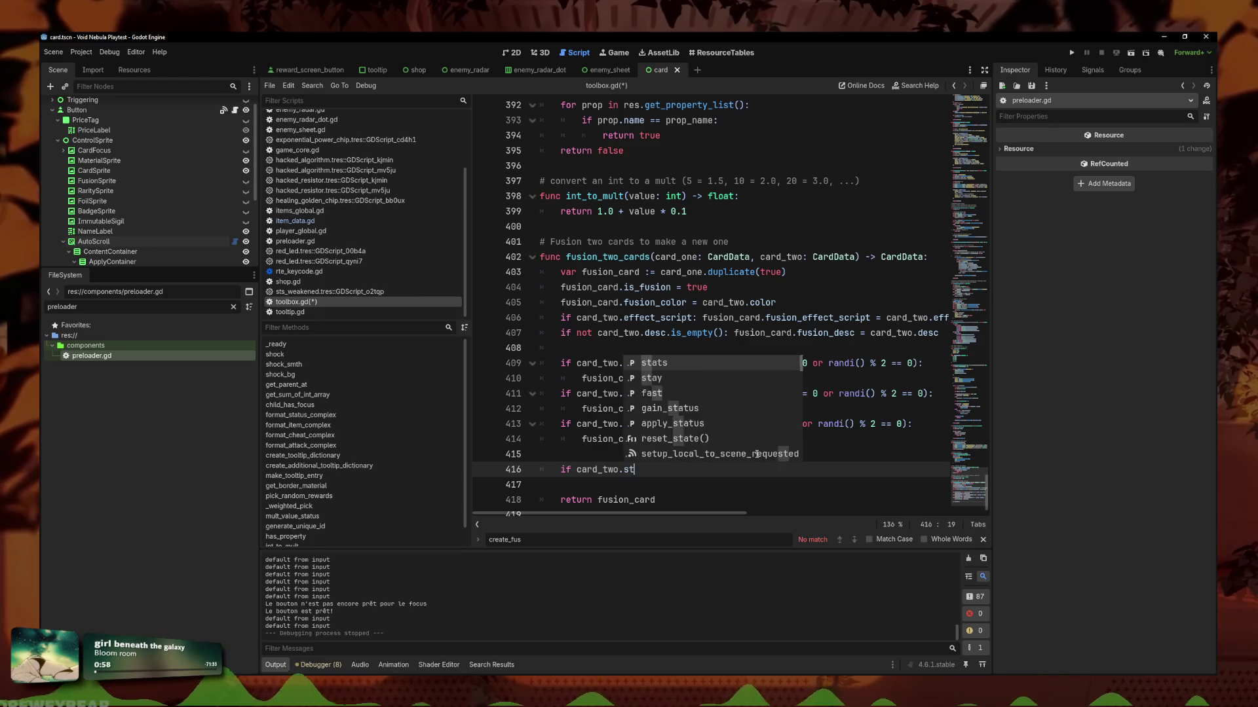
type("ats.is")
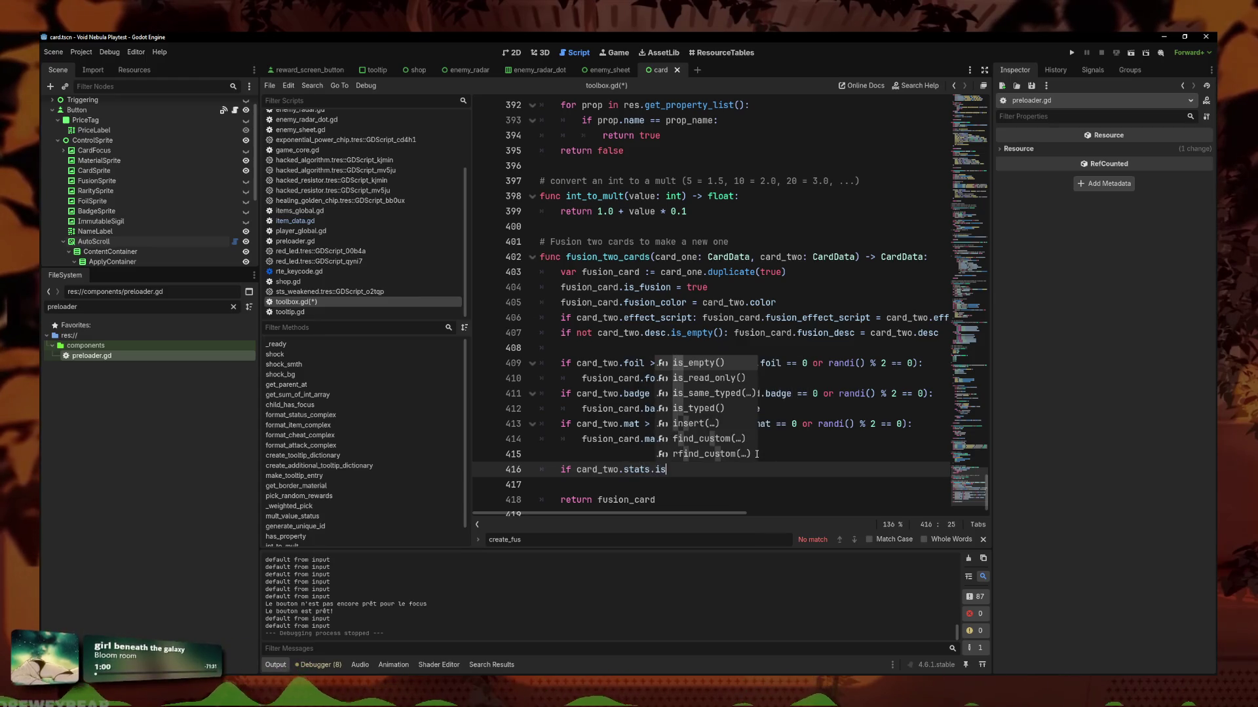
type("_empty() not")
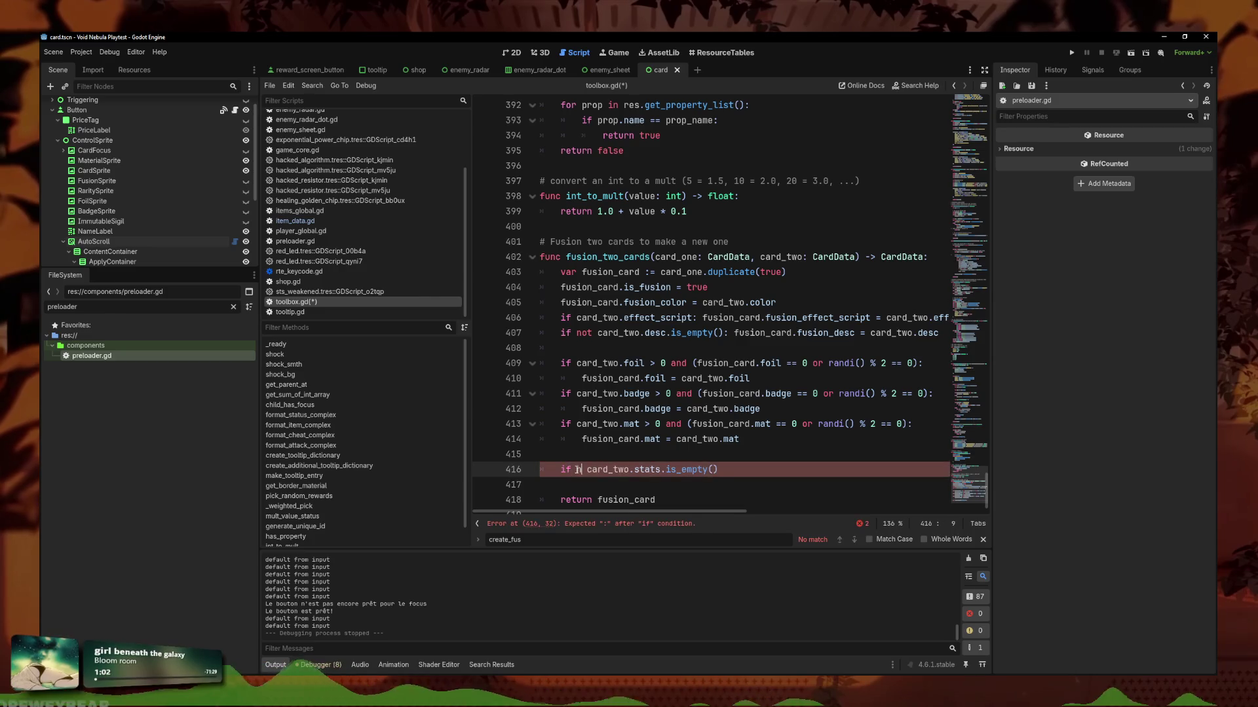
left_click(779, 472)
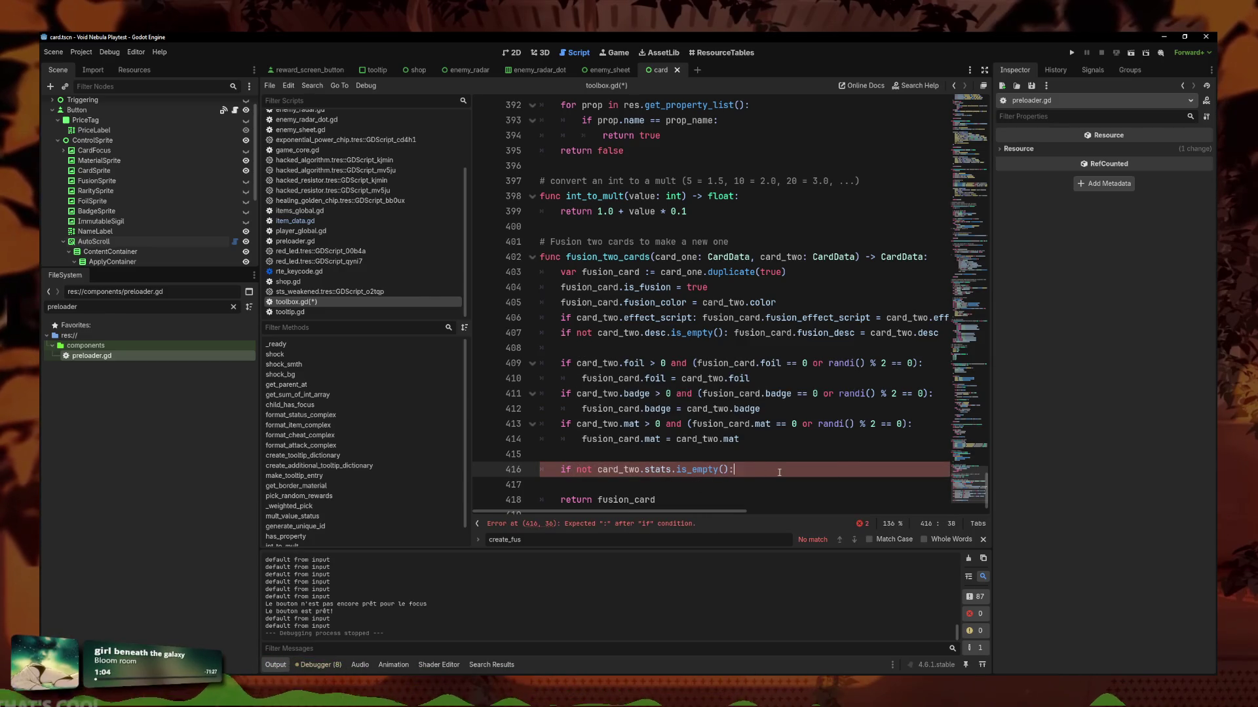
key("Return")
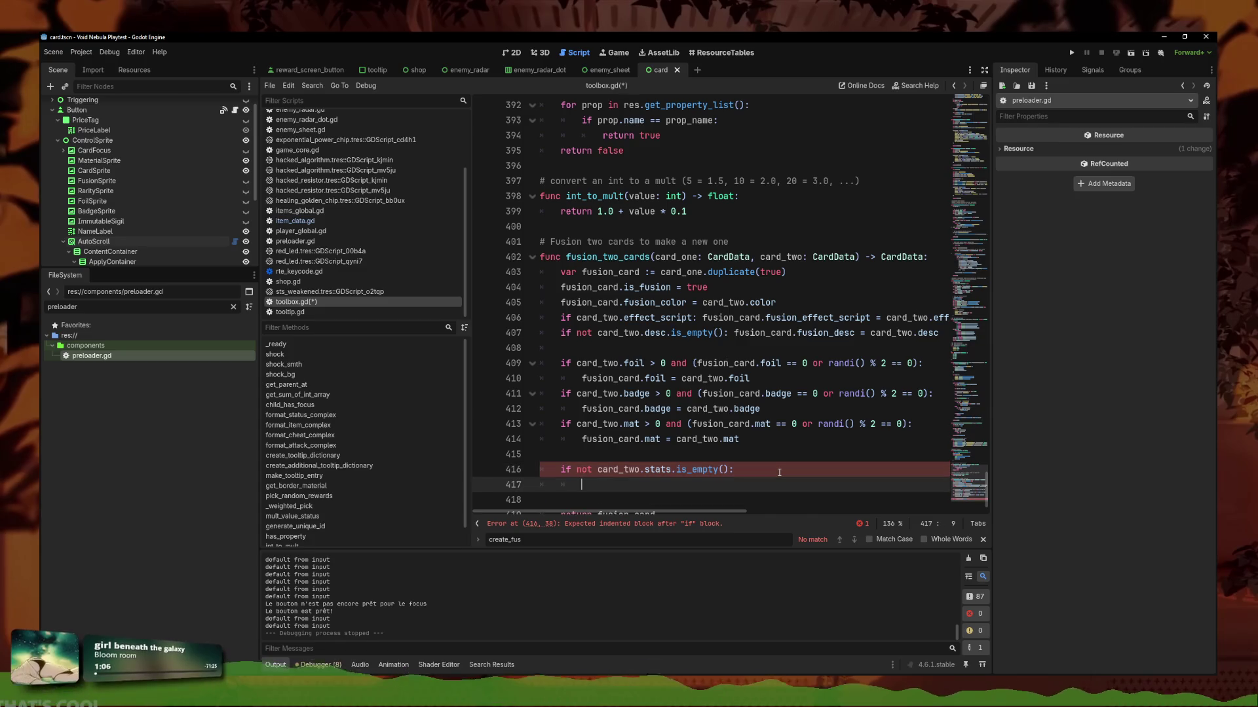
type("for stat in card_")
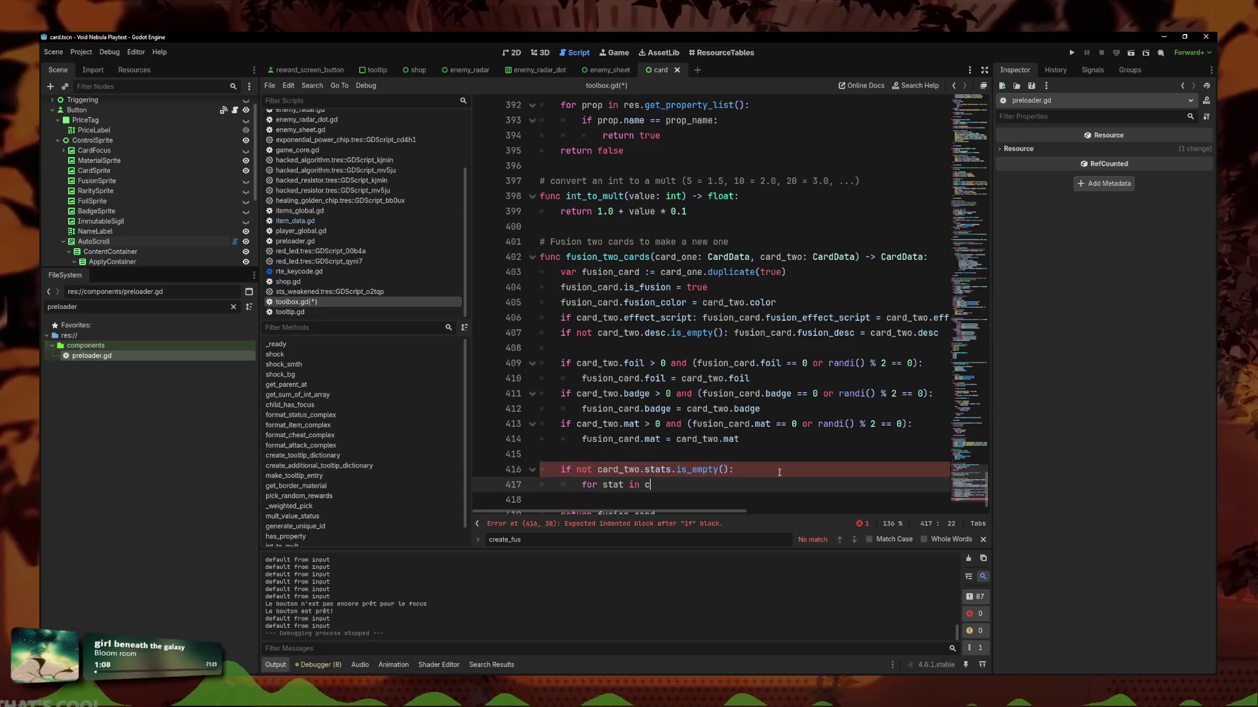
type("two.stats")
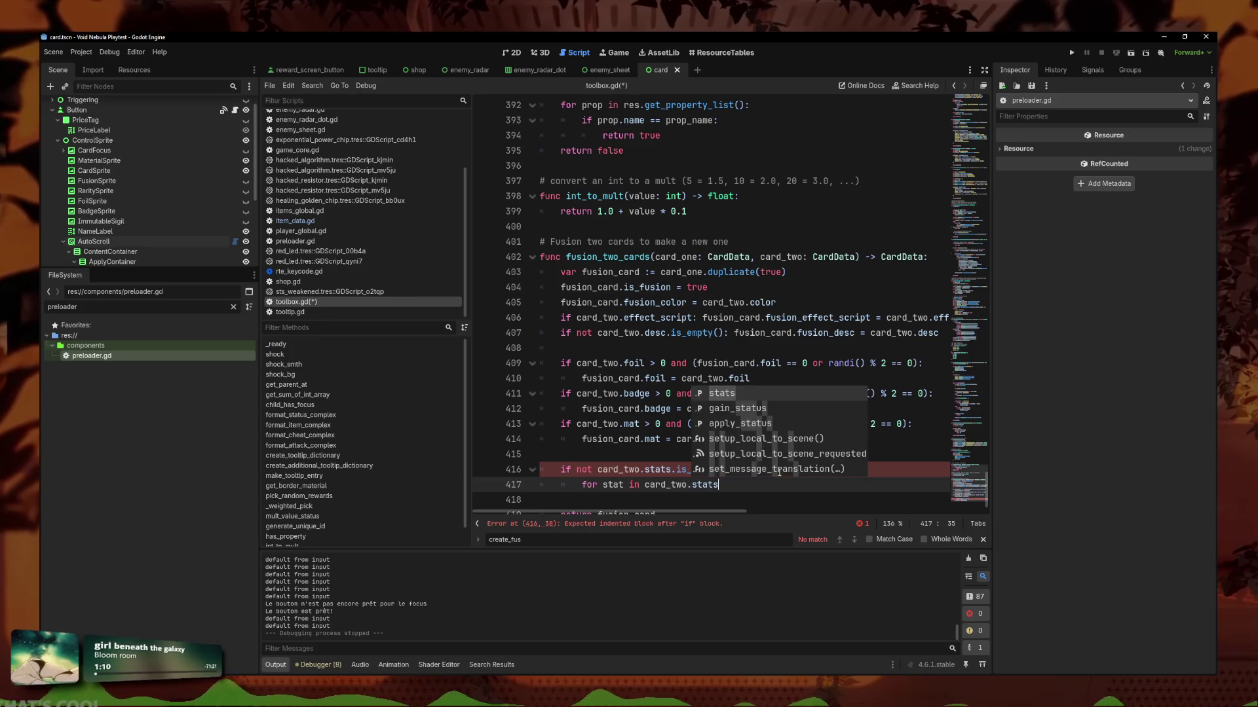
scroll(773, 465, "down", 1)
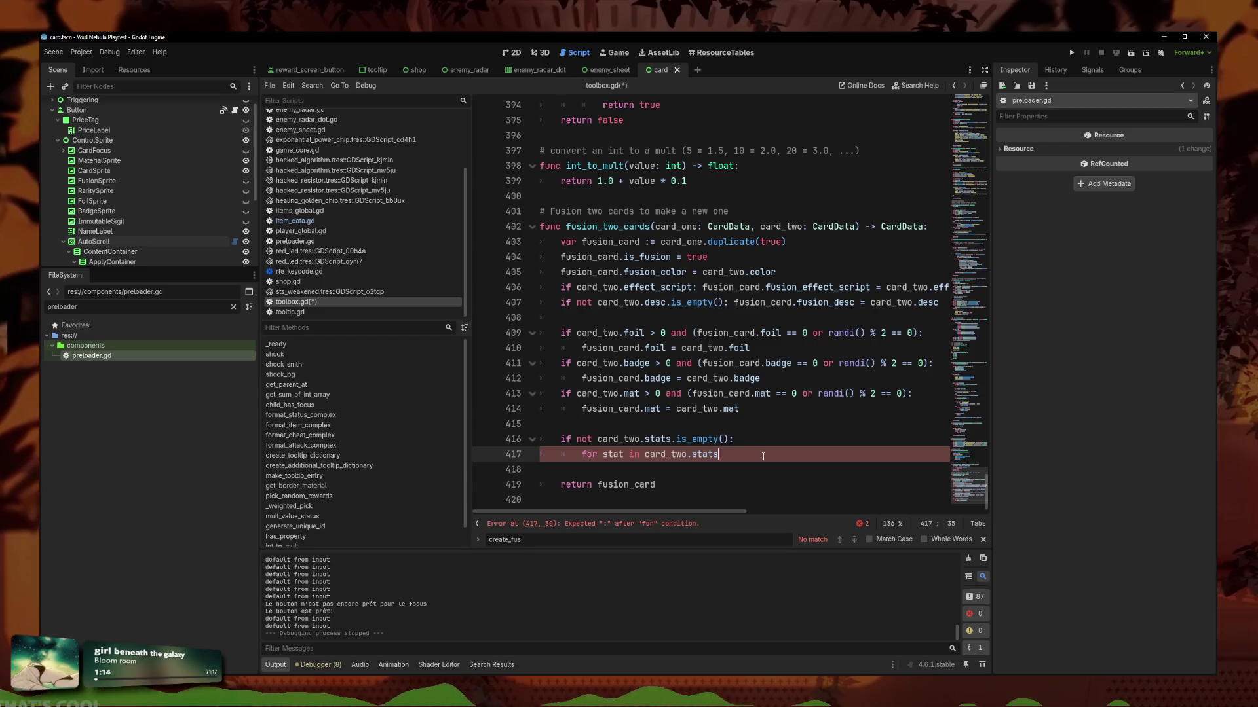
key("Return")
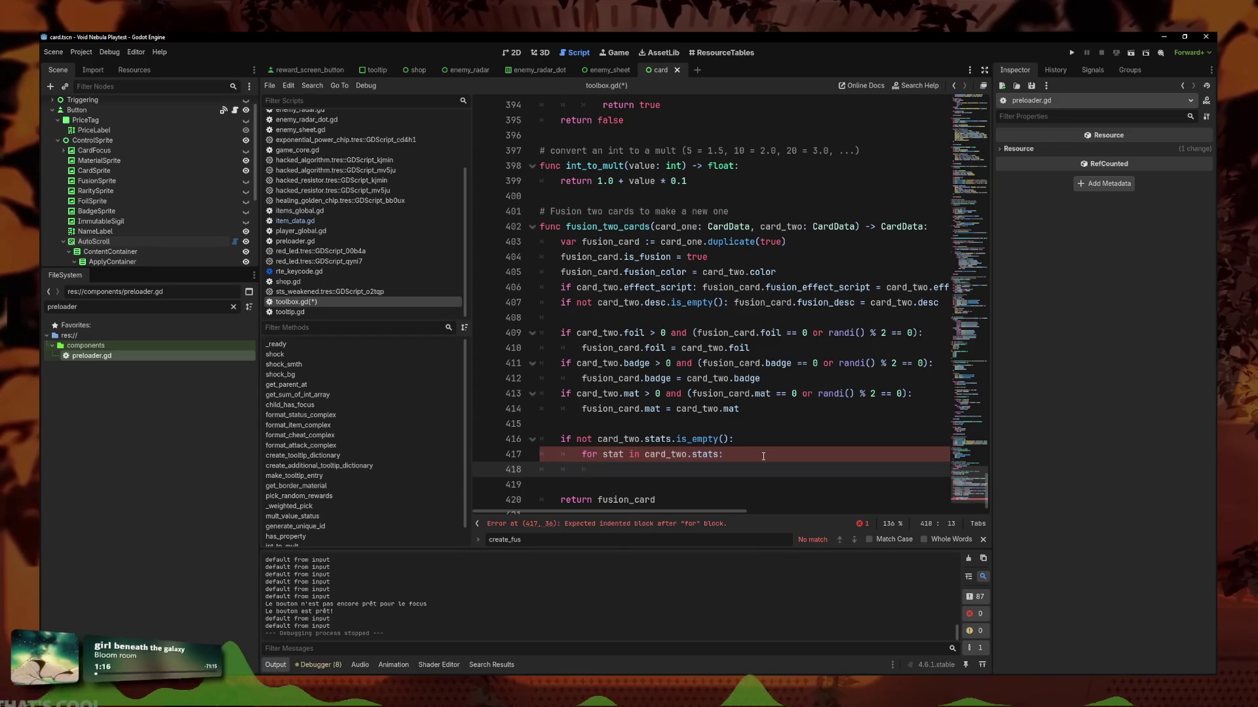
scroll(765, 457, "down", 1)
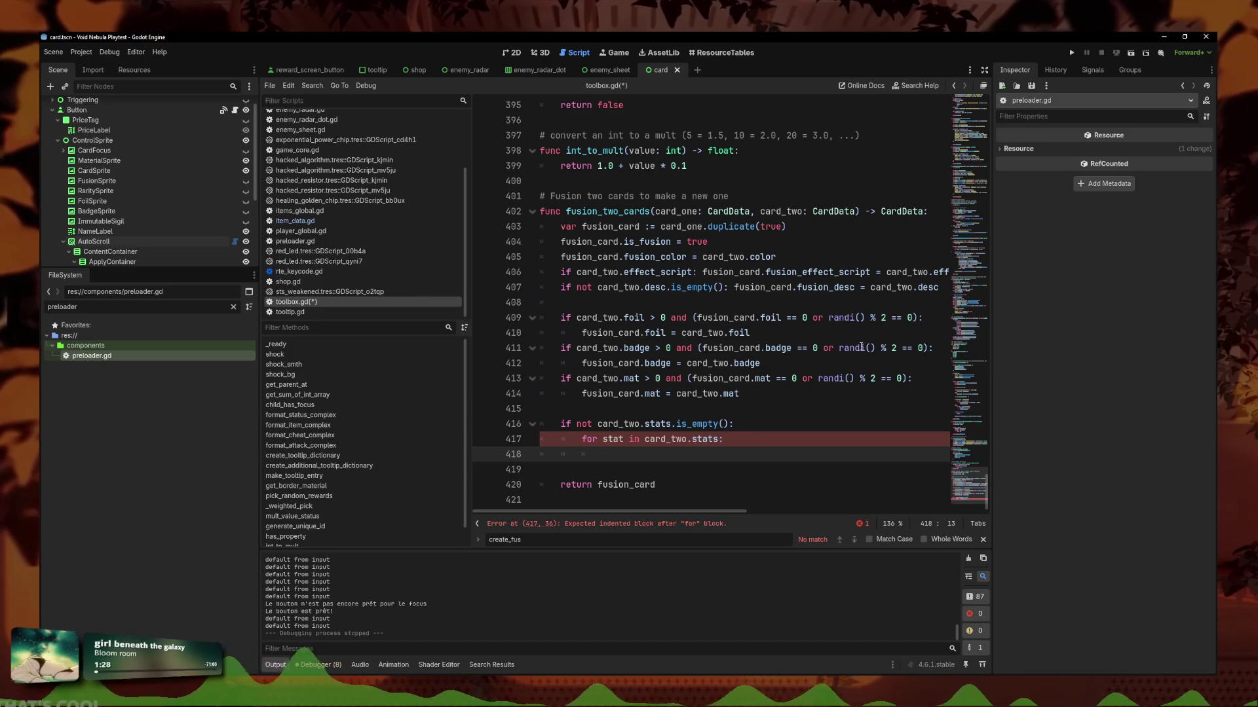
Add a randi() % 2 == 0 coin-flip that calls fusion_card.stats.append(stat), then save toolbox.gd.
type("randi")
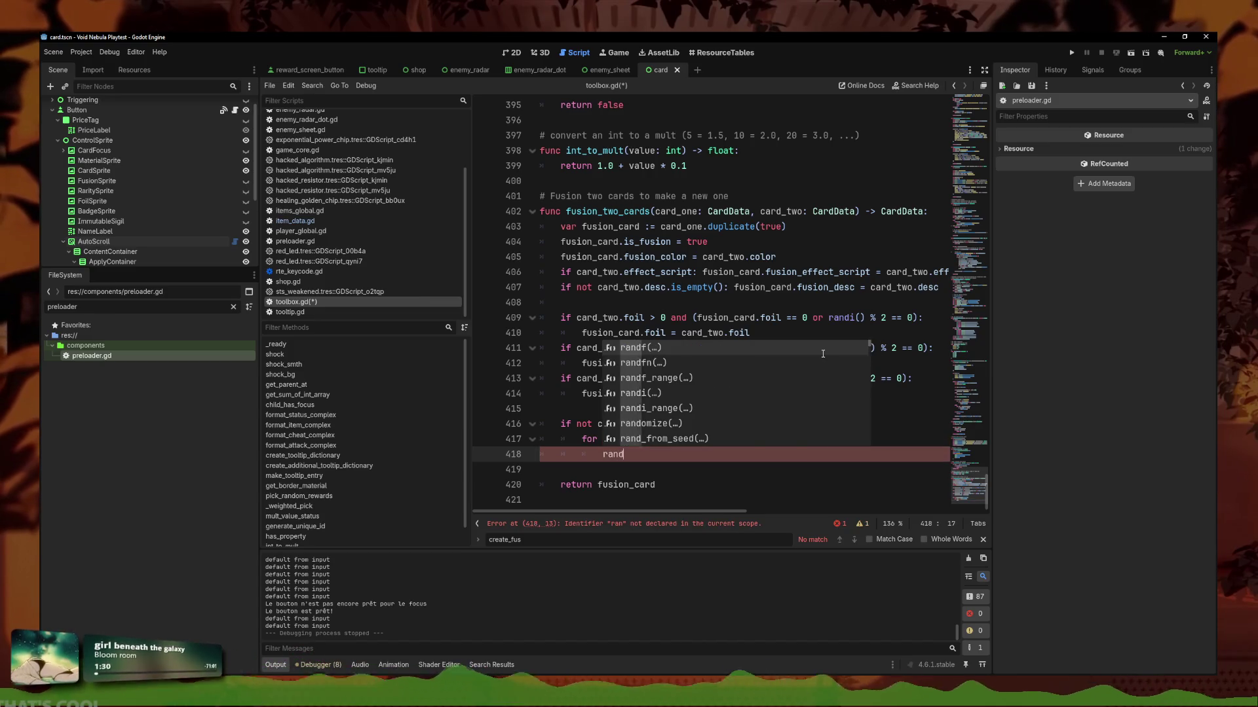
key("BackSpace")
type("() % ")
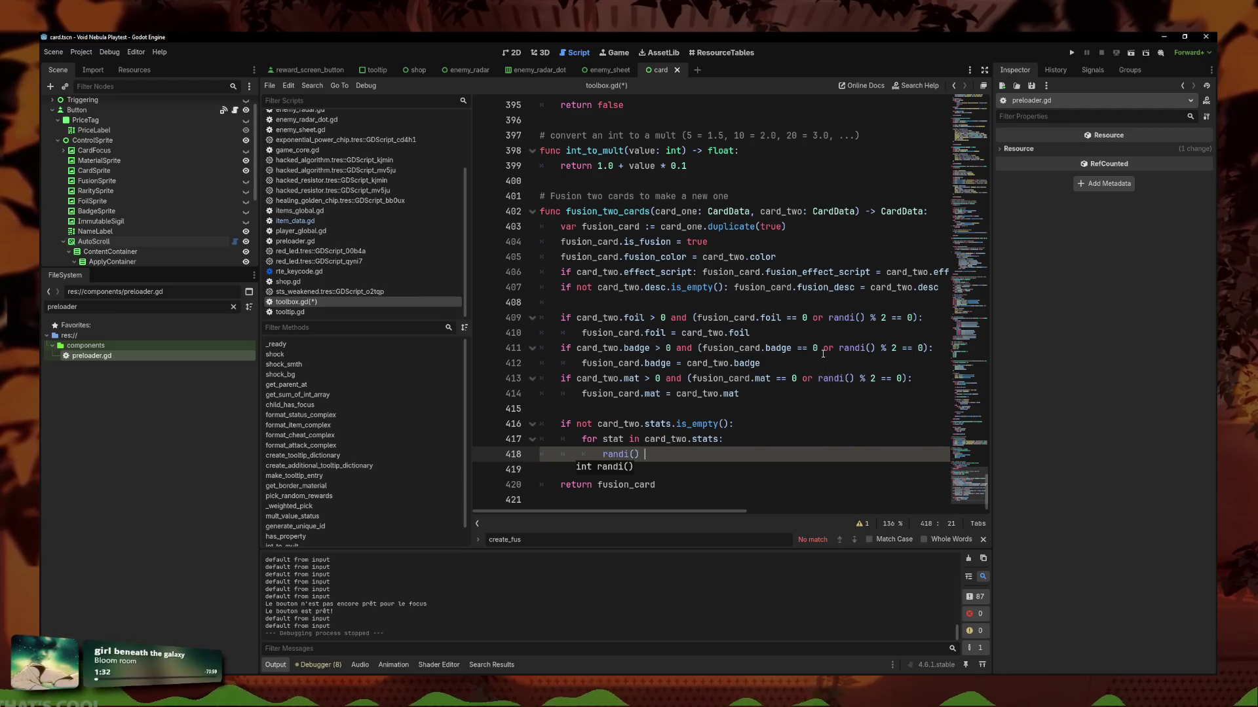
type("2 == 0:")
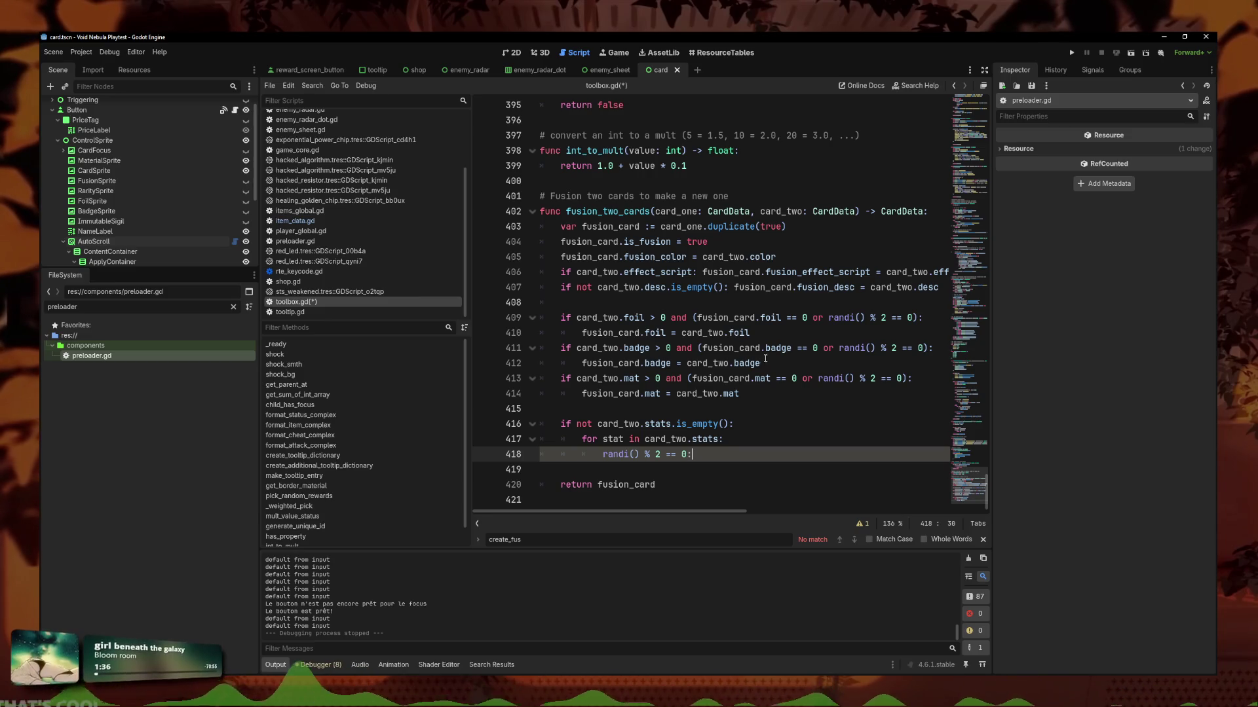
type("if")
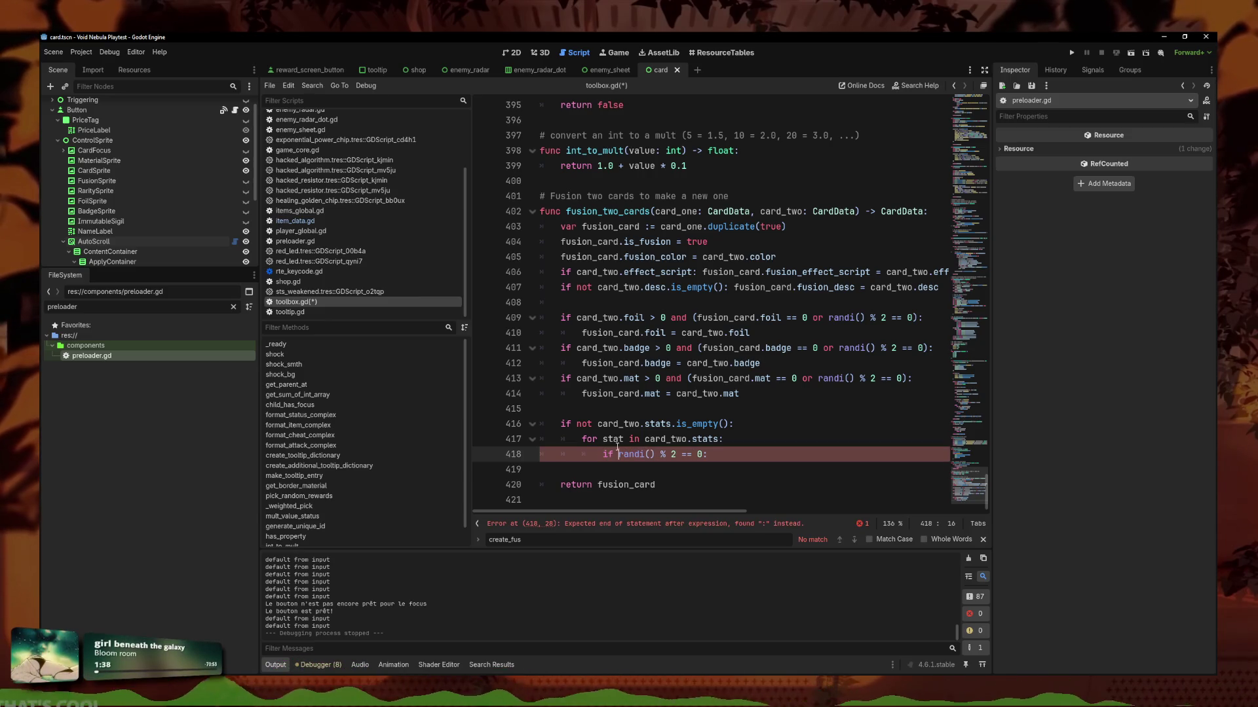
key("Return")
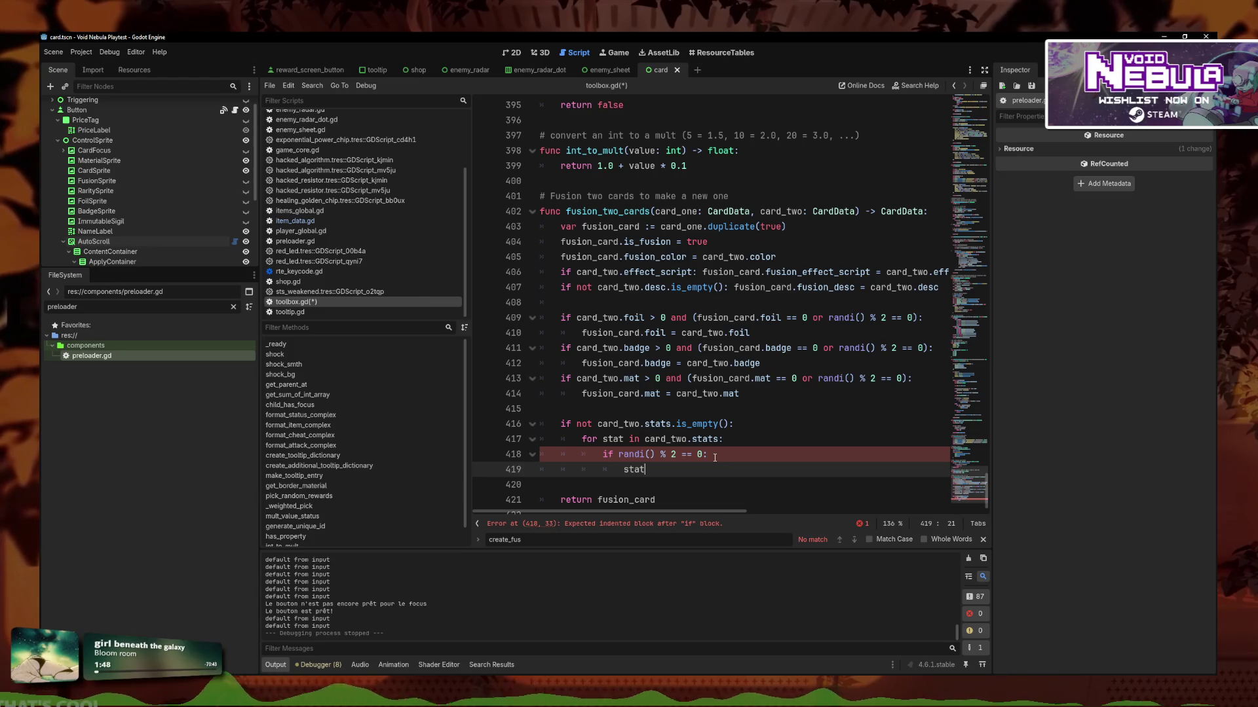
key("BackSpace")
key("BackSpace")
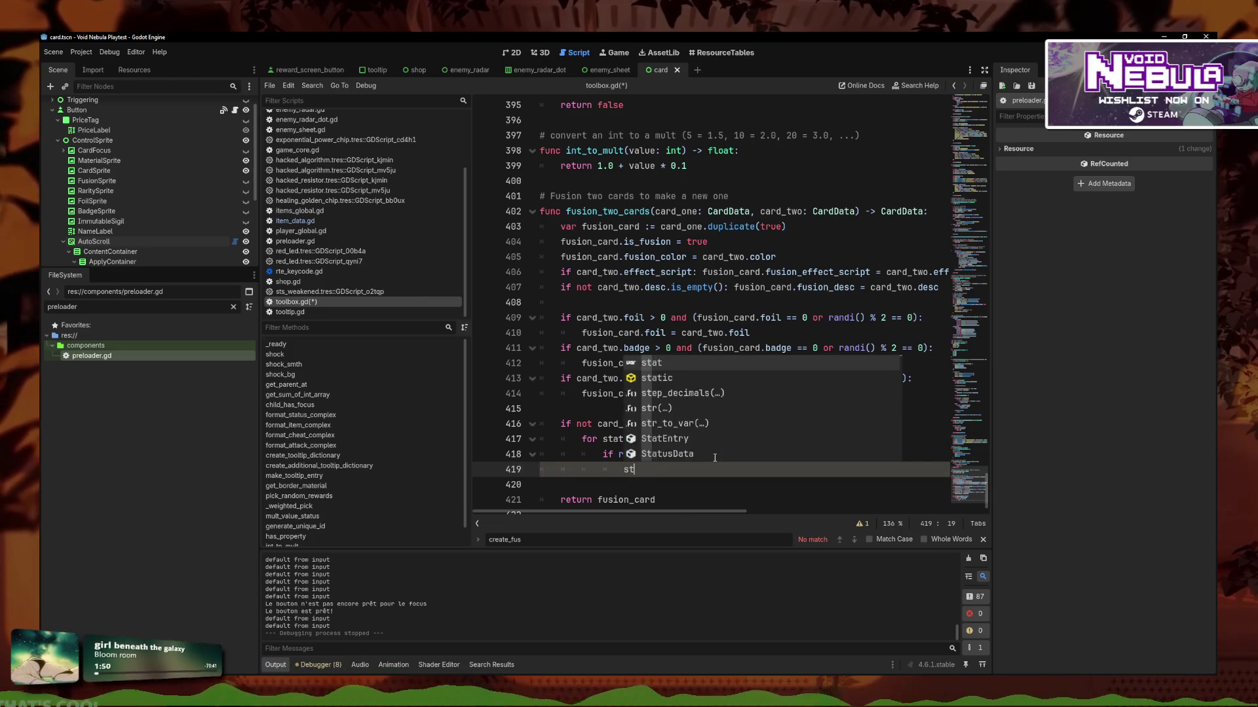
key("BackSpace")
key("BackSpace")
type("fusion")
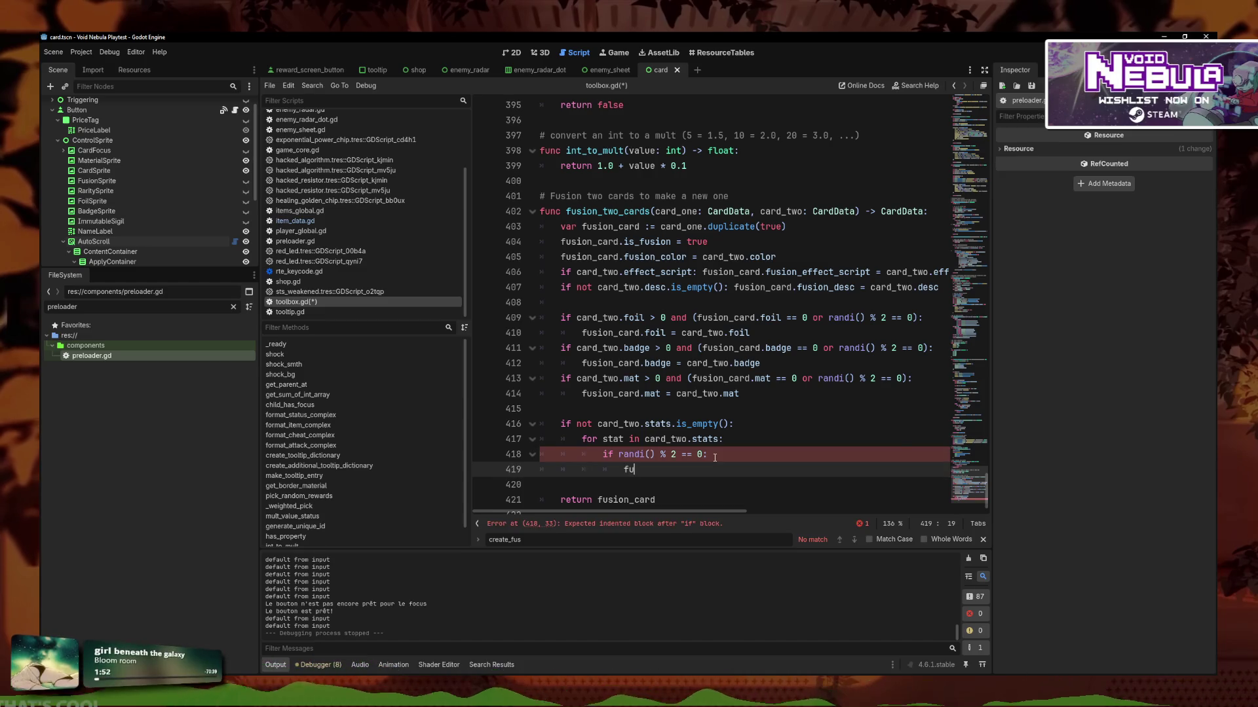
key("Down")
key("Return")
type(".")
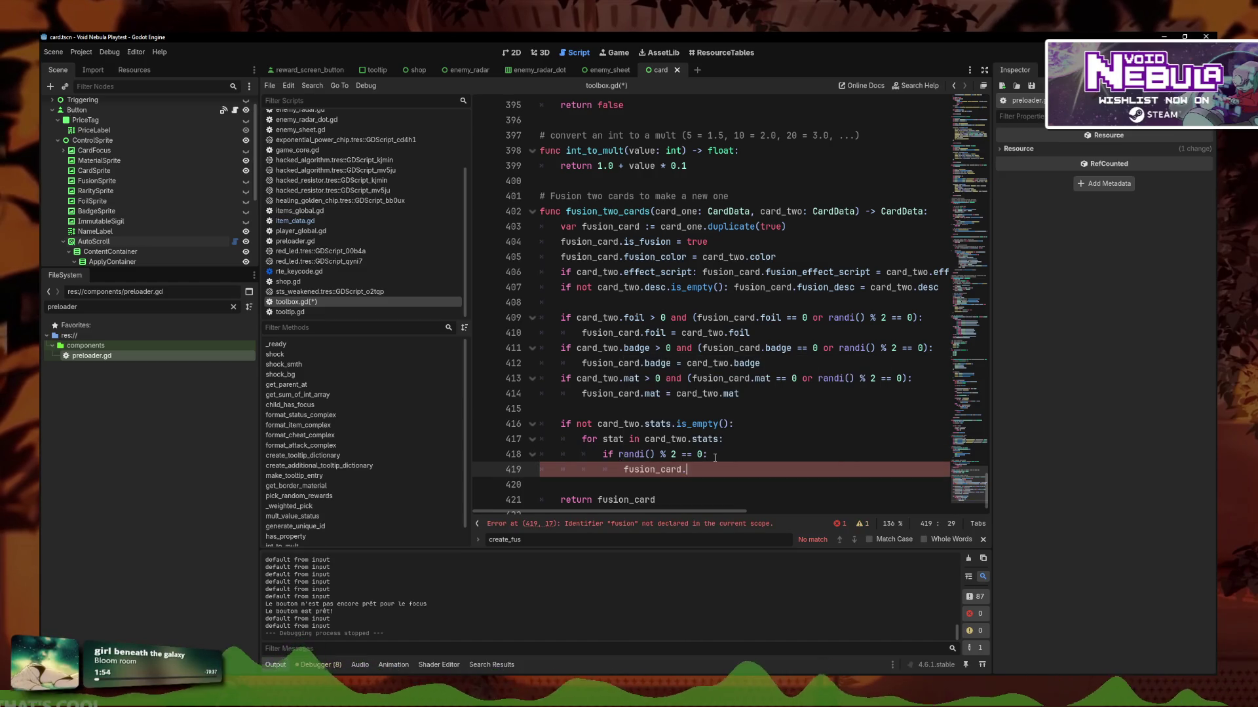
type("stats.append")
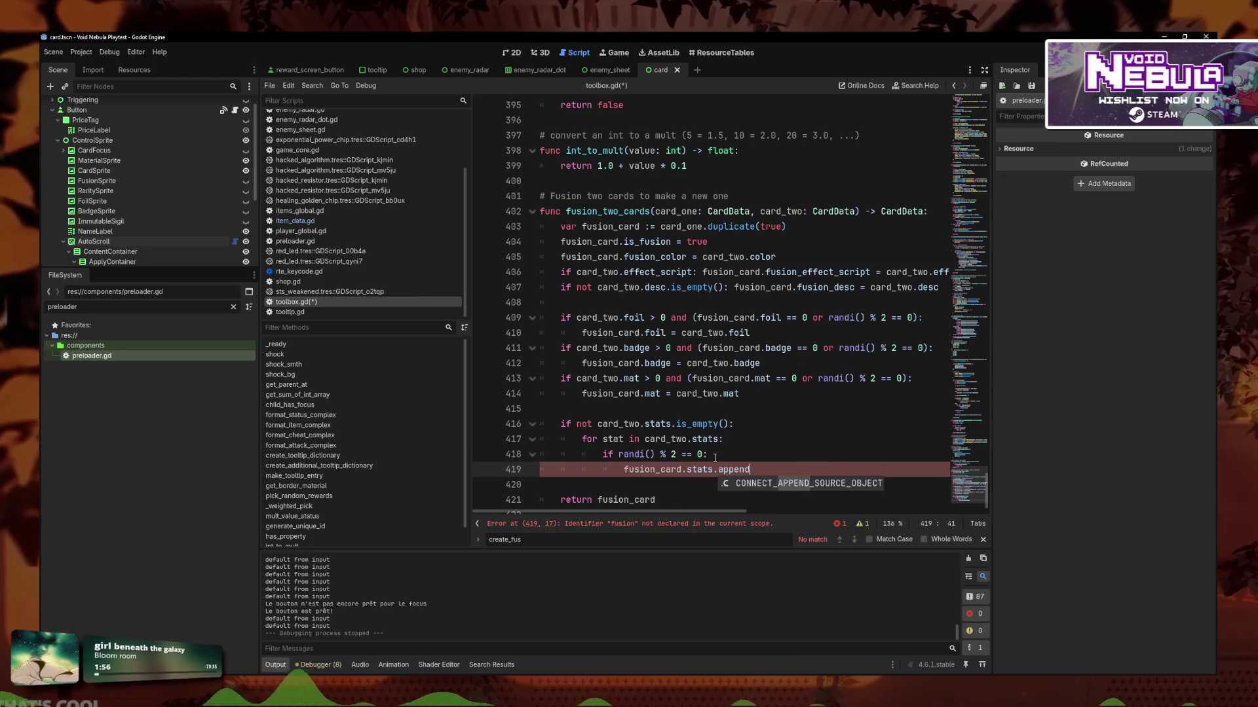
key("Return")
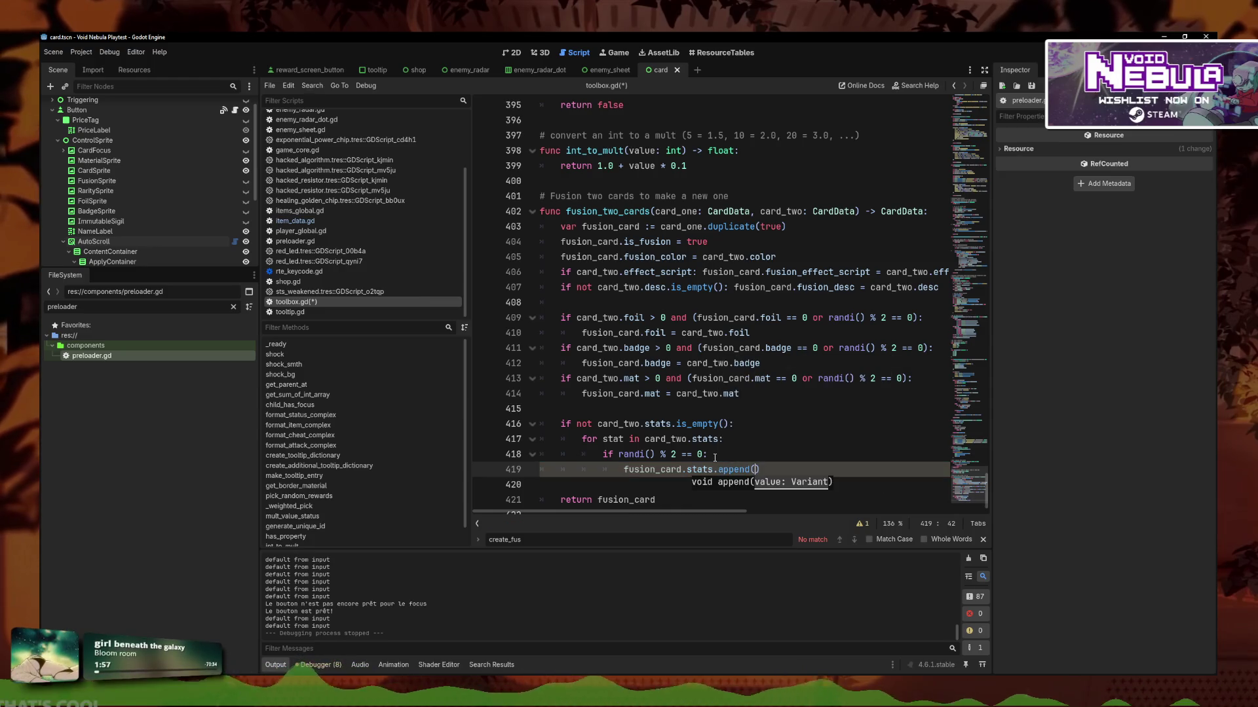
type("stat")
left_click(760, 486)
key("ctrl+s")
Add an else: branch below the append line.
left_click(816, 465)
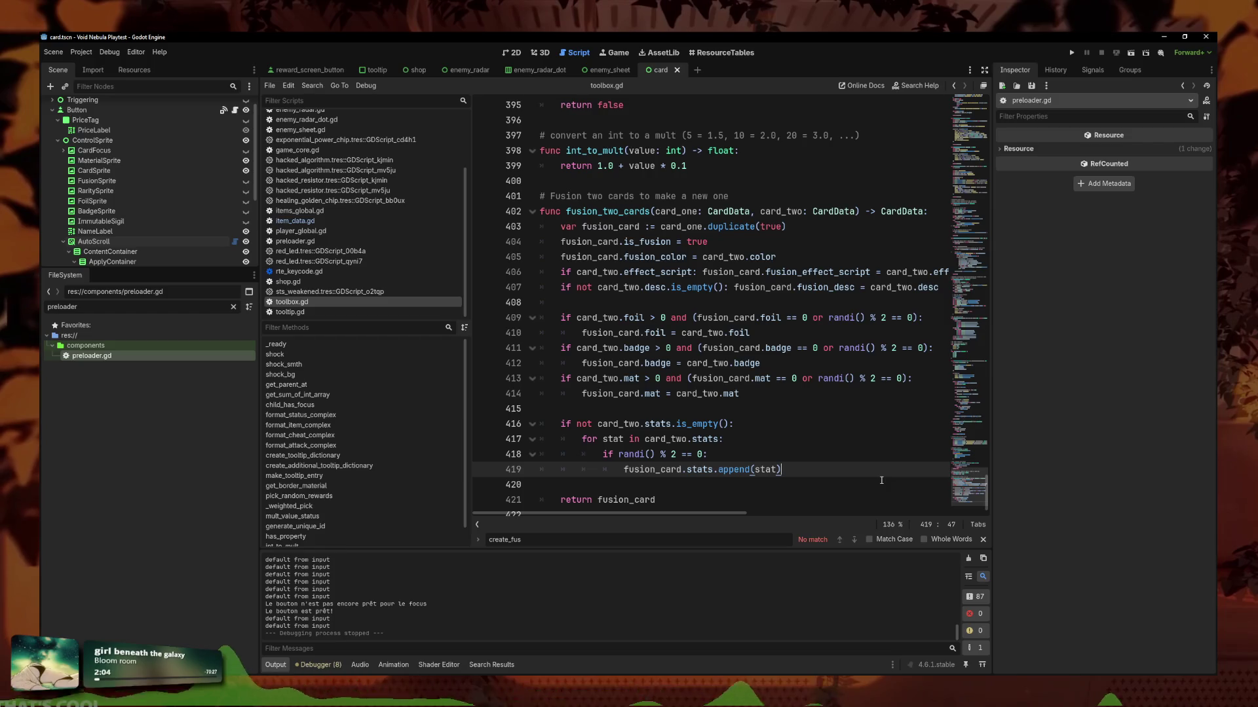
scroll(881, 481, "down", 1)
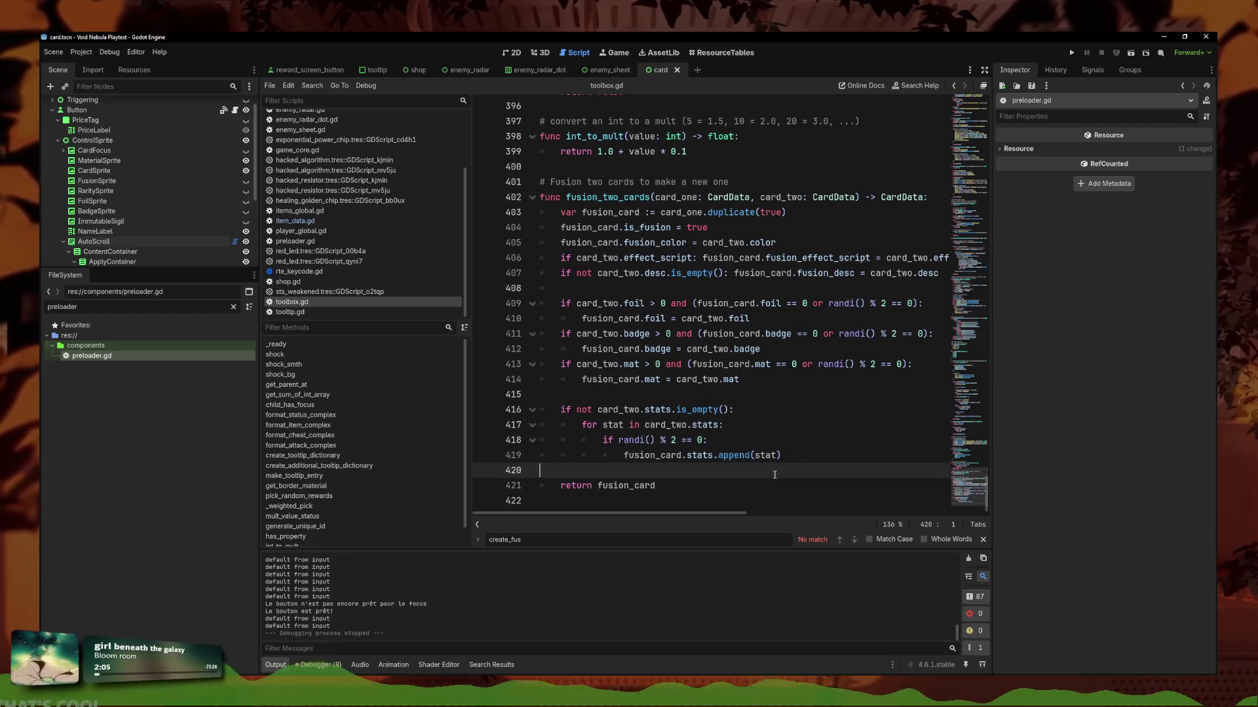
left_click(812, 465)
left_click(818, 461)
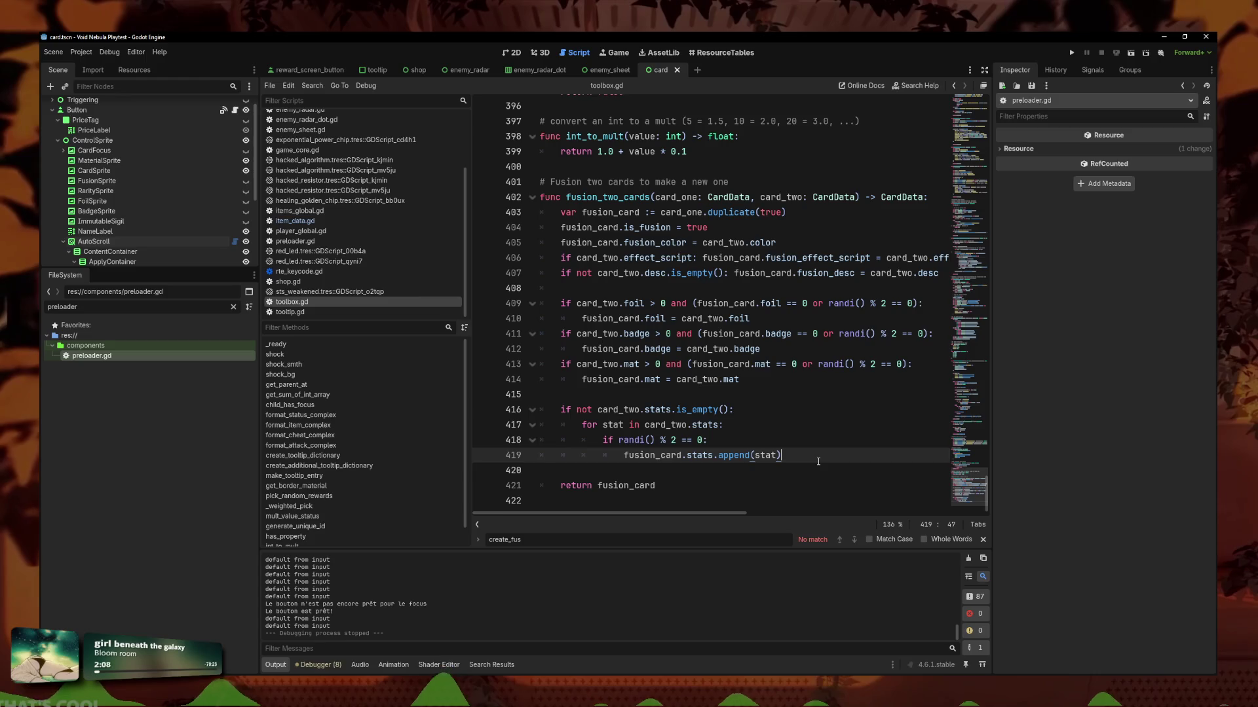
key("Return")
type("els")
key("Return")
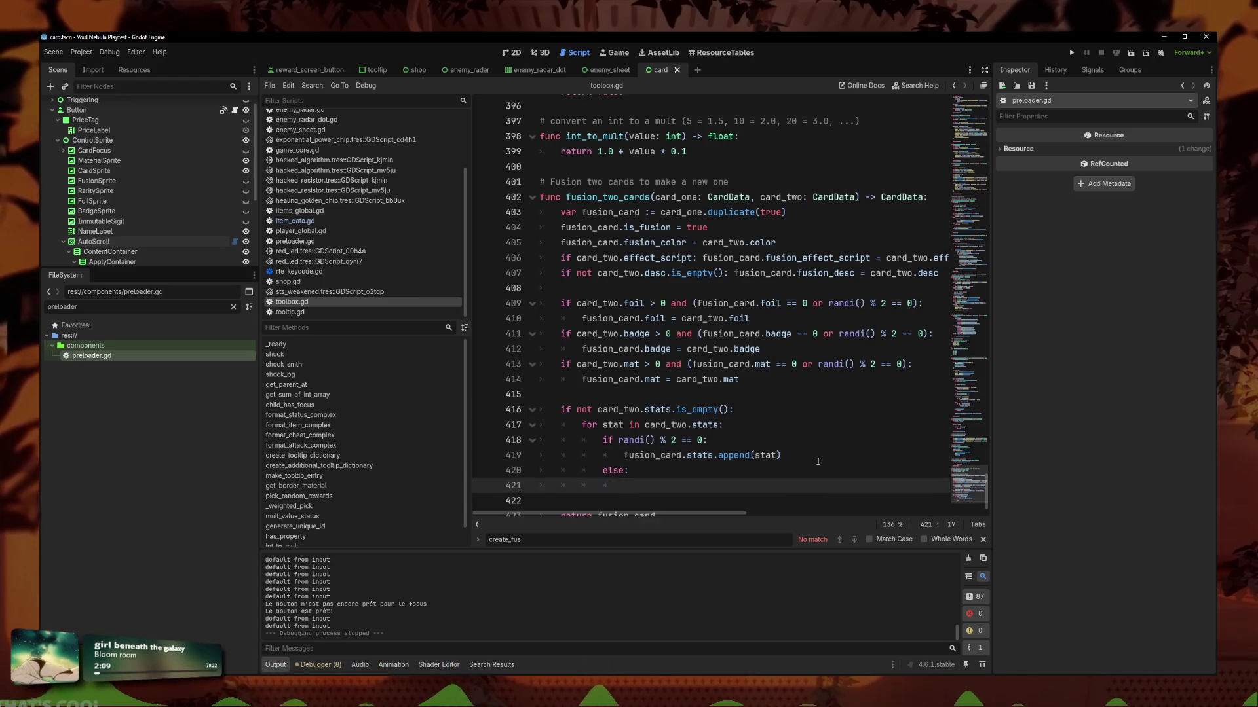
Review the is_empty and randi() condition lines, ending on the outer stat loop line.
scroll(809, 393, "up", 1)
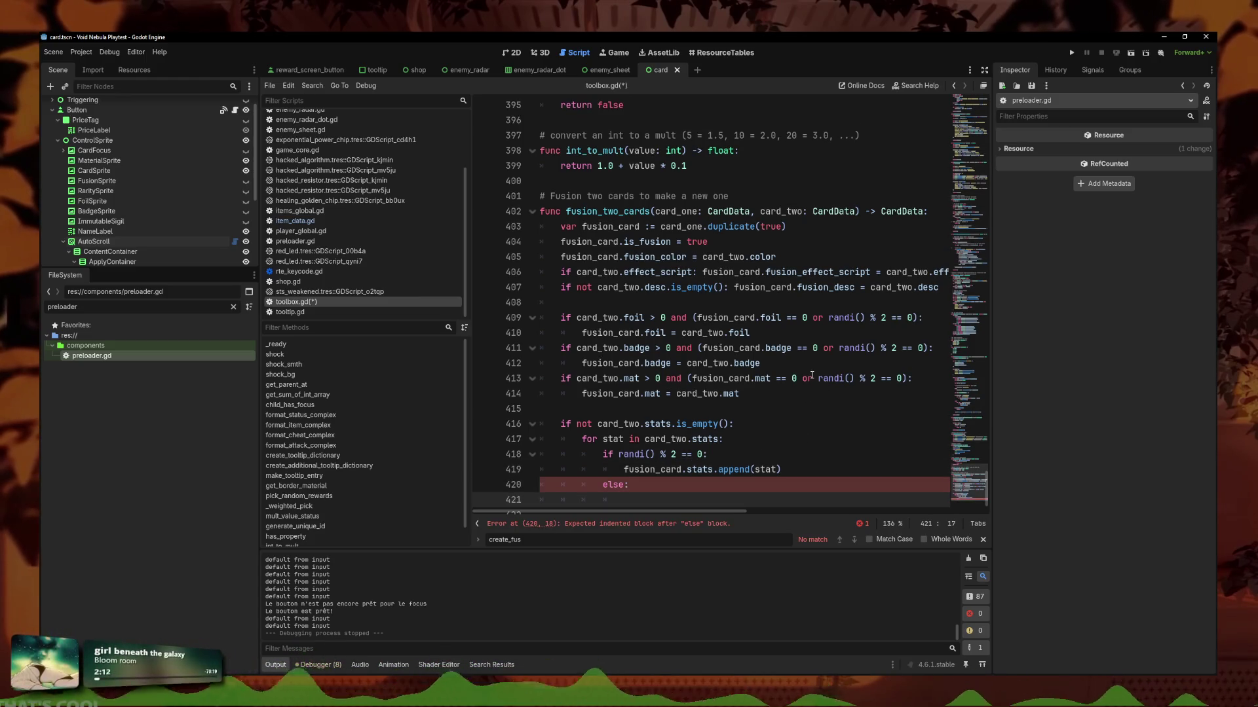
left_click(703, 455)
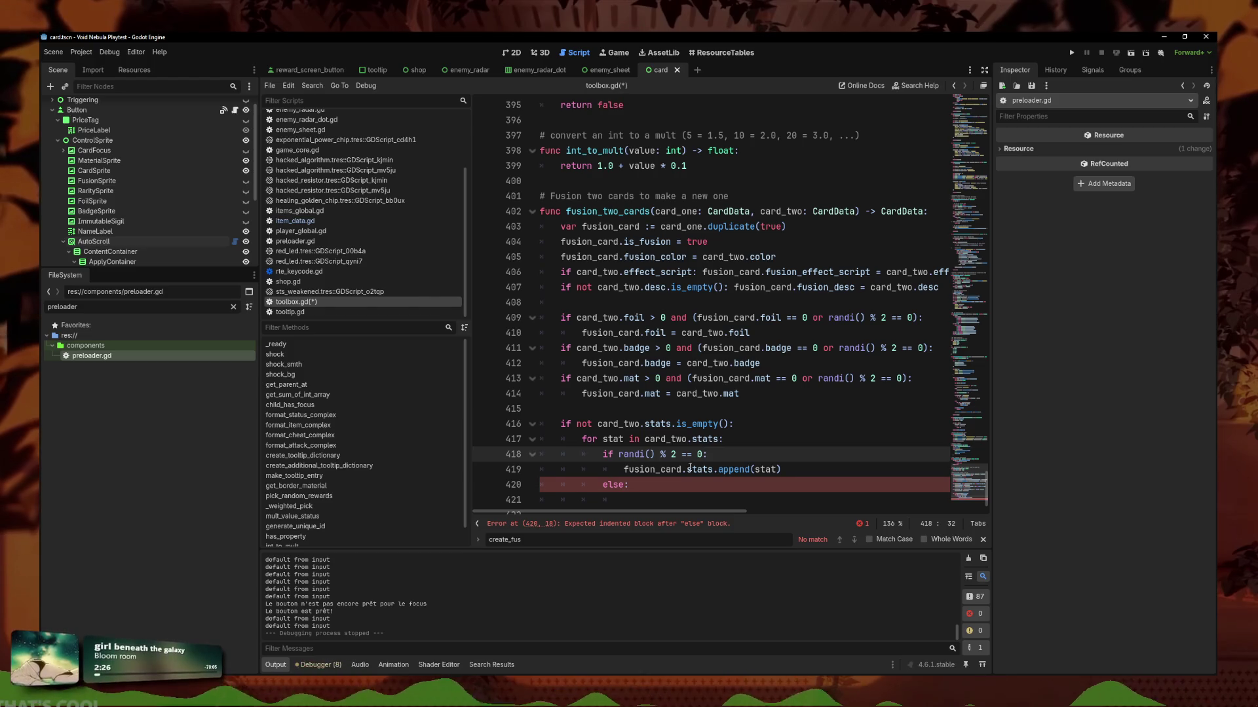
type(":")
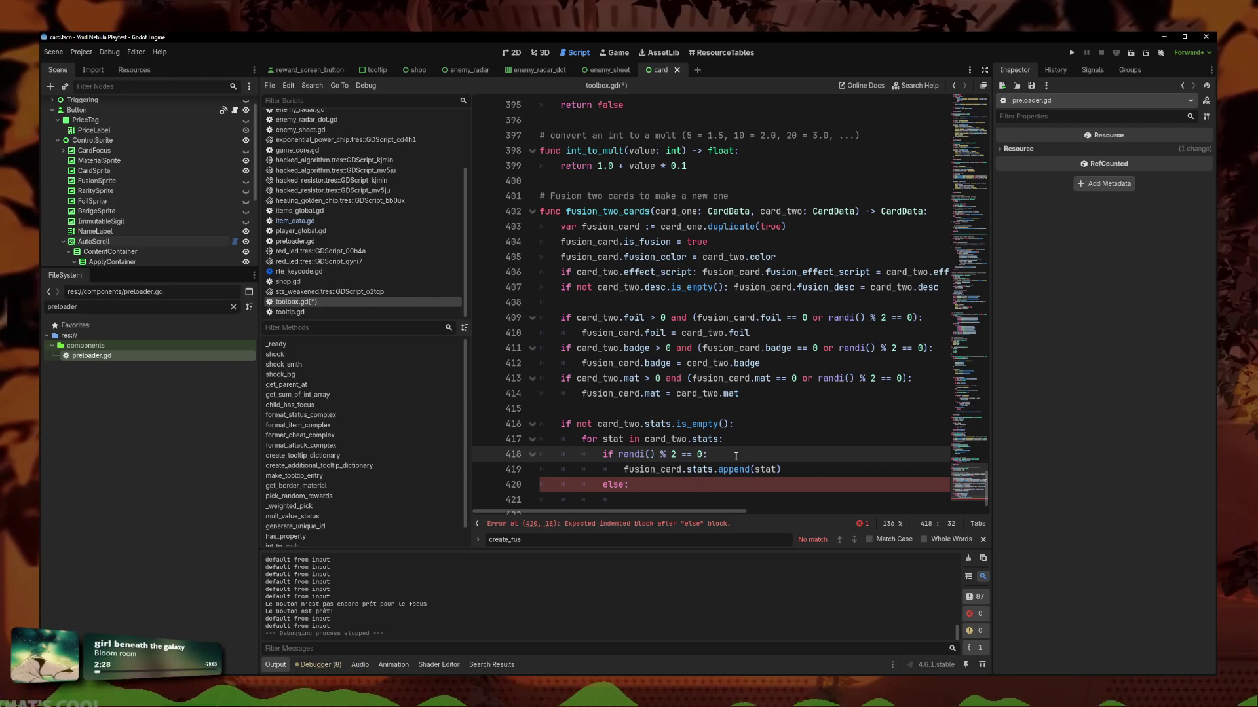
left_click(722, 439)
left_click(739, 424)
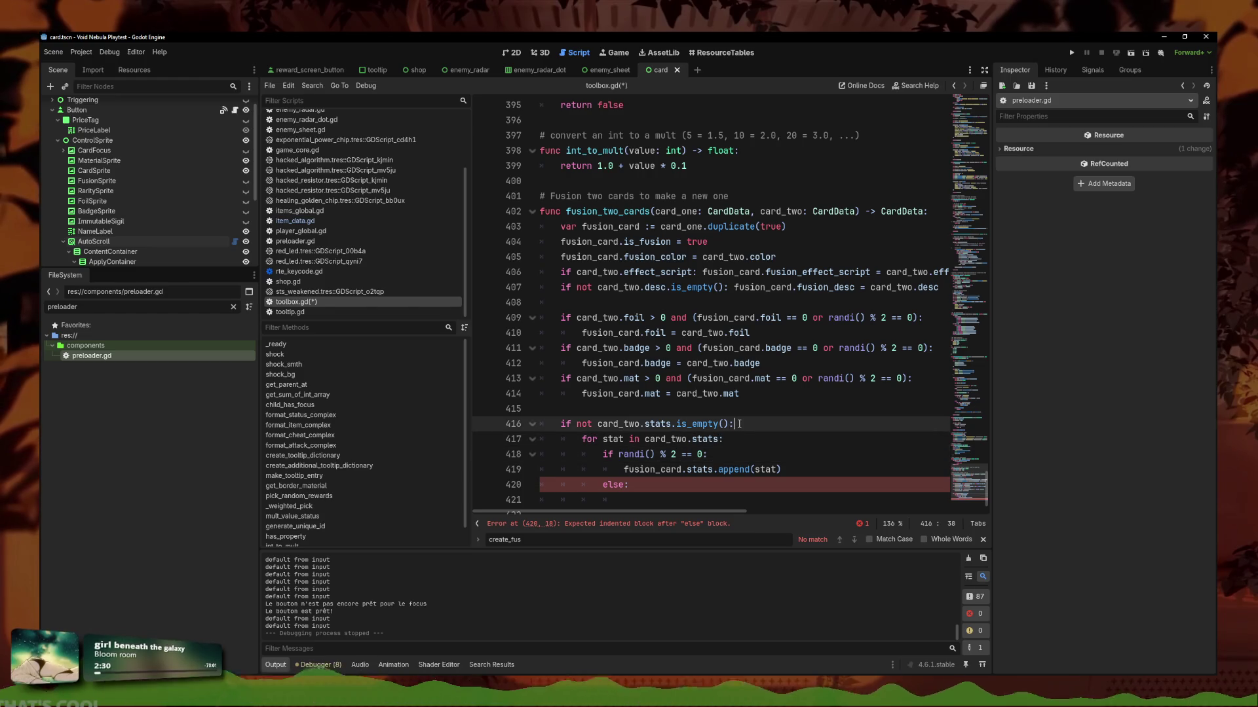
left_click(734, 439)
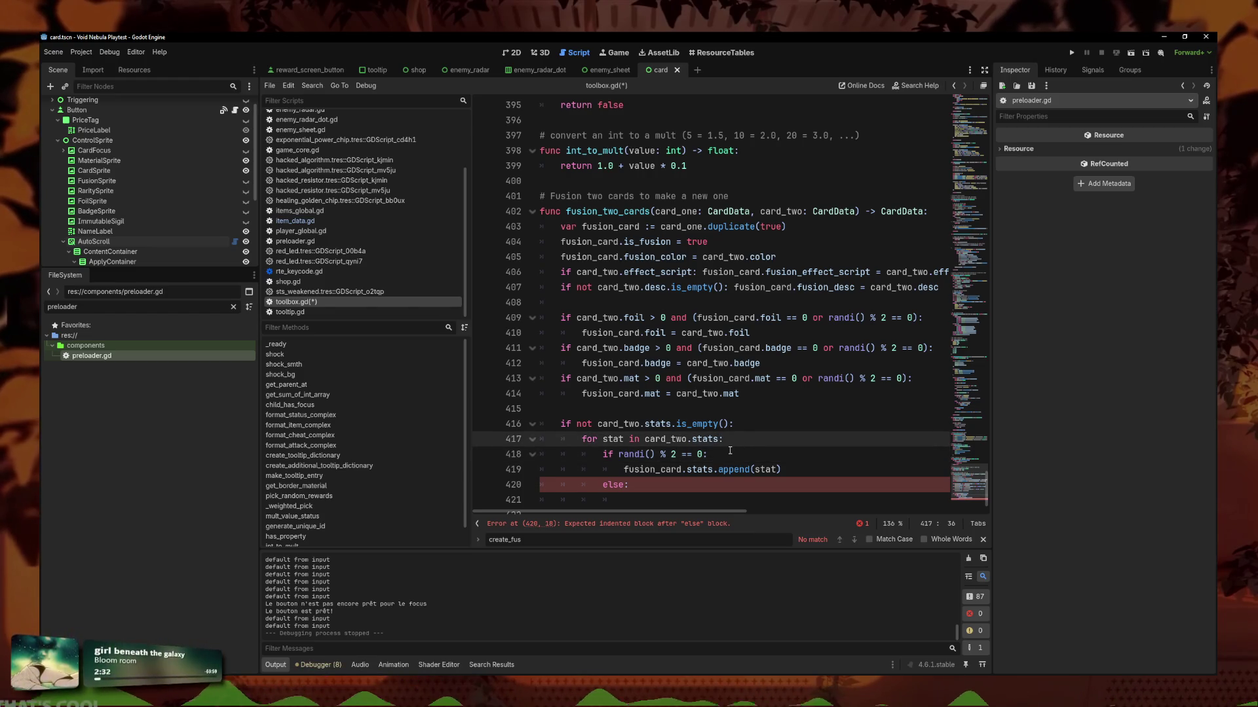
left_click(729, 452)
key("Left")
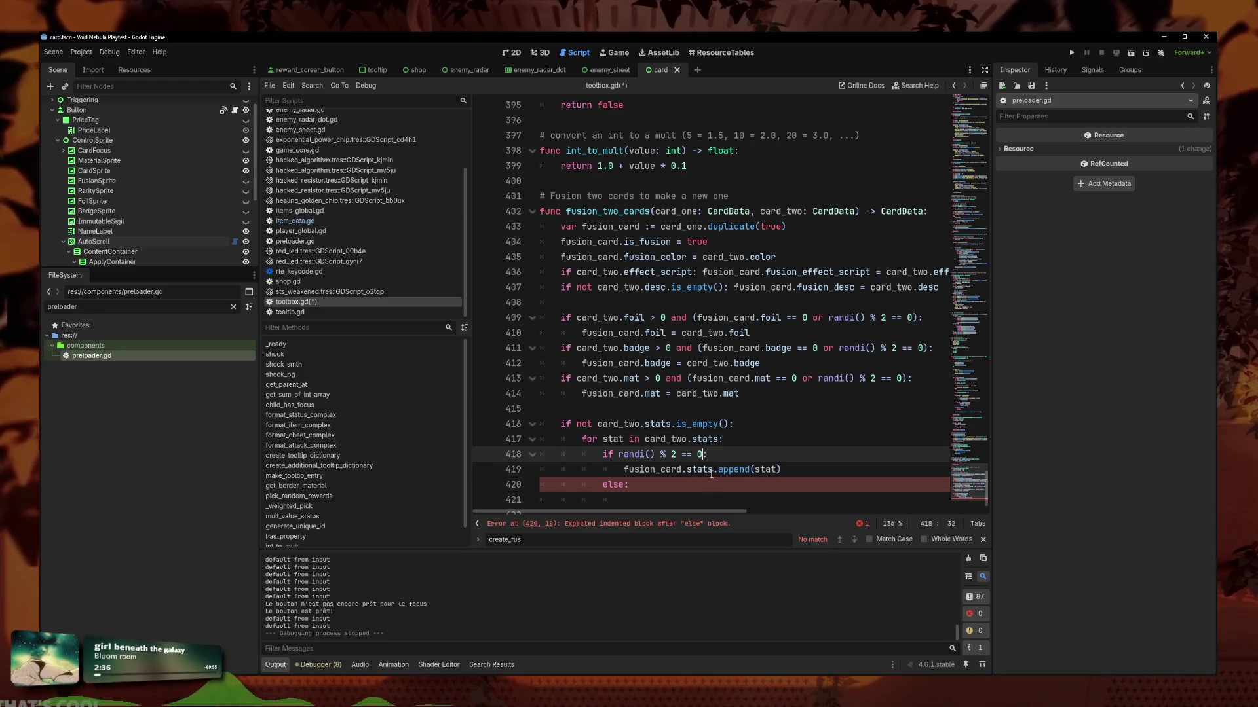
scroll(753, 432, "down", 1)
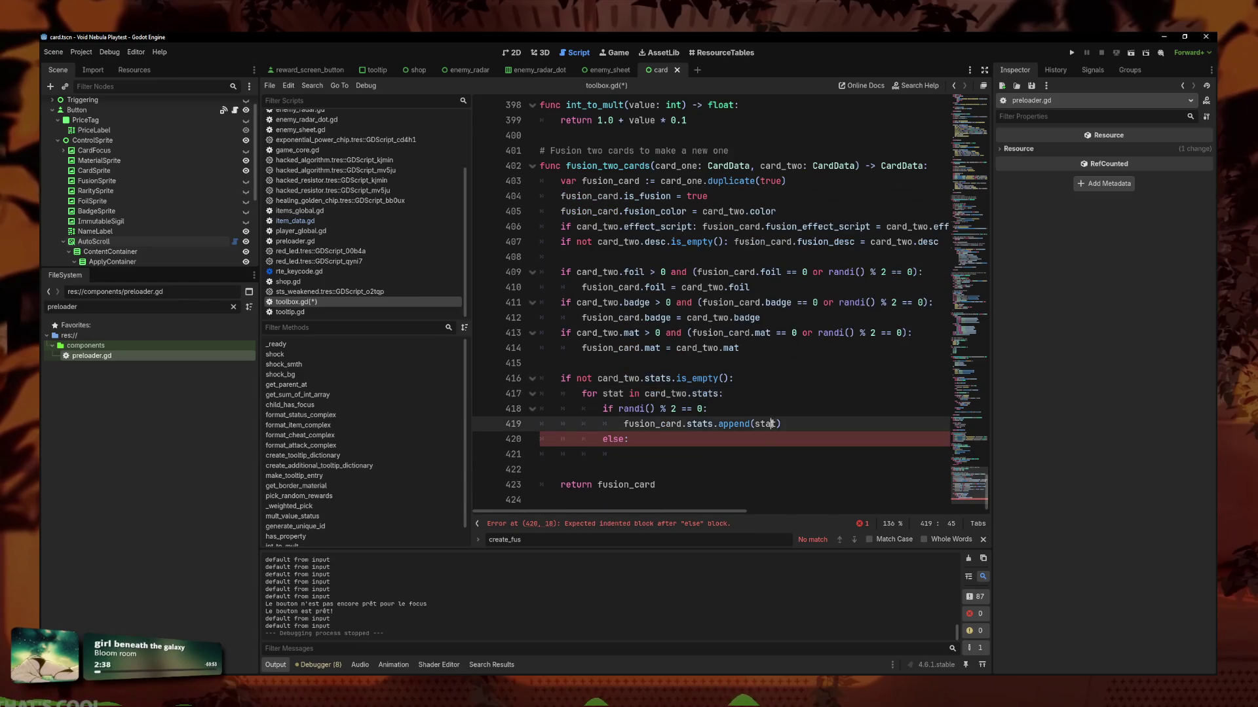
left_click(775, 379)
left_click(777, 365)
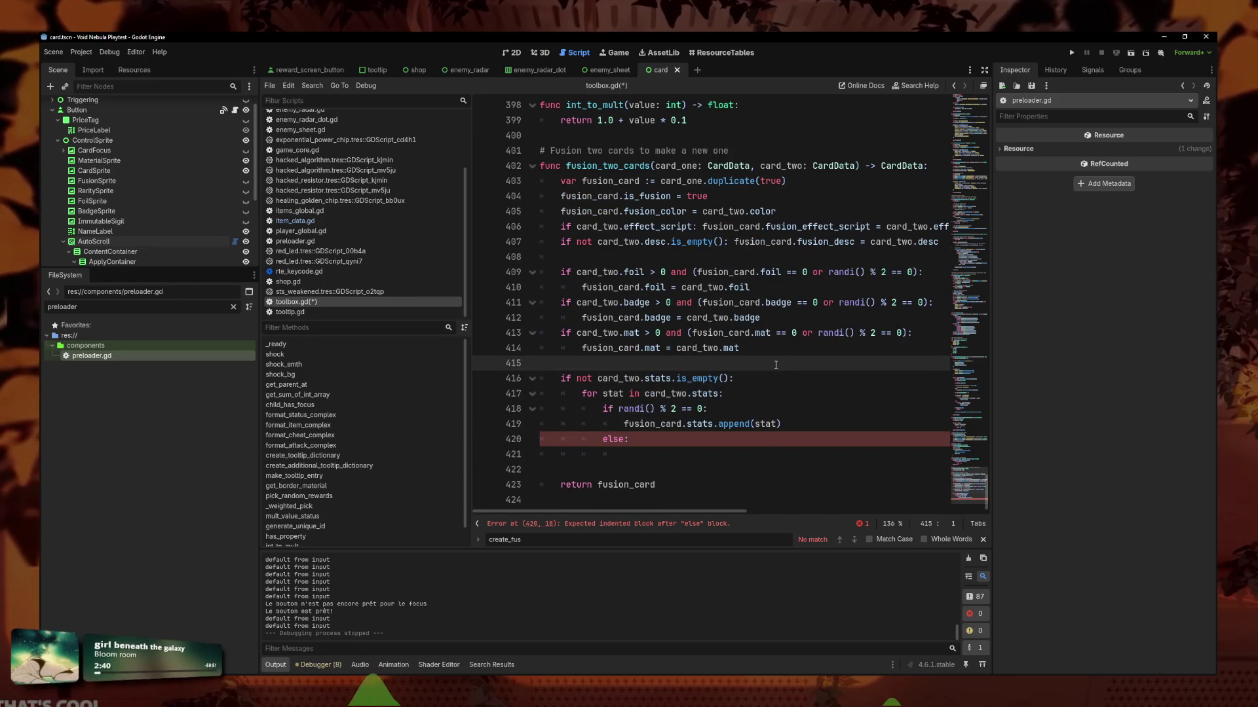
left_click(767, 393)
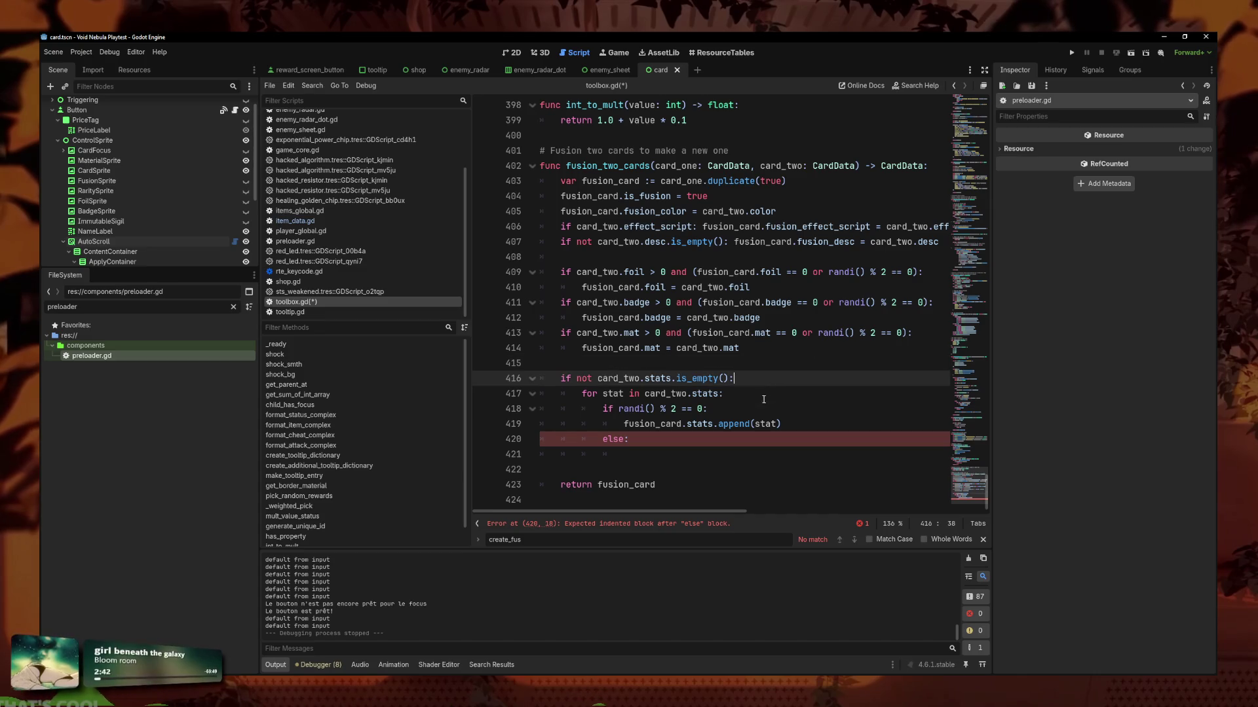
left_click(760, 407)
left_click(740, 394)
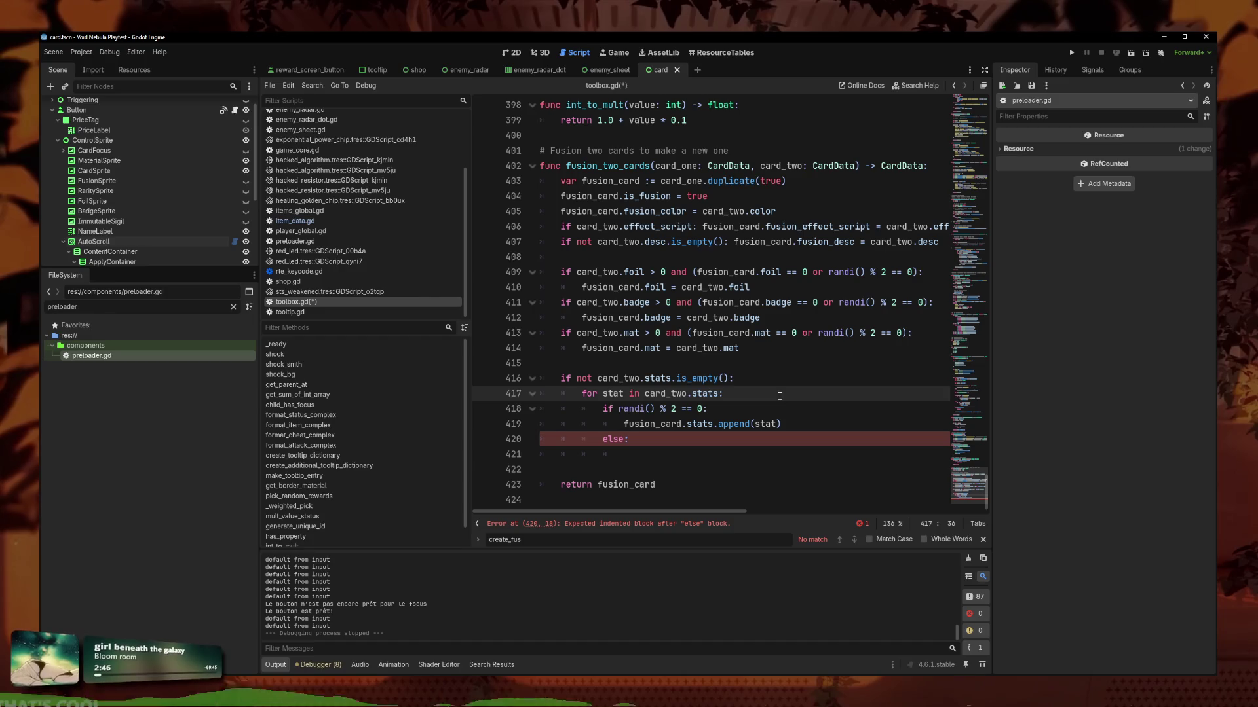
Nest a second loop over fusion_card.stats inside the outer stat loop.
key("Return")
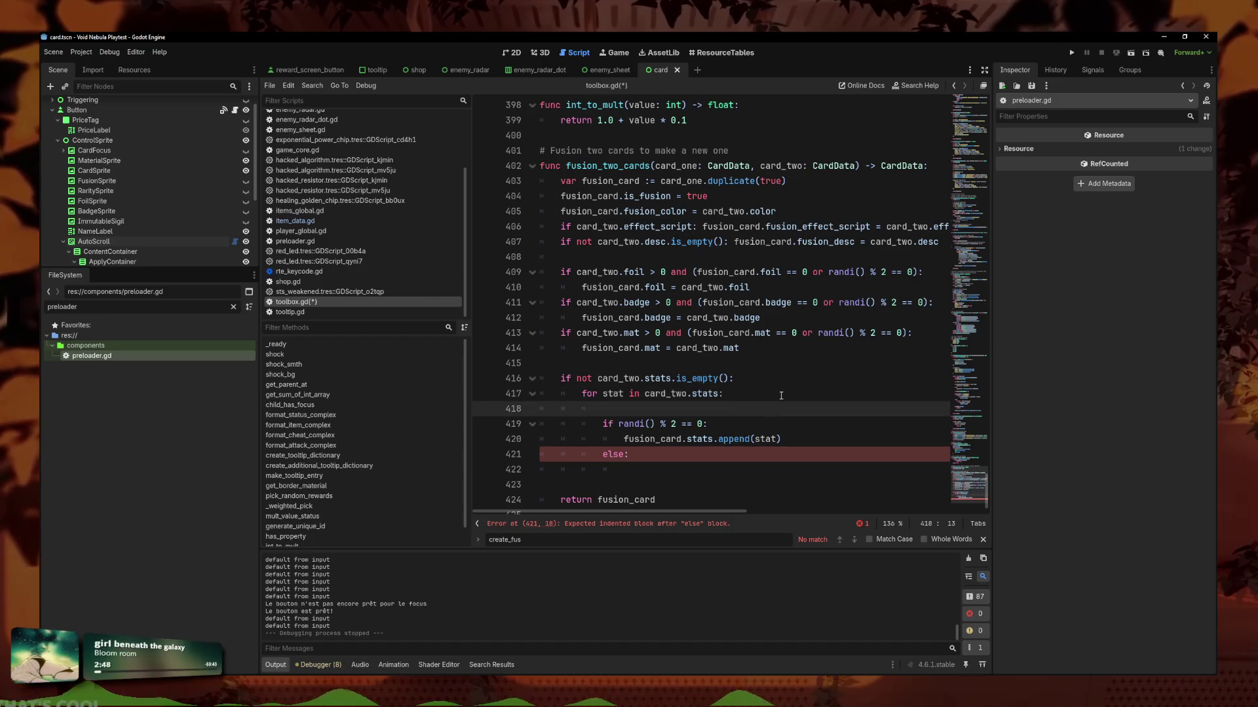
type("for ")
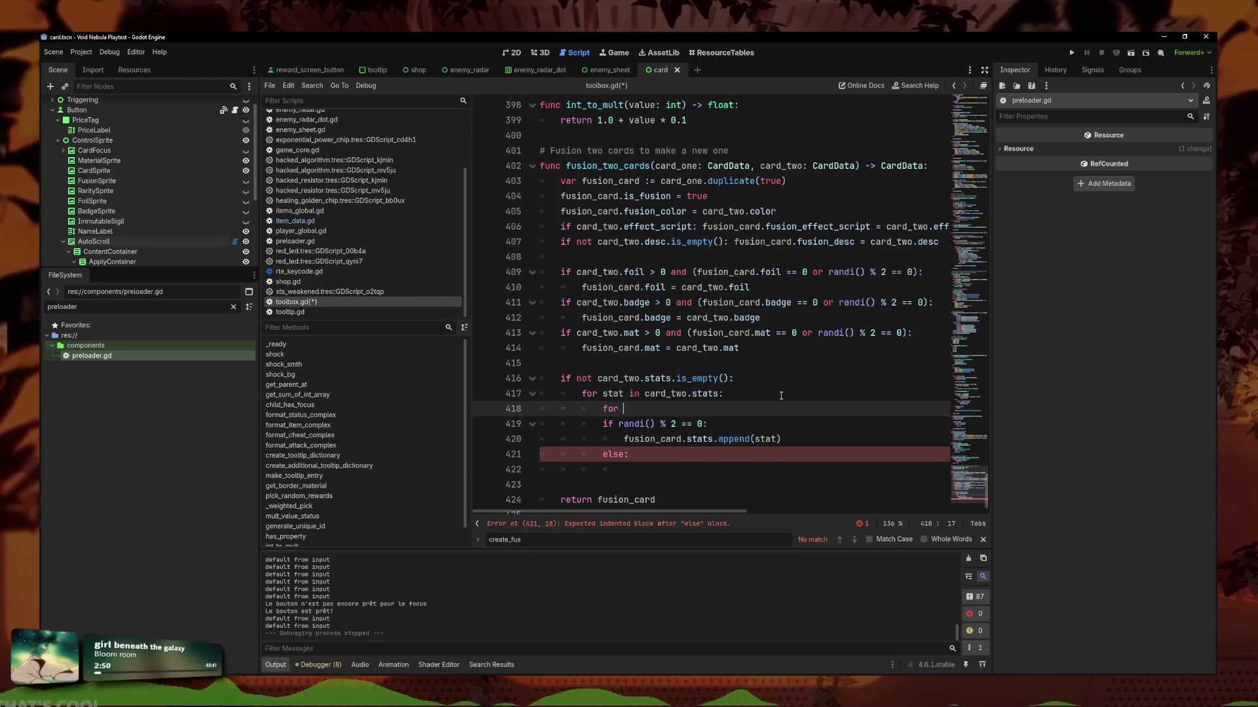
type("stat in card_")
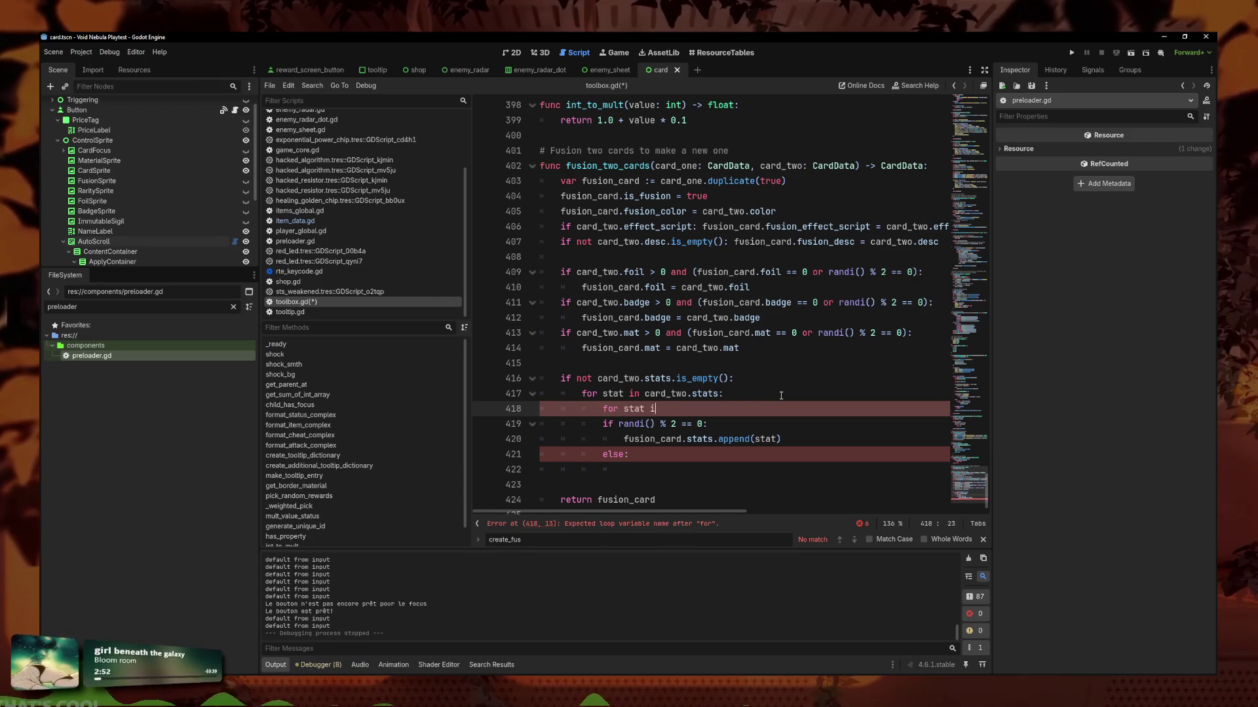
key("BackSpace")
key("BackSpace")
key("BackSpace")
type("fusion")
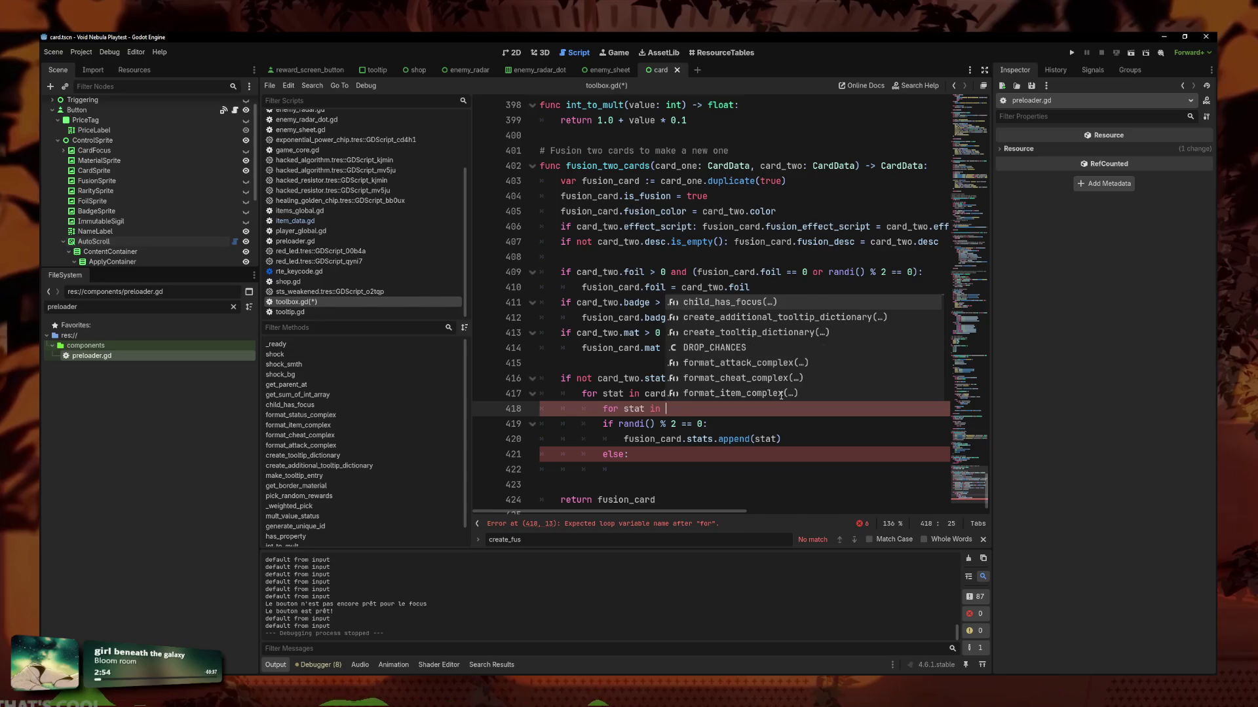
key("Escape")
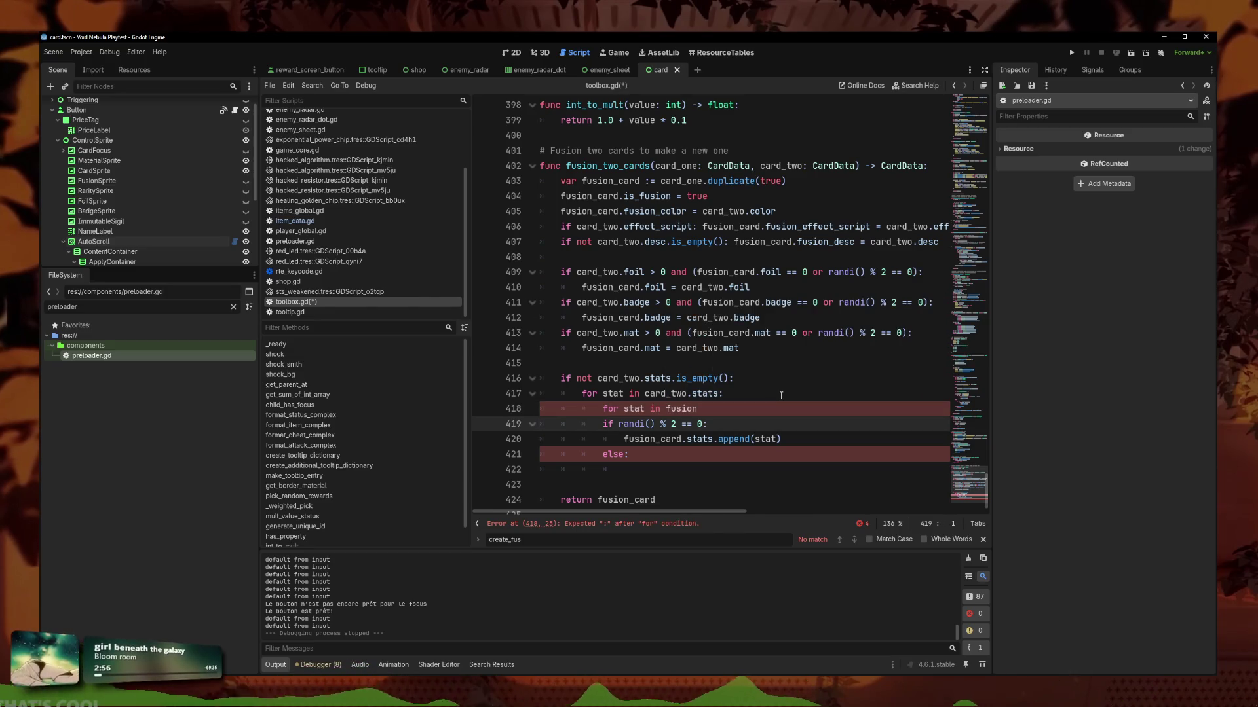
type("_card")
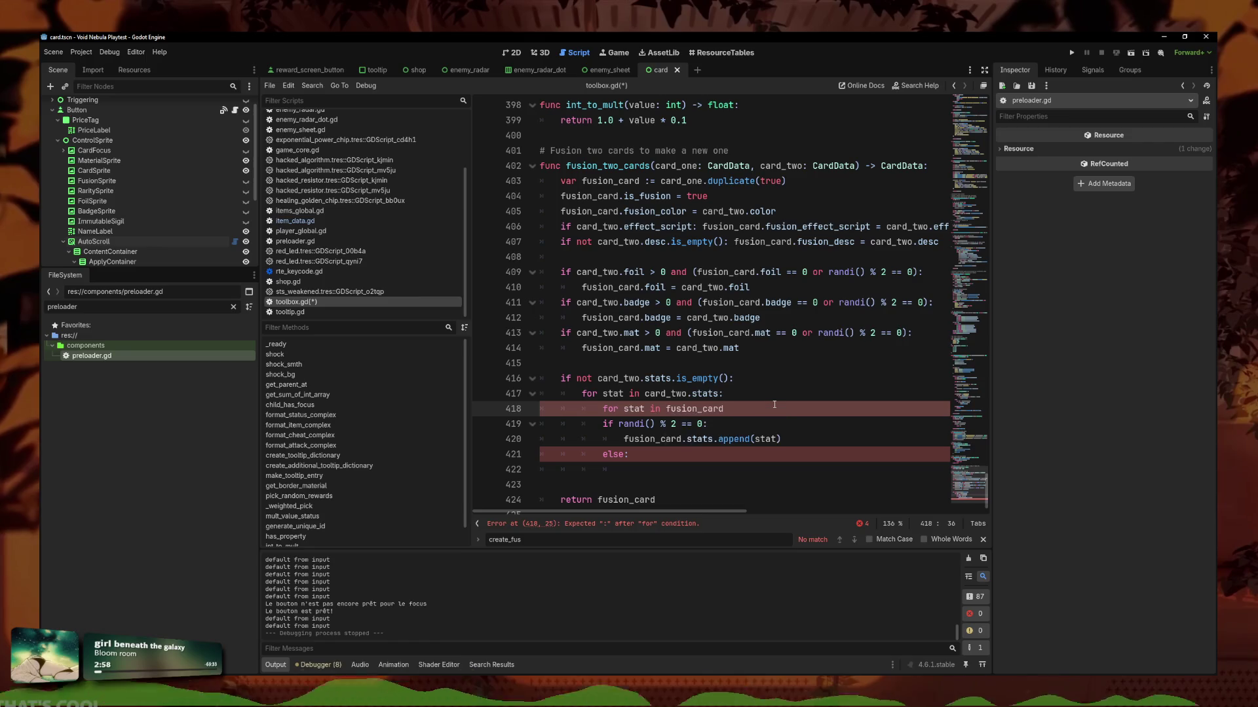
type(".stats:")
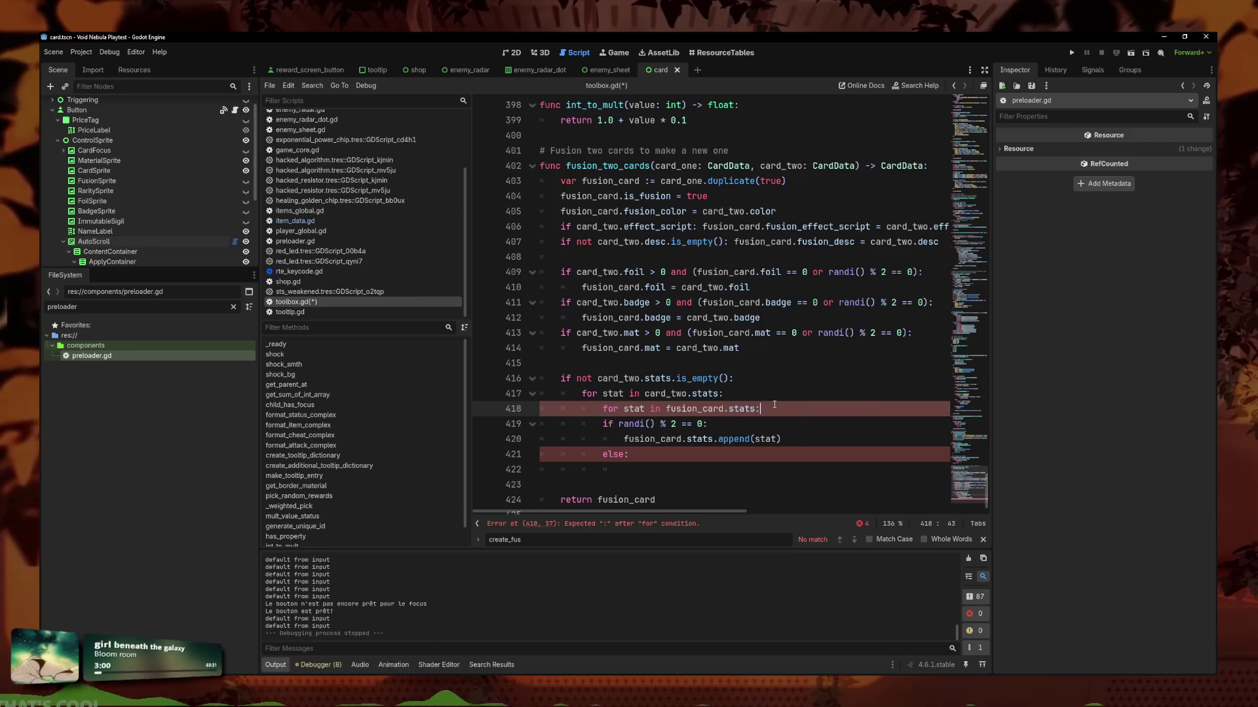
key("Return")
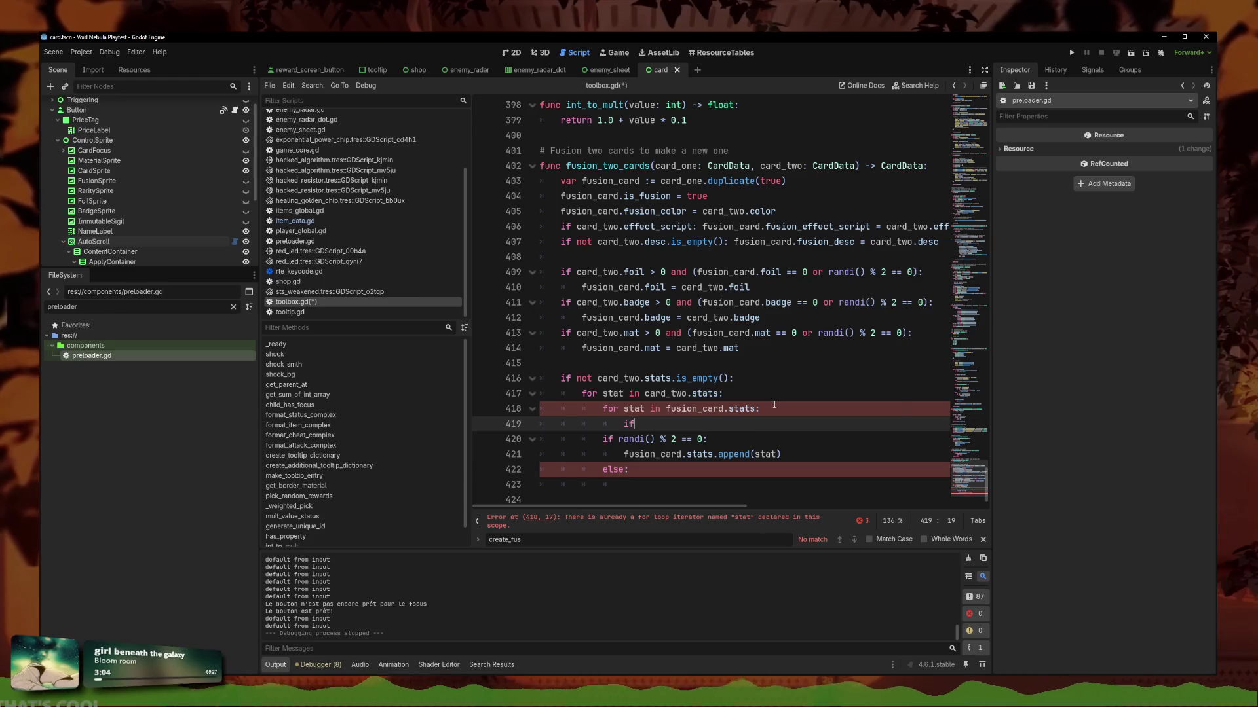
Start the inner loop body with 'fstat.' on line 419, then select the FileSystem filter text.
type("if sta")
key("BackSpace")
key("BackSpace")
key("BackSpace")
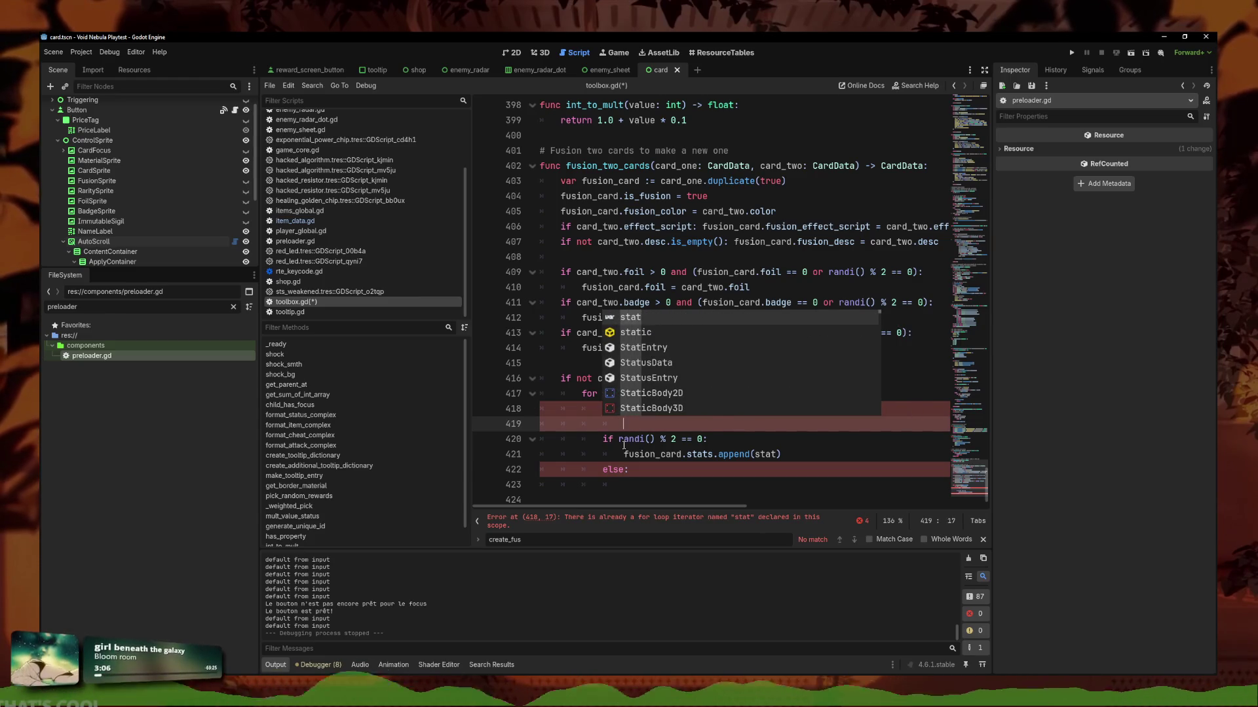
key("Up")
left_click(679, 424)
type("f")
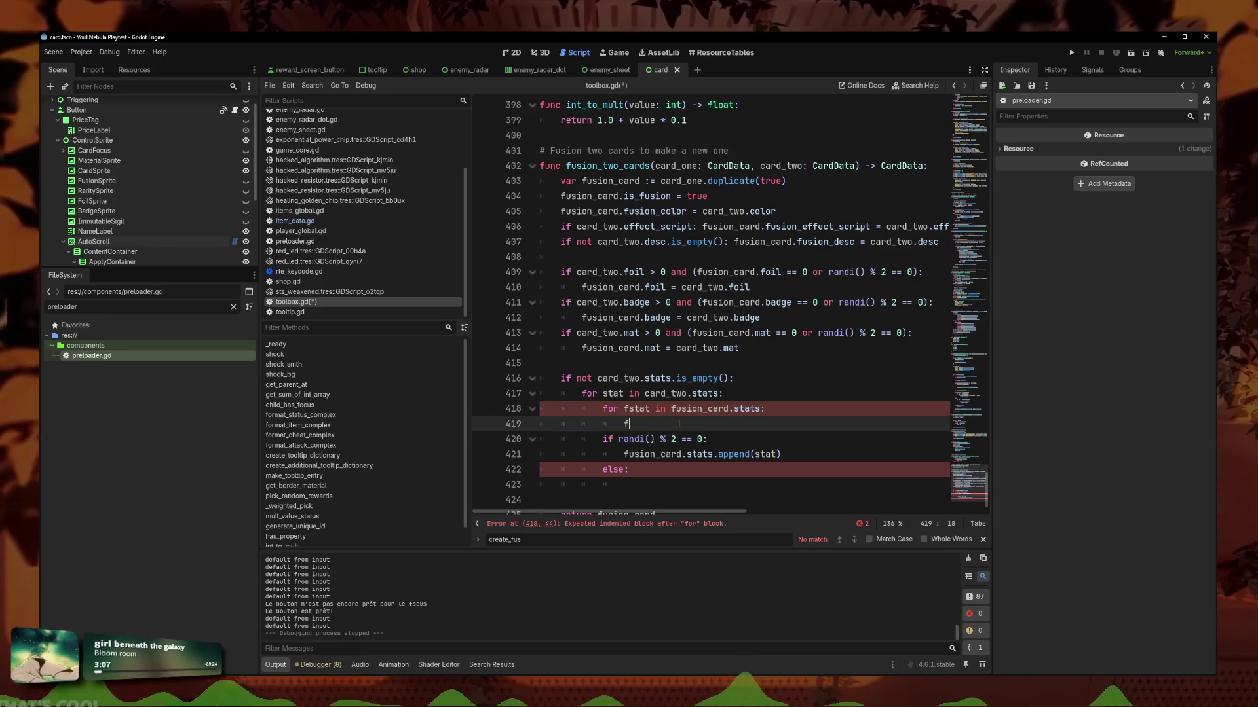
type("stat.")
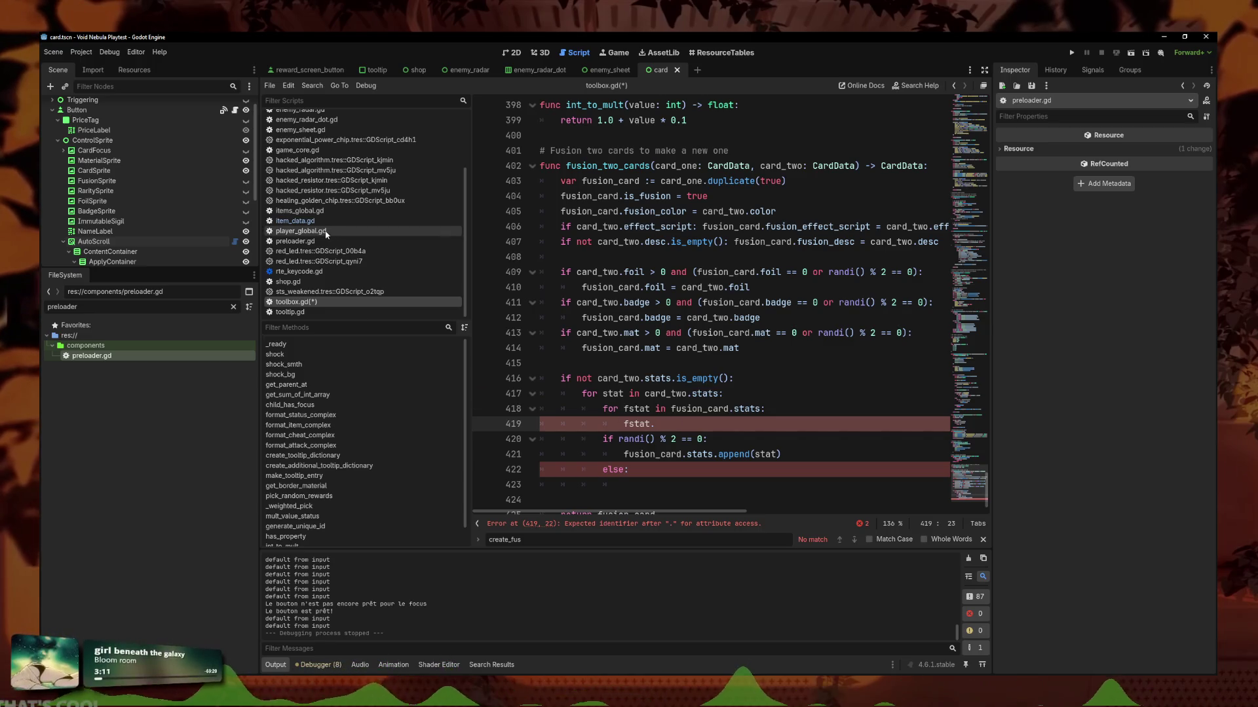
double_click(62, 306)
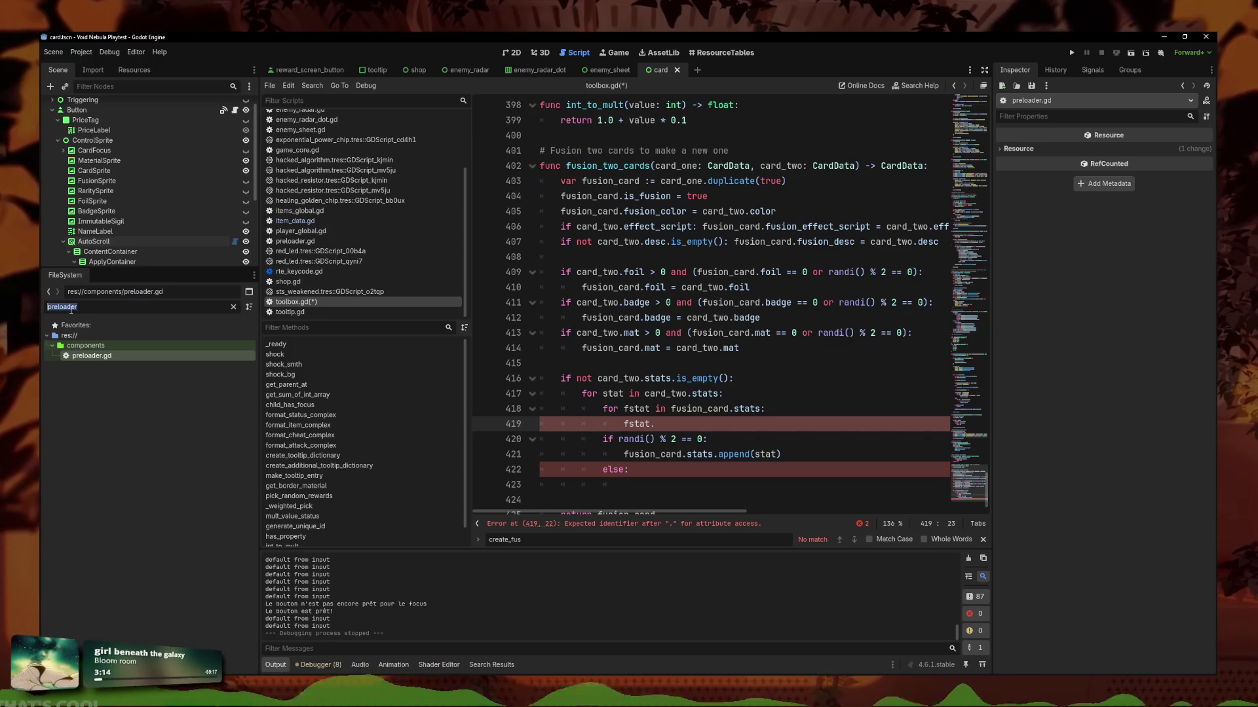
Filter the FileSystem by 'data', check stat_entry_data.gd, then type fstat.index == stat.ind in toolbox.gd.
type("stat_data")
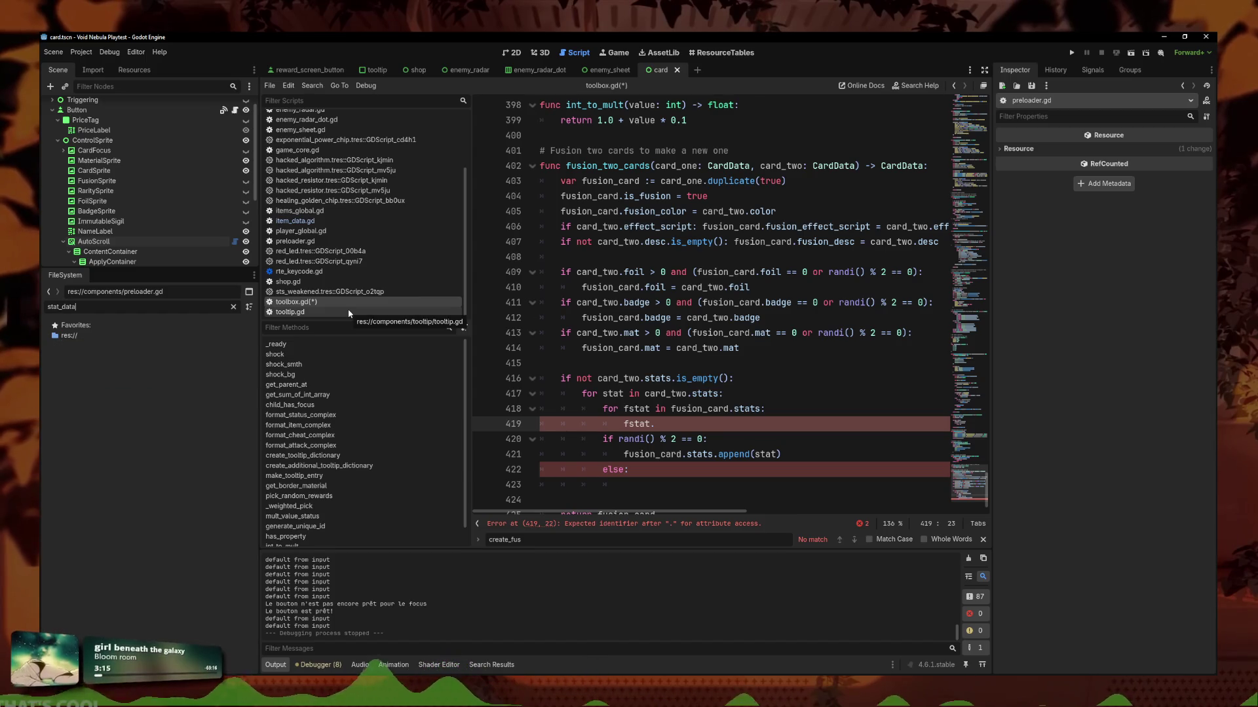
key("BackSpace")
key("BackSpace")
key("BackSpace")
key("BackSpace")
key("BackSpace")
type("s")
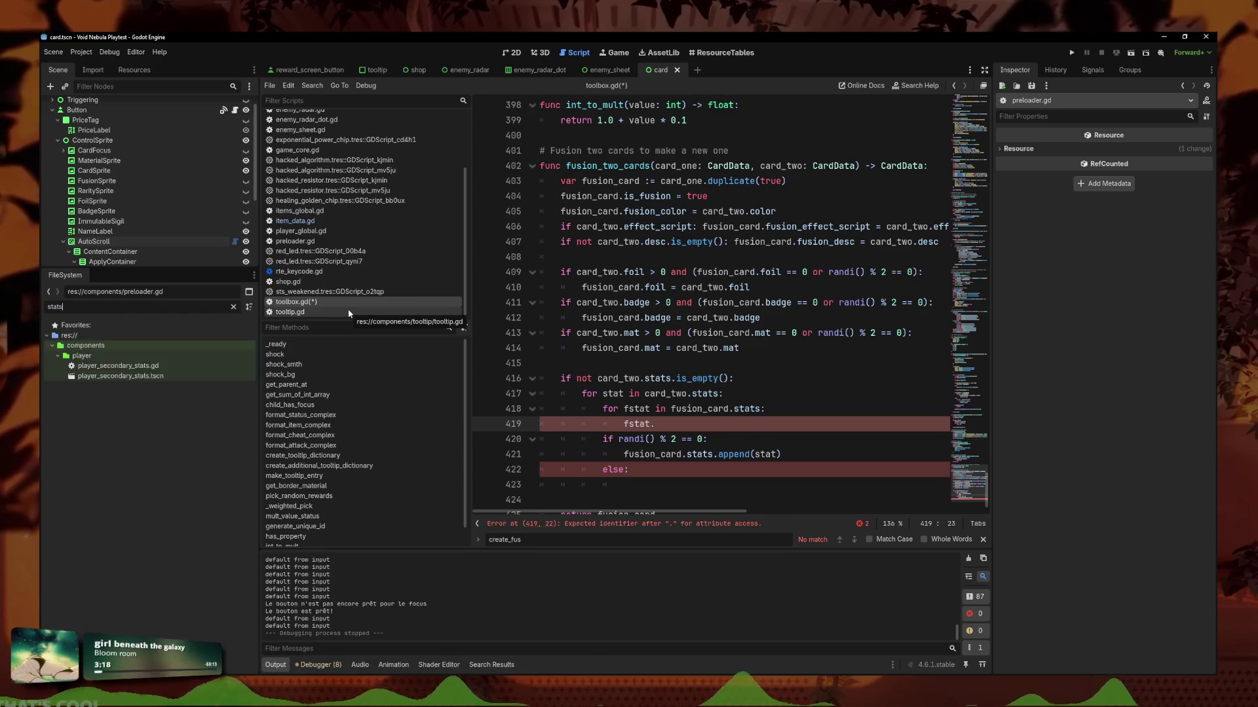
key("BackSpace")
key("BackSpace")
key("BackSpace")
type("data")
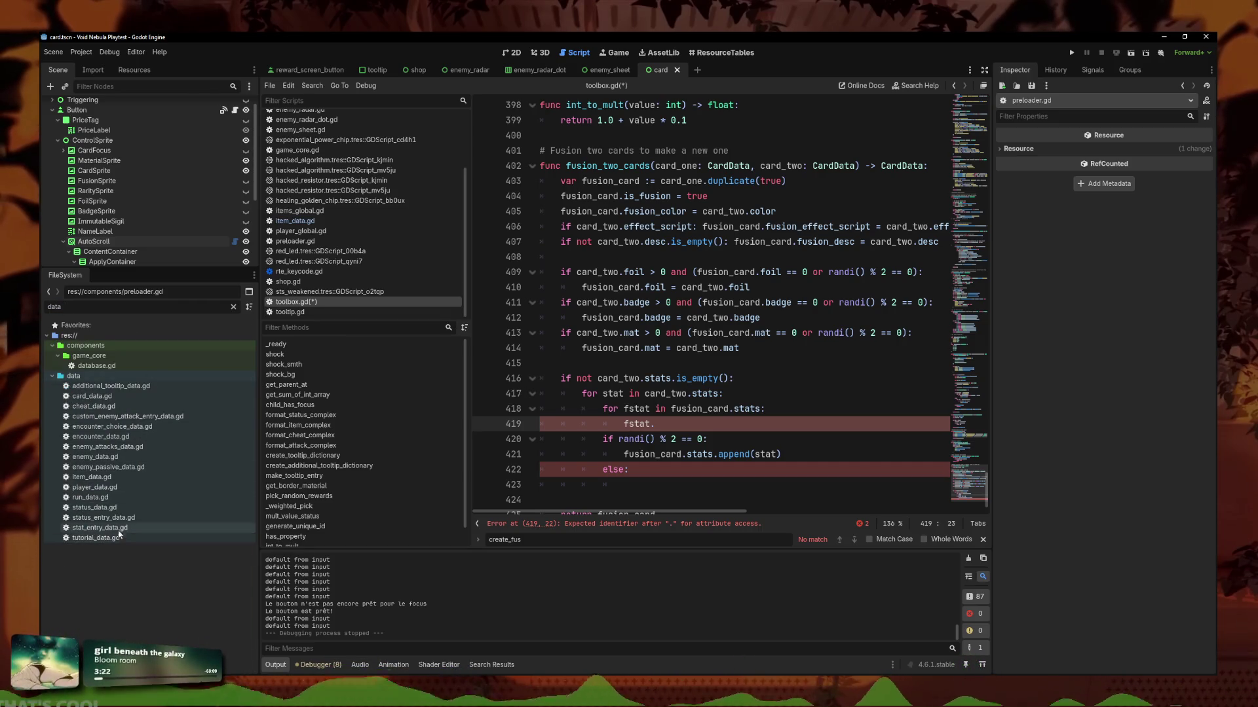
double_click(118, 527)
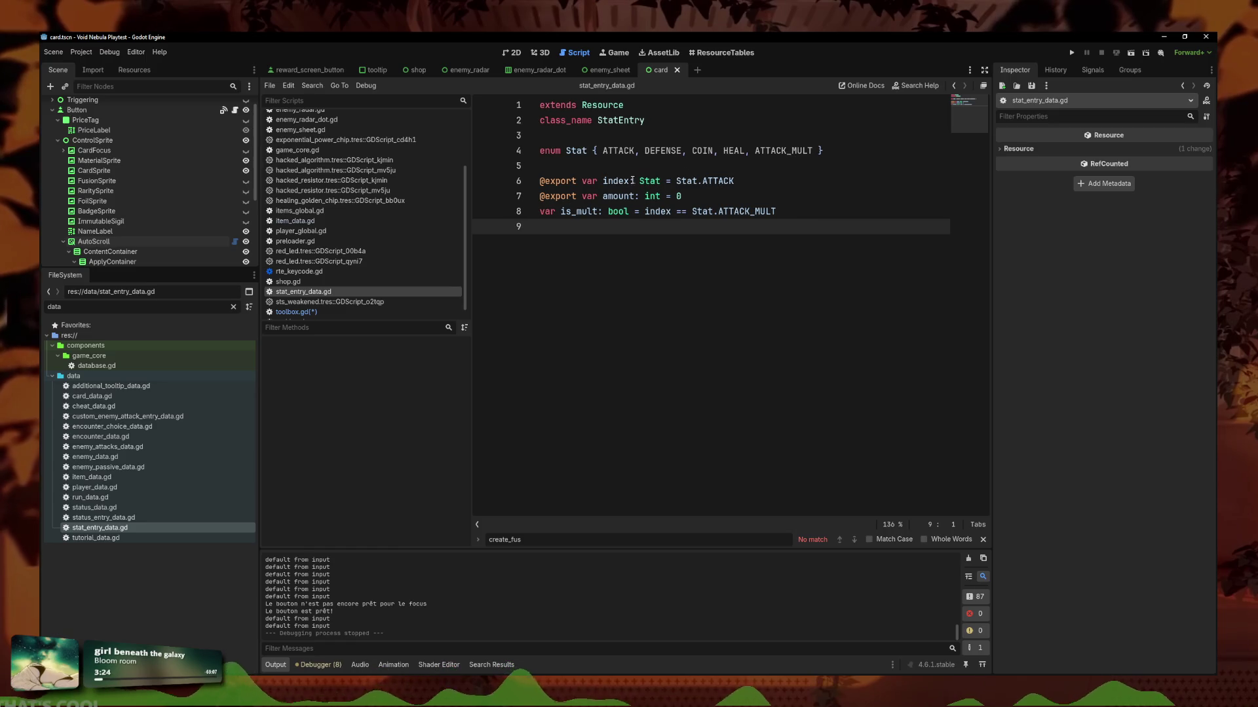
left_click(321, 314)
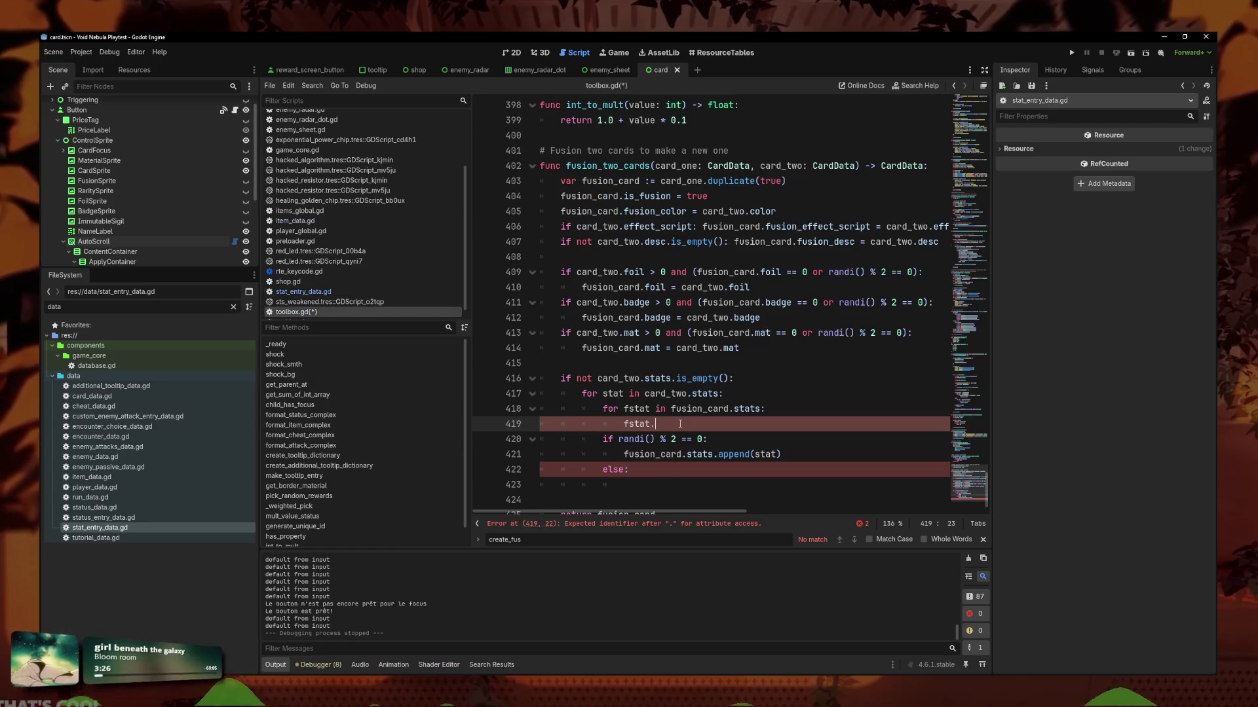
type("index == ")
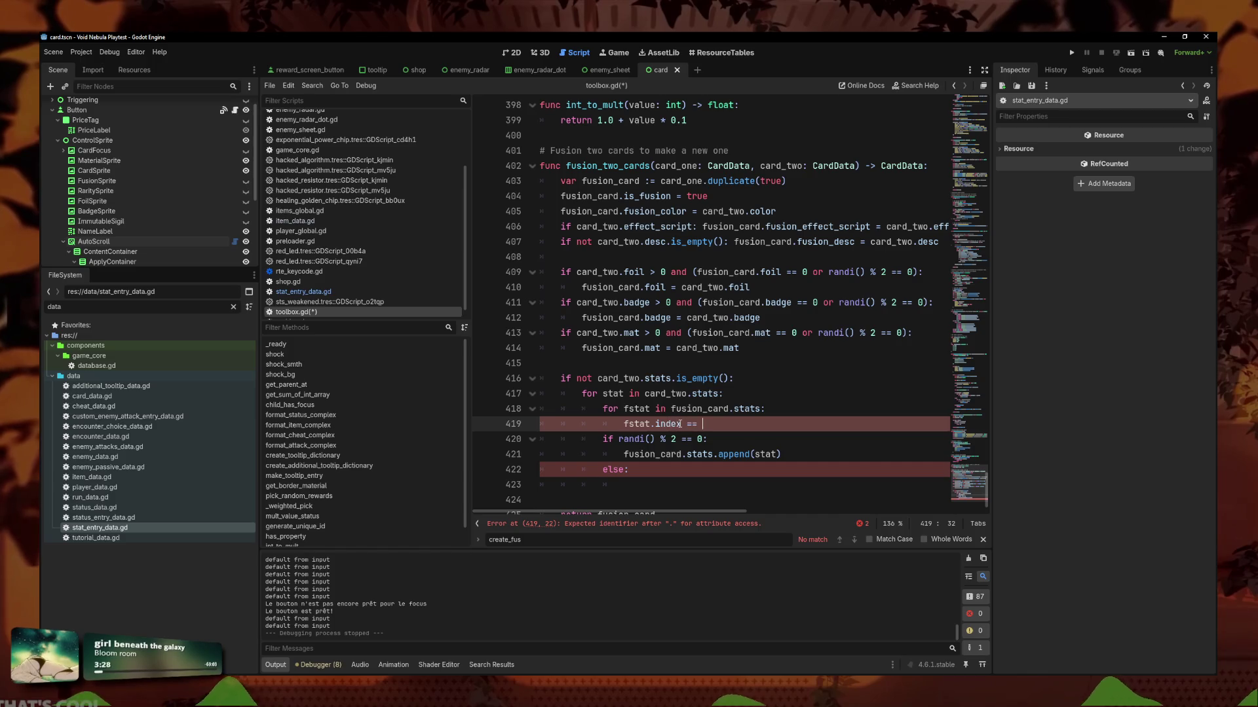
type("stat.index")
Turn line 419 into 'if fstat.index == stat.index:' and declare a var above the inner loop.
left_click(648, 425)
type("if ")
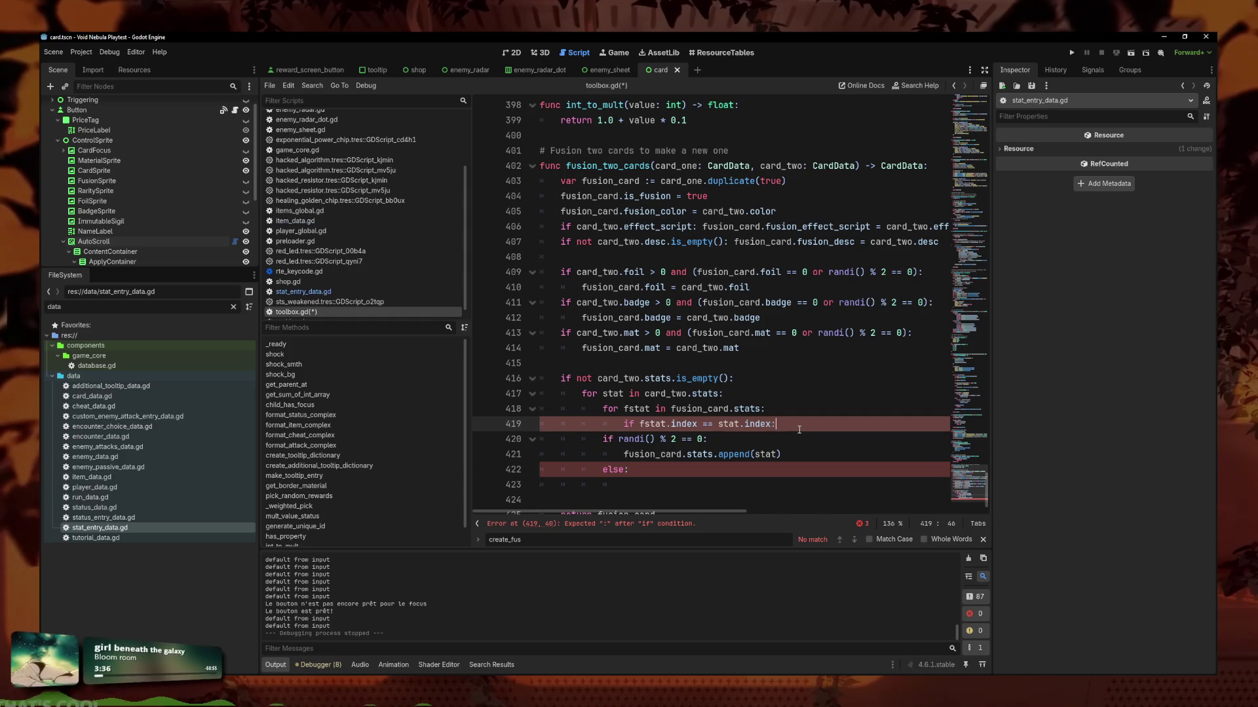
type(":")
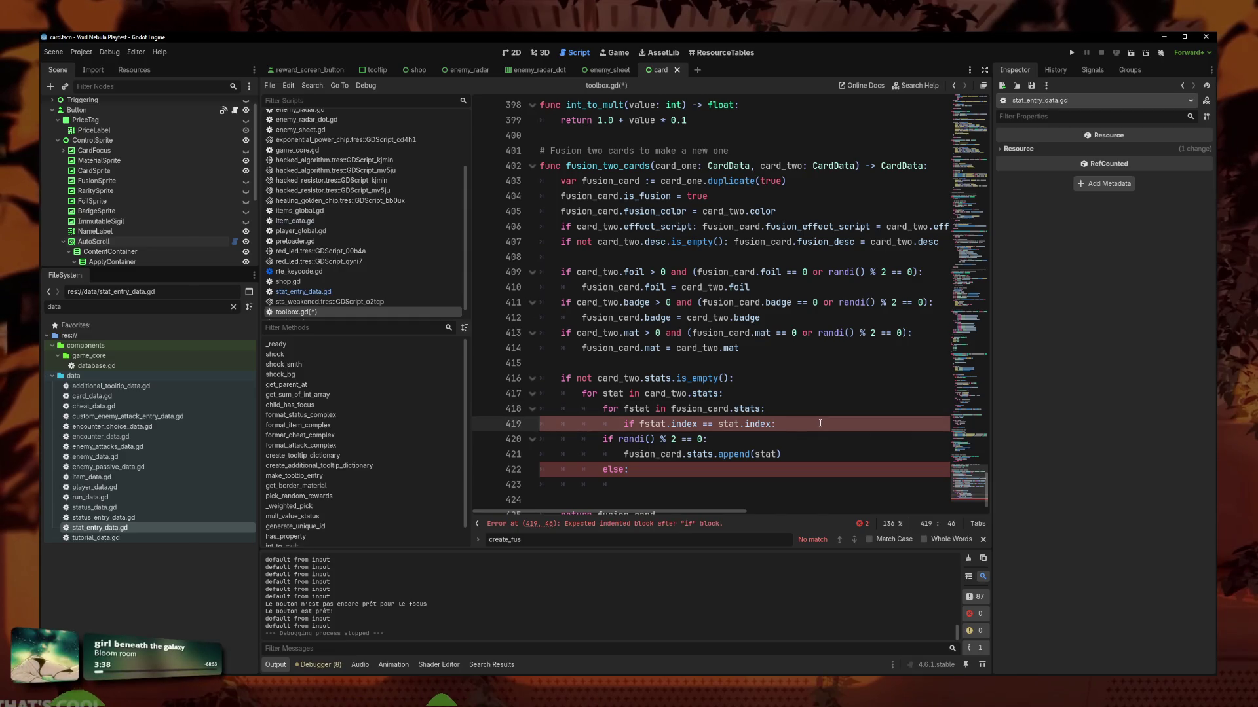
key("Up")
key("ctrl+shift+Return")
key("BackSpace")
key("BackSpace")
key("BackSpace")
type("var have_same_in_one")
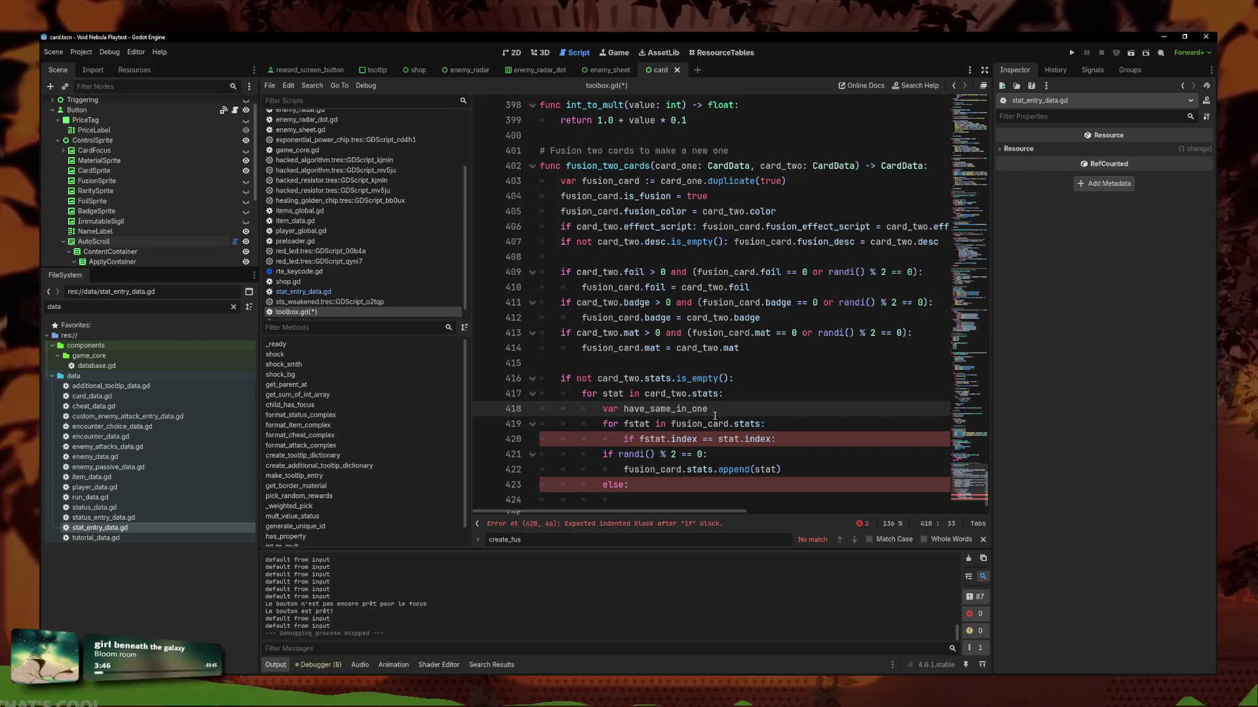
Set have_same_in_one = true inside the index-match if block.
left_click(807, 438)
key("Return")
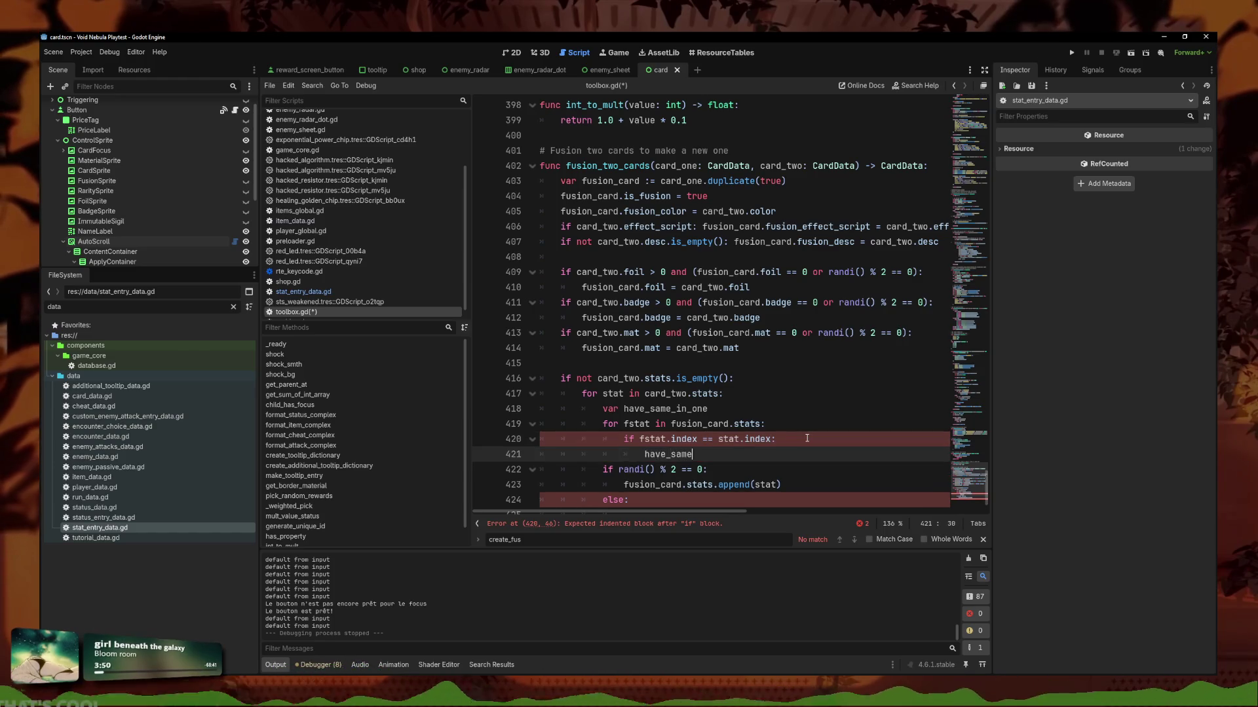
type("have_same")
key("Return")
type("= true")
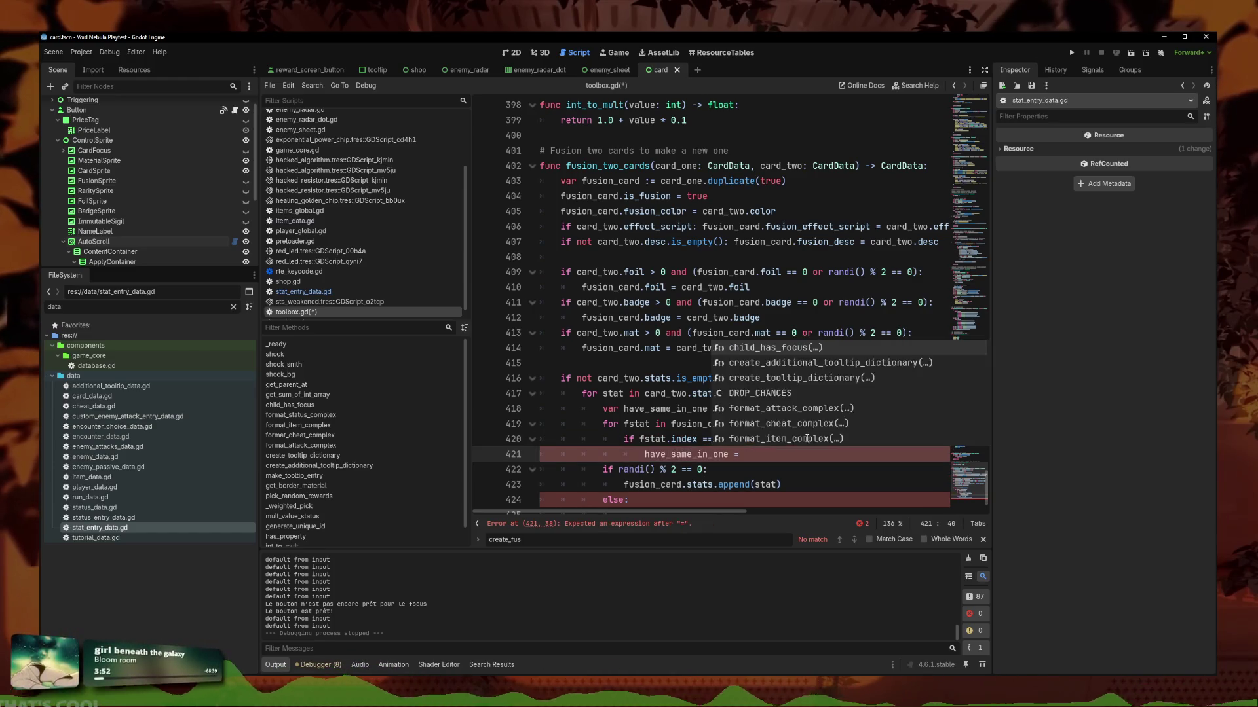
key("Escape")
scroll(791, 408, "down", 2)
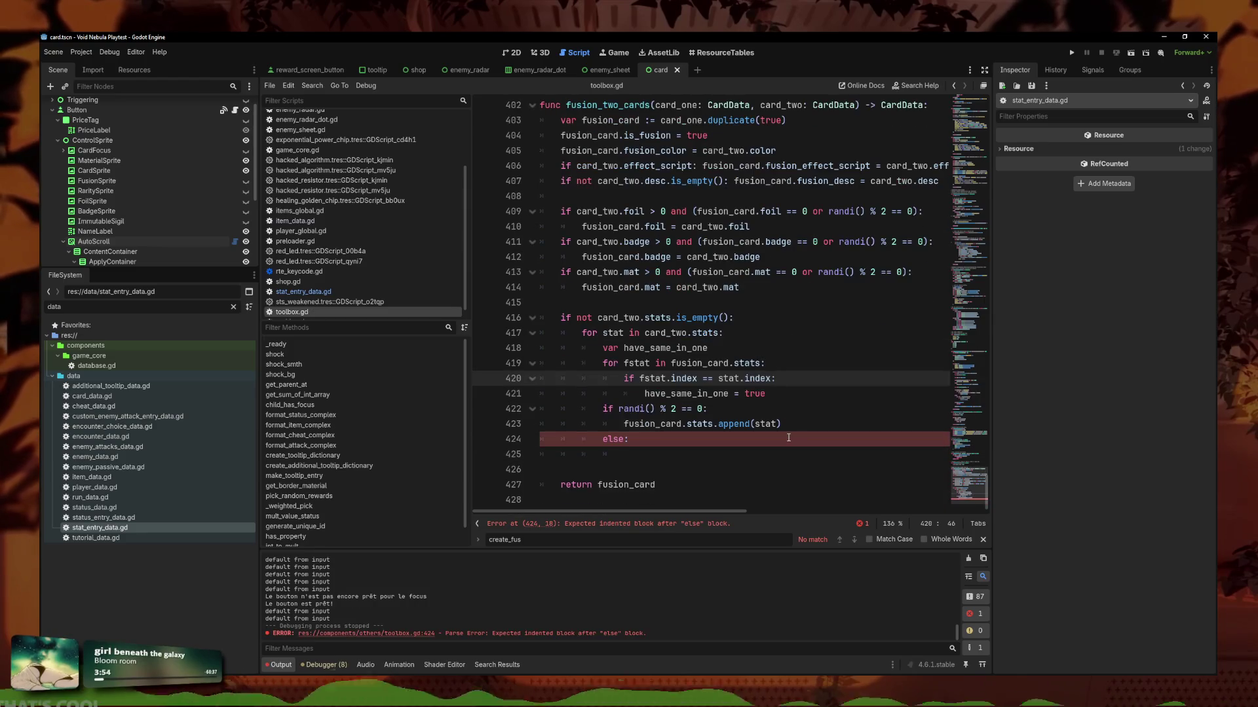
left_click(791, 409)
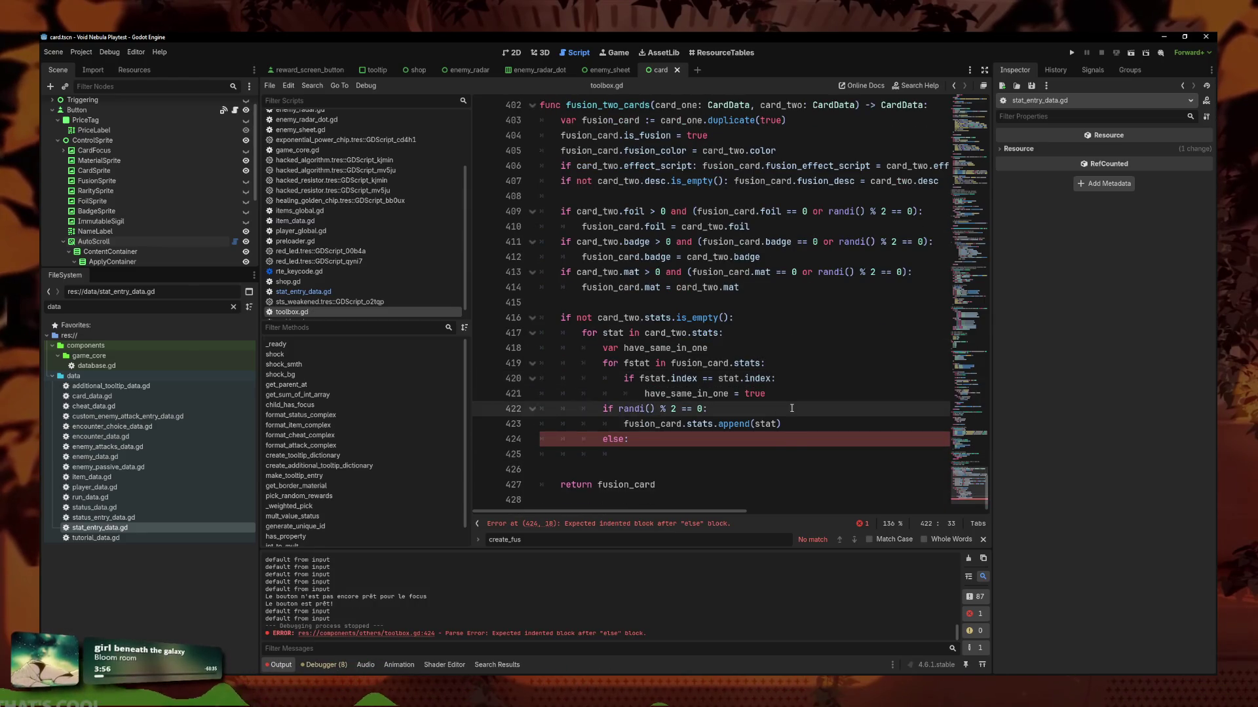
left_click(655, 363)
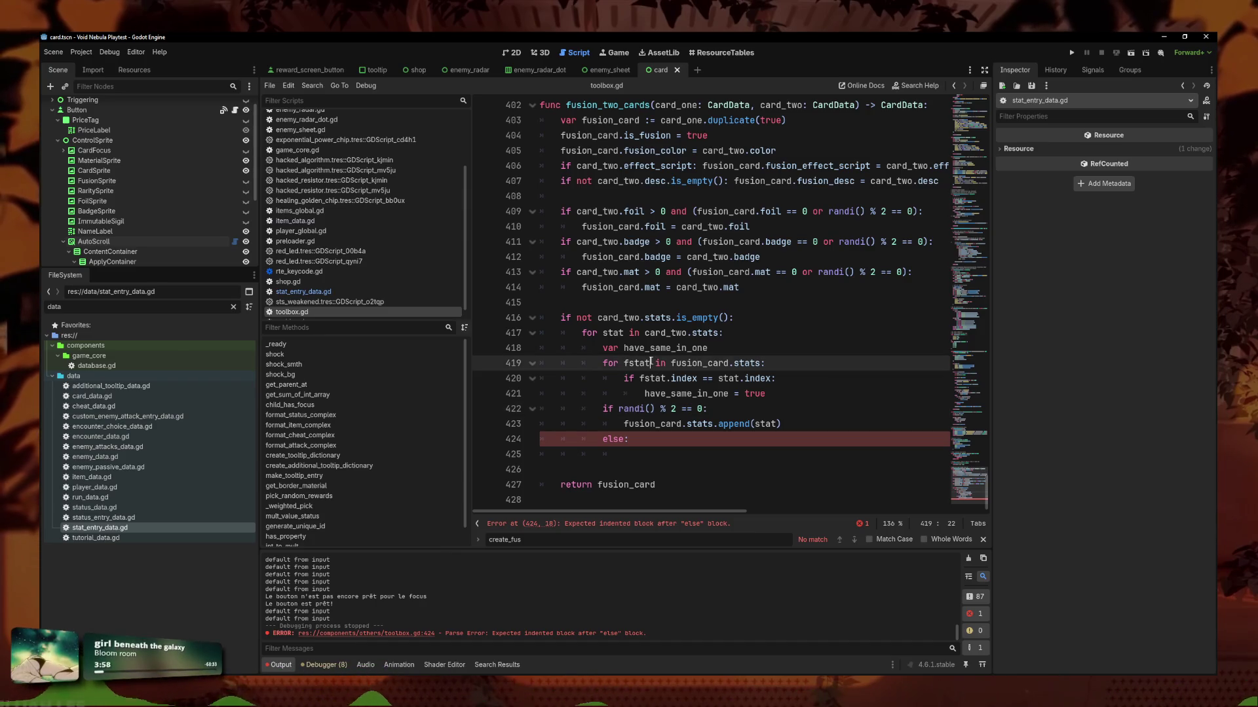
left_click(749, 379)
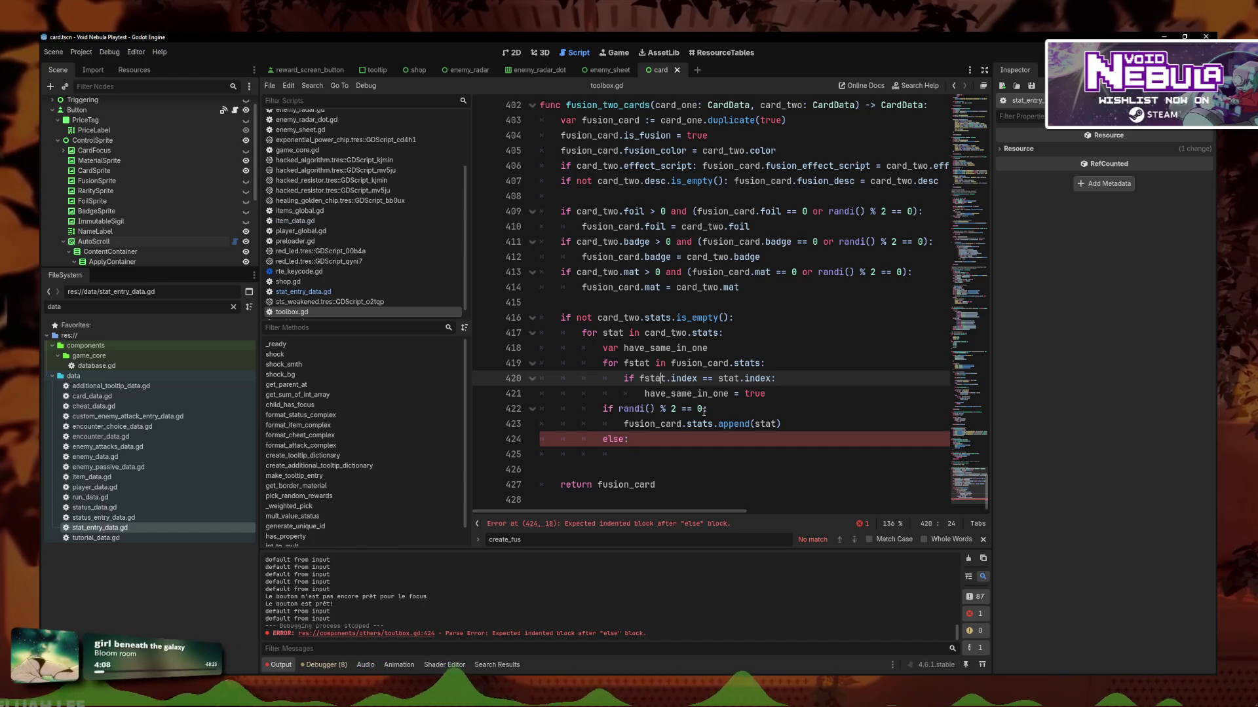
left_click(794, 423)
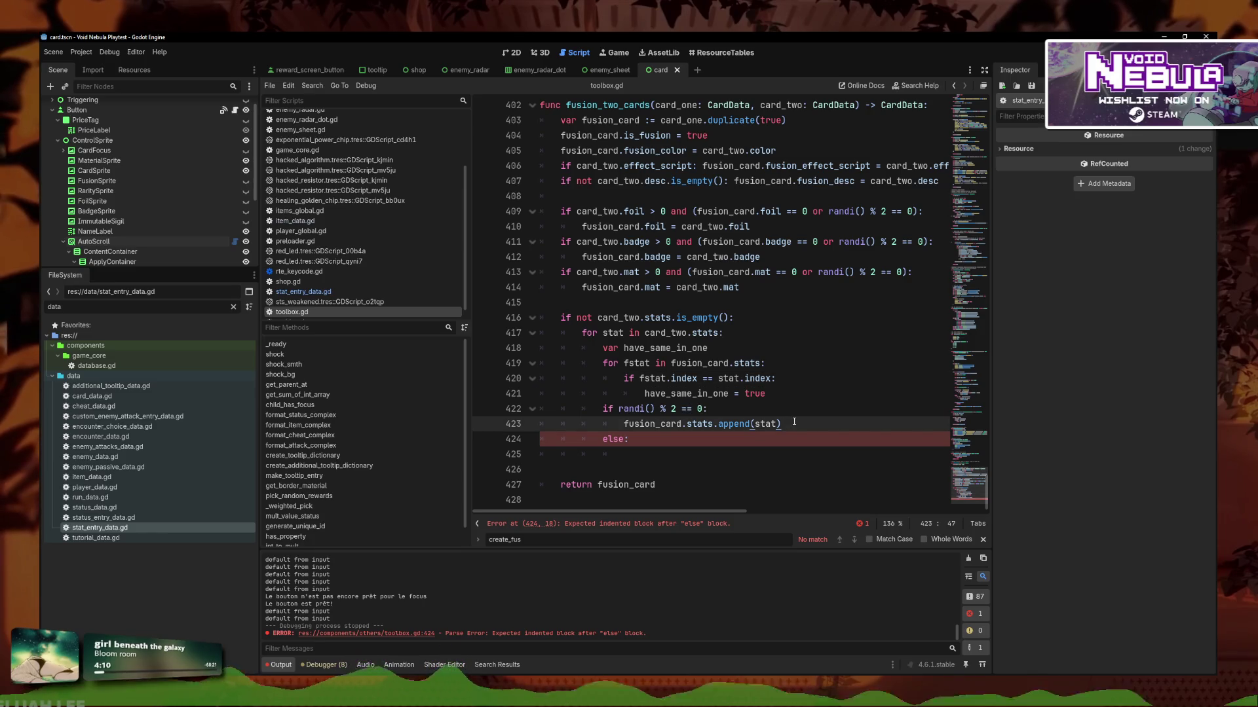
Move the append line under else and add have_same_in_one to the randi() condition.
key("alt+Down")
left_click(704, 409)
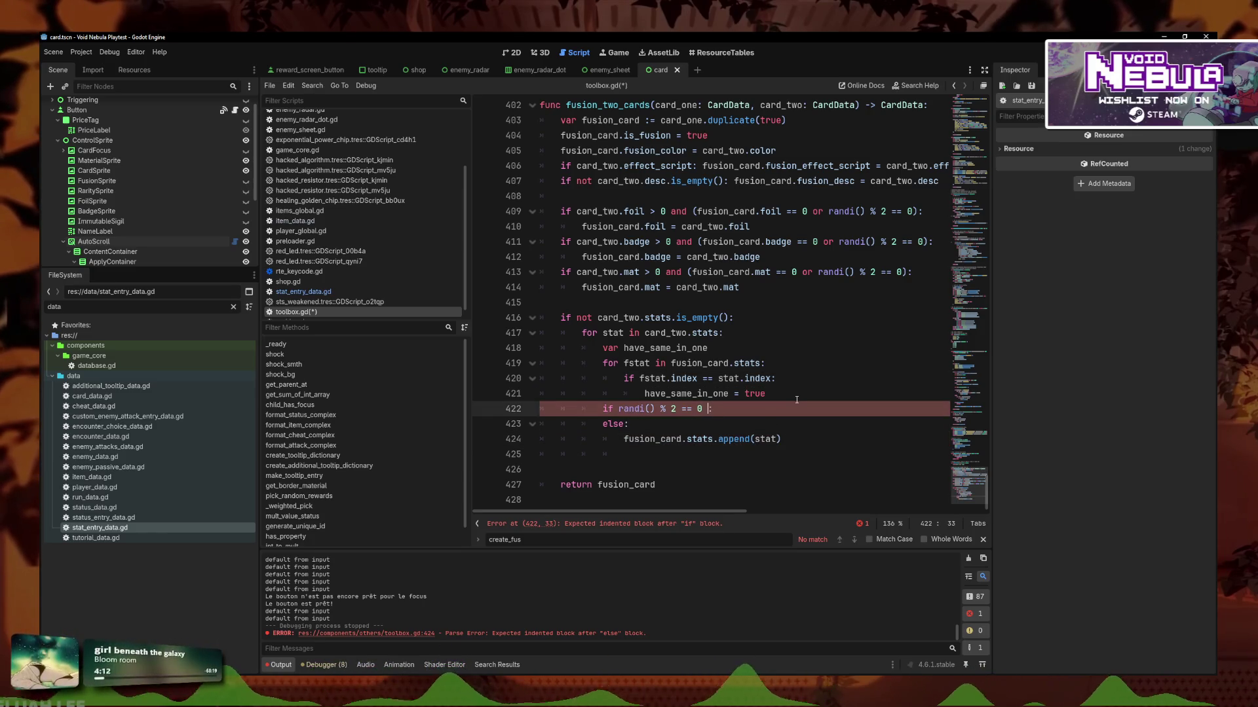
type("and have")
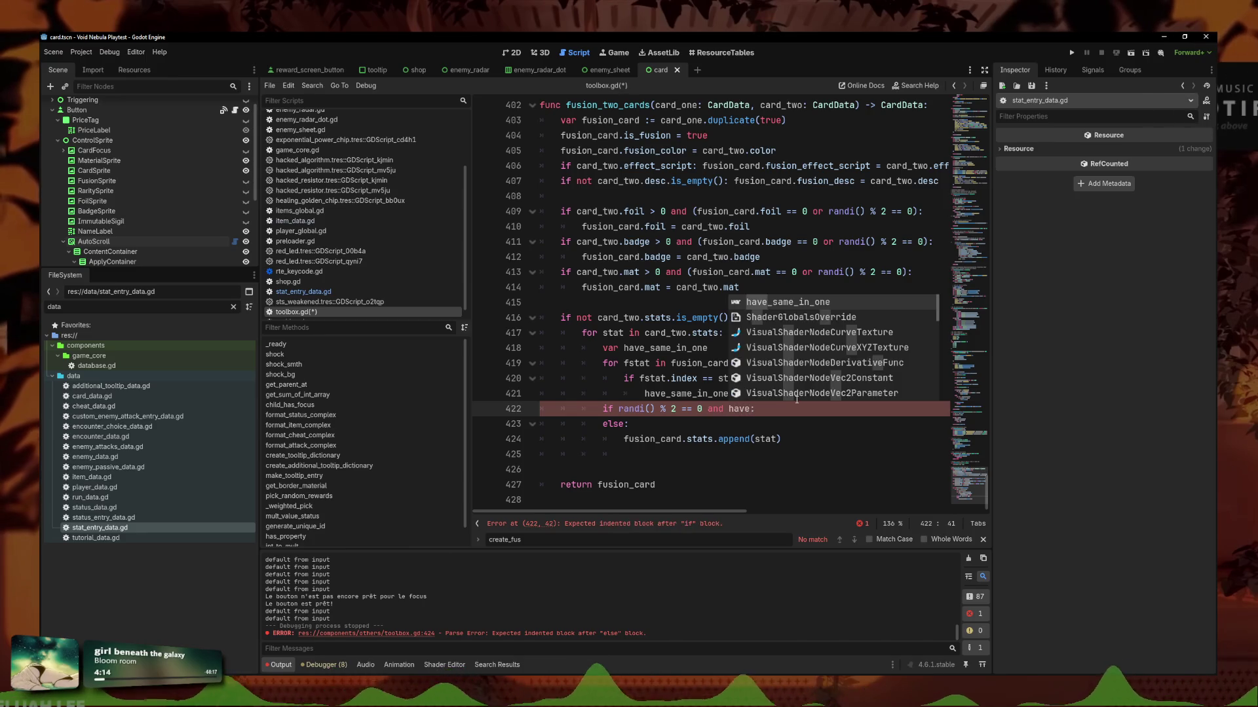
key("Return")
key("Return")
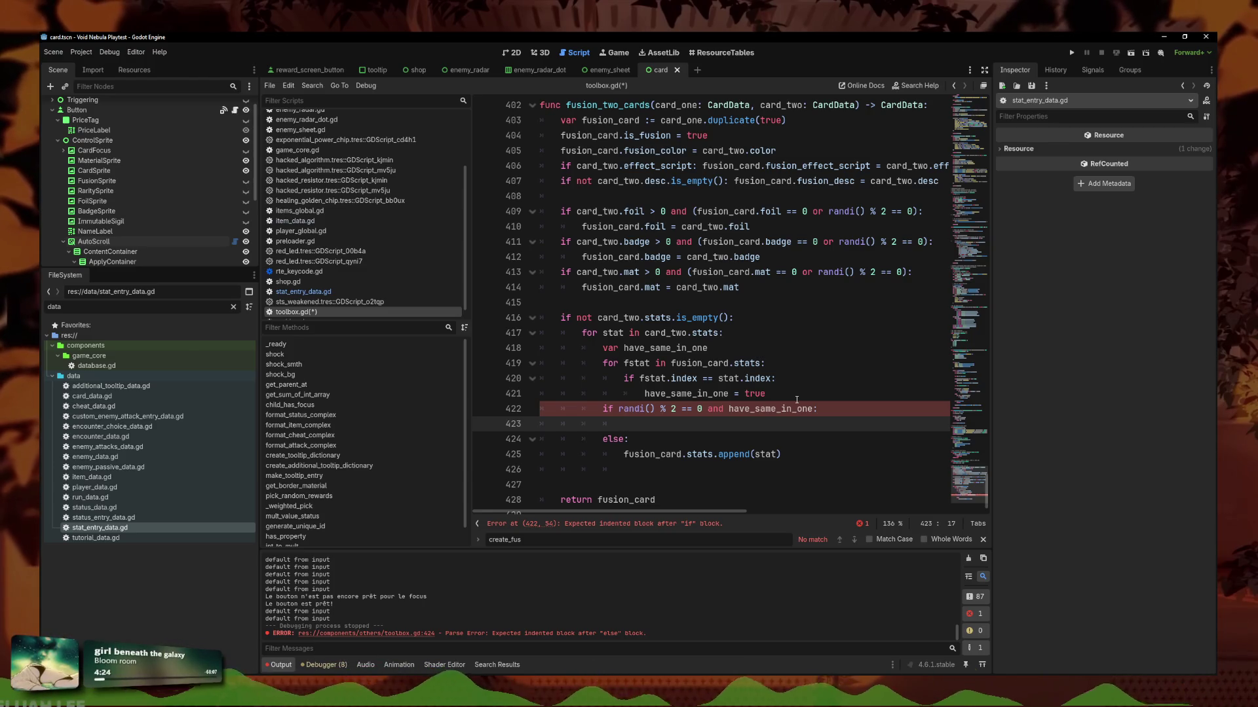
type("su")
Write fusion_card.stats.pick_random() on line 423.
key("BackSpace")
key("BackSpace")
type("fusion_card.")
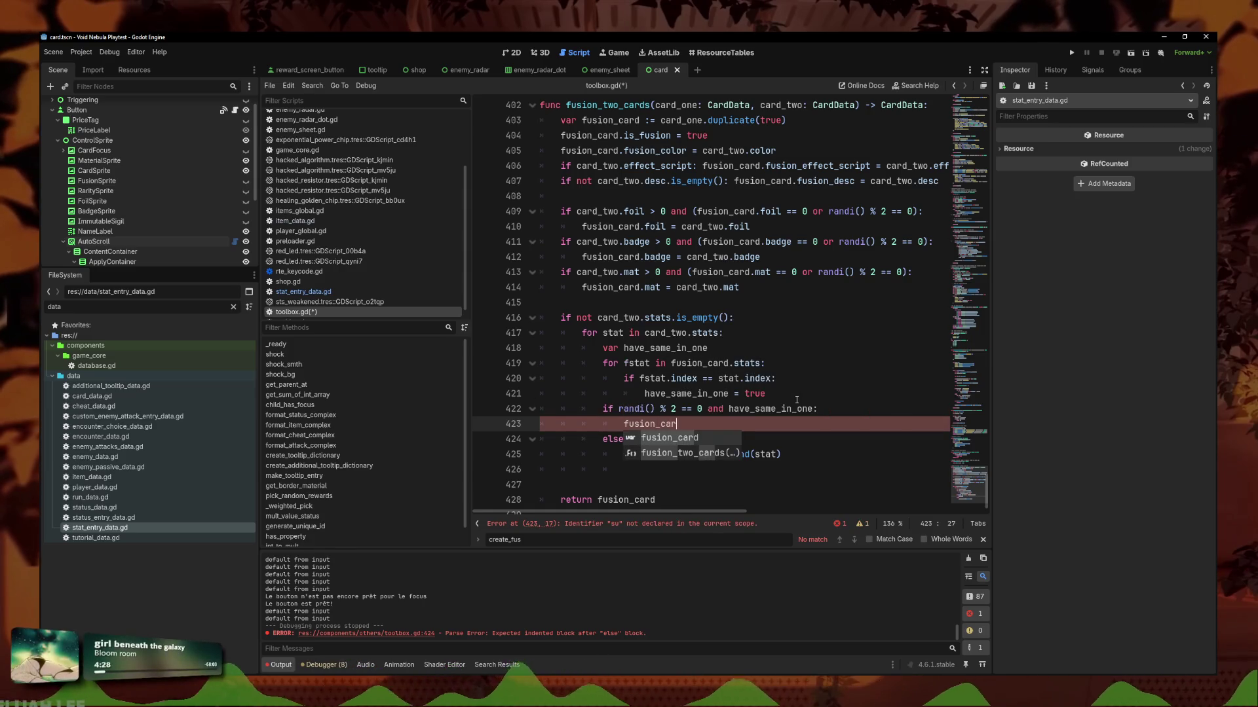
type("stats.get")
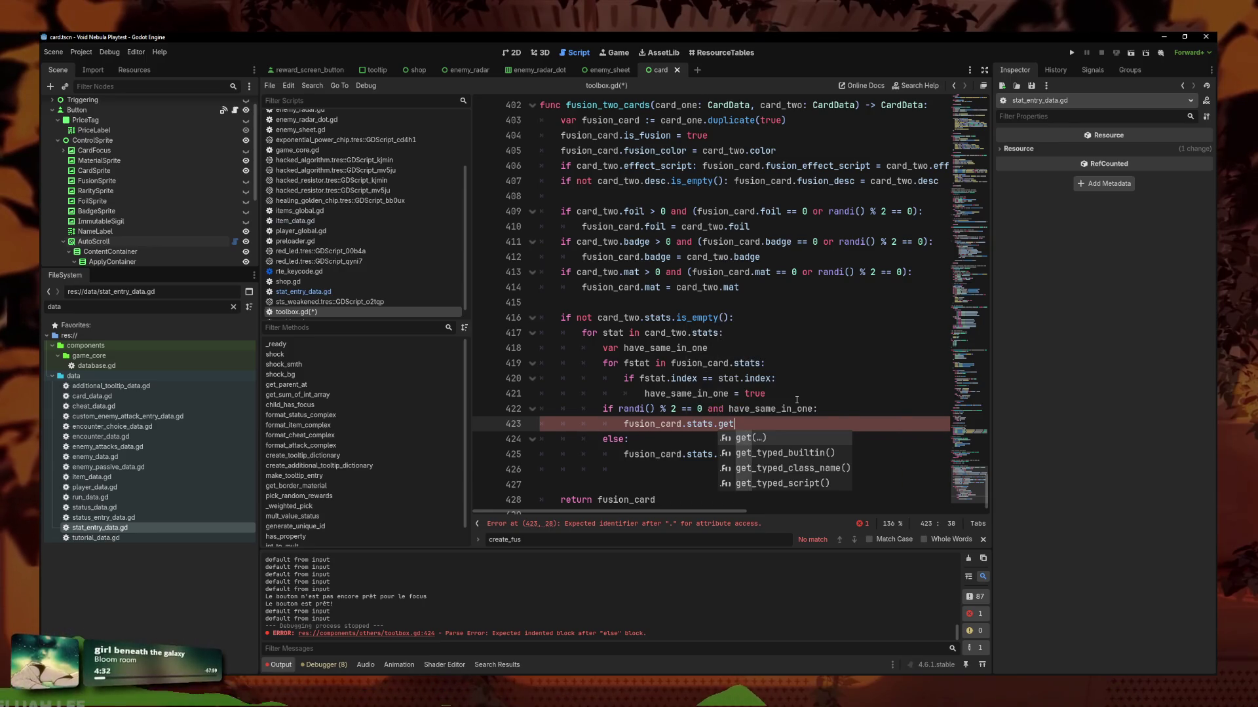
key("BackSpace")
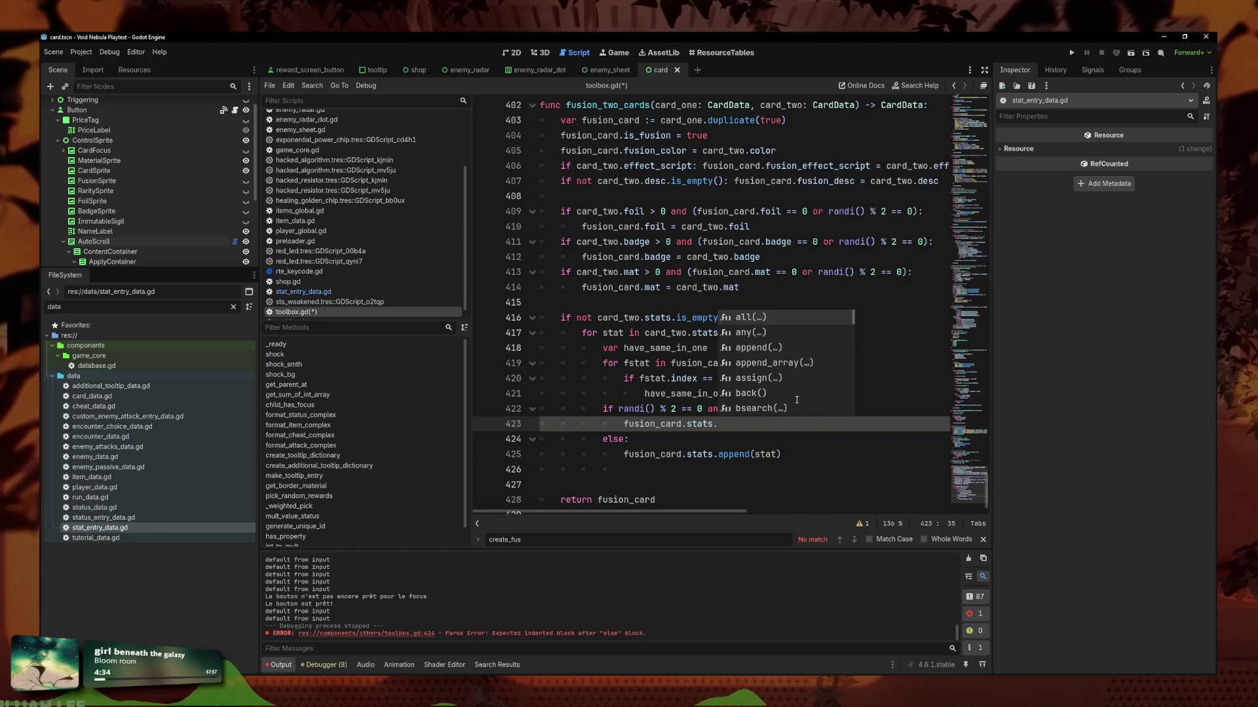
type("t")
key("Down")
key("Down")
key("Up")
key("Up")
key("BackSpace")
key("BackSpace")
key("BackSpace")
type("rand")
key("Return")
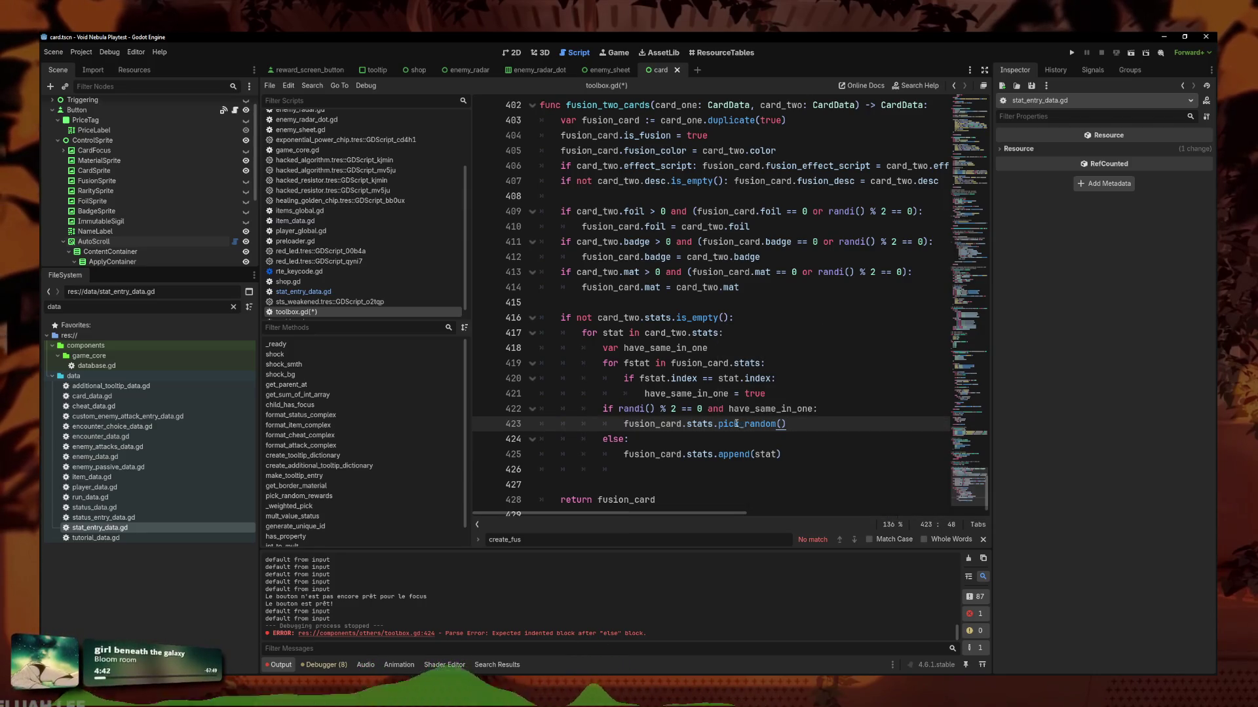
Strip fusion_card.stats from the pick_random line, remove the stray v, and open a line below have_same_in_one.
mouse_move(742, 424)
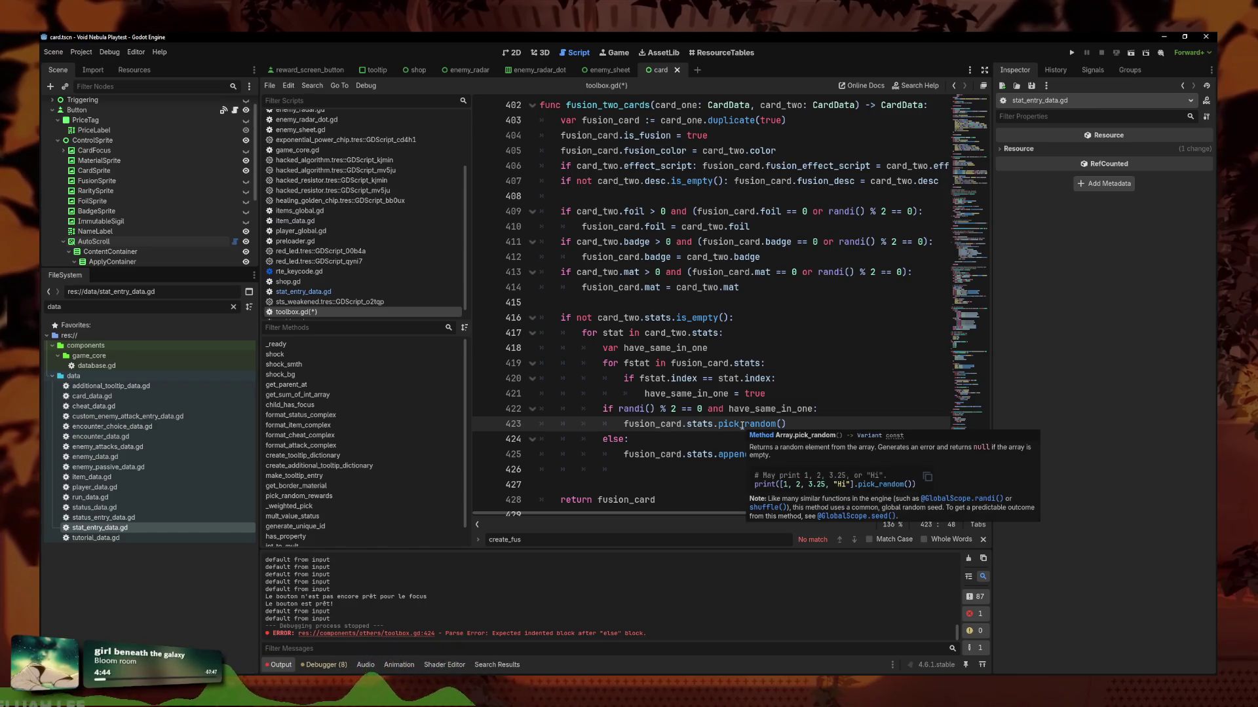
left_click(710, 425)
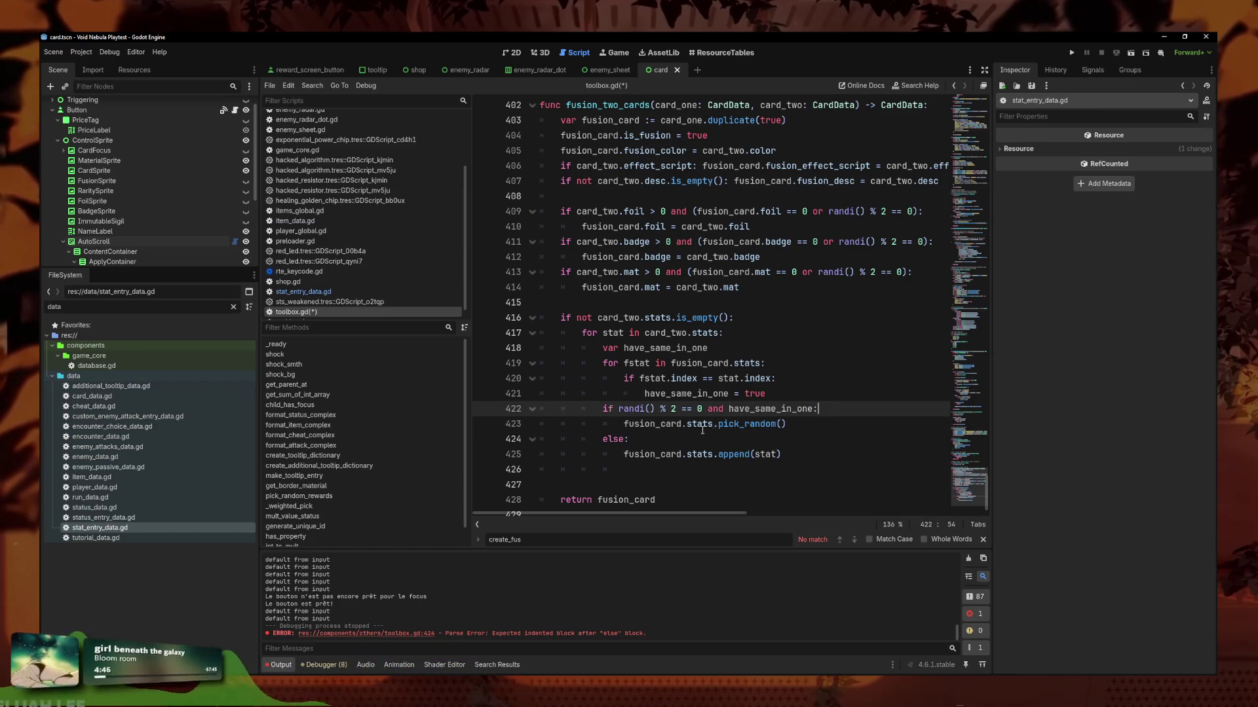
left_click_drag(714, 425, 623, 424)
key("BackSpace")
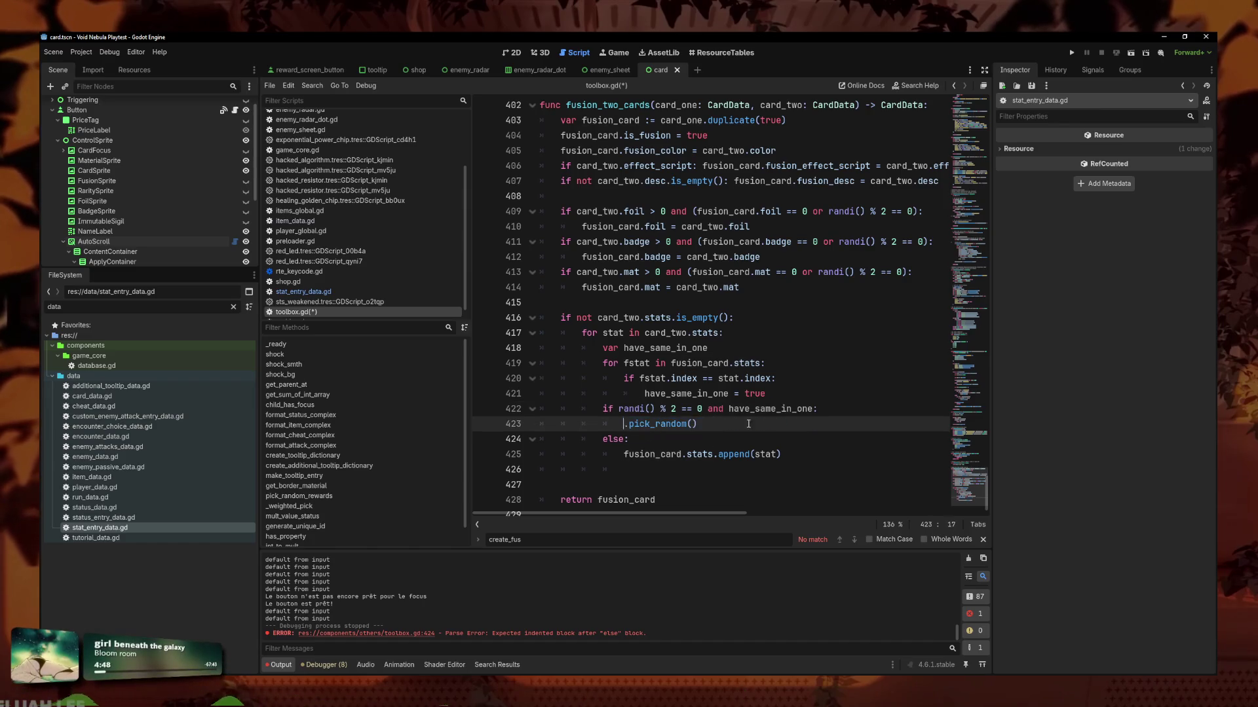
type("v")
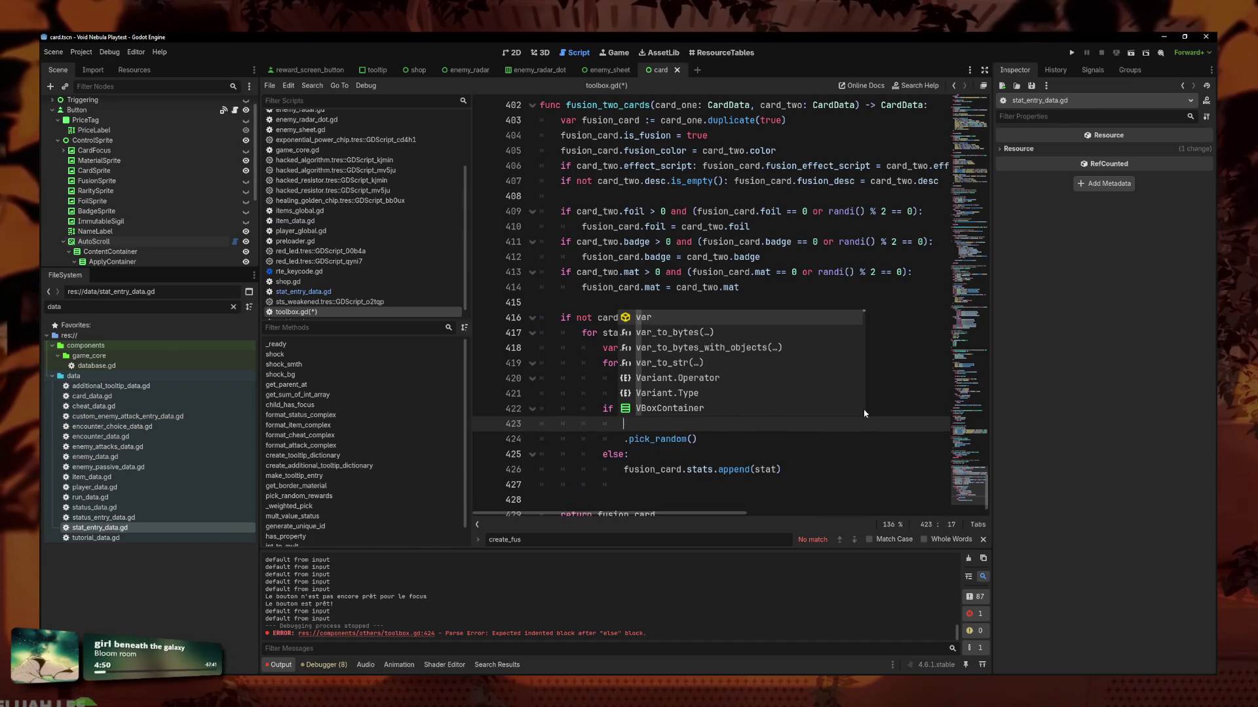
key("BackSpace")
key("Delete")
key("Delete")
key("Delete")
key("Return")
left_click(872, 408)
left_click(896, 418)
type("var s")
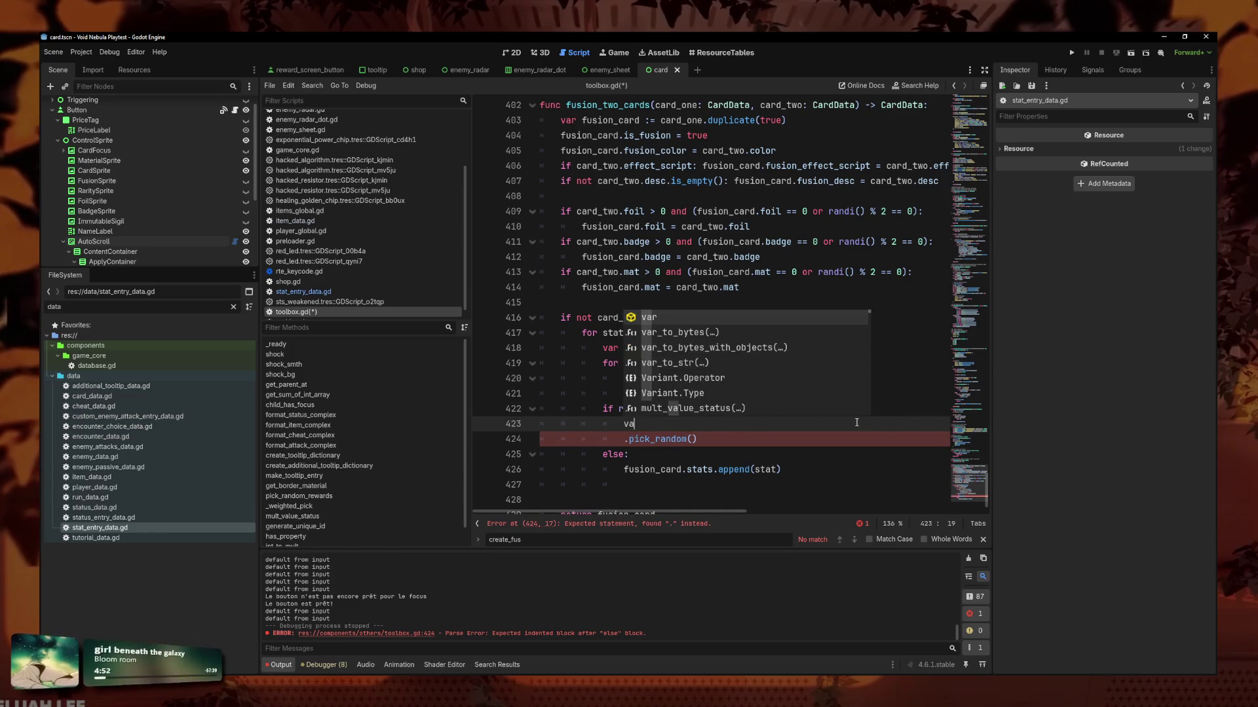
key("BackSpace")
key("BackSpace")
key("BackSpace")
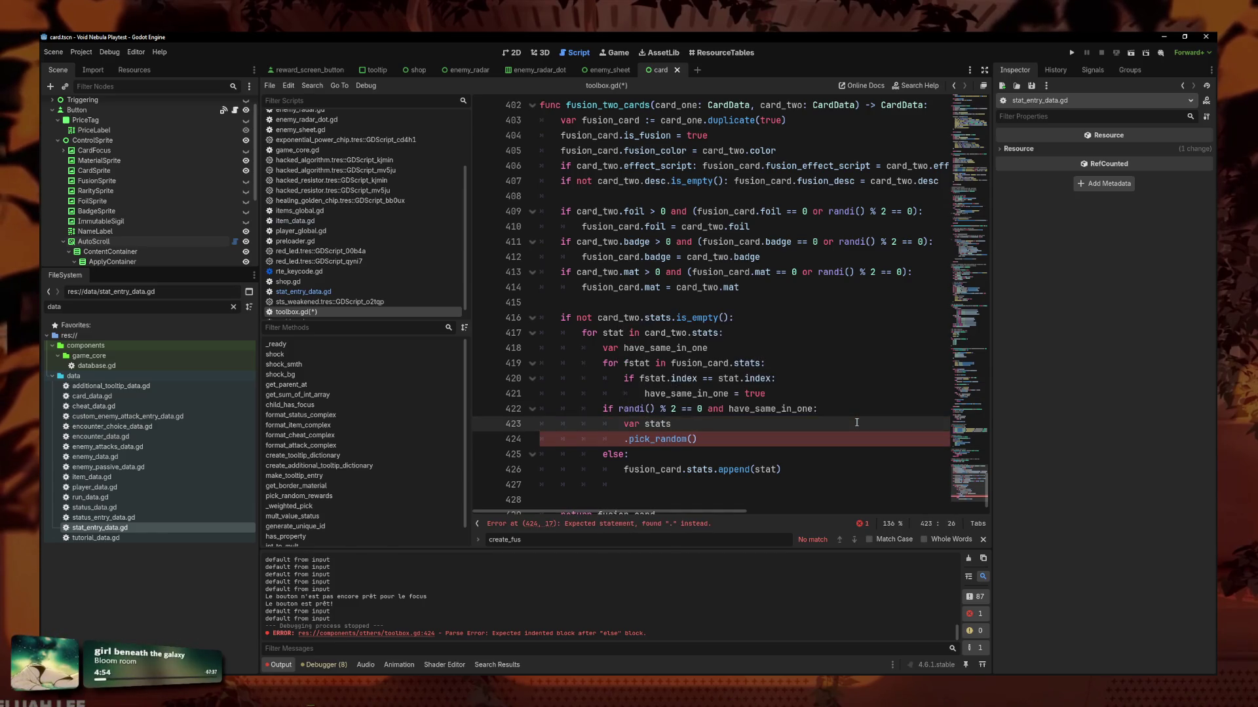
left_click(714, 348)
key("Return")
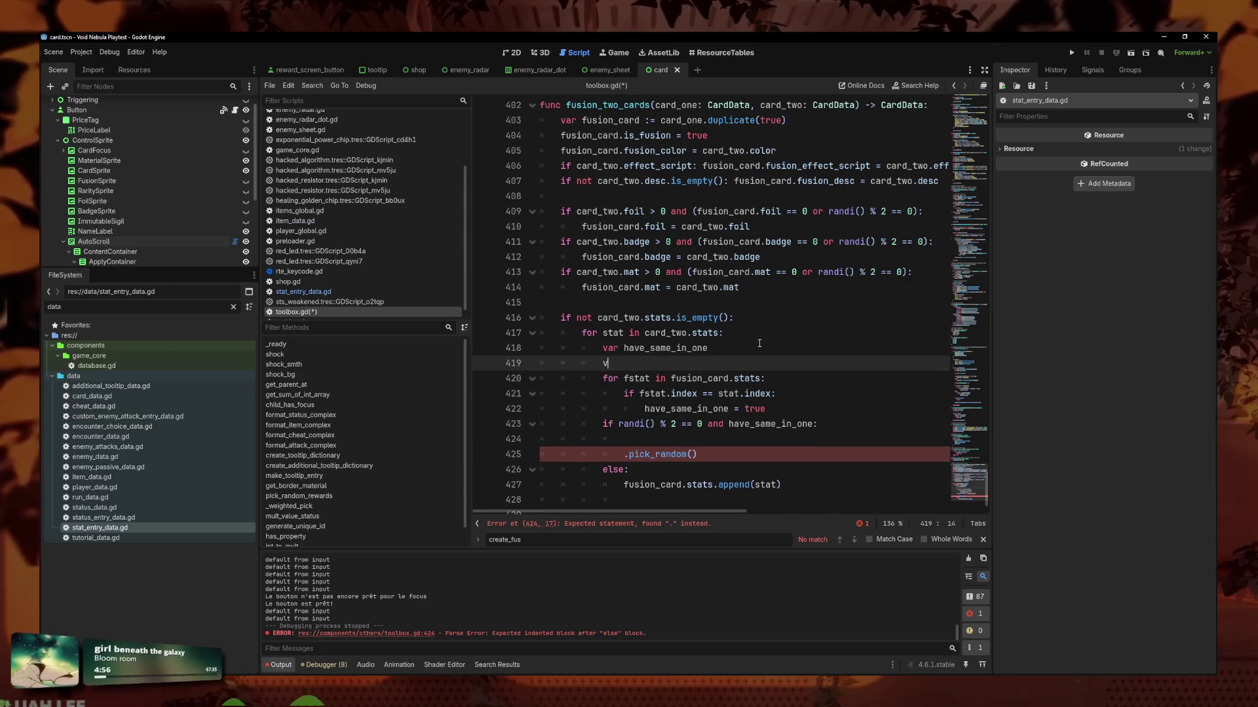
Declare var same_stats and add same_stats.append(fstat) inside the index-match block.
type("var same_stats")
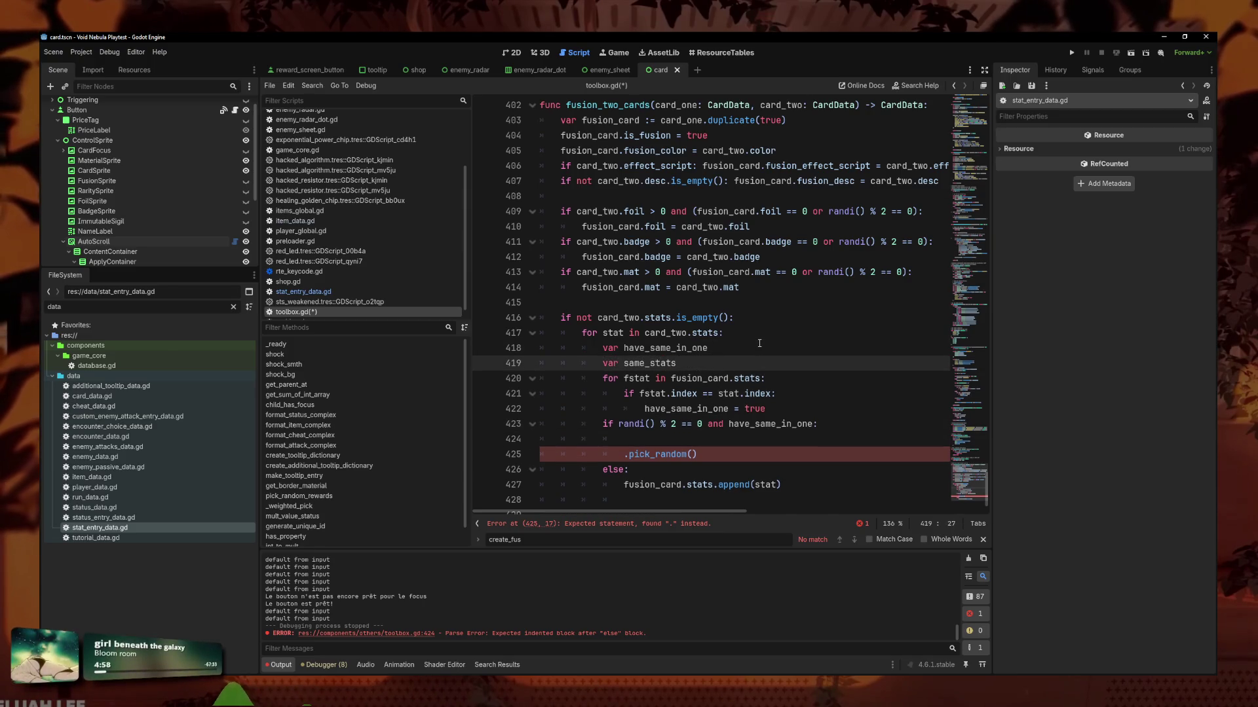
left_click(799, 409)
key("Return")
type("same")
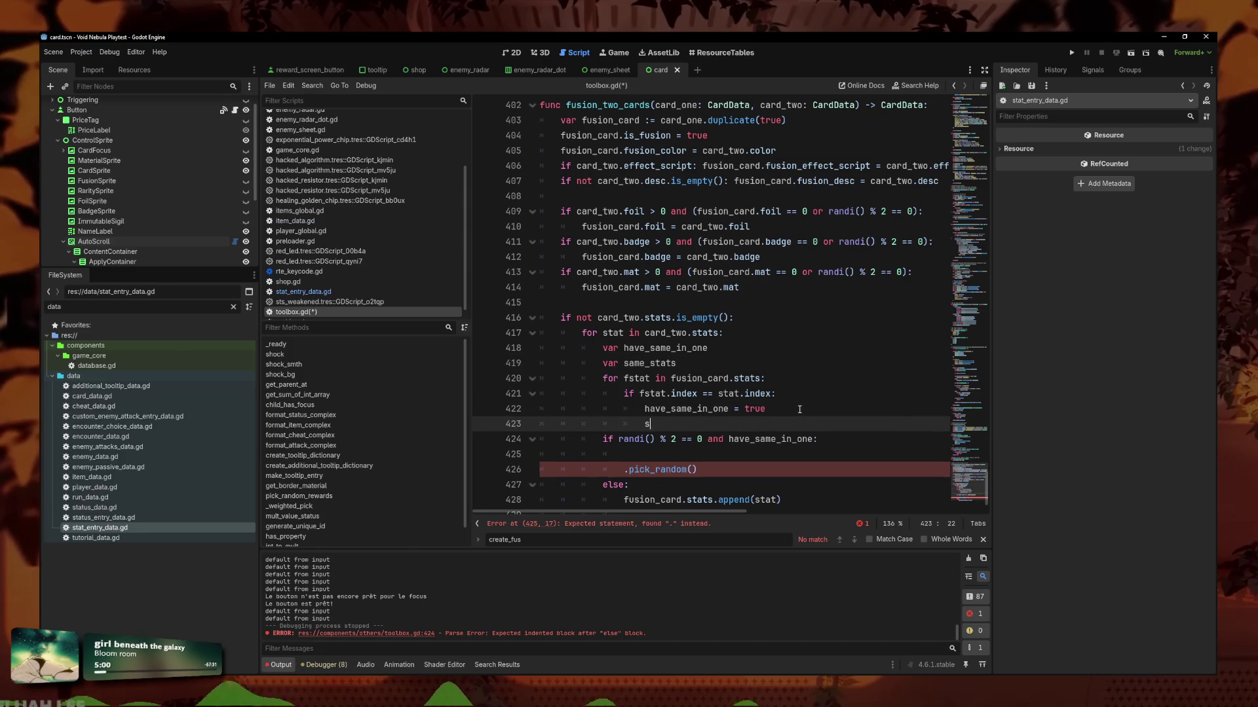
key("Return")
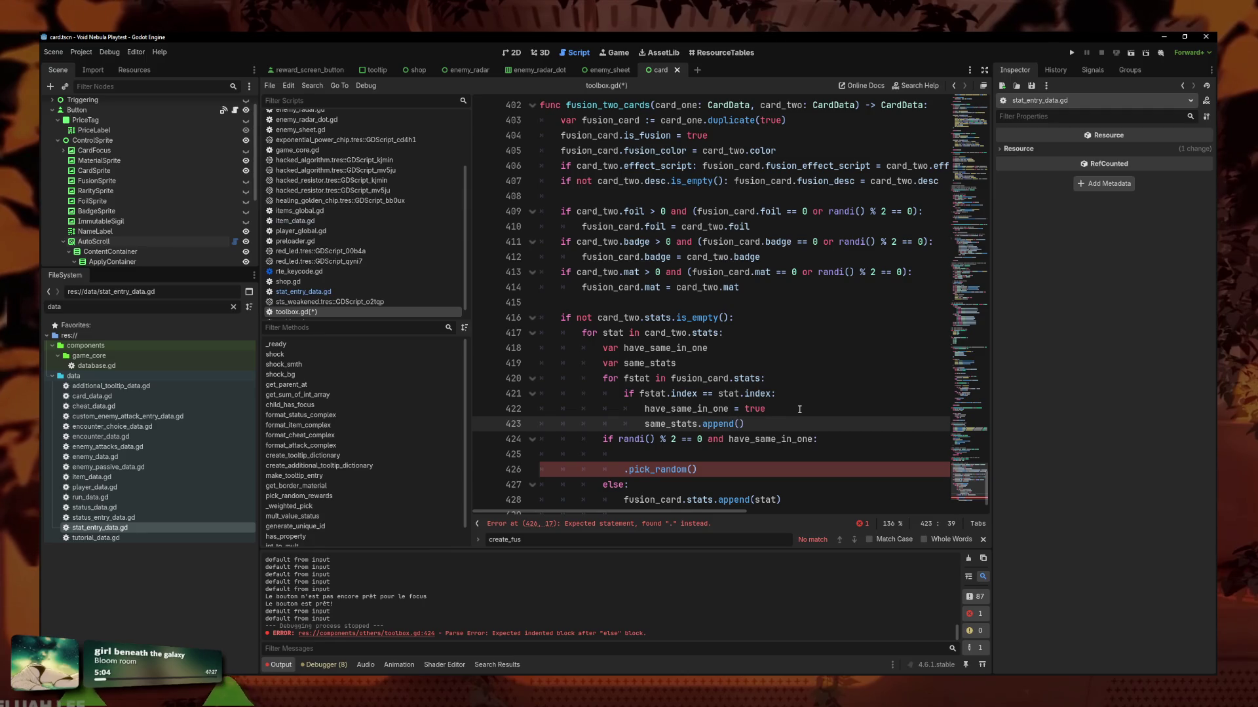
type("fstat")
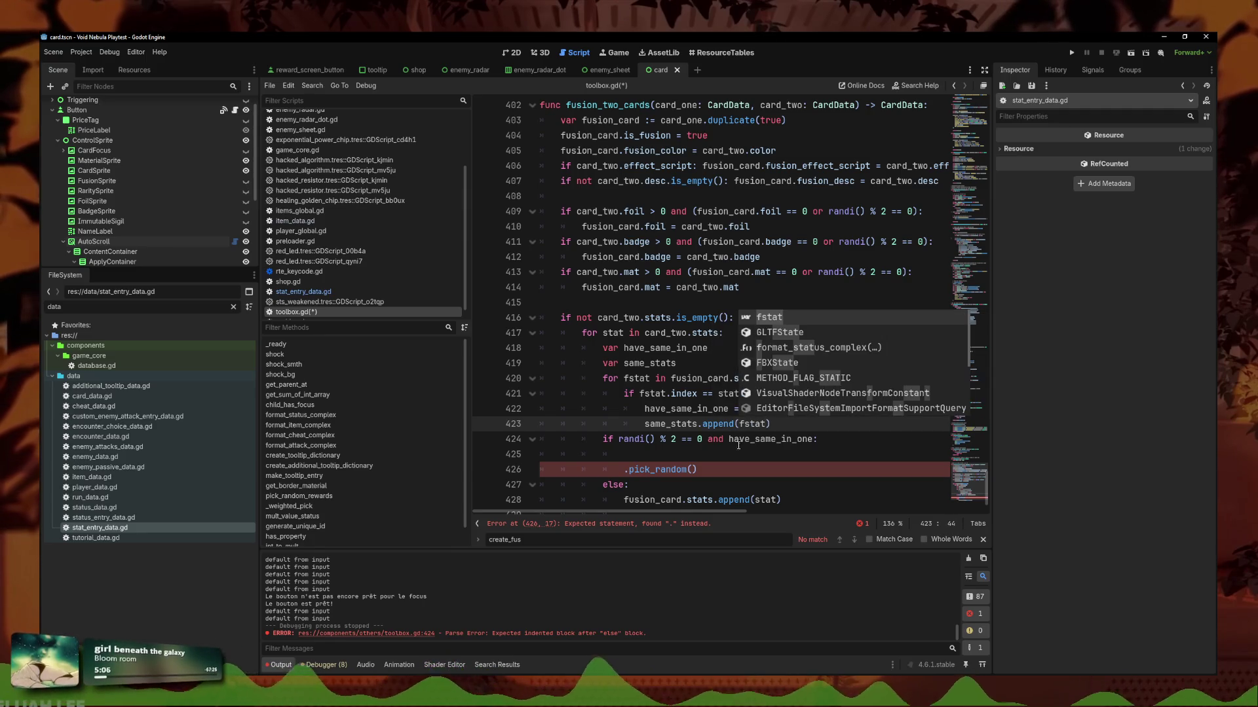
Prefix the orphaned .pick_random() call with same_stats.
left_click(738, 468)
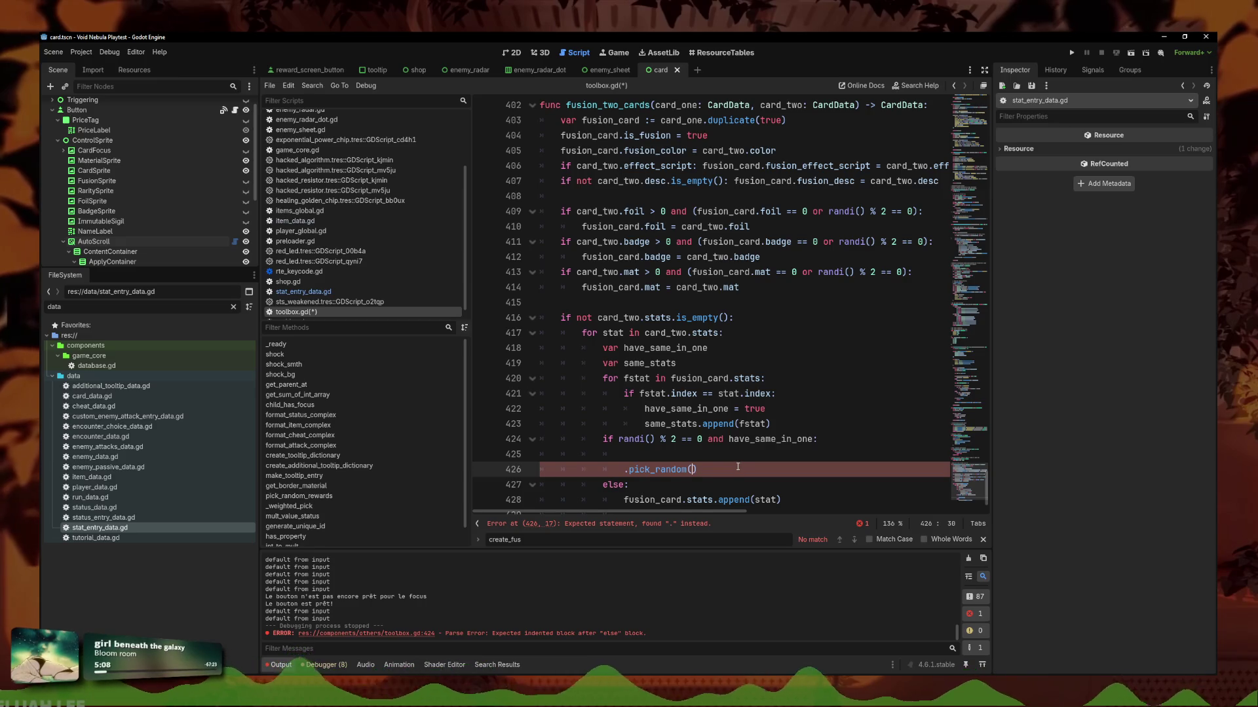
left_click(624, 468)
type("same_st")
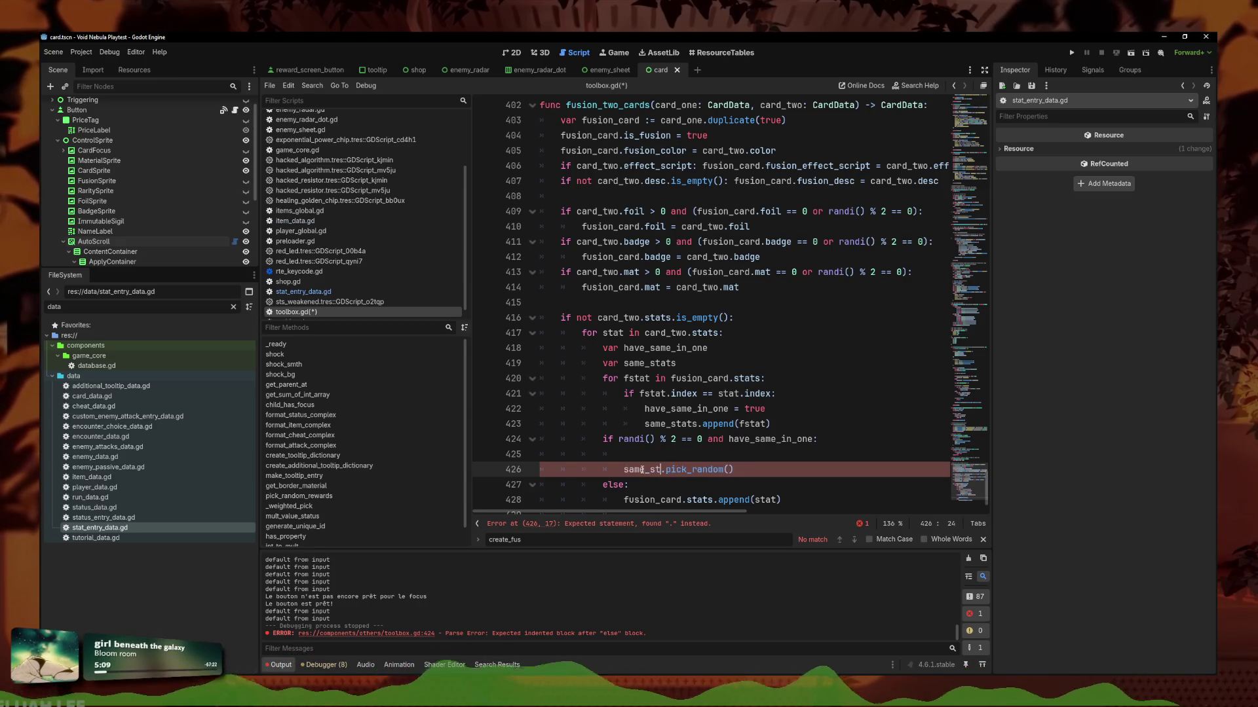
type("ats")
key("Down")
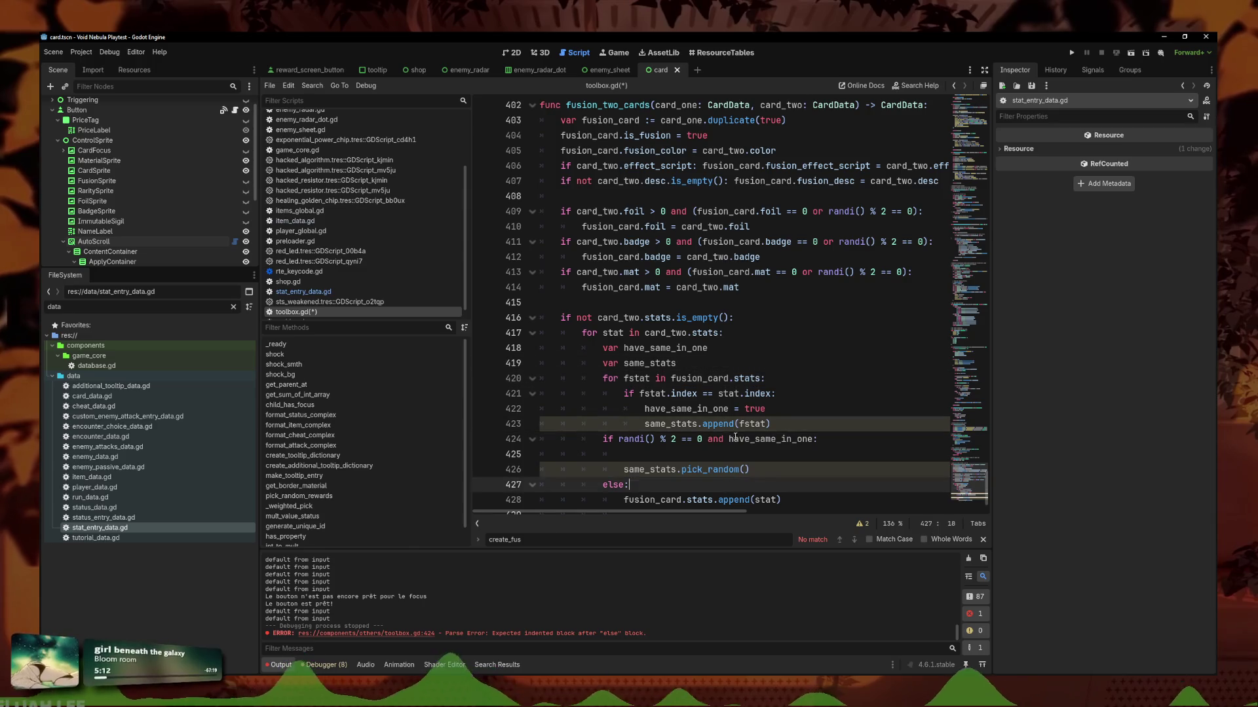
scroll(735, 437, "down", 1)
Type same_stats as Array[StatEntry] and delete the blank line above pick_random.
left_click(672, 318)
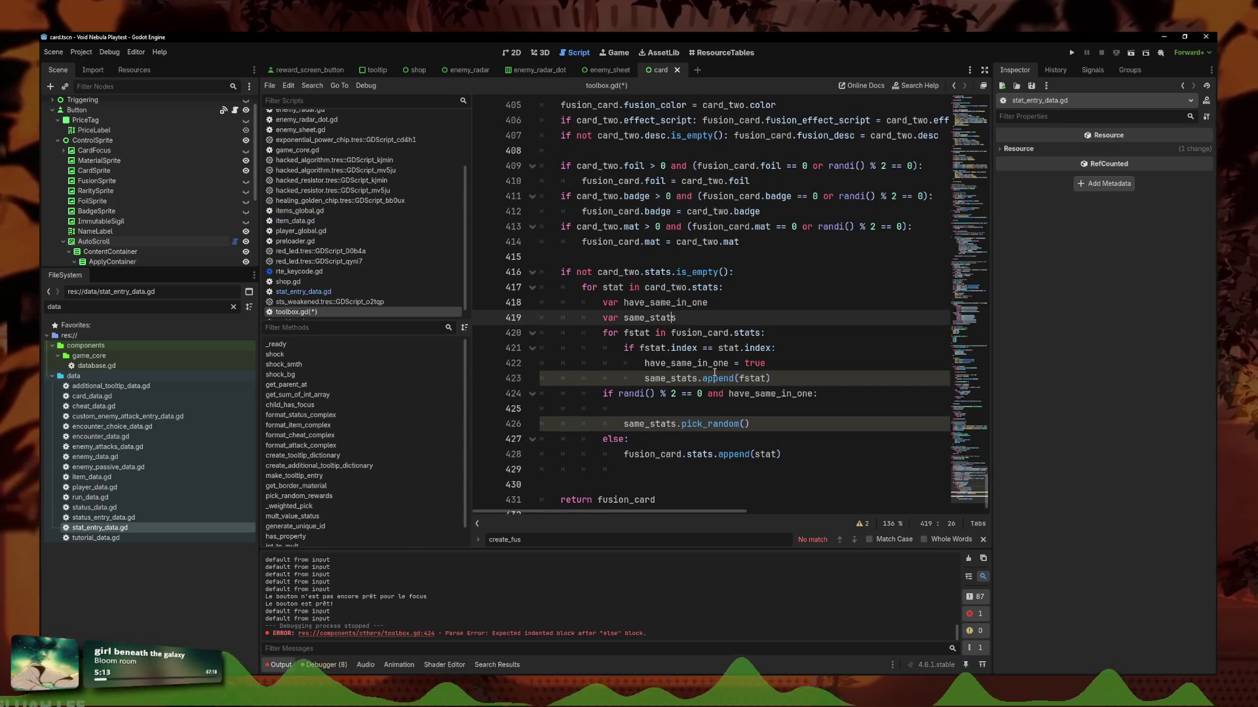
left_click(714, 317)
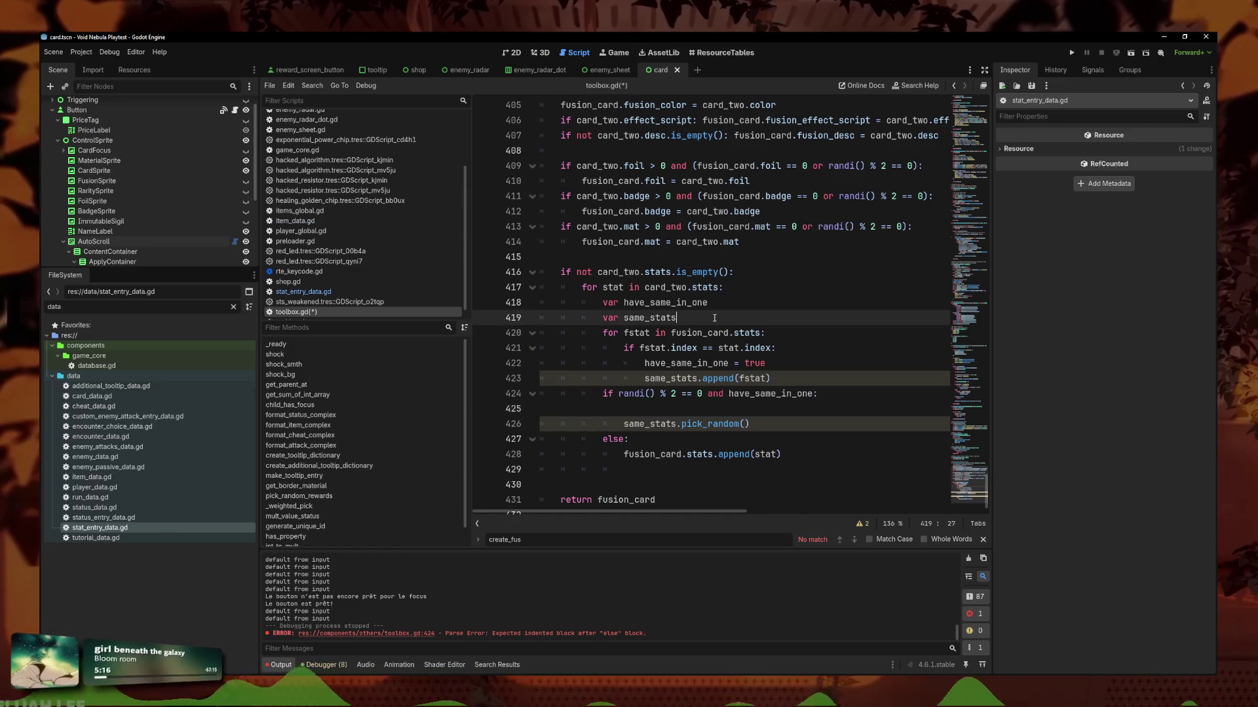
type(": Array")
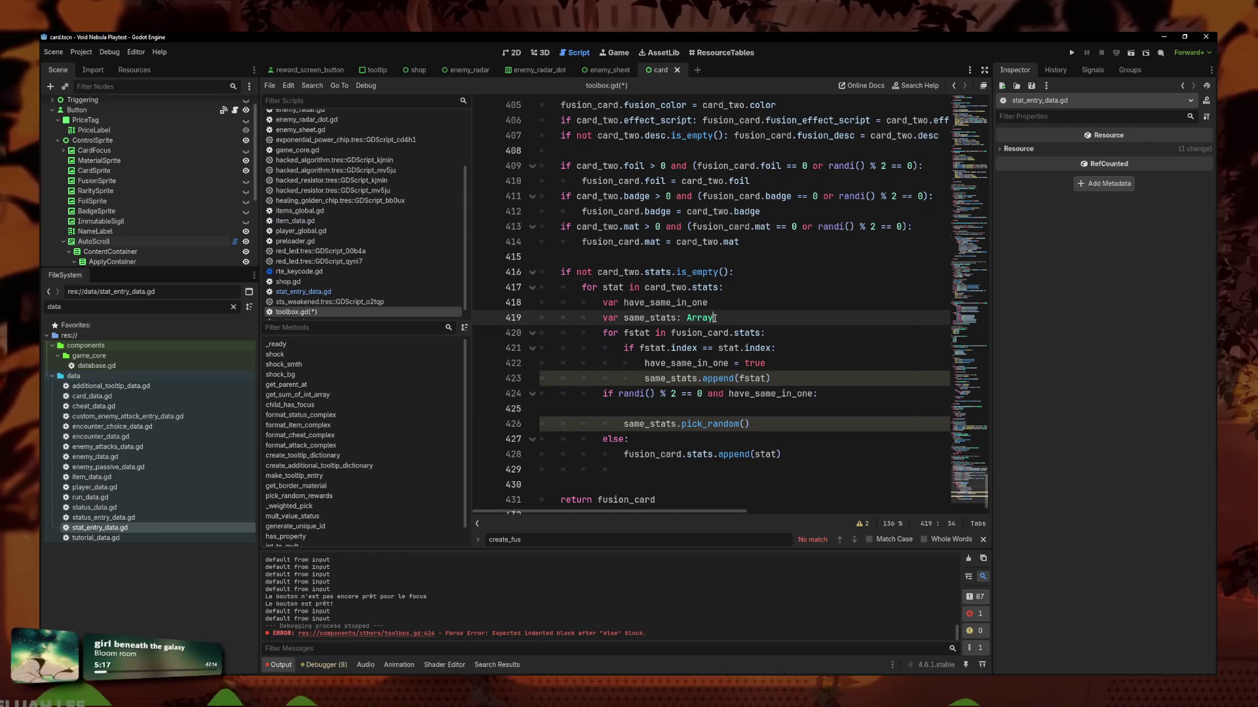
type("[StatData")
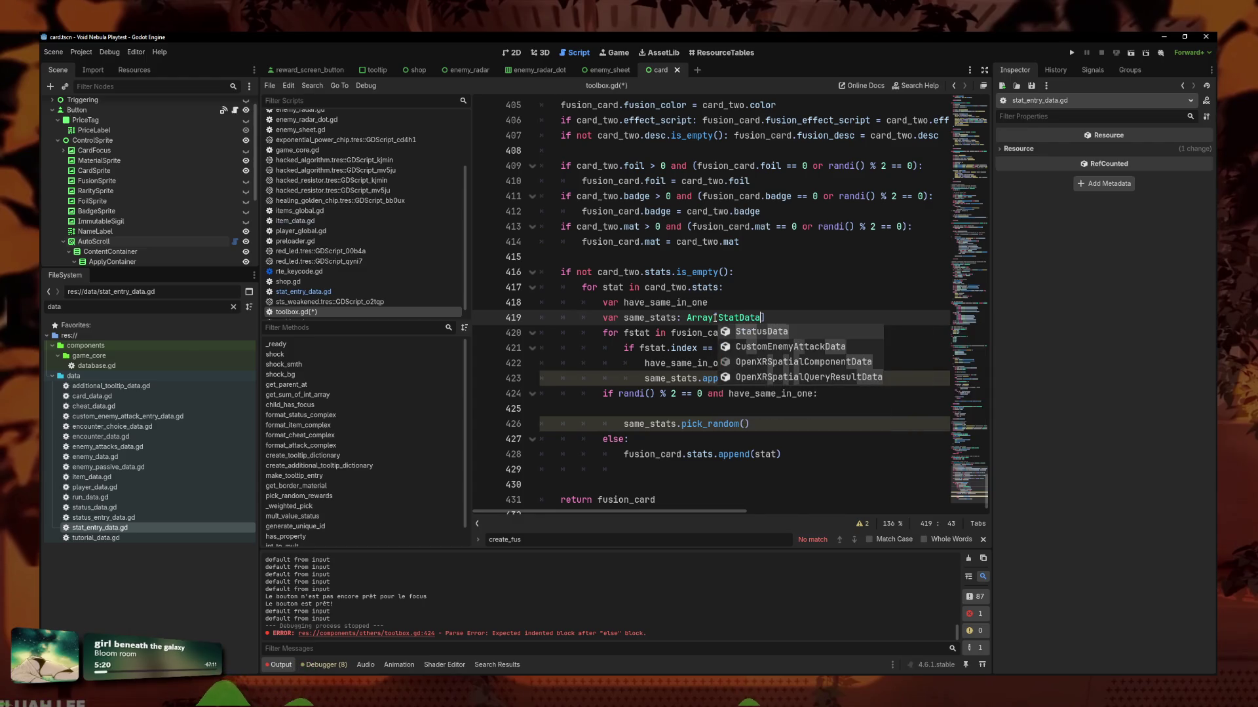
key("BackSpace")
key("BackSpace")
key("BackSpace")
type("Entry")
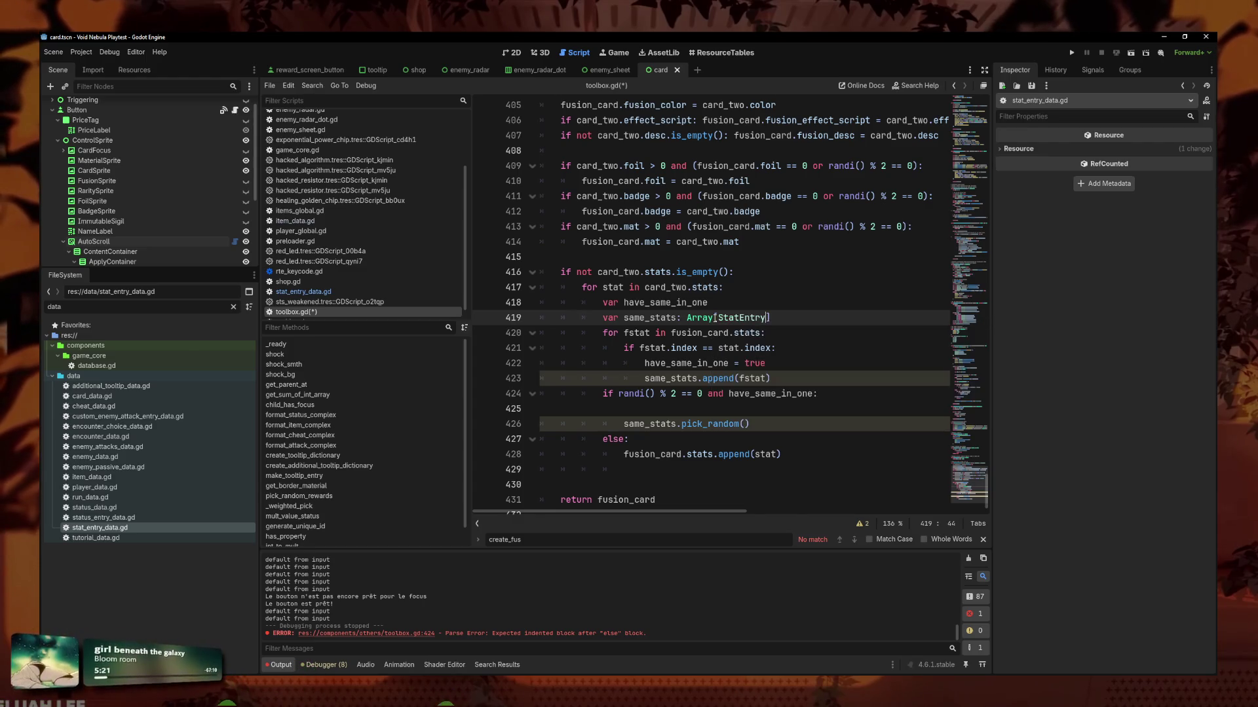
left_click(712, 410)
key("BackSpace")
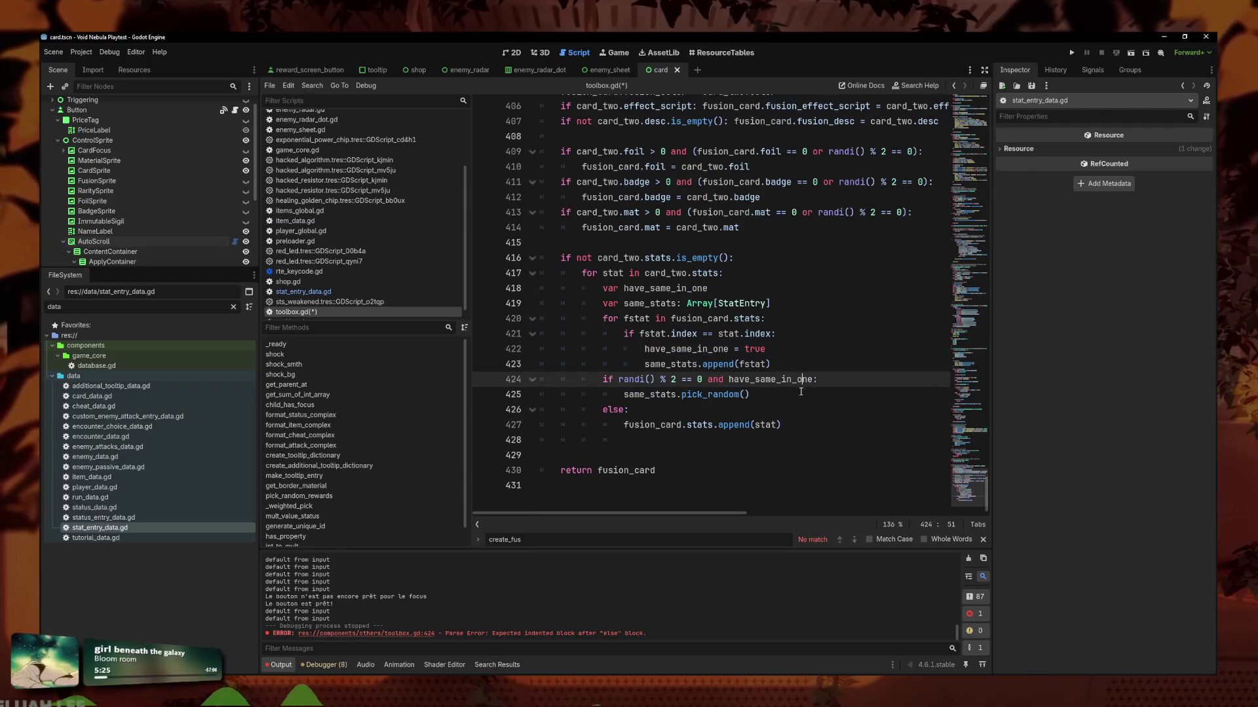
Store the pick_random() result in a new variable with 'var selected =' on the pick_random line.
left_click(742, 395)
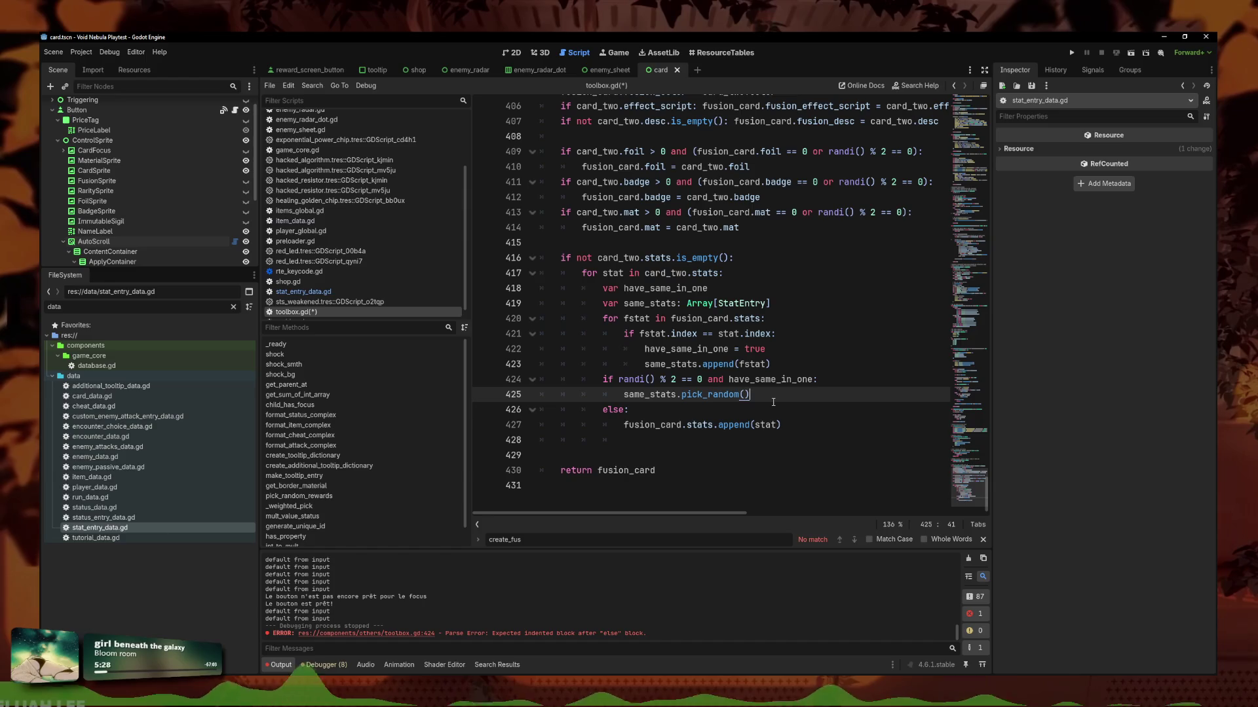
key("Return")
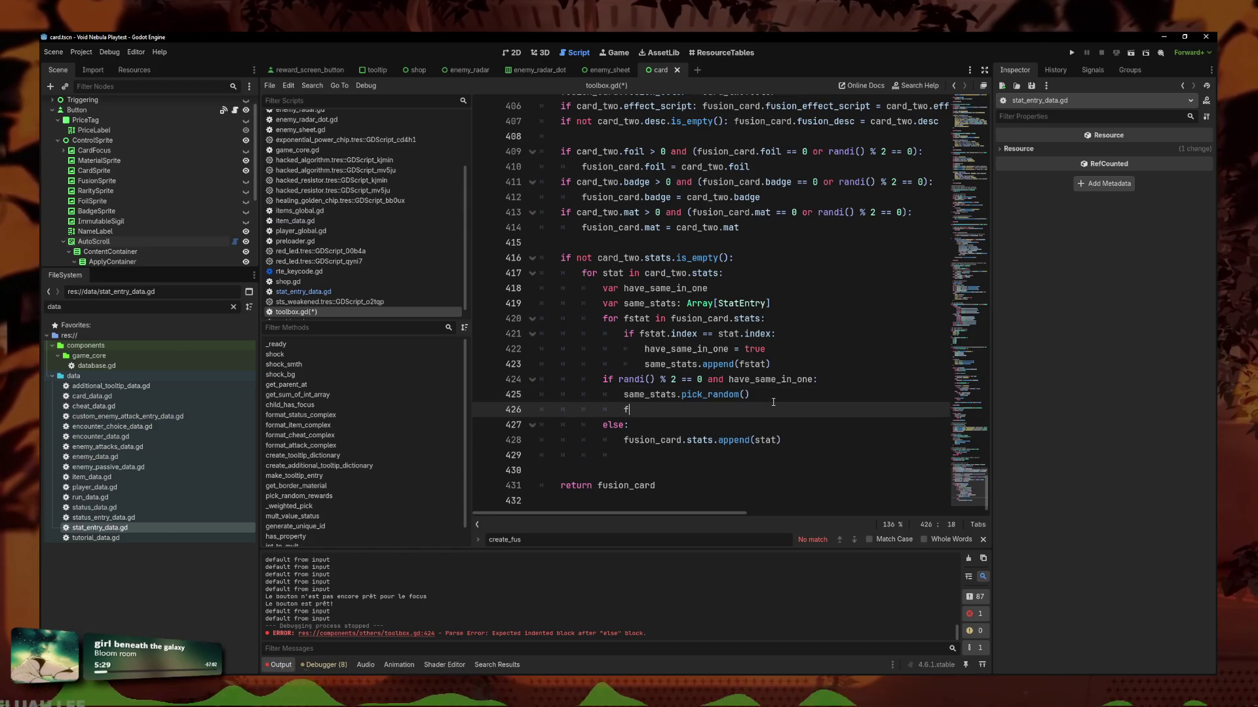
type("fstat")
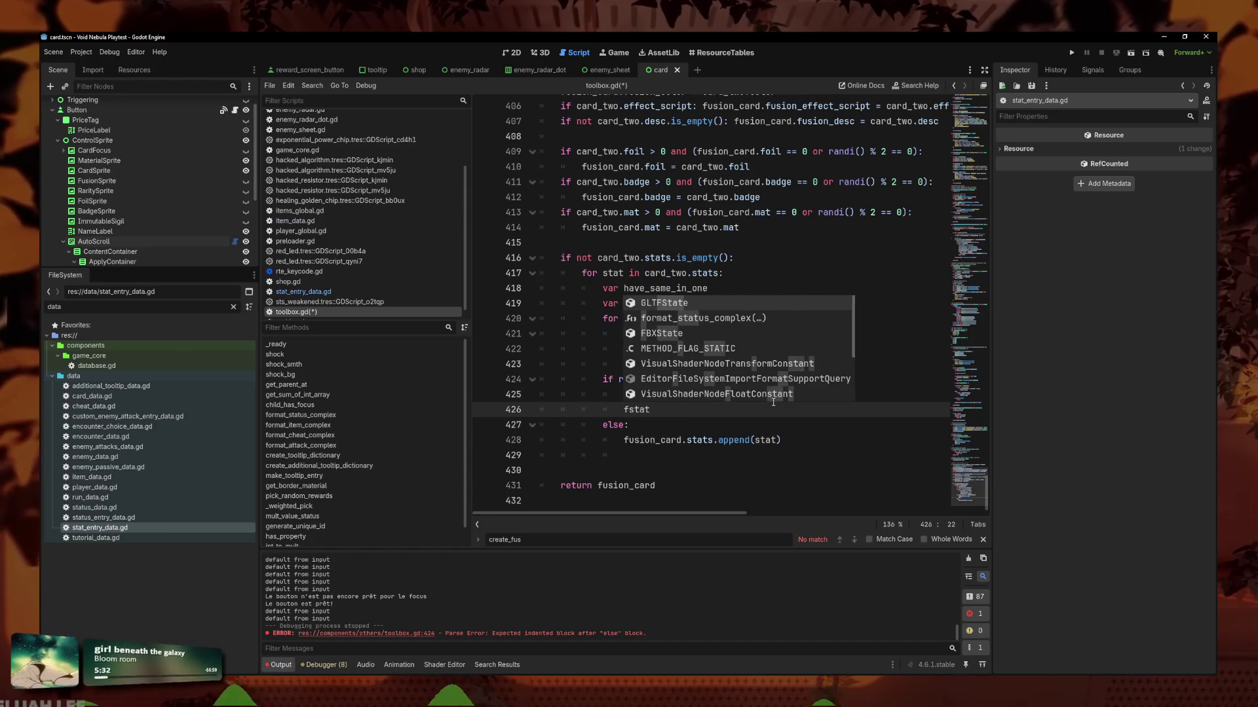
key("BackSpace")
key("BackSpace")
key("BackSpace")
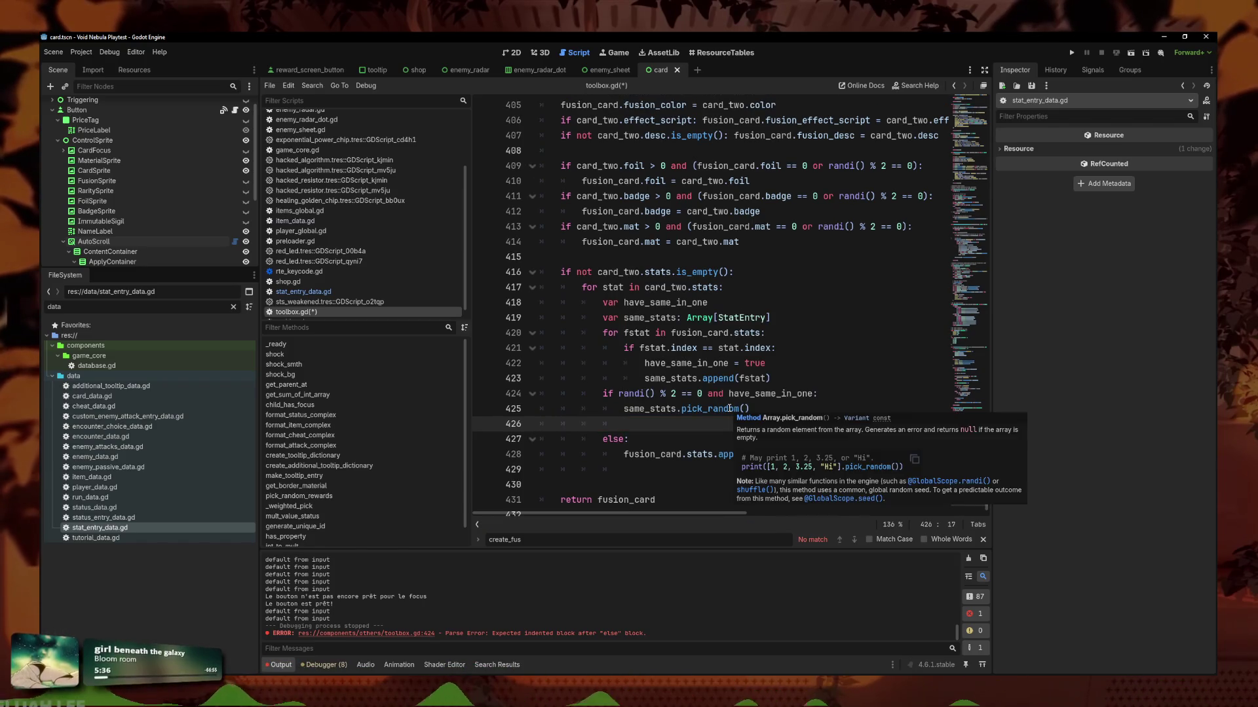
key("Up")
mouse_move(726, 409)
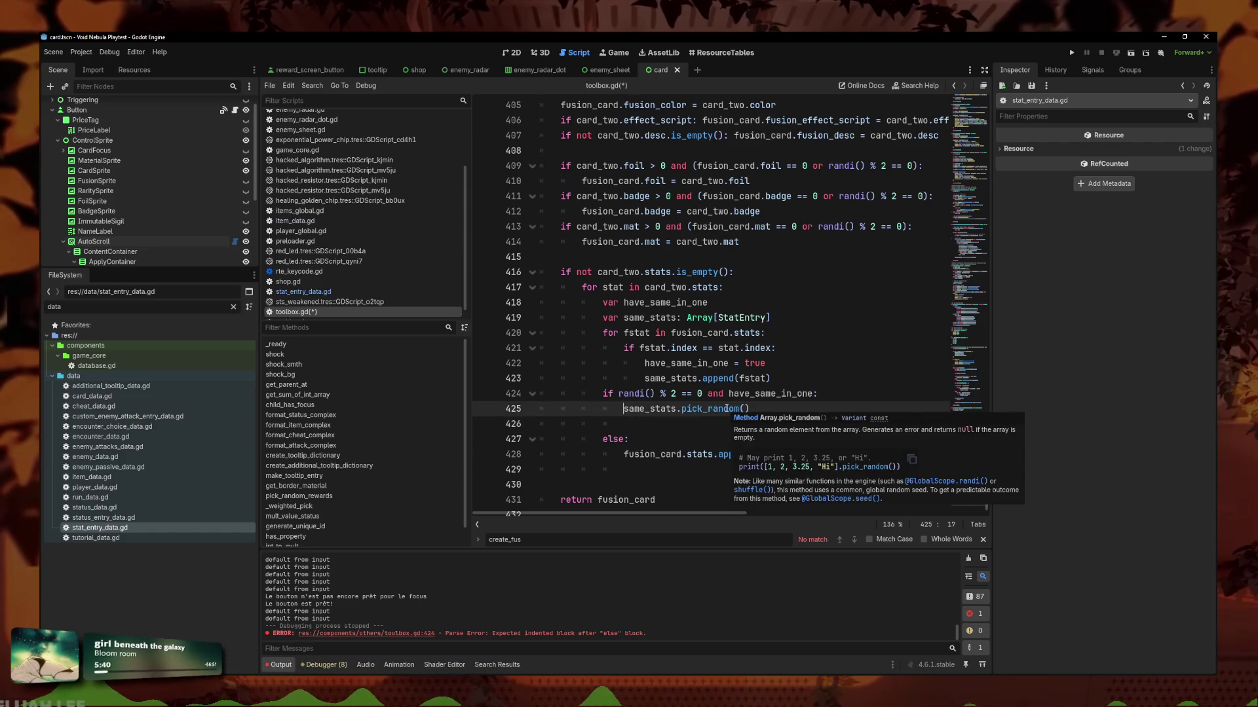
type("var sele")
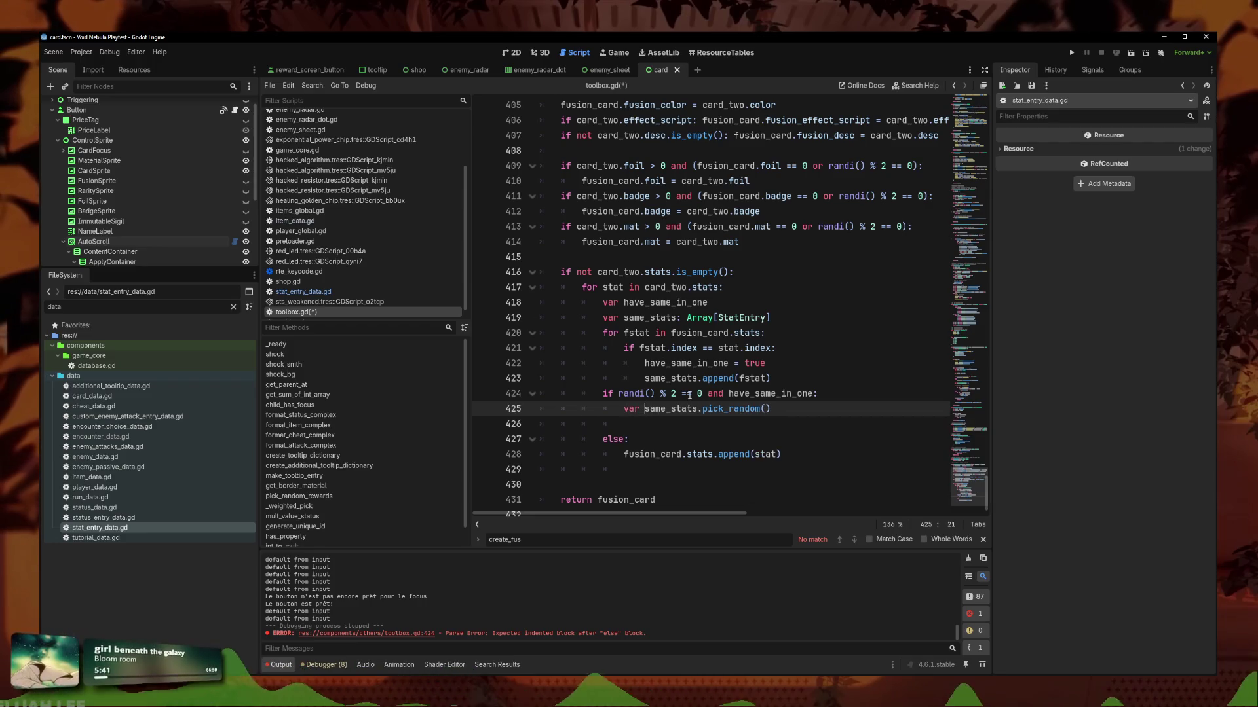
type("cted =")
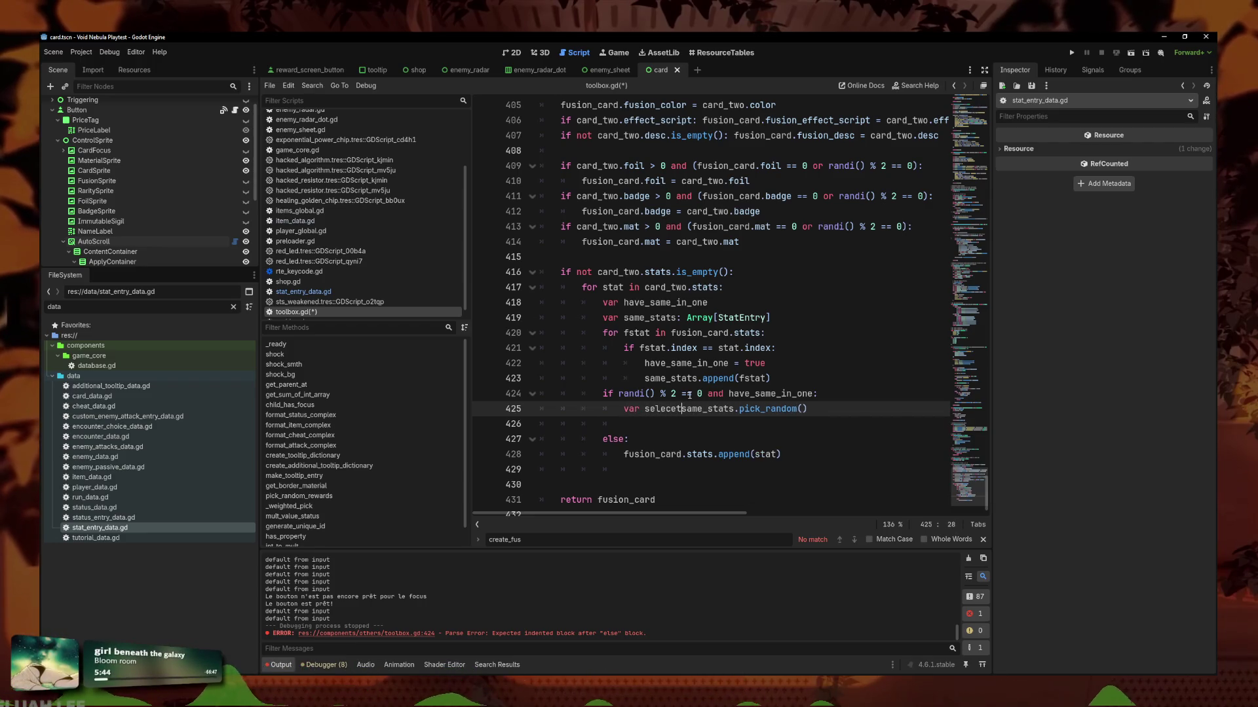
Add 'selected.amount += stat.amount' on the line below the random pick.
left_click(781, 430)
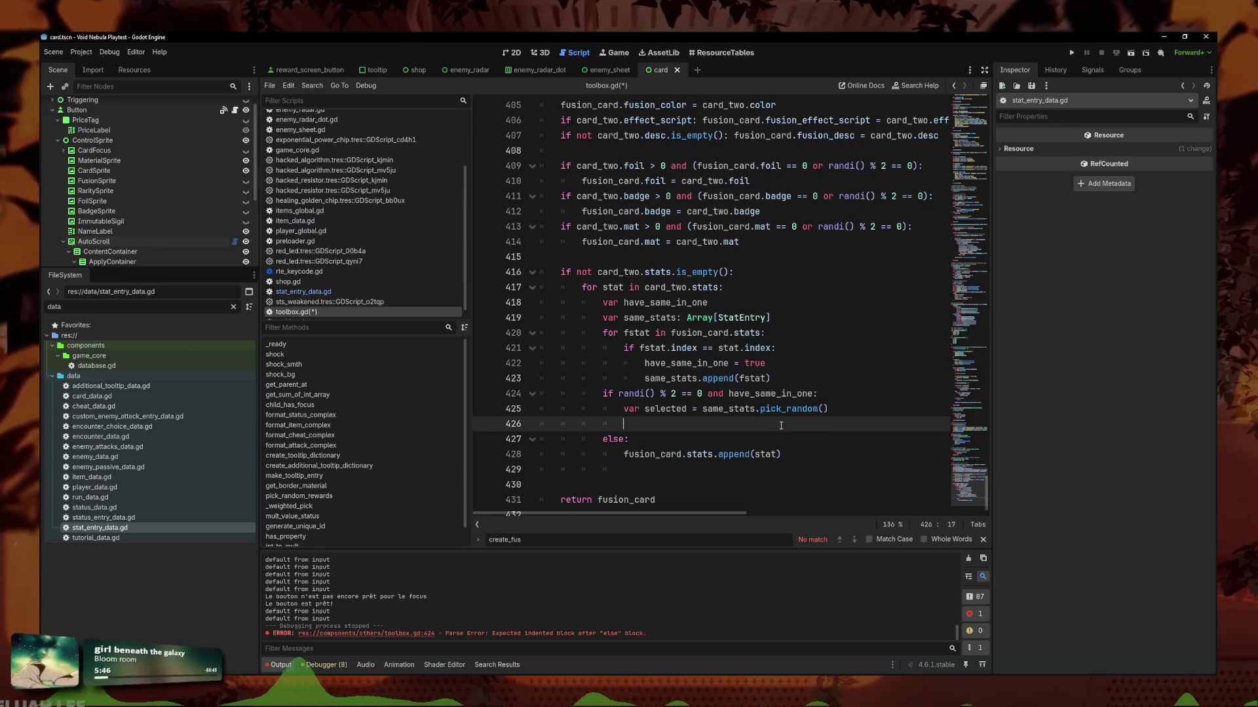
type("selected.")
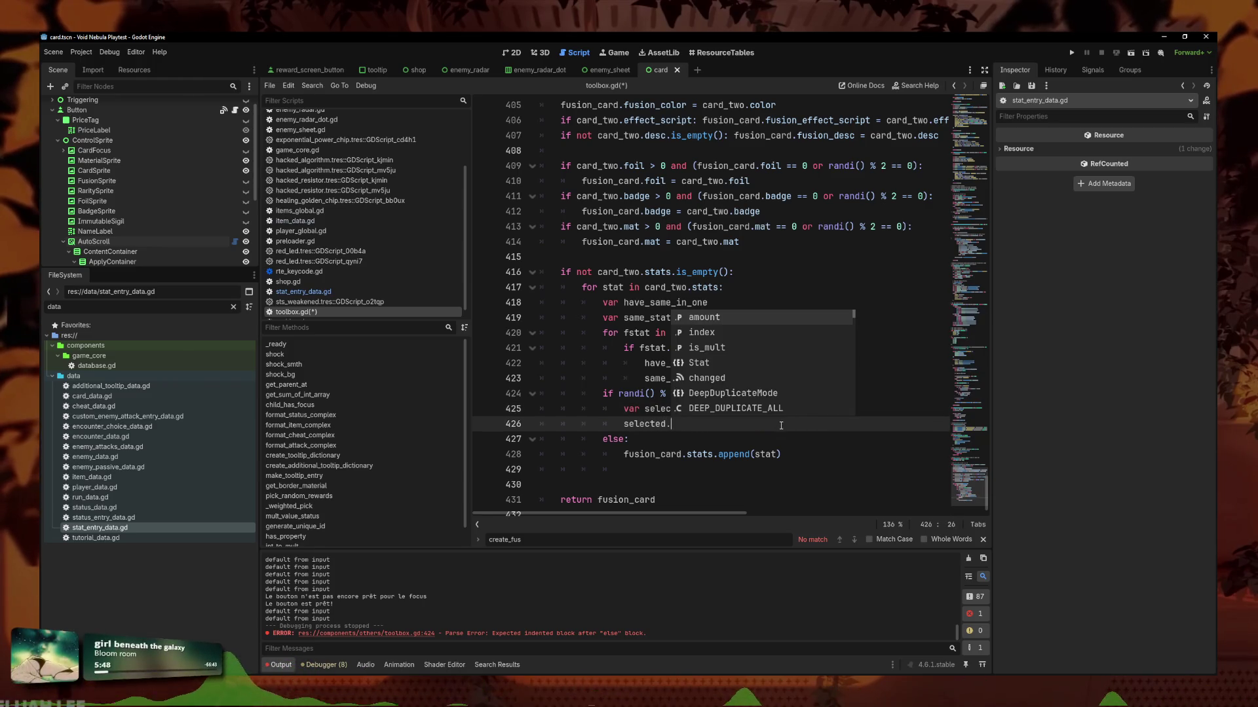
key("Down")
key("Down")
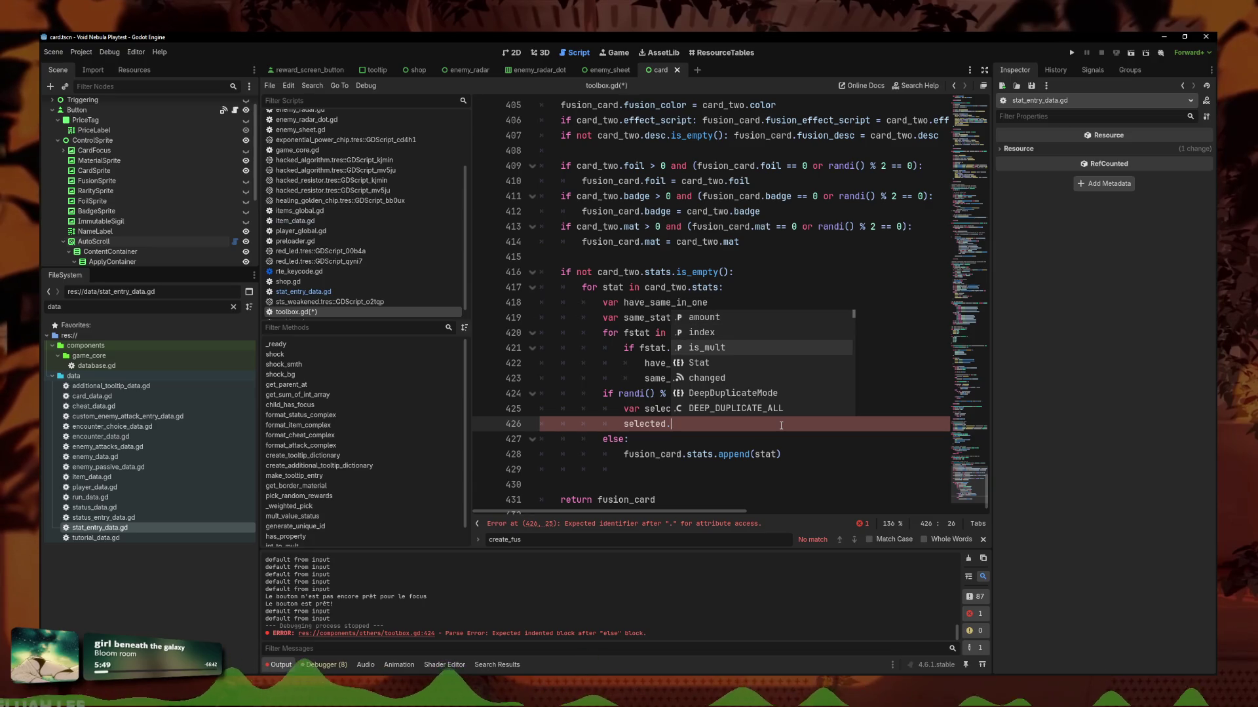
key("Up")
key("Up")
key("Return")
type("+= ")
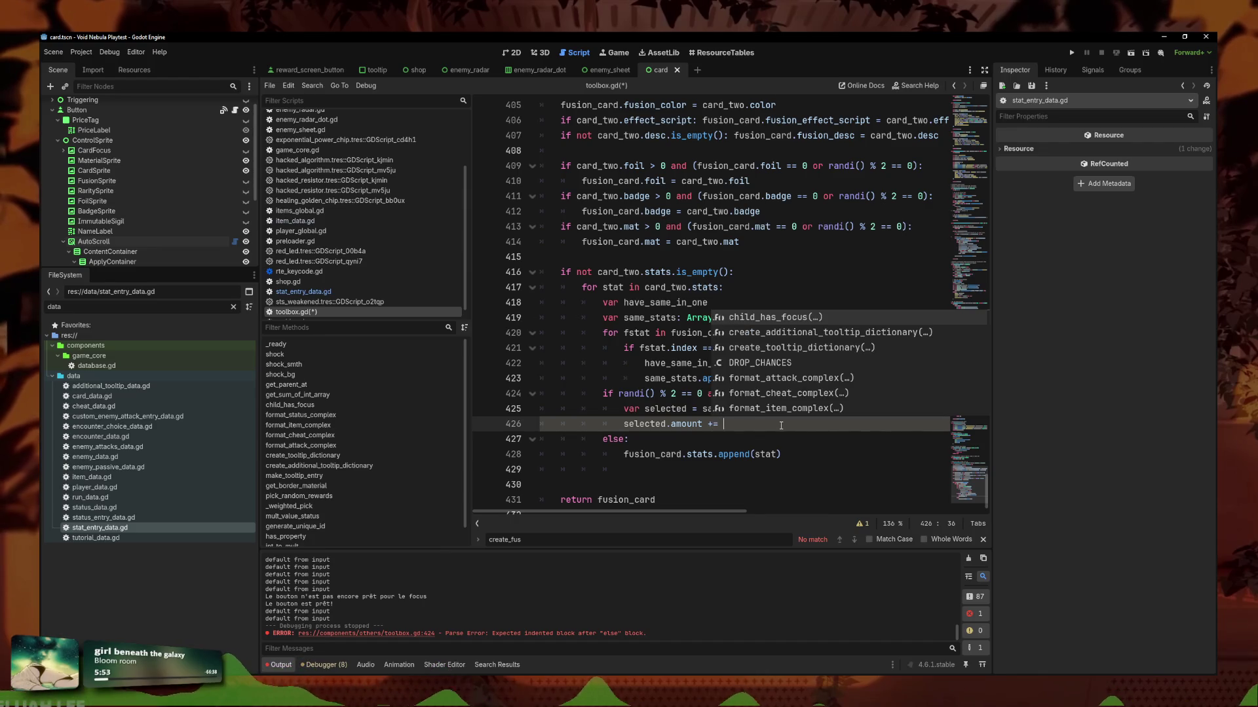
type("stat.")
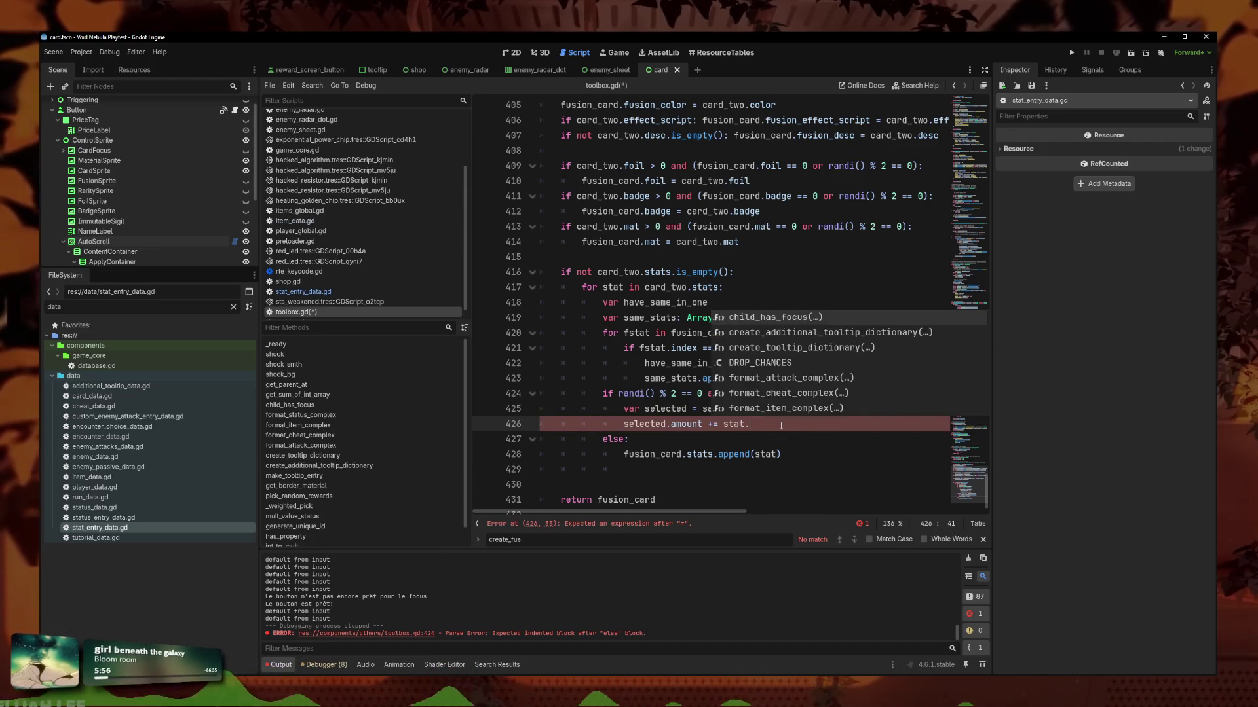
type("amount")
left_click(798, 413)
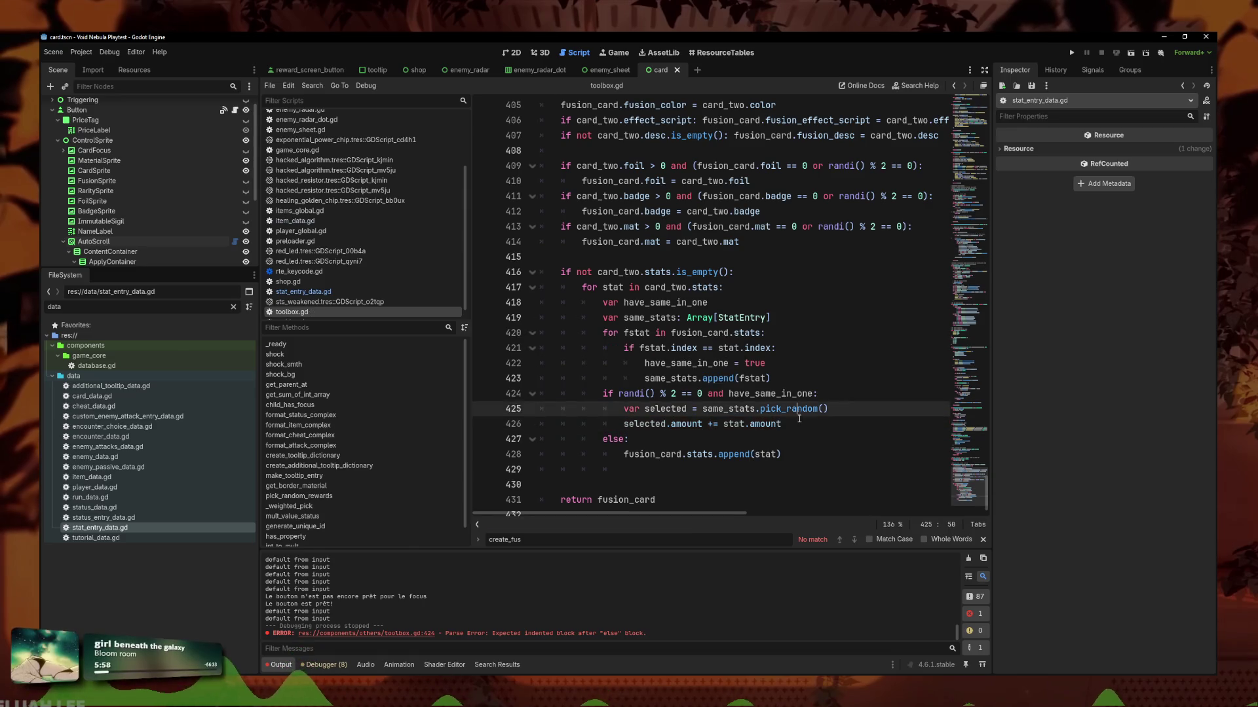
Delete the stray empty line 429 after the fusion_card.stats.append(stat) block.
left_click(846, 392)
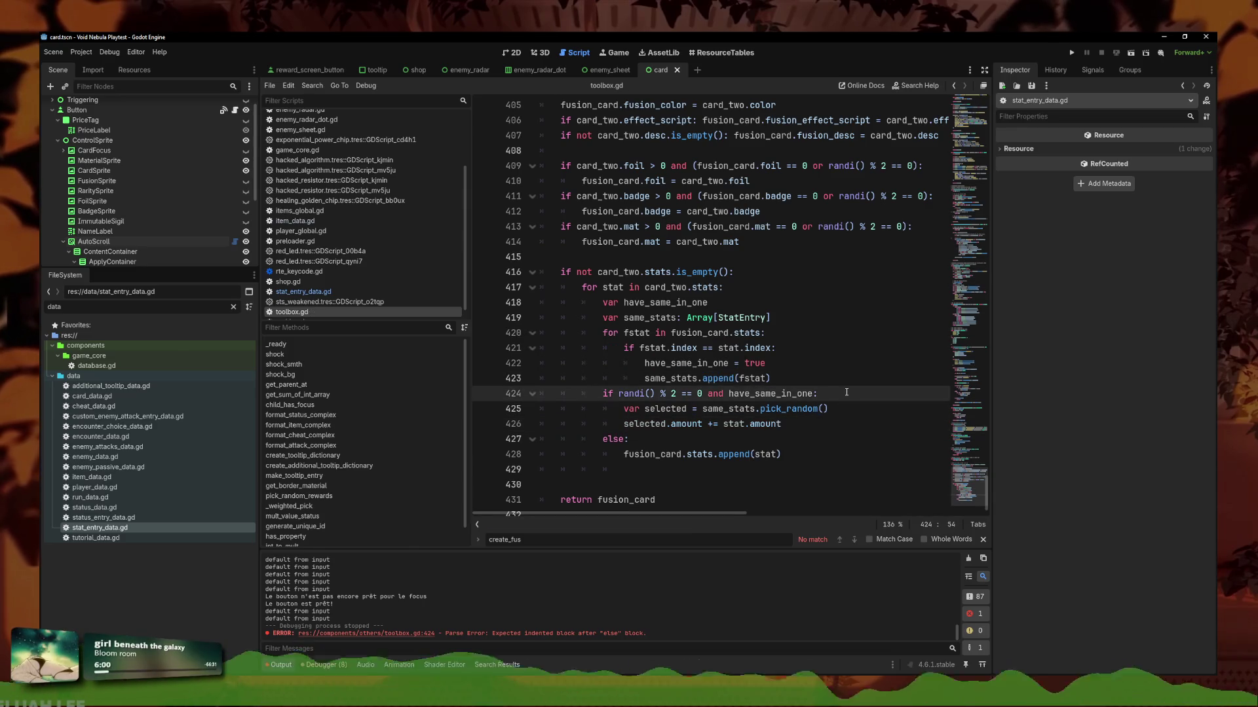
left_click(753, 439)
left_click(753, 409)
left_click(753, 439)
left_click(748, 393)
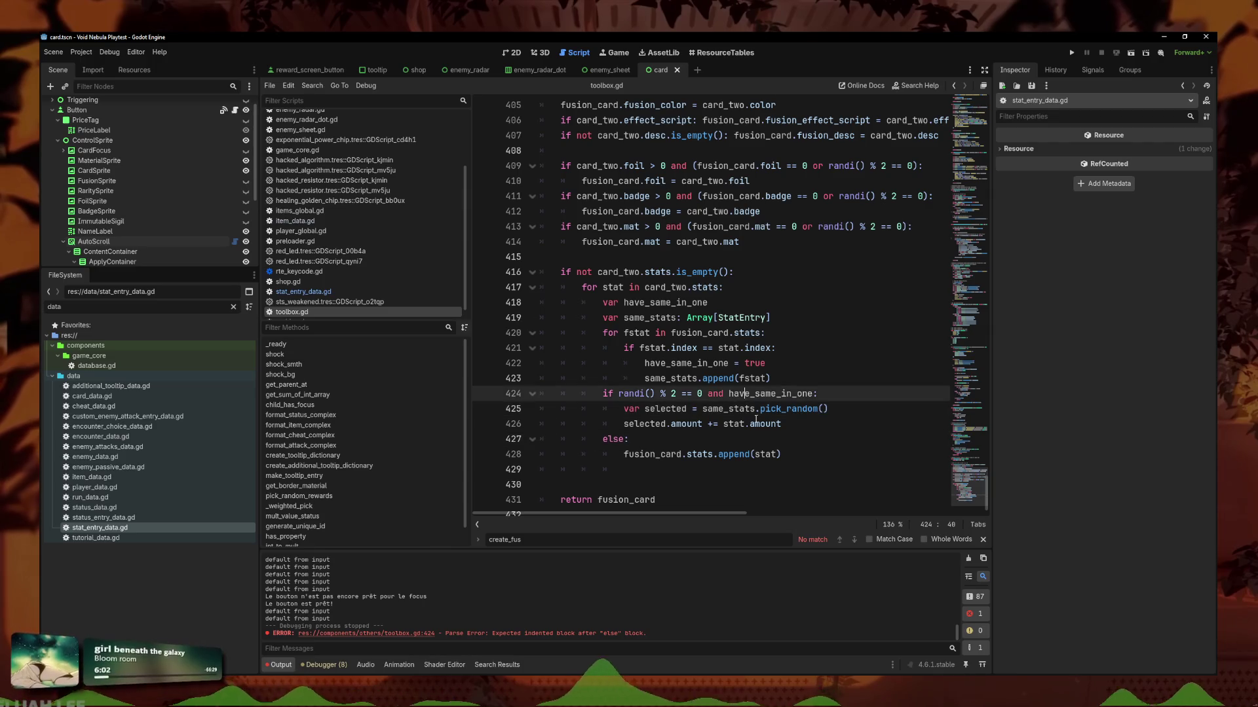
left_click_drag(783, 454, 478, 448)
key("Down")
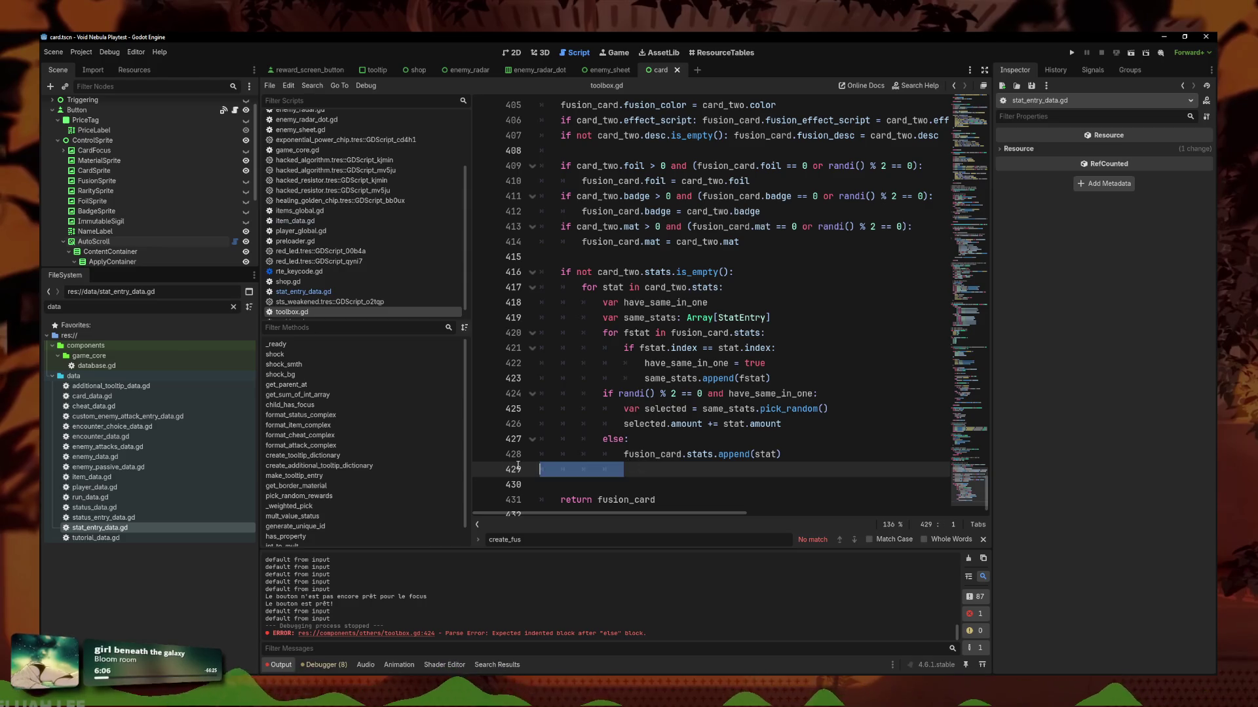
key("BackSpace")
Check the selected.amount += stat.amount line and save toolbox.gd.
key("Up")
left_click_drag(783, 409, 619, 412)
left_click(752, 410)
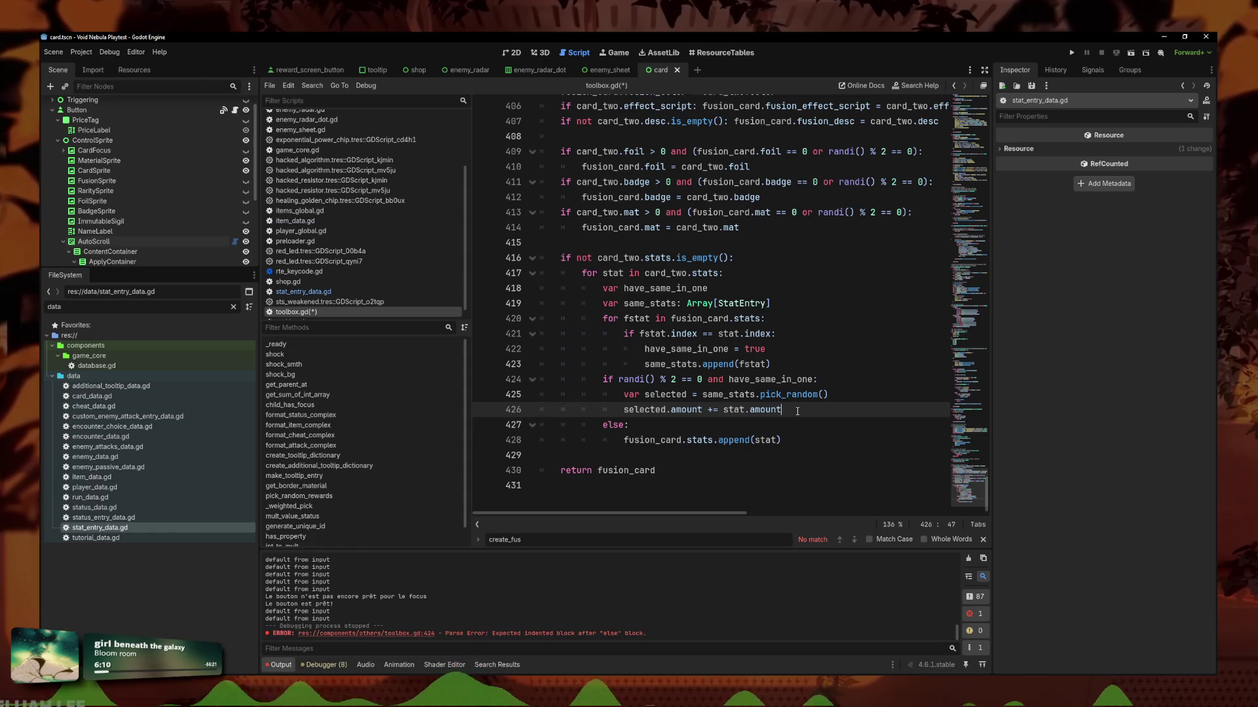
triple_click(797, 410)
left_click(796, 409)
key("ctrl+s")
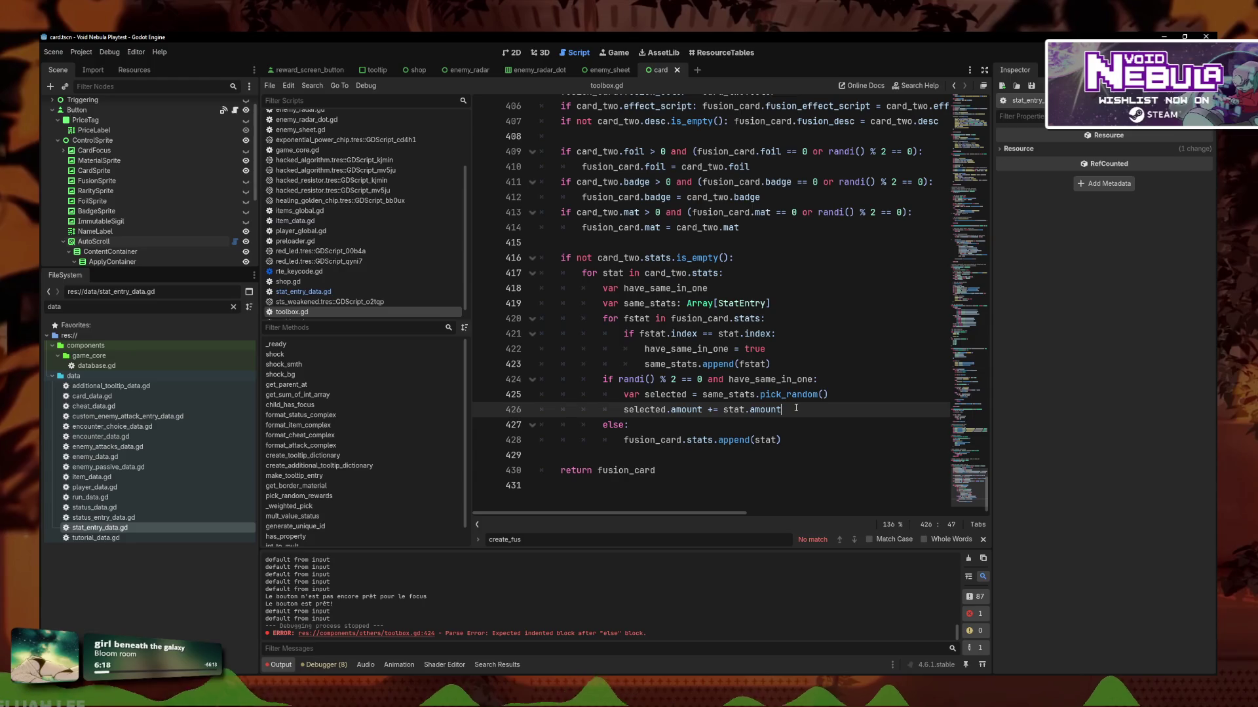
Overwrite lines 416–428 with the pasted fusion_card.stats.filter version that has French comments.
mouse_move(786, 440)
left_mouse_down()
mouse_move(533, 300)
mouse_move(538, 258)
left_mouse_up()
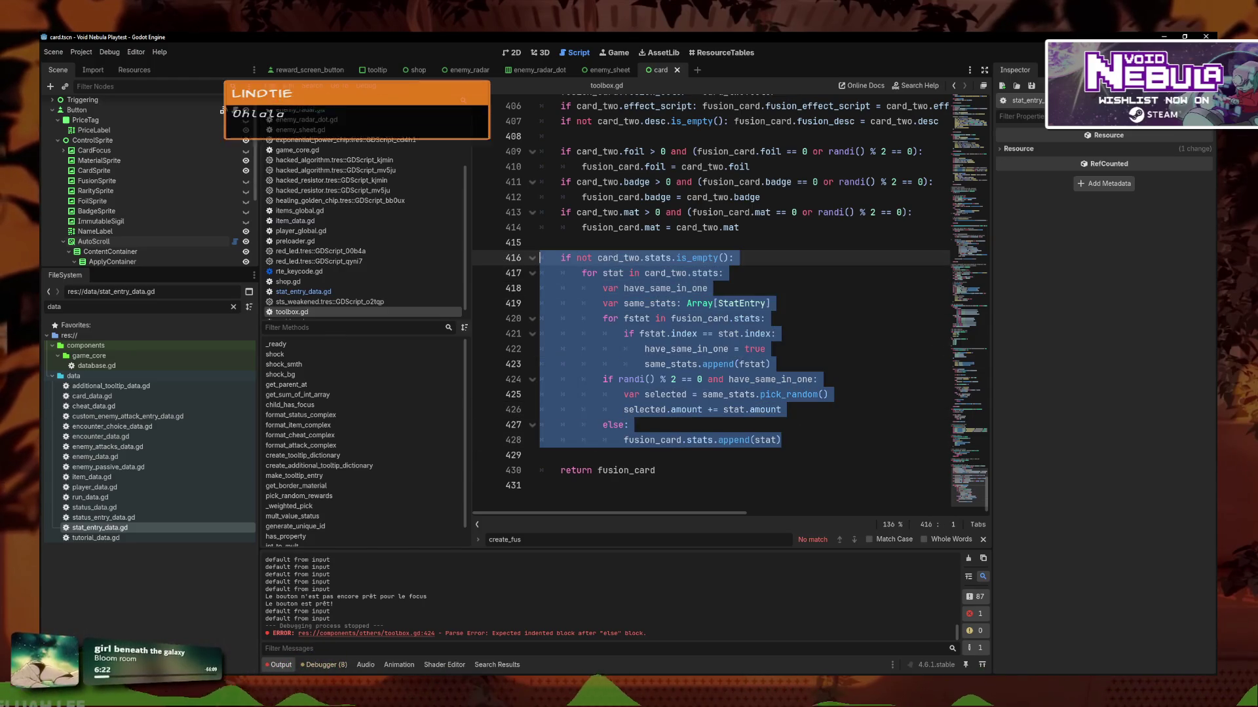
mouse_move(781, 440)
left_mouse_down()
mouse_move(590, 380)
mouse_move(535, 256)
left_mouse_up()
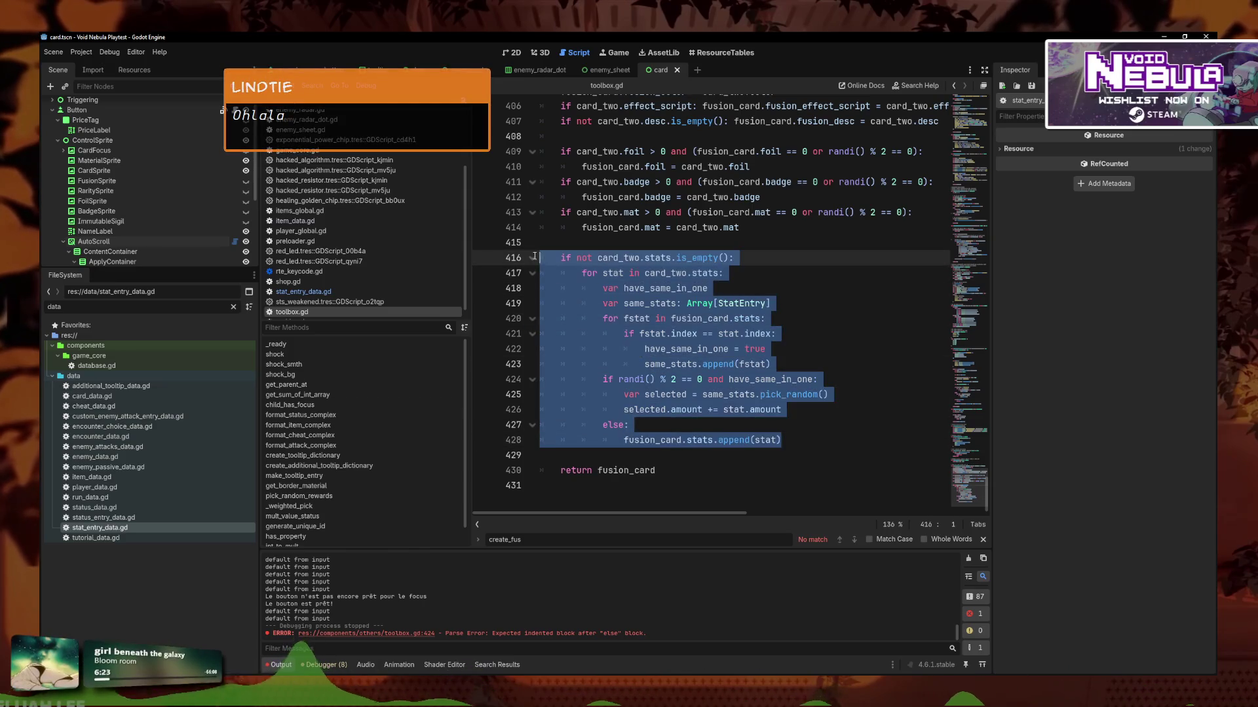
left_click(800, 446)
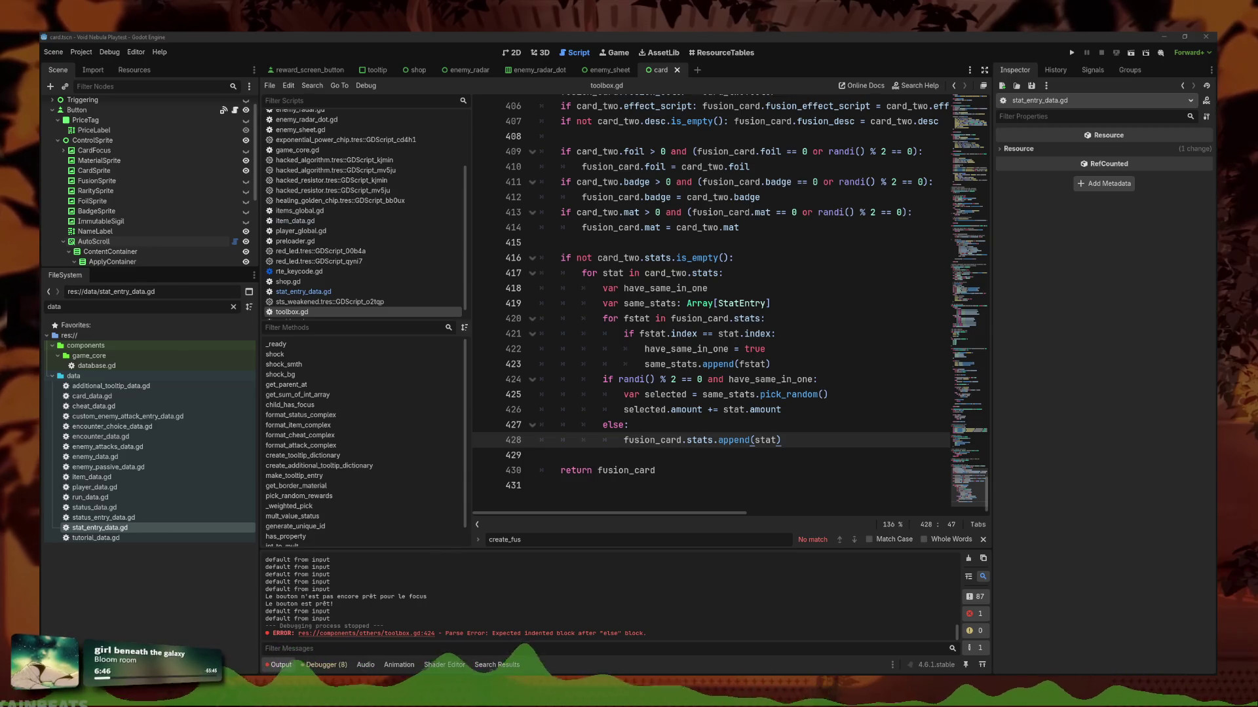
left_click(734, 440)
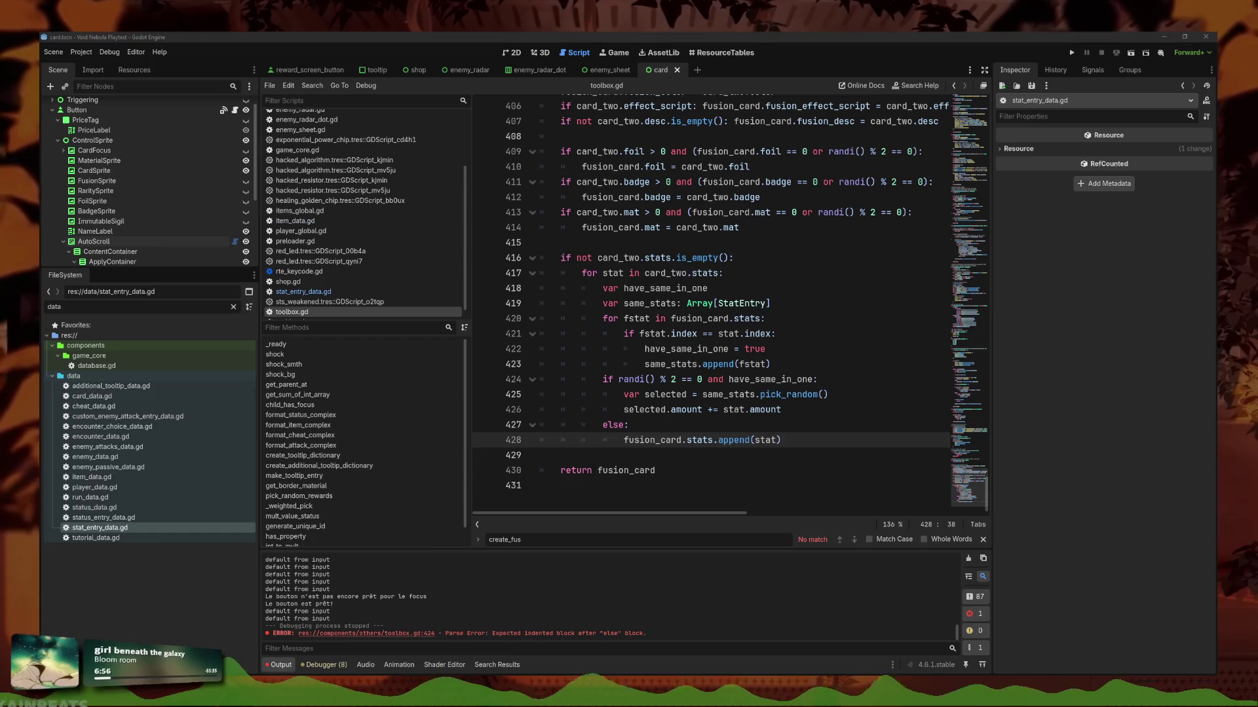
left_click_drag(781, 440, 485, 262)
type("if not card_two.stats.is_empty(): \tfor stat in card_two.stats: \t\t# Cherche toutes les stats correspondantes dans fusion_card \t\tvar same_stats = fusion_card.stats.filter(func(fstat): \t\t\treturn fstat.index == stat.index \t\t) \t\t \t\tif same_stats.size() > 0 and randi() % 2 == 0: \t\t\t# 50% de chance de cumuler une stat existante \t\t\tvar selected = same_stats.pick_random() \t\t\tselected.amount += stat.amount \t\telse: \t\t\t# Sinon on ajoute la stat telle quelle \t\t\tfusion_card.stats.append(stat)")
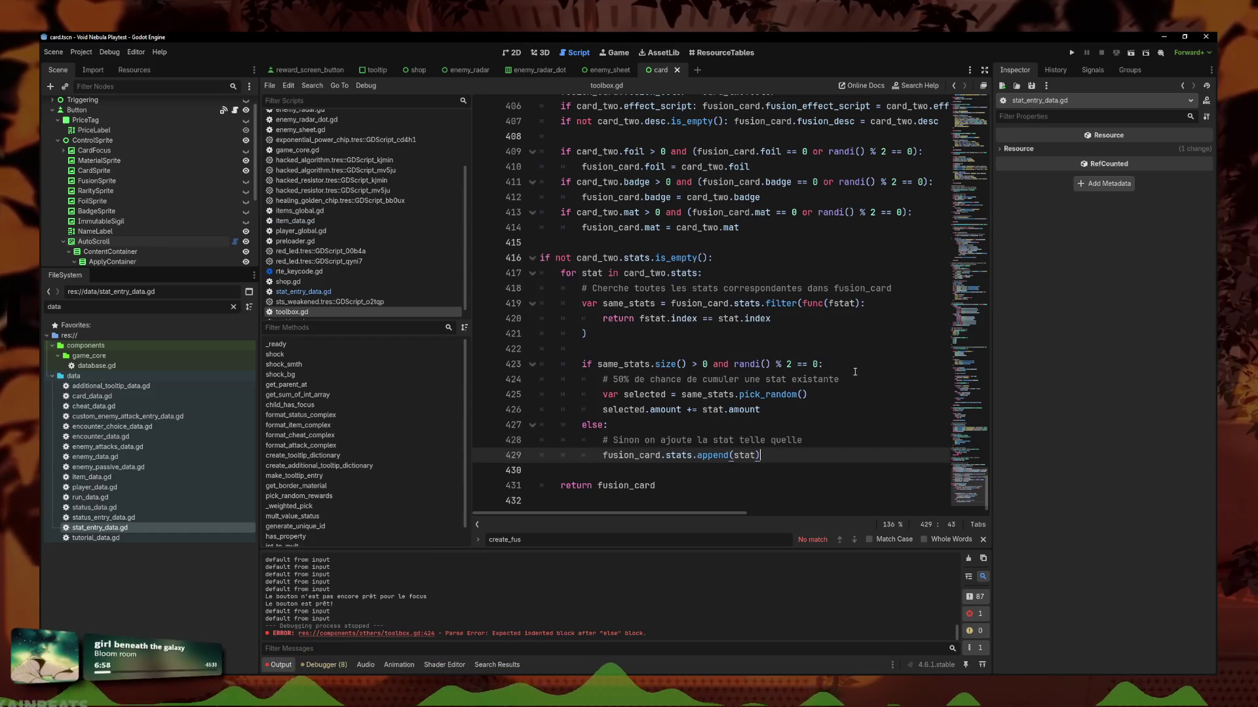
Indent the pasted stats block one level to clear the parse error, and save.
mouse_move(761, 469)
left_mouse_down()
mouse_move(498, 272)
mouse_move(458, 263)
left_mouse_up()
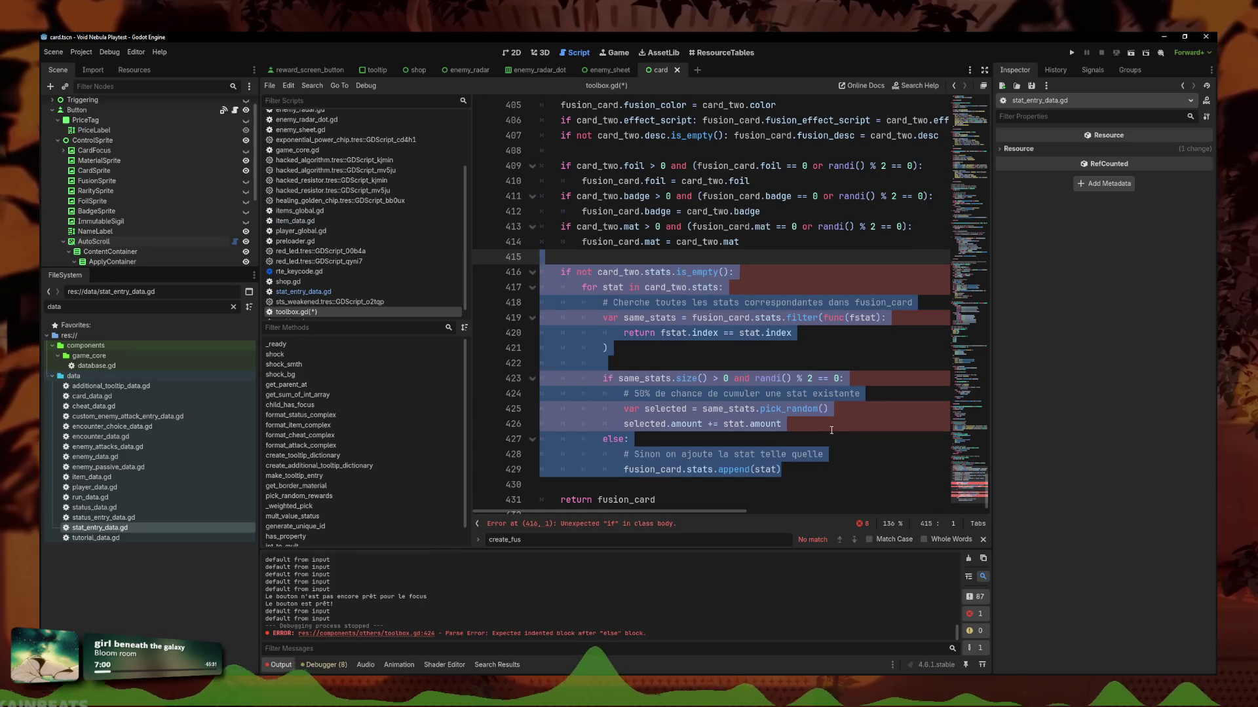
key("Tab")
key("ctrl+s")
Delete the French comment lines, including '50% de chance', and save toolbox.gd.
triple_click(827, 304)
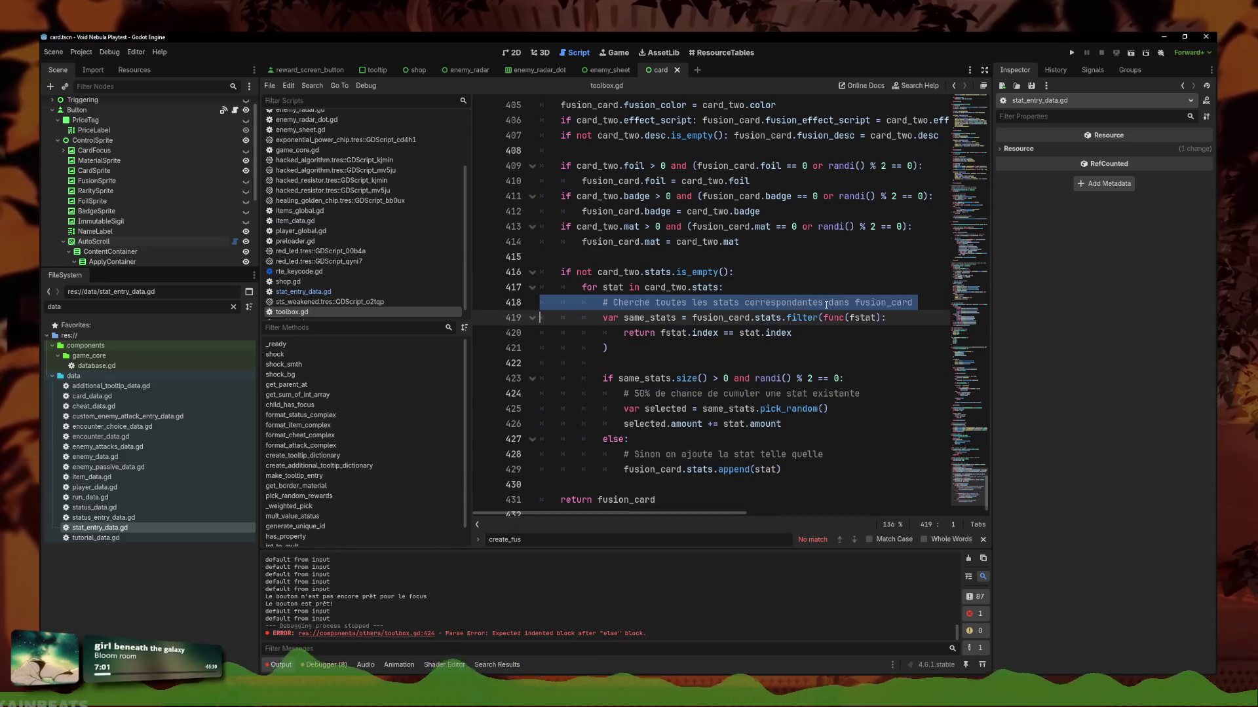
key("Delete")
triple_click(740, 364)
triple_click(729, 427)
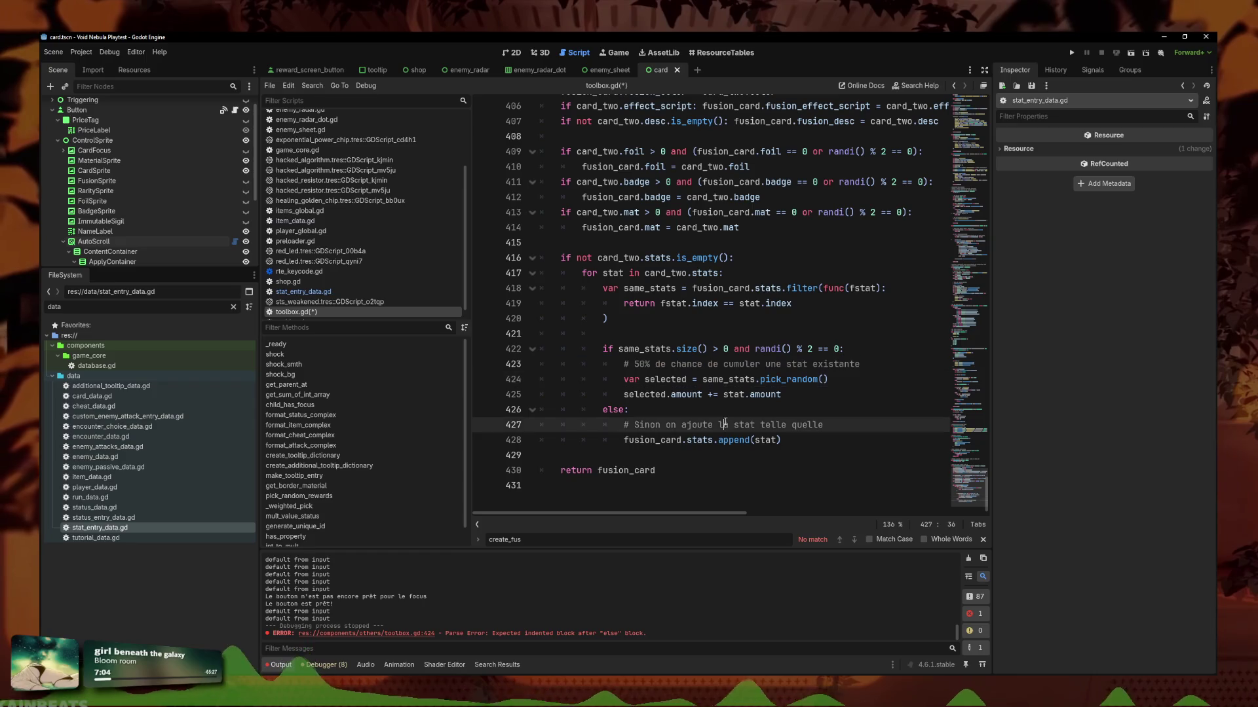
triple_click(726, 368)
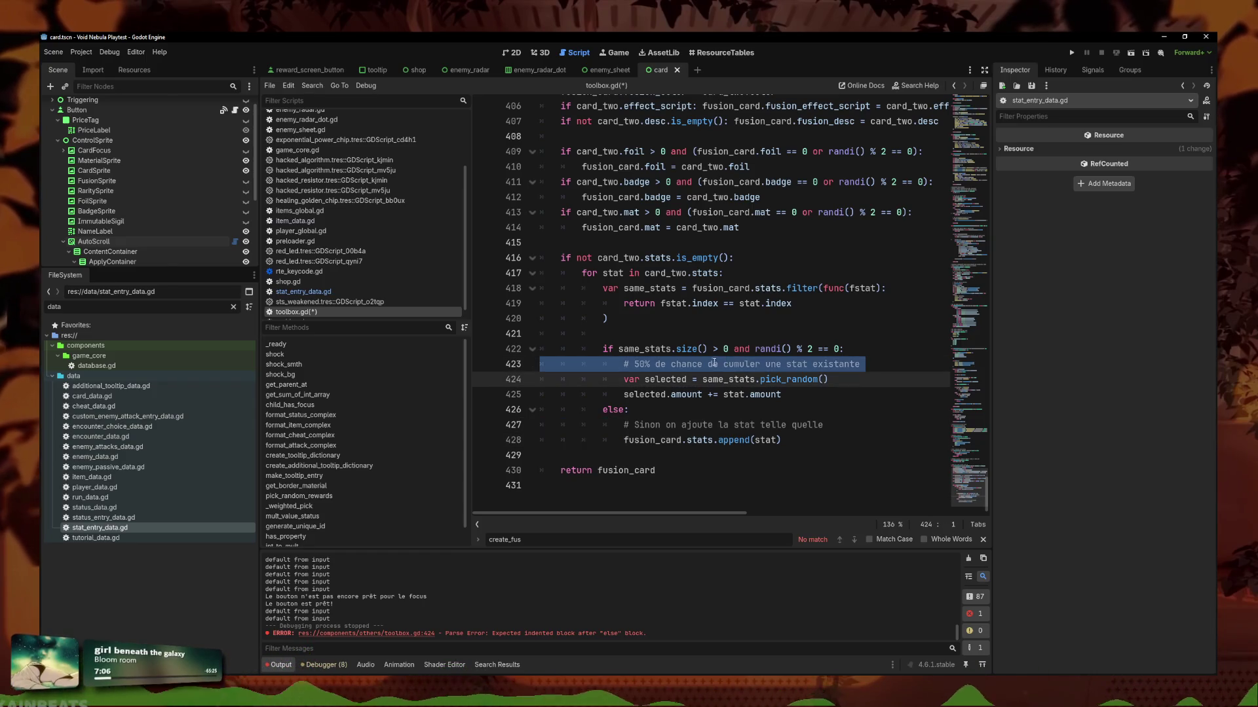
key("Delete")
triple_click(753, 410)
key("Delete")
left_click(761, 396)
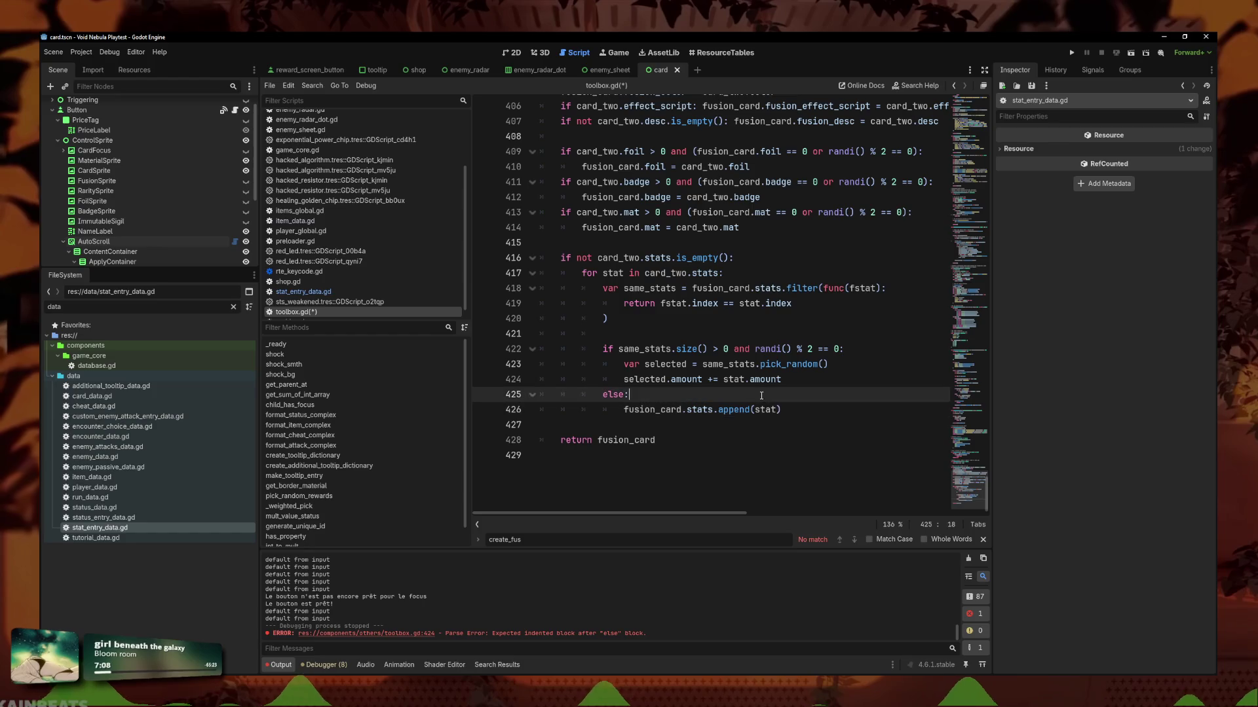
key("ctrl+s")
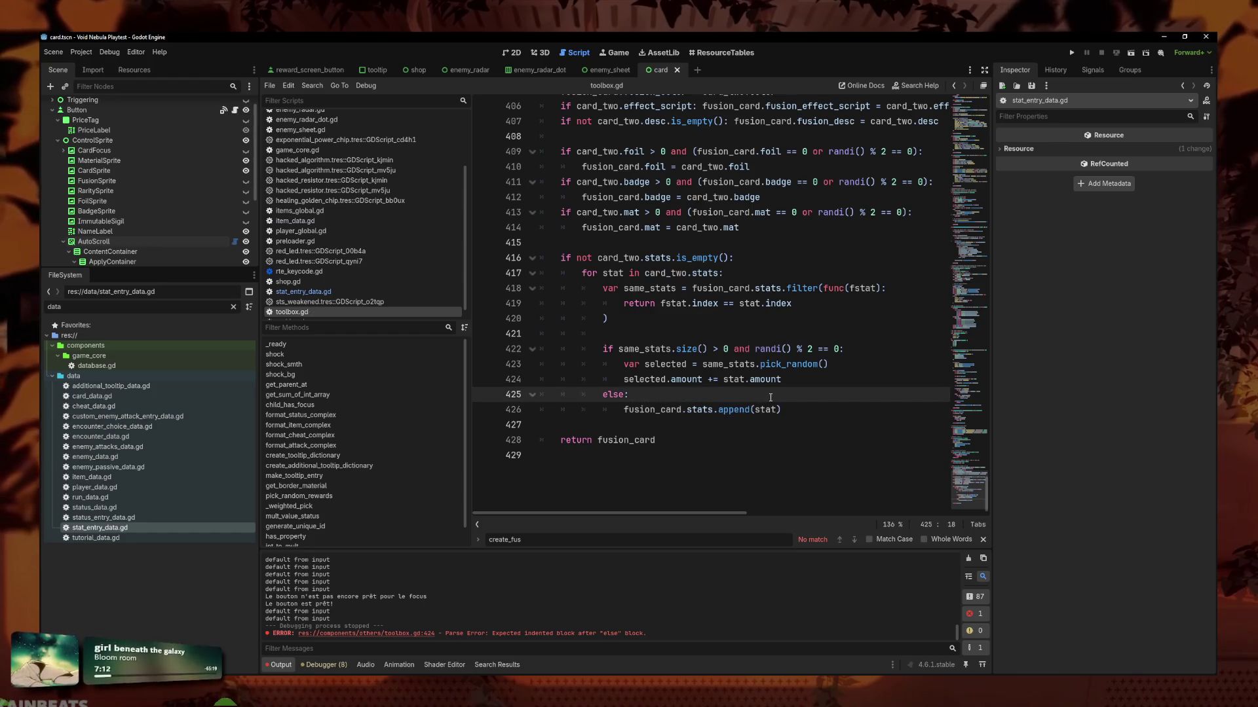
left_click(733, 334)
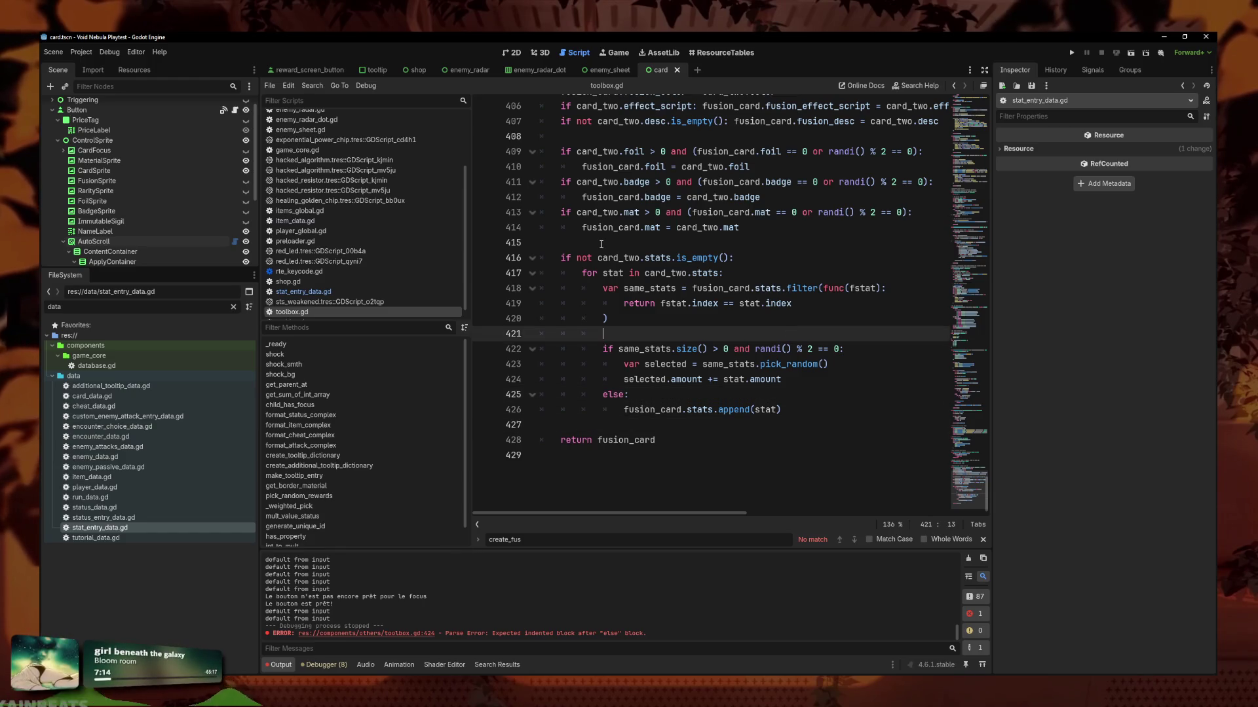
left_click(610, 273)
key("Up")
key("End")
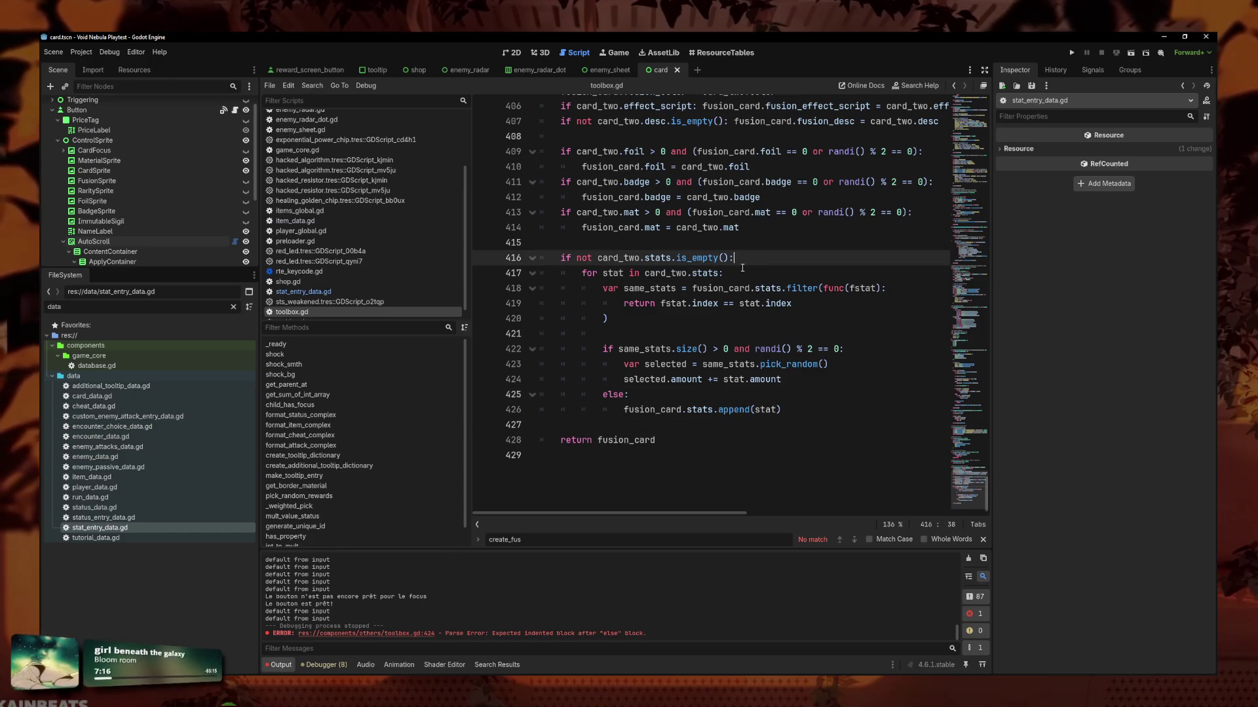
key("Down")
key("Left")
key("Left")
key("Left")
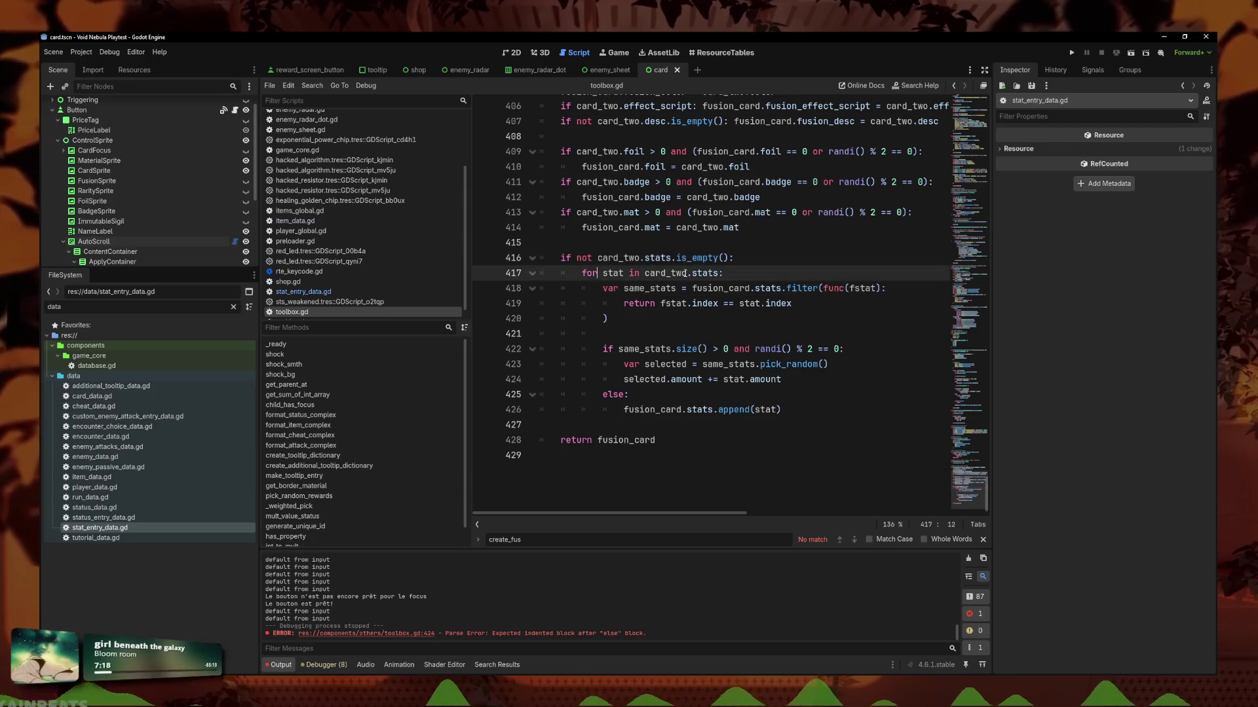
key("End")
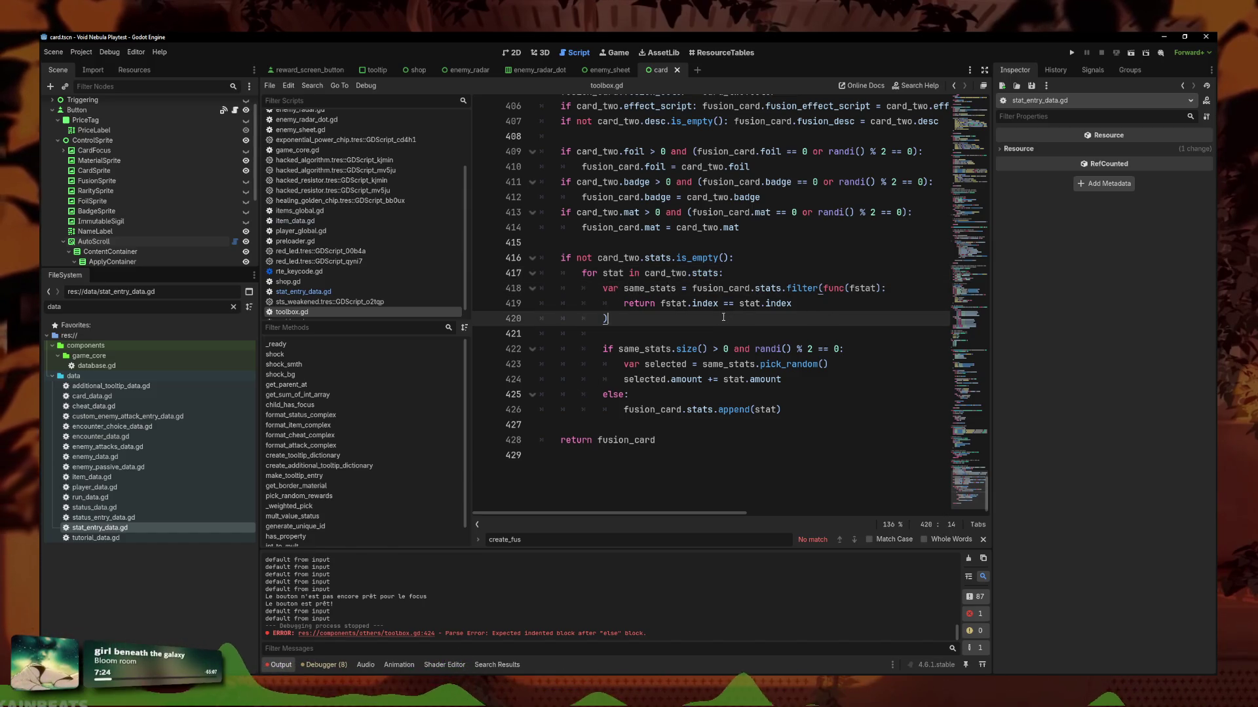
left_click_drag(633, 319, 627, 288)
key("Right")
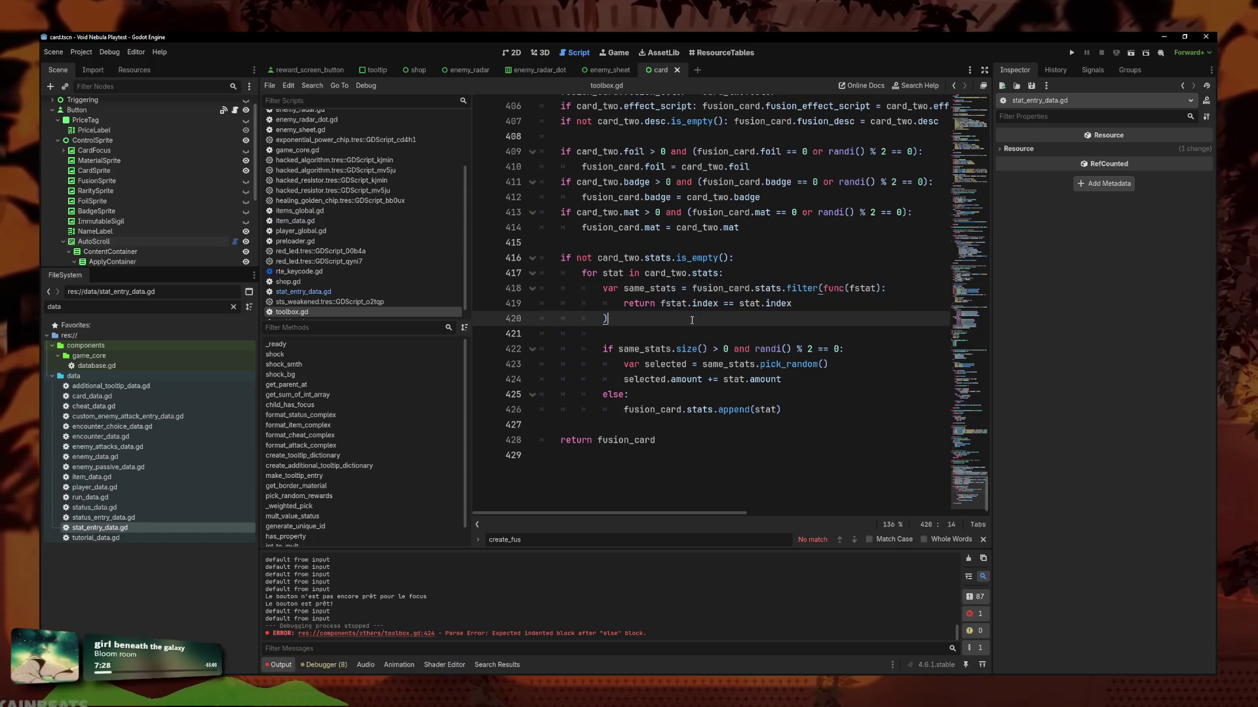
left_click(665, 339)
left_click(694, 395)
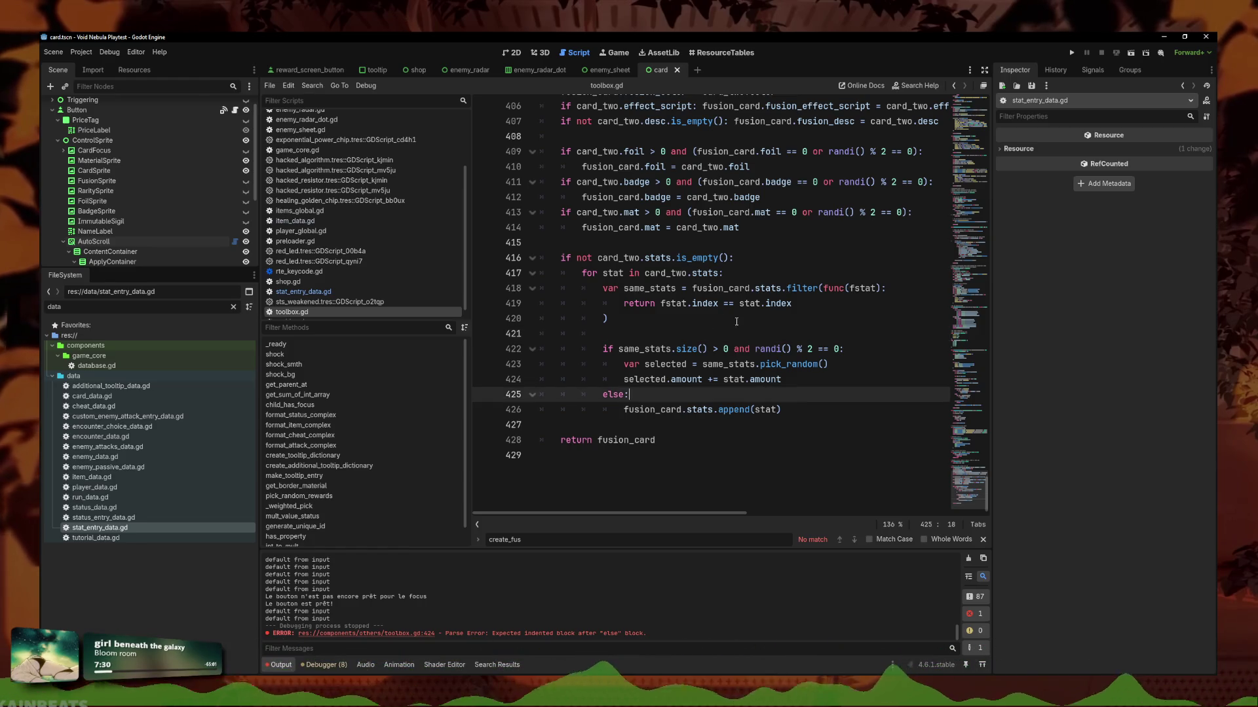
left_click(828, 385)
left_click(833, 349)
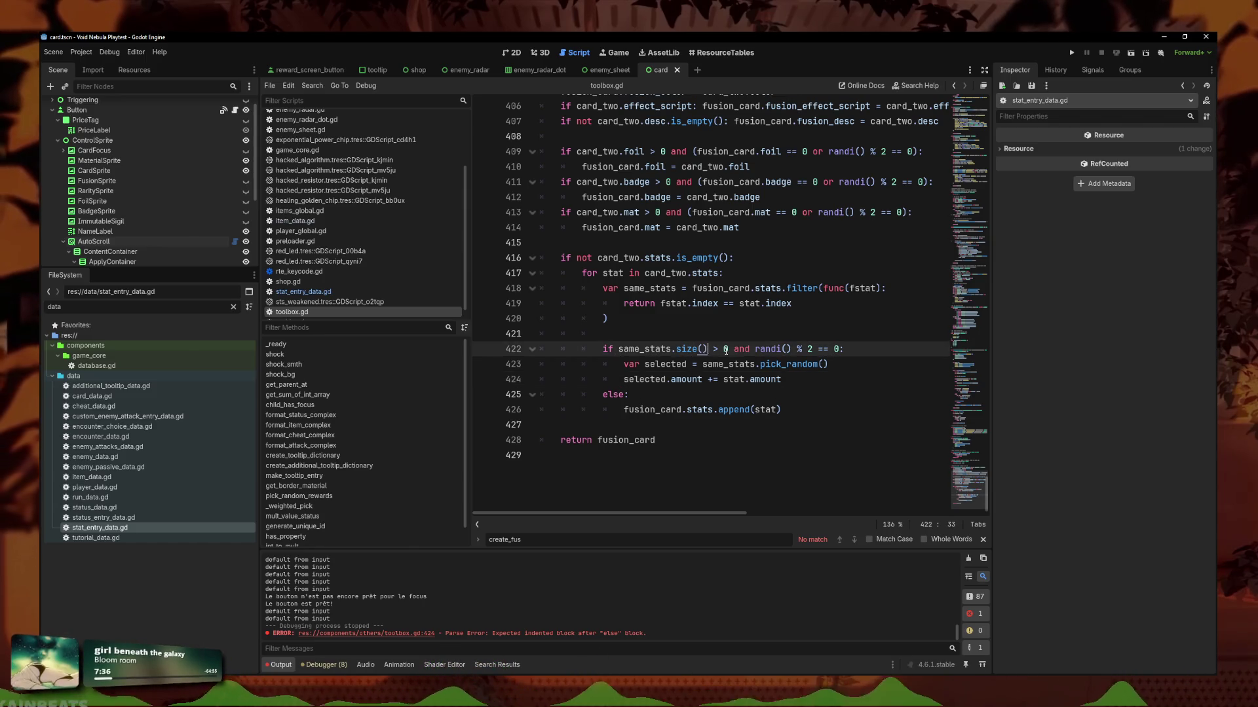
left_click_drag(729, 349, 655, 349)
left_click(791, 288)
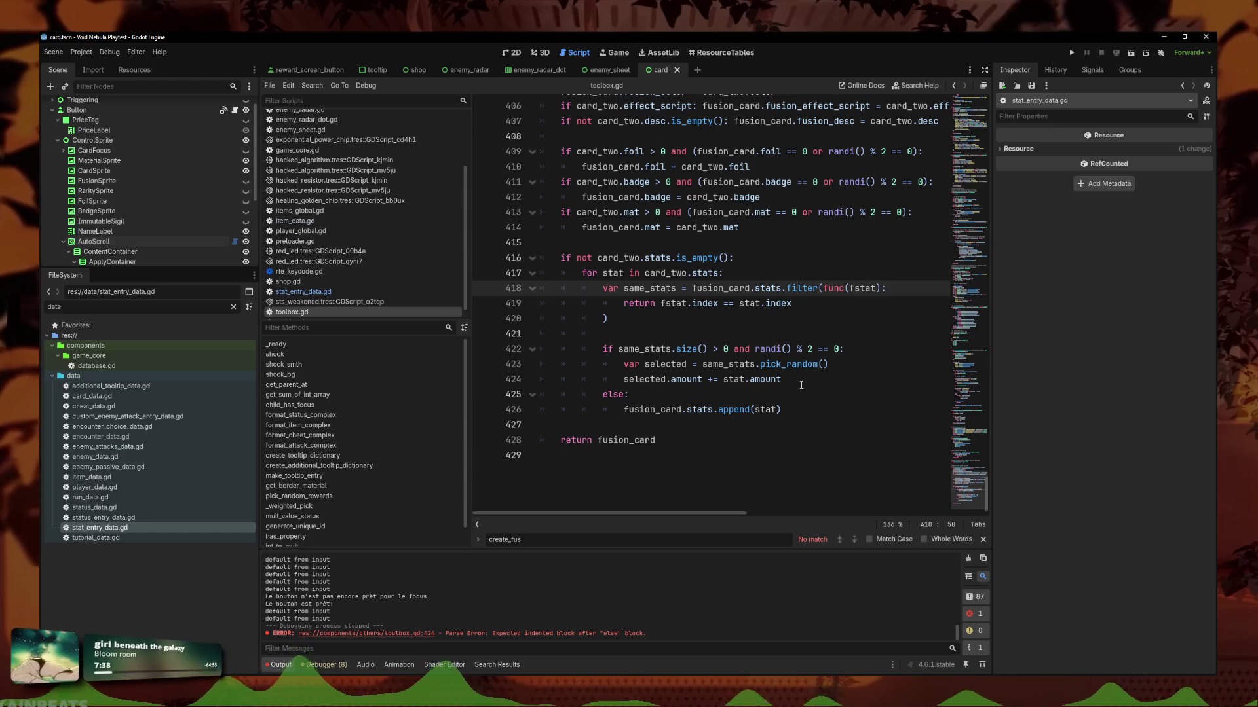
left_click(860, 361)
key("Down")
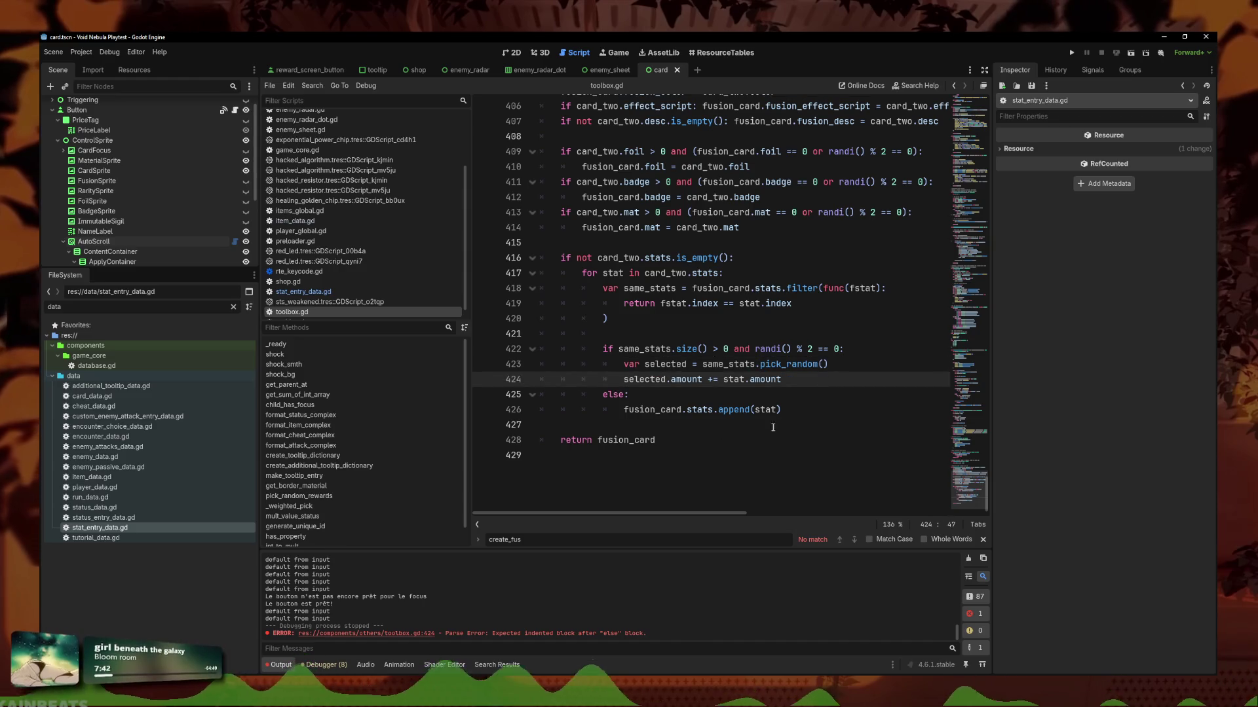
left_click(814, 407)
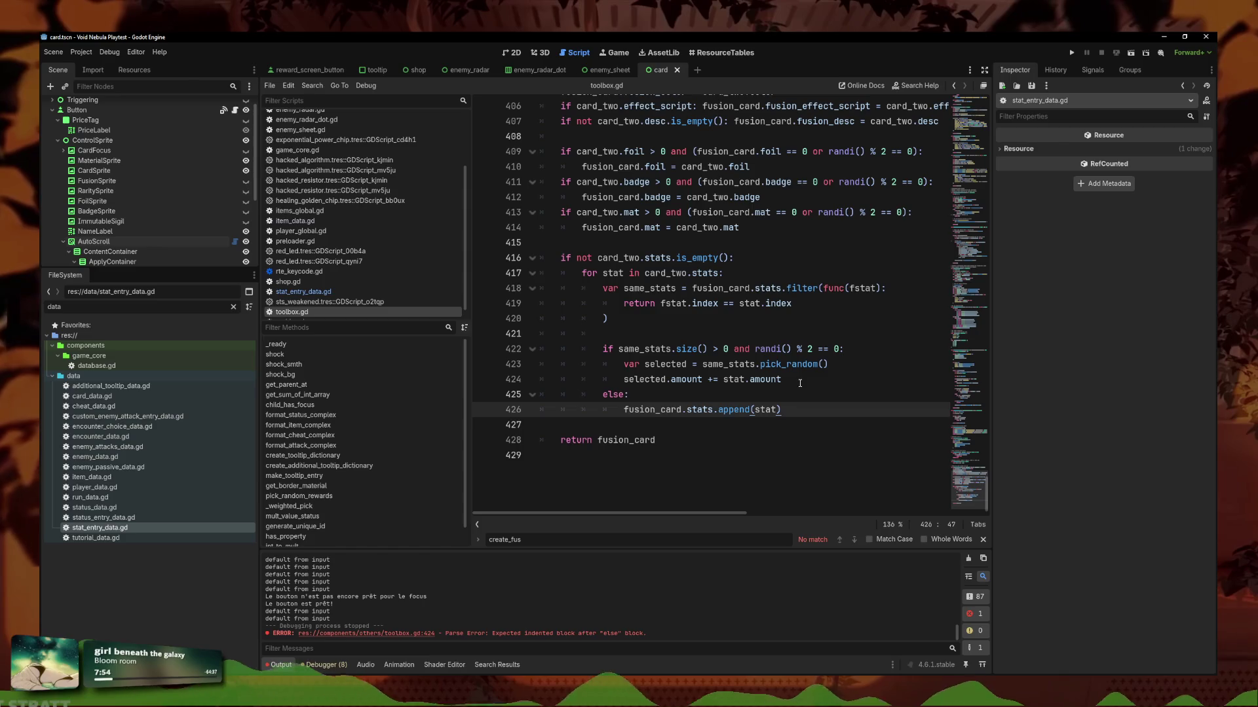
key("alt+Tab")
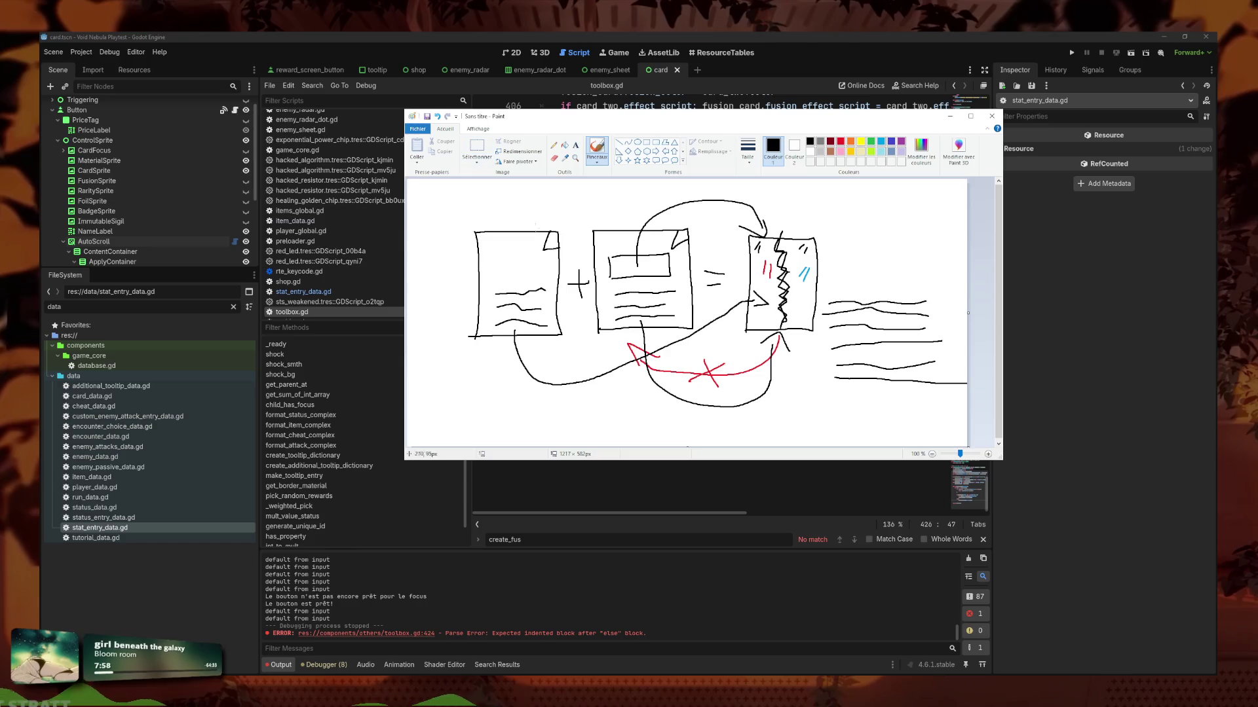
Extend the Paint canvas downward to make room for a second diagram.
scroll(647, 420, "down", 1)
left_click_drag(687, 446, 687, 576)
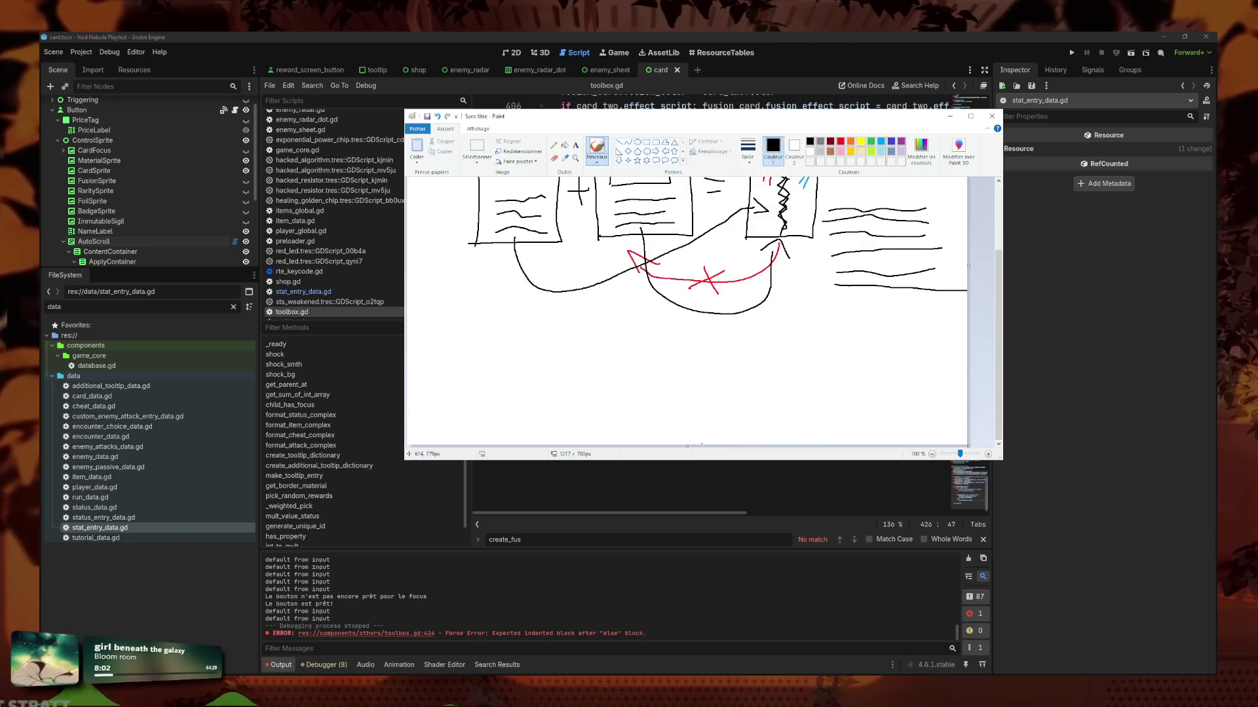
left_click_drag(688, 446, 687, 552)
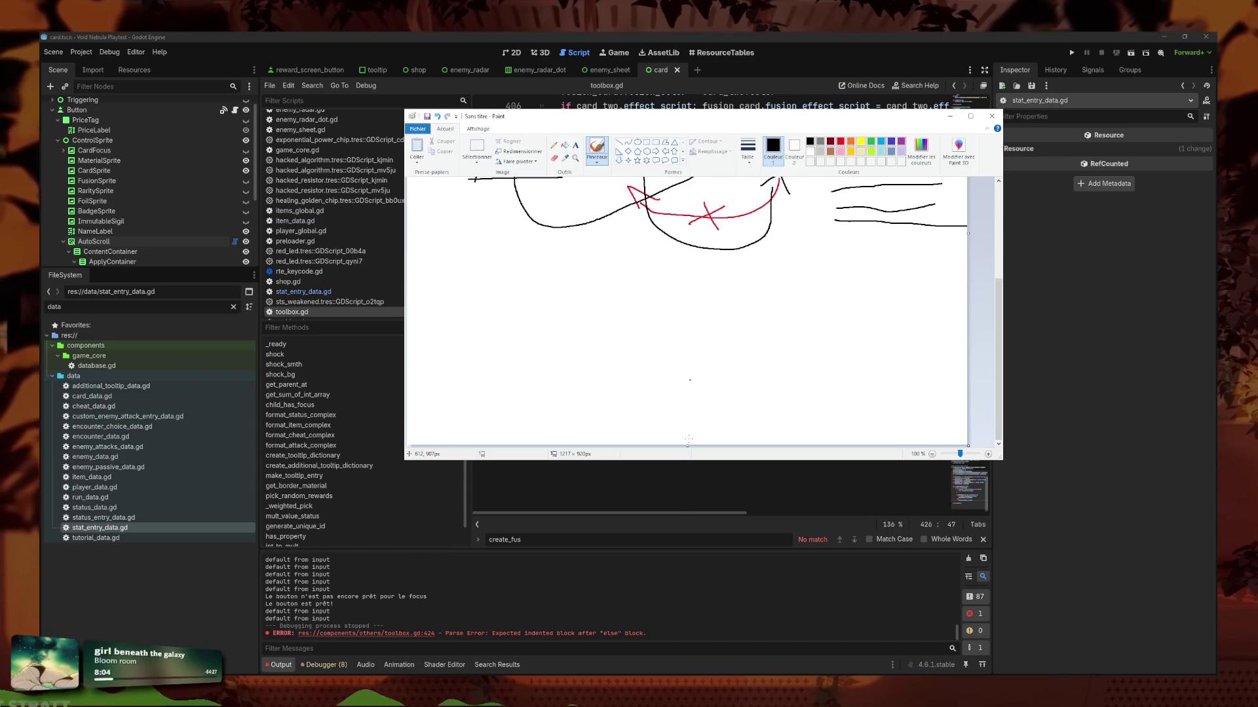
left_click_drag(685, 456, 685, 516)
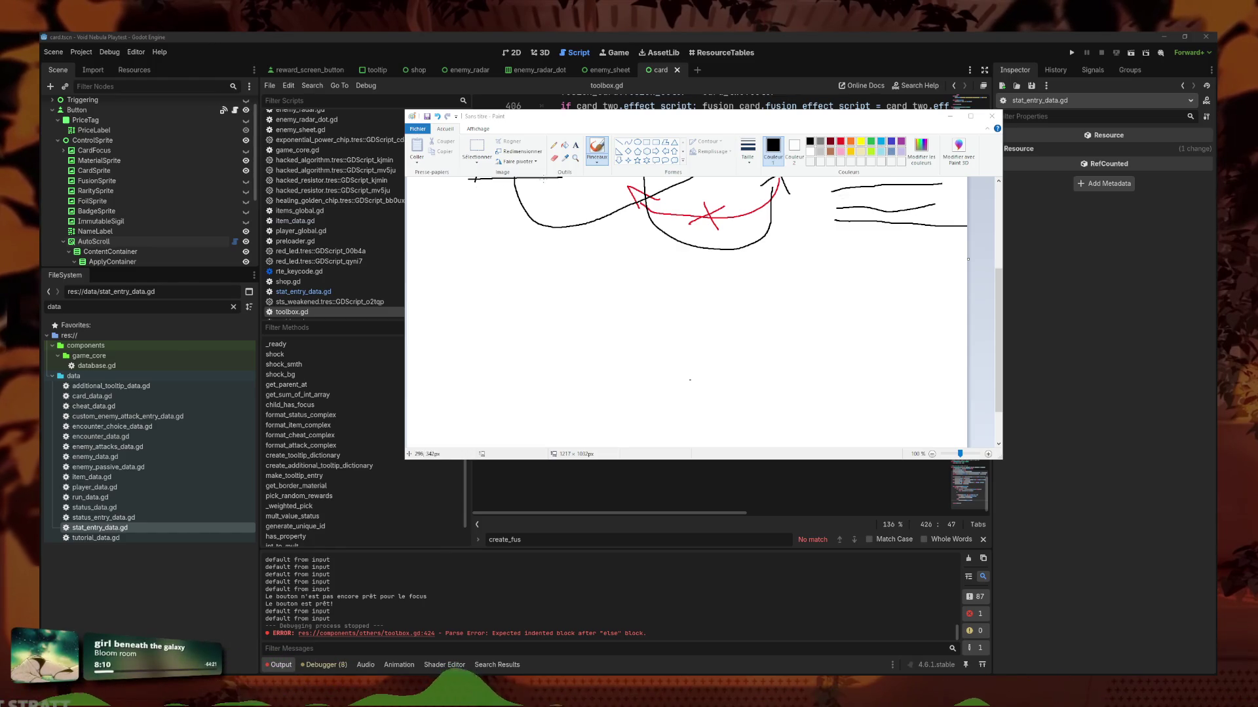
Sketch two card boxes with inner stat boxes, joined by a curved arrow.
mouse_move(486, 279)
left_mouse_down()
mouse_move(468, 390)
mouse_move(576, 299)
mouse_move(468, 391)
left_mouse_up()
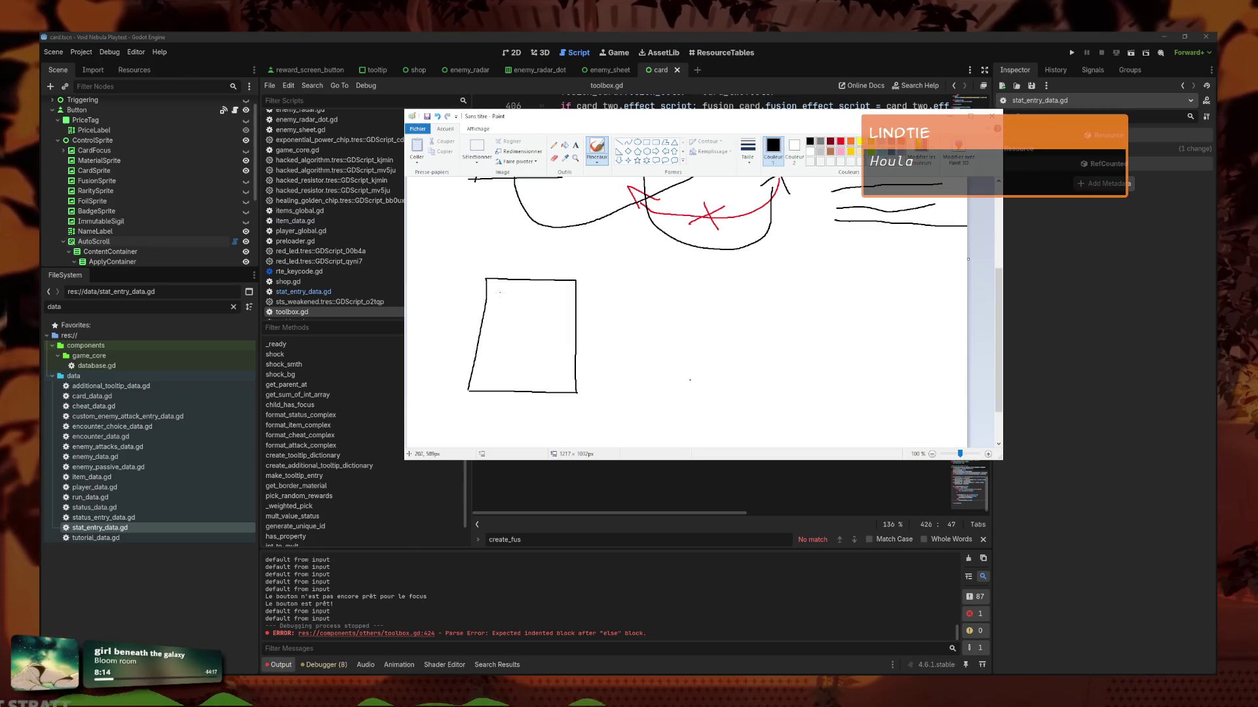
mouse_move(488, 379)
left_mouse_down()
mouse_move(517, 316)
mouse_move(562, 375)
mouse_move(493, 378)
left_mouse_up()
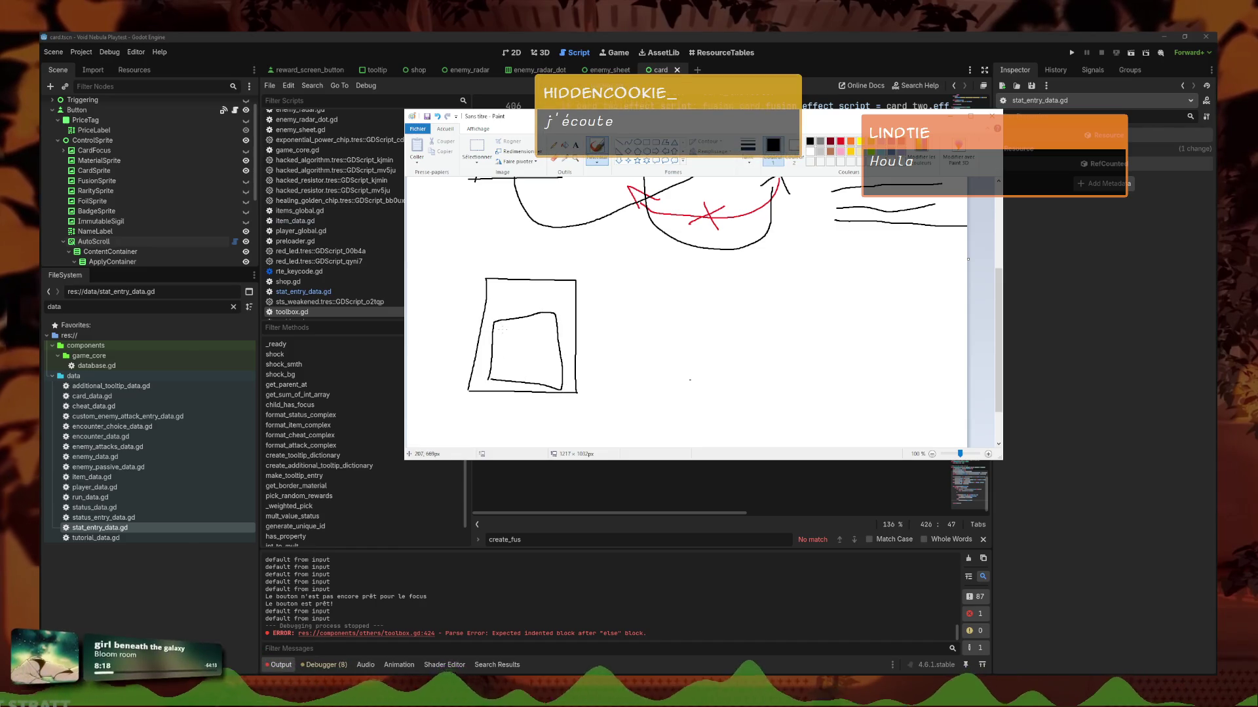
left_click_drag(536, 331, 515, 365)
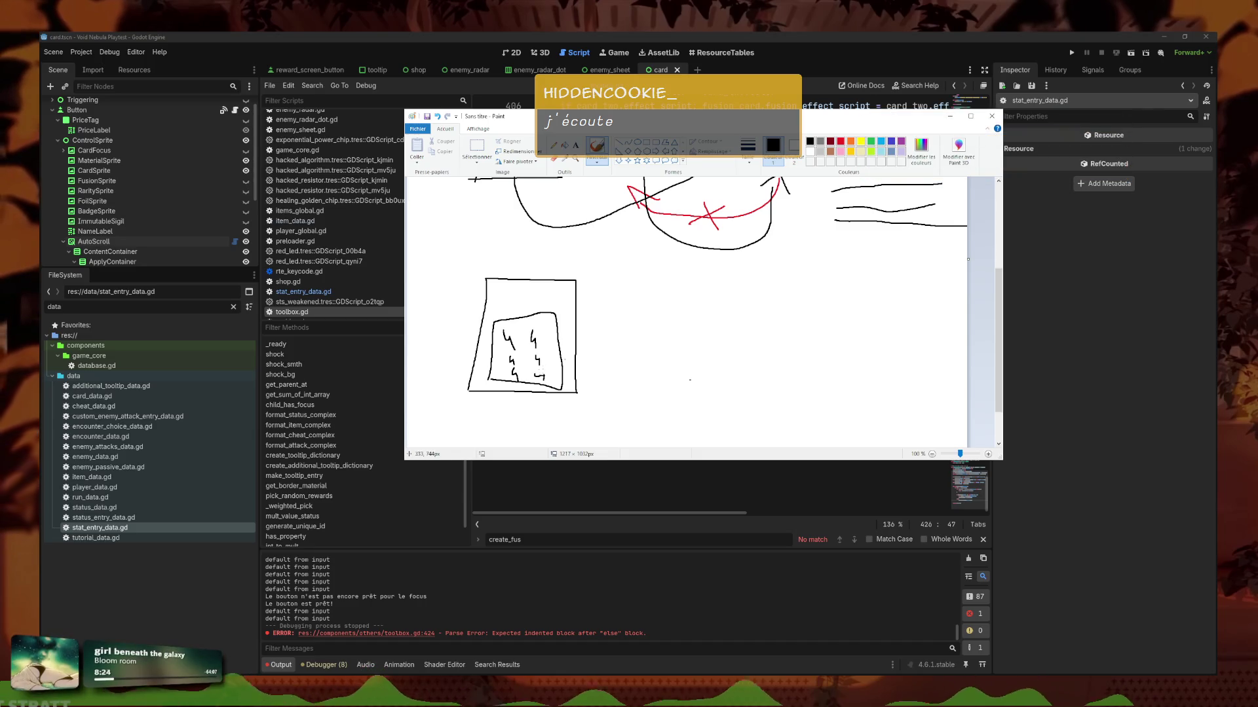
mouse_move(630, 286)
left_mouse_down()
mouse_move(631, 369)
mouse_move(741, 288)
mouse_move(737, 413)
mouse_move(631, 385)
left_mouse_up()
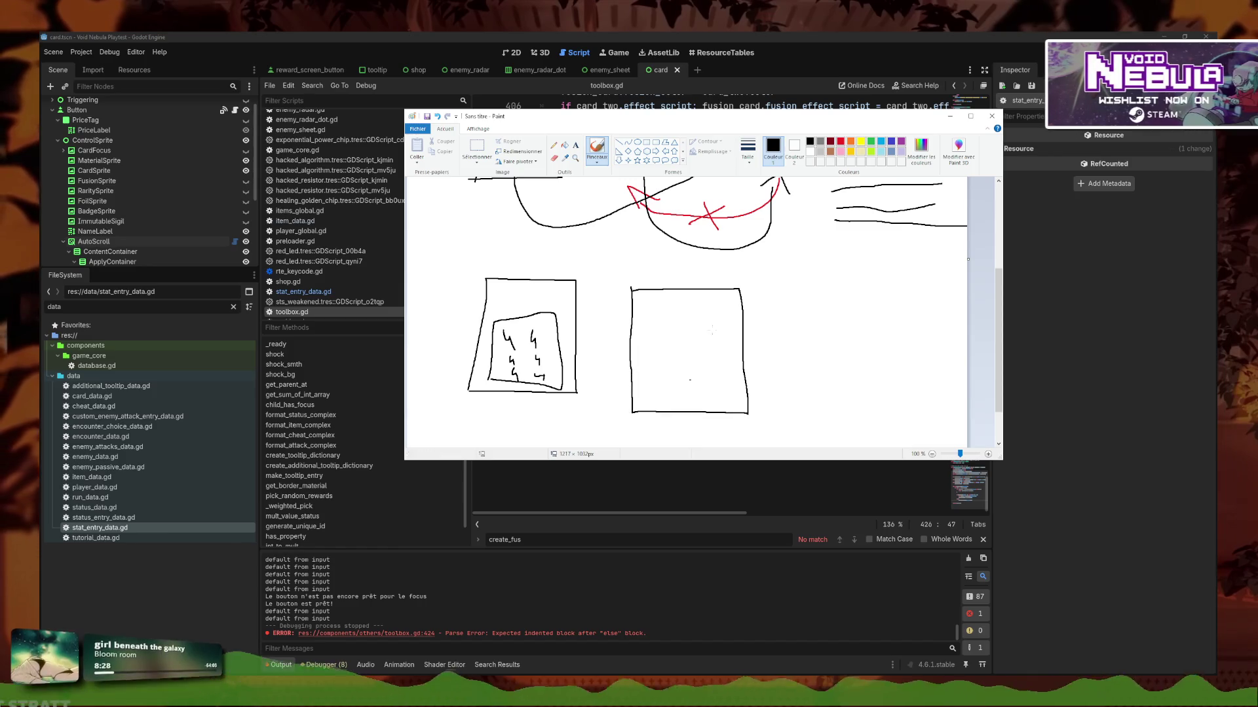
left_click_drag(731, 401, 648, 399)
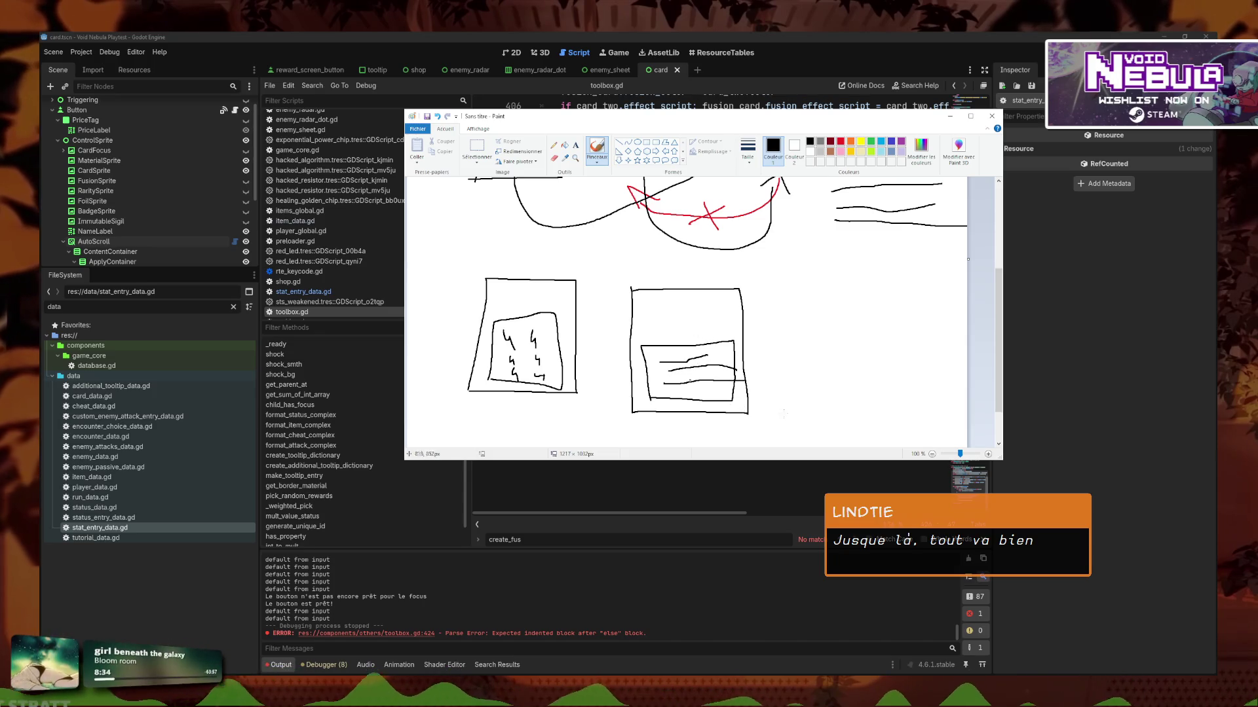
mouse_move(524, 275)
left_mouse_down()
mouse_move(625, 247)
mouse_move(665, 273)
left_mouse_up()
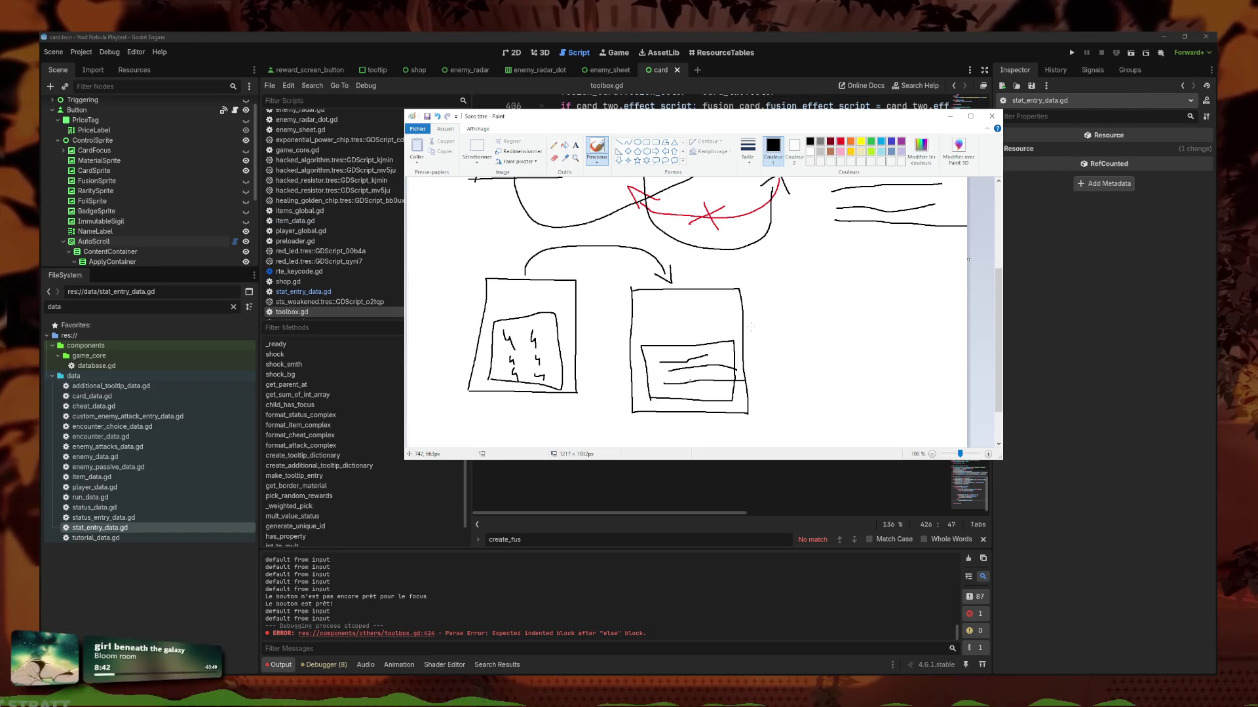
Draw an arrow to a third fused-card box containing a stat box.
mouse_move(767, 341)
left_mouse_down()
mouse_move(807, 342)
mouse_move(793, 354)
left_mouse_up()
left_click_drag(842, 295, 857, 408)
mouse_move(843, 297)
left_mouse_down()
mouse_move(952, 392)
mouse_move(869, 407)
left_mouse_up()
left_click_drag(902, 360, 910, 399)
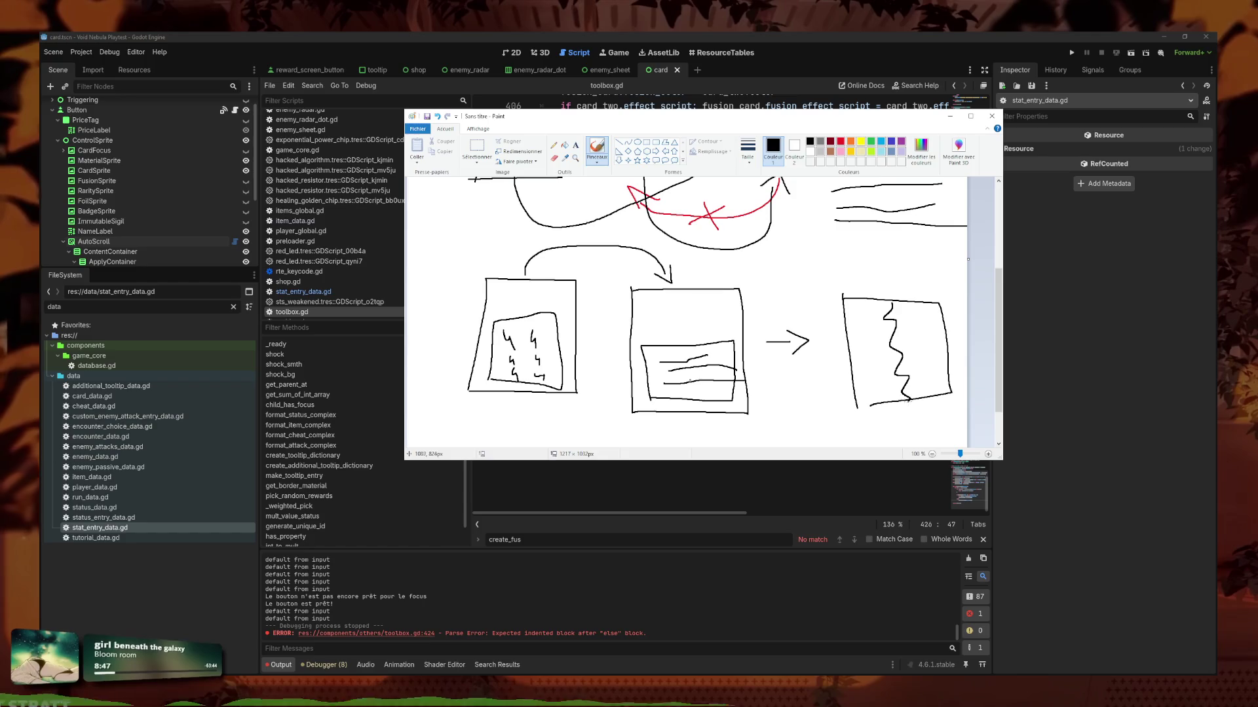
mouse_move(866, 339)
left_mouse_down()
mouse_move(938, 392)
mouse_move(872, 400)
left_mouse_up()
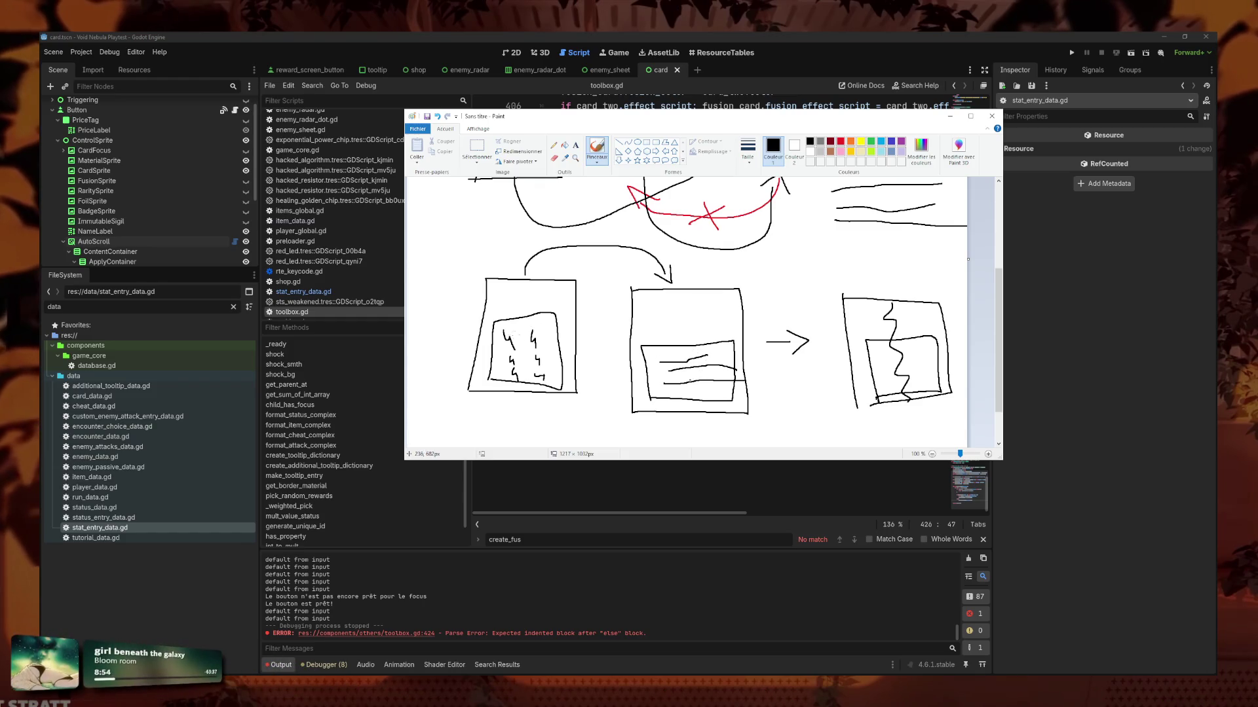
Trace red, light-blue and indigo paths from the first card into the fused card.
left_click(841, 141)
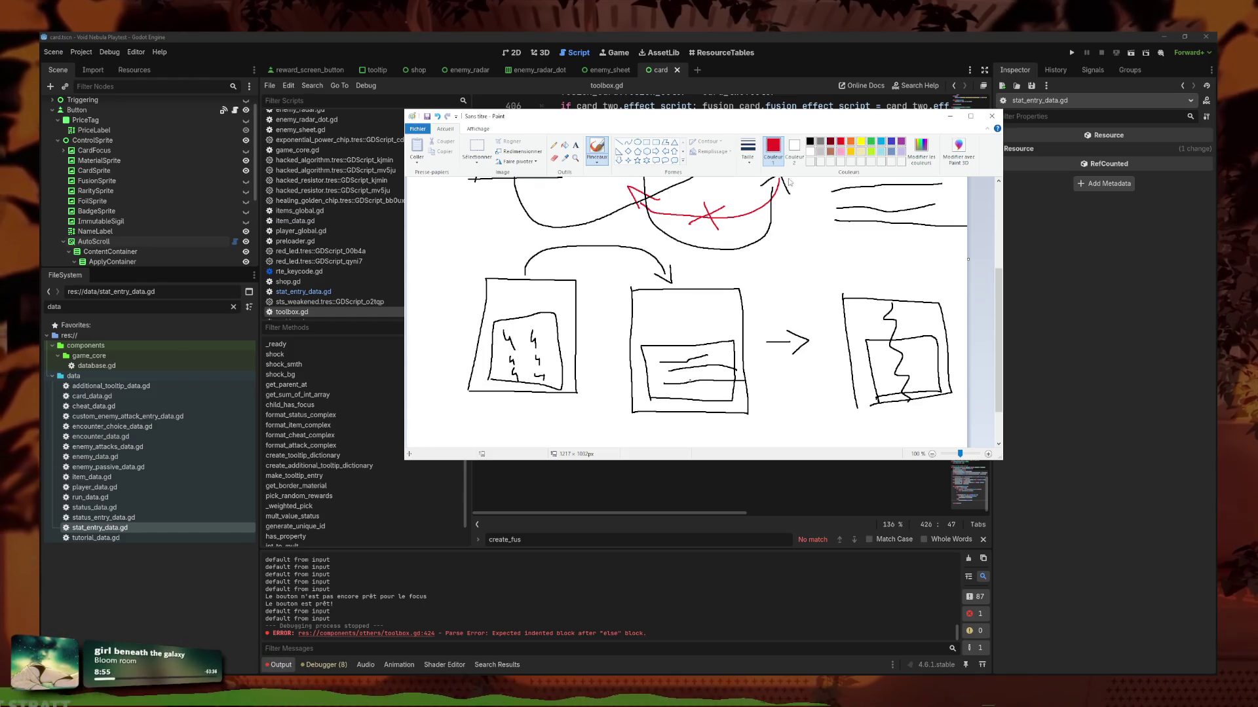
mouse_move(542, 298)
left_mouse_down()
mouse_move(817, 309)
mouse_move(885, 355)
left_mouse_up()
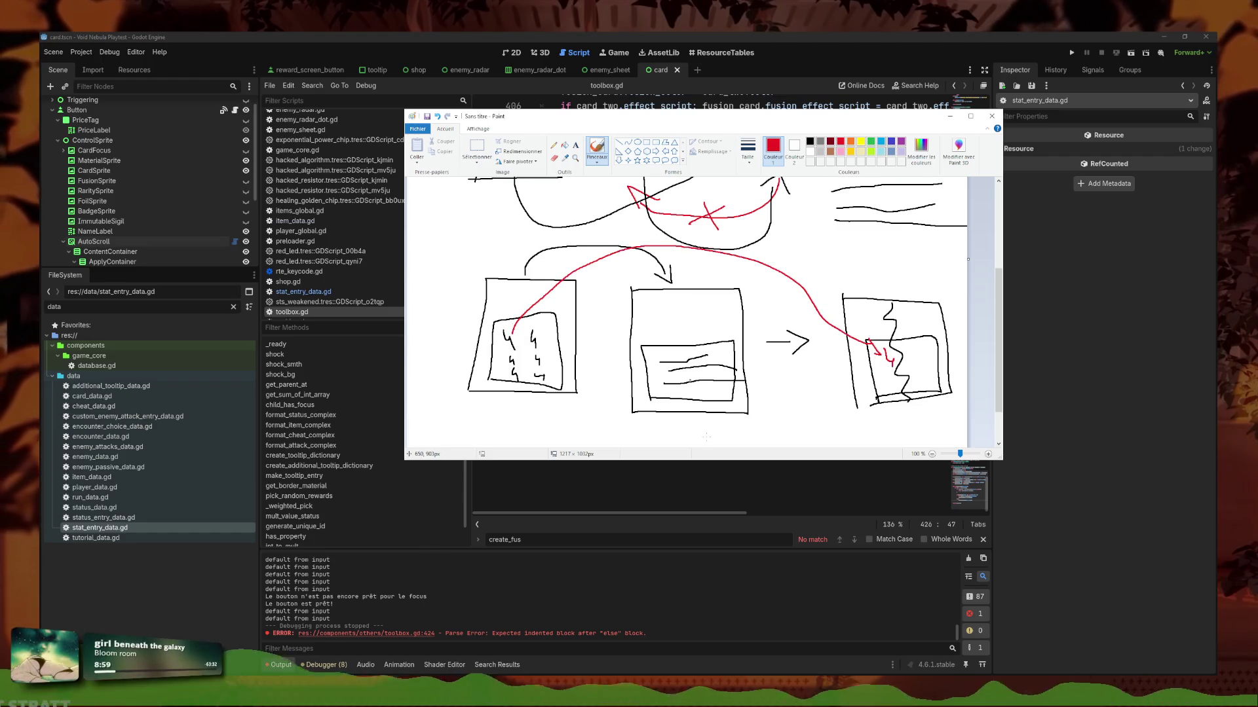
left_click(882, 142)
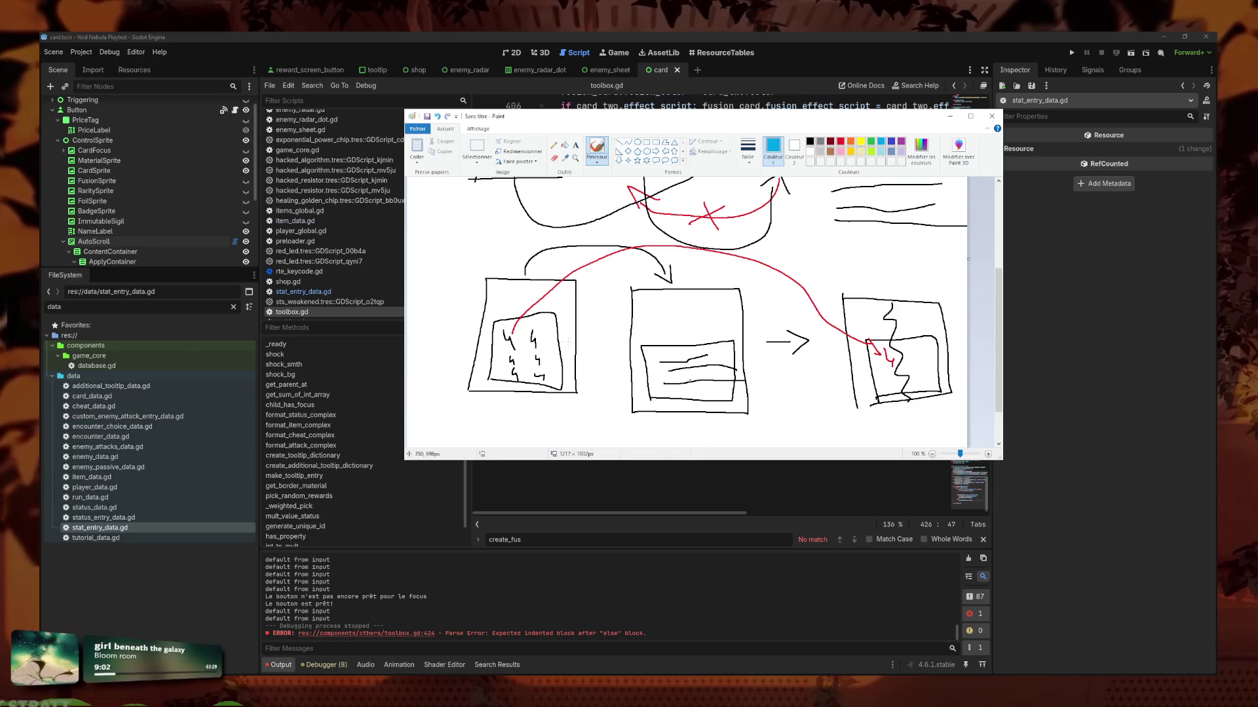
mouse_move(541, 335)
left_mouse_down()
mouse_move(655, 283)
mouse_move(861, 318)
mouse_move(902, 359)
left_mouse_up()
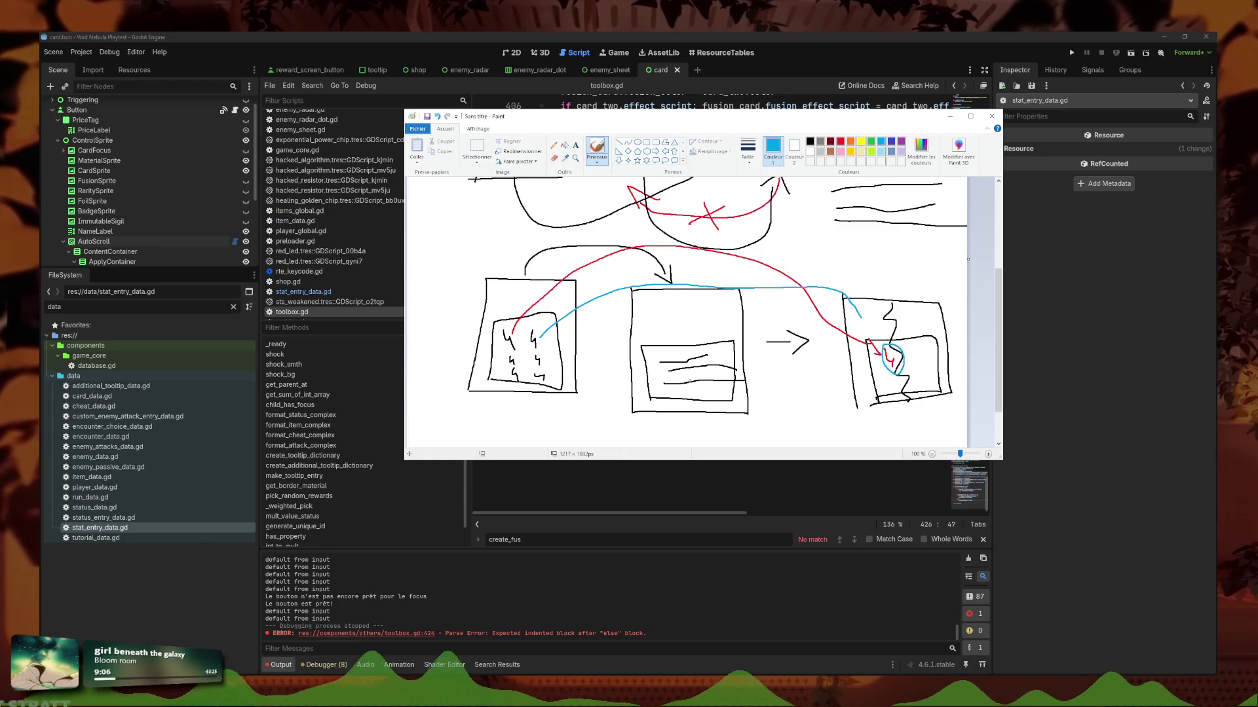
mouse_move(860, 318)
left_mouse_down()
mouse_move(888, 346)
mouse_move(923, 342)
mouse_move(926, 360)
left_mouse_up()
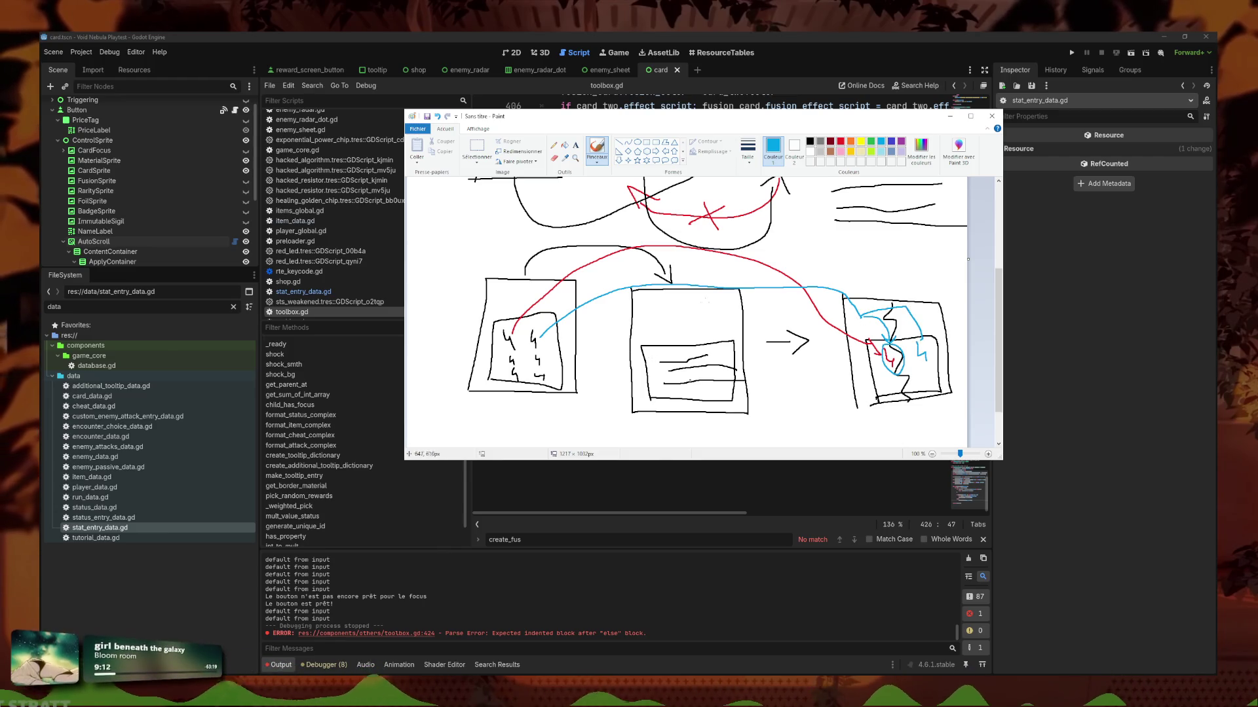
left_click(891, 141)
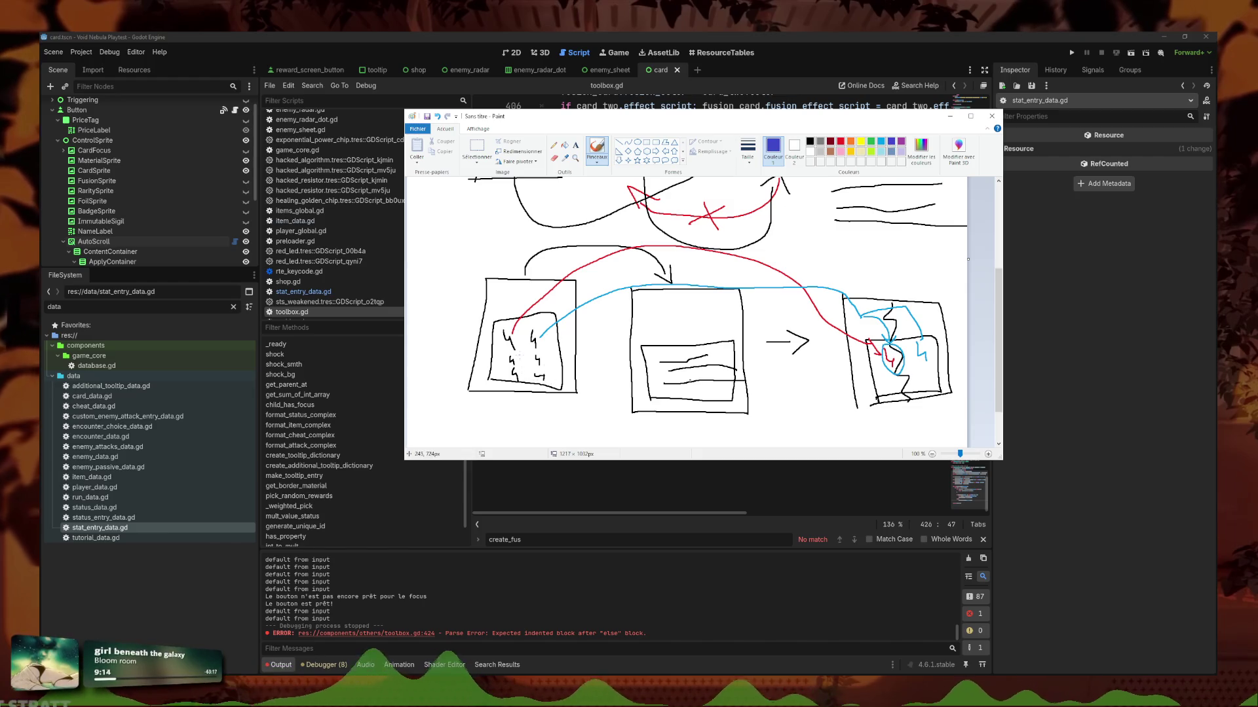
mouse_move(528, 356)
left_mouse_down()
mouse_move(760, 325)
mouse_move(859, 358)
left_mouse_up()
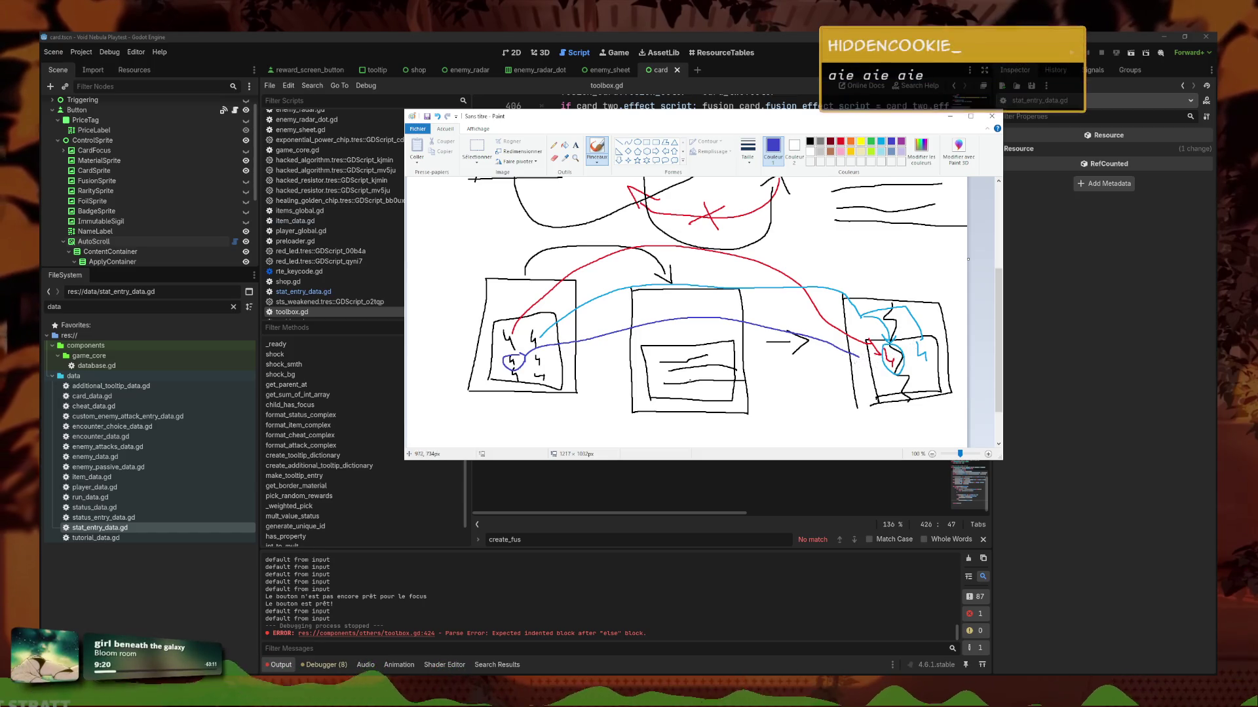
left_click_drag(878, 370, 889, 385)
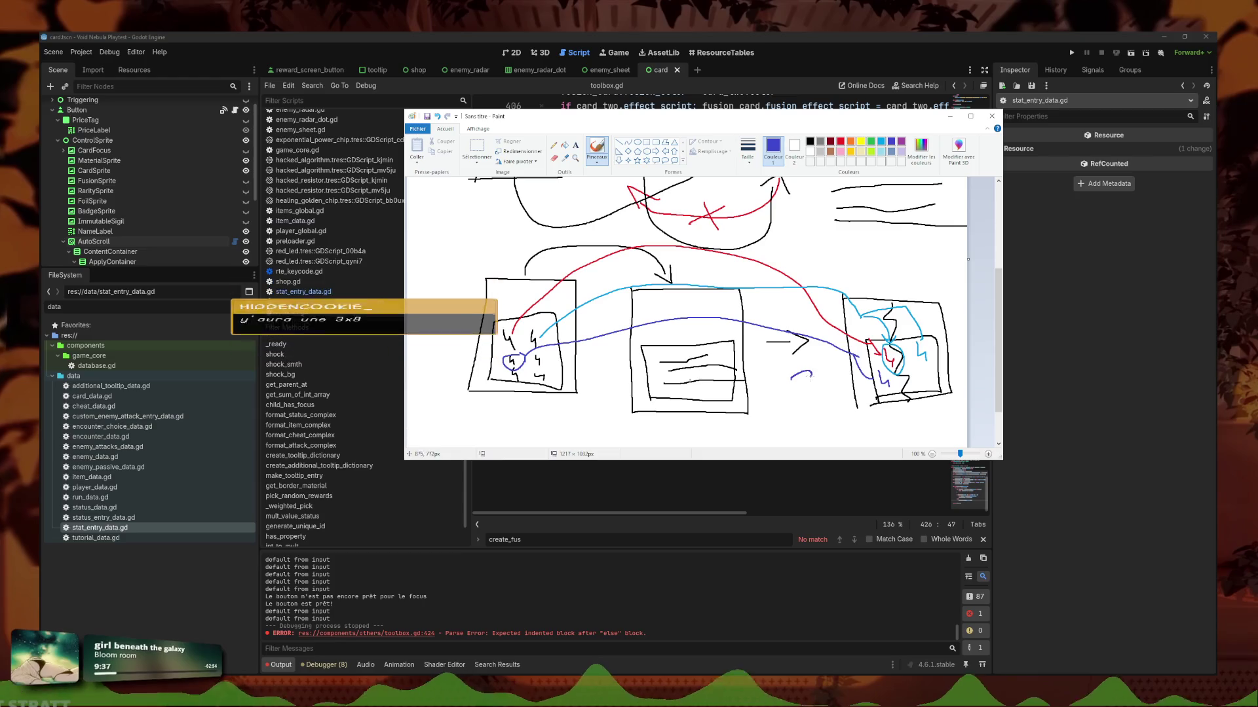
Write 8, 8 and 74 in blue, circle the left card, then close Paint without saving.
left_click_drag(809, 374, 800, 376)
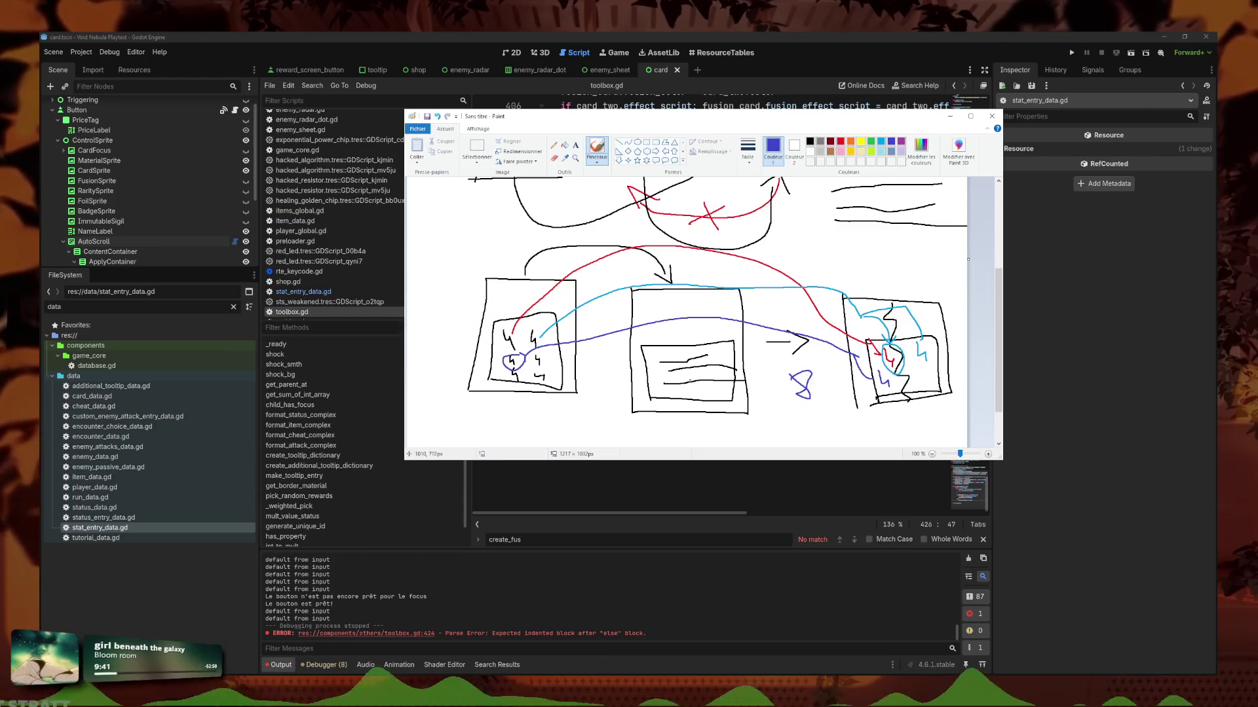
mouse_move(832, 373)
left_mouse_down()
mouse_move(810, 420)
mouse_move(878, 438)
left_mouse_up()
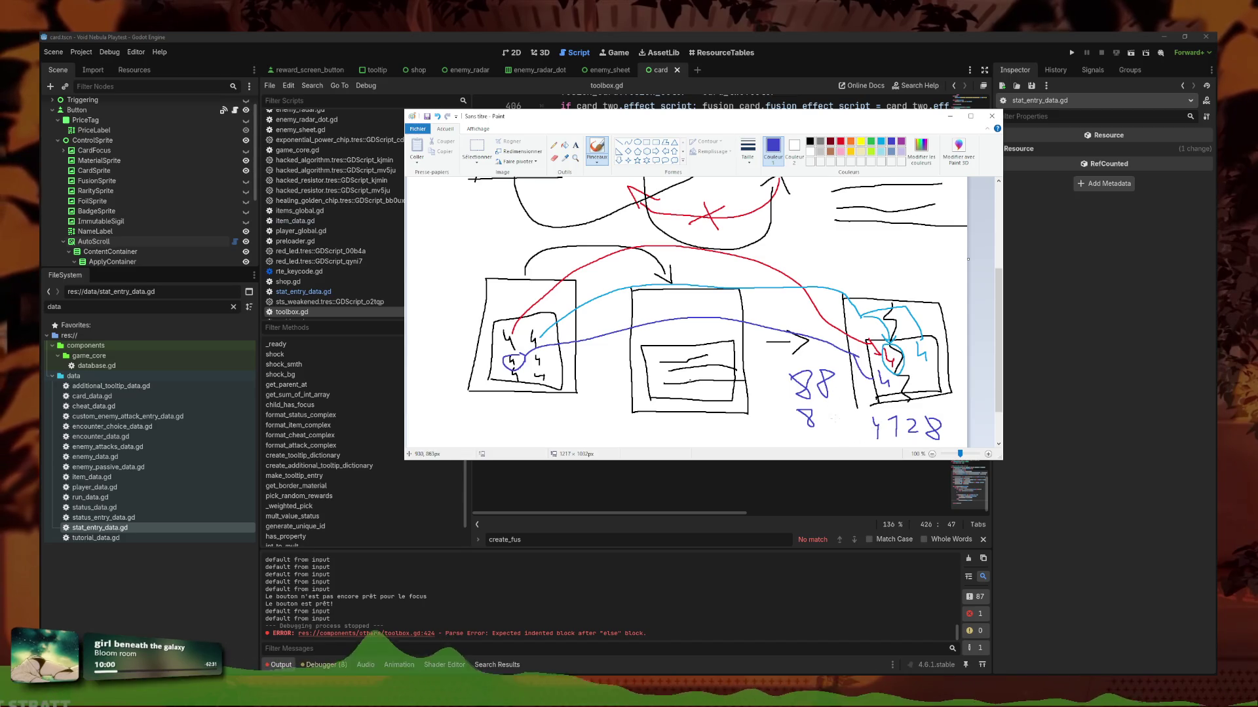
mouse_move(540, 416)
left_mouse_down()
mouse_move(564, 435)
mouse_move(595, 427)
left_mouse_up()
left_click_drag(593, 414, 595, 437)
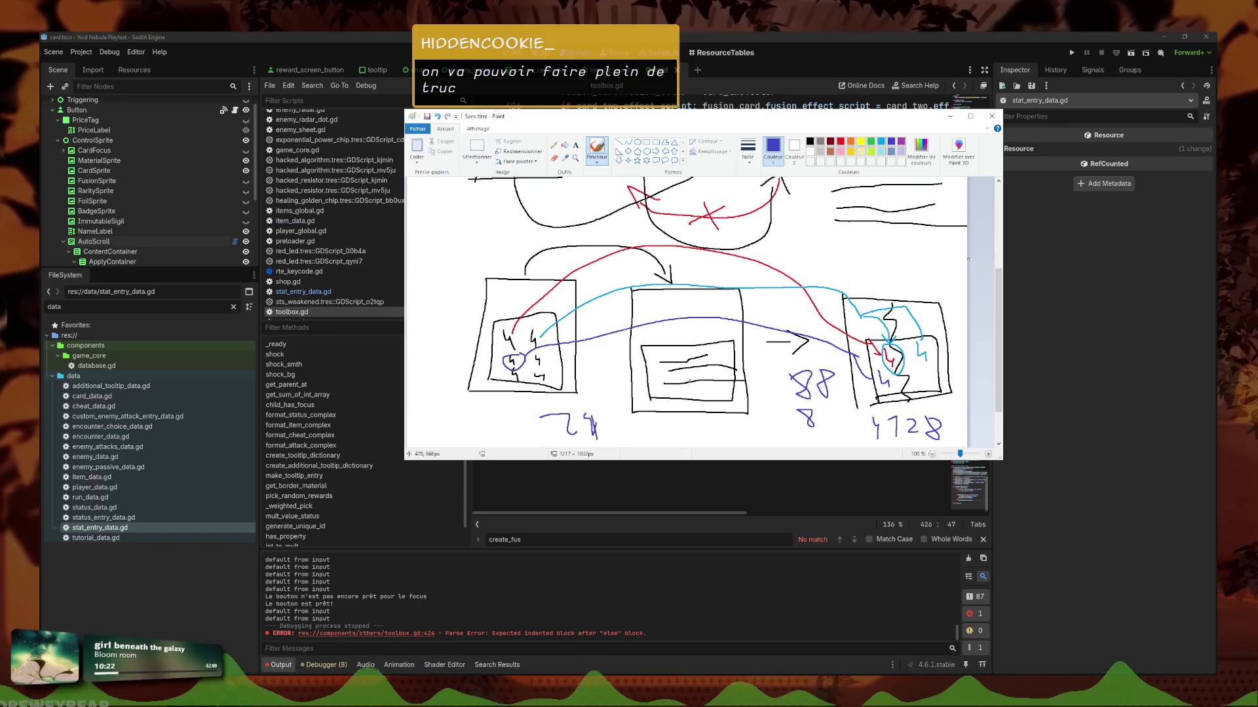
mouse_move(517, 311)
left_mouse_down()
mouse_move(562, 406)
mouse_move(504, 308)
left_mouse_up()
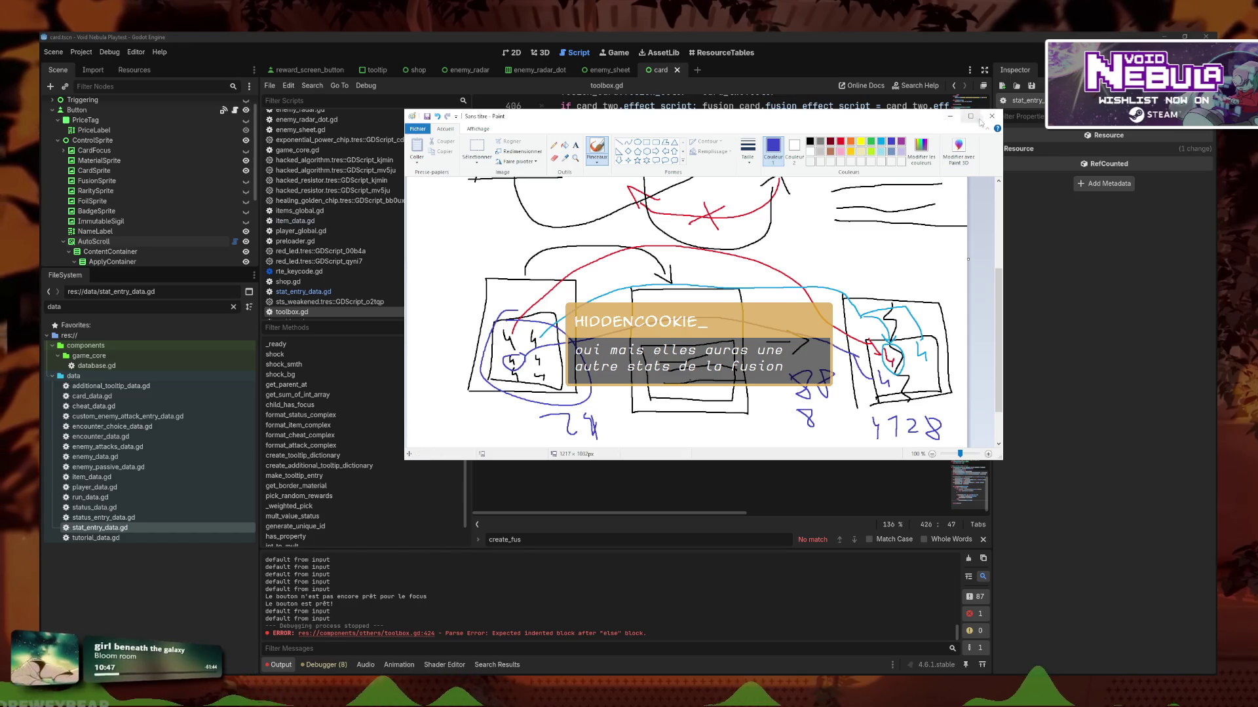
left_click(992, 116)
left_click(704, 296)
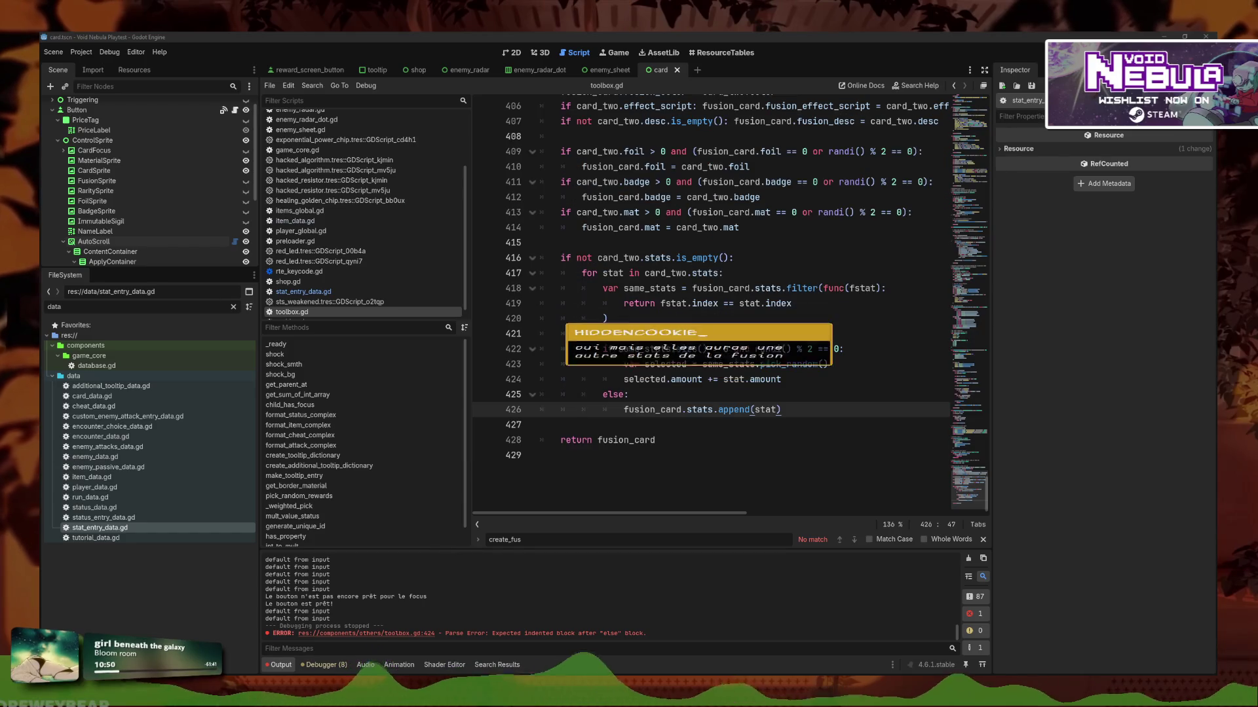
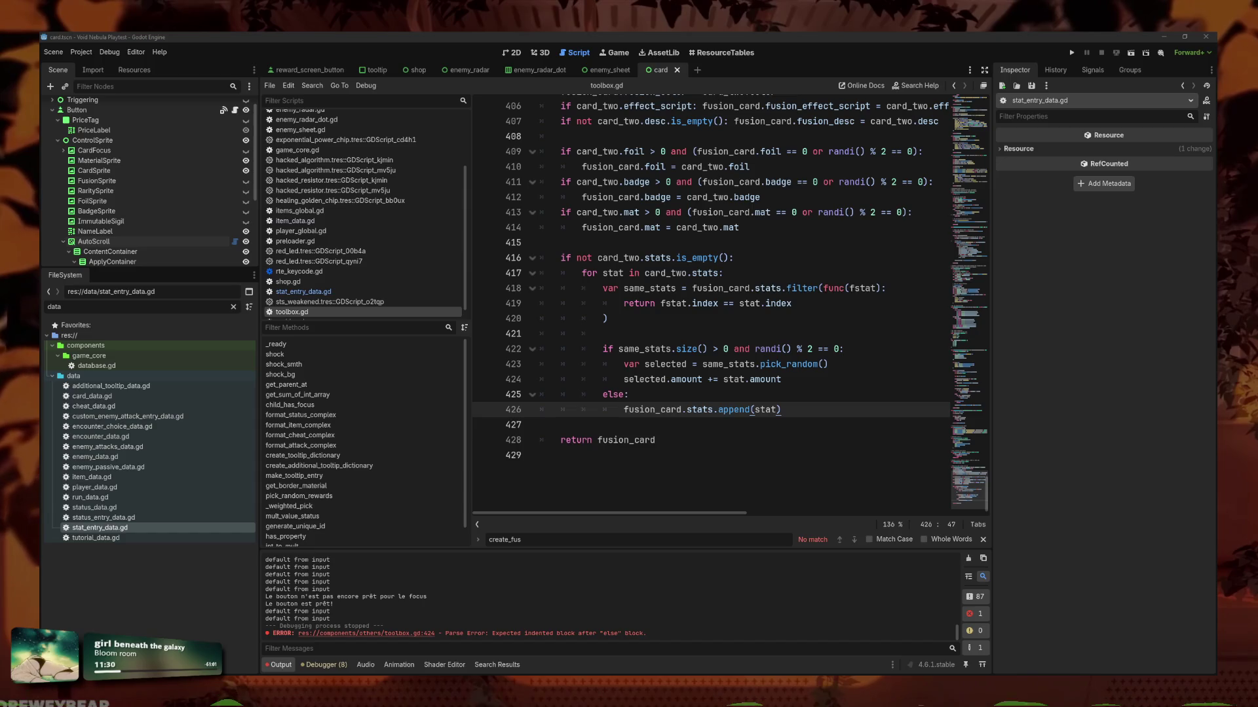
Save toolbox.gd and review the stats-merging loop (lines 415–426) in fusion_two_cards.
left_click(791, 420)
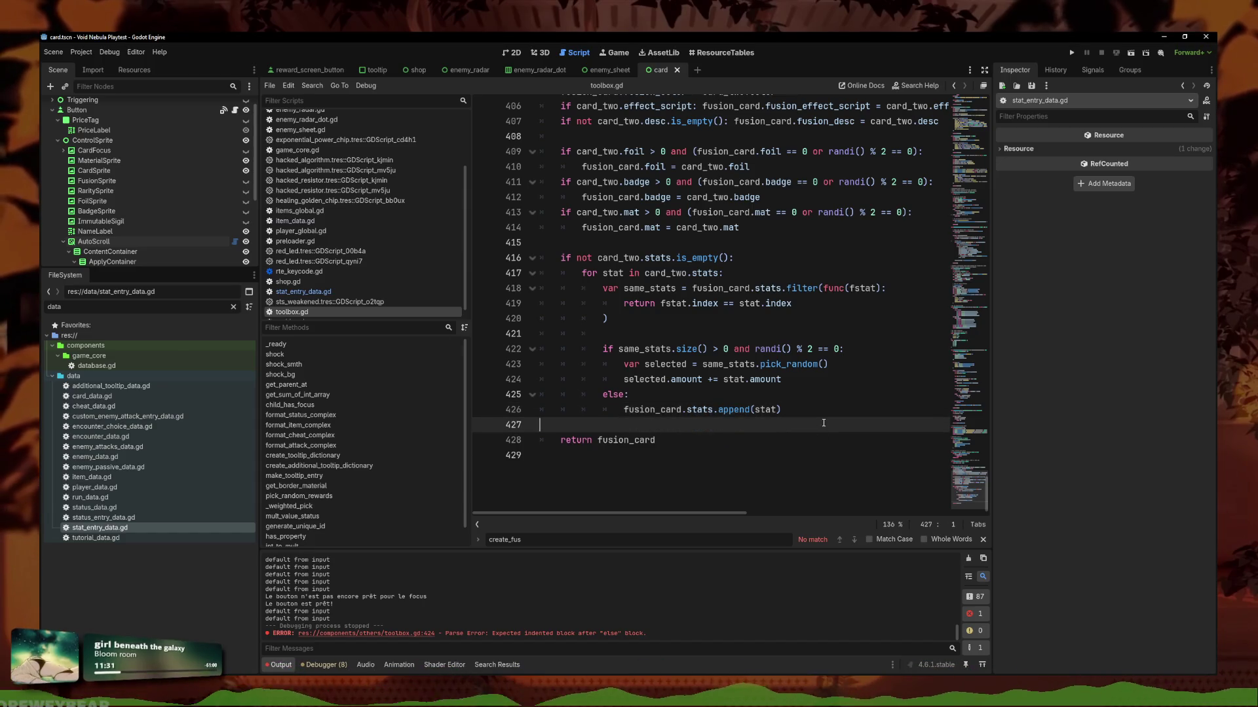
left_click(865, 303)
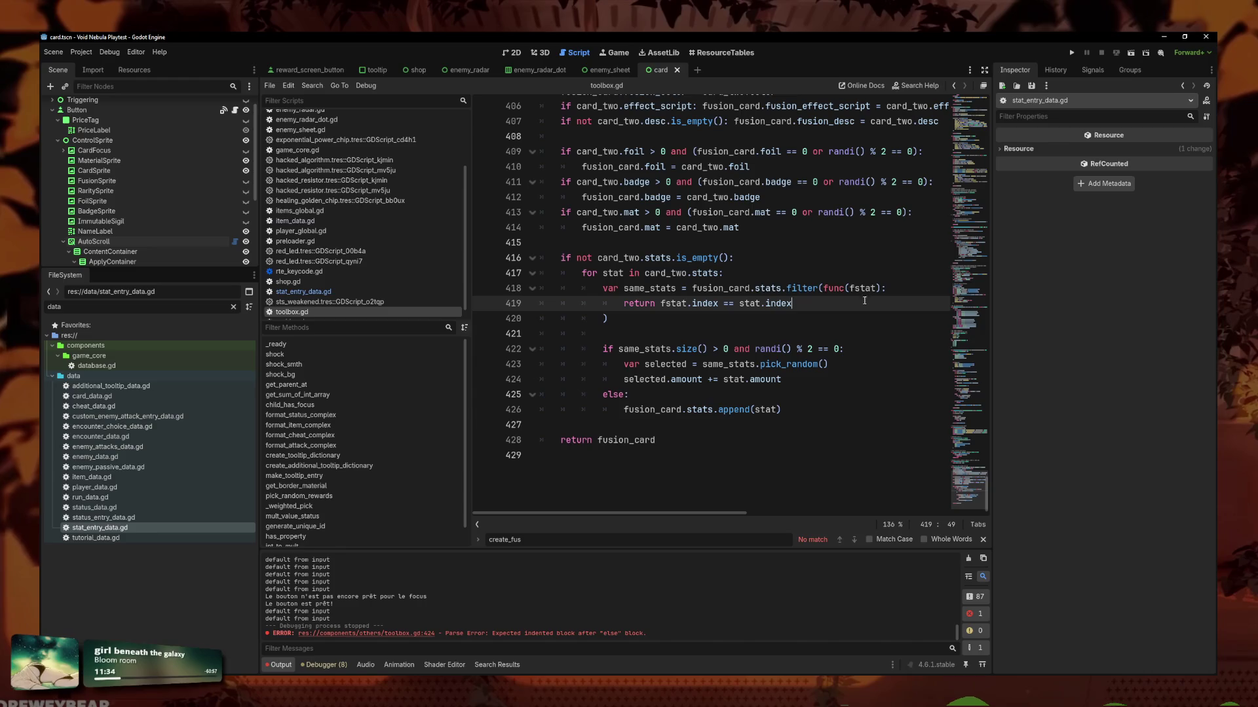
key("ctrl+s")
mouse_move(782, 409)
left_mouse_down()
mouse_move(622, 410)
mouse_move(506, 245)
left_mouse_up()
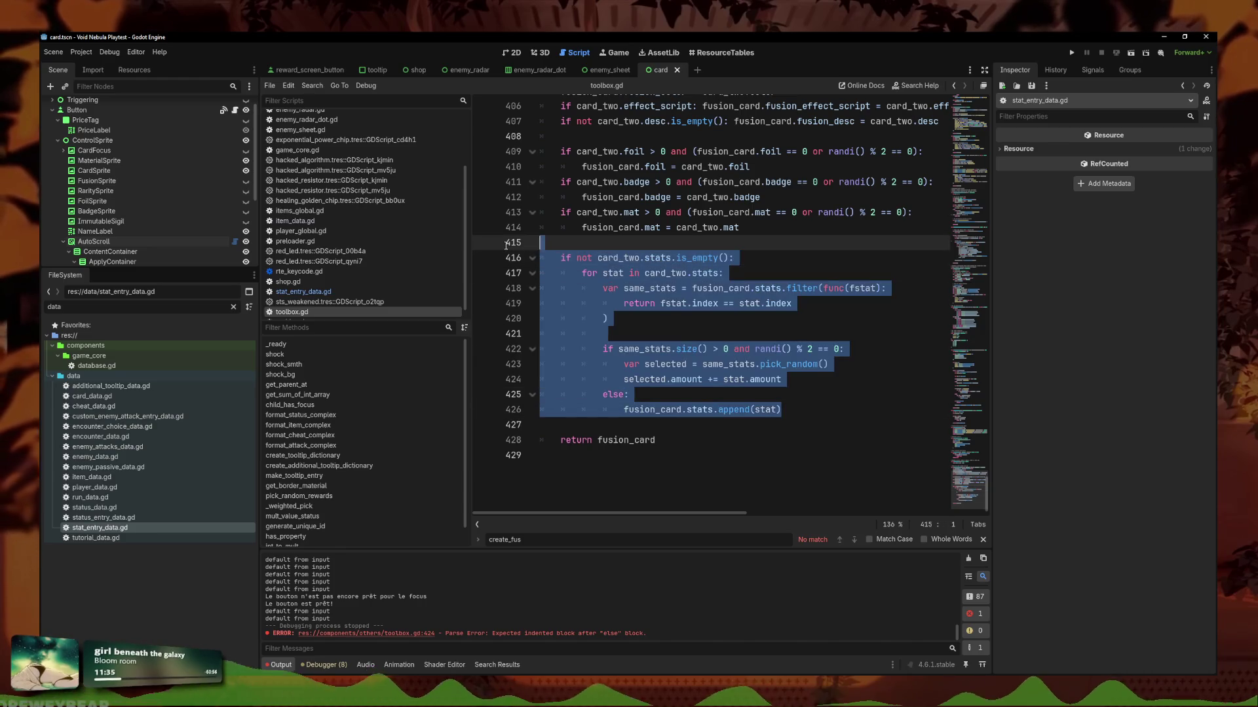
left_click(767, 329)
scroll(767, 328, "up", 2)
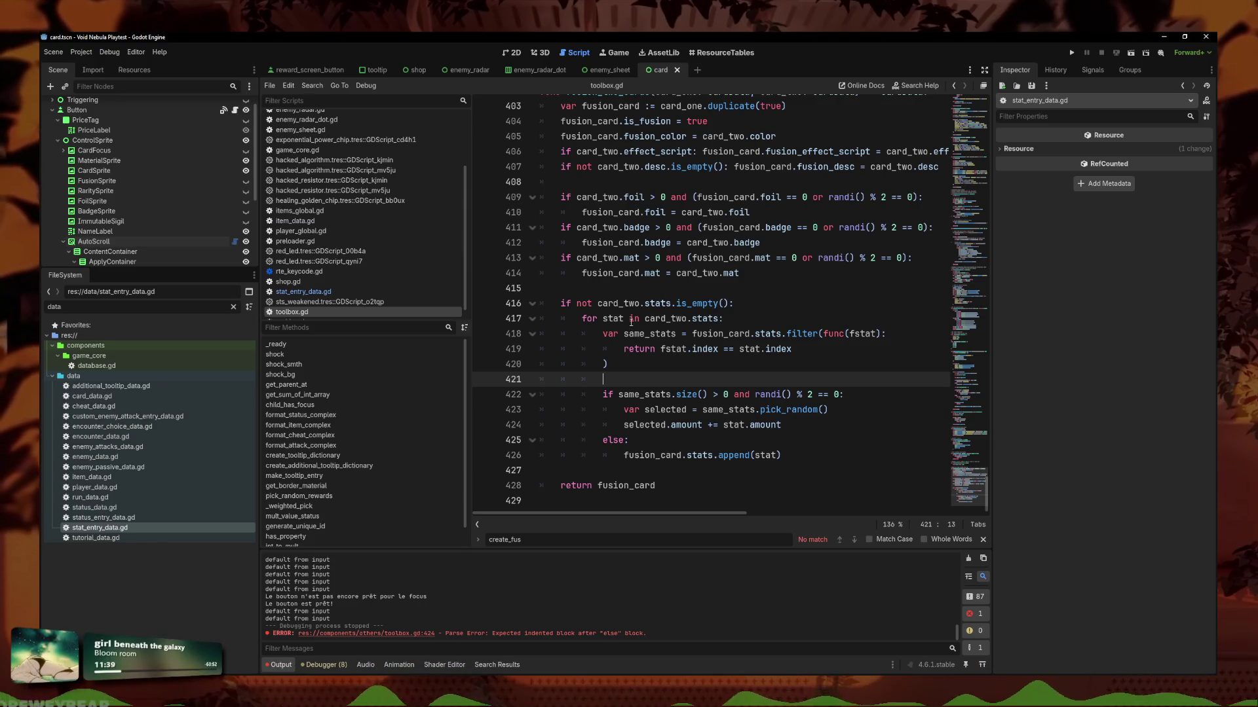
mouse_move(836, 450)
left_mouse_down()
mouse_move(564, 319)
mouse_move(564, 298)
left_mouse_up()
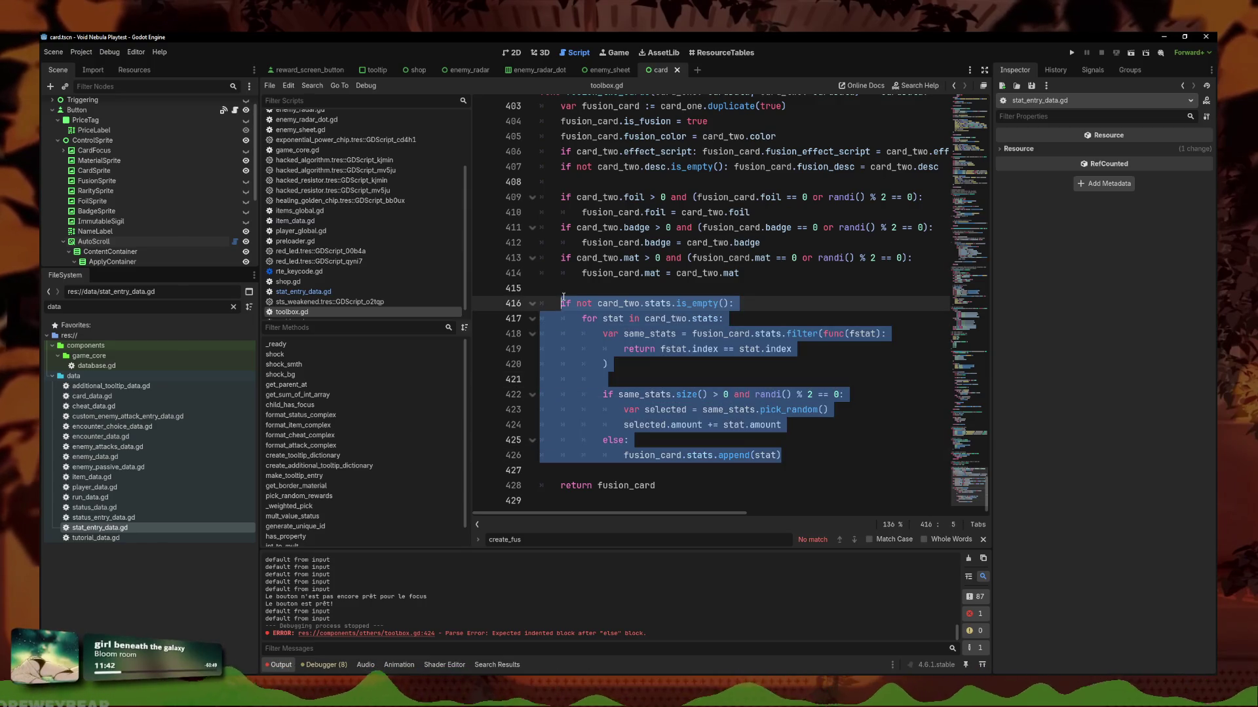
mouse_move(812, 455)
left_mouse_down()
mouse_move(629, 440)
mouse_move(578, 303)
left_mouse_up()
scroll(646, 324, "up", 3)
Check the fusion_card declaration and fusion_desc lines, then switch to game_core.gd.
left_click(650, 243)
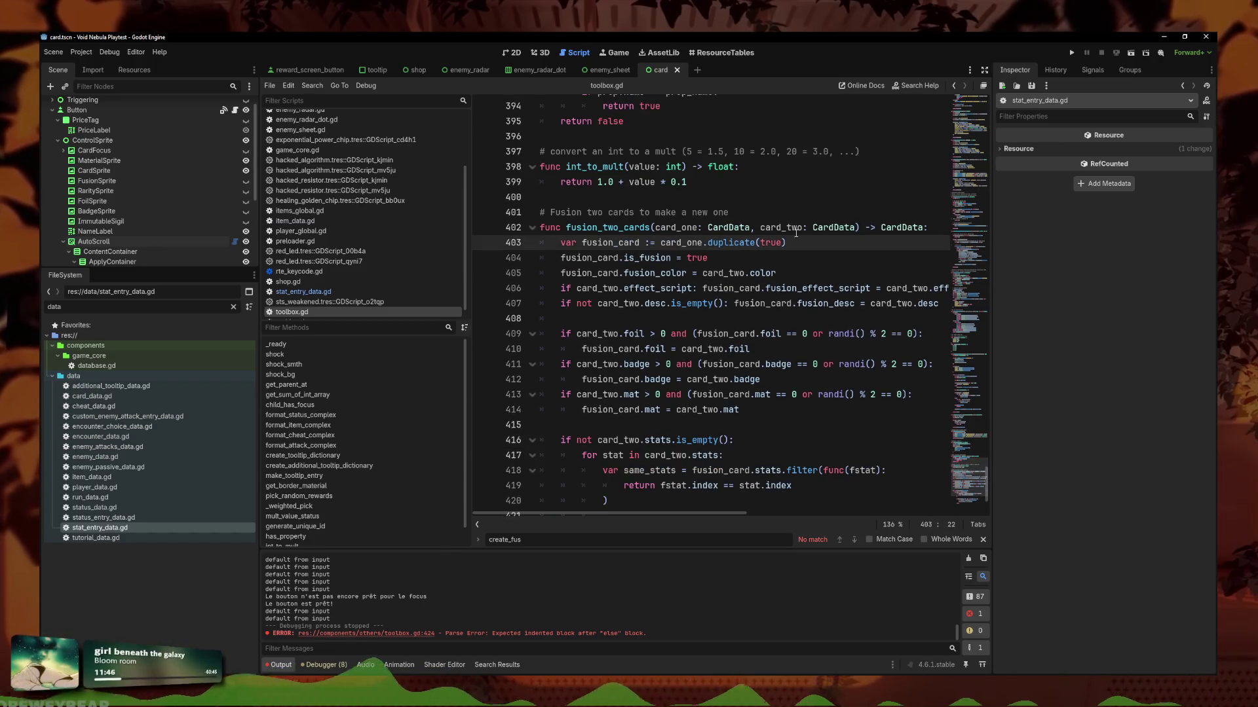
left_click(848, 231)
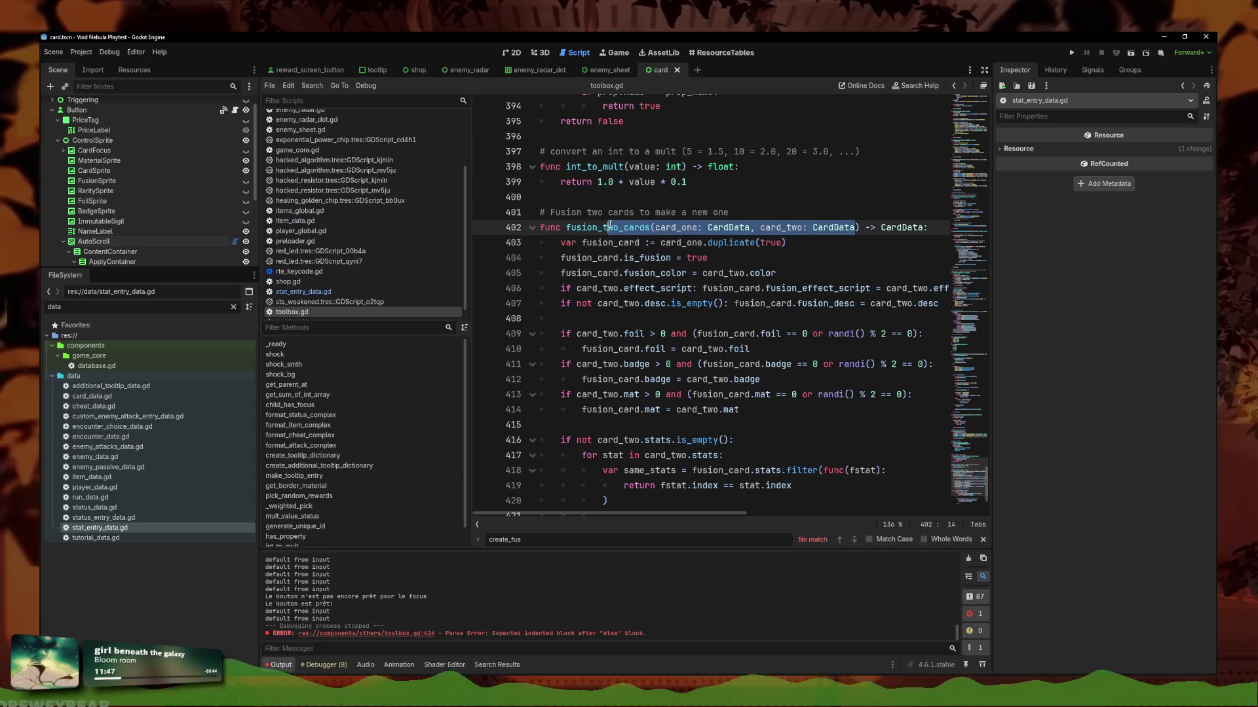
left_click(697, 304)
scroll(705, 317, "down", 3)
scroll(325, 221, "up", 3)
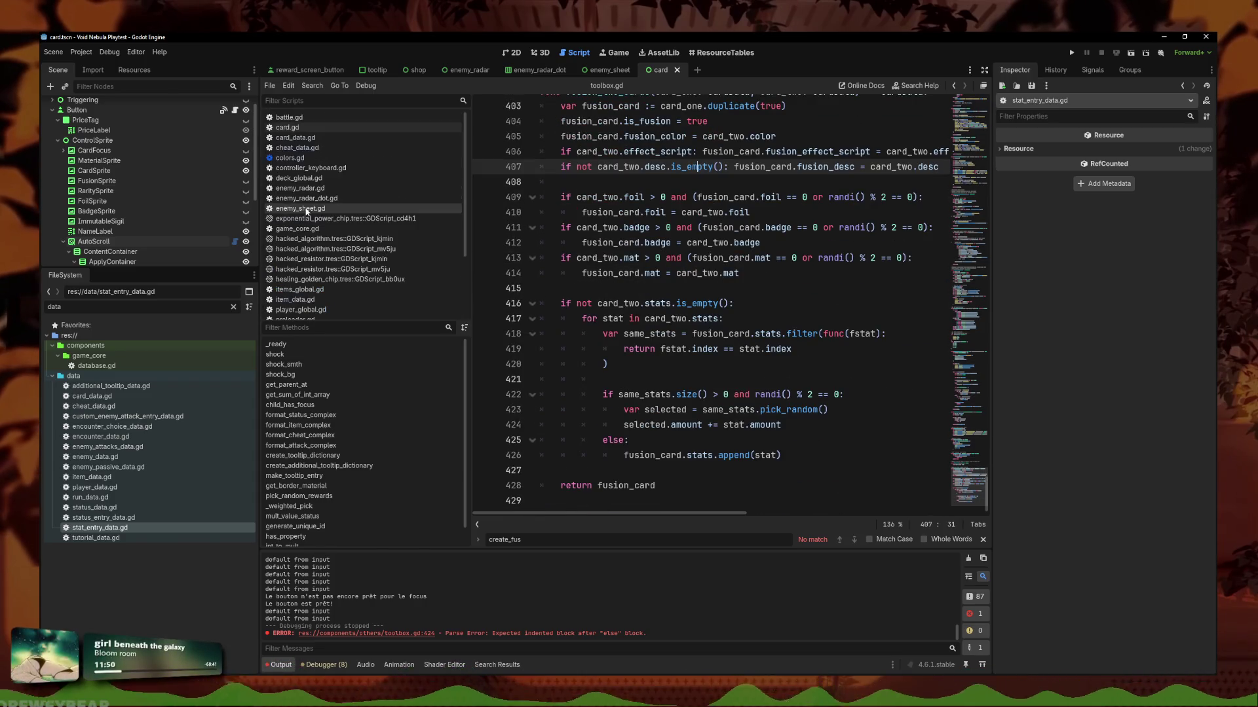
left_click(308, 229)
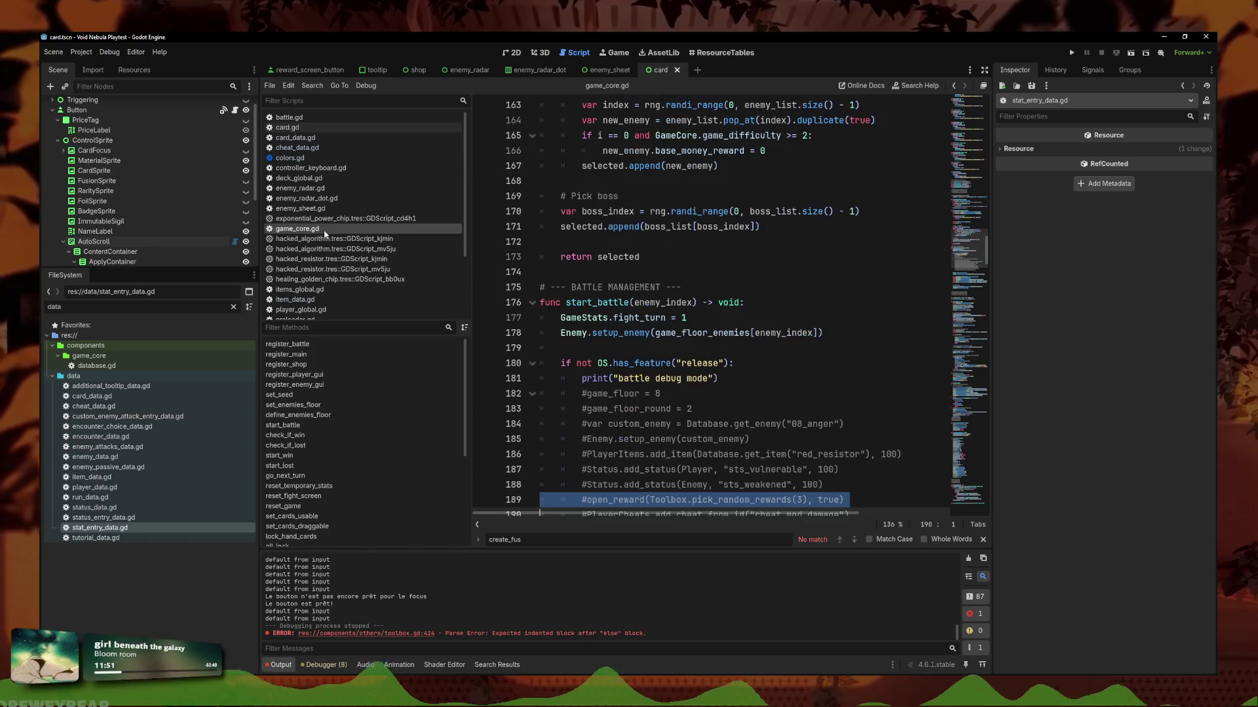
Below start_battle's debug print, insert a Toolbox.fusion_two_cards call via autocomplete.
mouse_move(960, 317)
left_mouse_down()
mouse_move(973, 123)
mouse_move(978, 217)
left_mouse_up()
scroll(757, 227, "down", 10)
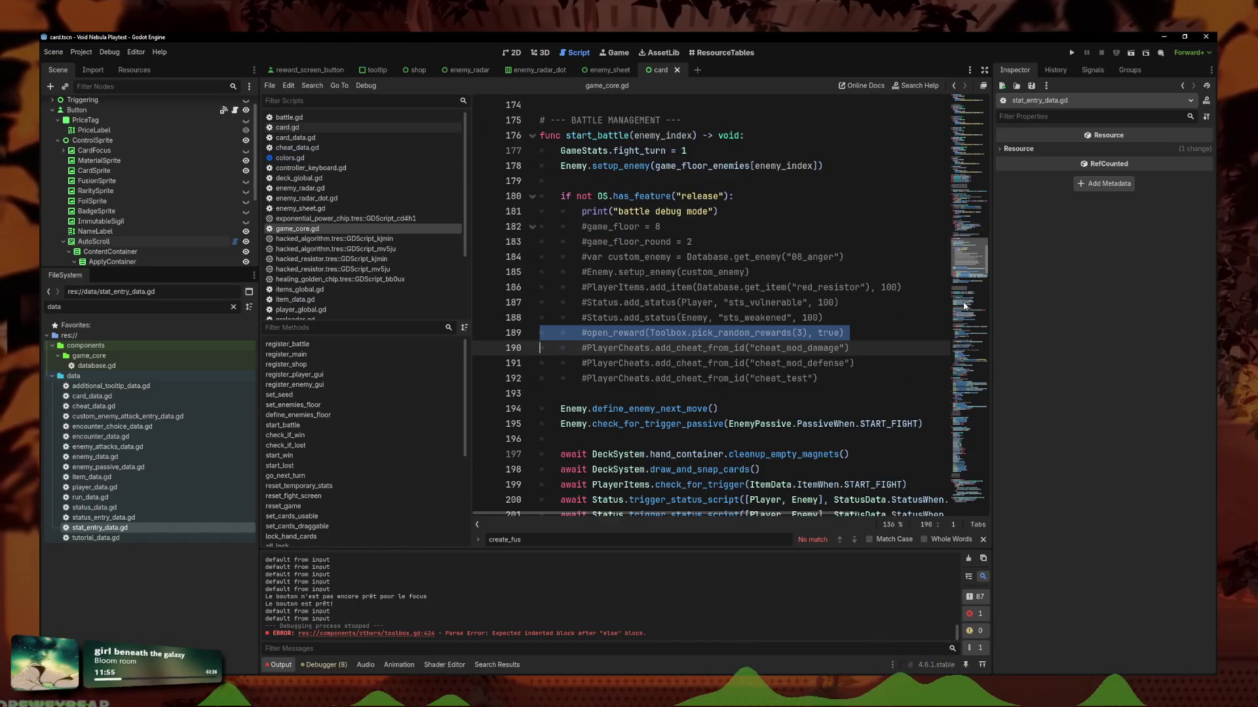
left_click(782, 177)
left_click(781, 167)
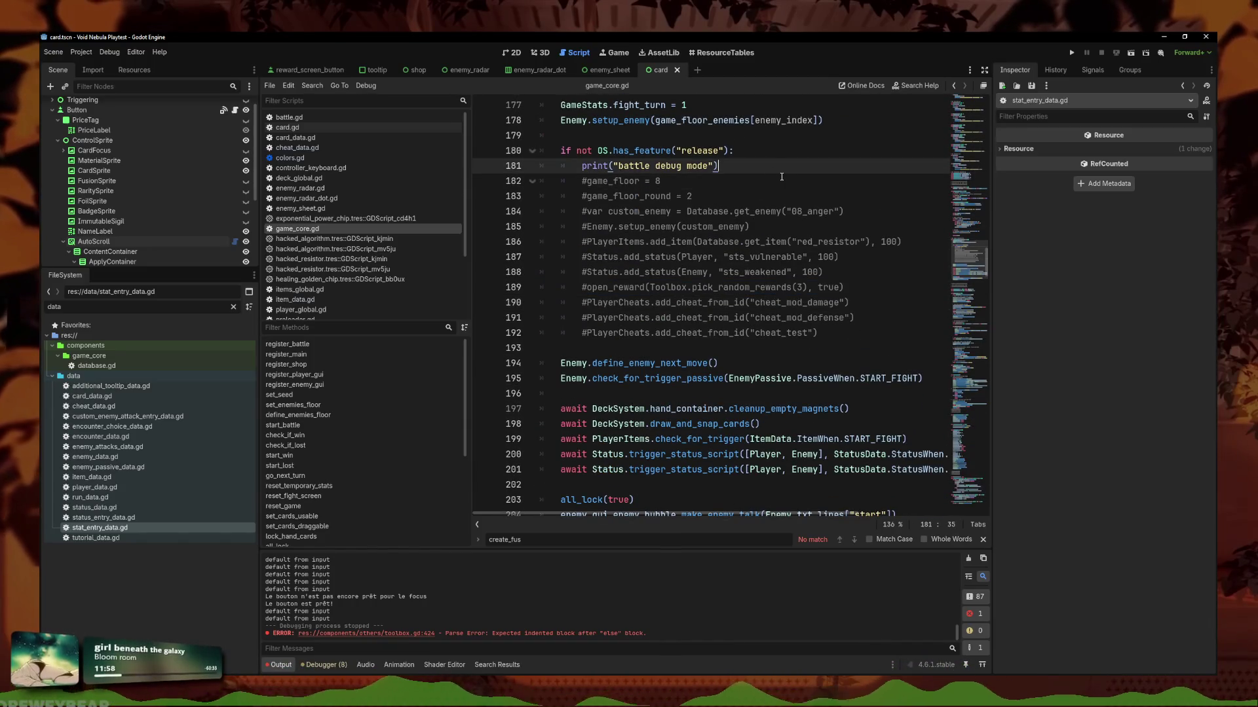
key("Return")
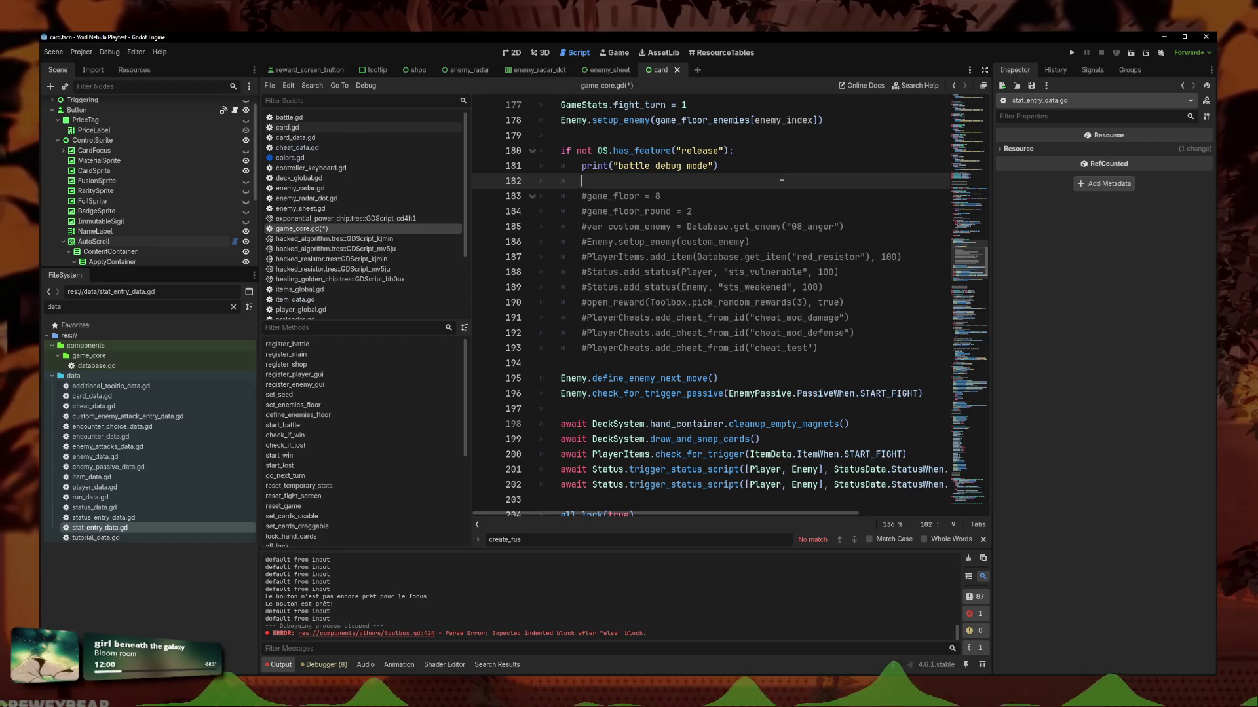
type("Tool")
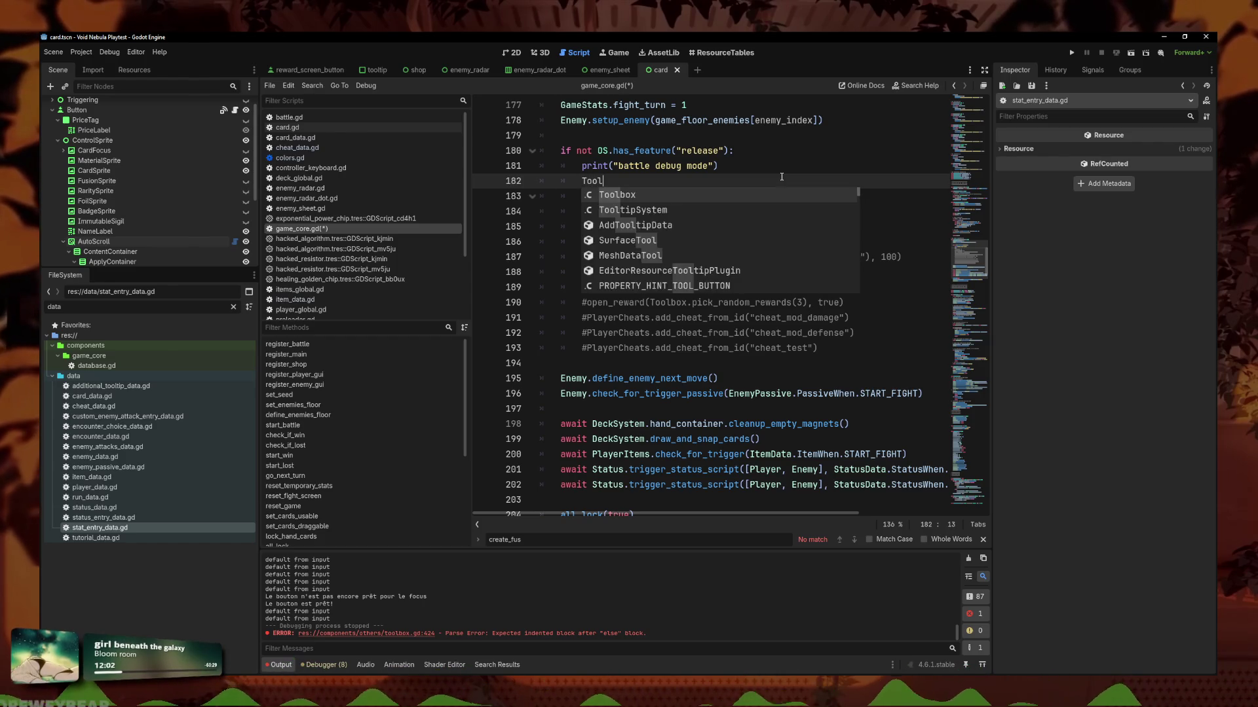
type("box.ad")
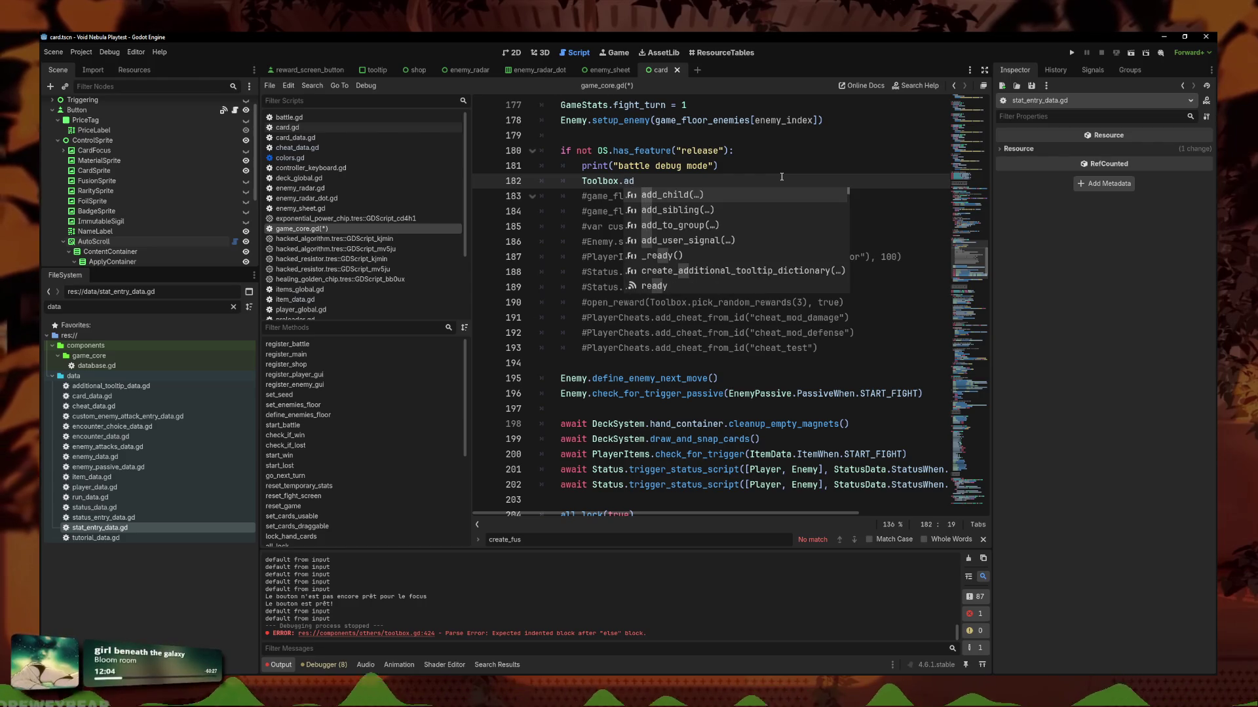
key("BackSpace")
key("BackSpace")
type("cr")
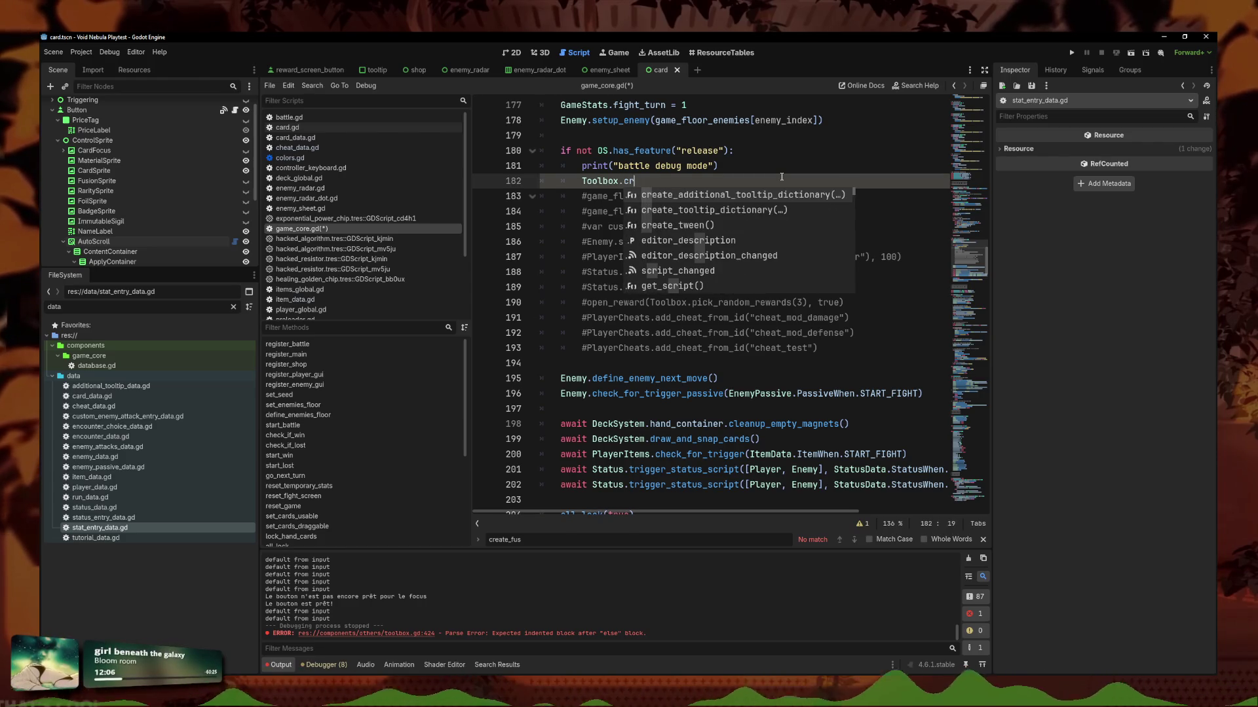
key("BackSpace")
key("BackSpace")
type("fusin")
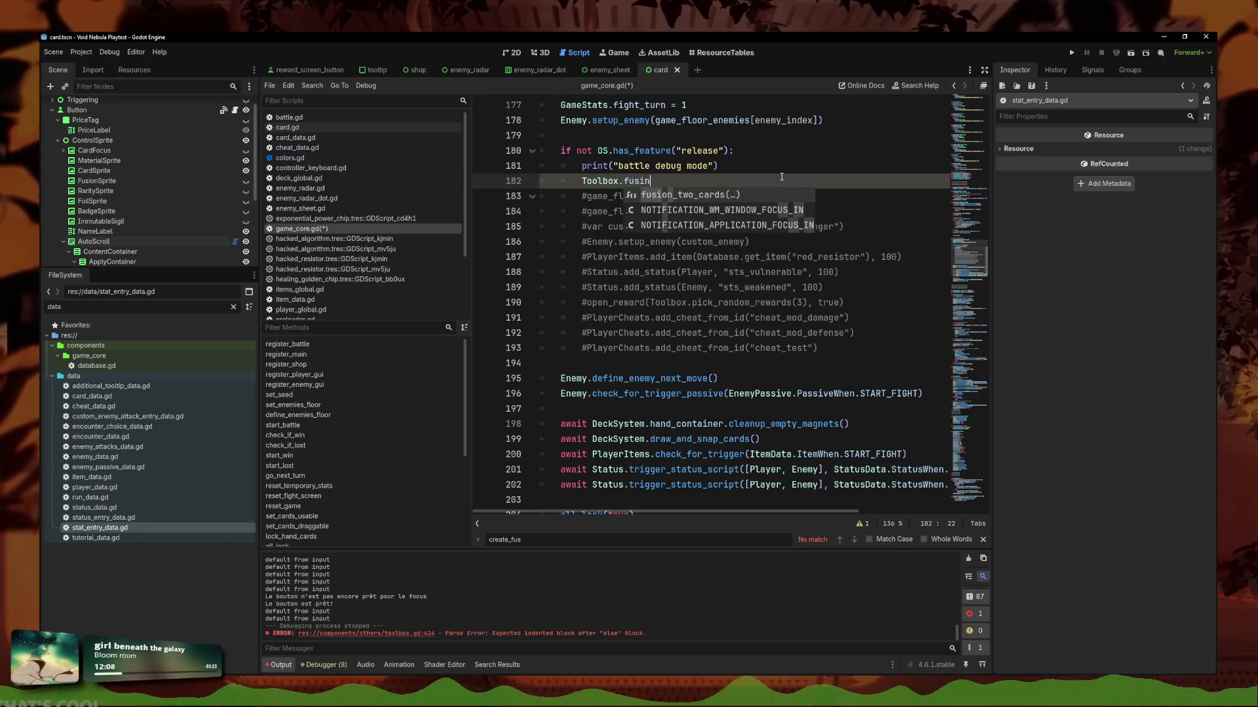
key("Return")
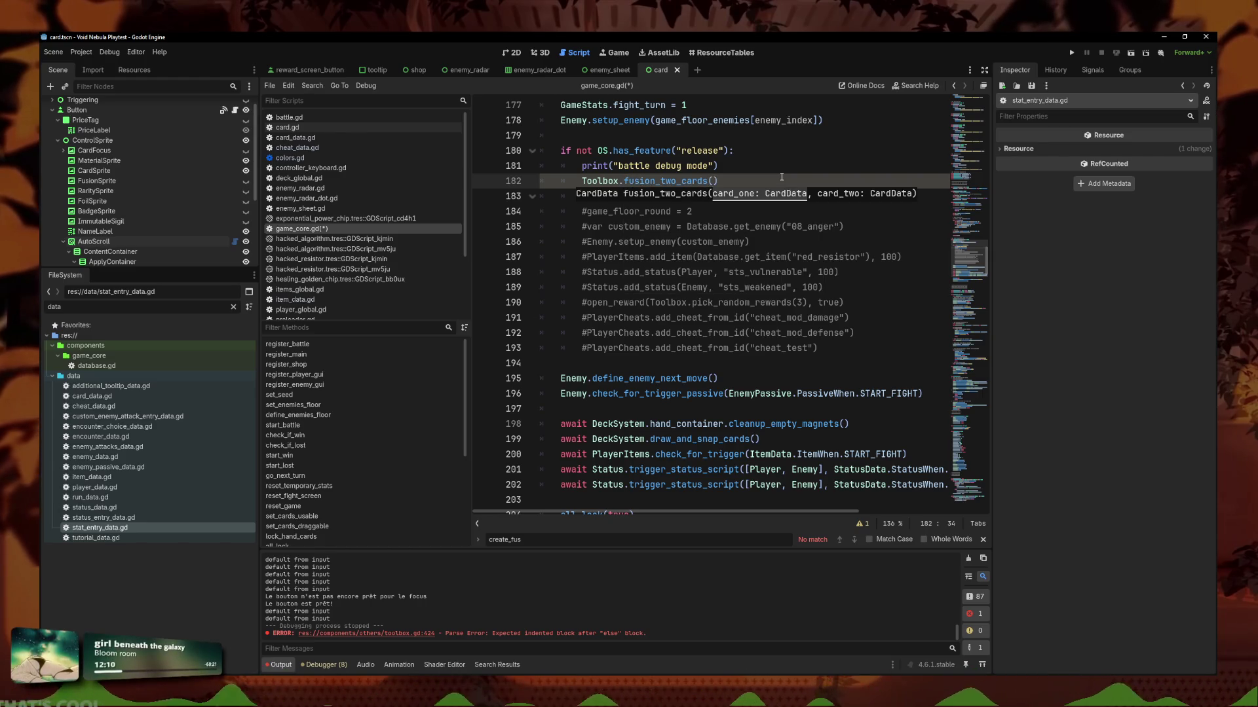
Pass Database.get_card("blue_panacea") and a "red_machine" card as arguments, then save game_core.gd.
type("Database.")
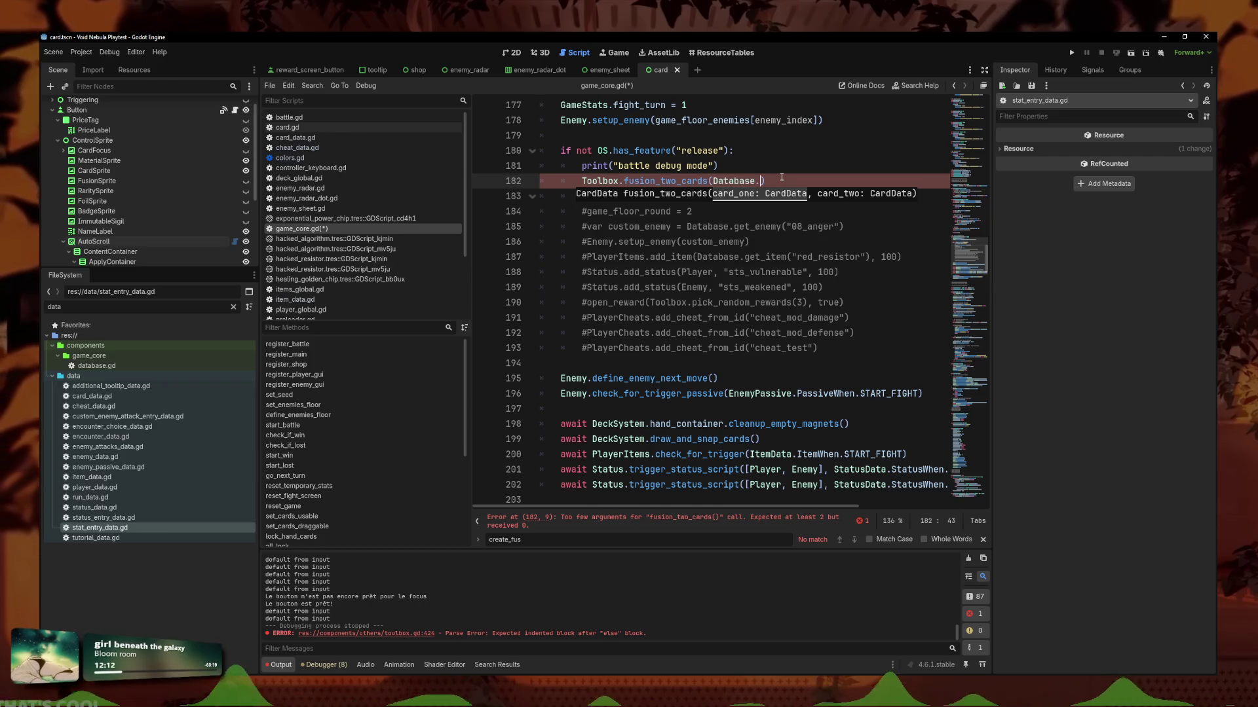
type("get_car")
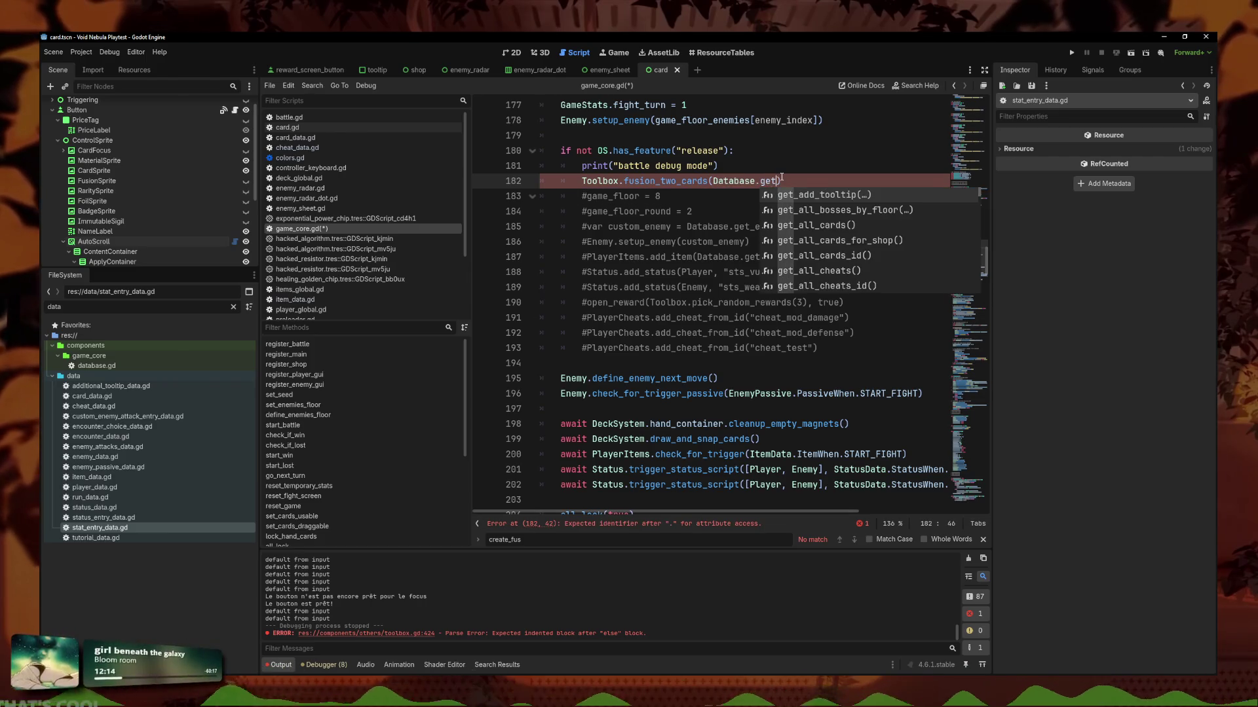
key("Return")
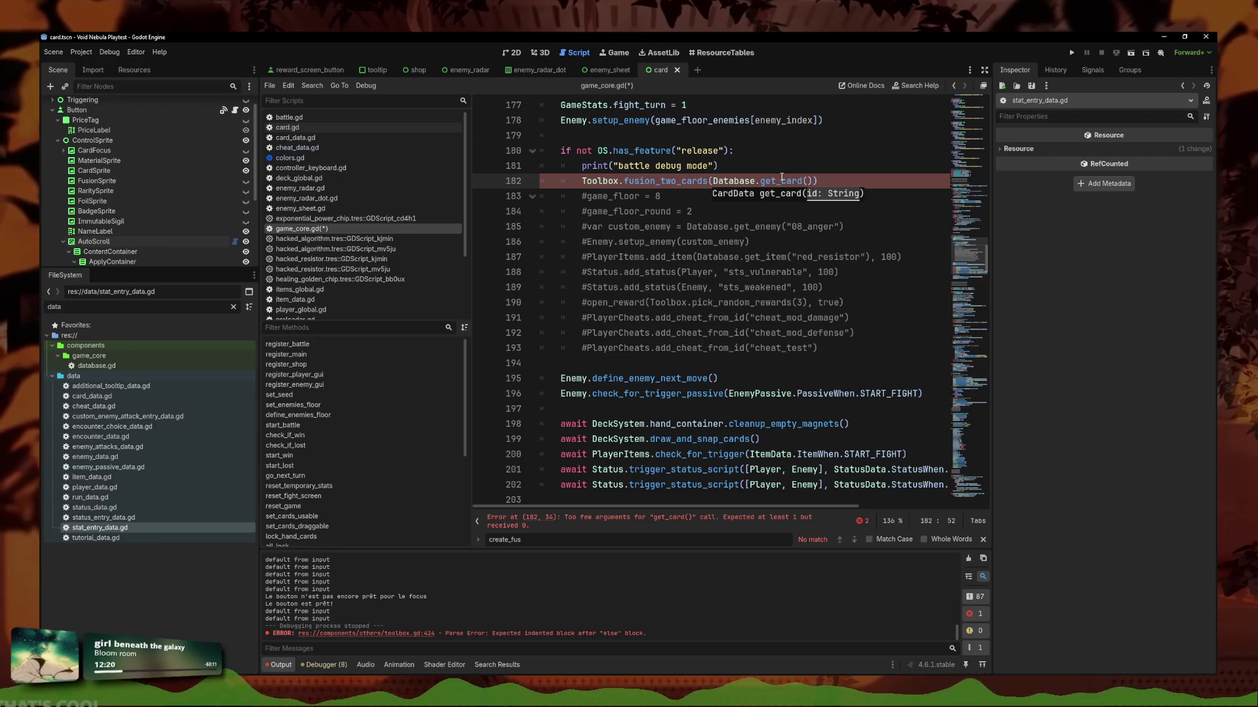
key("BackSpace")
key("BackSpace")
key("BackSpace")
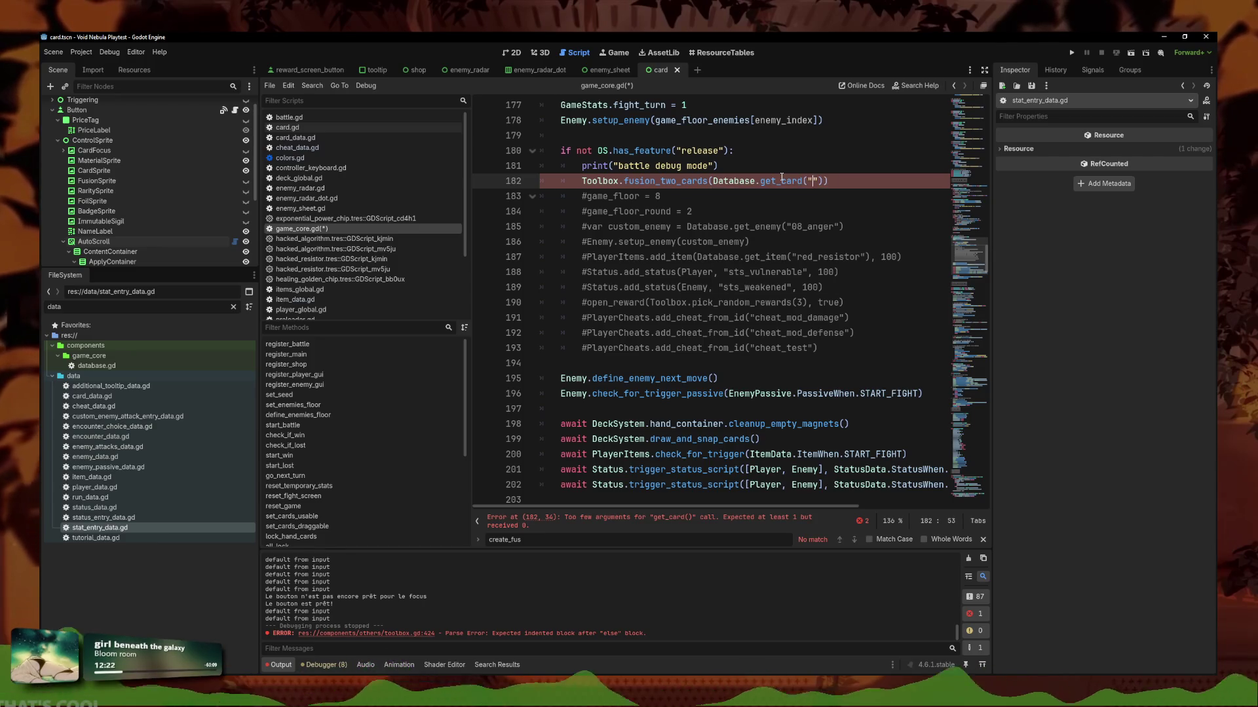
type("\"red_")
key("BackSpace")
key("BackSpace")
key("BackSpace")
key("BackSpace")
type("blue_pa")
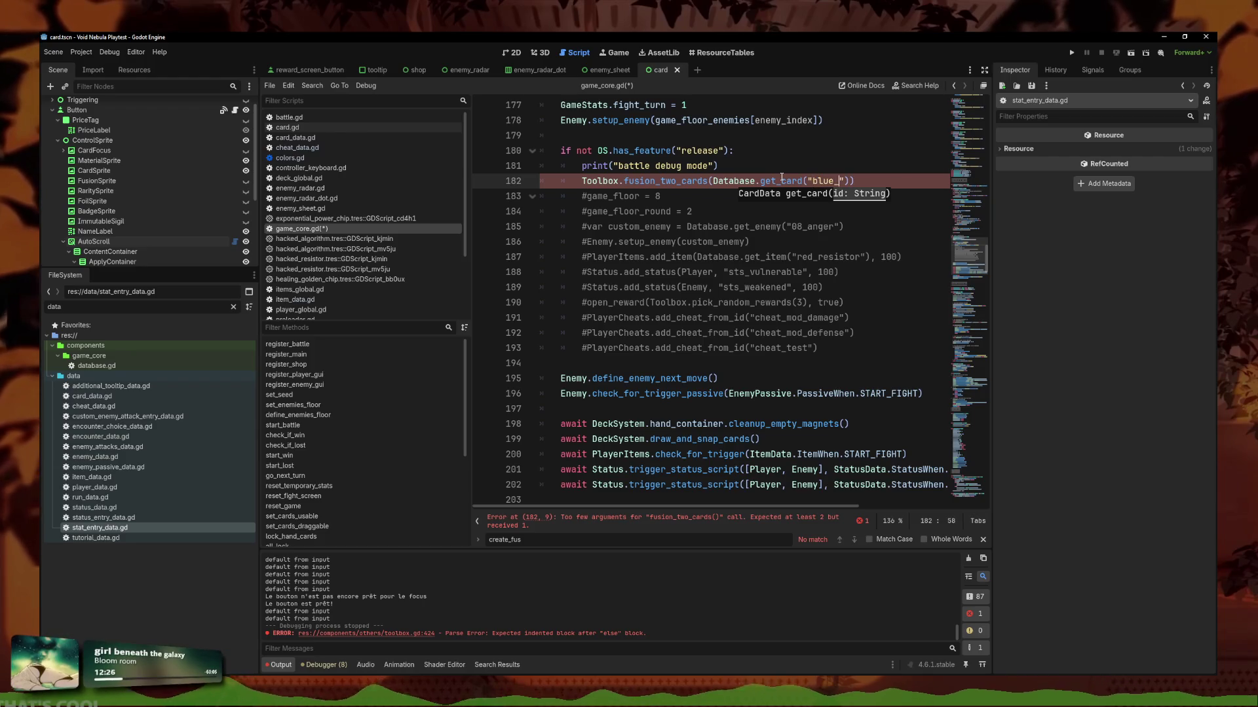
type("nacea\")")
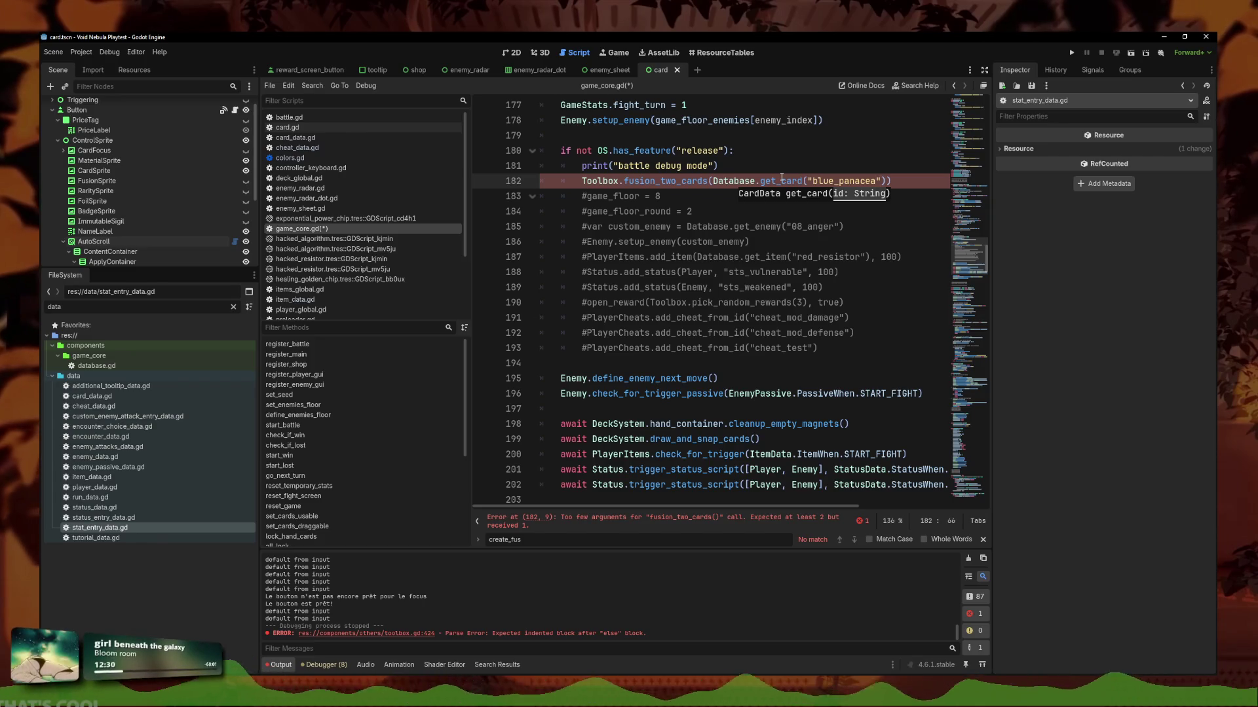
type(", Database.")
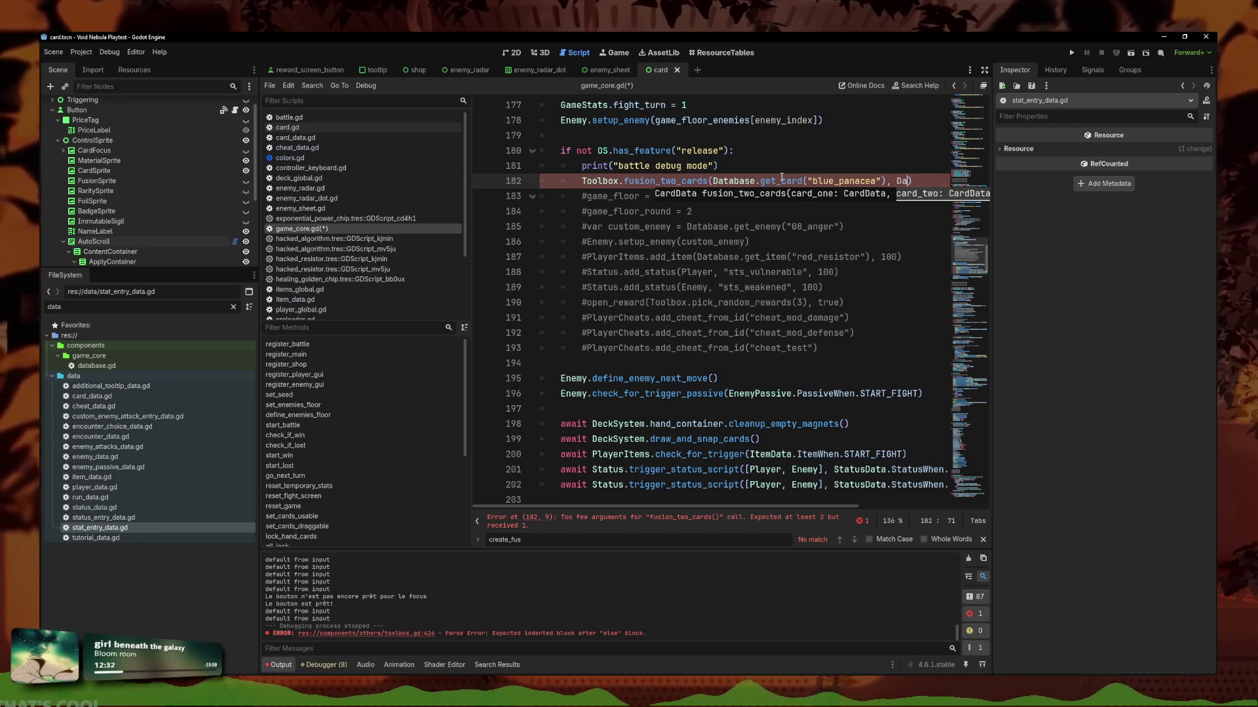
type("get_card(")
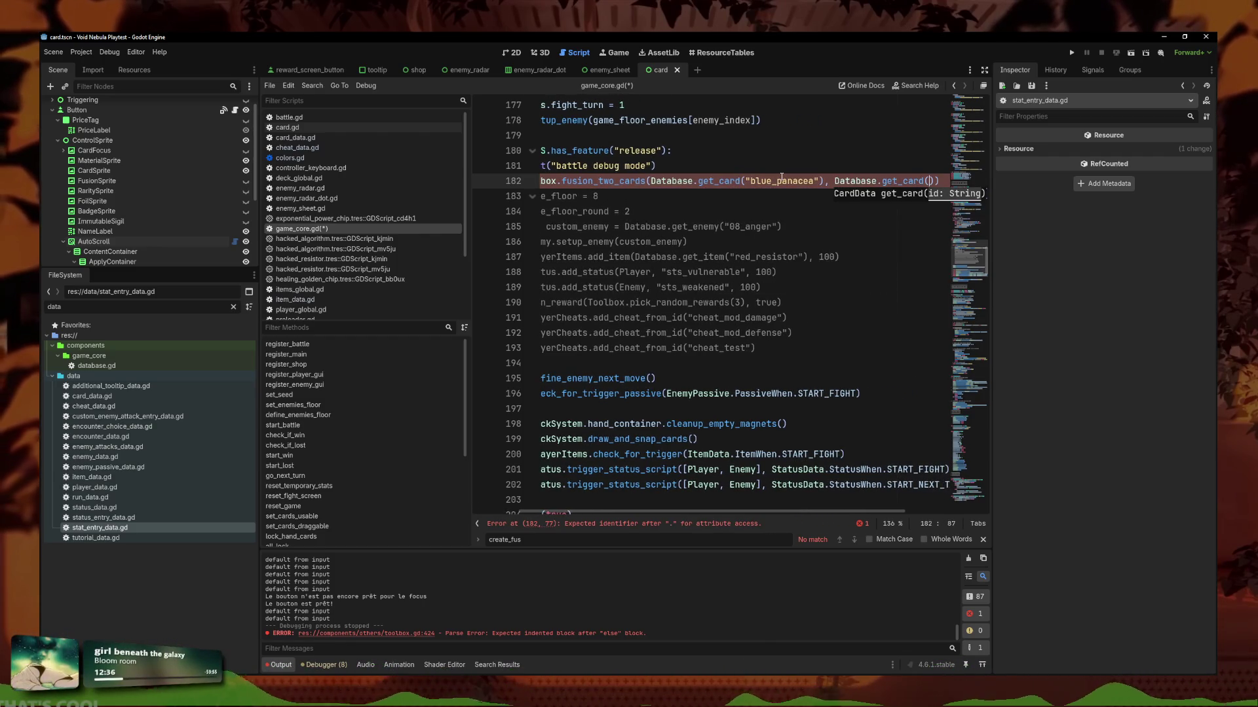
type("\"red_mac")
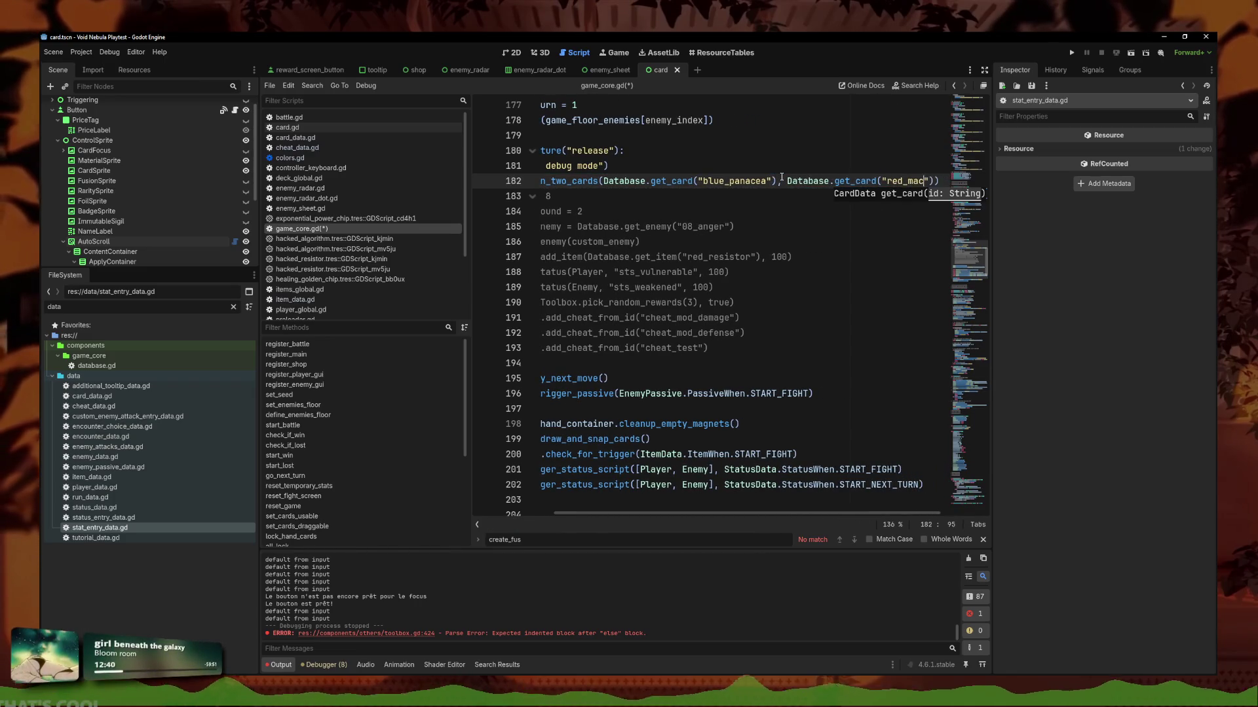
type("hineè_")
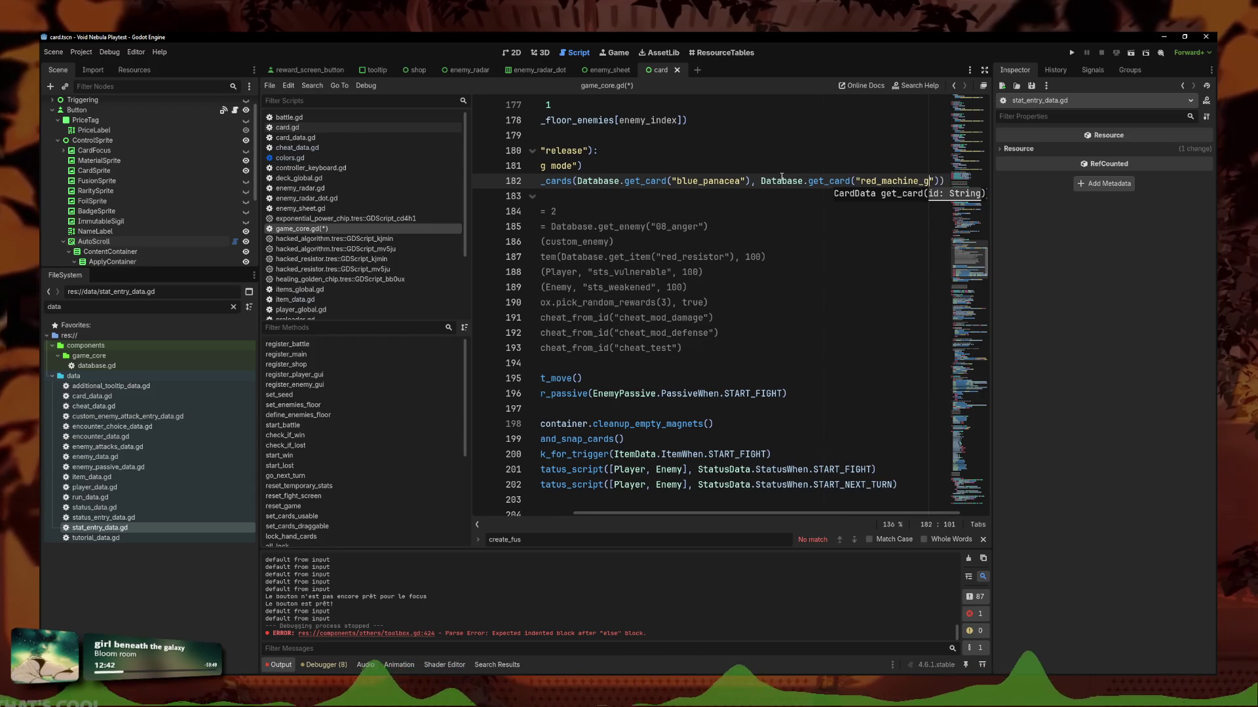
key("ctrl+s")
mouse_move(782, 195)
left_mouse_down()
mouse_move(544, 187)
mouse_move(596, 189)
left_mouse_up()
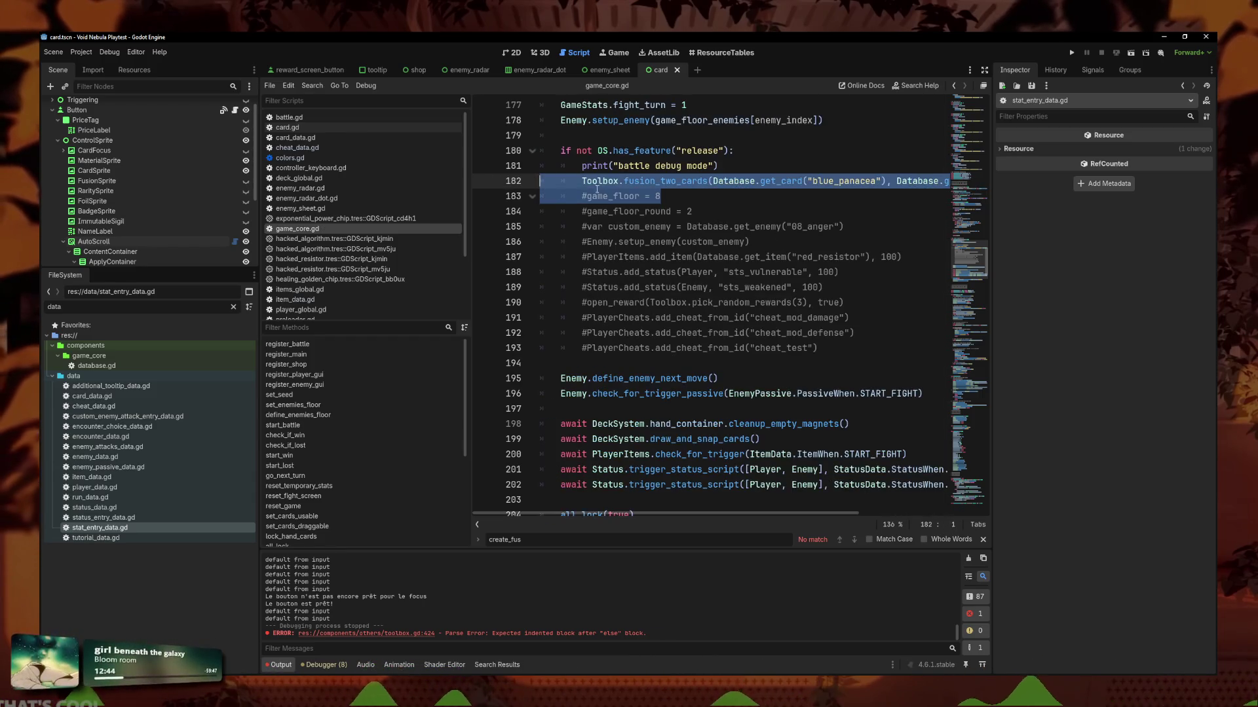
Insert a DeckSystem.create_card_from_ressource( call at the start of line 182.
left_click(579, 181)
type("Deck")
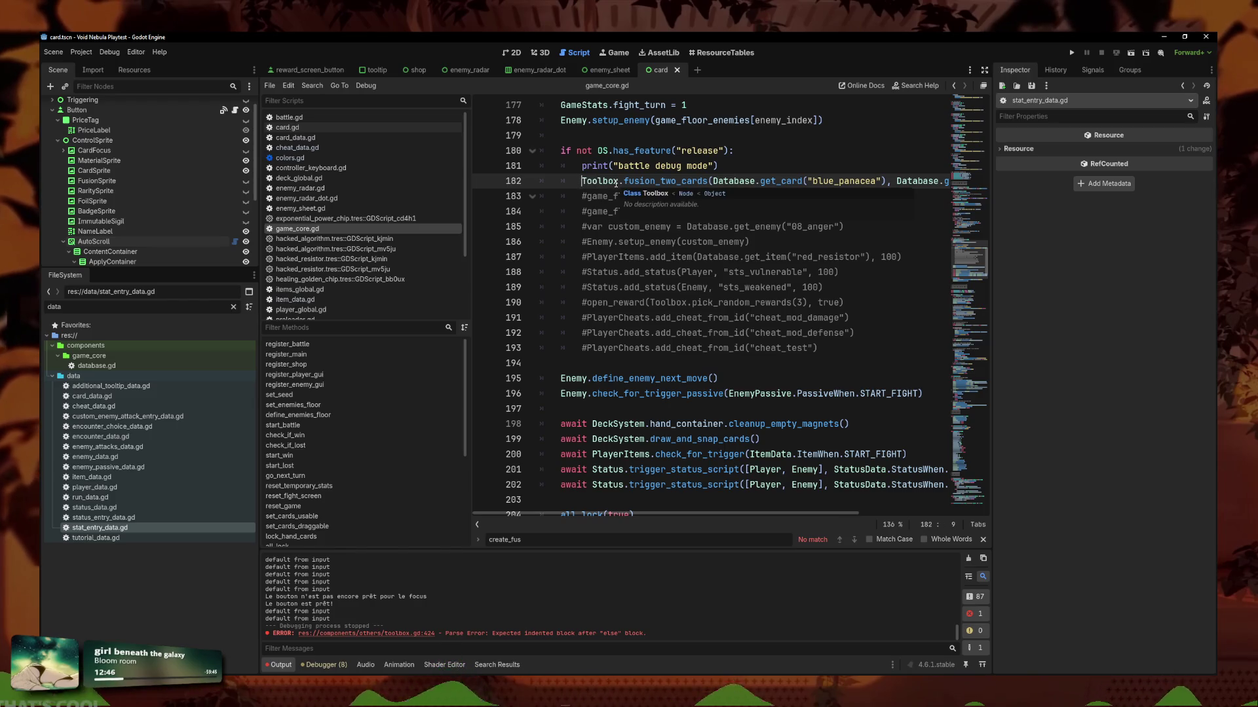
key("Left")
type("System.add")
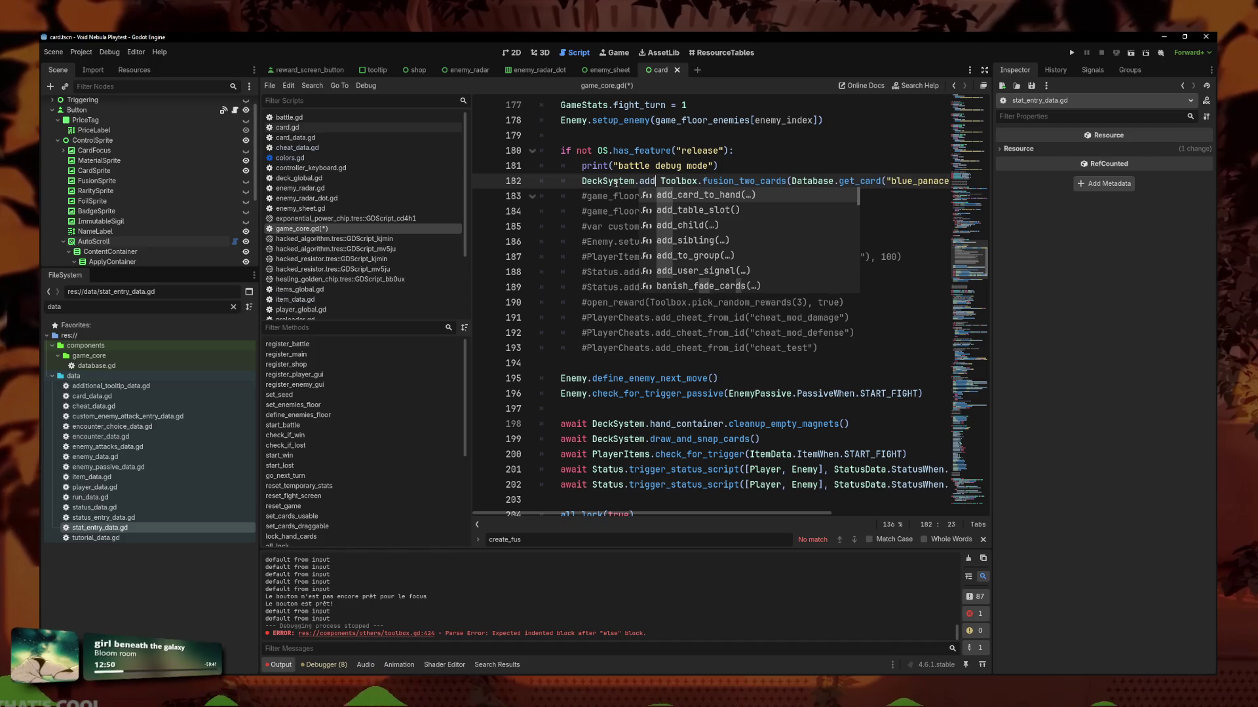
key("BackSpace")
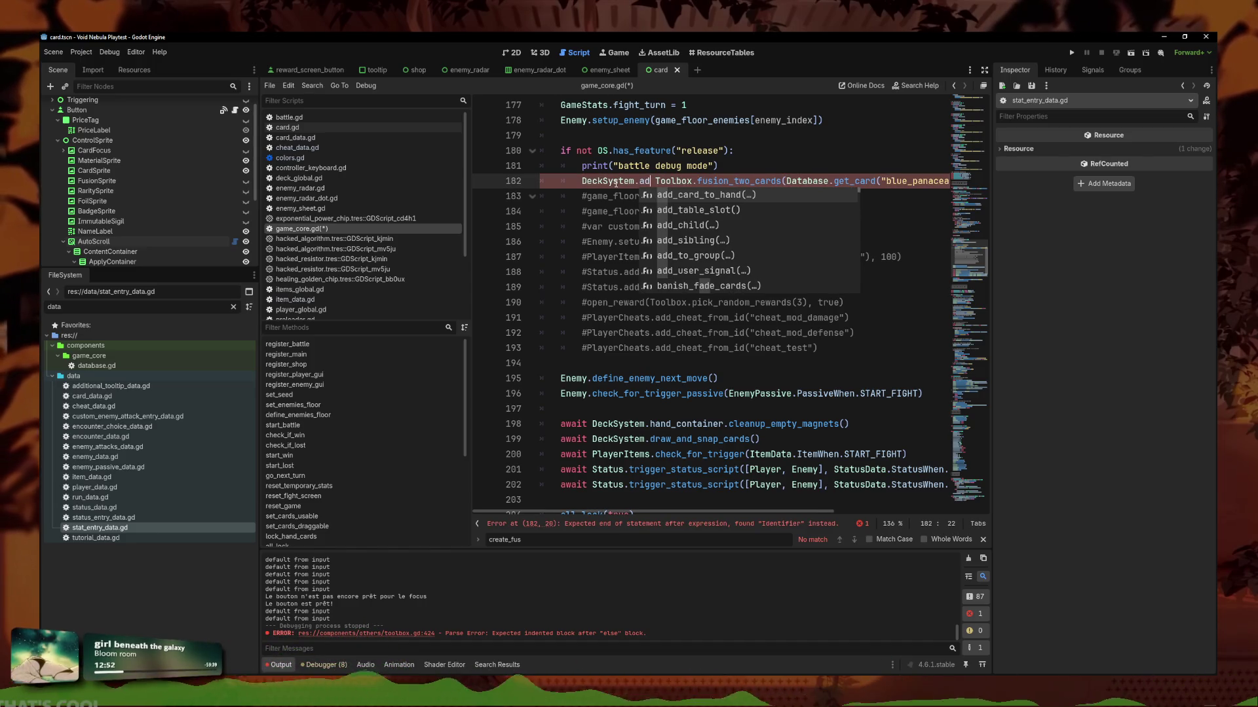
type("d_car")
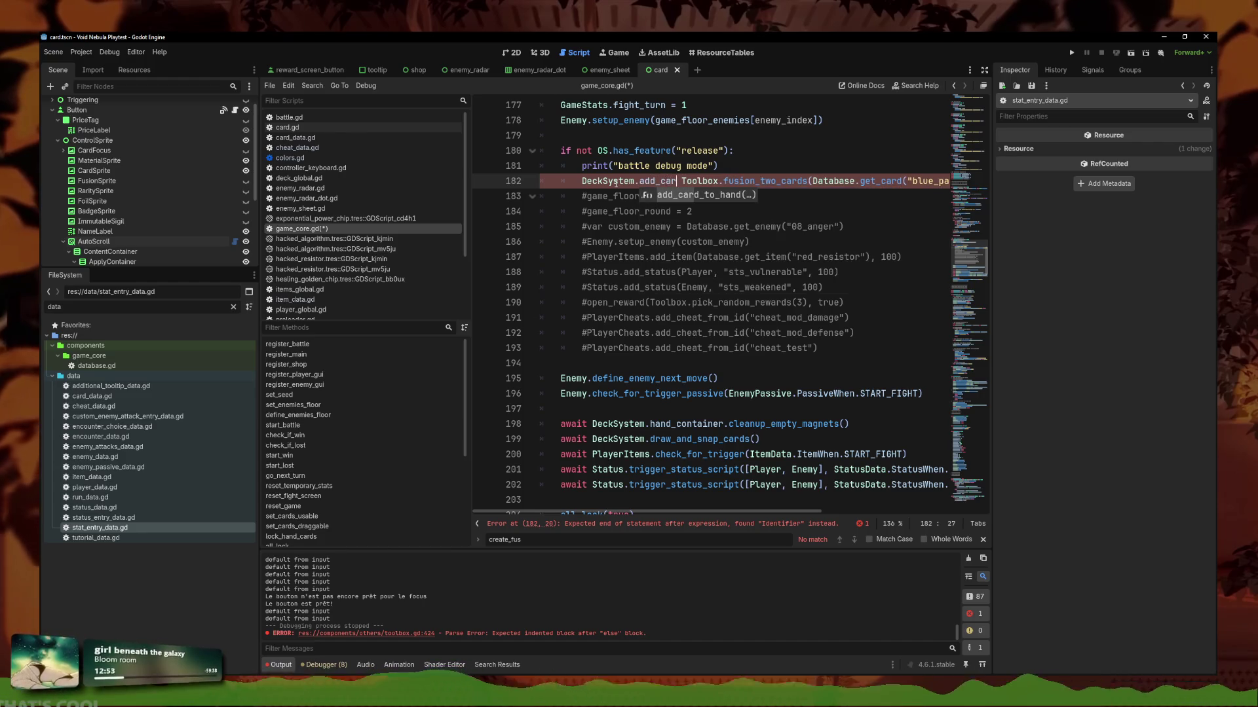
key("BackSpace")
key("BackSpace")
key("BackSpace")
type("cr")
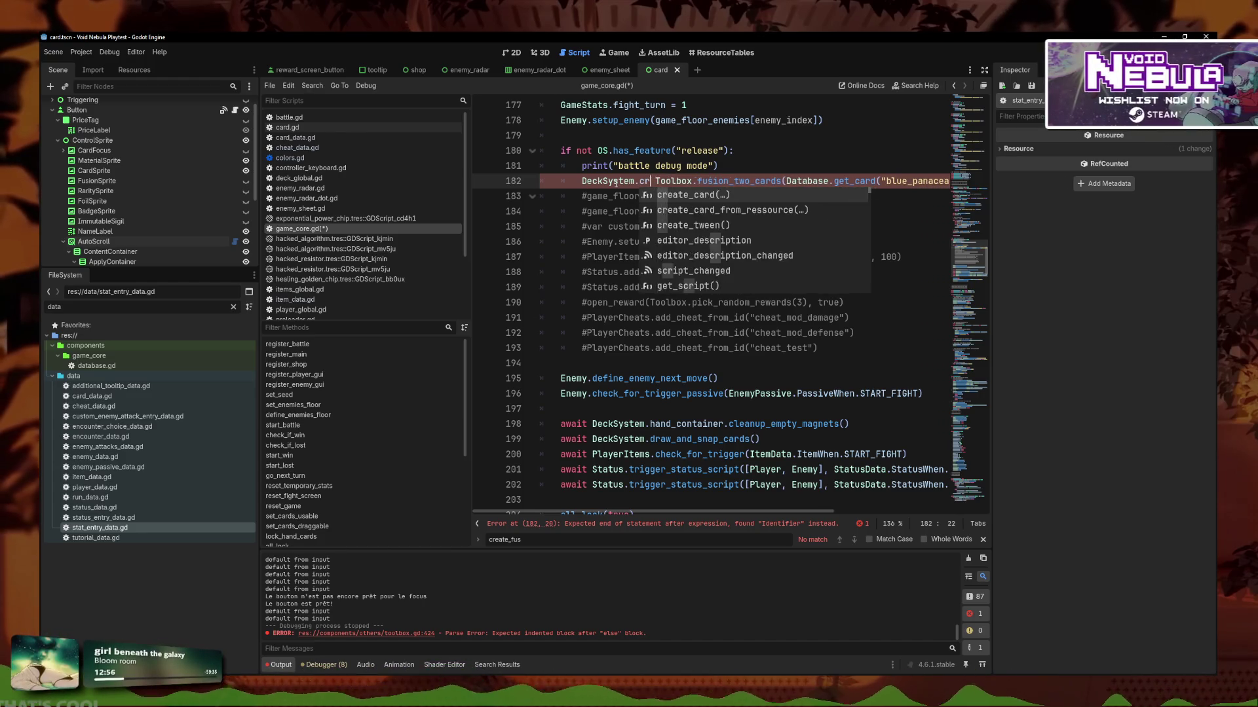
key("Return")
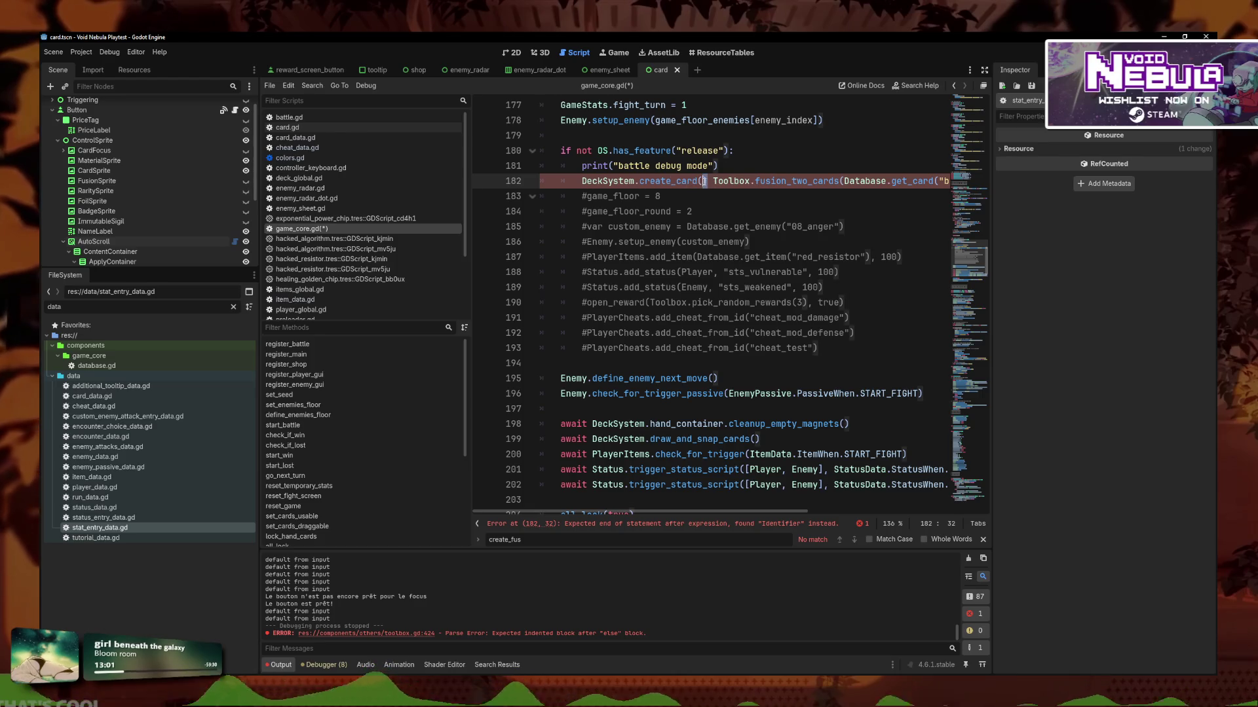
key("BackSpace")
key("BackSpace")
key("BackSpace")
type("reate")
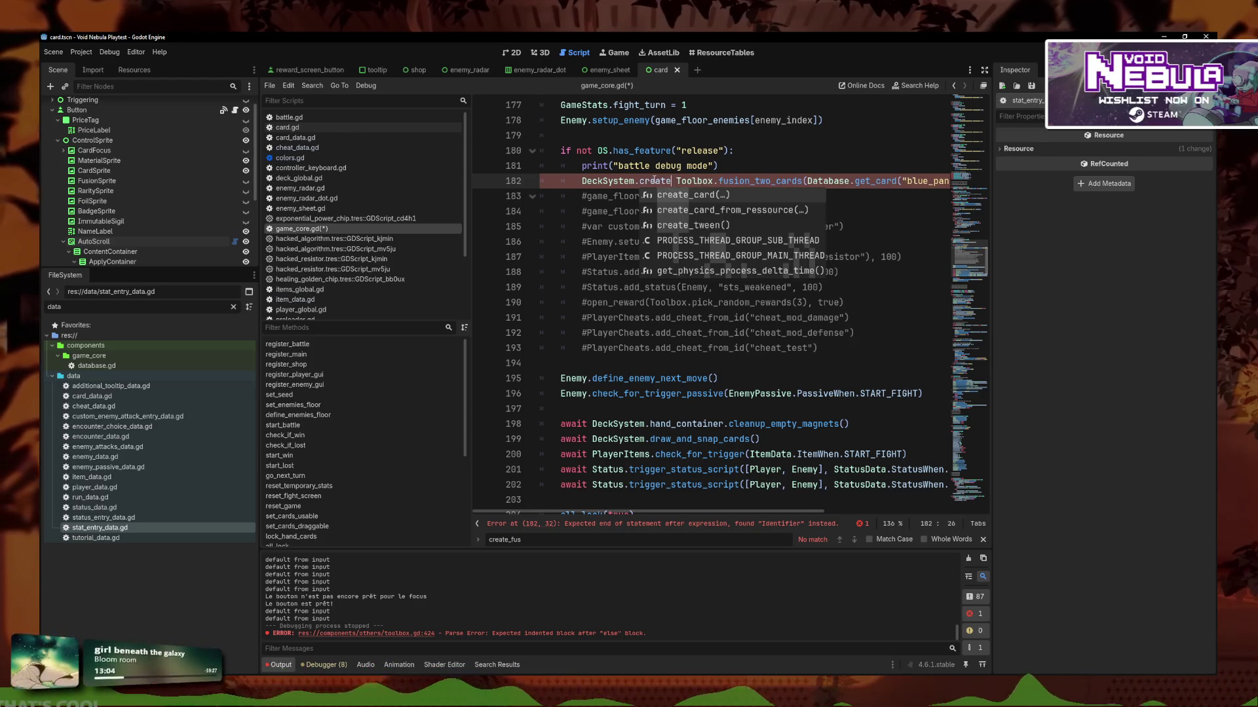
key("Down")
key("Return")
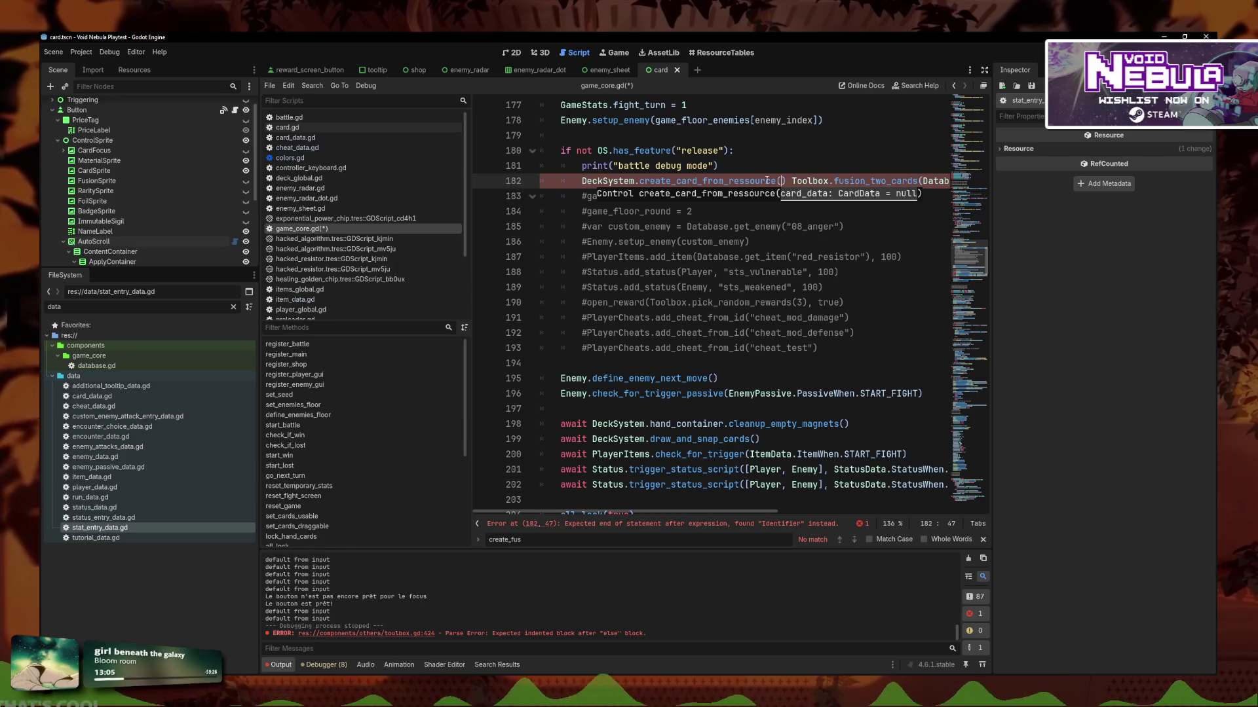
Move the fusion_two_cards call inside it, drop the extra parenthesis, and save game_core.gd.
key("Right")
key("Right")
key("shift+End")
key("Delete")
key("ctrl+v")
key("BackSpace")
key("ctrl+s")
left_click_drag(772, 181, 479, 181)
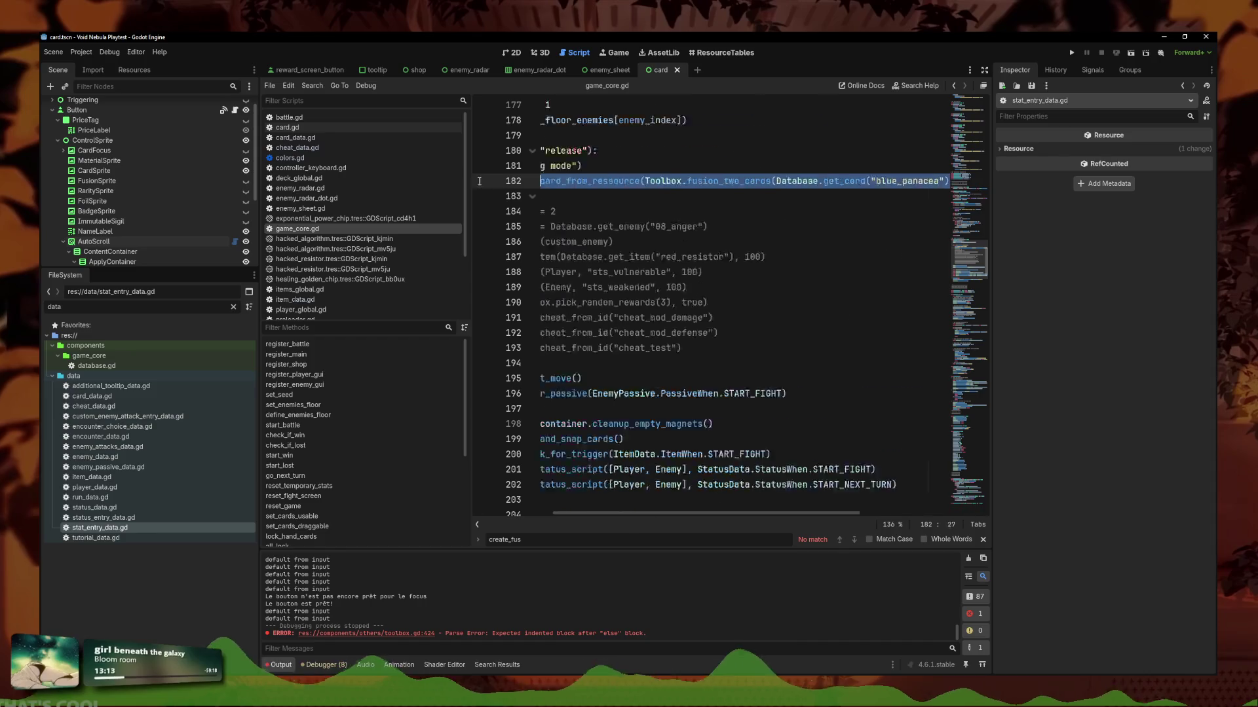
left_click(712, 181)
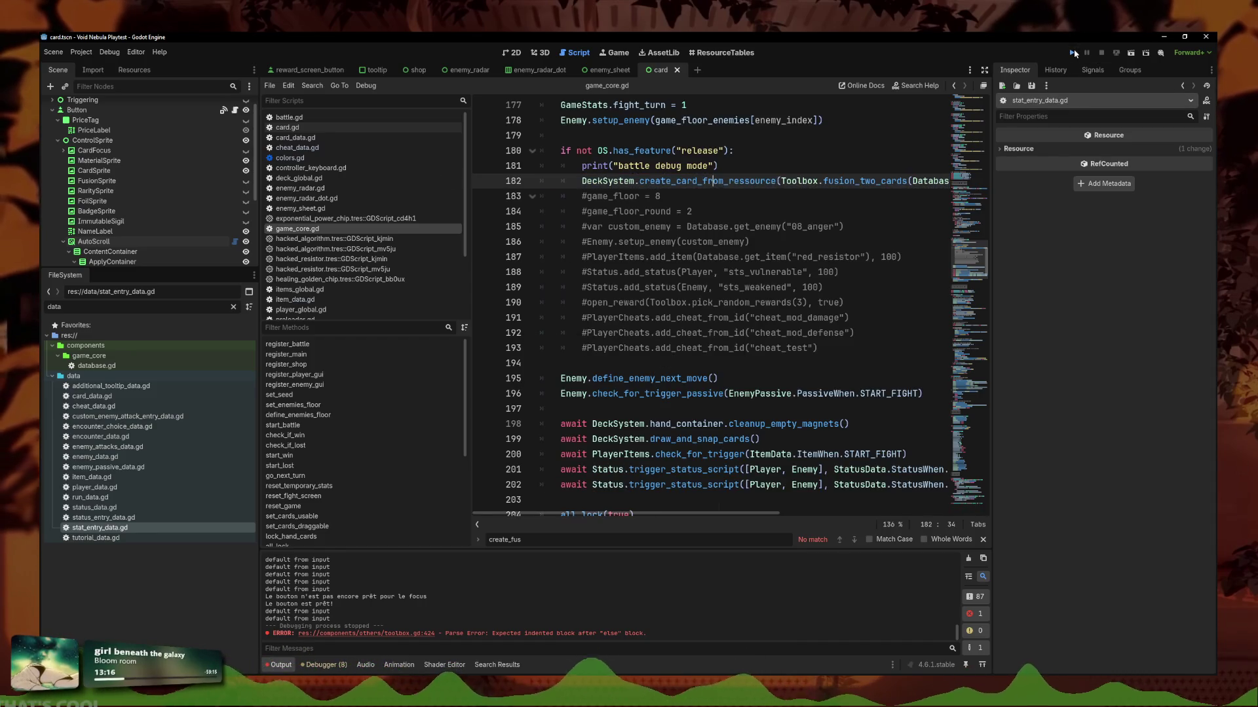
Run the project, start a new Métamorphe run and enter the first fight, triggering toolbox.gd's line 413 'mat' error.
left_click(1073, 53)
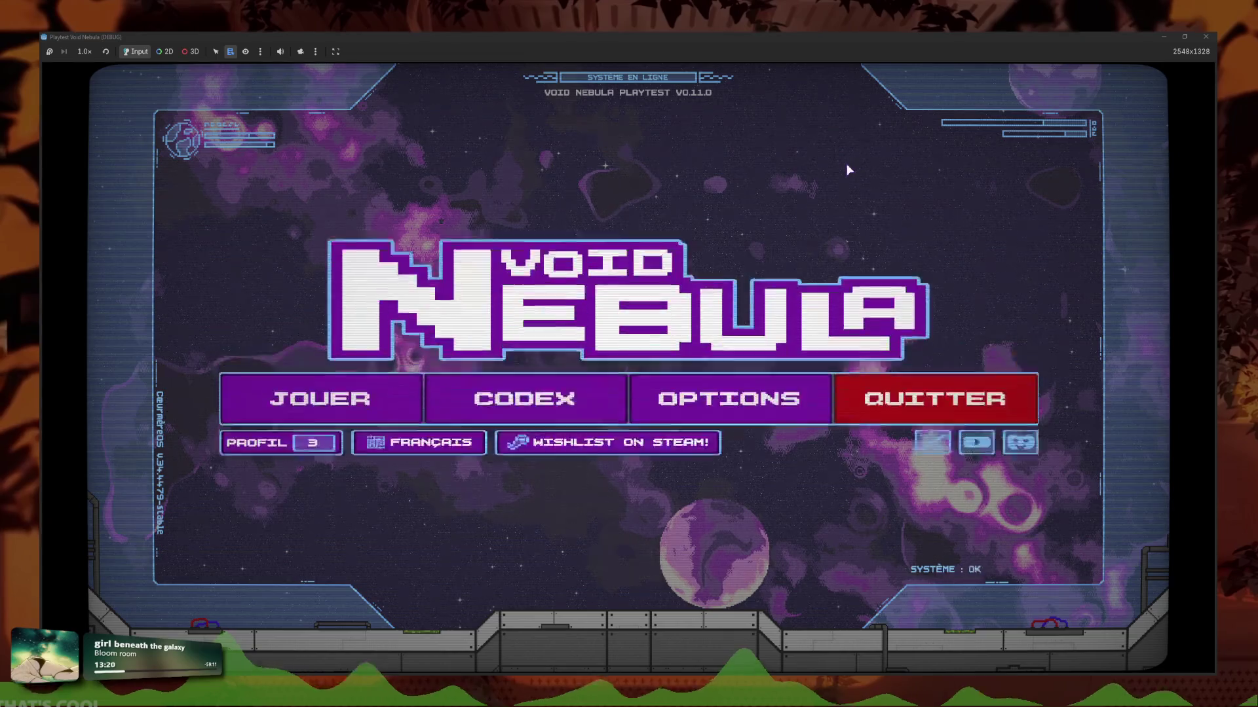
key("Return")
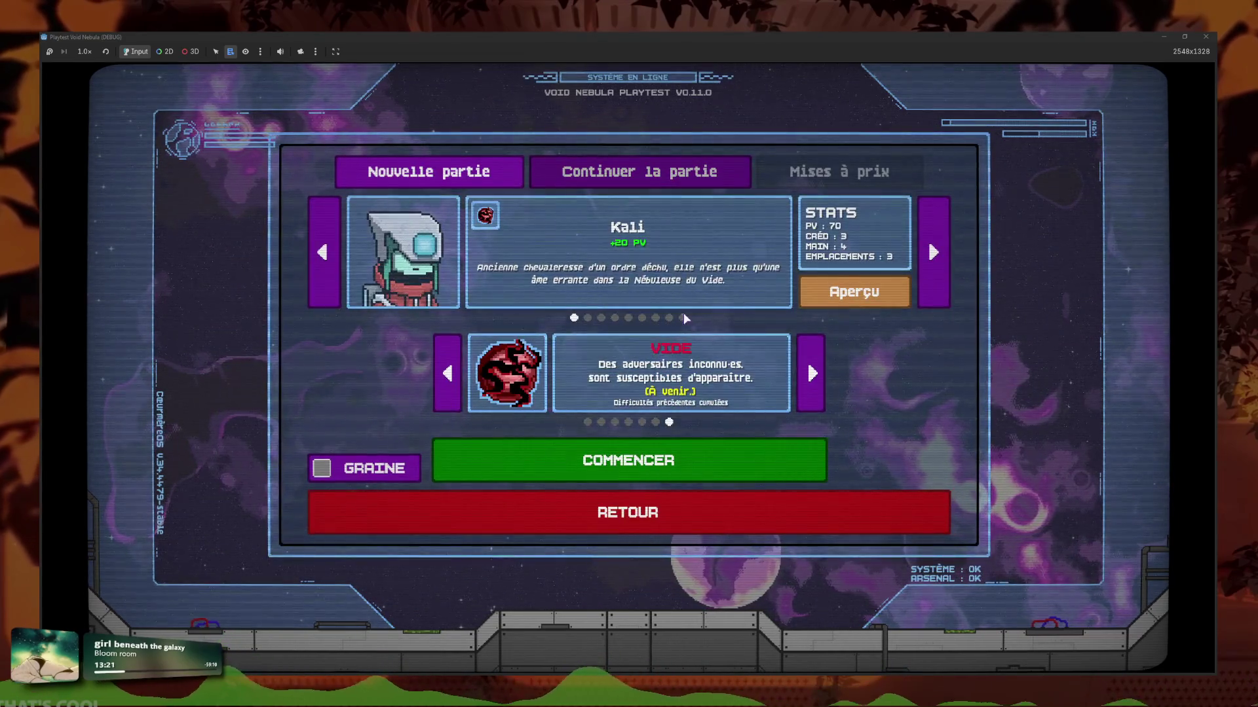
left_click(684, 318)
left_click(704, 457)
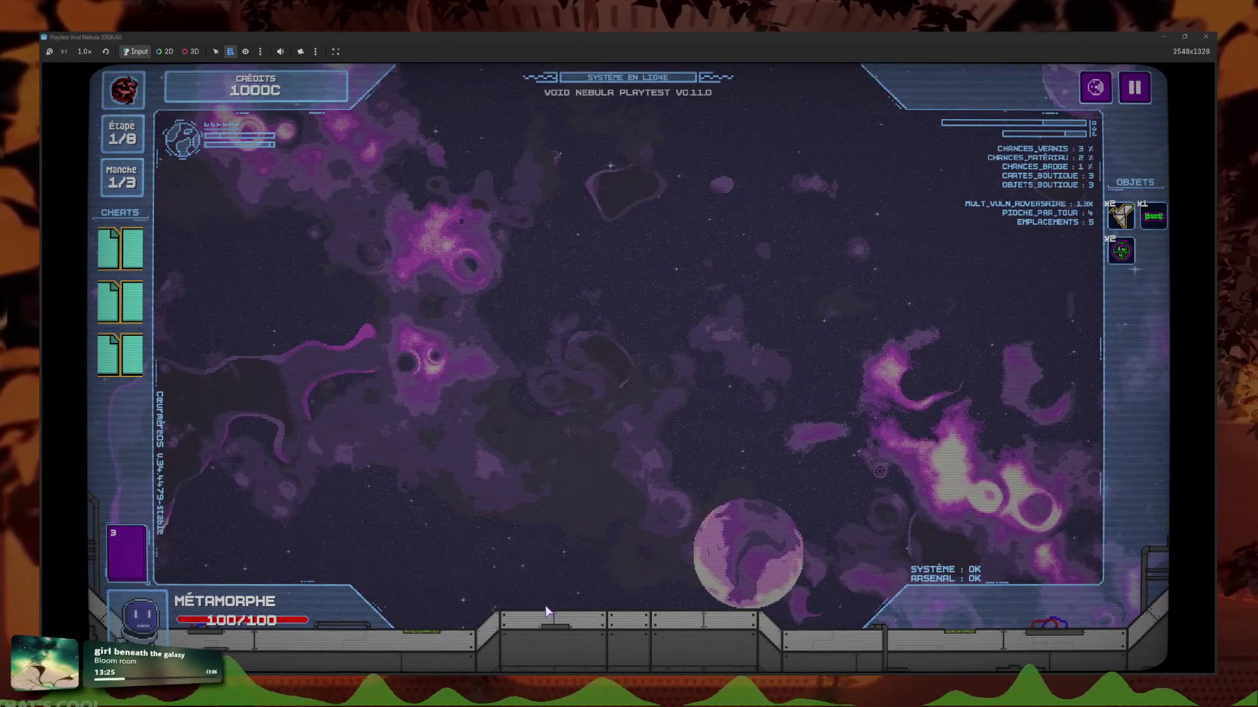
left_click(590, 491)
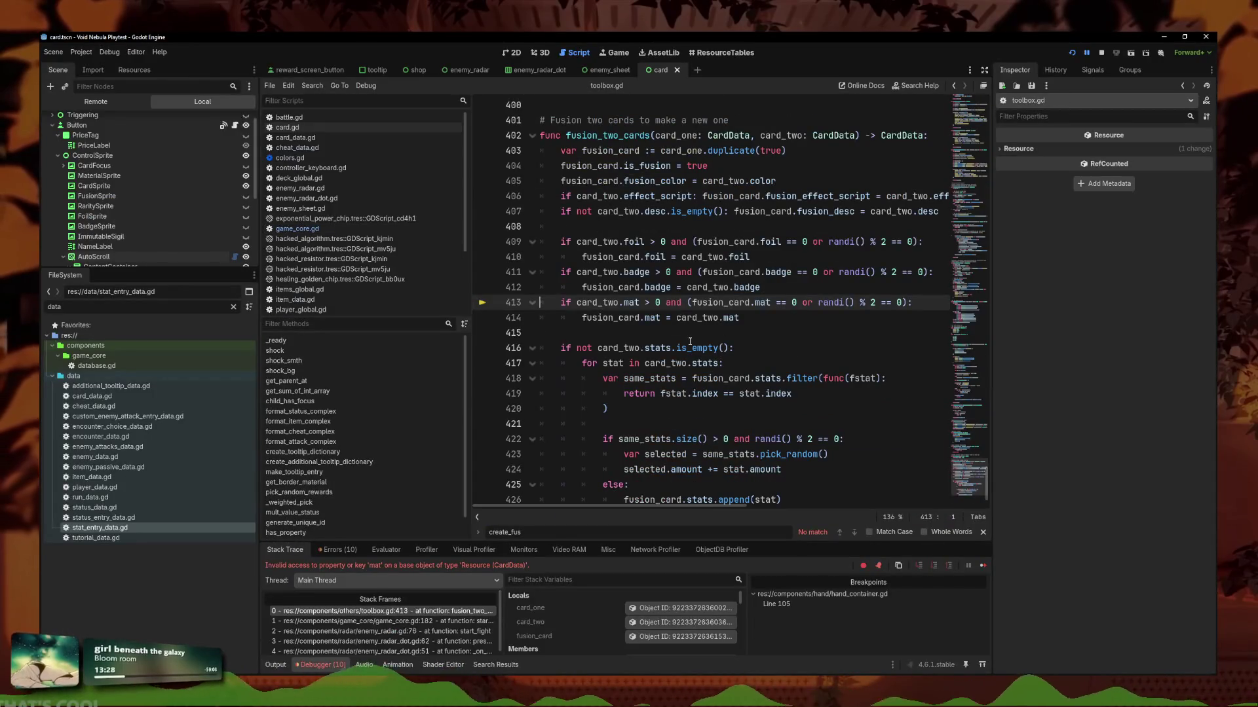
Inspect failing line 413 of toolbox.gd and check the material field name in card.gd.
key("Down")
key("Down")
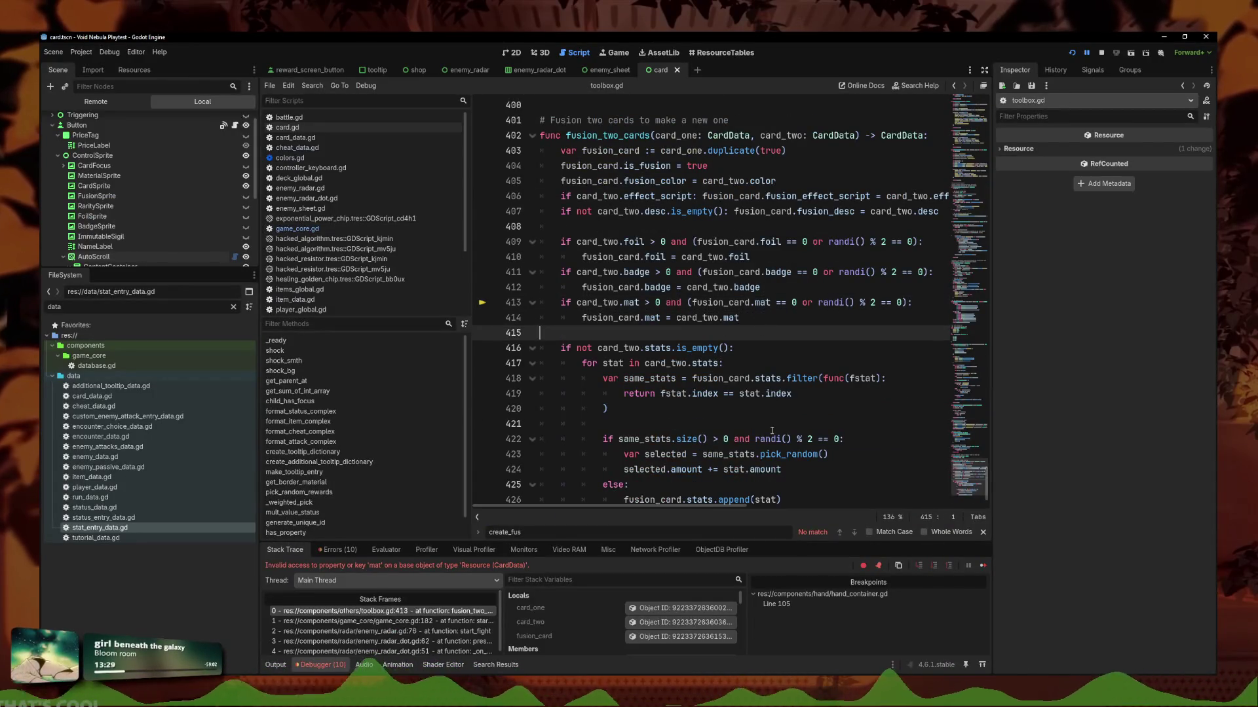
left_click(772, 429)
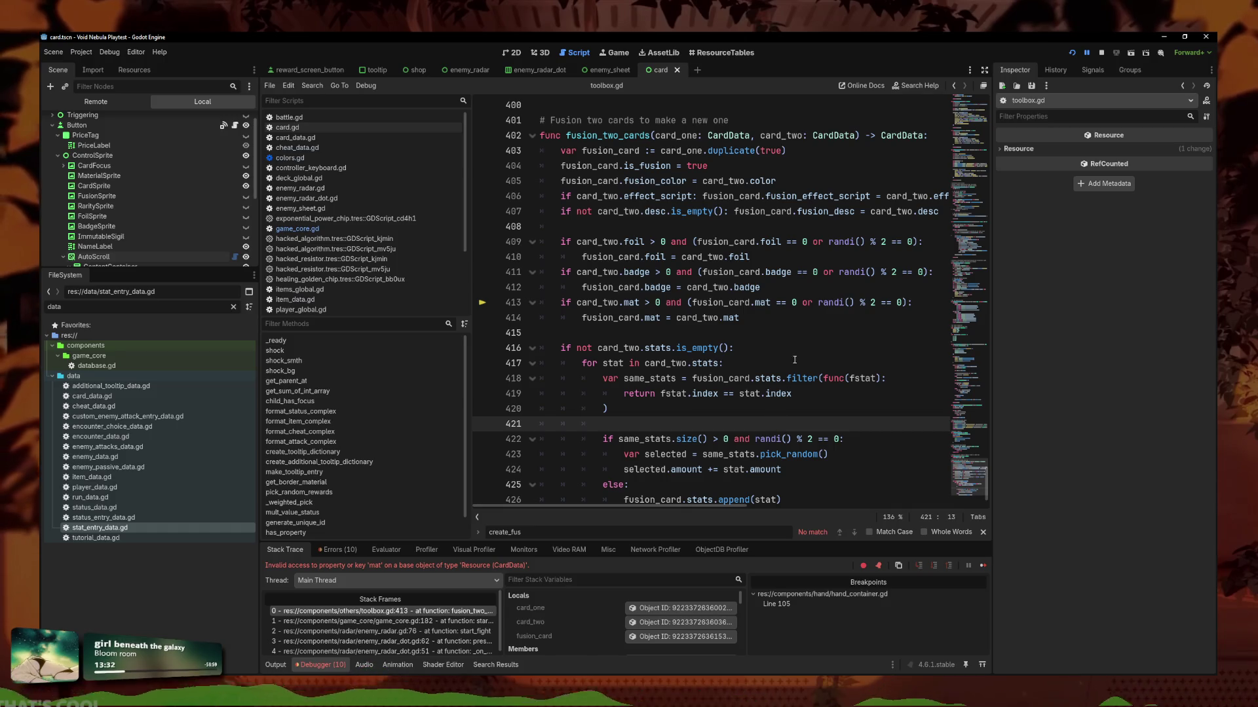
left_click(817, 302)
scroll(799, 319, "up", 1)
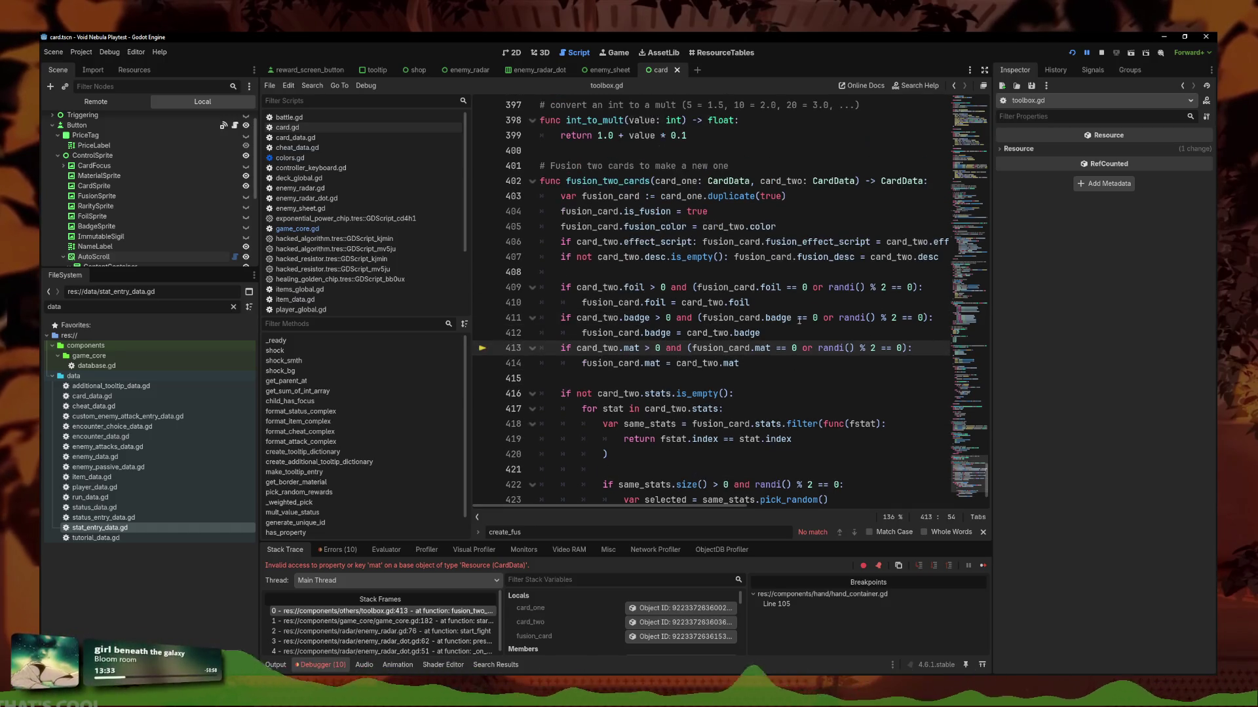
left_click(318, 128)
left_click(712, 408)
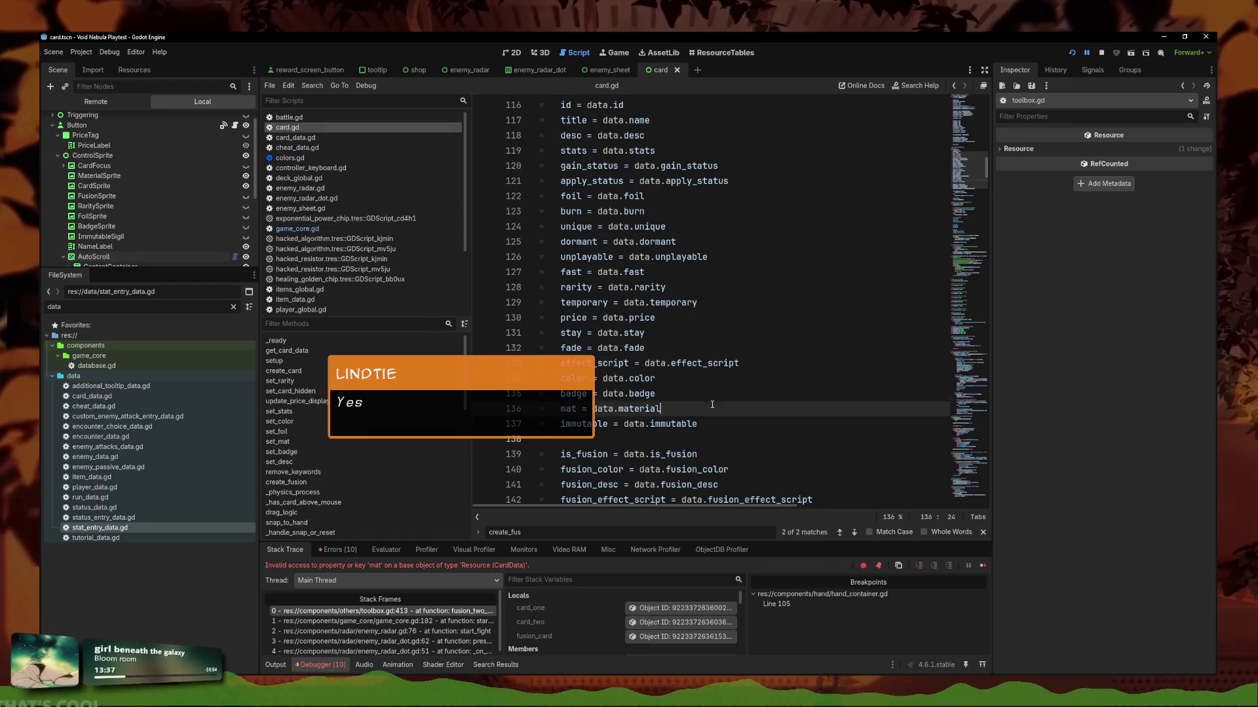
scroll(712, 404, "up", 15)
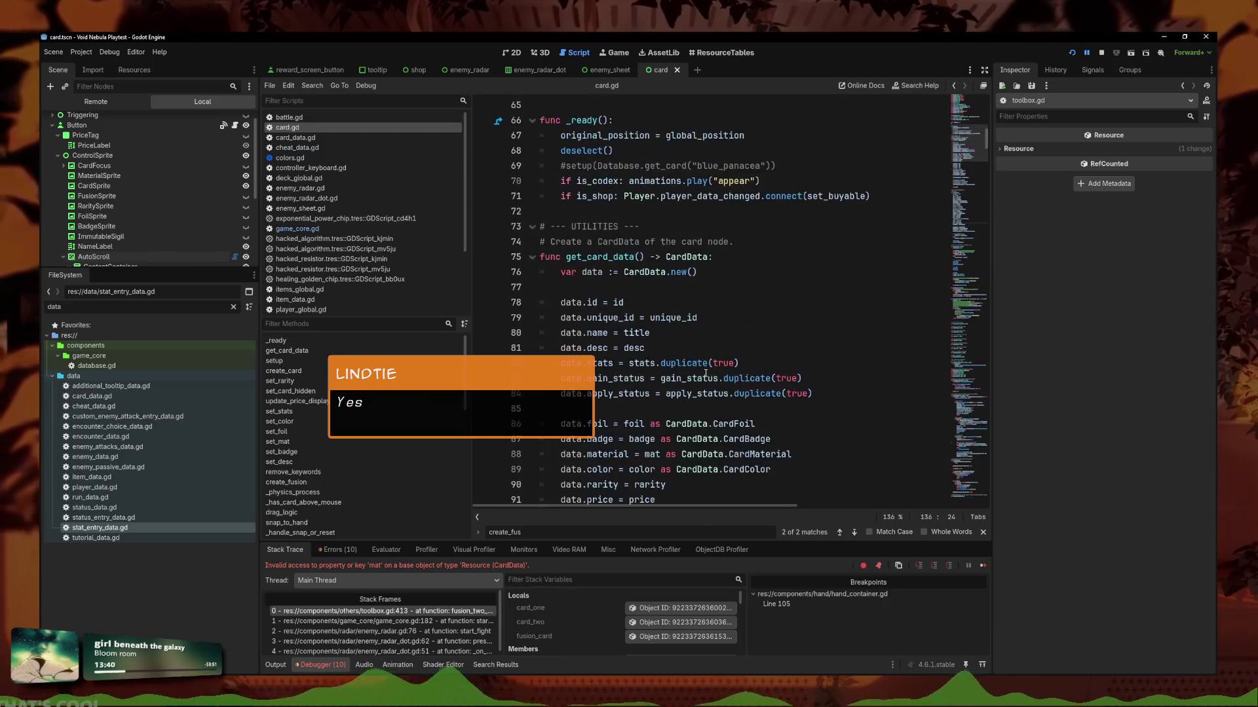
scroll(706, 374, "up", 12)
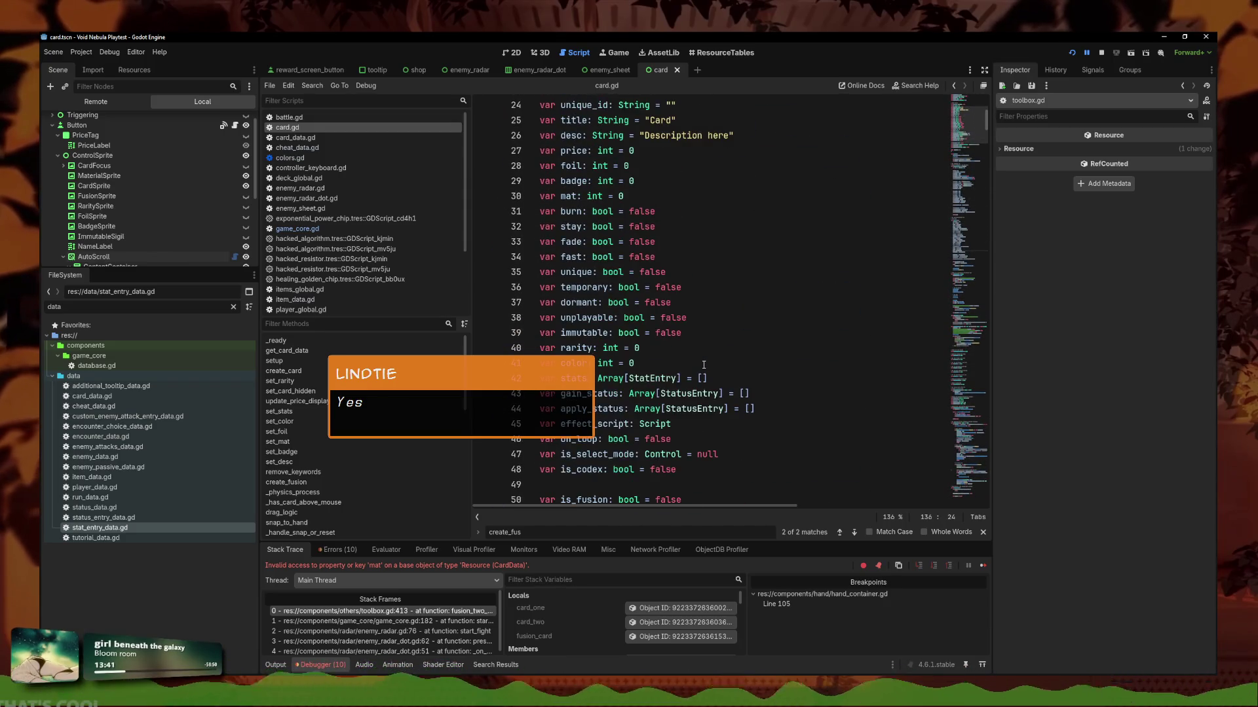
scroll(649, 199, "down", 16)
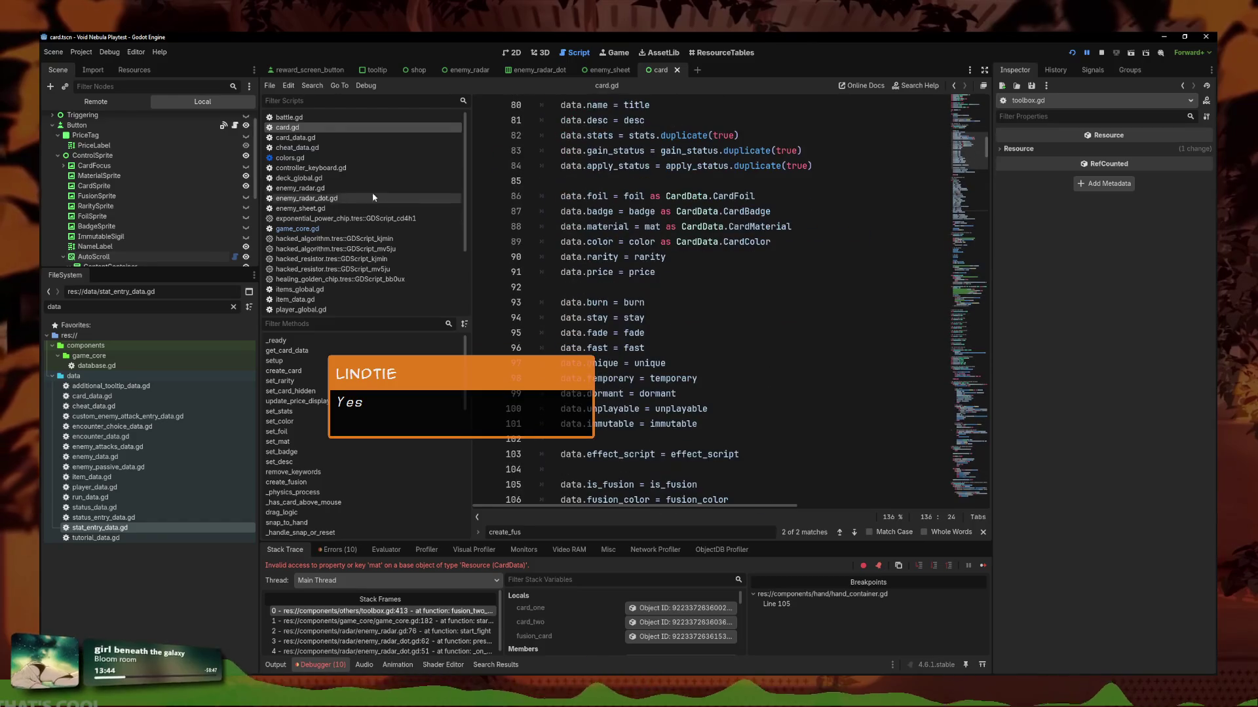
left_click(314, 228)
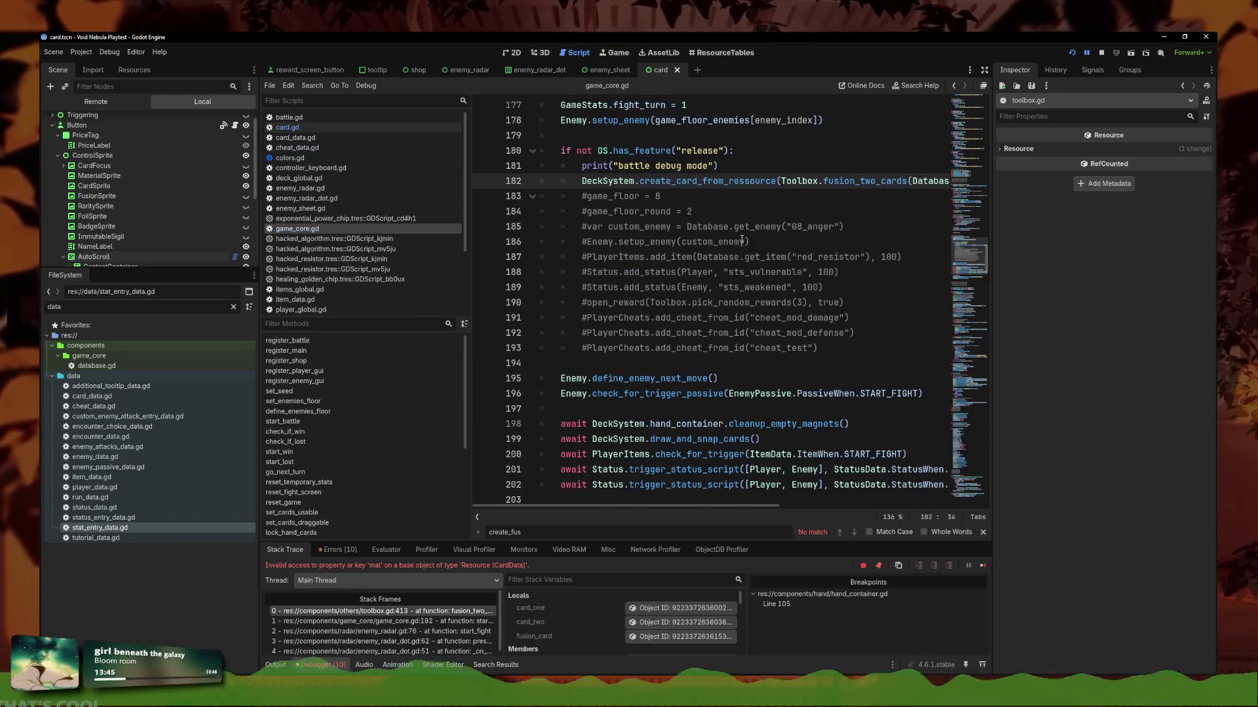
left_click(382, 611)
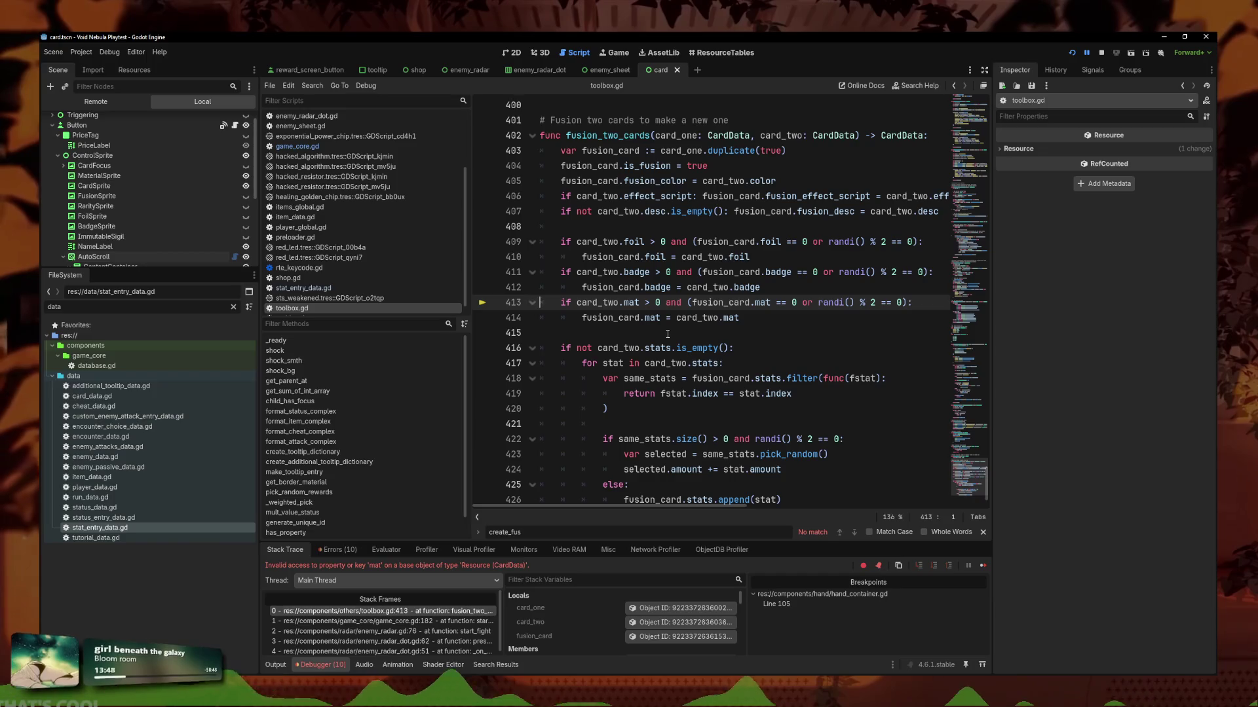
Change card_two.mat and fusion_card.mat to .material on lines 413–414 and save toolbox.gd.
left_click(640, 300)
type("erial")
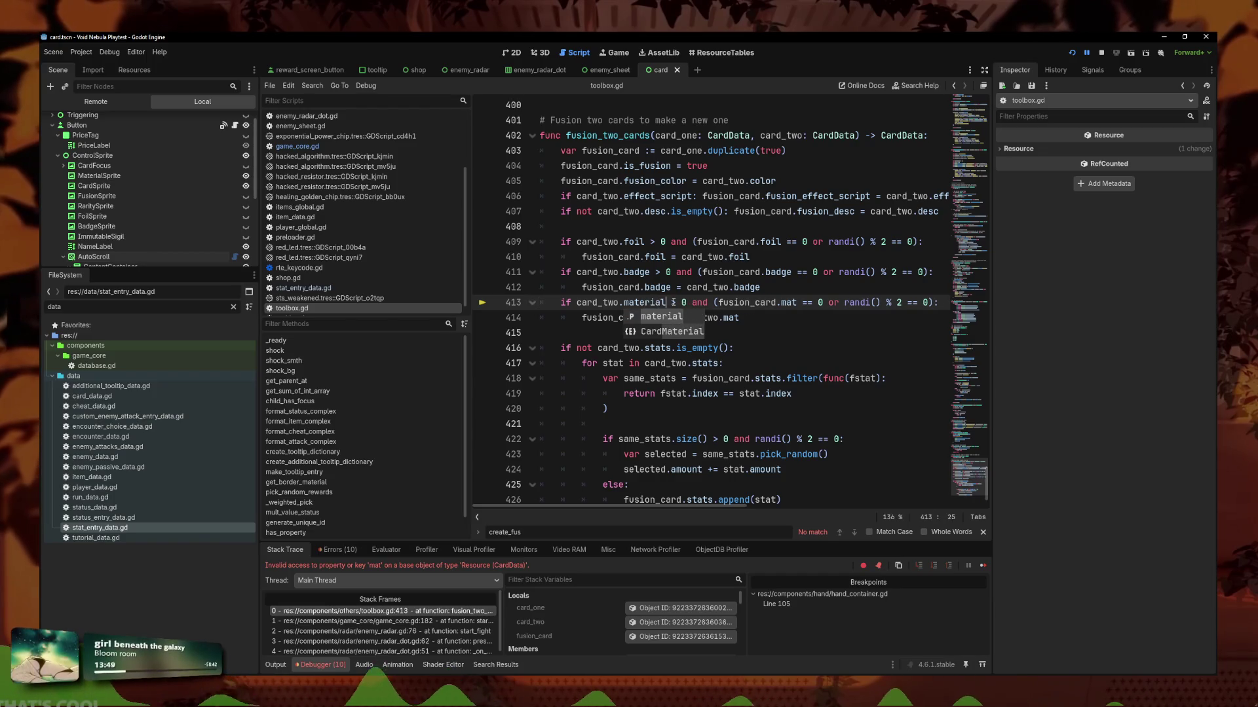
left_click(798, 304)
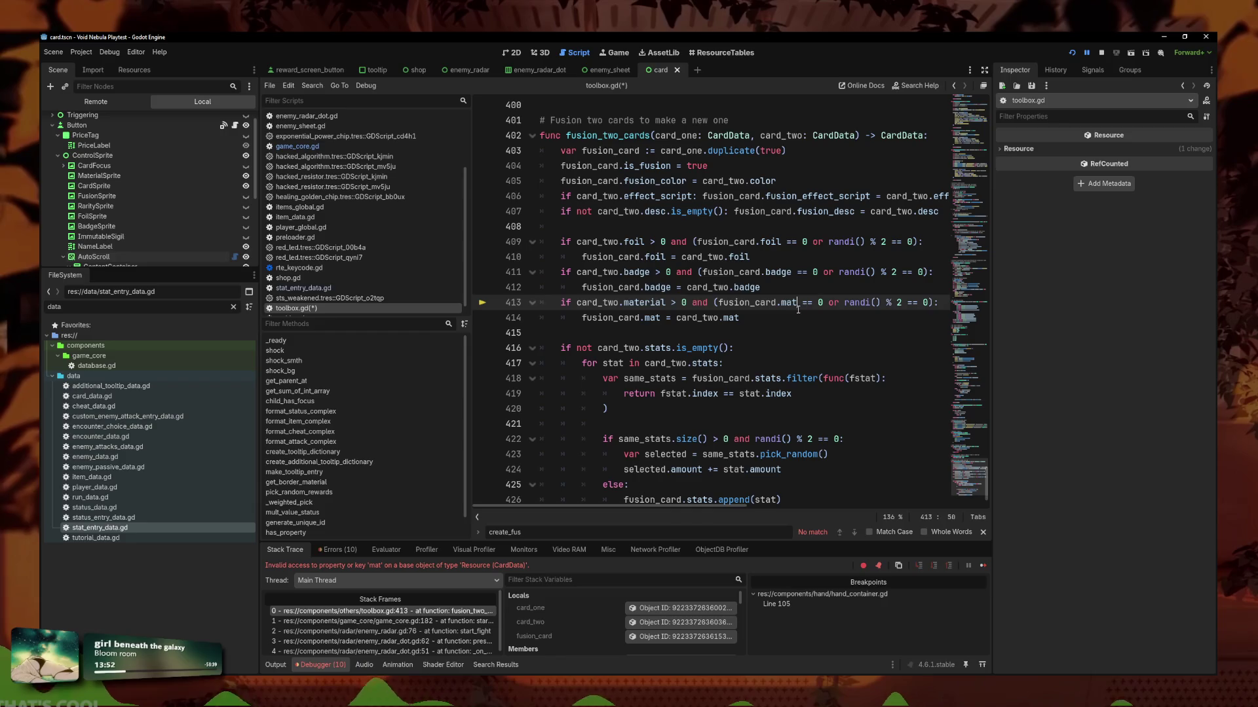
type("erial")
key("ctrl+s")
left_click(766, 317)
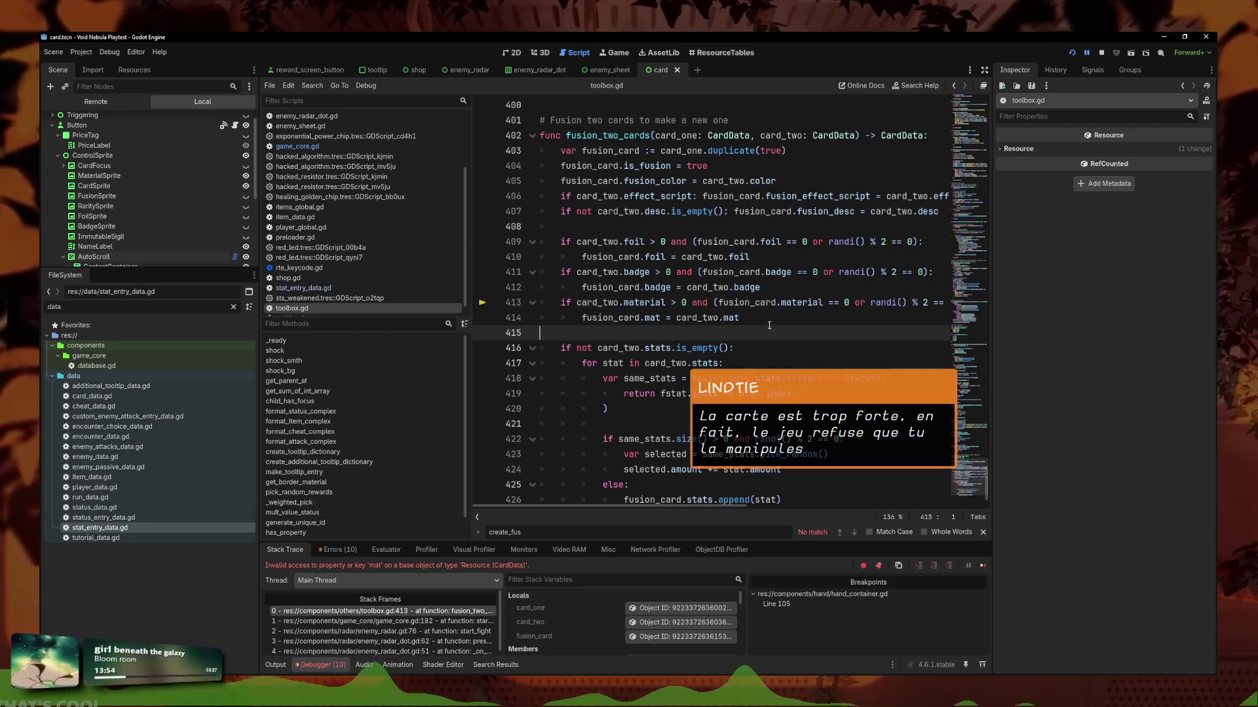
left_click(663, 318)
key("ctrl+s")
Rerun the game, continue the saved Métamorphe run and start the battle against GLASS.
left_click(836, 319)
left_click(1071, 55)
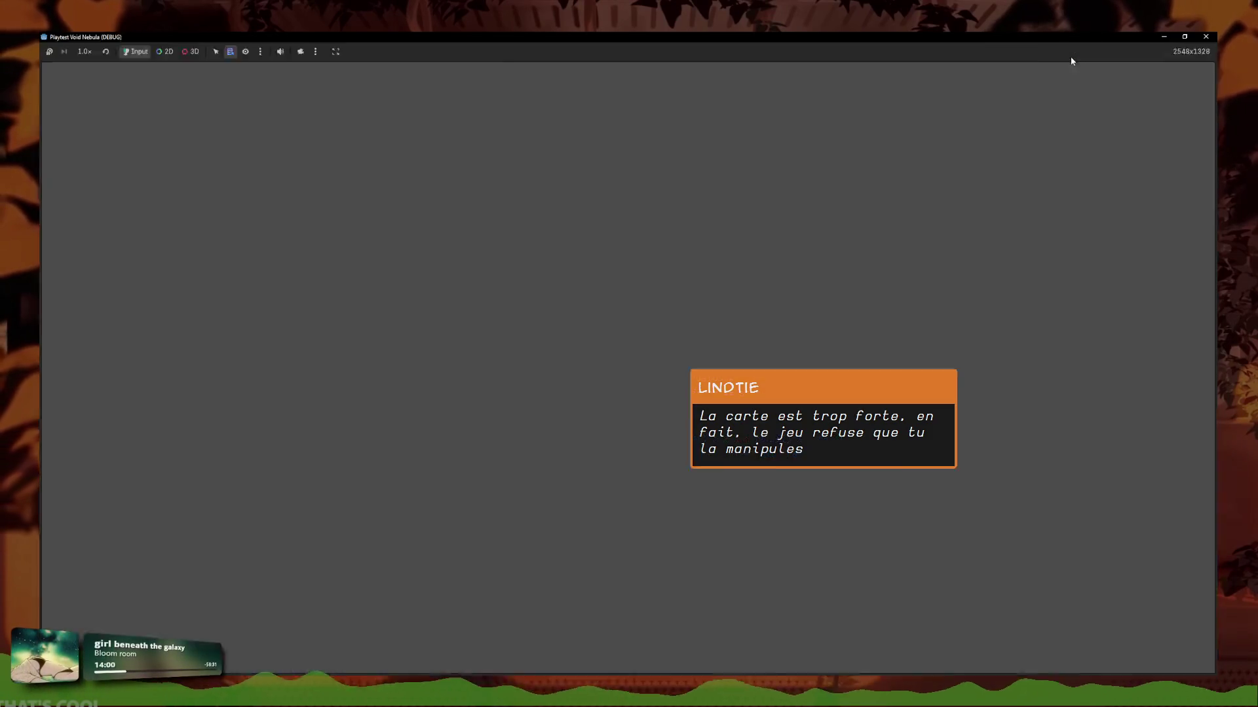
left_click(975, 183)
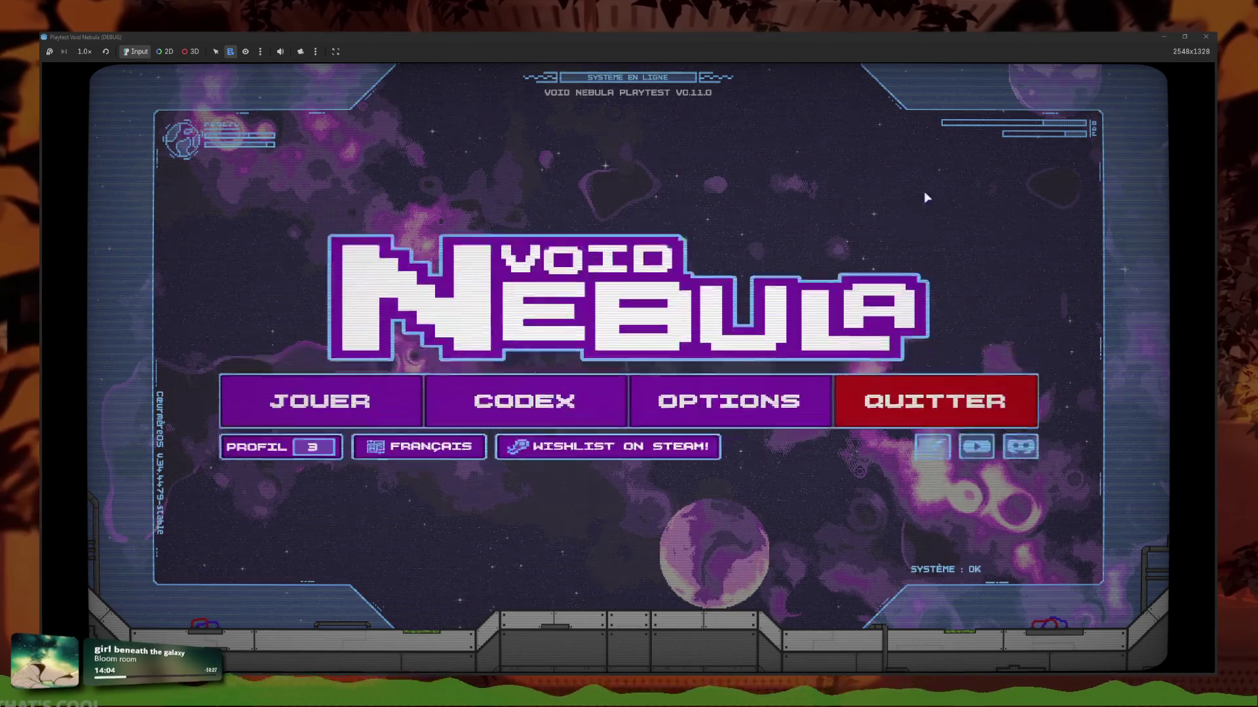
left_click(453, 401)
left_click(405, 465)
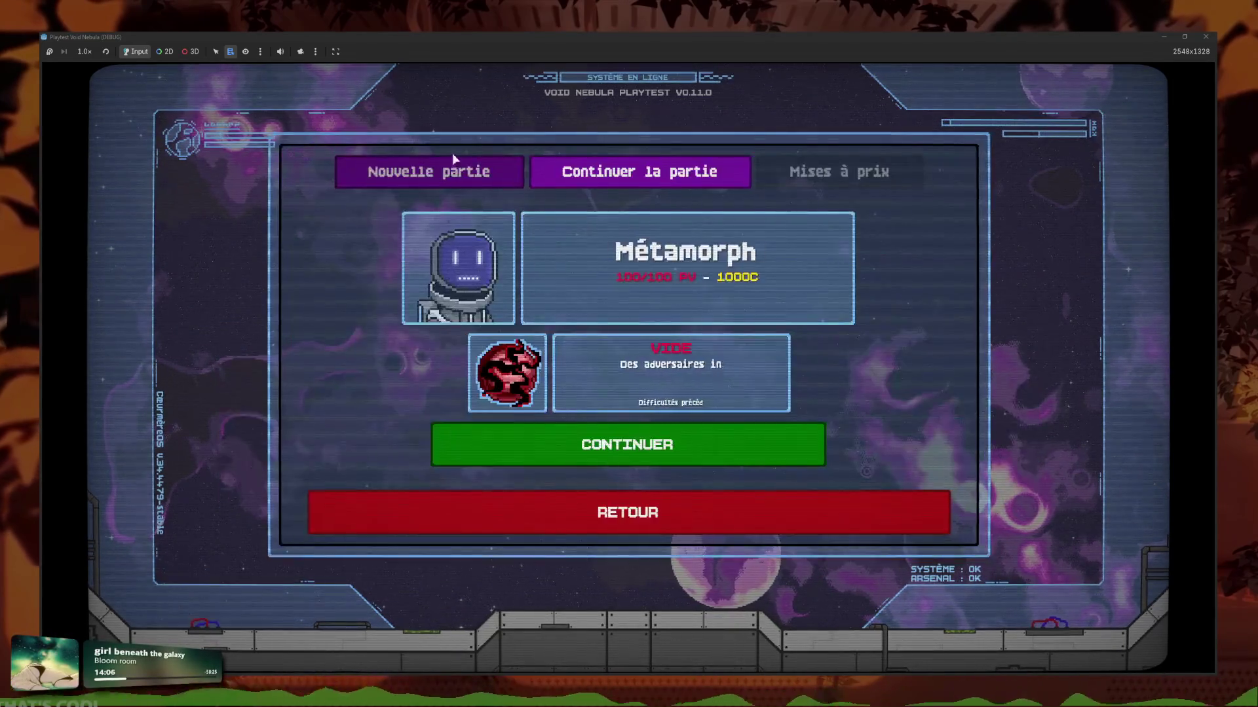
left_click(451, 167)
left_click(682, 317)
left_click(711, 448)
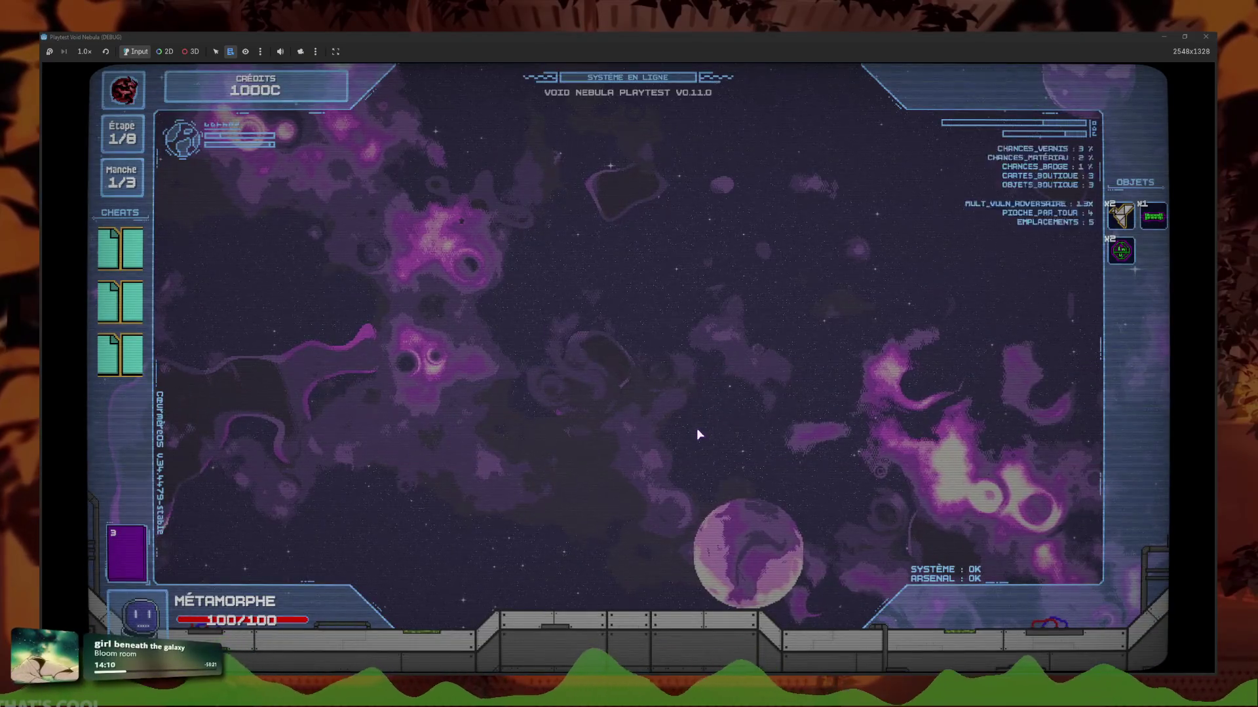
left_click(734, 288)
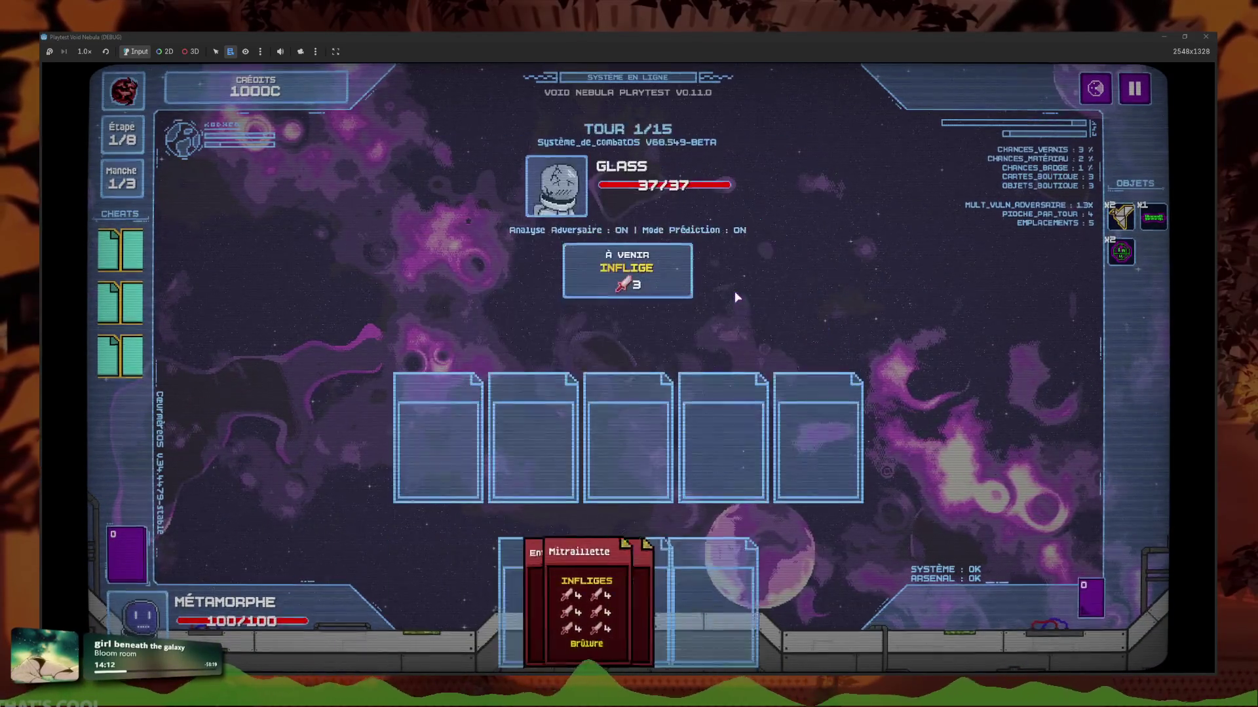
Check the deck's card list, then stop the playtest and return to toolbox.gd.
left_click(129, 565)
left_click(393, 562)
key("super+Down")
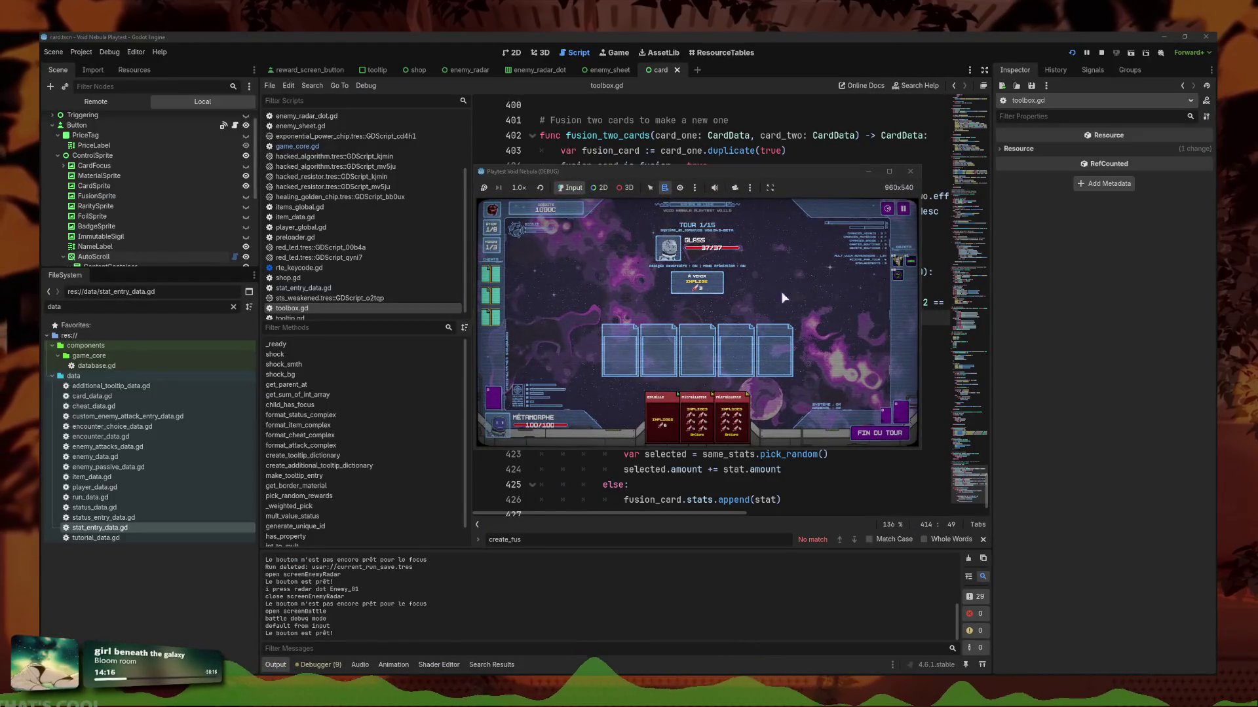
left_click(914, 174)
scroll(291, 210, "up", 4)
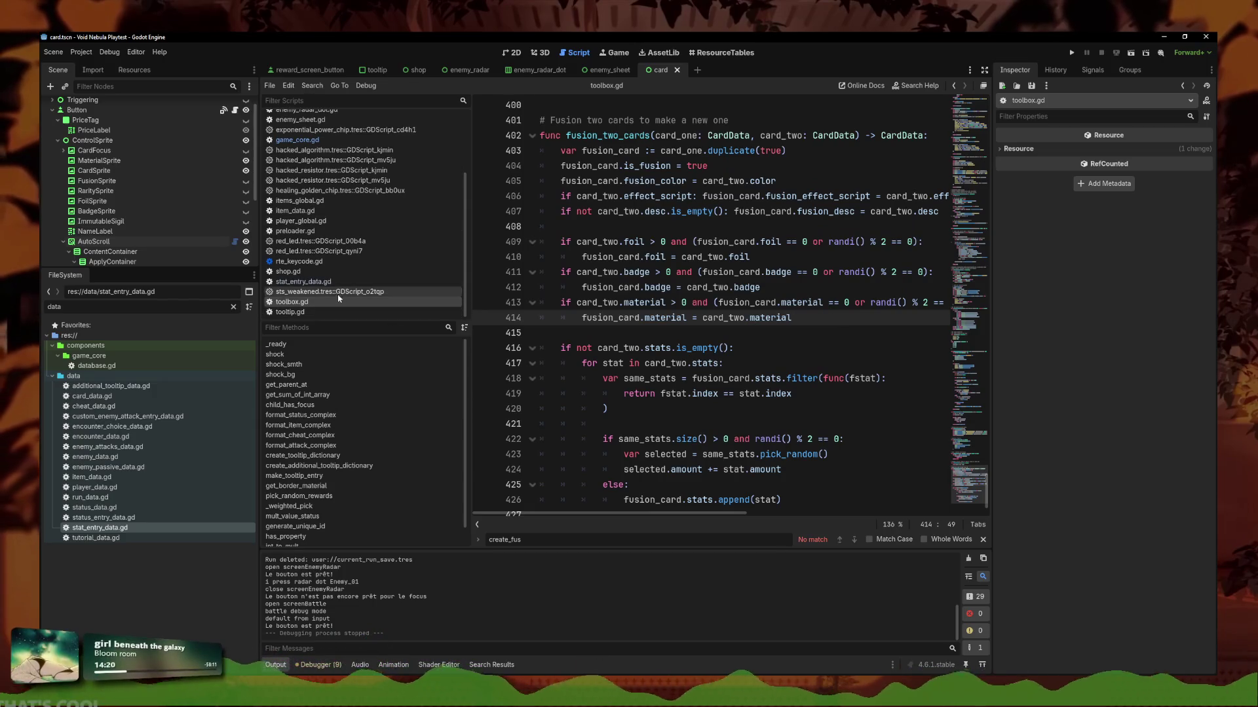
Jump from game_core.gd's debug call to fusion_two_cards and add print(fusion_card) before its return.
left_click(296, 229)
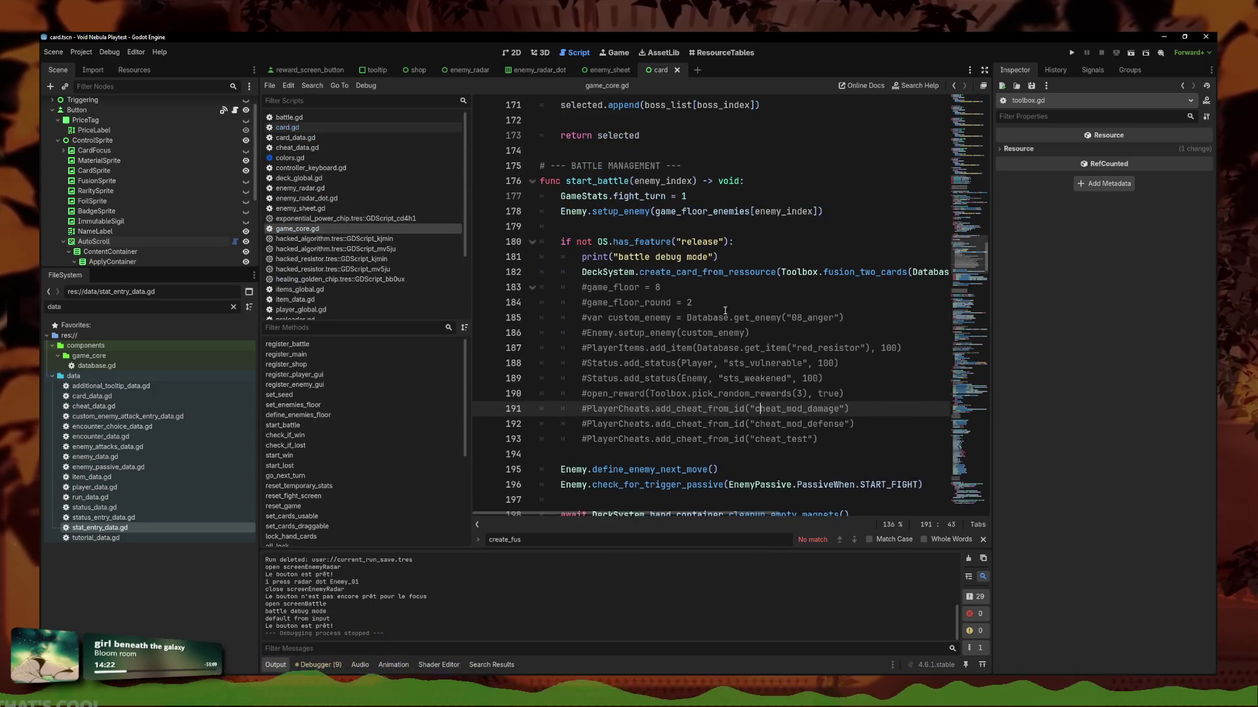
left_click_drag(779, 272, 969, 275)
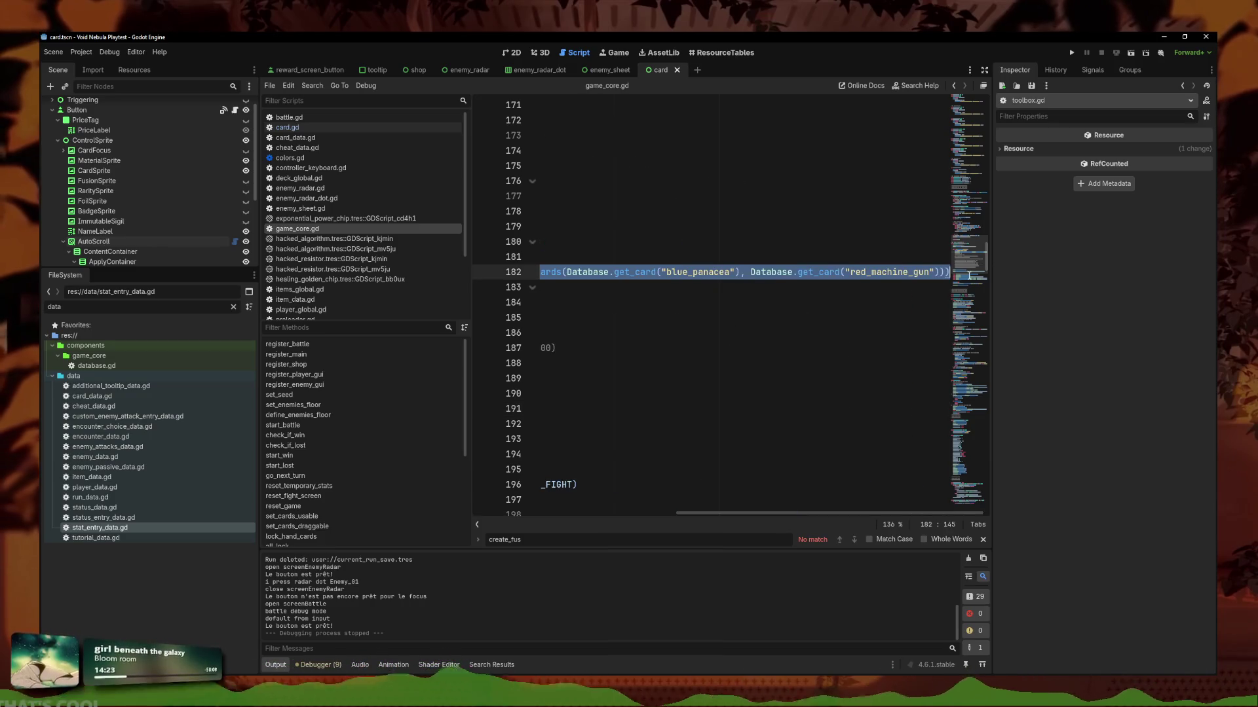
left_click(649, 249)
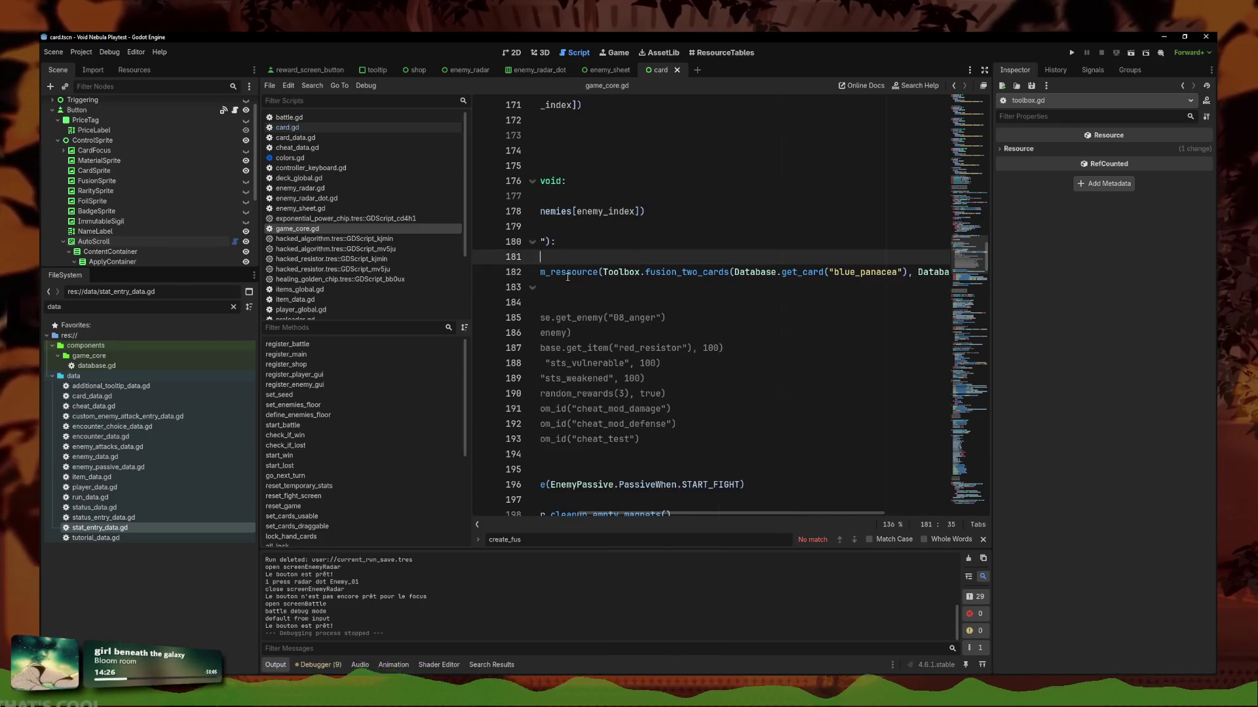
left_click(678, 273, "ctrl")
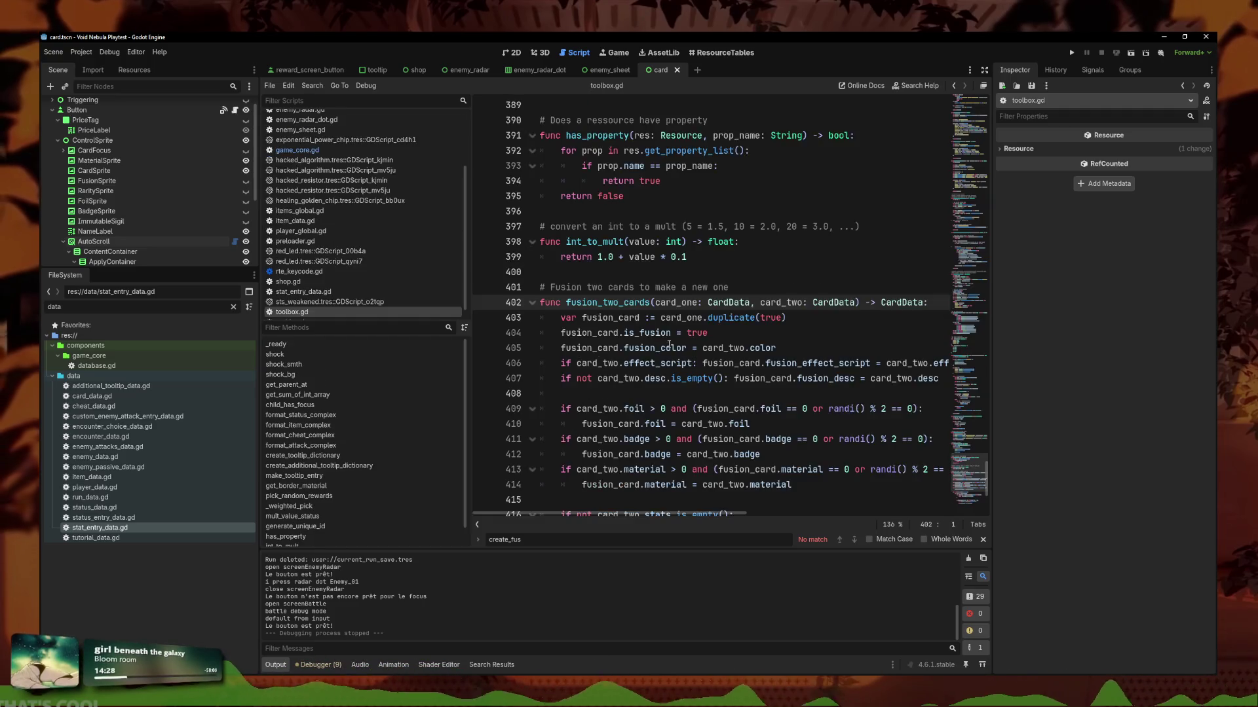
scroll(679, 393, "down", 3)
left_click(679, 485)
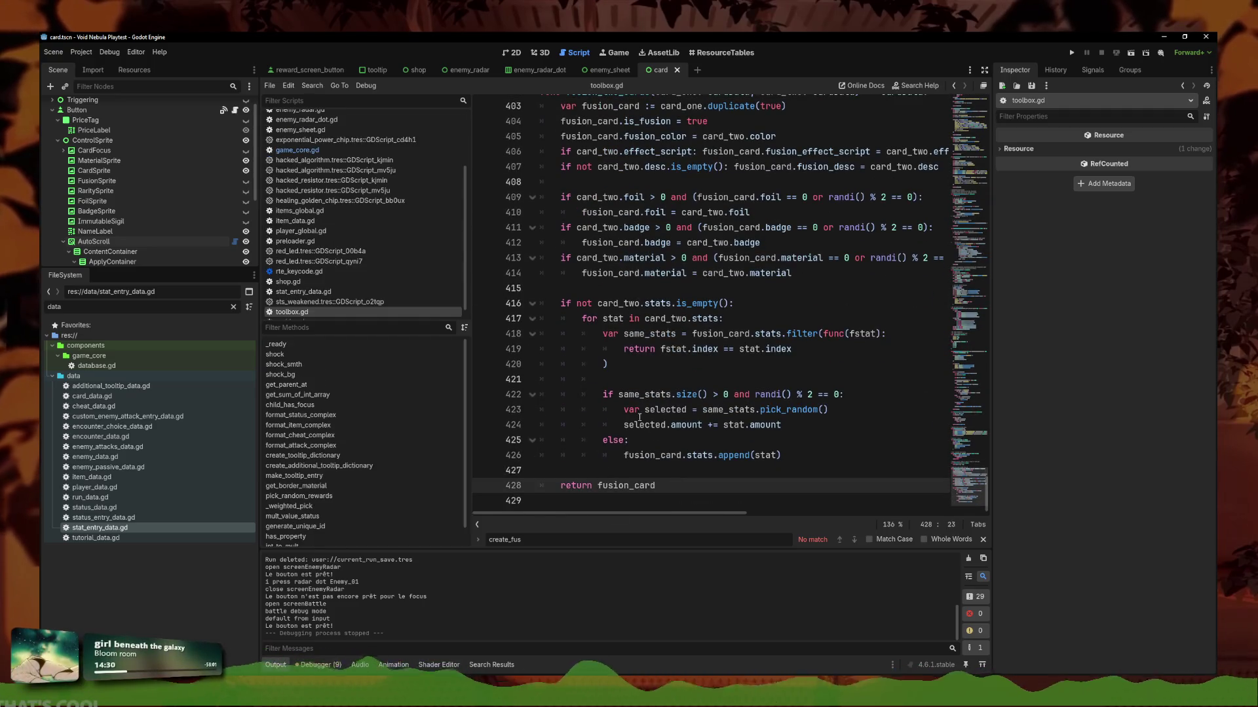
left_click(682, 471)
type("print(fusion_ca")
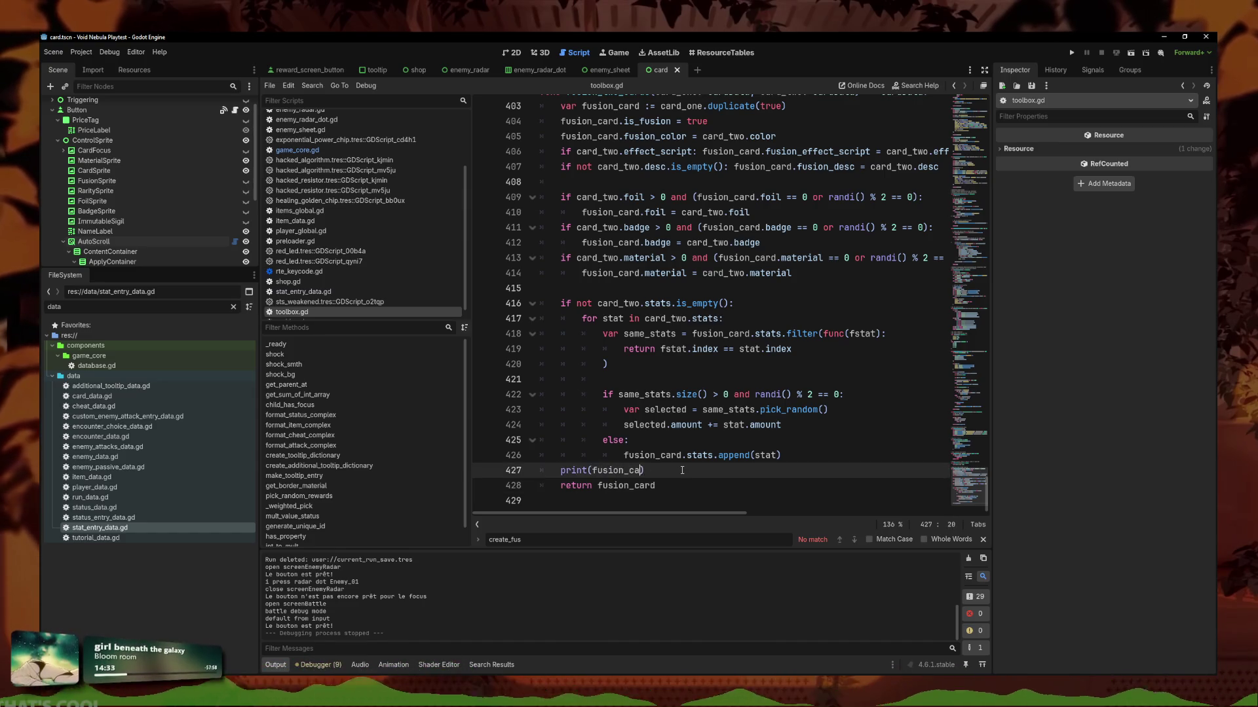
type("rd")
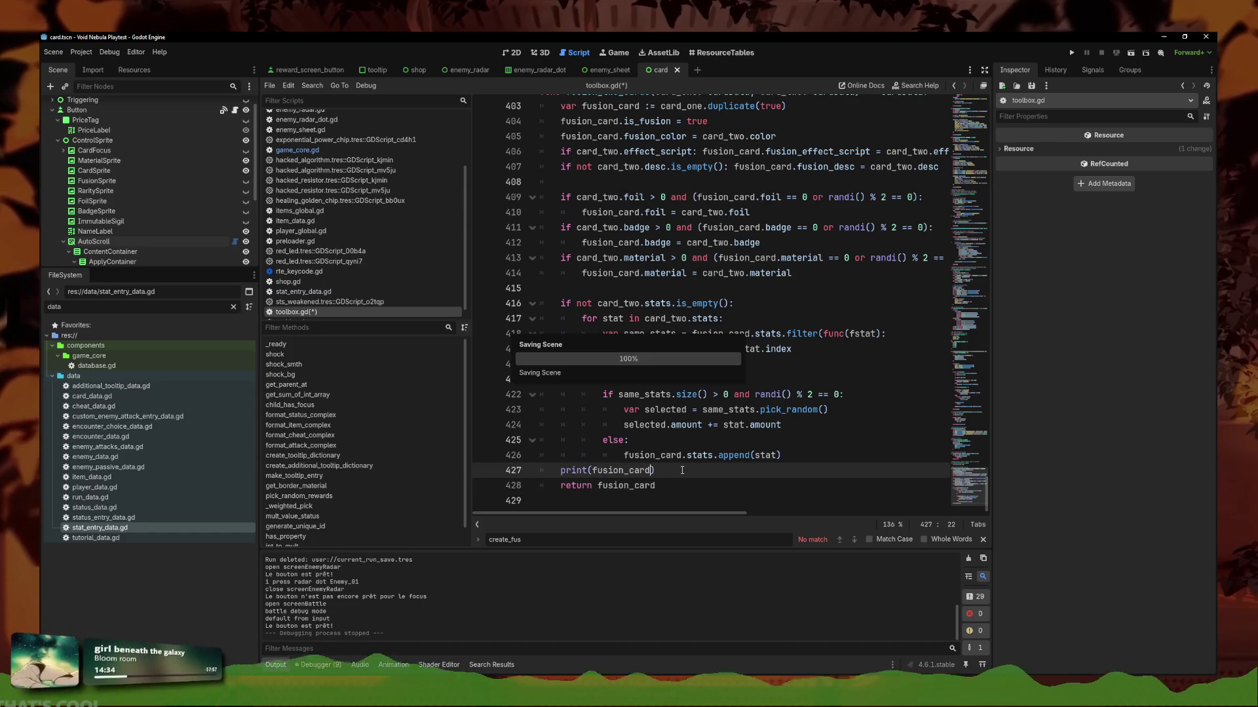
type(")")
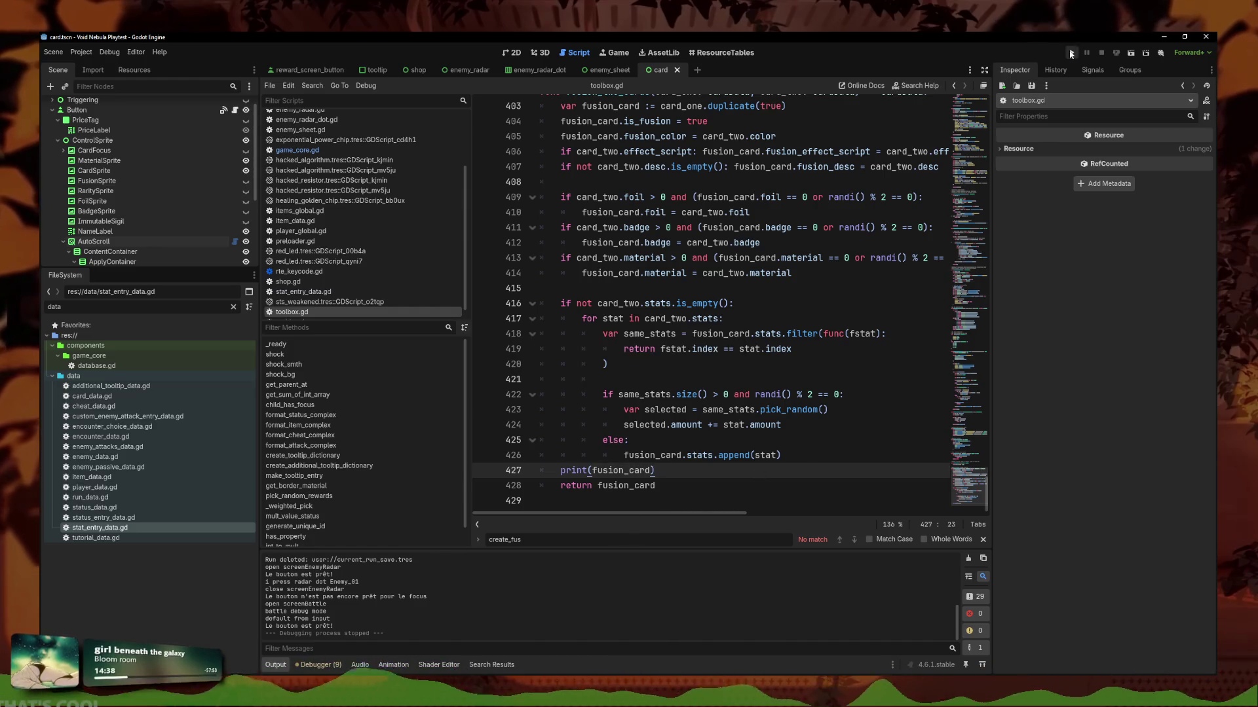
Run the game, start a new run and begin the battle against VIPER to see the printed card.
left_click(1071, 54)
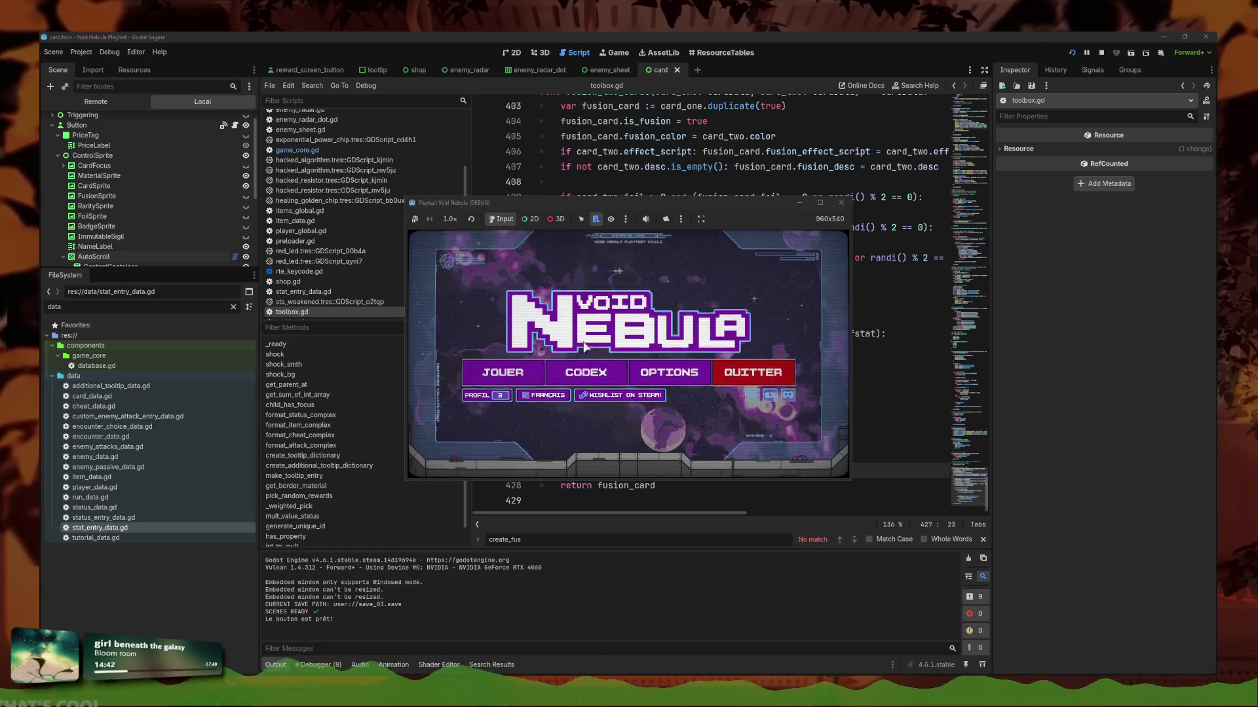
left_click(505, 367)
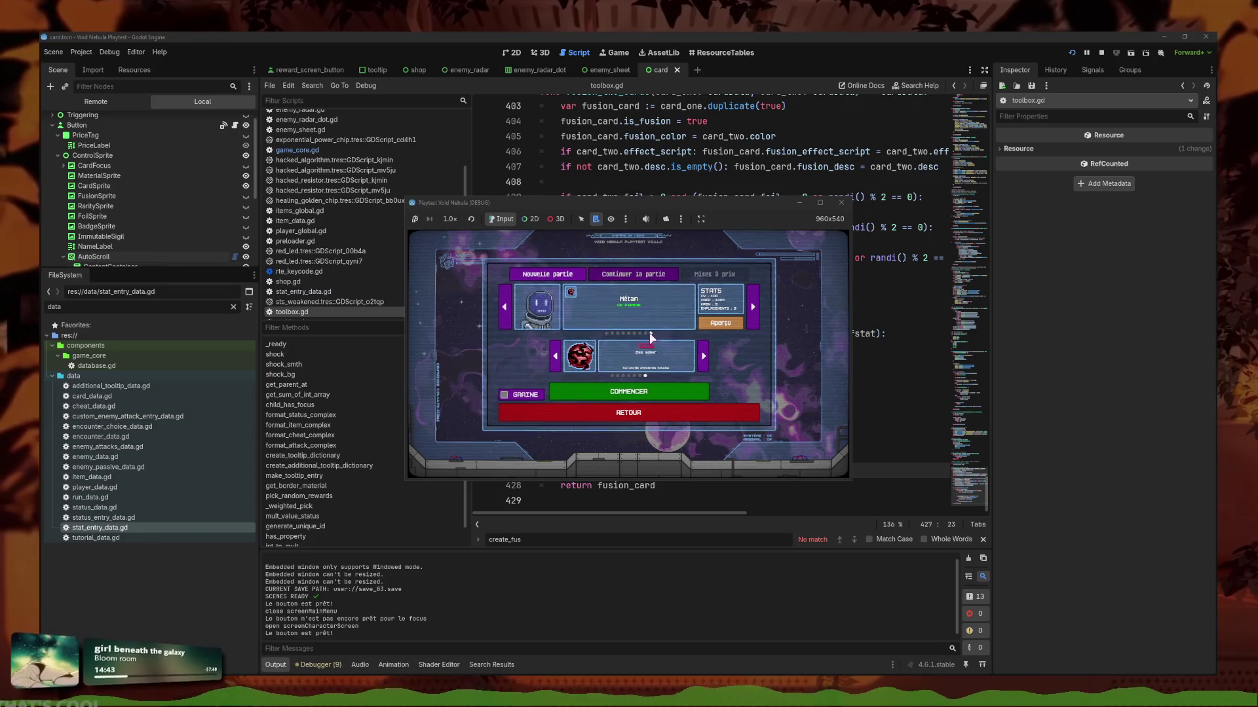
left_click(649, 391)
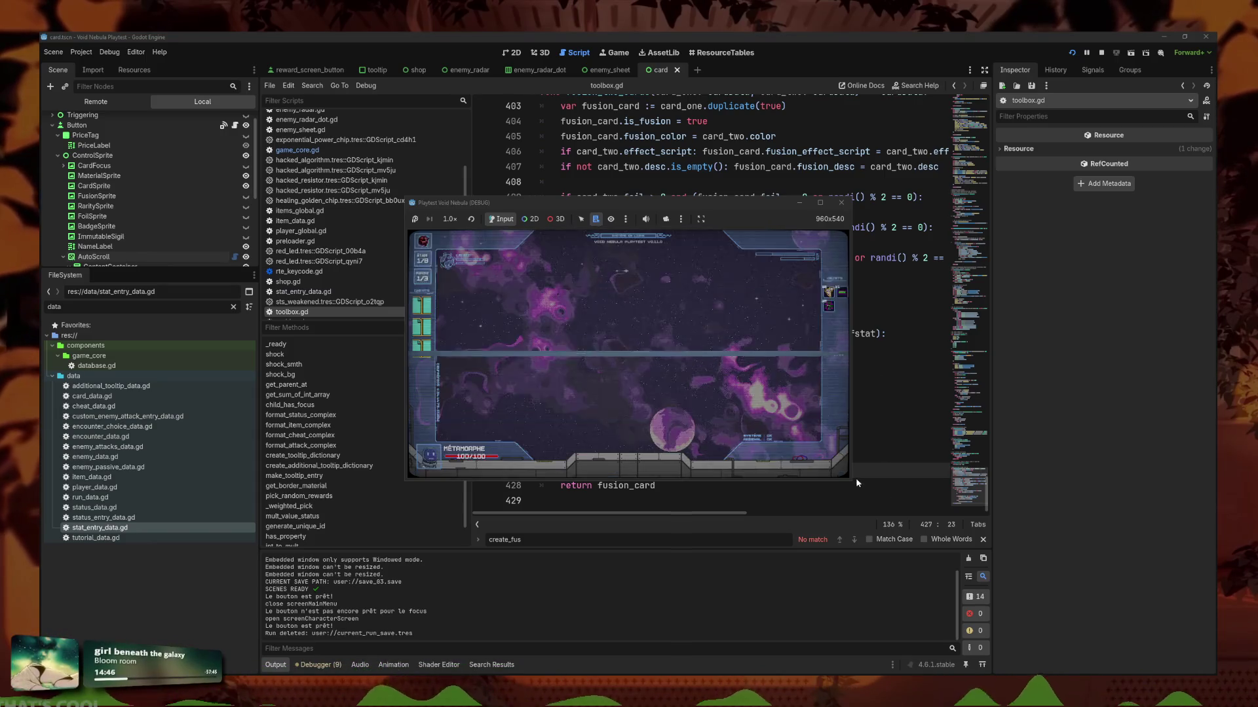
mouse_move(850, 479)
left_mouse_down()
mouse_move(893, 550)
mouse_move(1004, 587)
mouse_move(990, 577)
left_mouse_up()
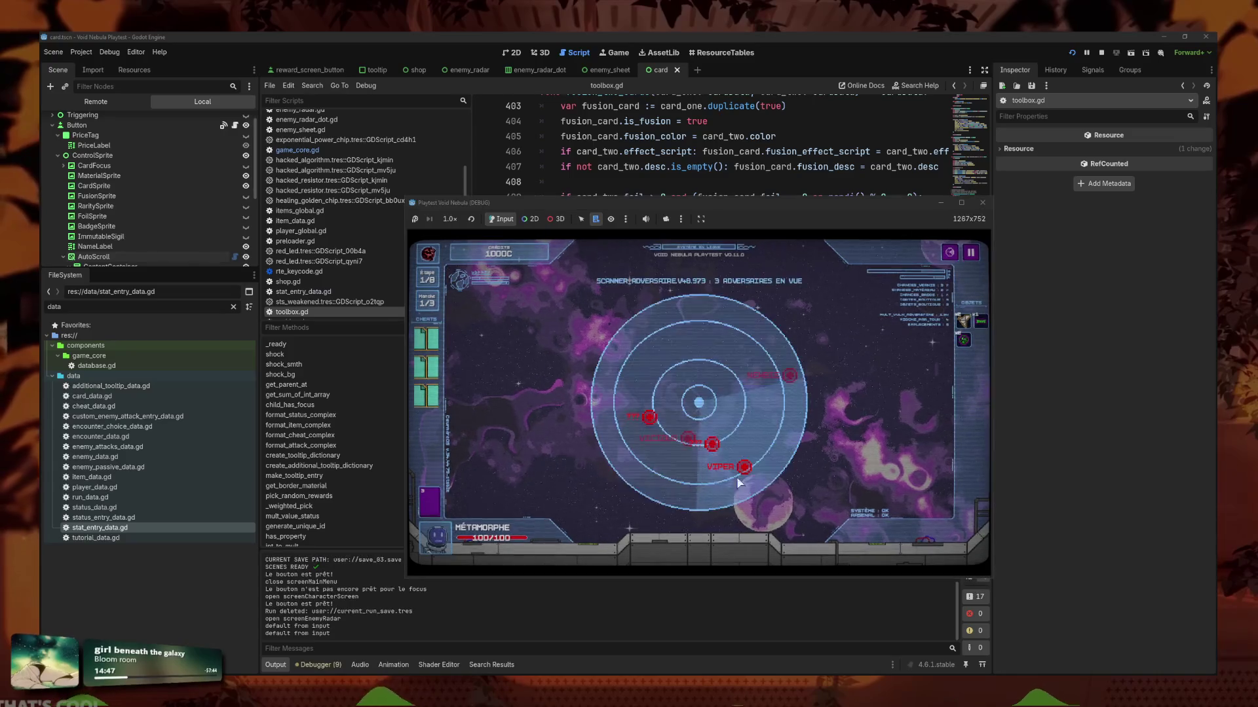
left_click(753, 465)
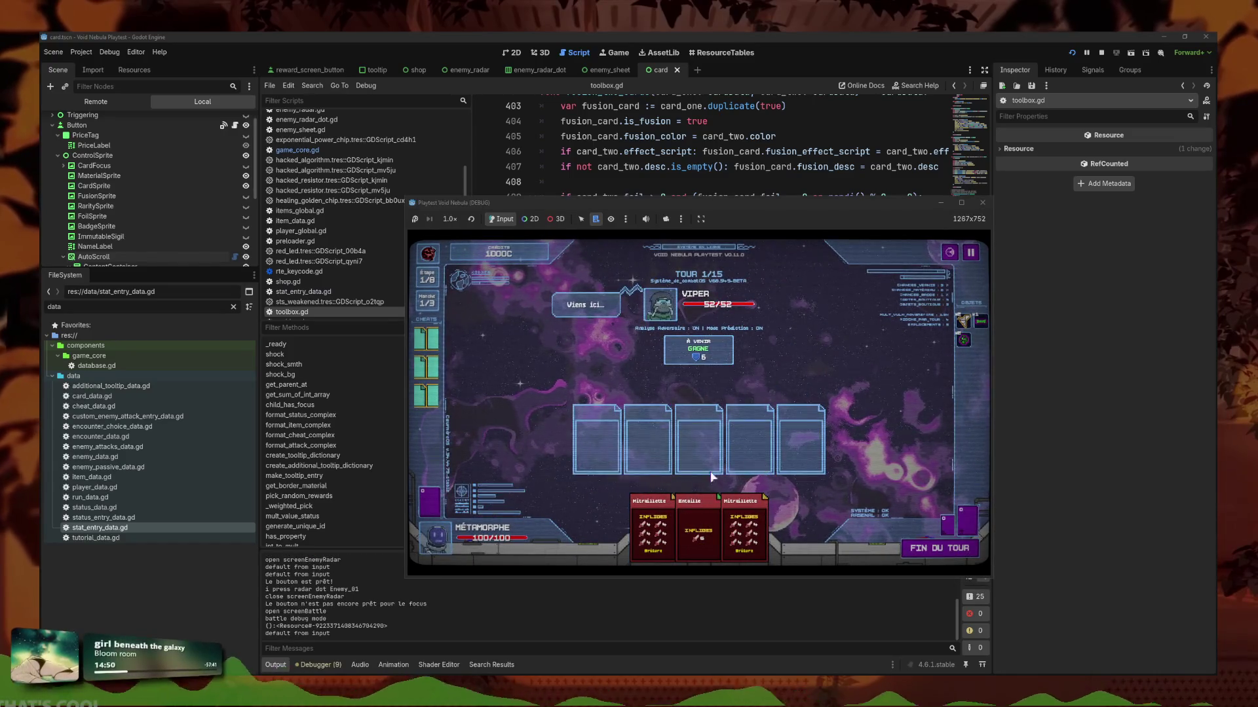
left_click(360, 631)
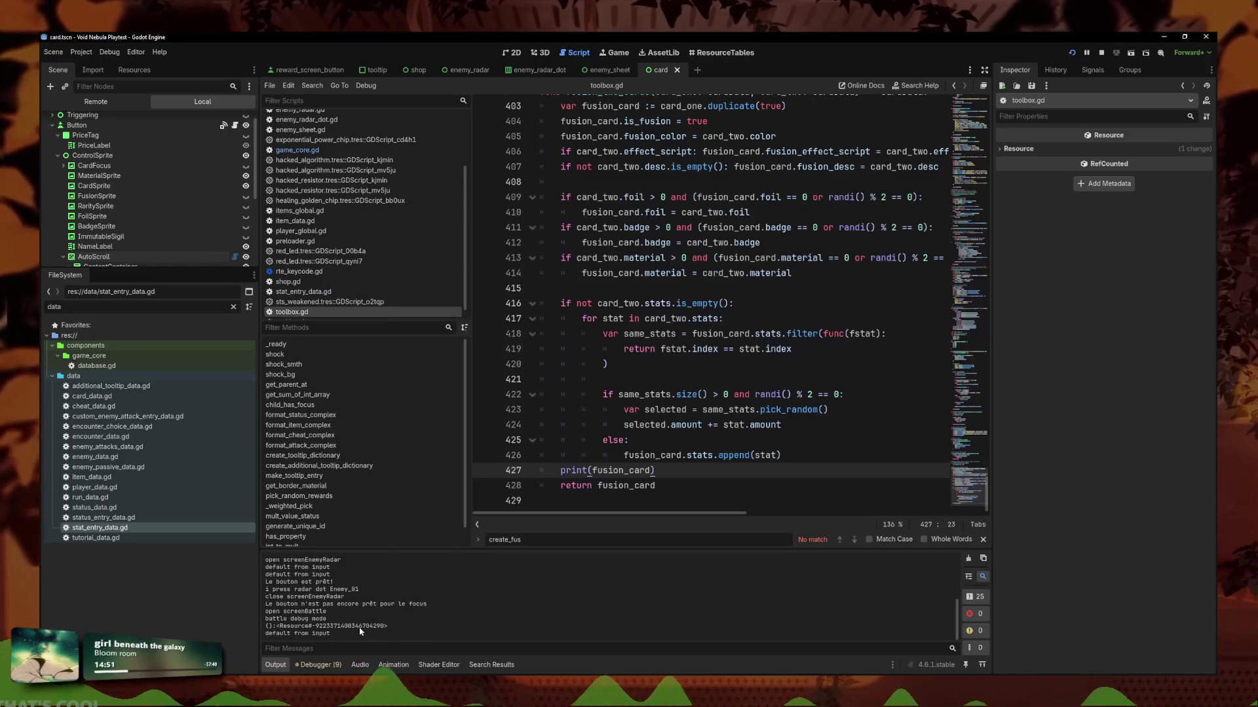
Delete the print(fusion_card) debug line and save toolbox.gd.
triple_click(664, 472)
key("BackSpace")
key("ctrl+s")
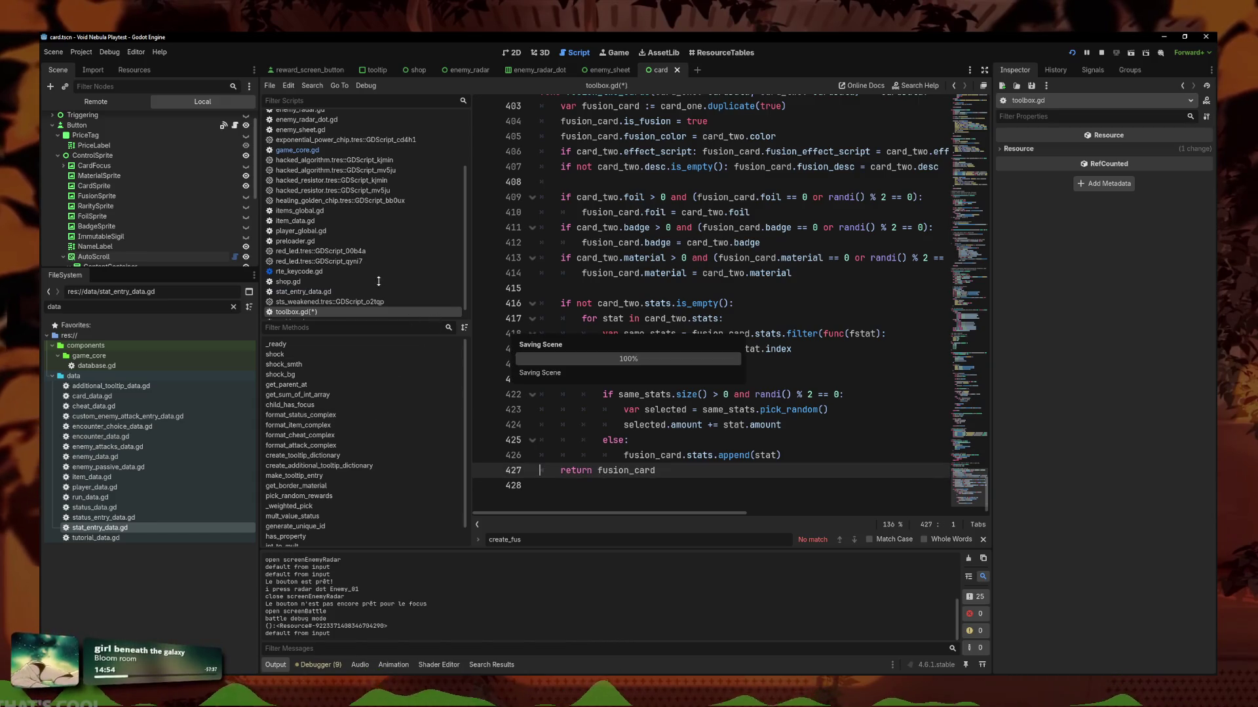
Jump from game_core.gd to create_card_from_ressource in deck_global.gd, undoing a stray new line.
left_click(298, 150)
left_click(694, 315)
left_click(707, 281, "ctrl")
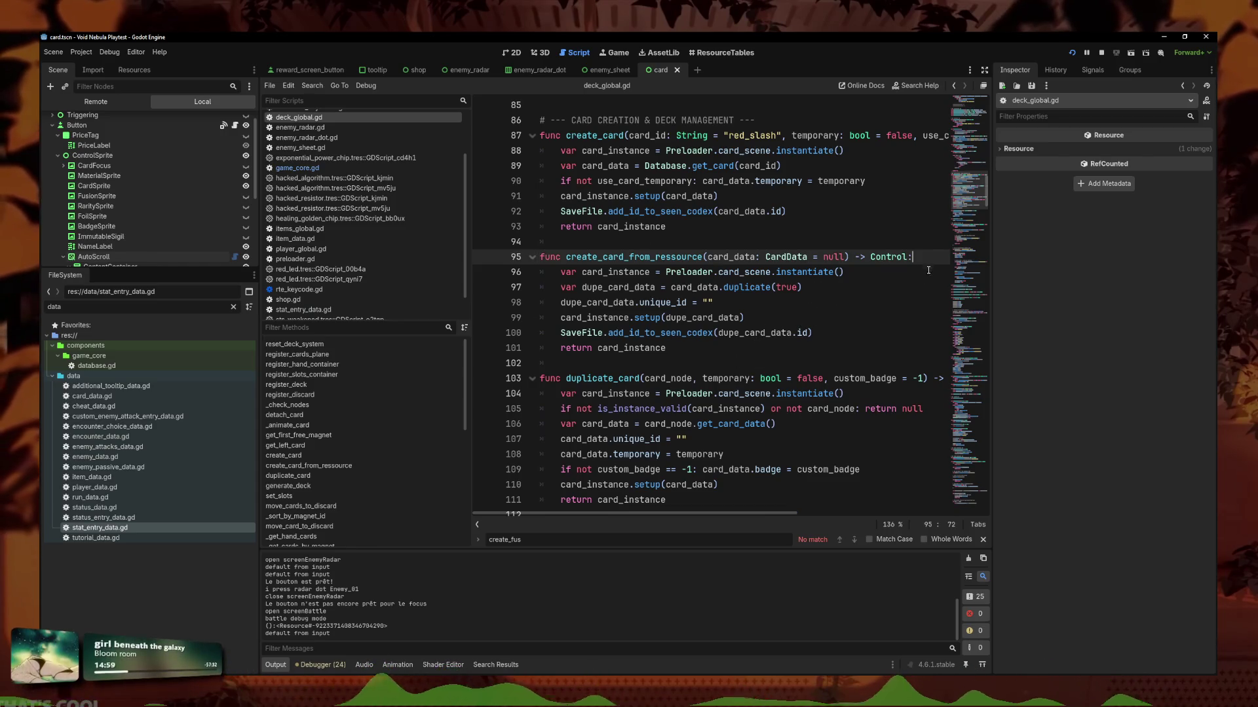
key("Return")
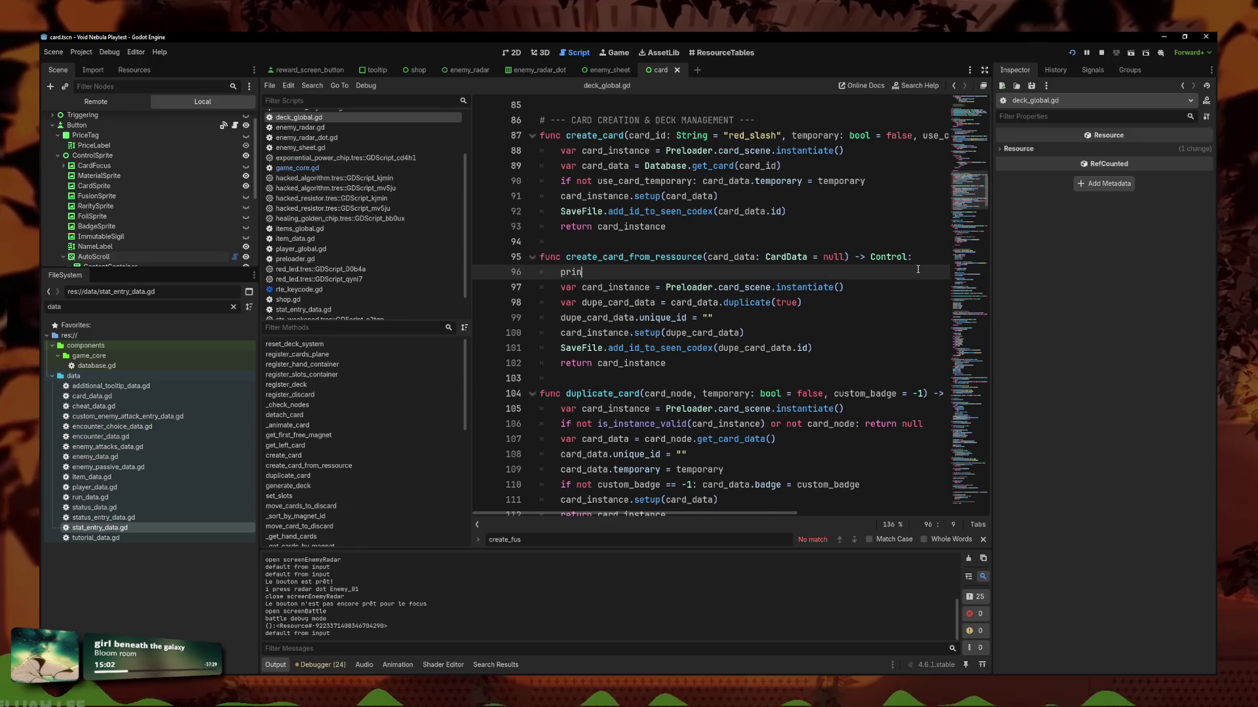
key("ctrl+z")
Review its setup, codex-saving and return lines, then go back to game_core.gd.
left_click(702, 377)
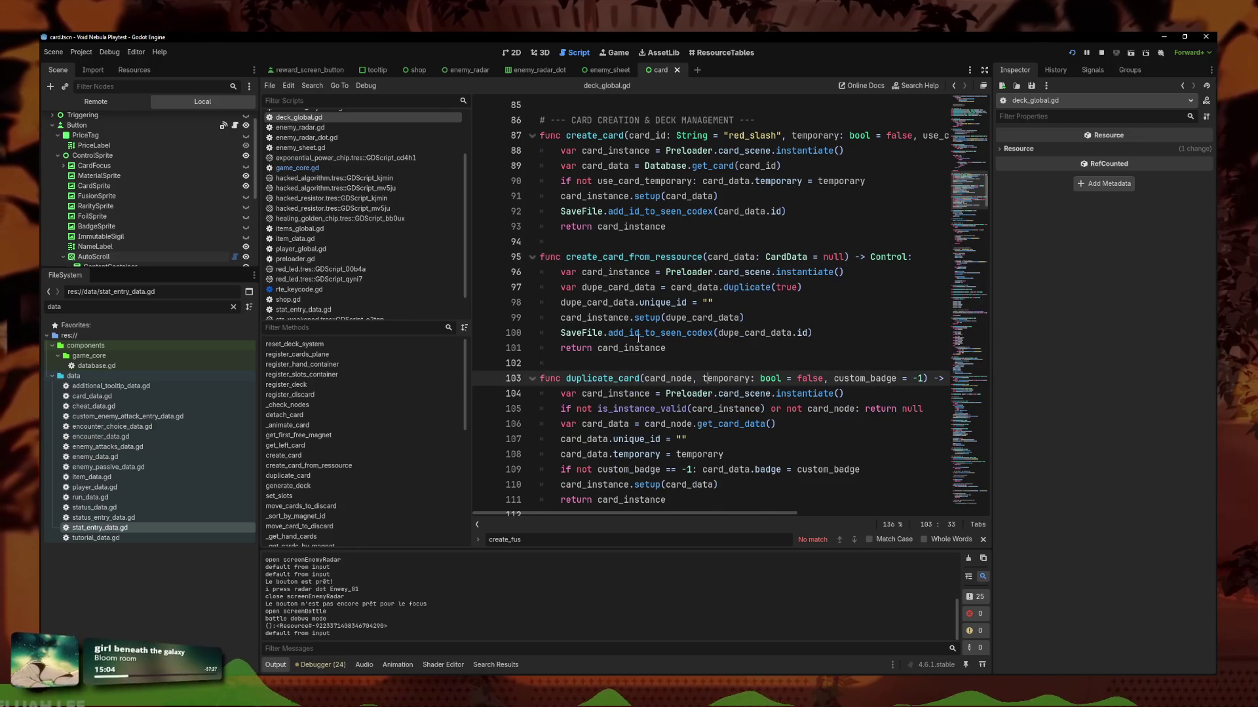
left_click(829, 330)
key("Up")
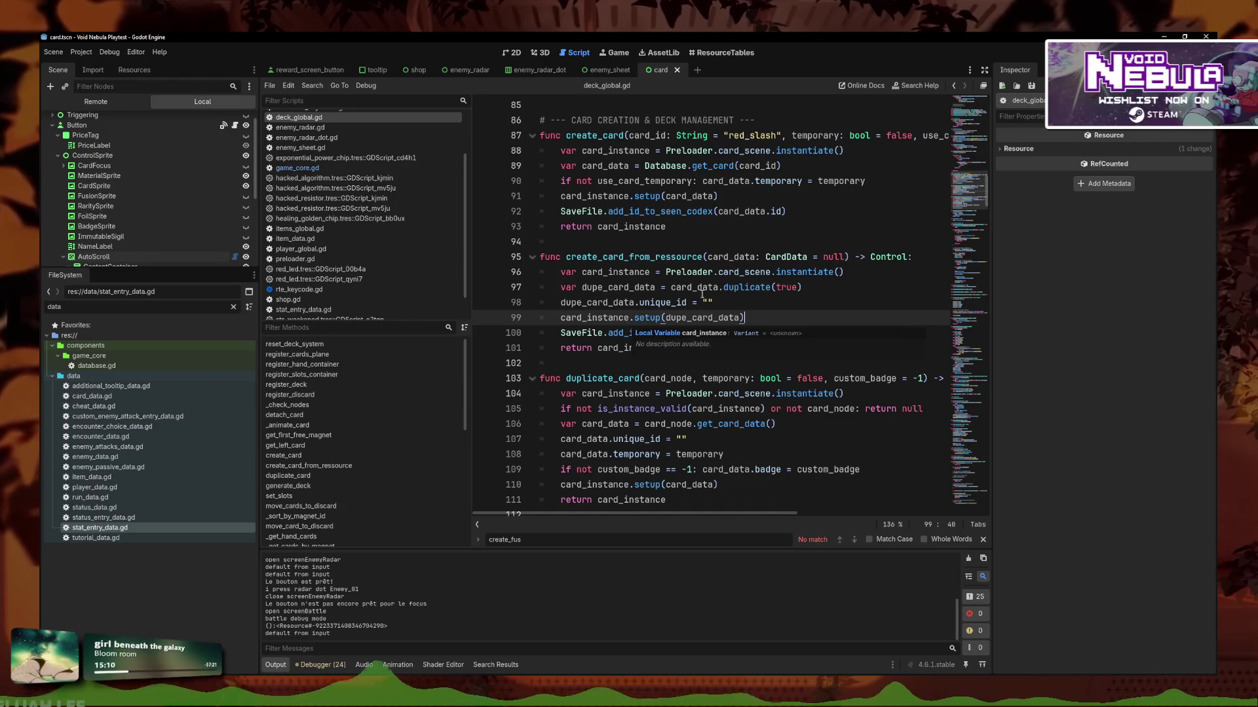
key("Down")
key("Down")
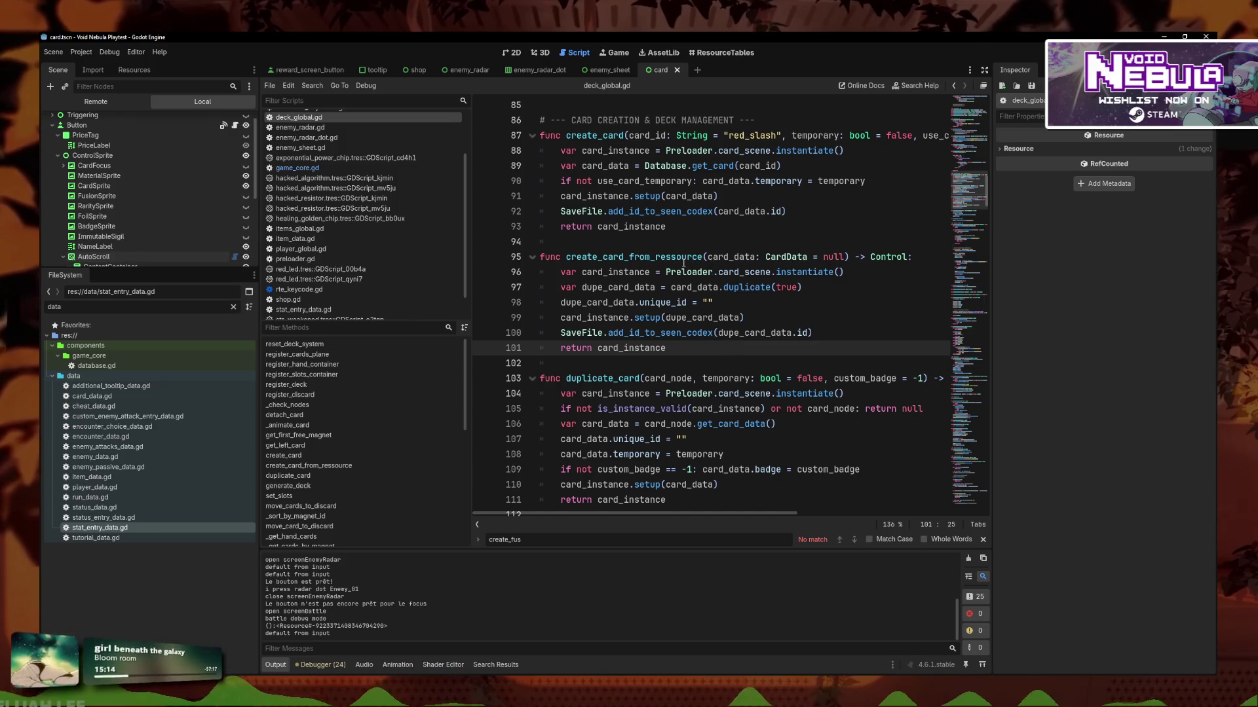
left_click(699, 333)
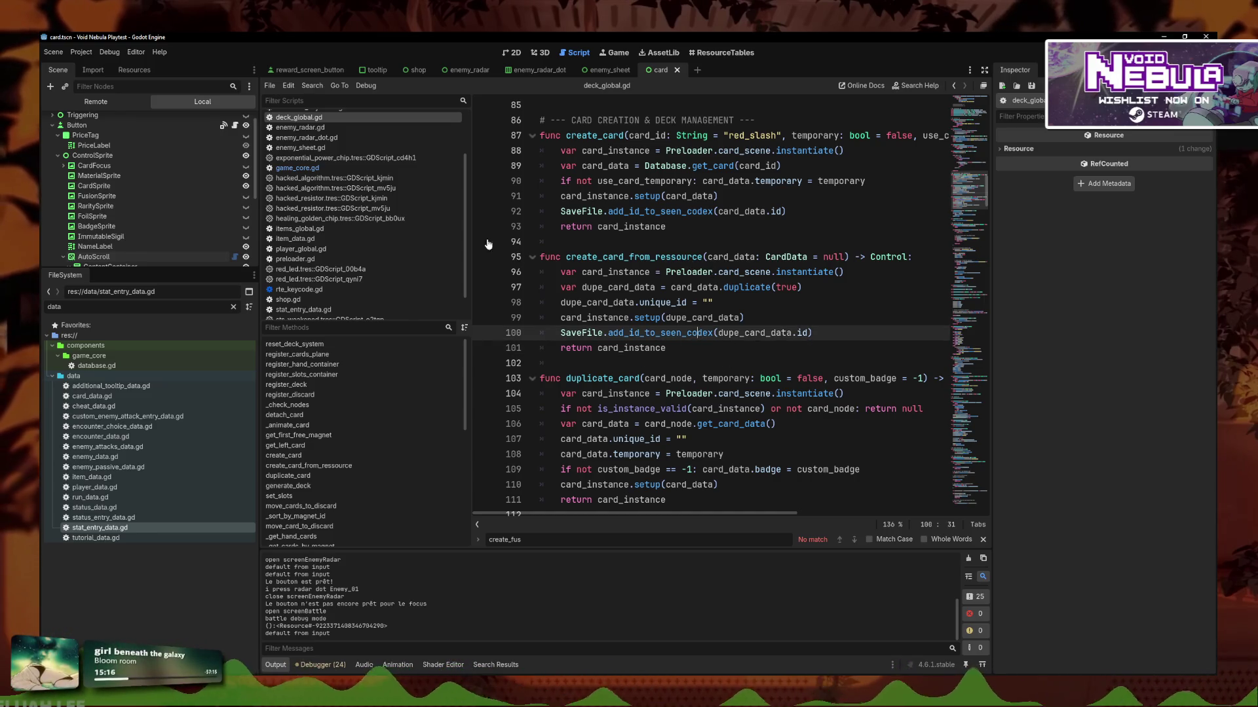
scroll(329, 192, "up", 3)
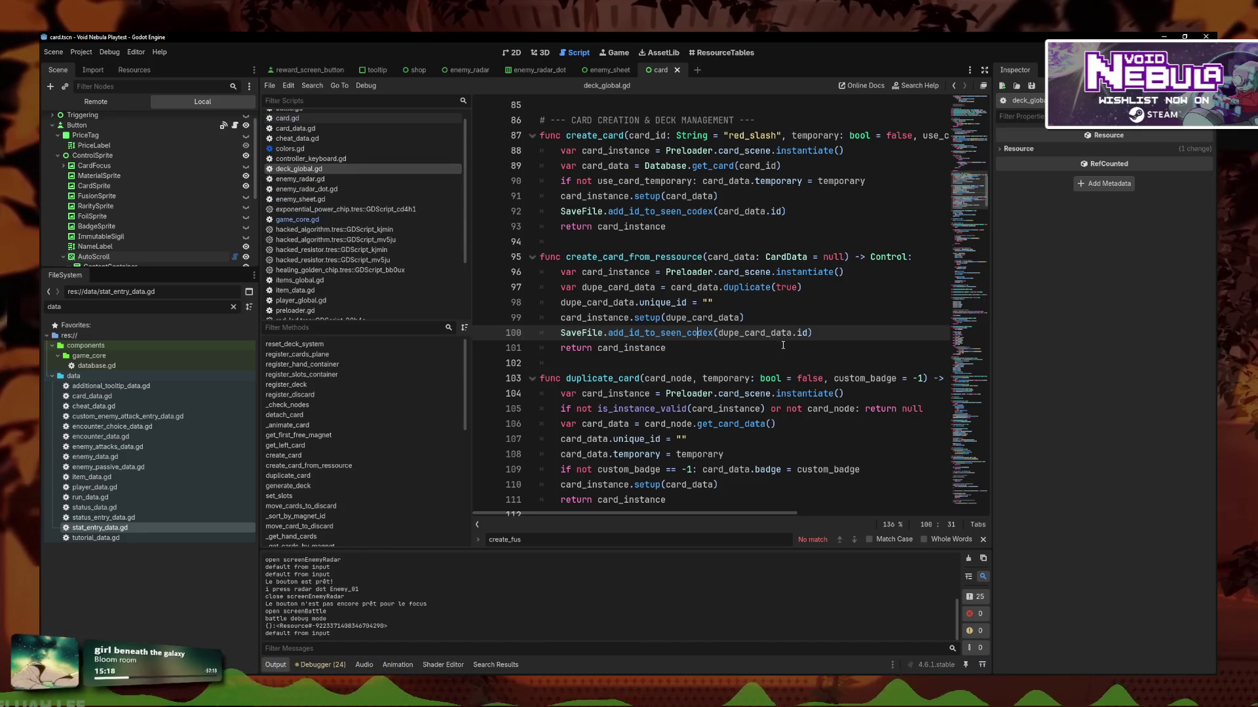
scroll(783, 345, "up", 1)
left_click(317, 221)
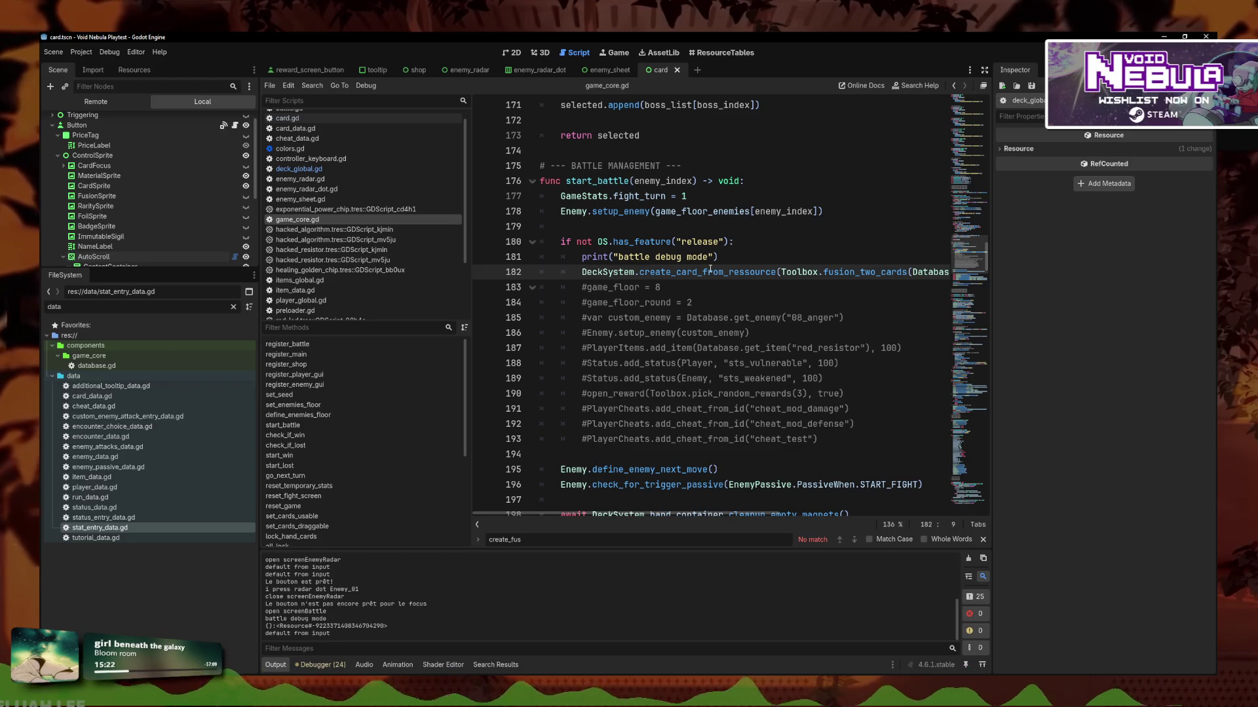
Wrap line 182's create_card_from_ressource call in DeckSystem.add_card_to_hand and save game_core.gd.
type("DeckSystem.a")
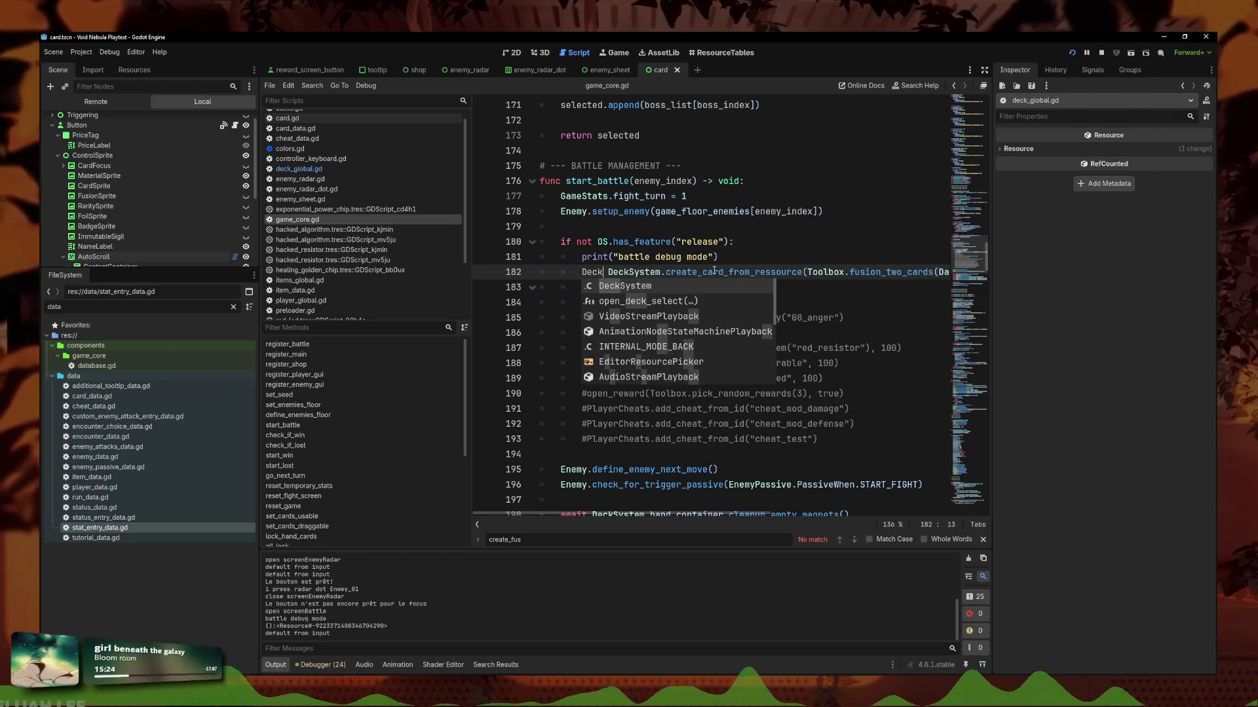
type("dd")
key("Return")
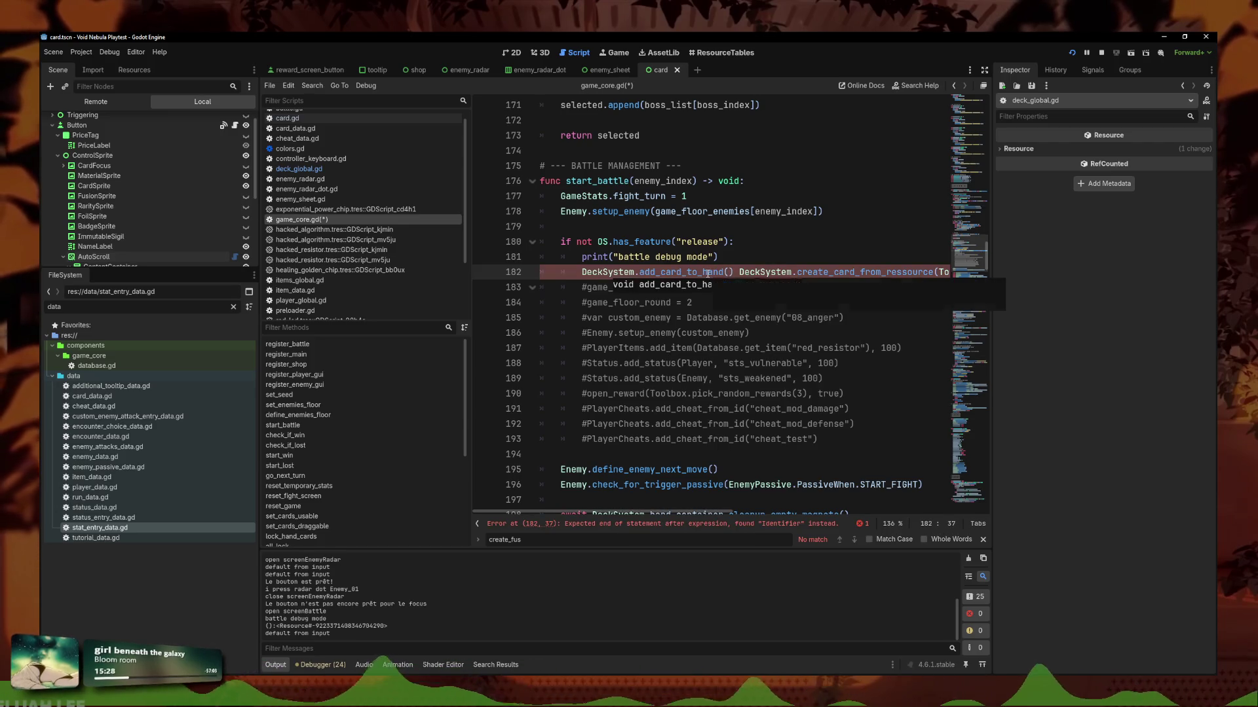
left_click(759, 260)
left_click_drag(741, 272, 1152, 274)
key("BackSpace")
type("(")
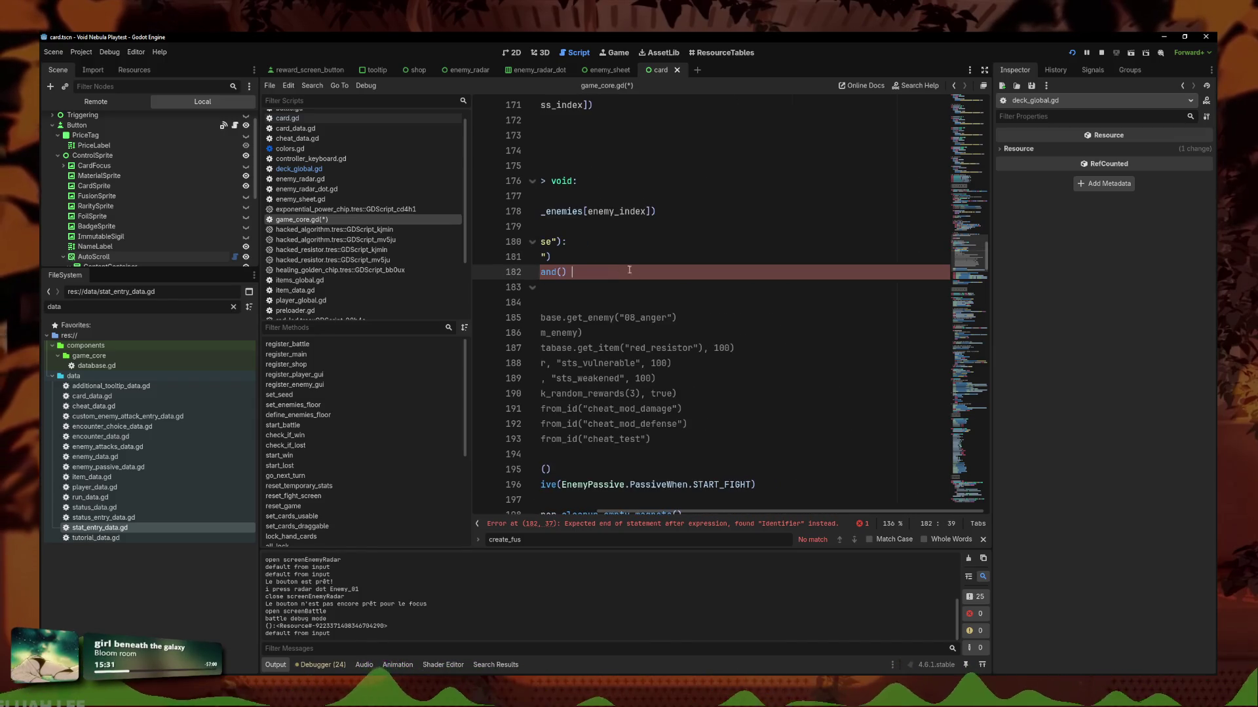
key("ctrl+z")
key("ctrl+s")
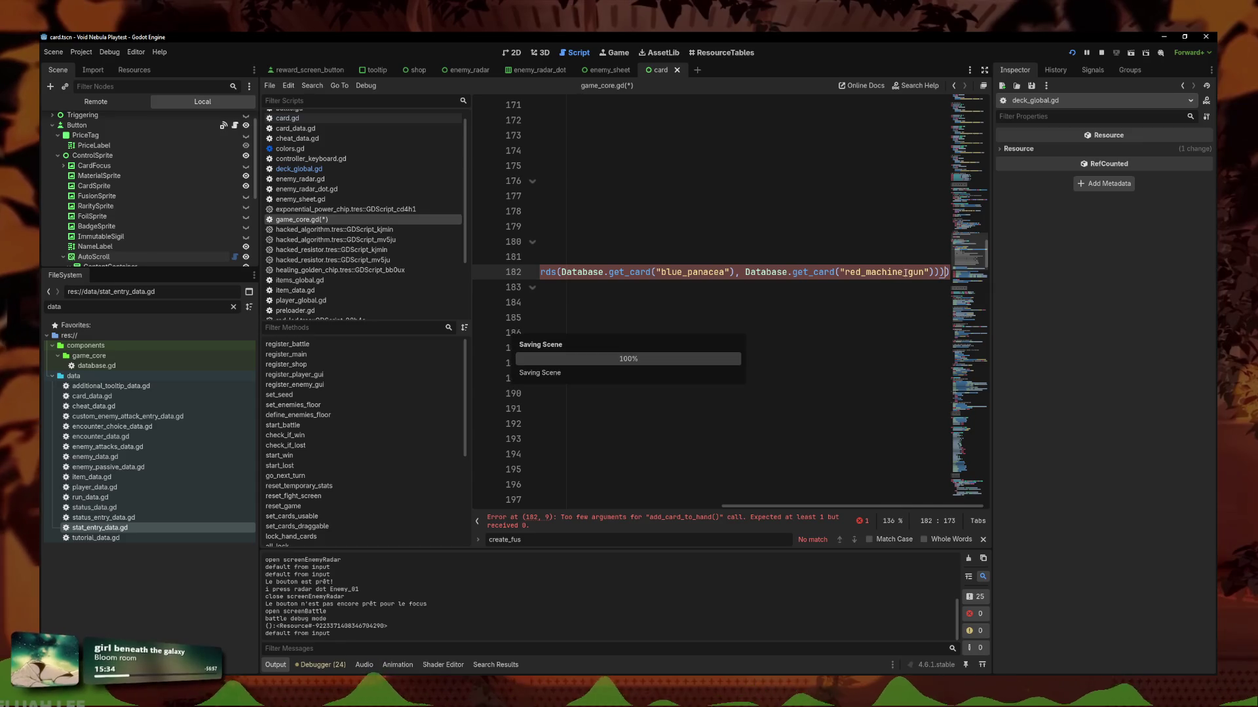
scroll(905, 272, "left", 10)
left_click(844, 272)
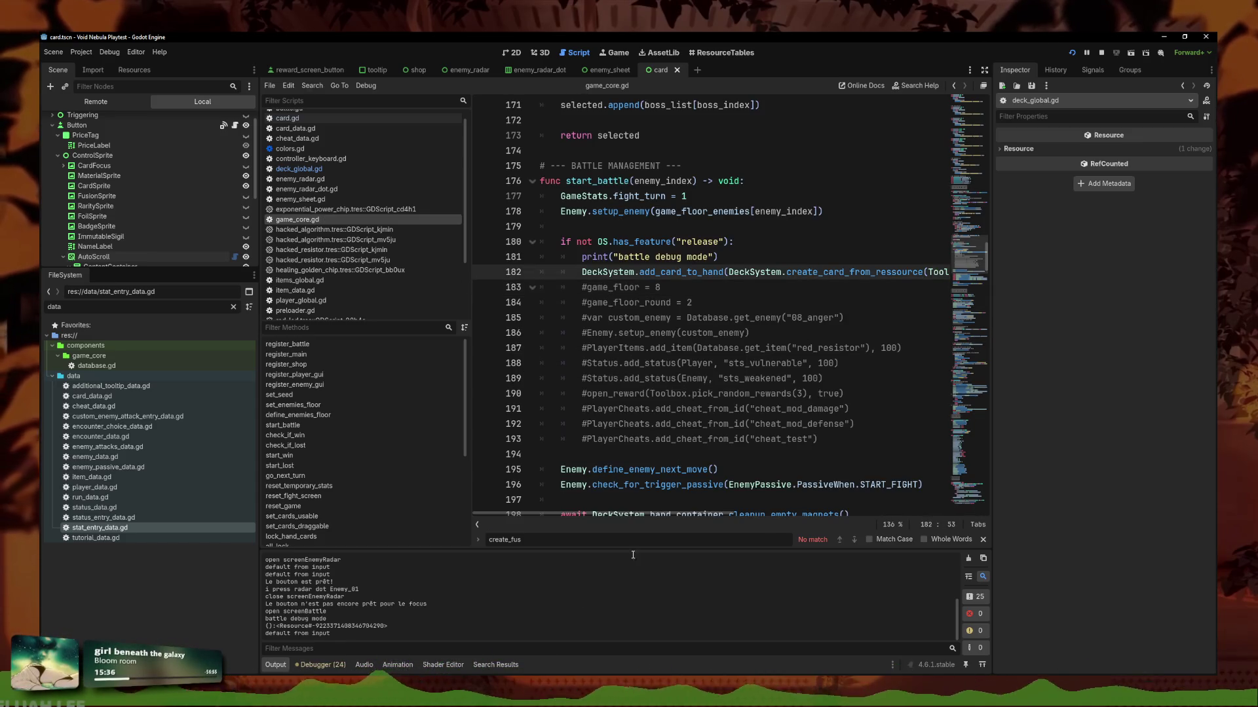
key("alt+Tab")
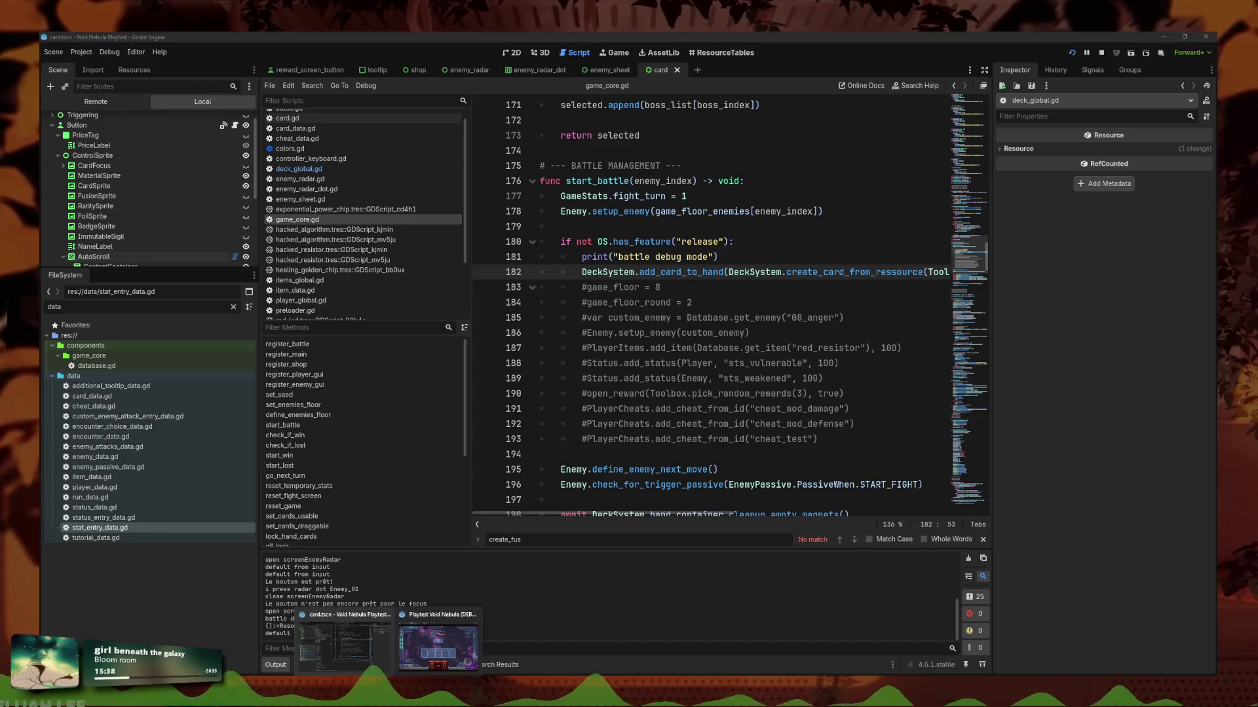
Start a fresh playtest run from the title menu with the blue robot character.
key("Escape")
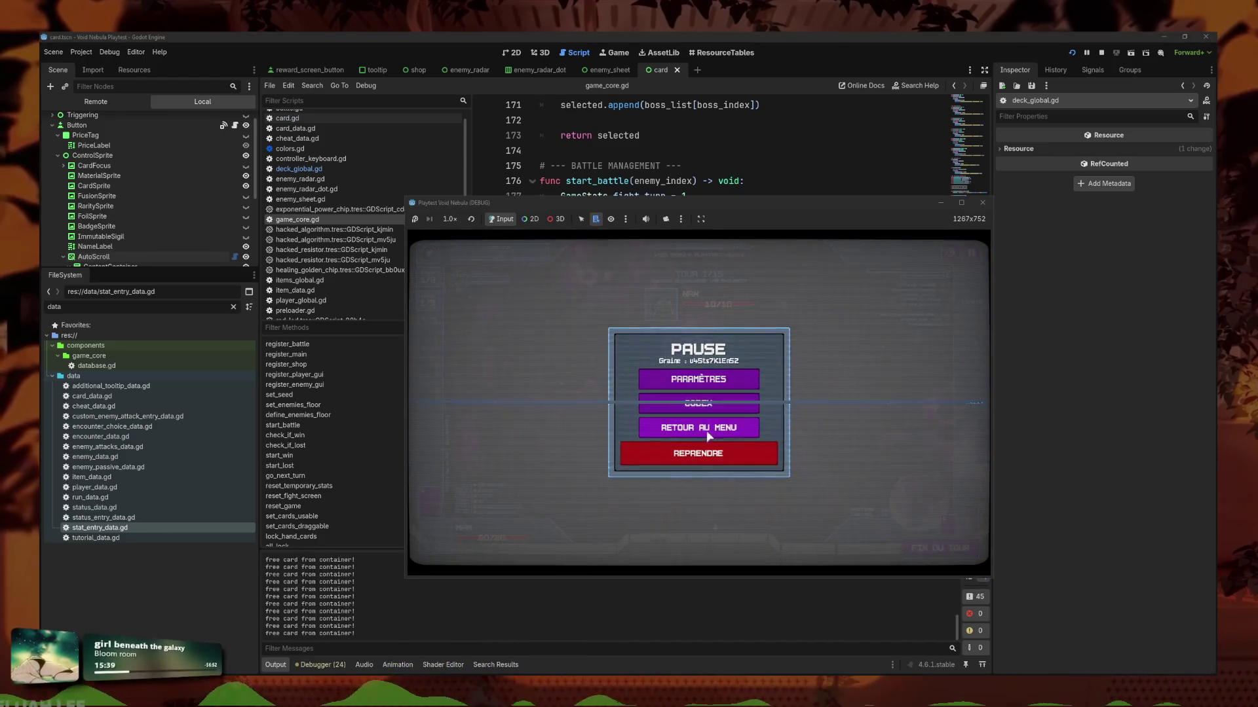
left_click(697, 427)
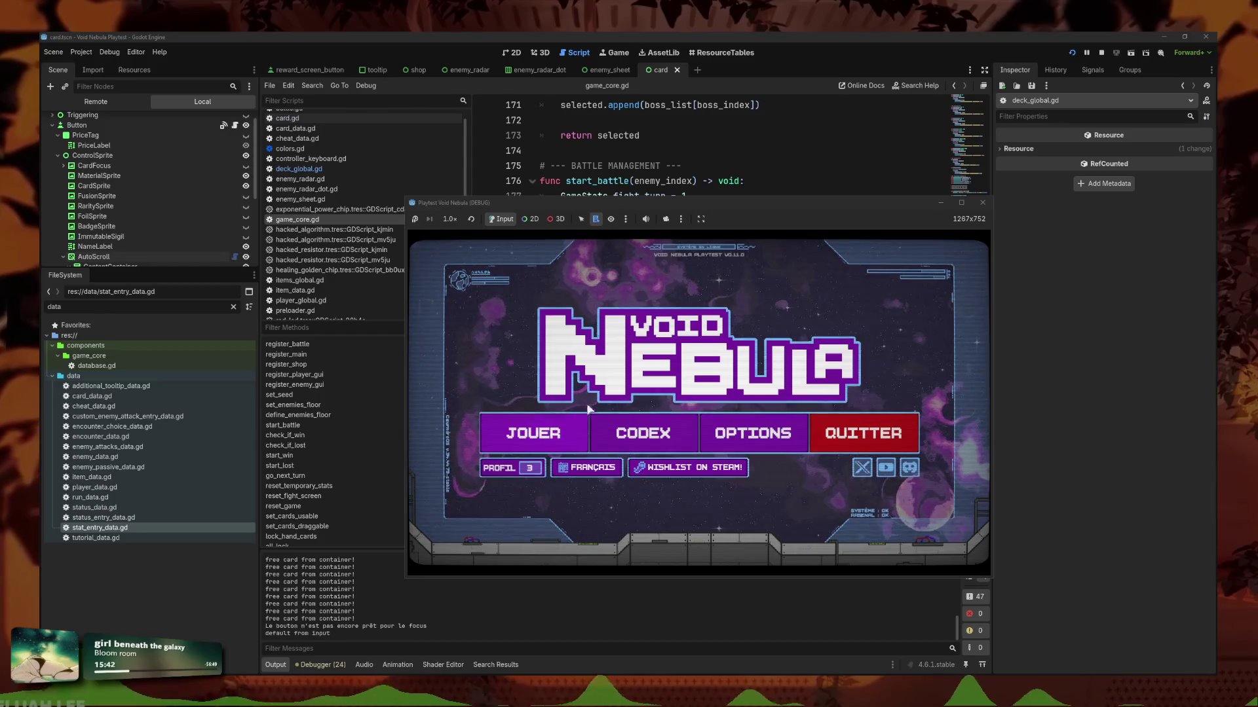
left_click(583, 422)
left_click(728, 376)
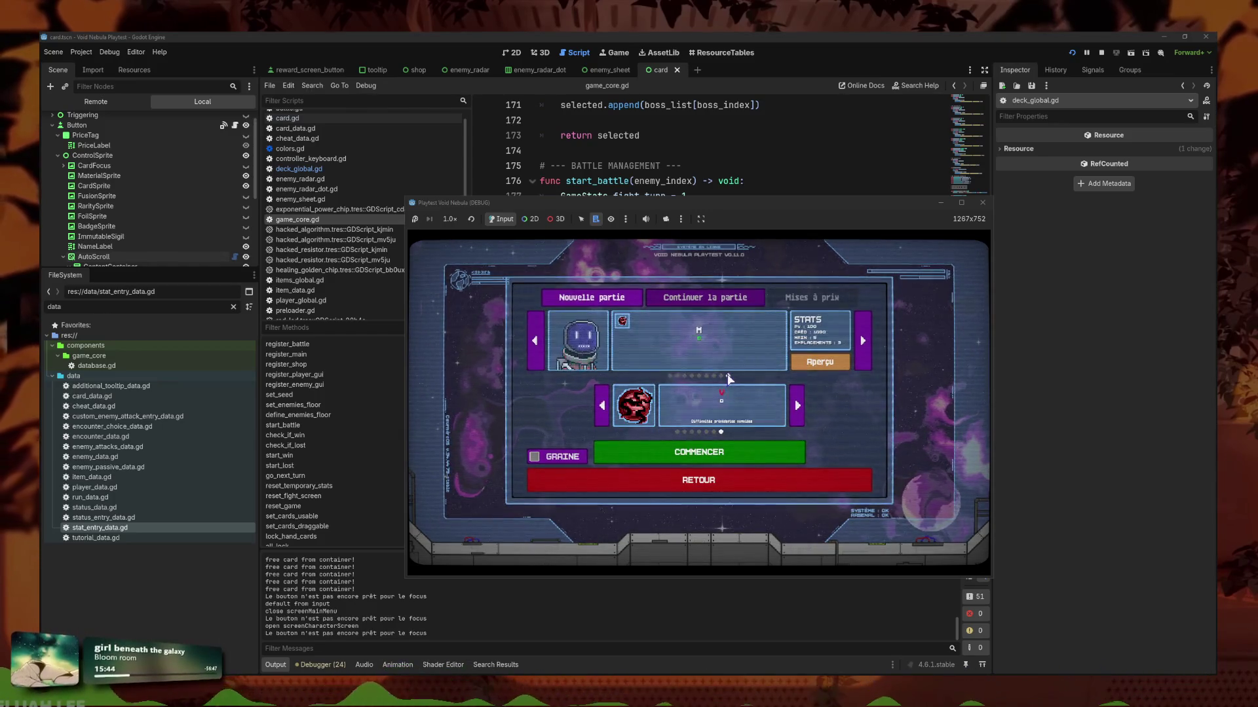
left_click(796, 451)
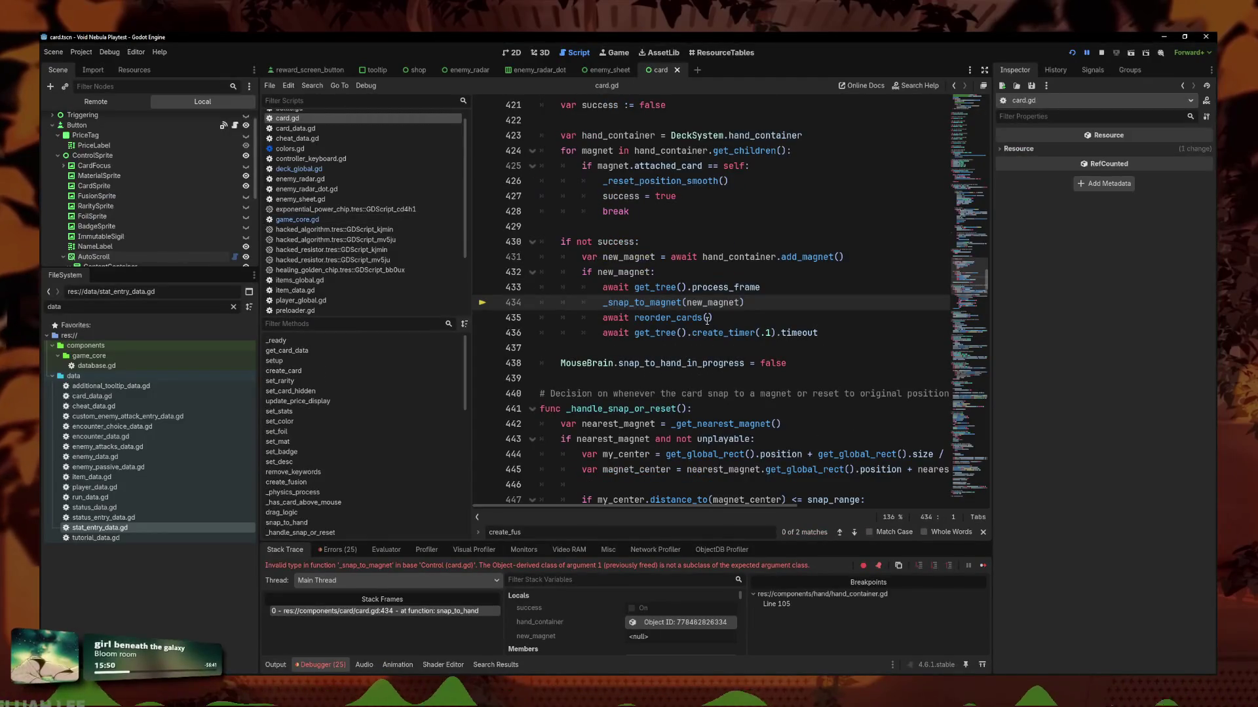
In game_core.gd, go to add_card_to_hand's definition in deck_global.gd and search for 'popcre_d'.
scroll(774, 302, "up", 1)
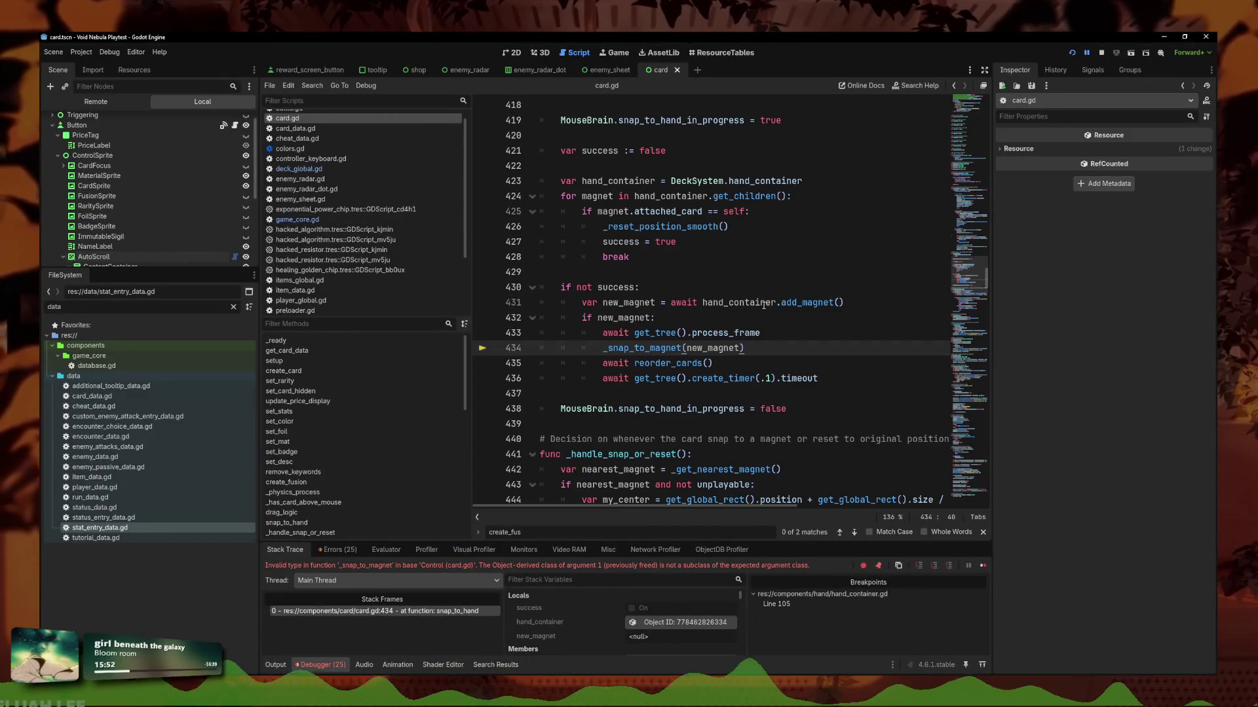
scroll(308, 209, "up", 1)
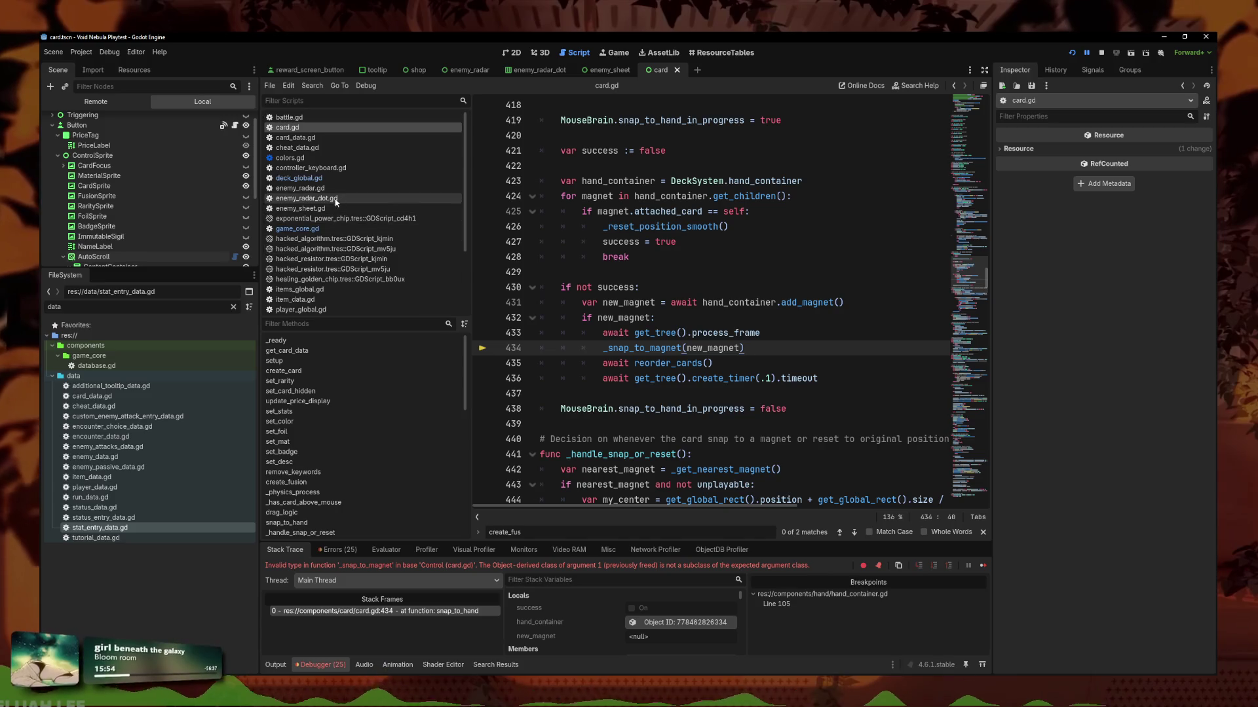
left_click(297, 229)
left_click(709, 286)
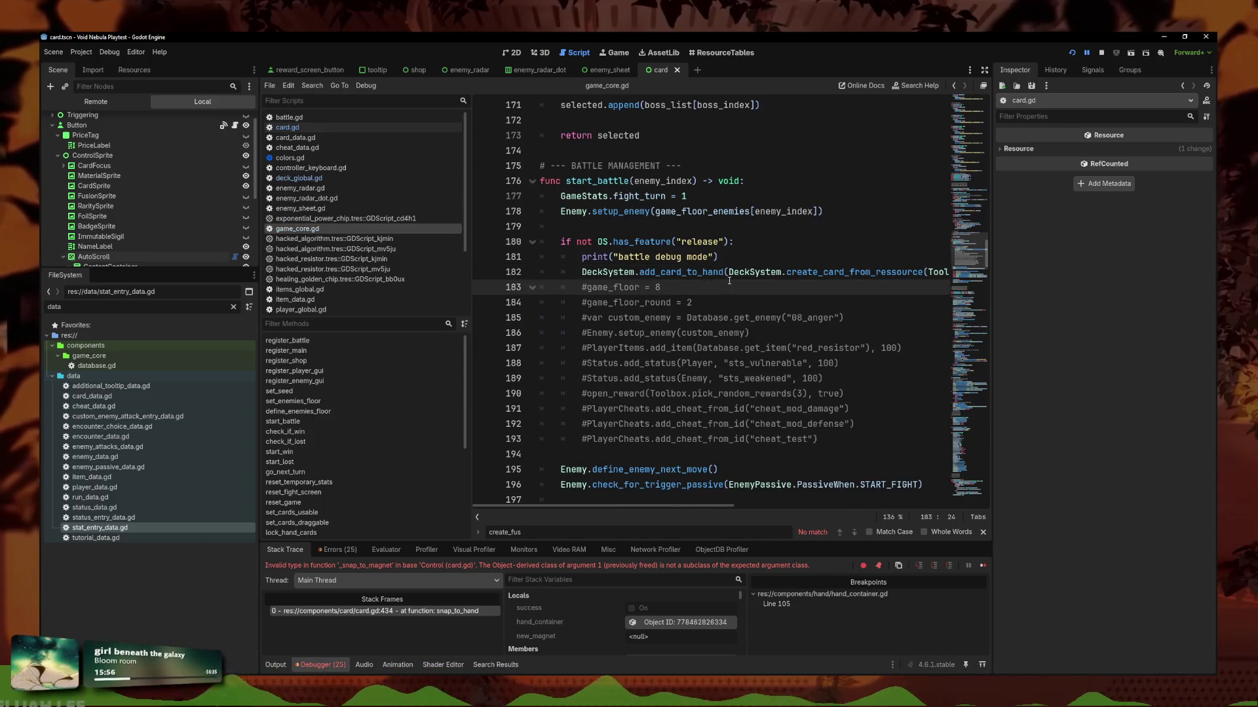
left_click_drag(729, 273, 595, 276)
left_click(725, 273)
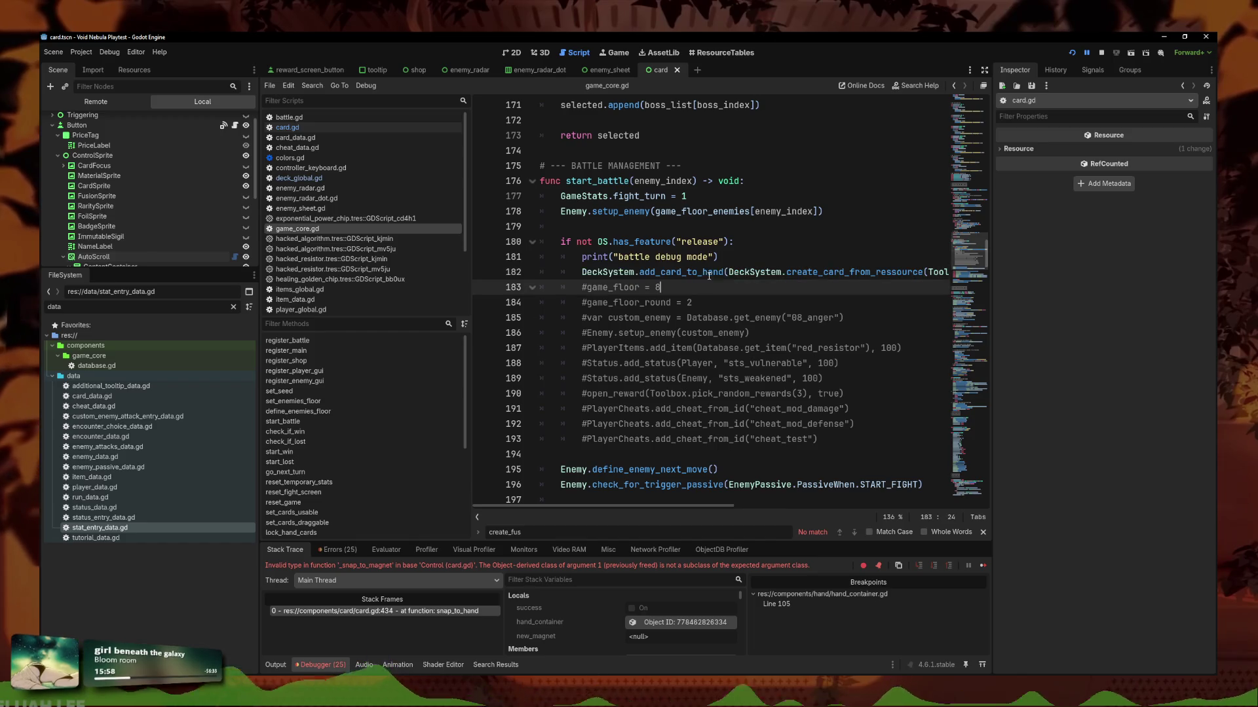
left_click_drag(725, 274, 644, 275)
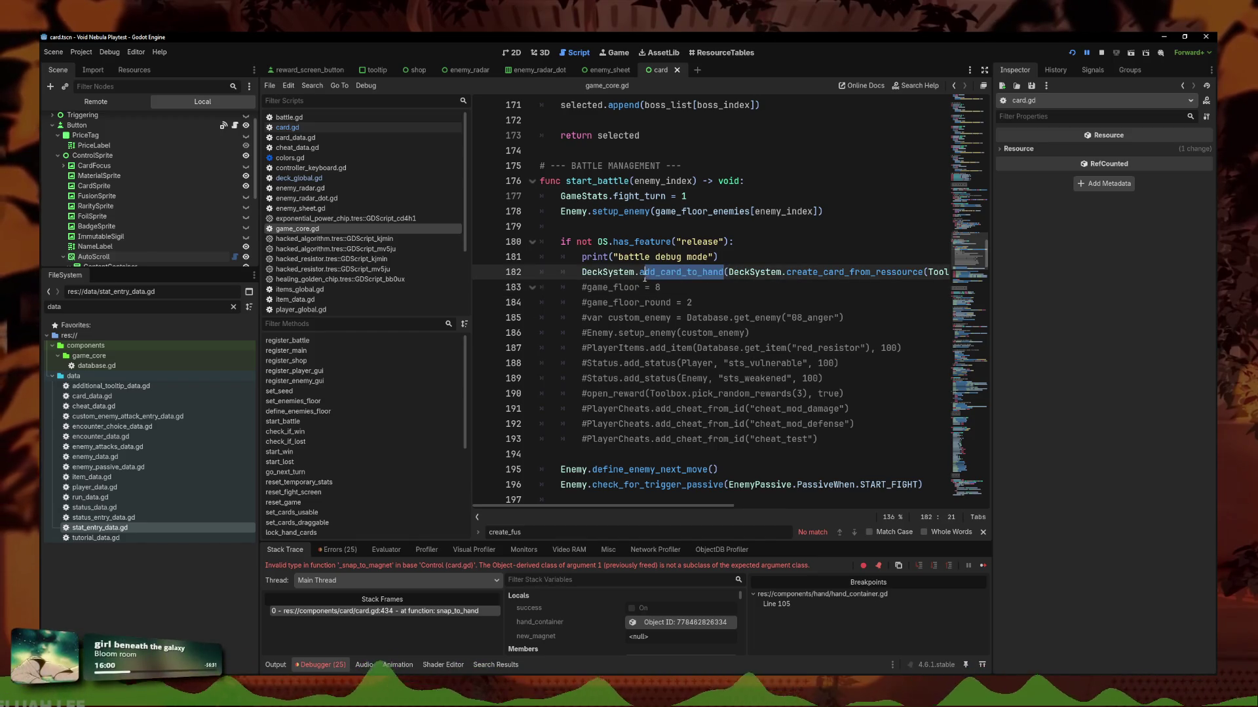
right_click(647, 263)
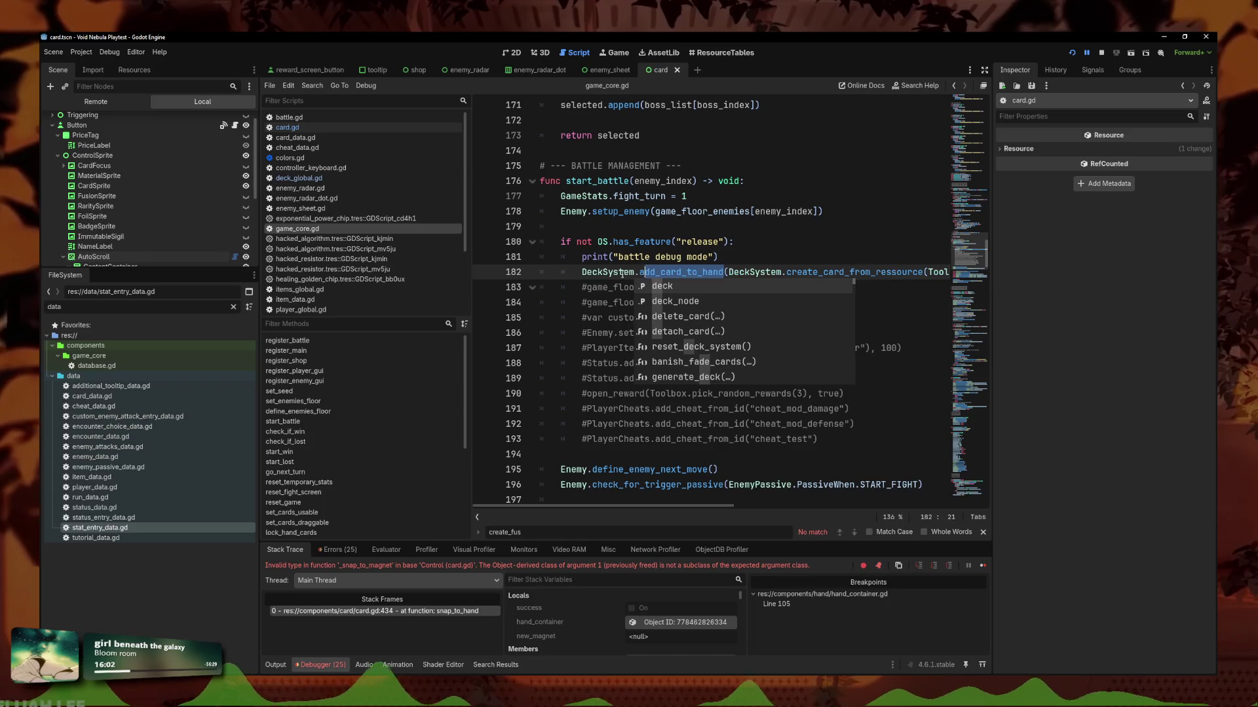
left_click(747, 316)
key("ctrl+f")
type("populat")
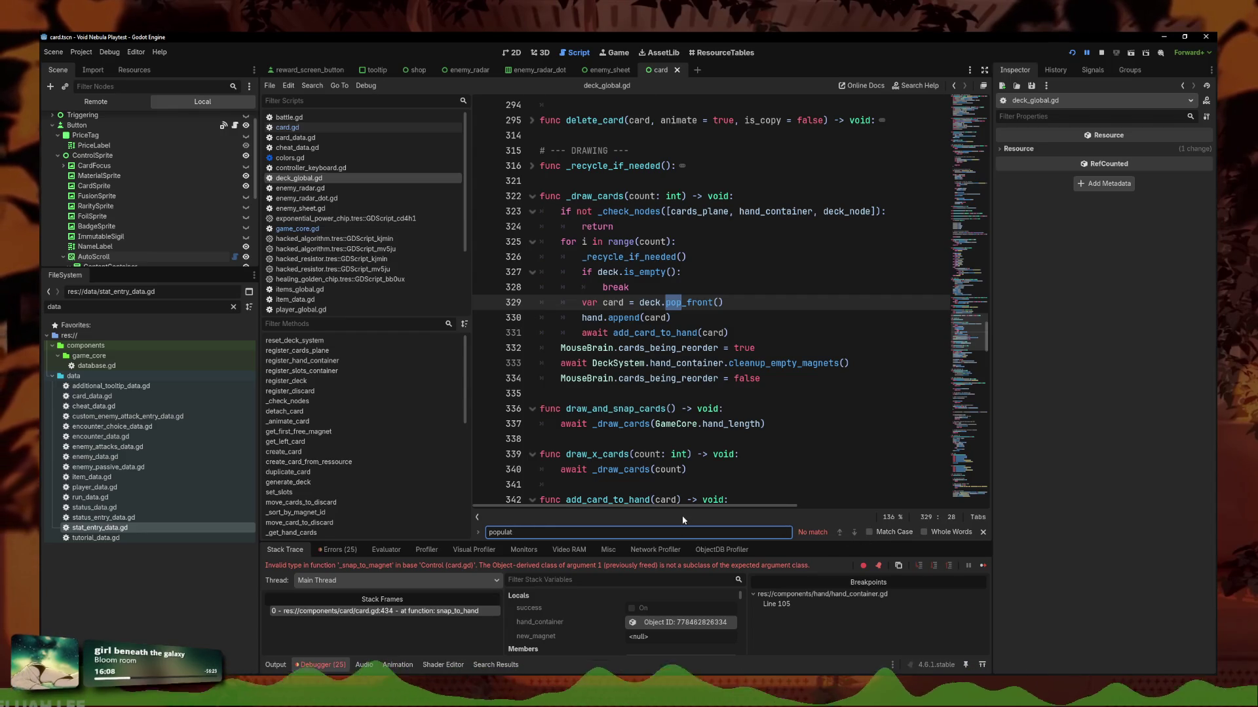
type("creat")
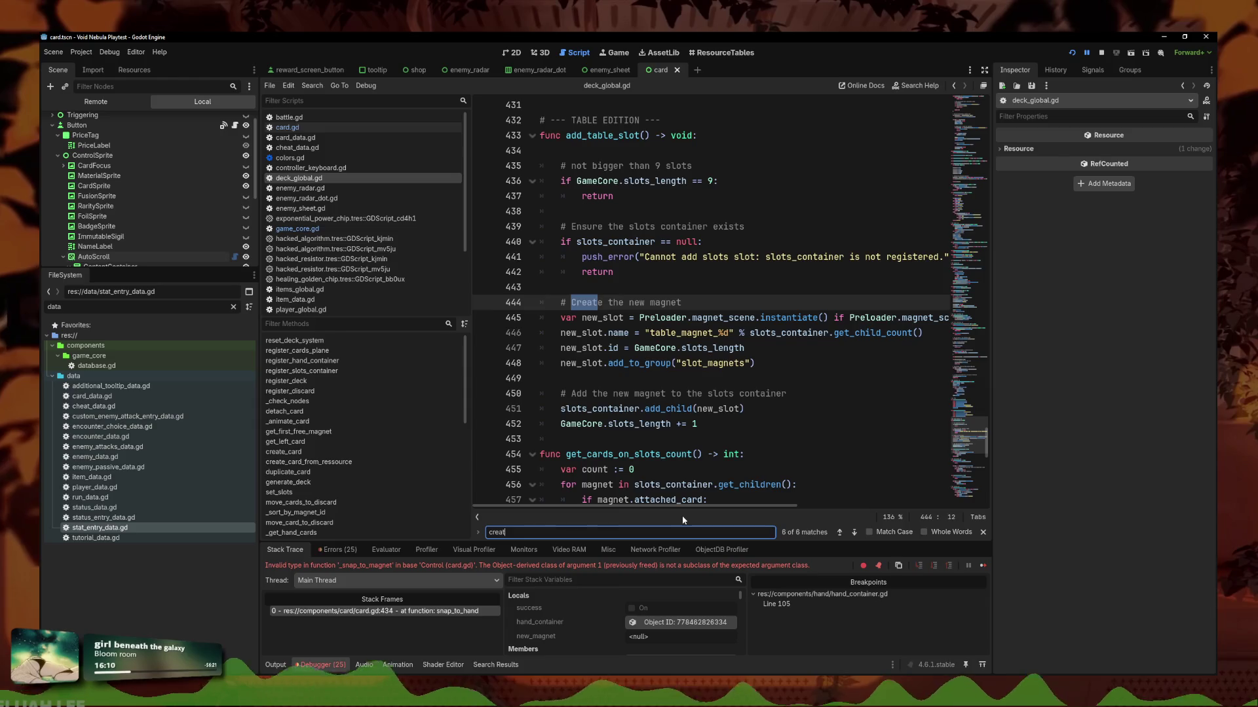
type("e_deck")
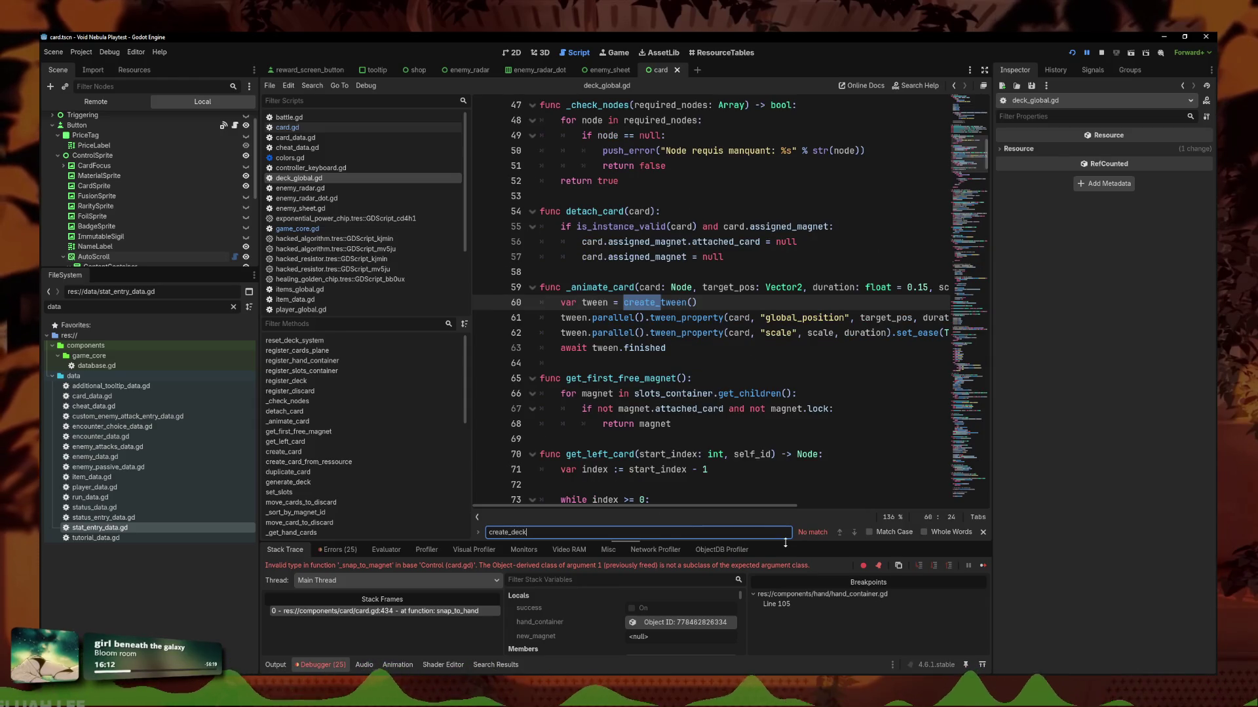
left_click(683, 241)
key("ctrl+a")
type("f")
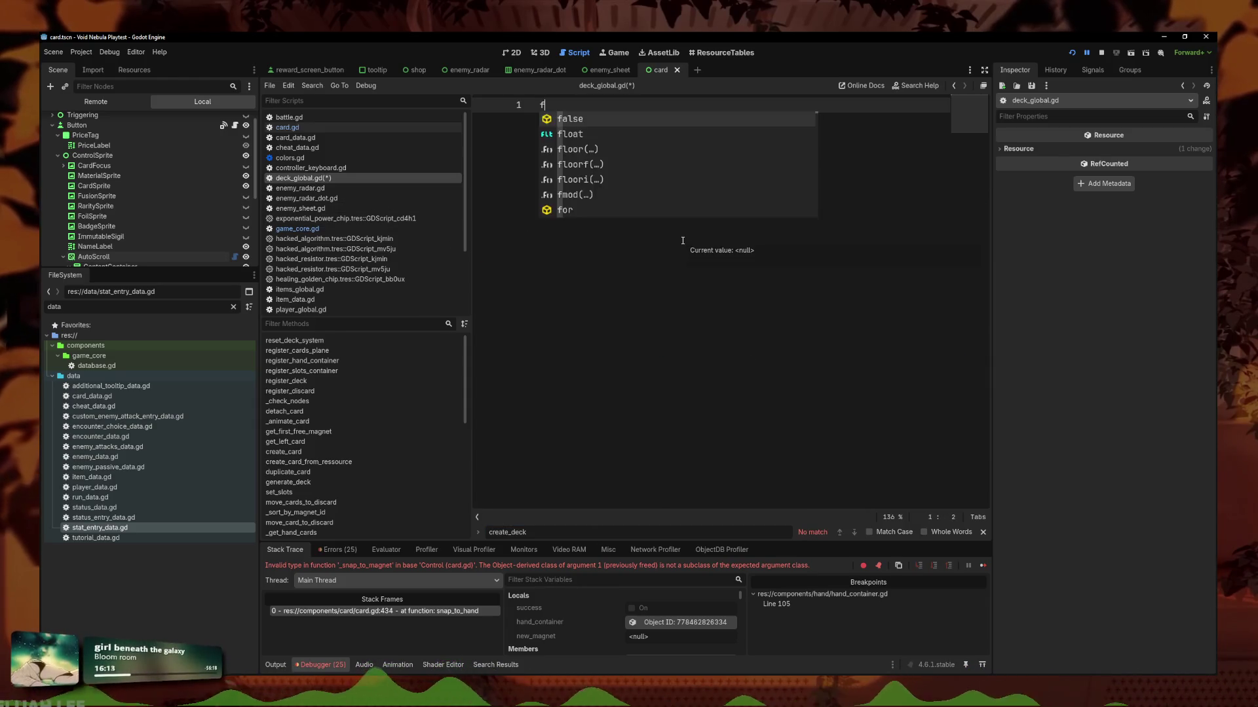
key("ctrl+z")
key("ctrl+f")
type("deck")
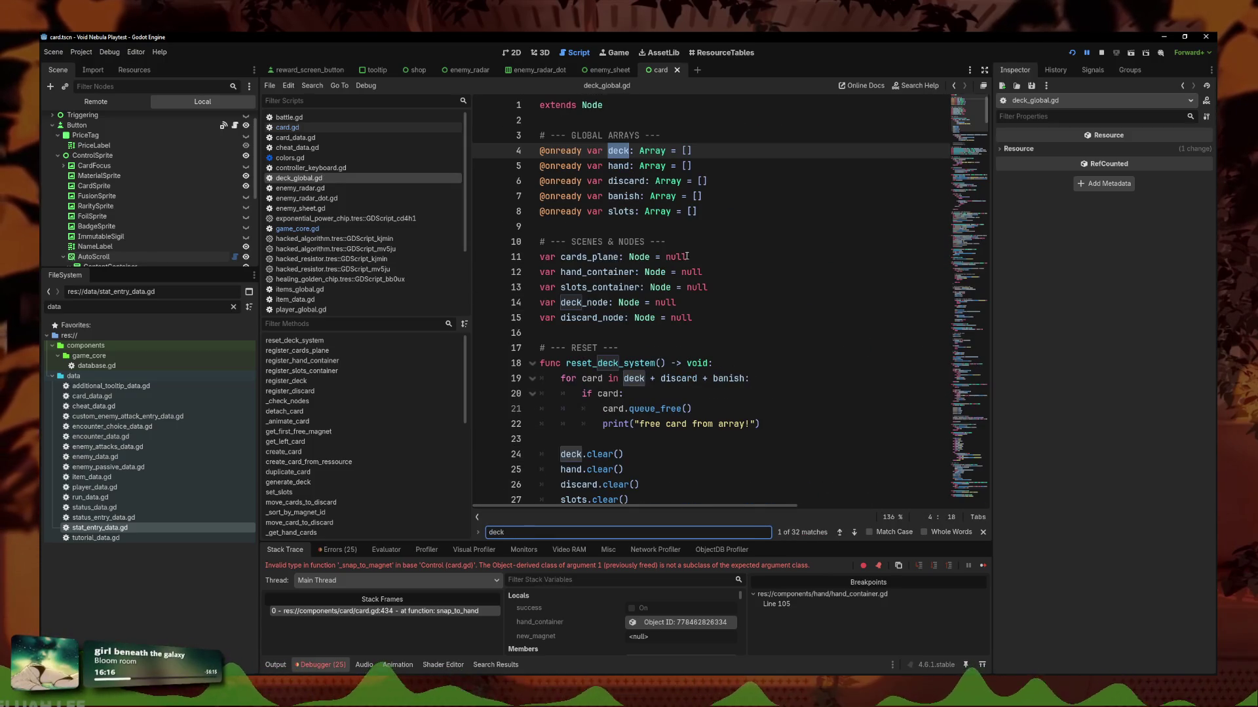
left_click(854, 533)
left_click(853, 533)
left_click(853, 532)
left_click(854, 533)
left_click(853, 533)
left_click(854, 533)
left_click(854, 533)
left_click(853, 533)
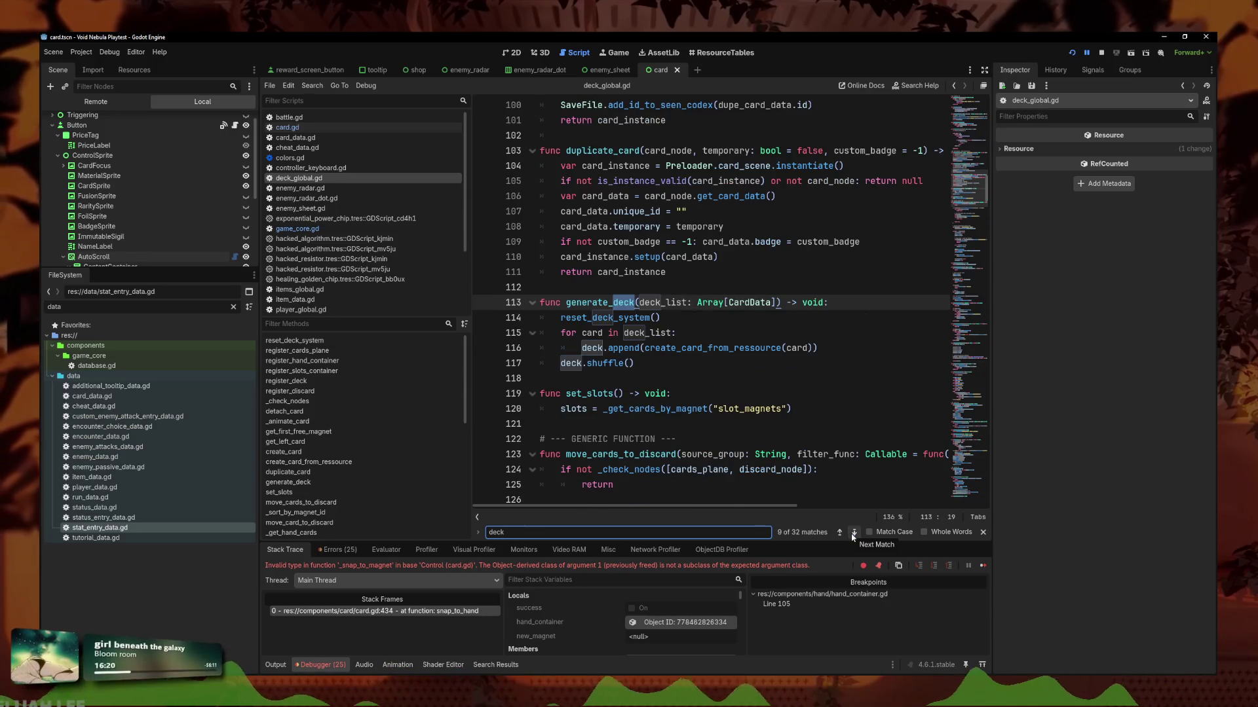
left_click(876, 353)
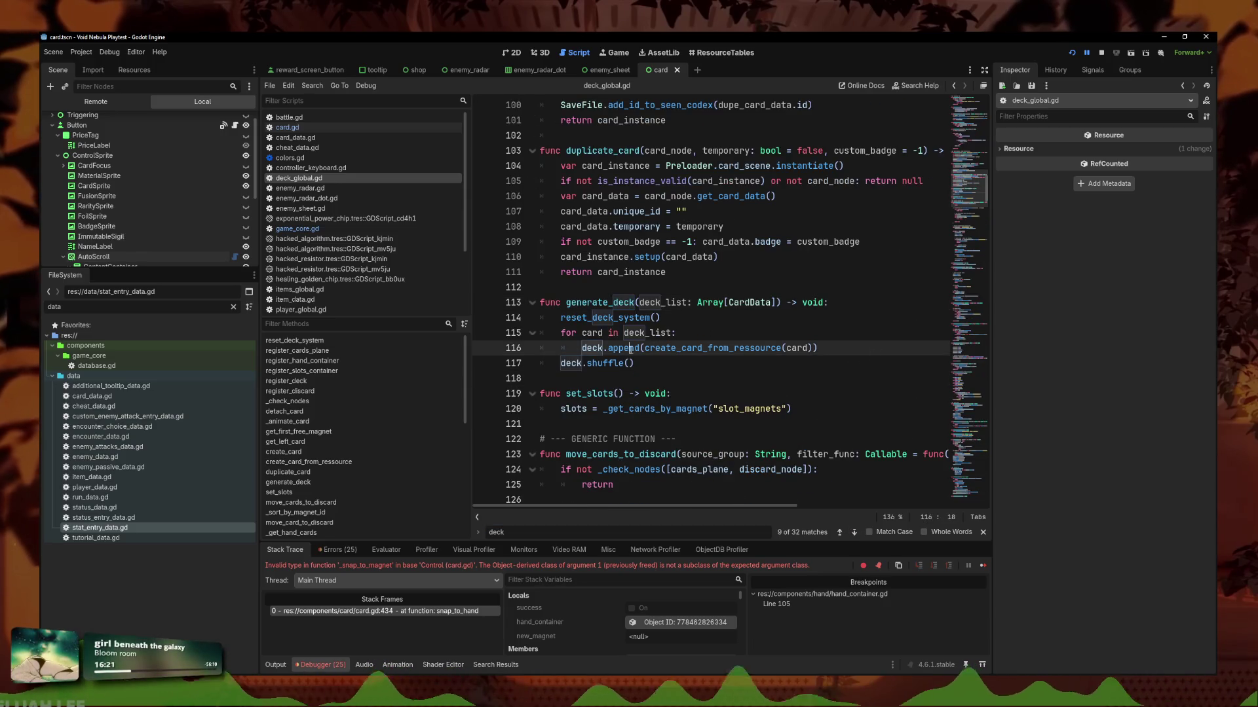
left_click(878, 356)
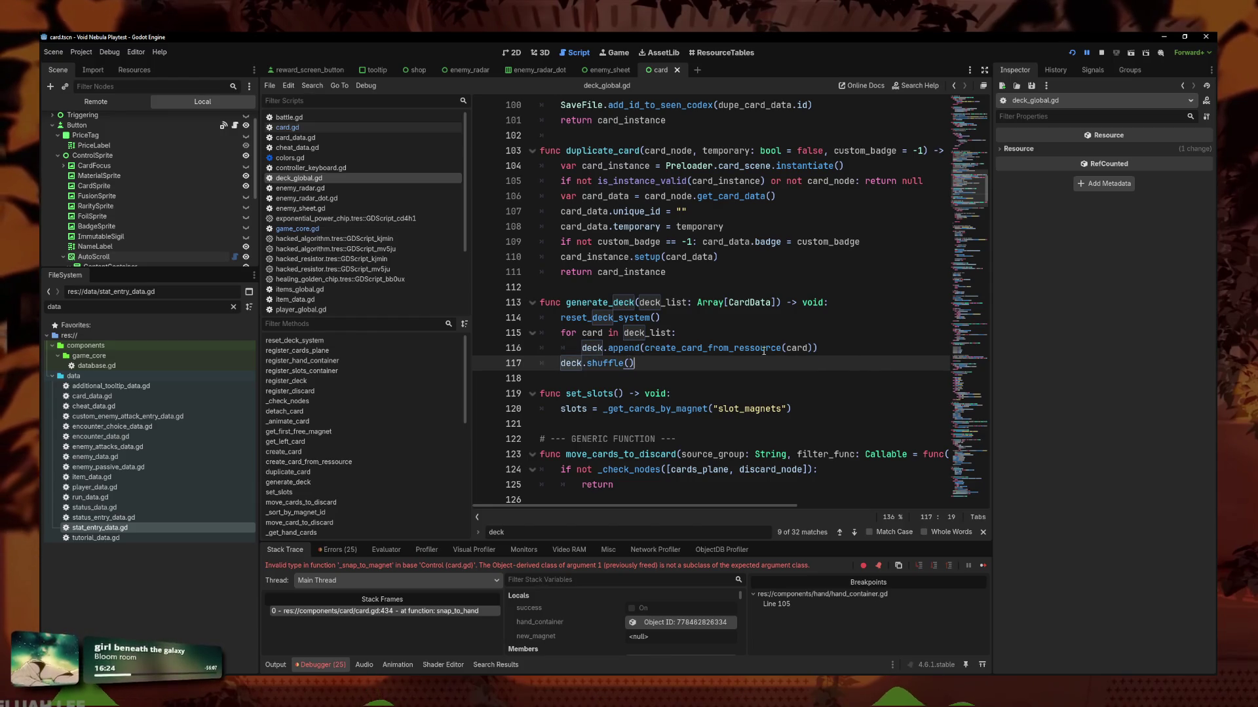
left_click(297, 228)
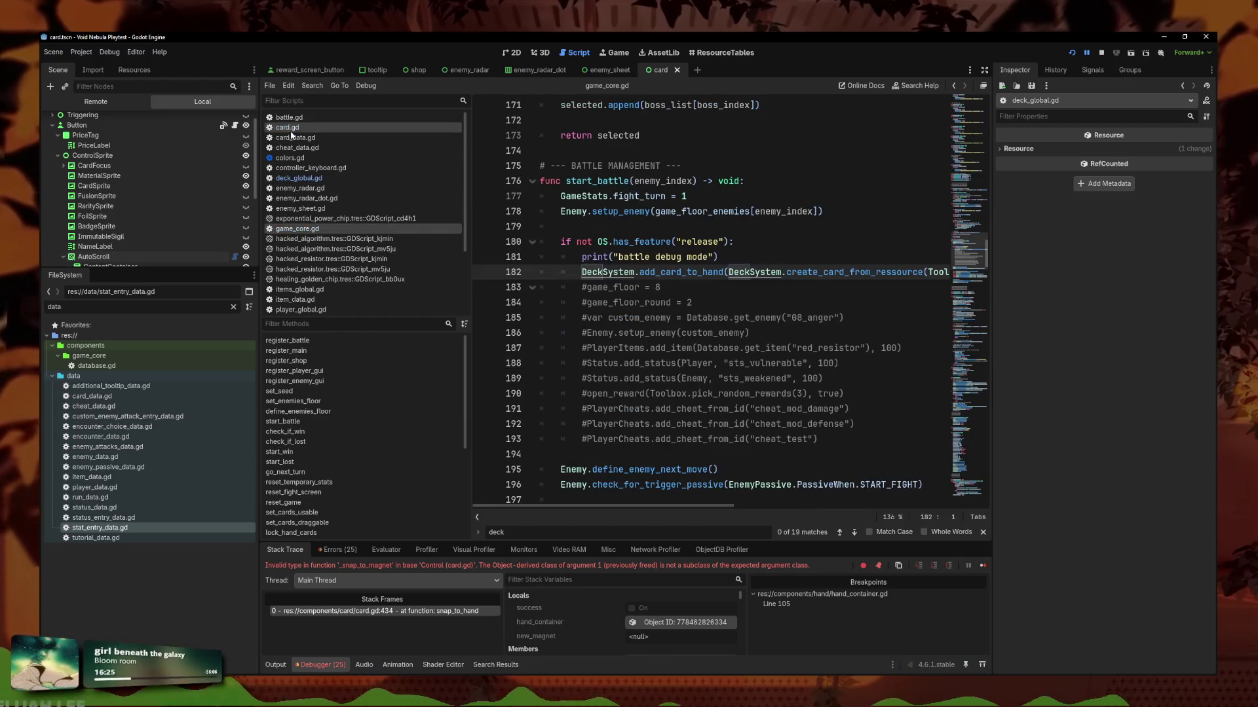
Replace add_card_to_hand( on line 182 with deck.append and remove the extra parenthesis.
left_click(693, 317)
left_click(723, 287)
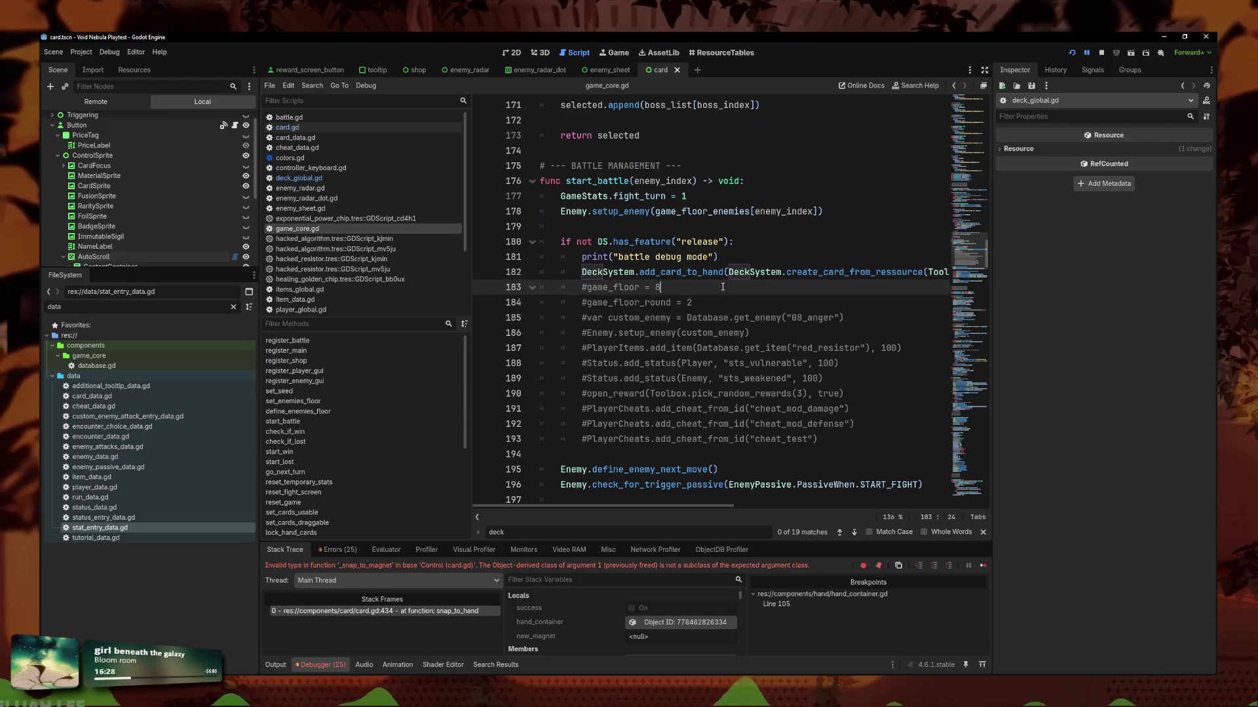
left_click_drag(726, 272, 639, 272)
type("deck")
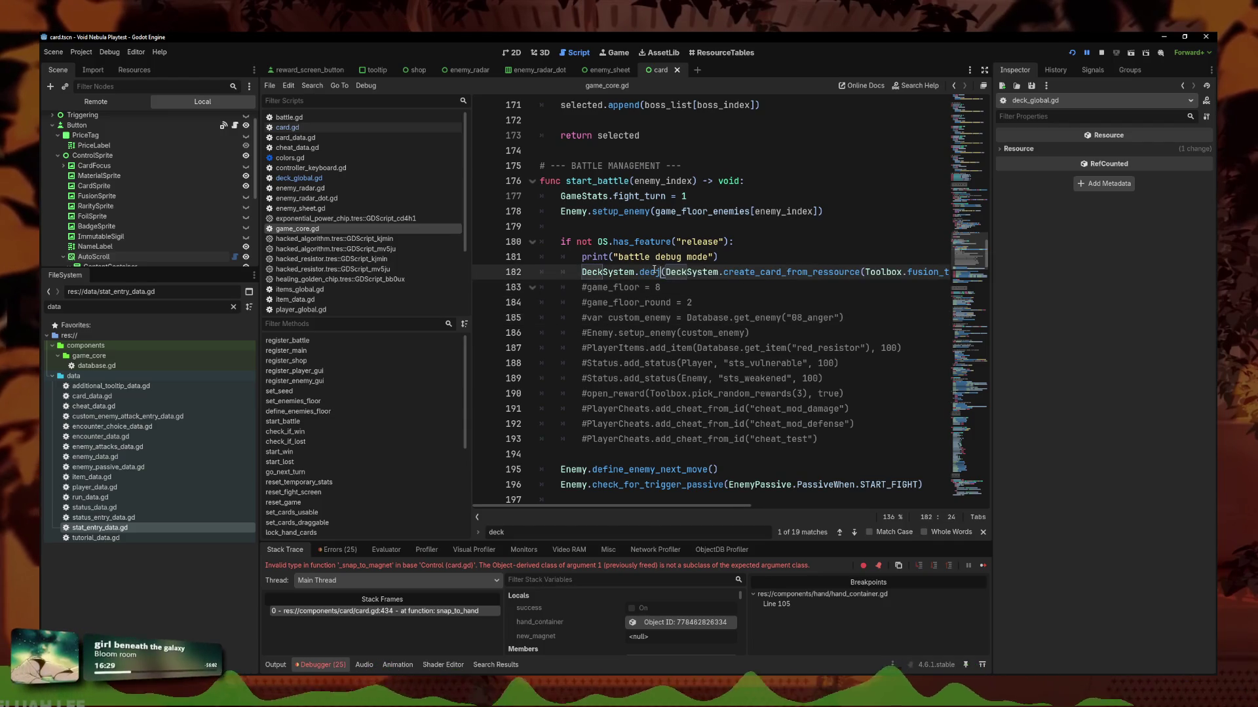
type(".append")
key("Return")
key("Delete")
left_click_drag(721, 272, 939, 274)
key("ctrl+s")
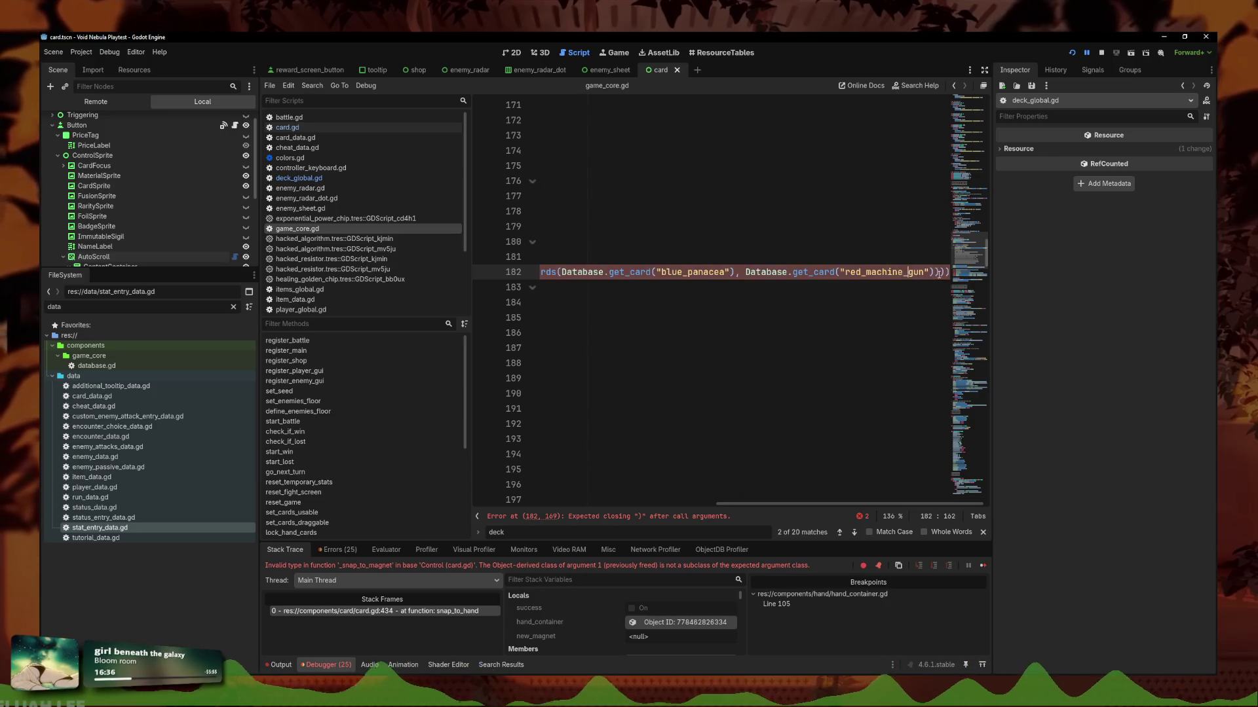
Trim the selection on line 182 and launch the game with F5.
scroll(932, 272, "left", 5)
left_click_drag(585, 271, 1085, 269)
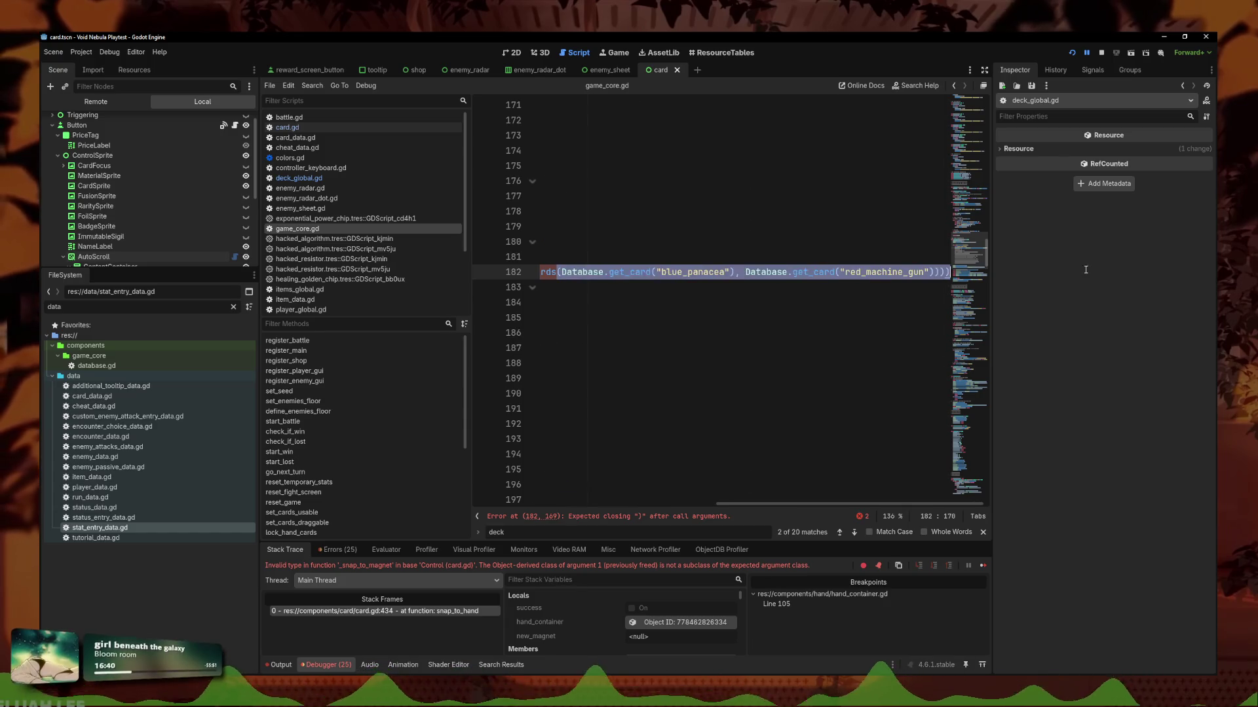
key("shift+Left")
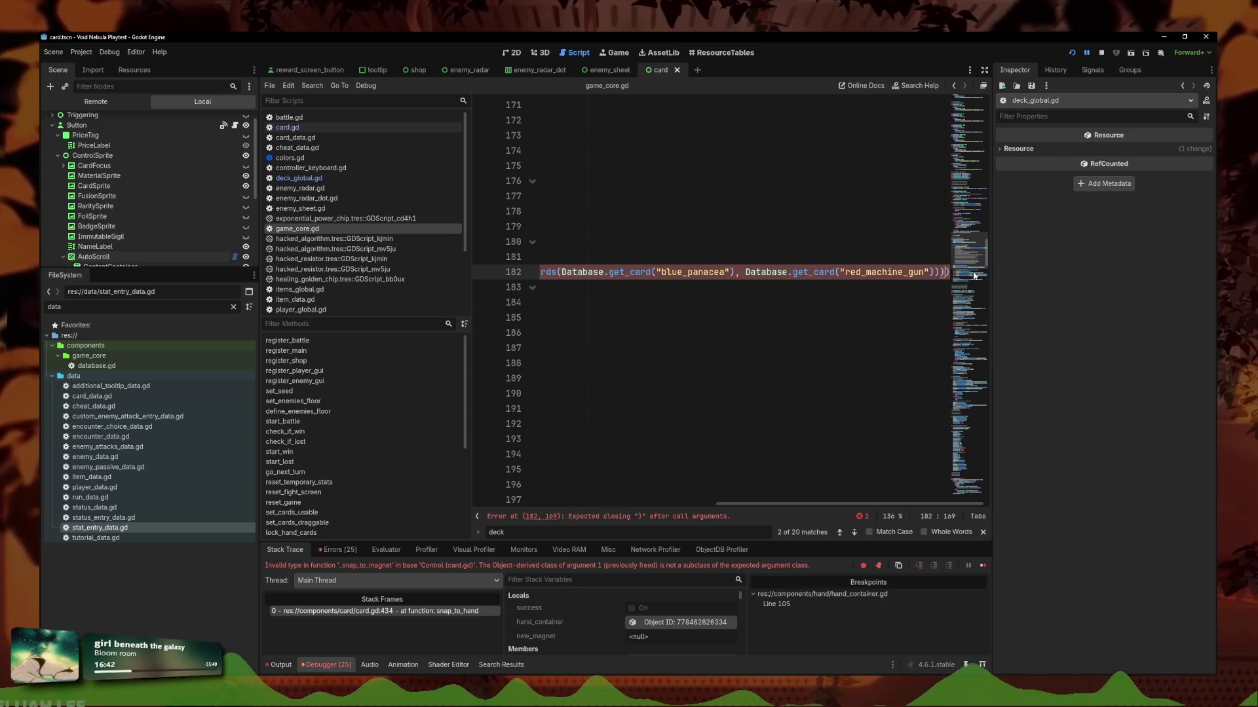
key("F5")
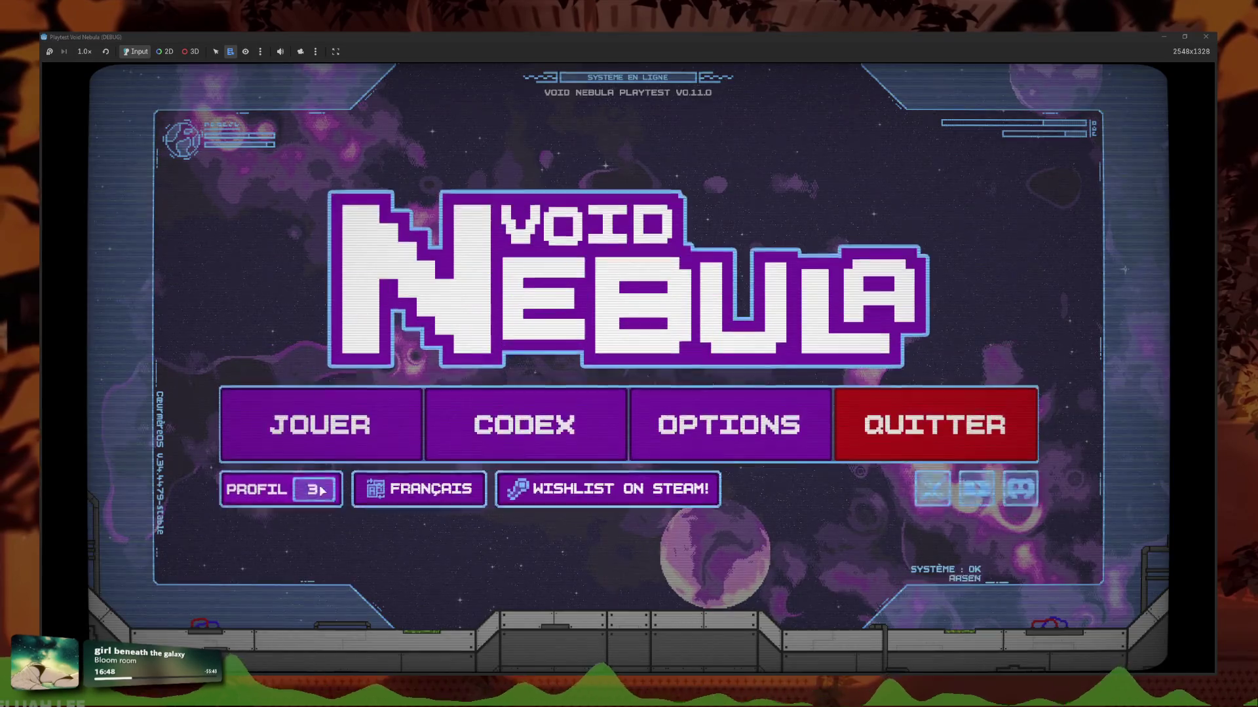
Start a new run via JOUER, Nouvelle partie and Commencer.
left_click(310, 438)
left_click(514, 183)
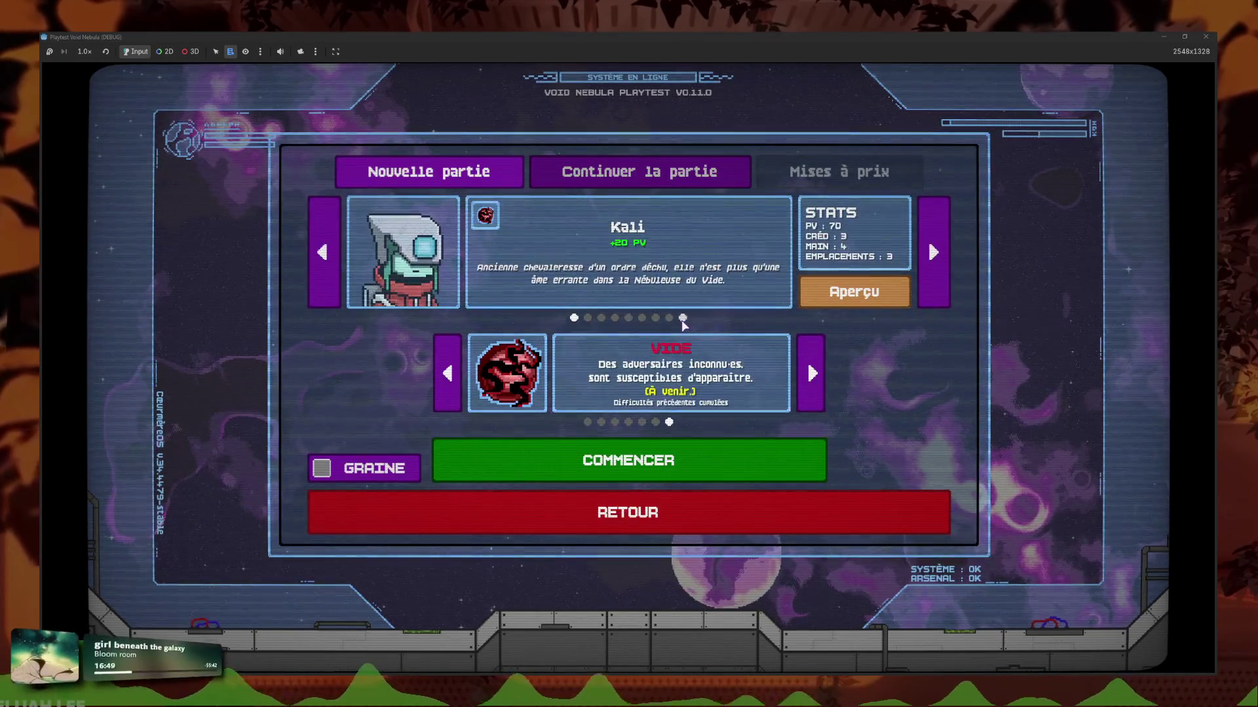
left_click(676, 463)
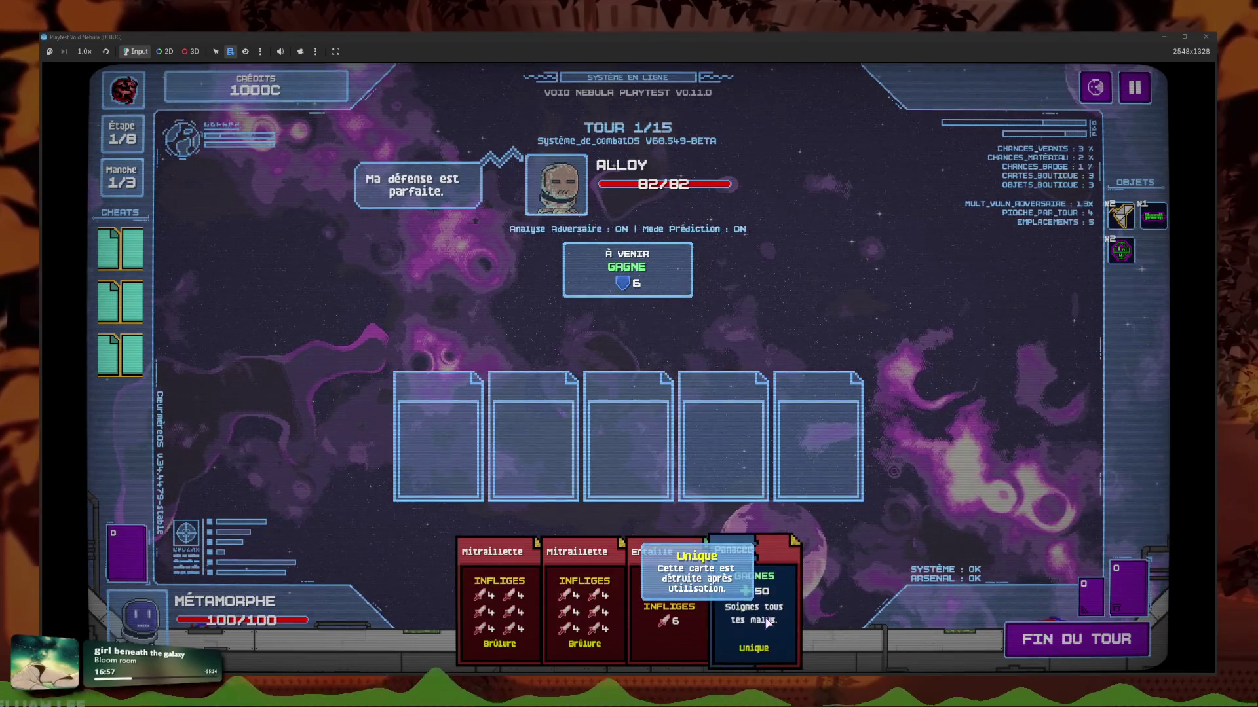
Play the fused Panacée card into the middle slot, then stop the game with F8 and save.
left_click_drag(753, 590, 629, 442)
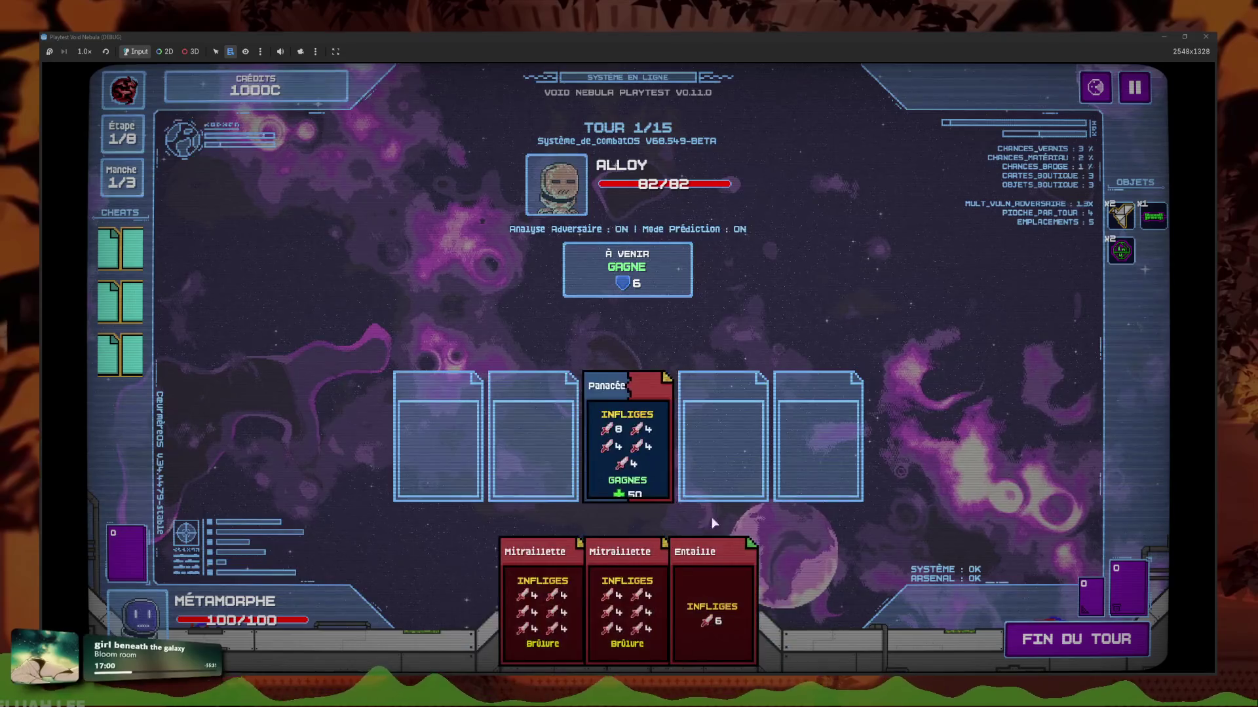
mouse_move(646, 486)
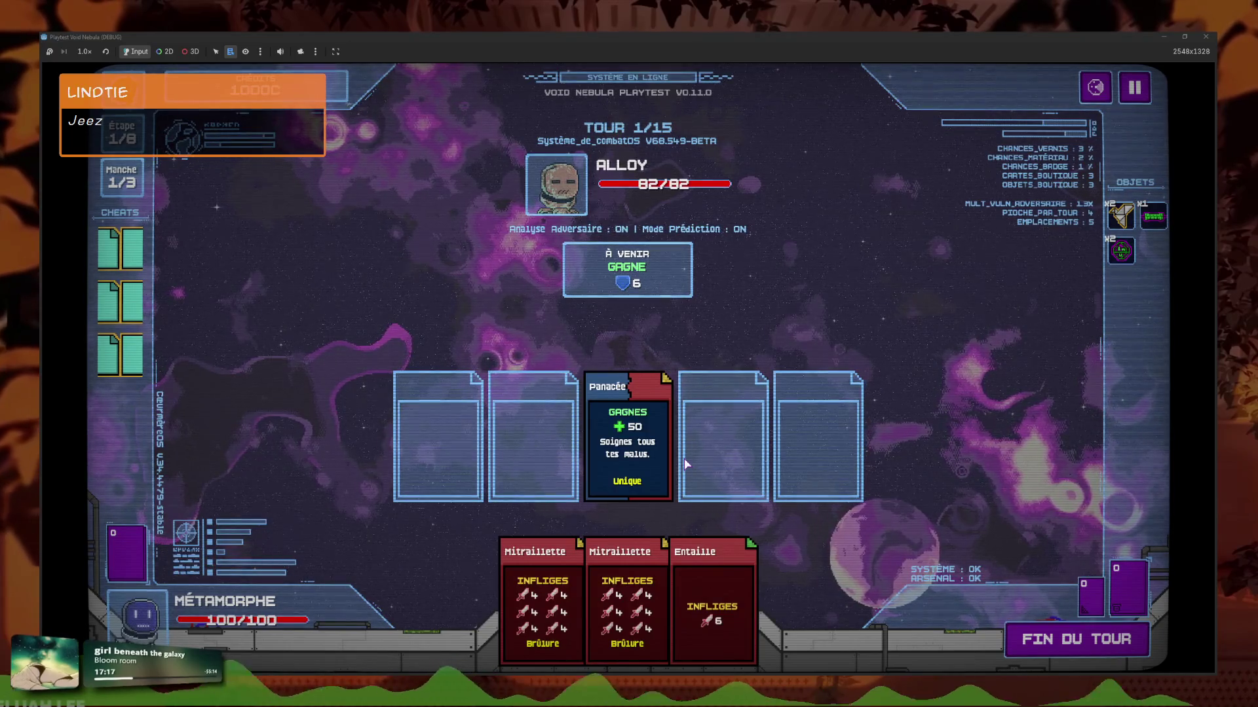
mouse_move(638, 455)
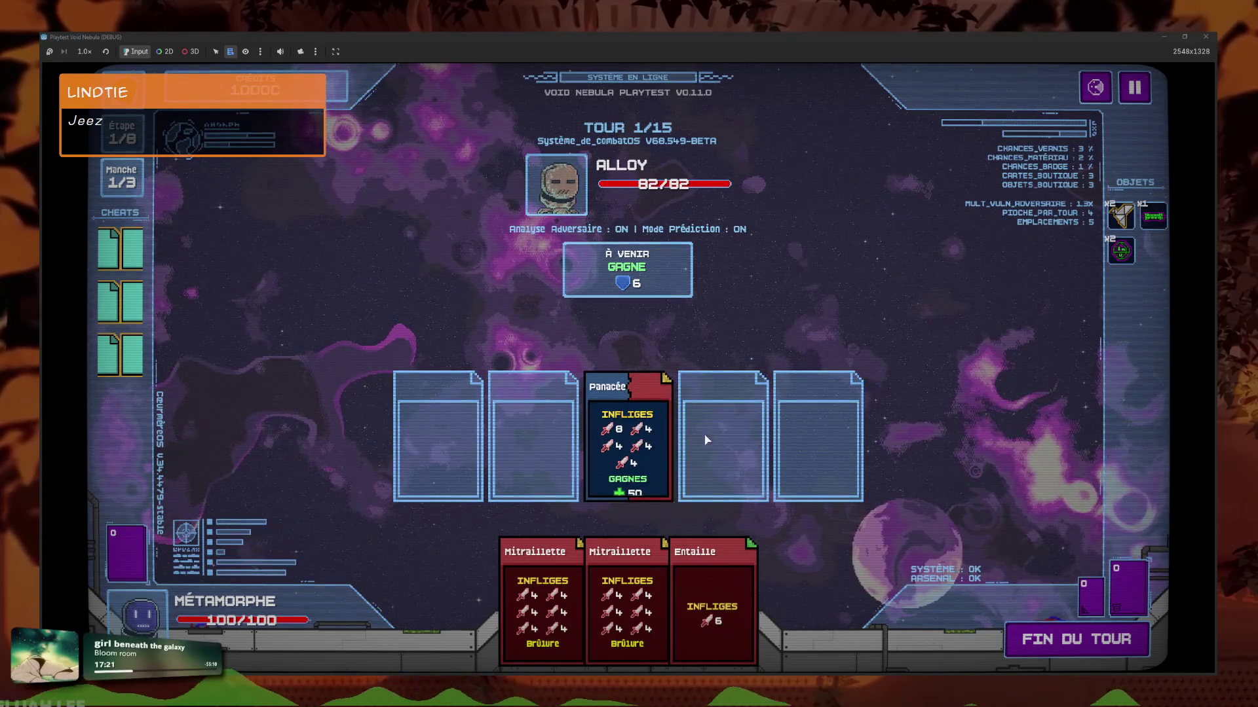
mouse_move(628, 419)
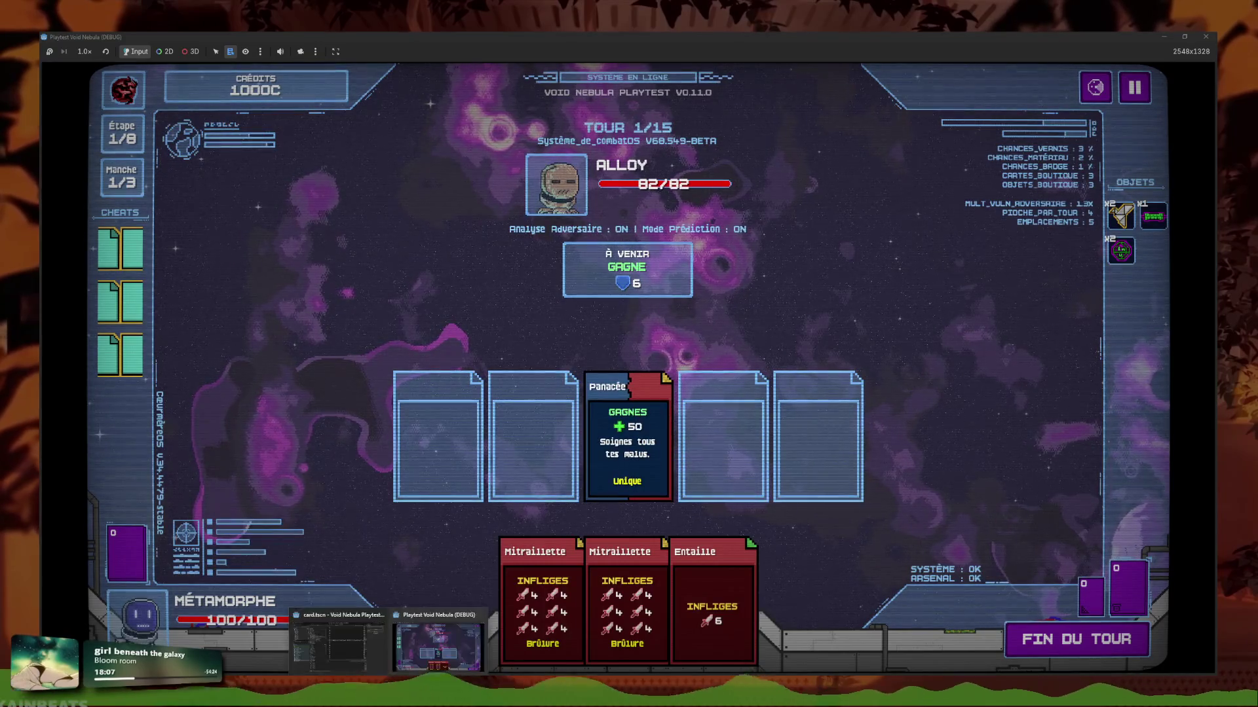
key("F8")
key("ctrl+s")
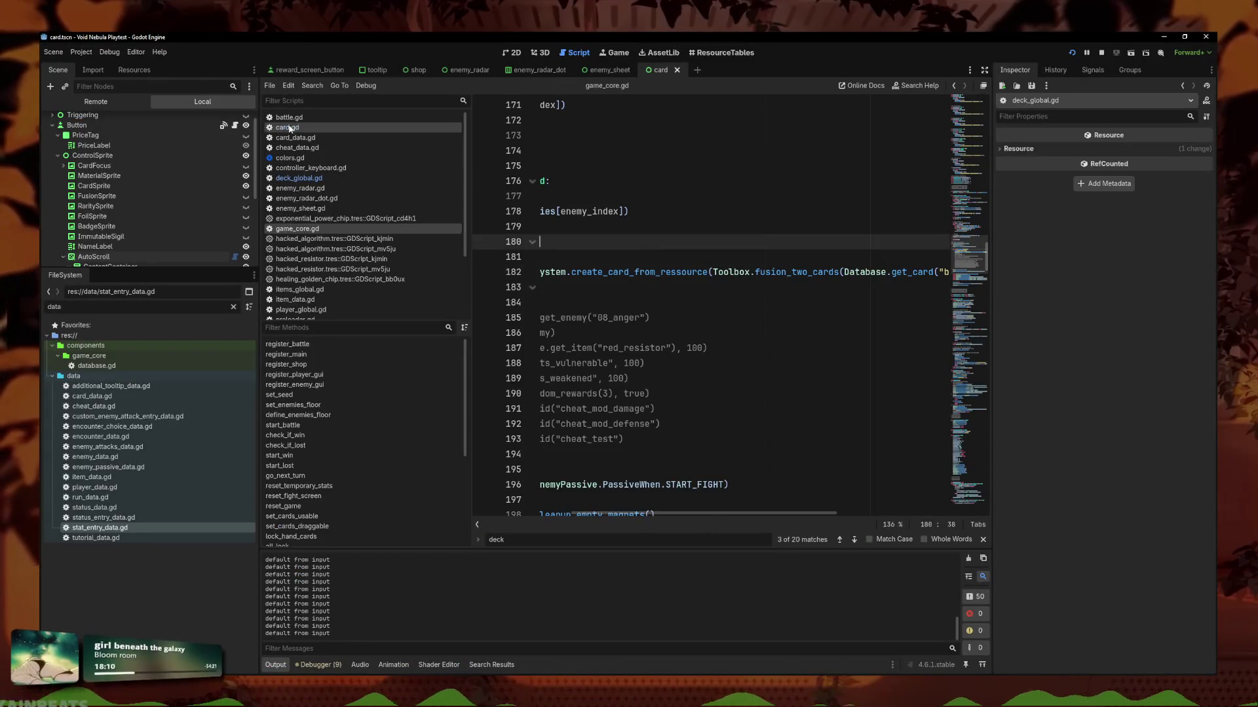
Open card.gd and search the script for 'desc'.
left_click(287, 127)
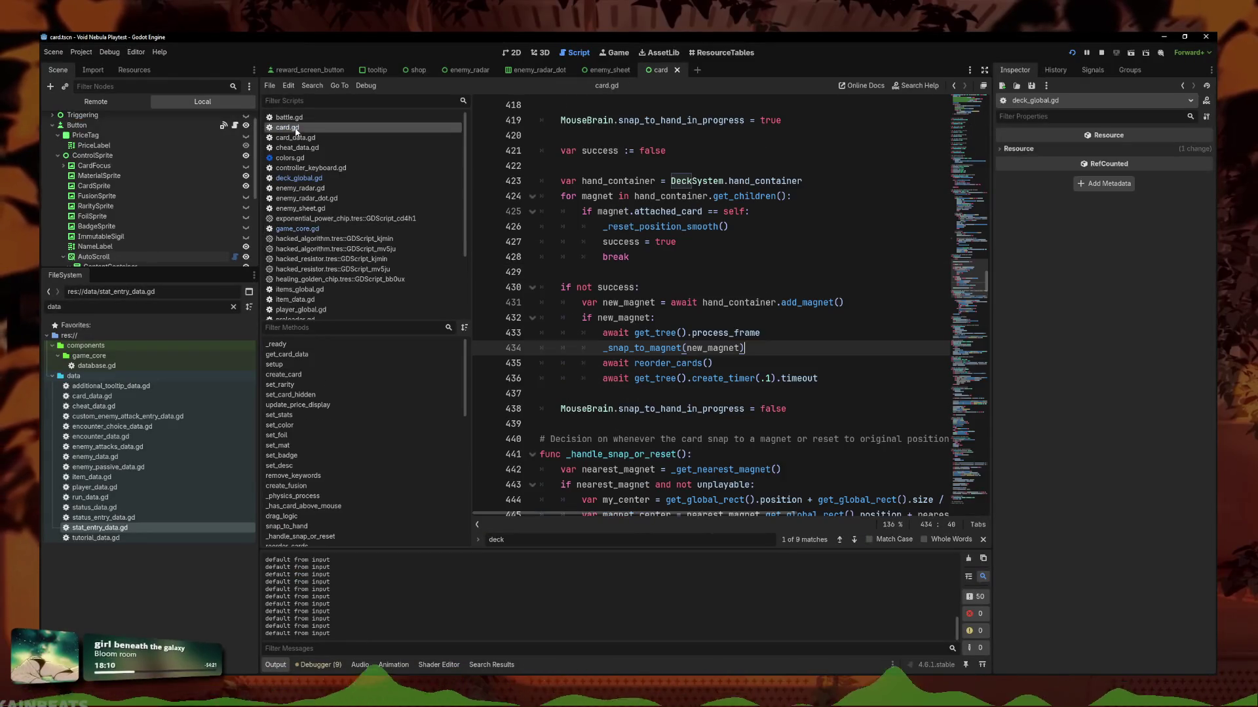
left_click(697, 318)
scroll(696, 311, "down", 10)
scroll(697, 312, "up", 18)
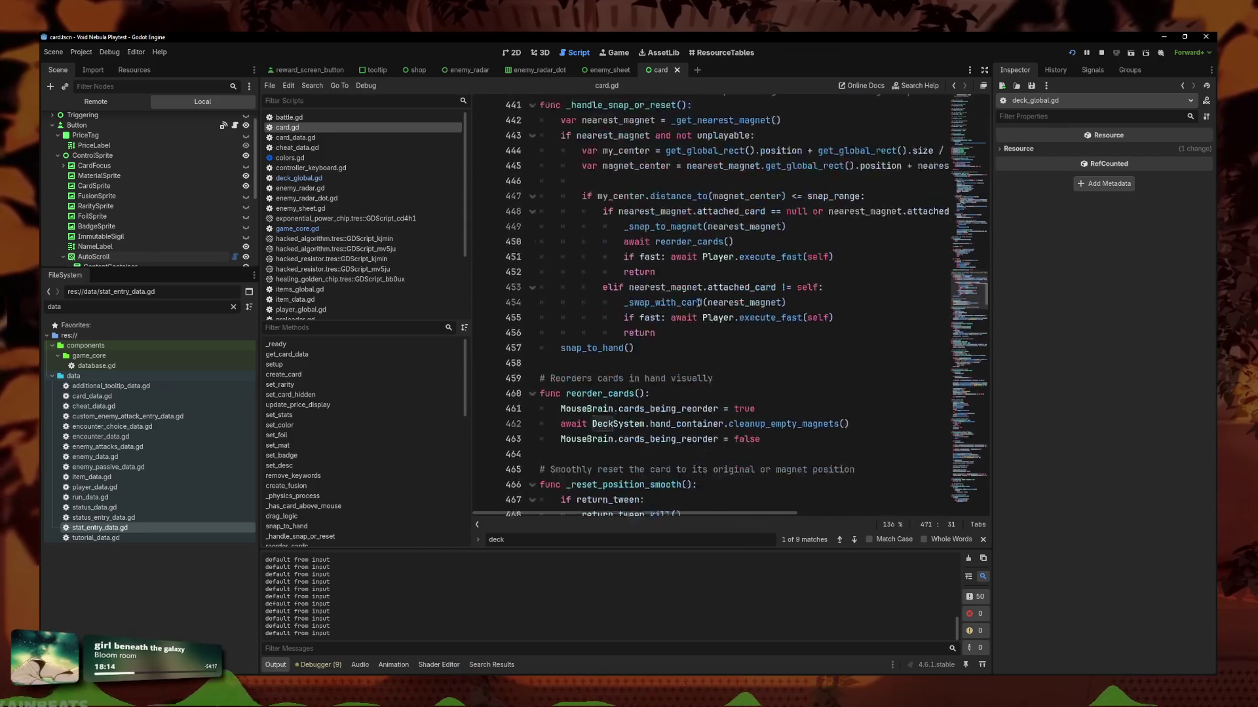
left_click(659, 249)
scroll(659, 248, "up", 2)
scroll(659, 249, "up", 3)
key("ctrl+f")
type("create_desc")
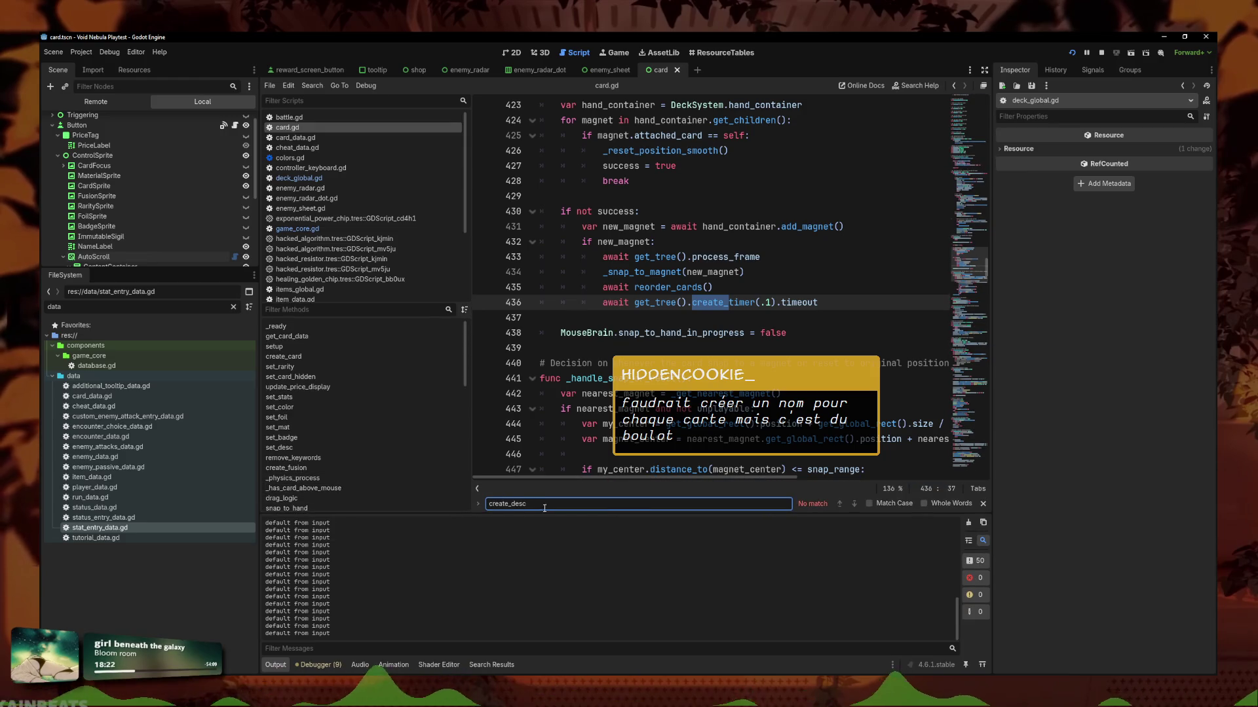
key("ctrl+a")
type("desc")
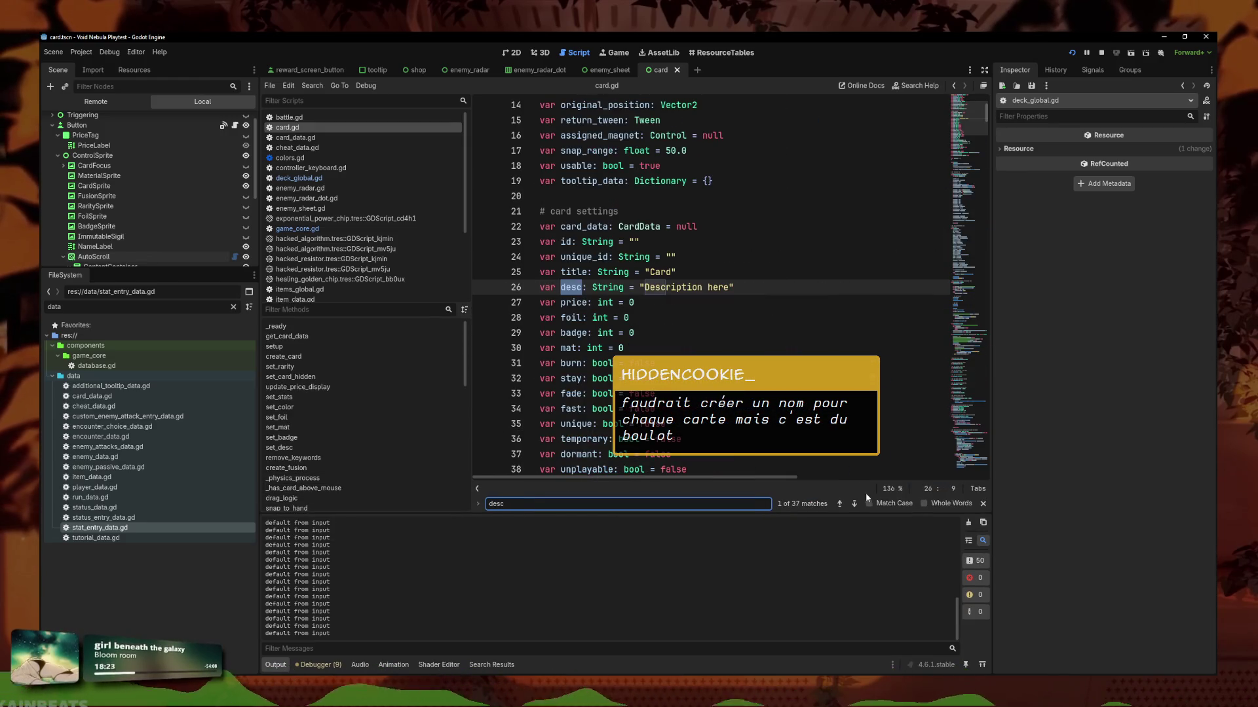
Step through the desc matches to reach the set_desc function definition.
left_click(854, 504)
left_click(854, 504)
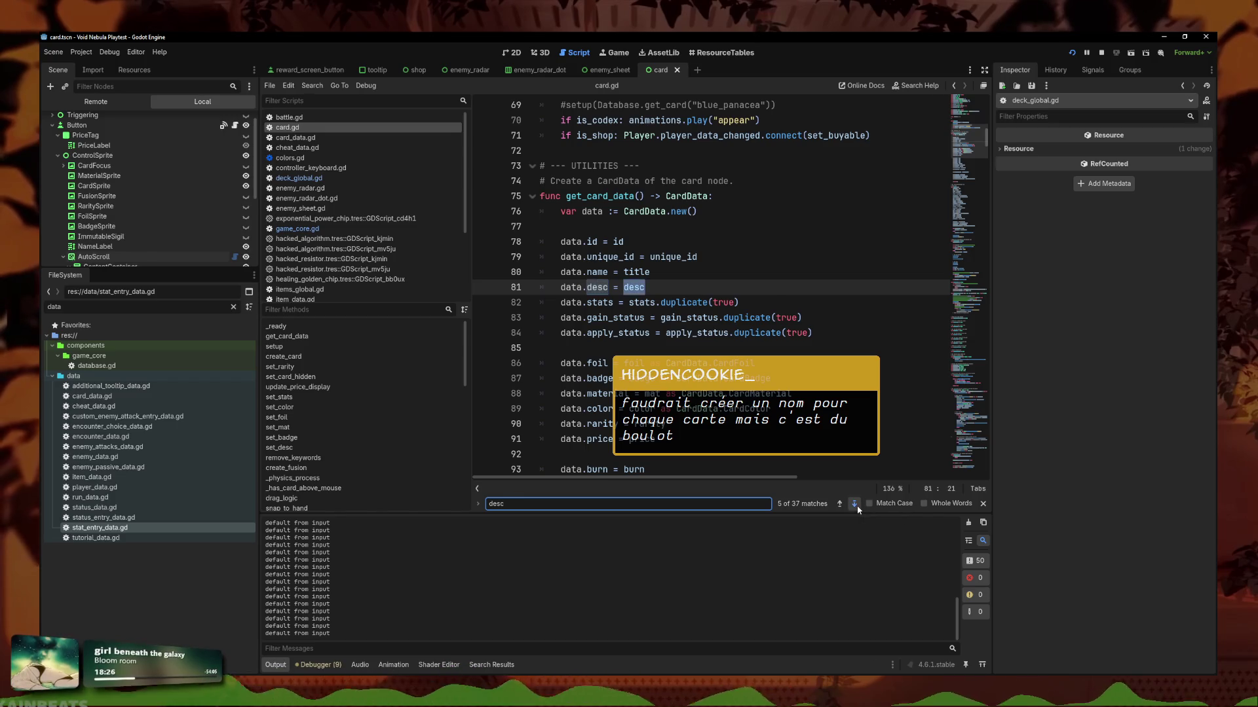
left_click(854, 504)
left_click(855, 505)
left_click(855, 504)
left_click(855, 504)
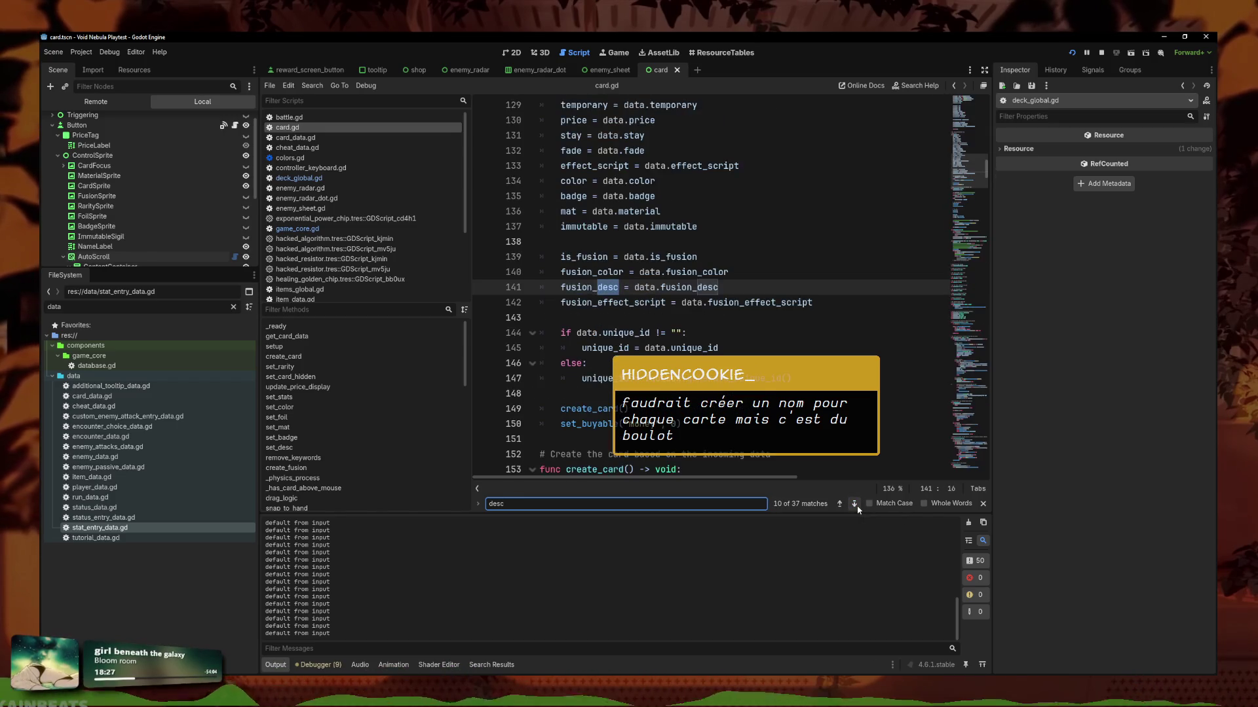
left_click(854, 505)
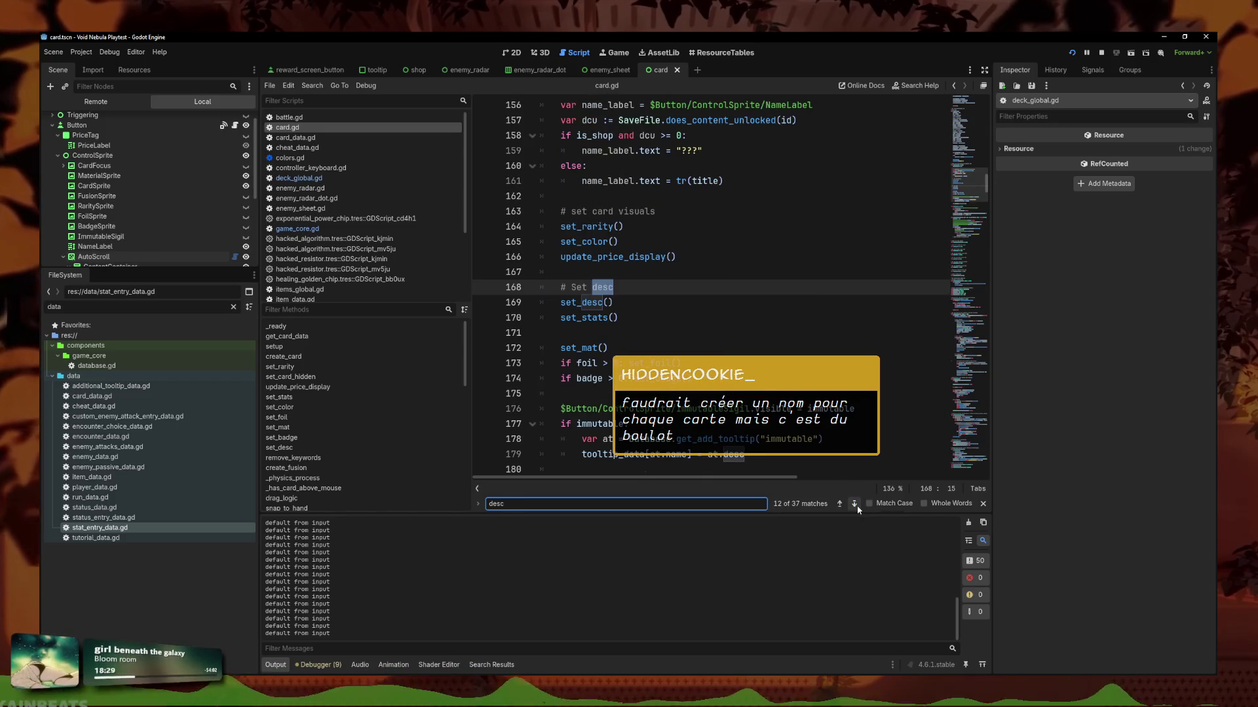
left_click(589, 307, "ctrl")
Replace the last character after if is_fusion on line 314 with a comma and relaunch with F5.
scroll(677, 342, "down", 3)
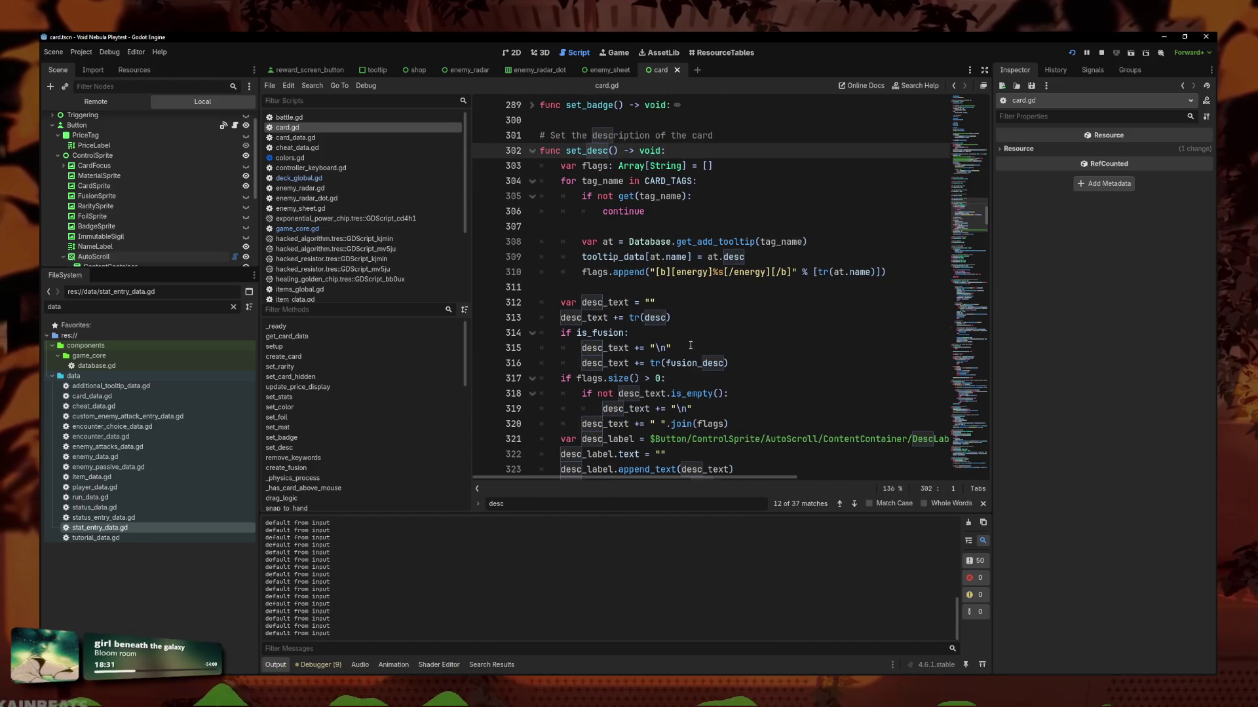
left_click(660, 349)
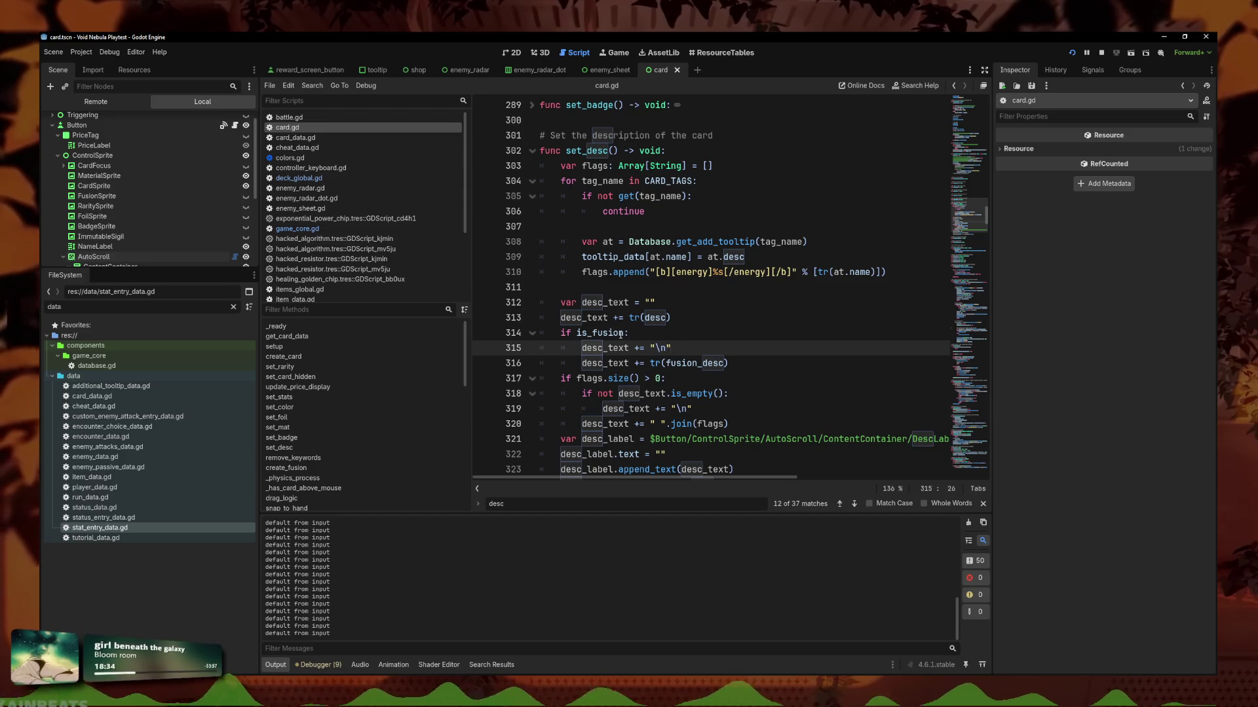
left_click(622, 333)
key("BackSpace")
type(",")
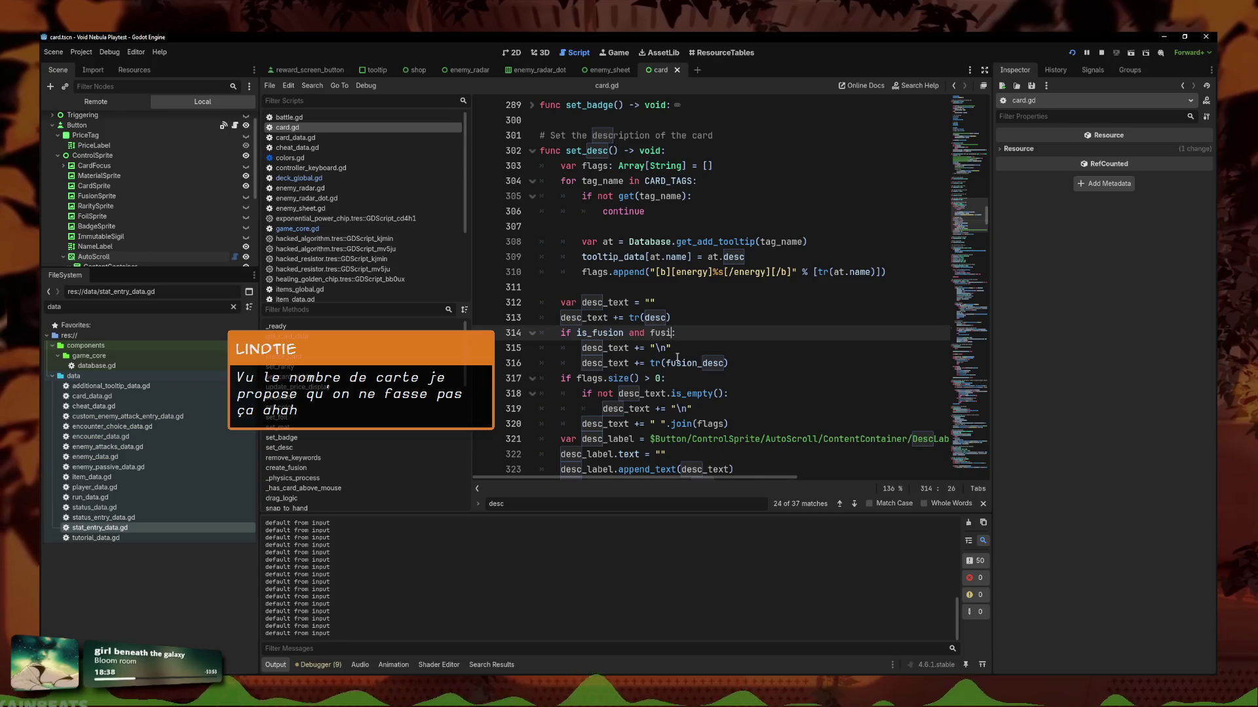
key("F5")
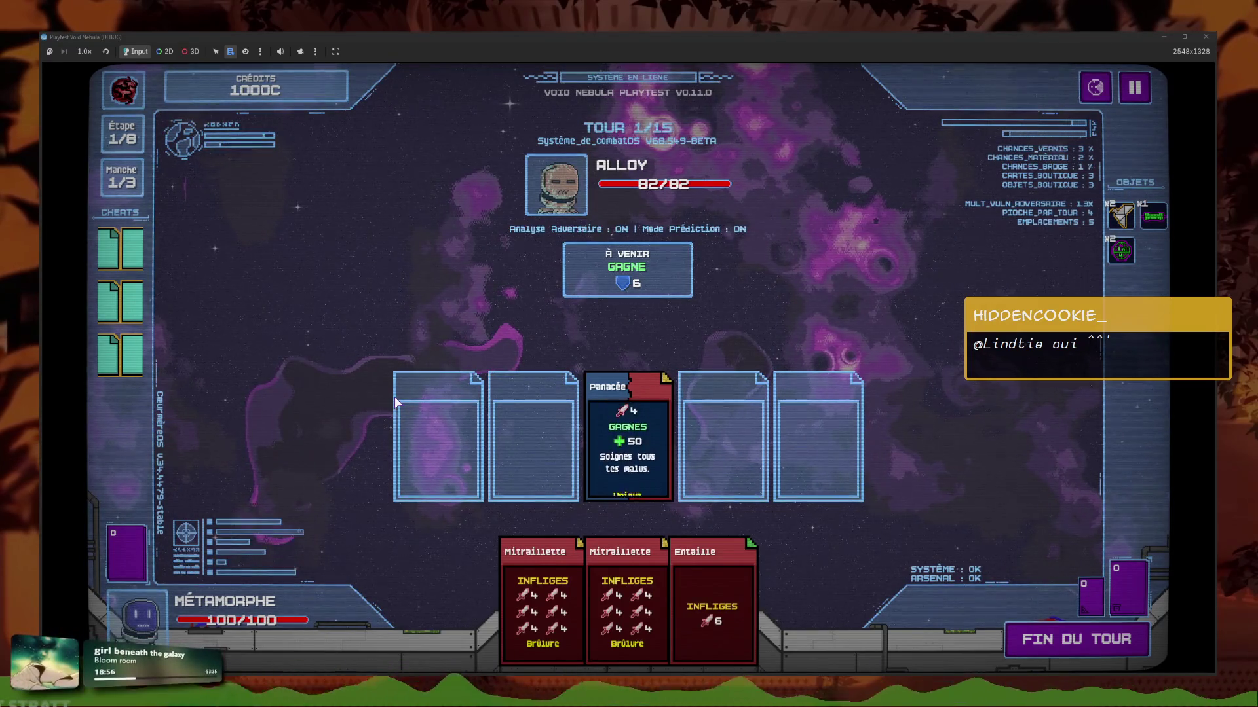
Check the Codex shows 81/81 cards, resume the battle, then switch to Firefox.
left_click(1137, 92)
left_click(626, 369)
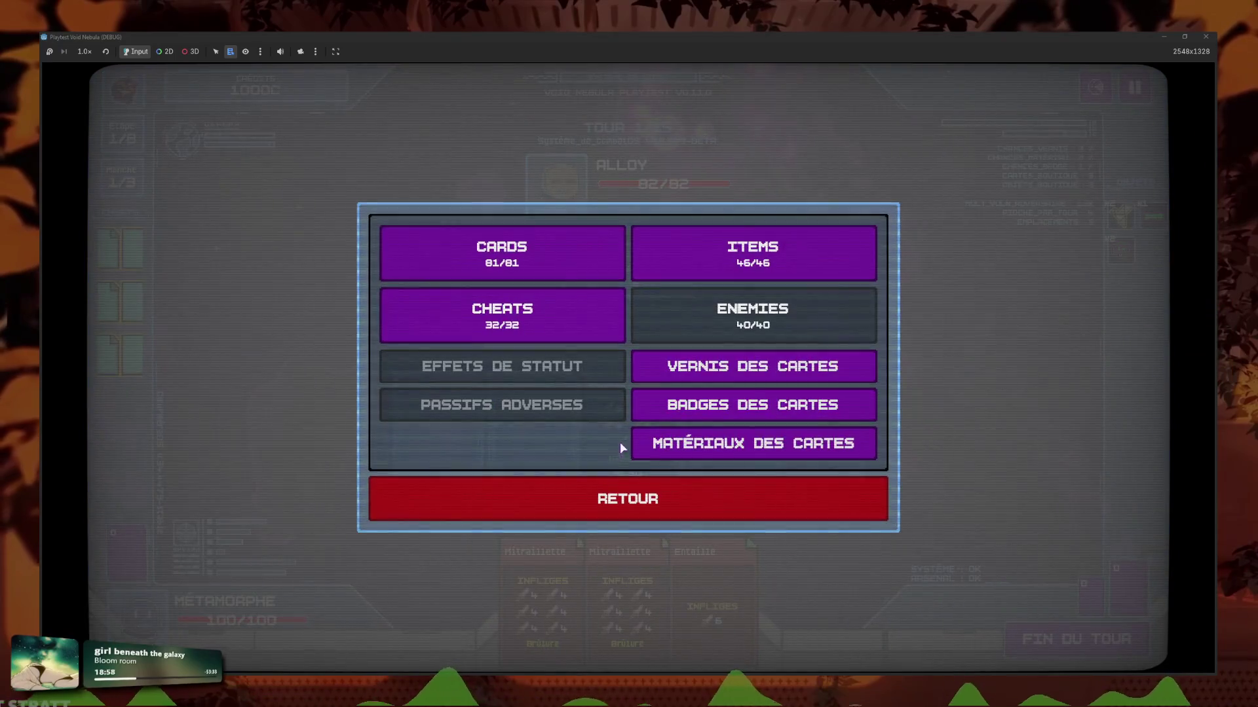
left_click(601, 500)
left_click(549, 478)
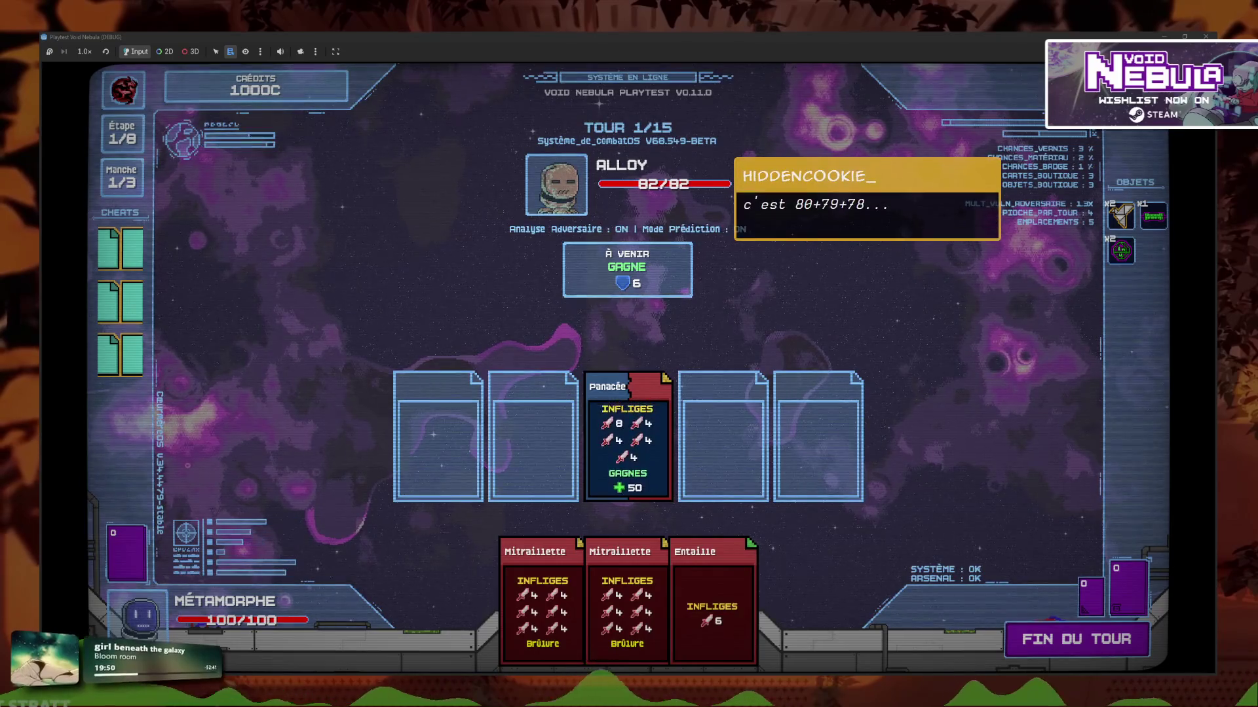
key("alt+Tab")
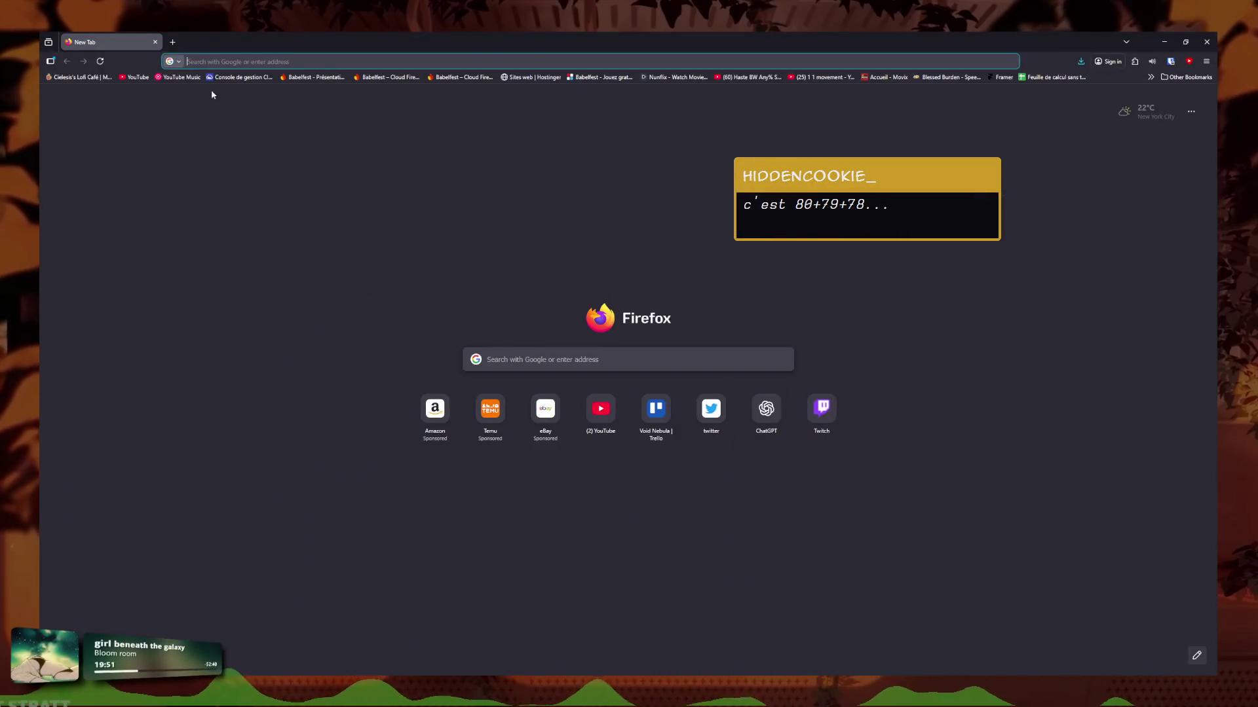
Google 'combinaison de 2 paires pour 80 cartes' and open the Omni combination calculator result.
left_click(276, 61)
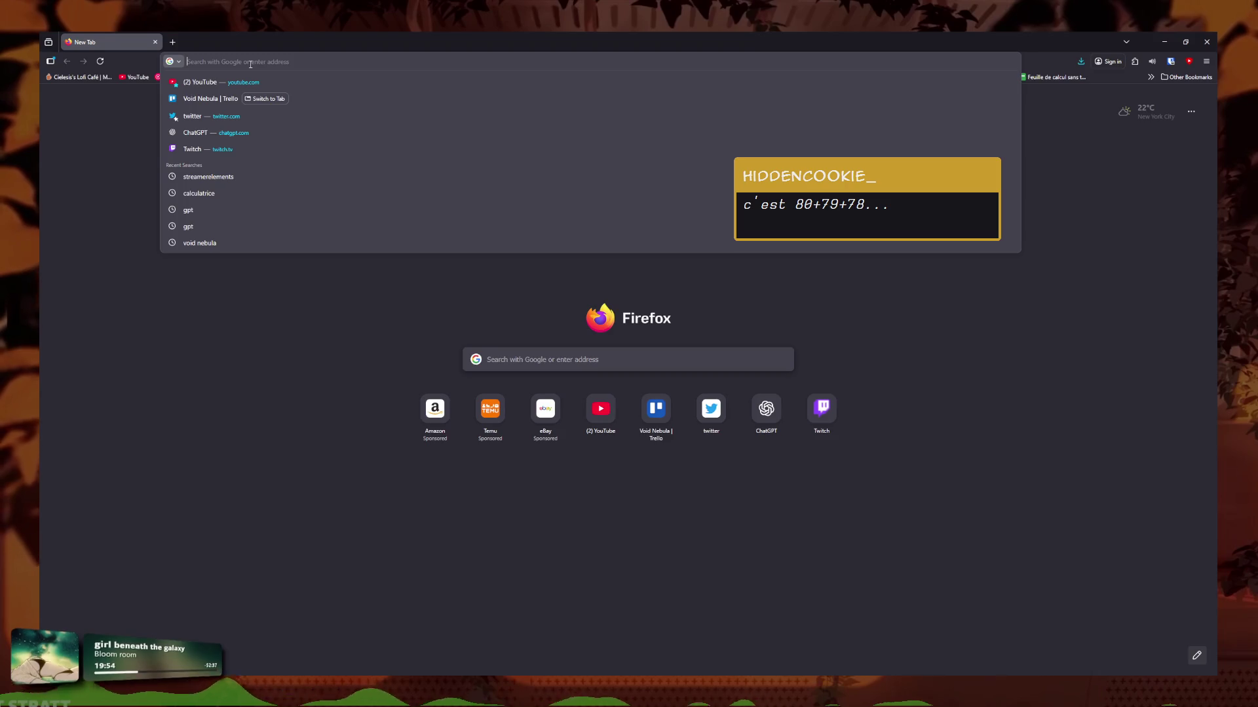
type("combinaison de 2 paires p")
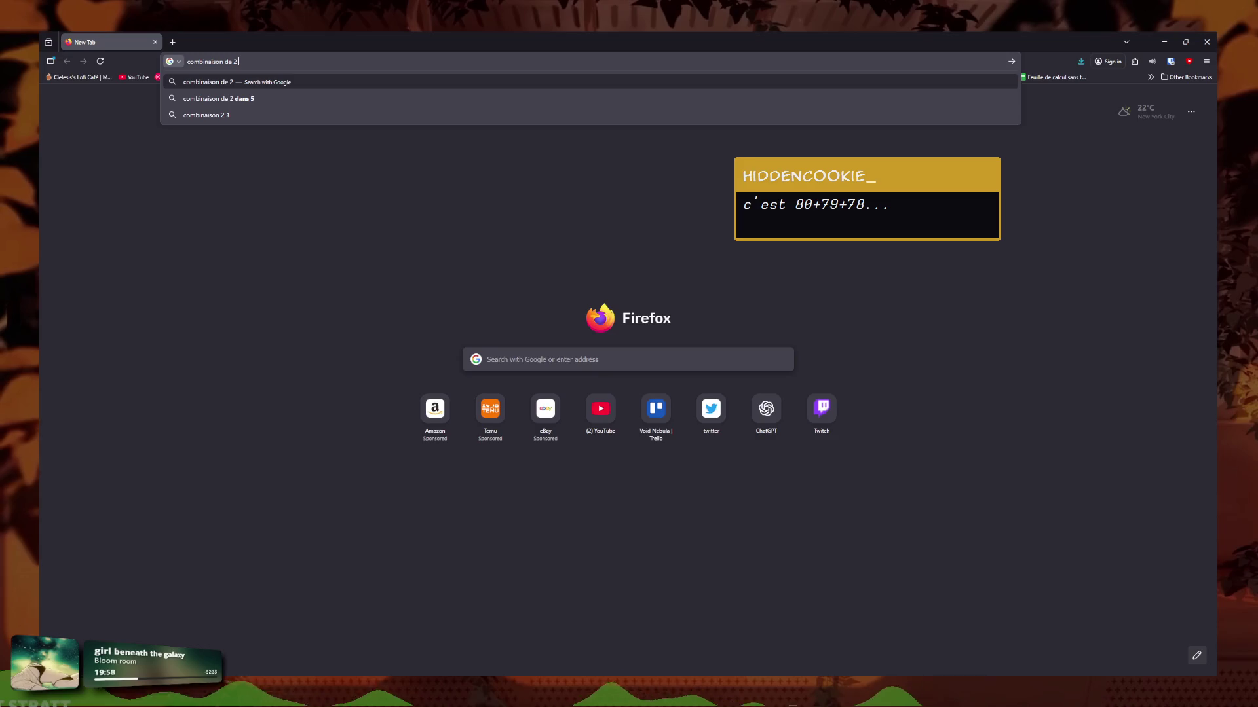
type("our 80")
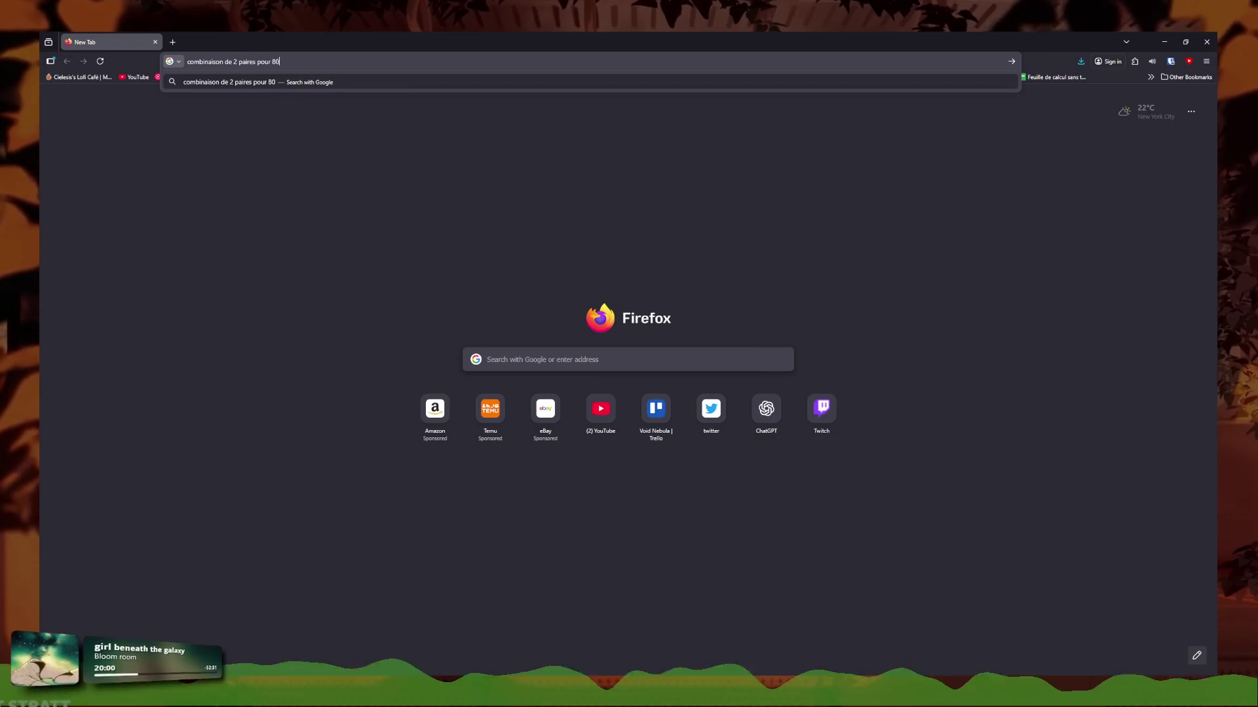
type(" cartes")
key("Return")
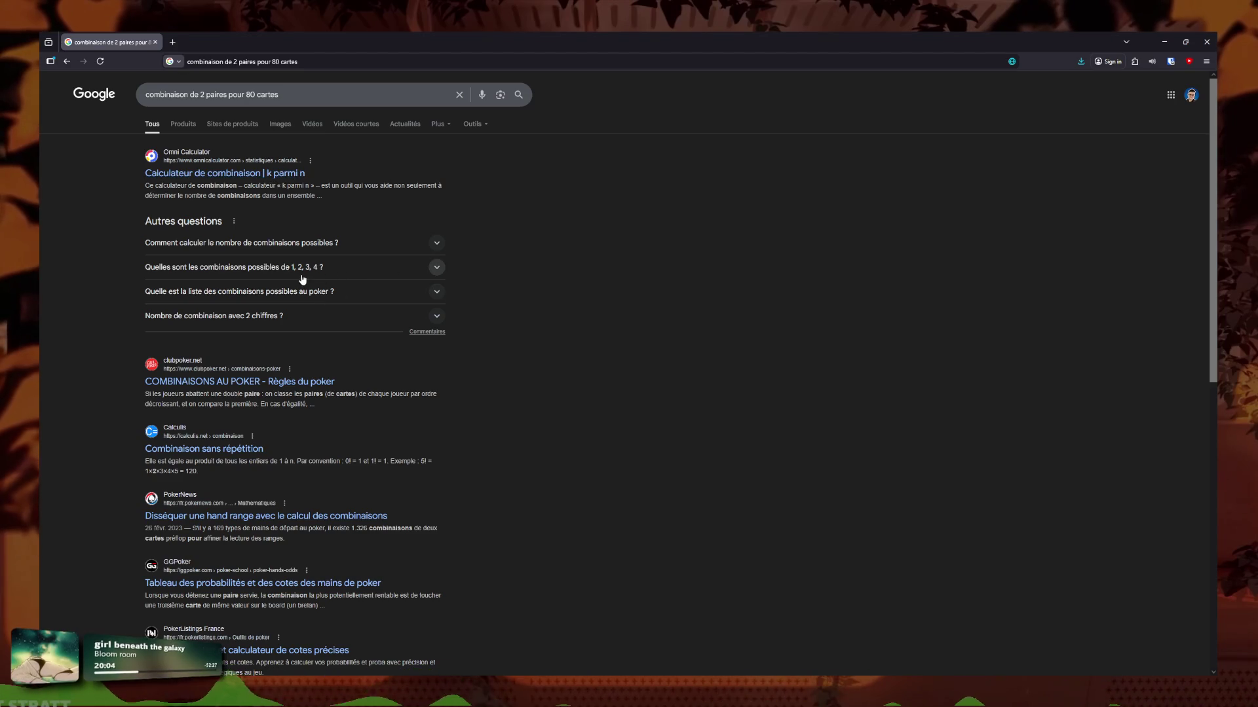
left_click(275, 173)
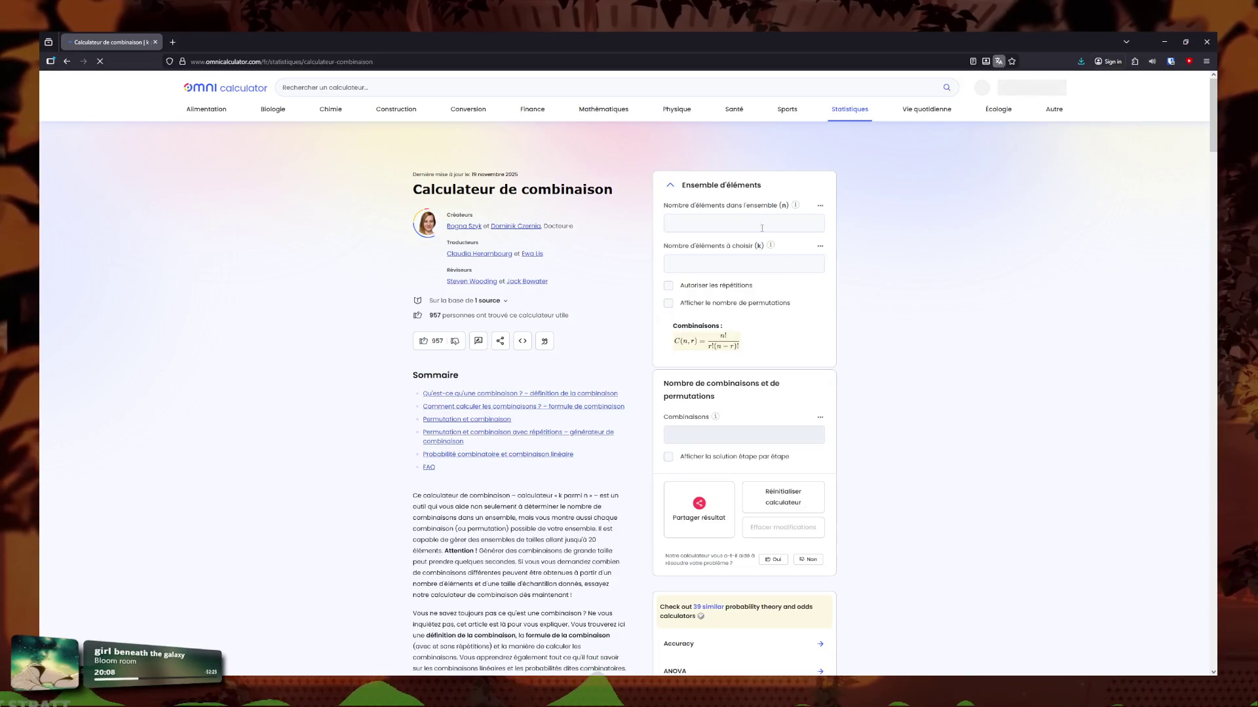
Compute combinations of 2 among 81 with repetitions allowed (3 321), then minimize Firefox.
left_click(753, 224)
type("81")
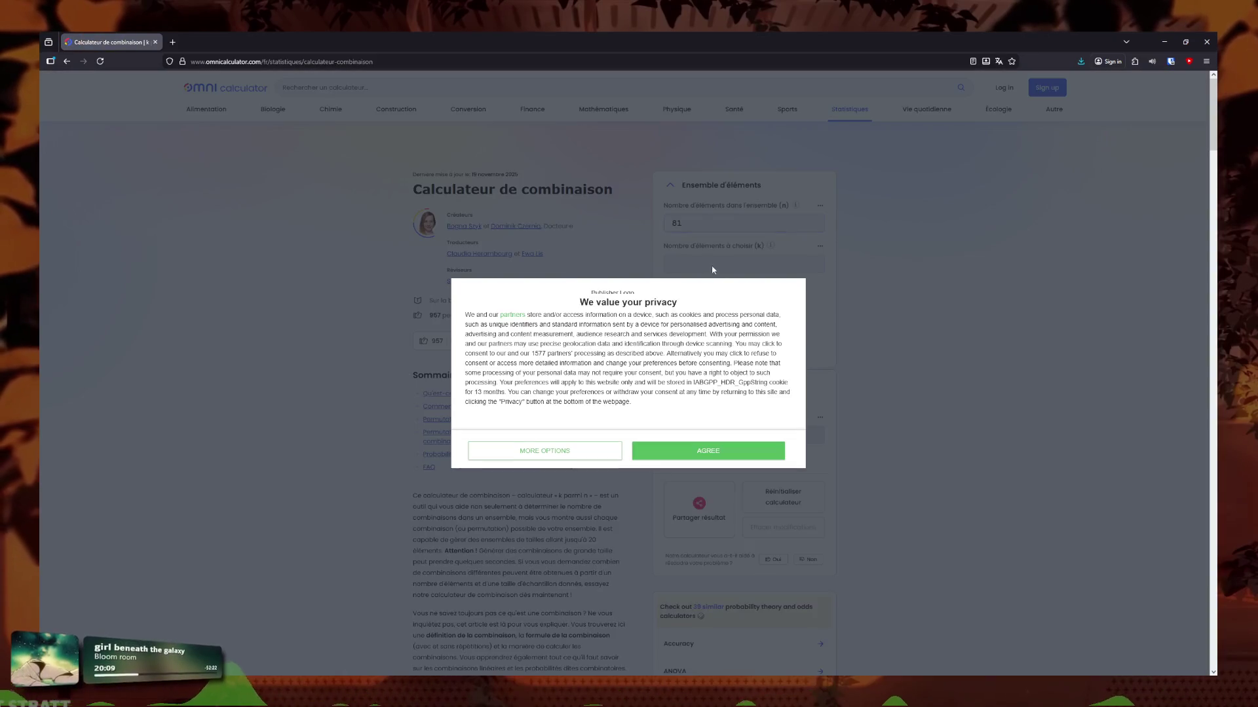
left_click(668, 449)
left_click(737, 264)
type("2")
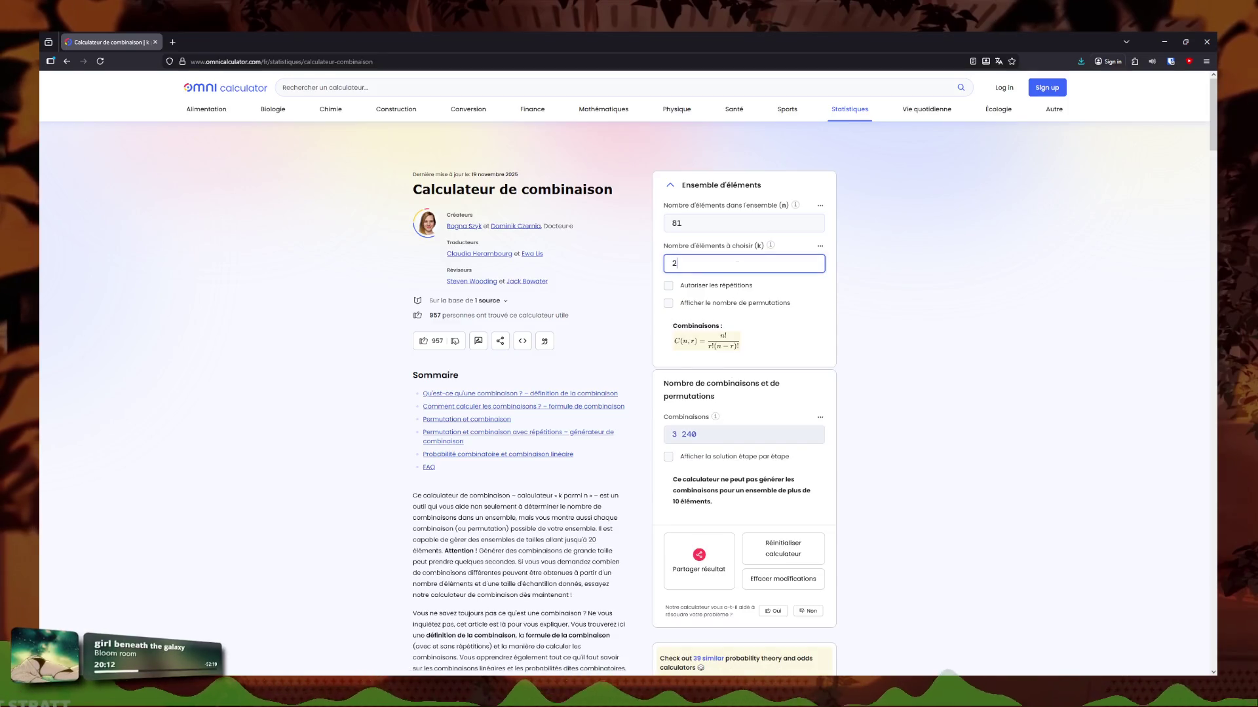
left_click(724, 288)
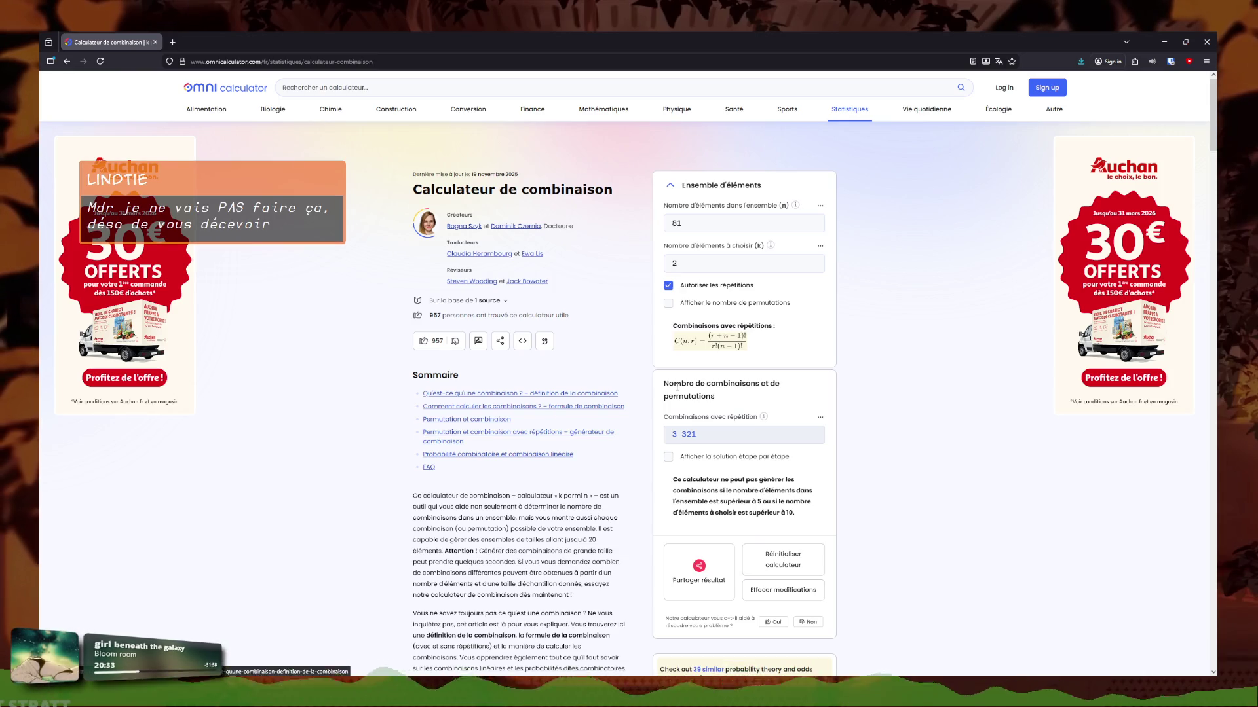
left_click(1165, 42)
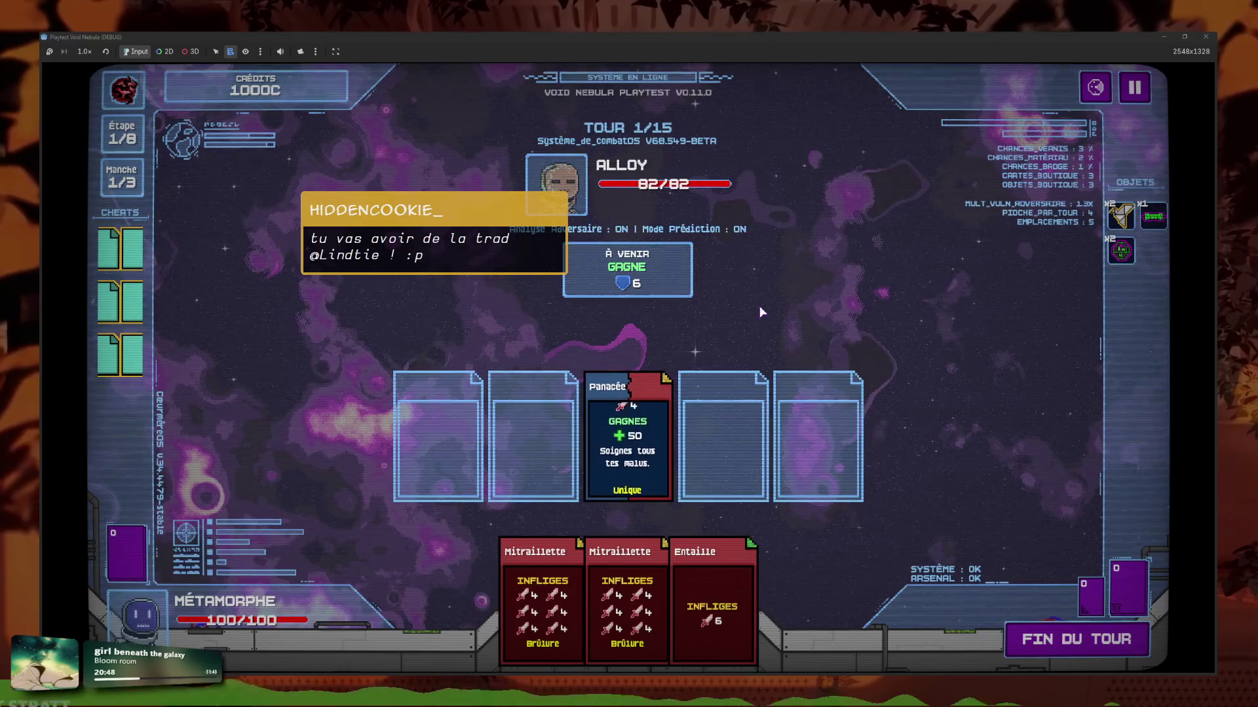
Use the second cheat card on the played Panacée card.
mouse_move(617, 397)
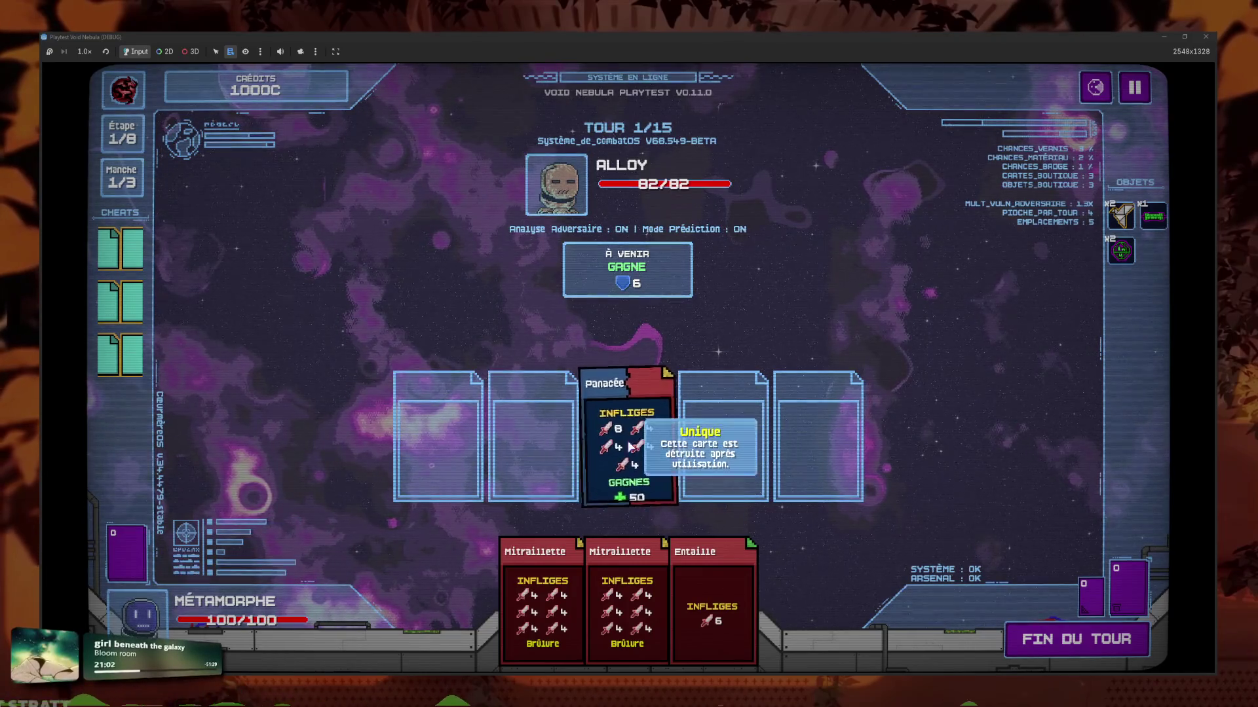
left_click(660, 439)
left_click(119, 301)
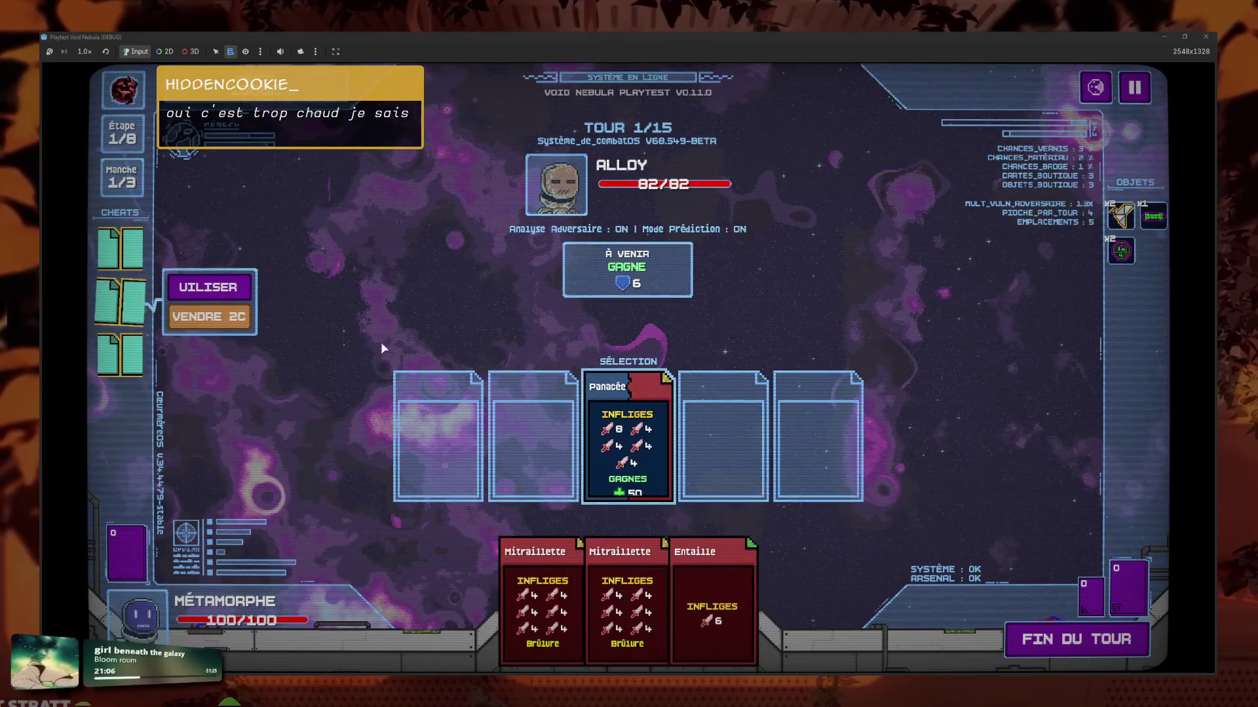
left_click(215, 288)
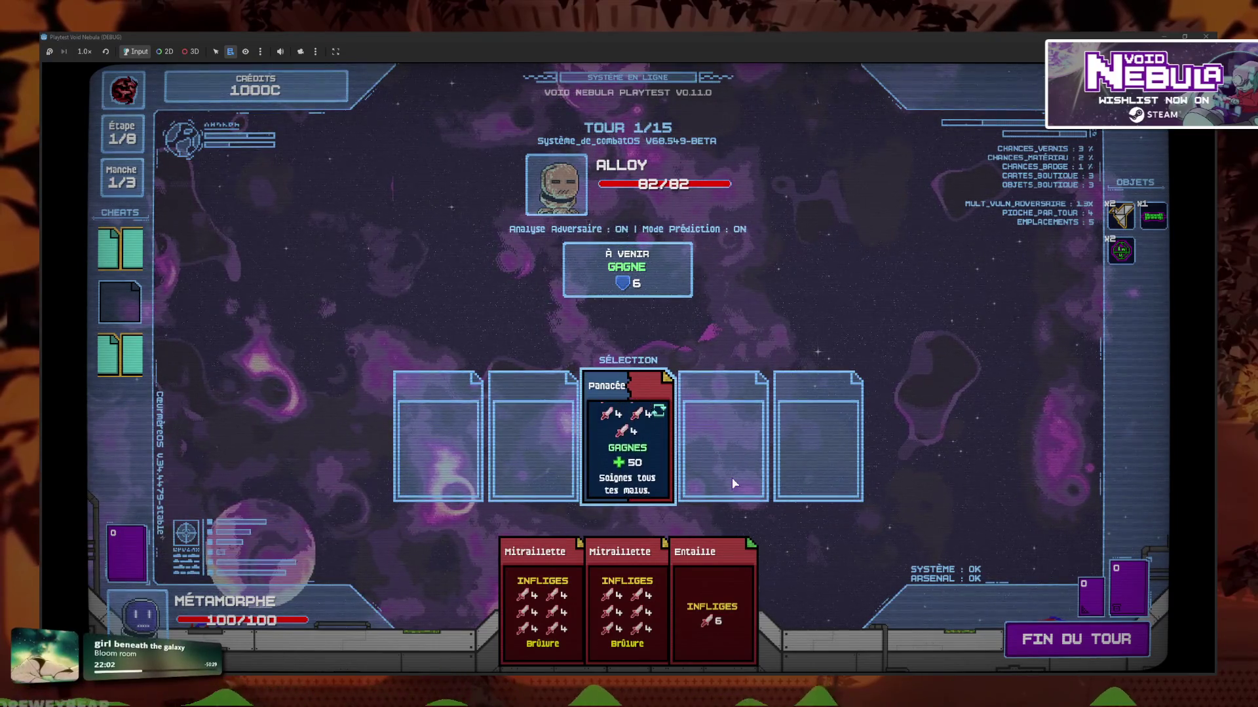
mouse_move(664, 415)
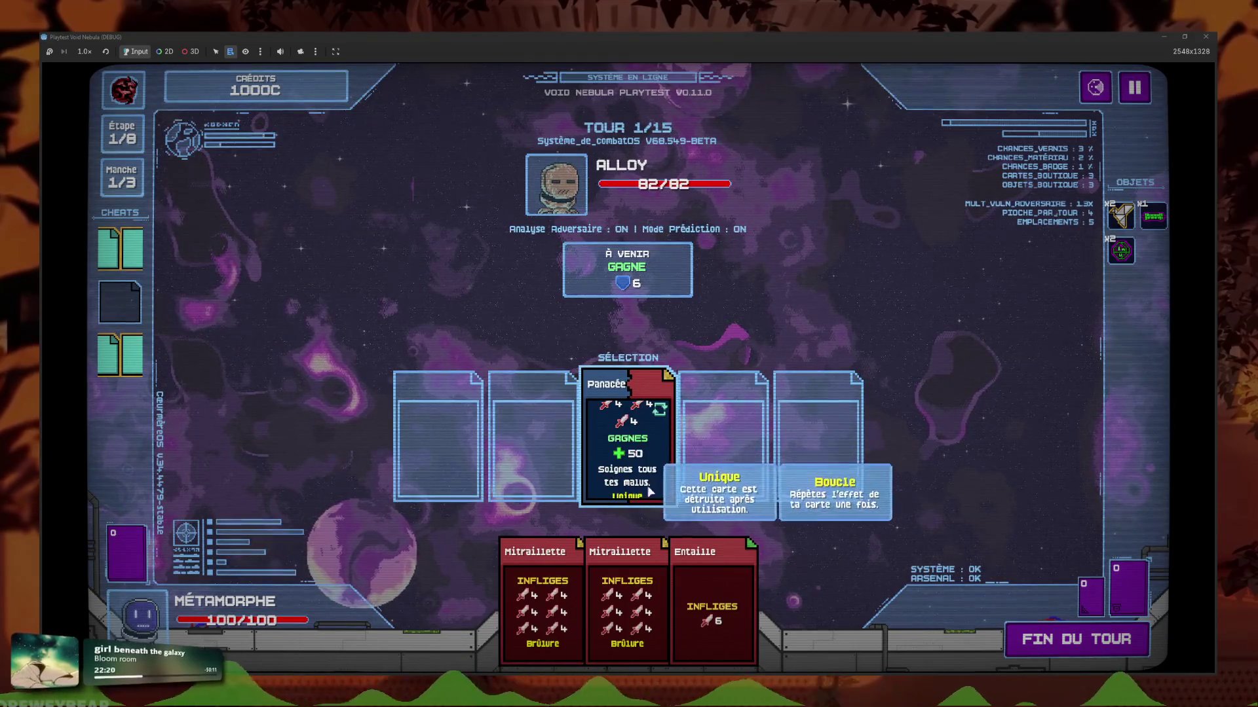
End the turn, review the banished pile, then stop the game and return to set_desc in card.gd.
left_click(1070, 648)
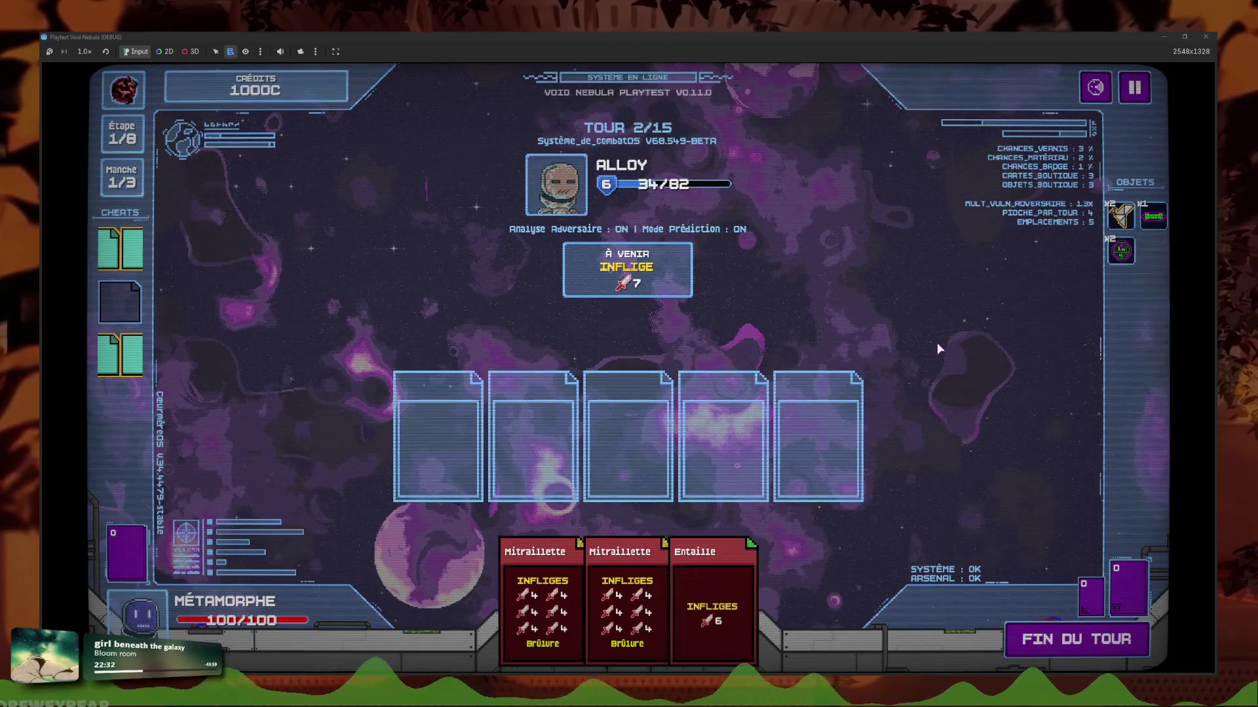
left_click(1091, 596)
left_click(765, 561)
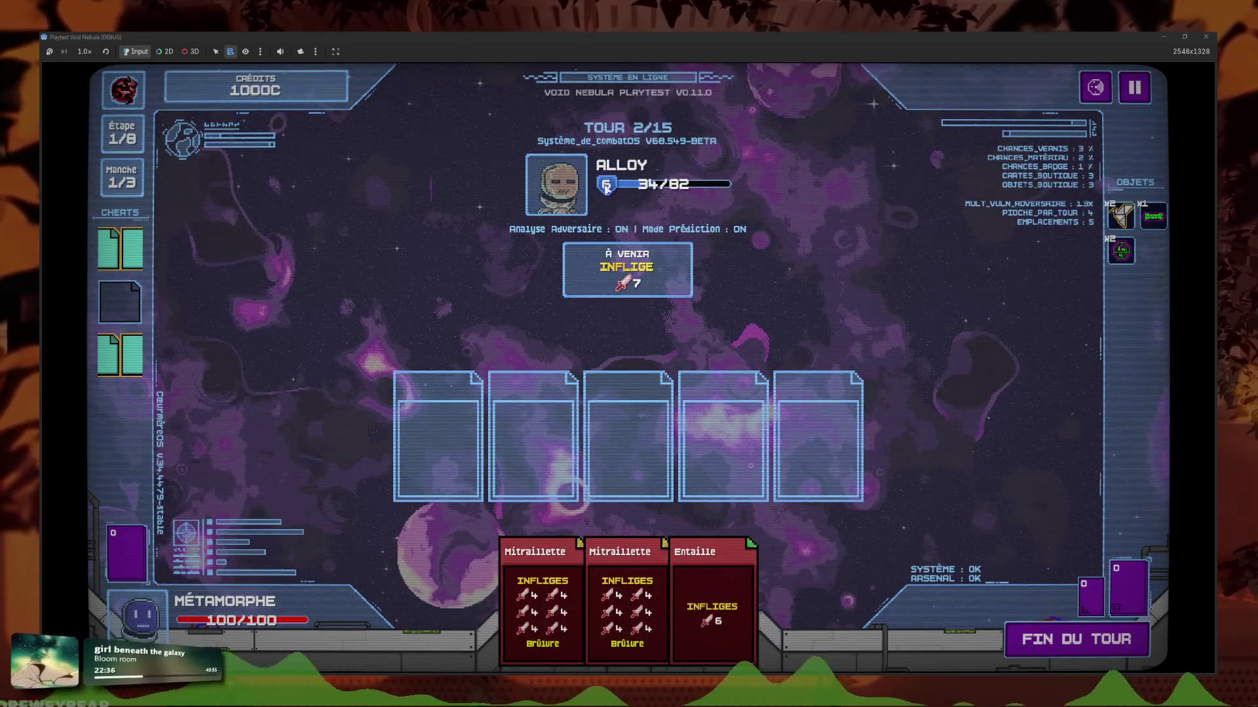
key("F8")
left_click(736, 321)
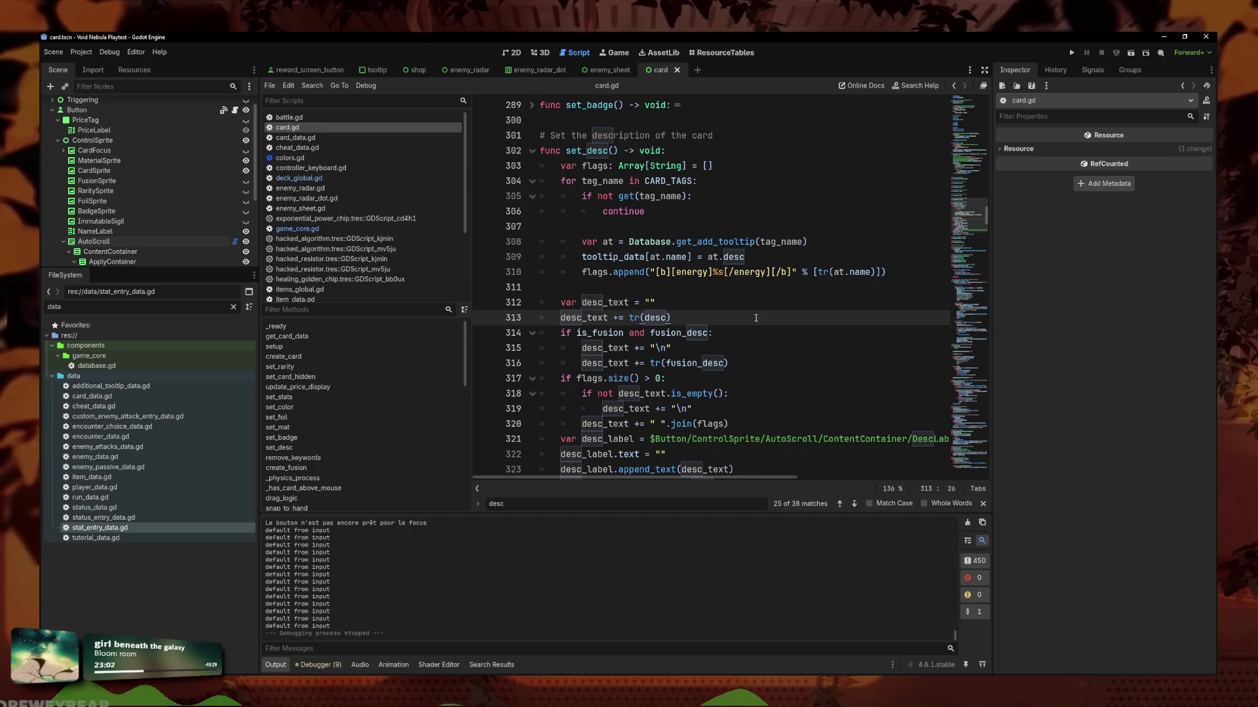
In item_data.gd, insert a line above adaptative_value, then remove it again.
scroll(755, 318, "up", 6)
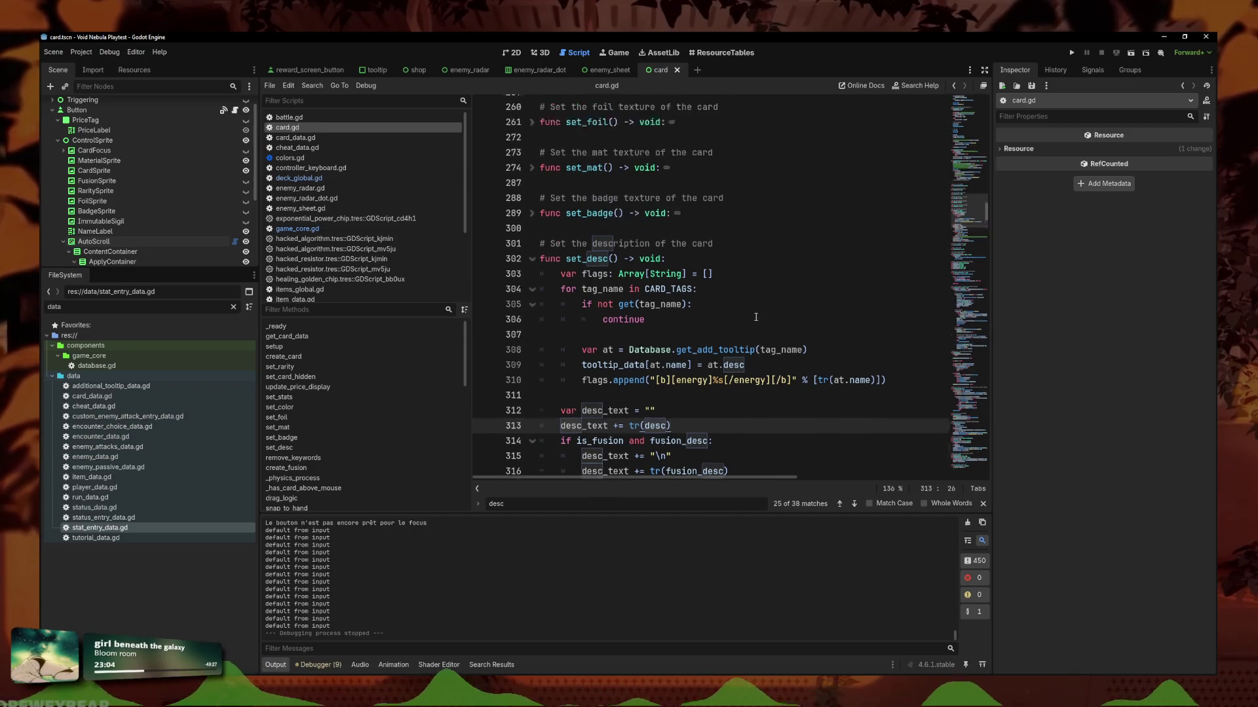
scroll(313, 282, "down", 3)
scroll(313, 282, "down", 2)
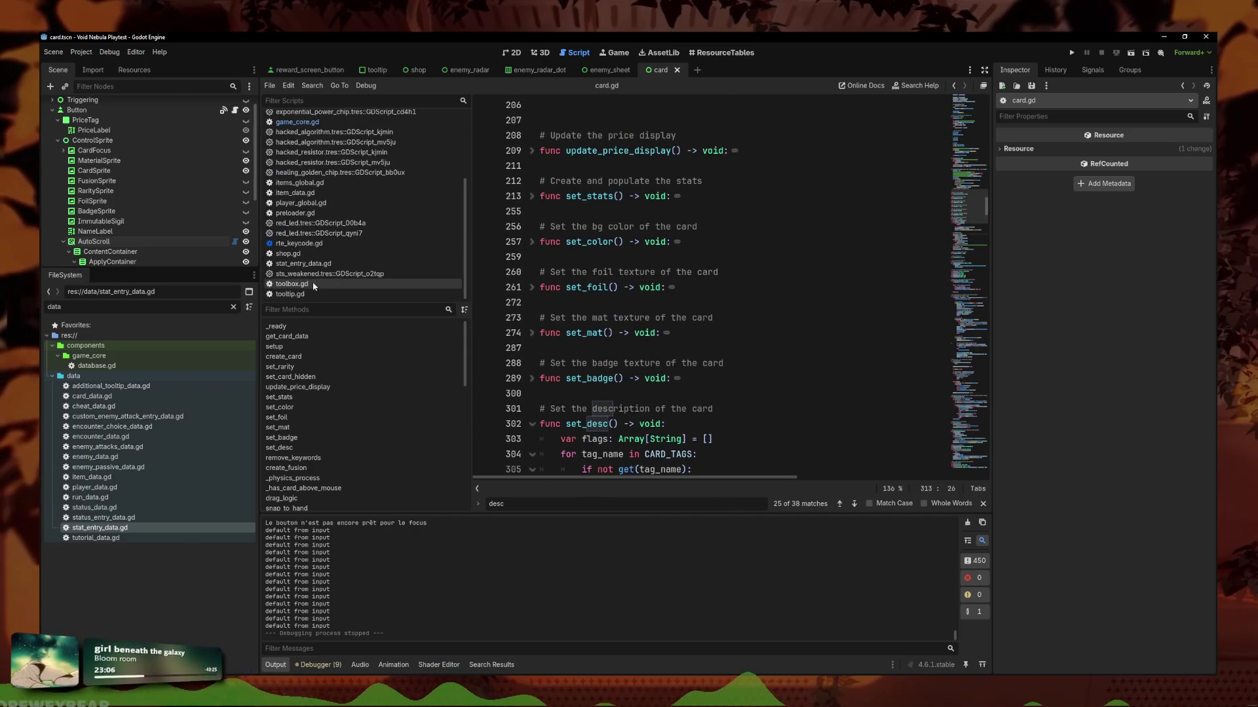
left_click(308, 193)
scroll(701, 393, "down", 1)
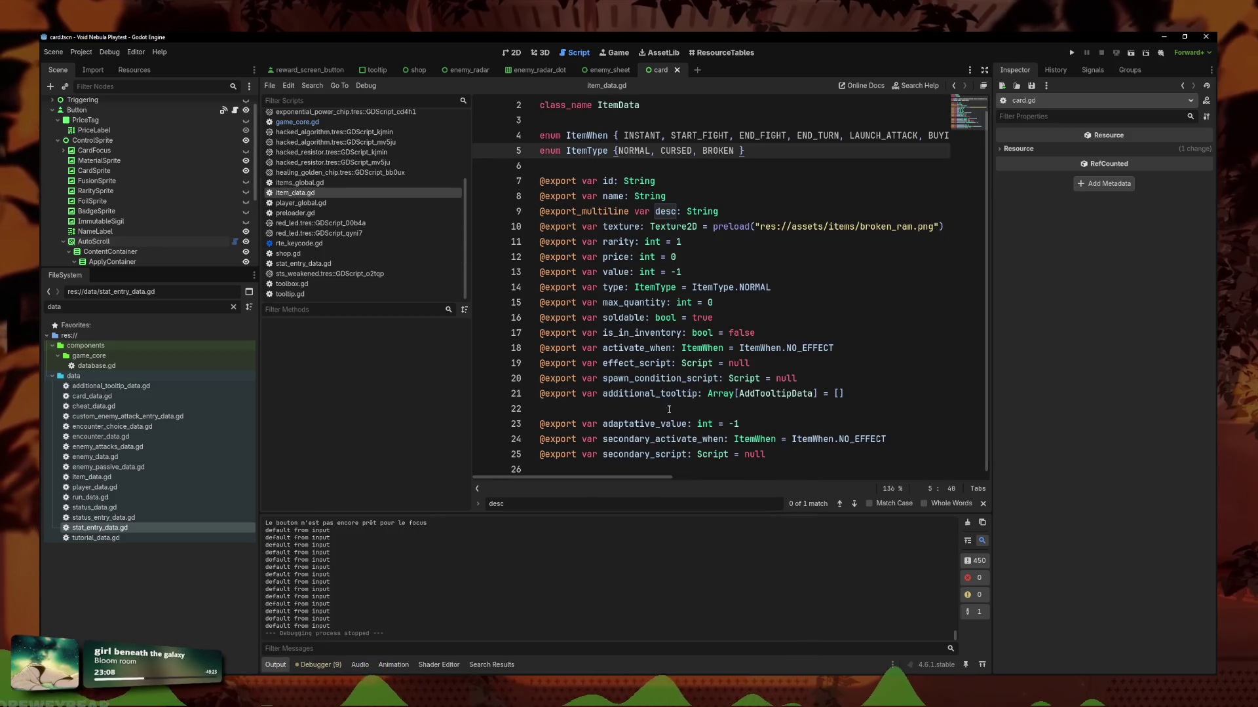
left_click(725, 423)
key("ctrl+shift+Return")
type("@expo")
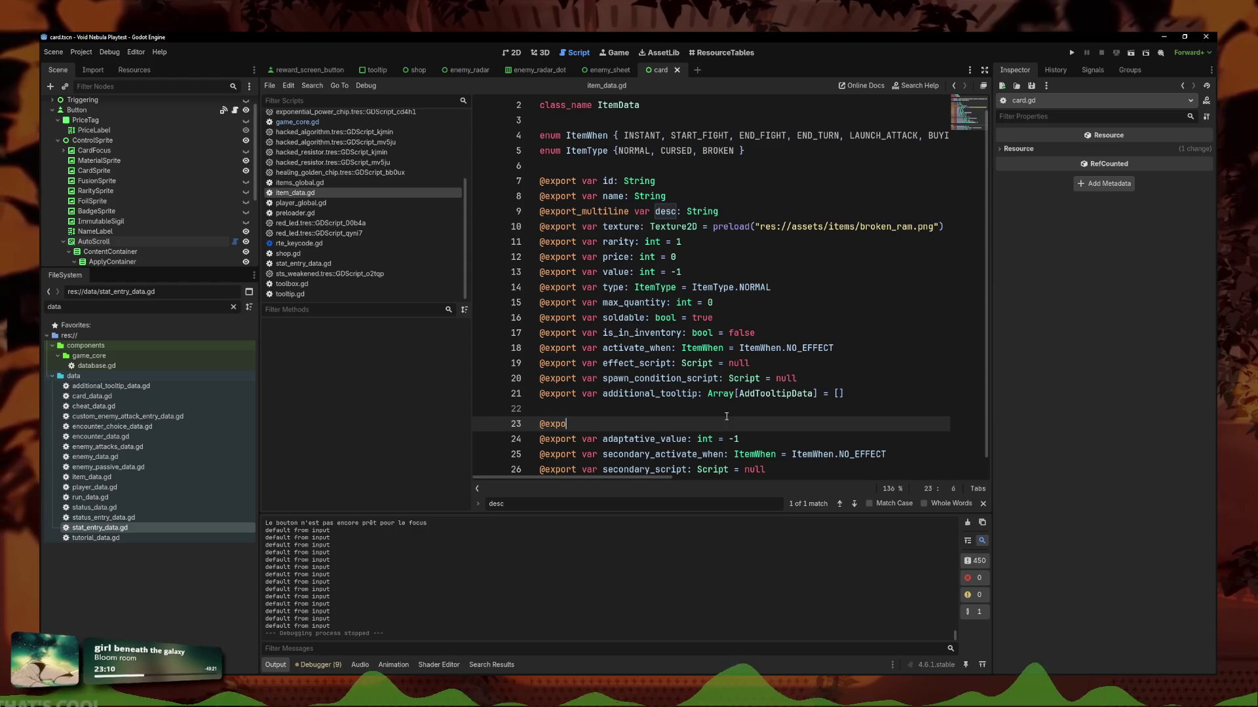
key("BackSpace")
key("BackSpace")
key("BackSpace")
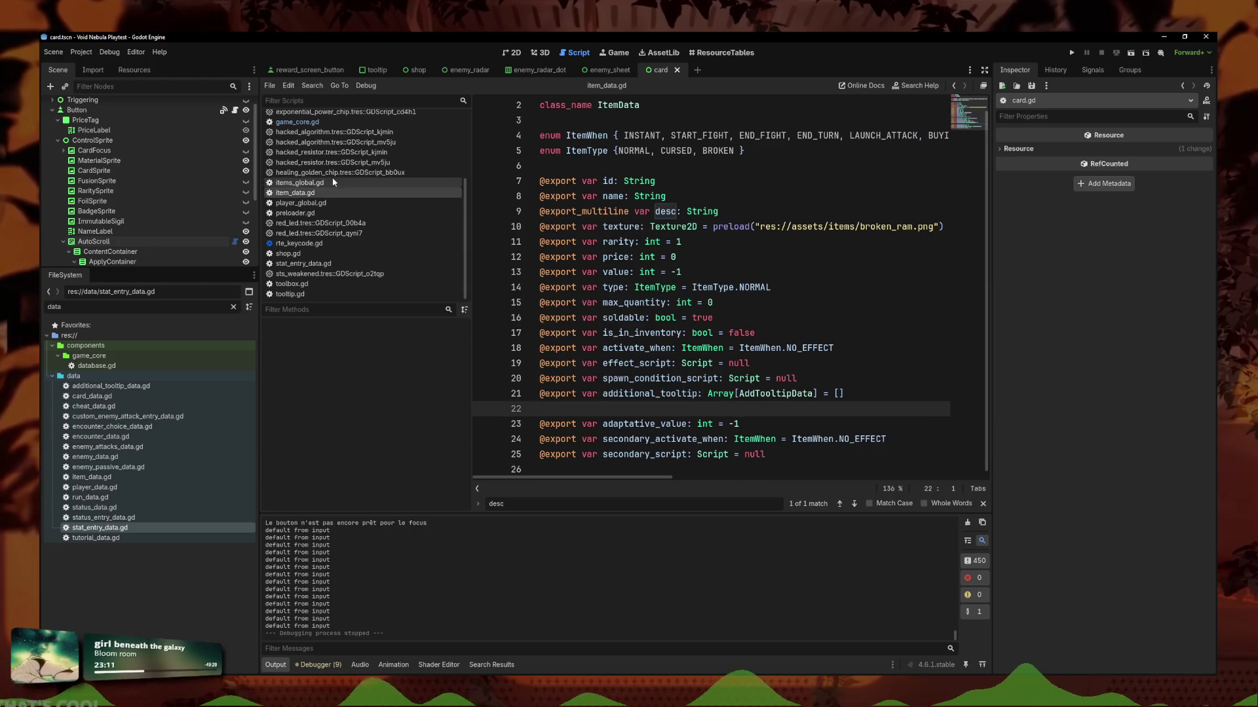
scroll(308, 158, "up", 3)
left_click(295, 138)
scroll(723, 406, "down", 4)
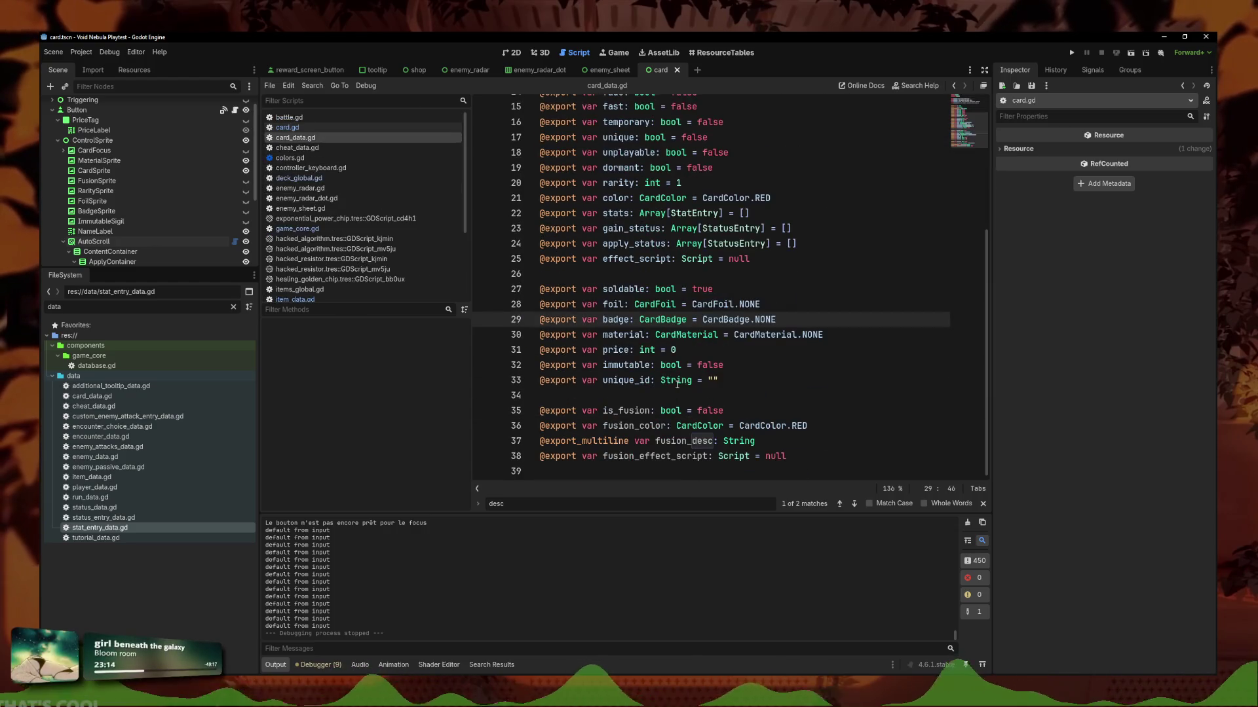
left_click(723, 410)
key("Return")
type("@export var fusion_")
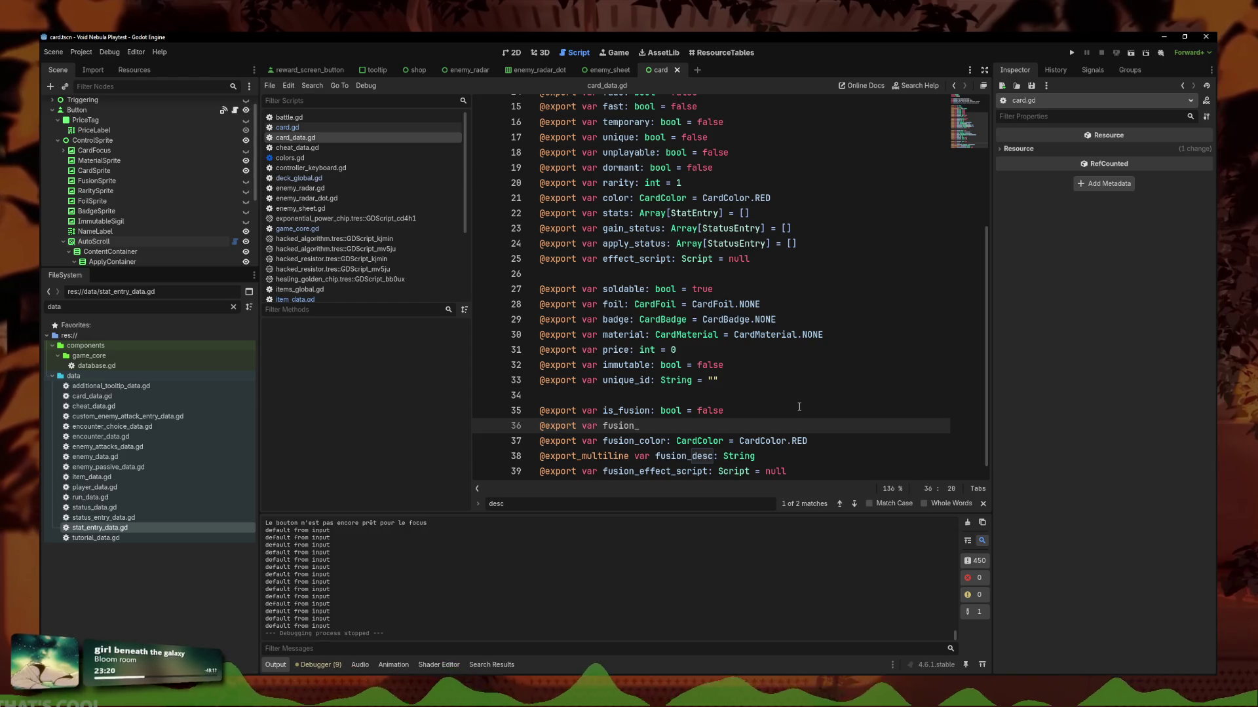
scroll(813, 283, "up", 3)
scroll(810, 284, "down", 3)
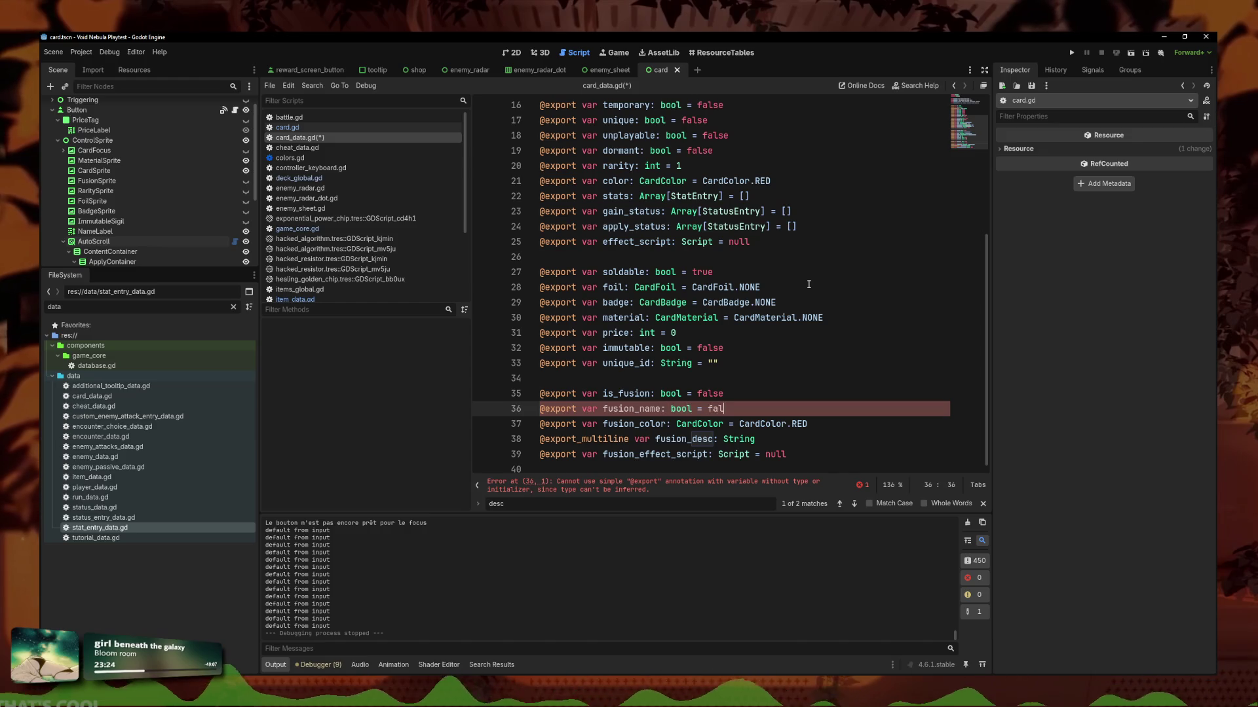
key("BackSpace")
key("BackSpace")
key("BackSpace")
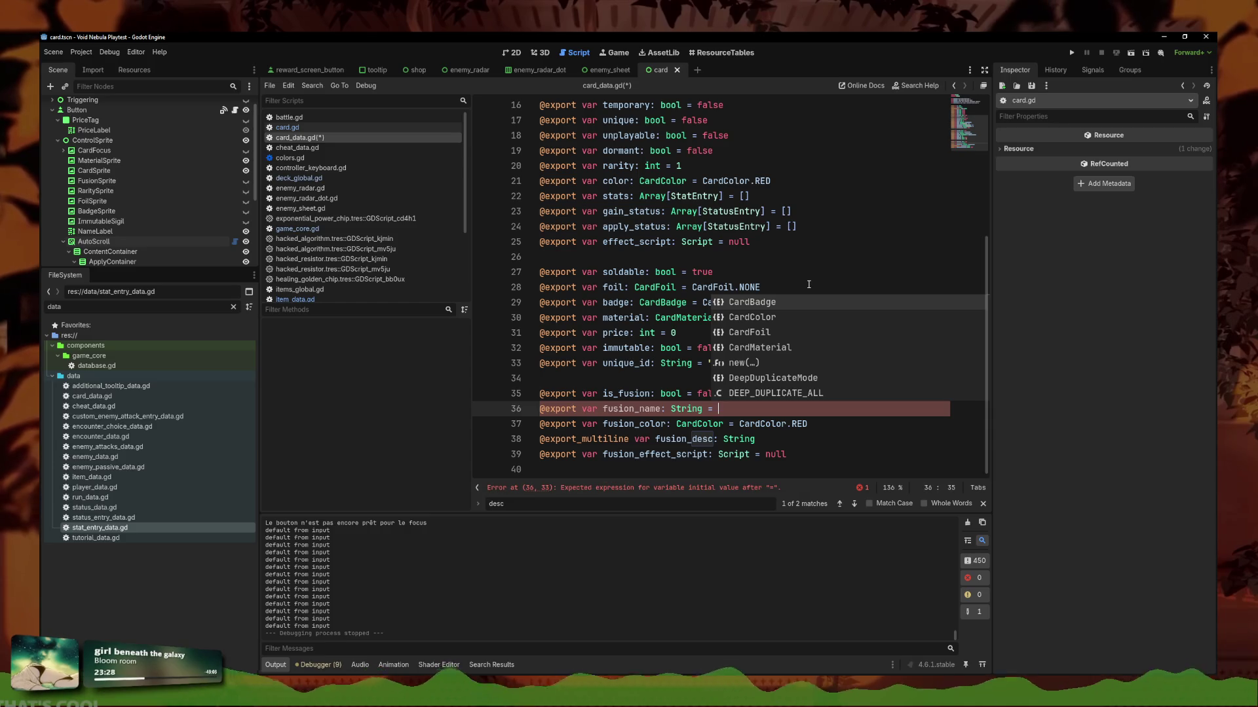
type("\"")
scroll(802, 279, "up", 5)
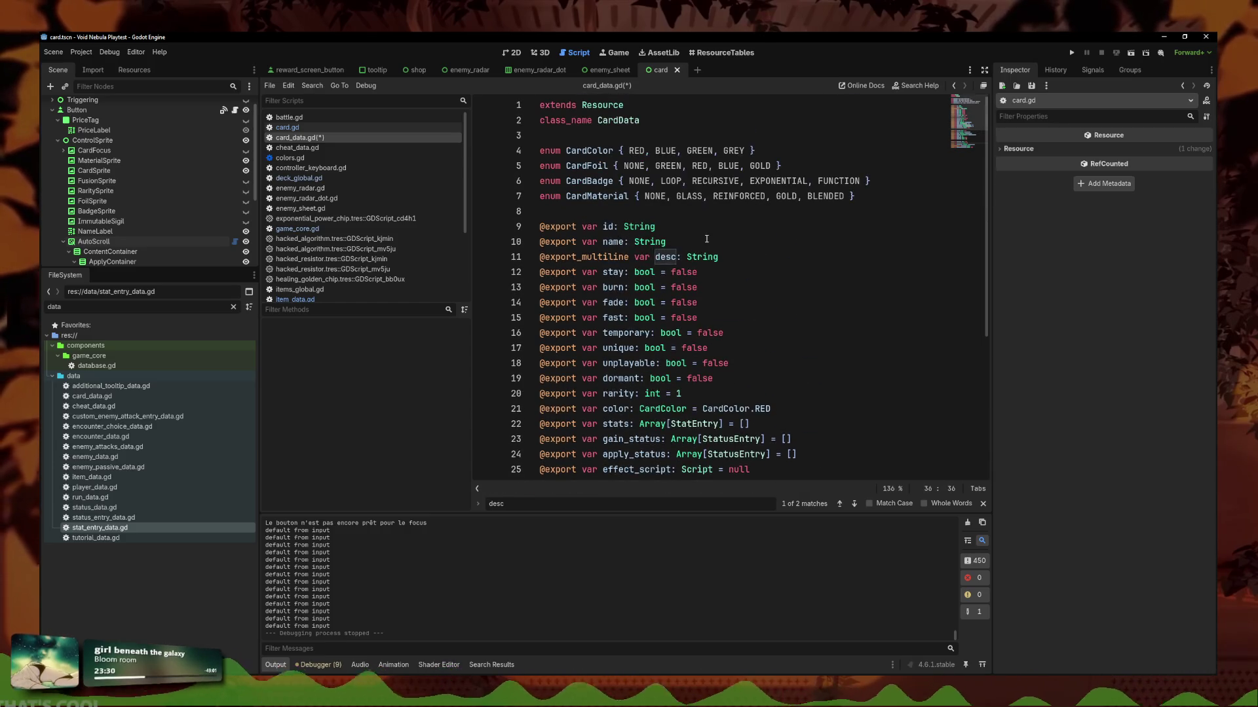
scroll(707, 239, "down", 5)
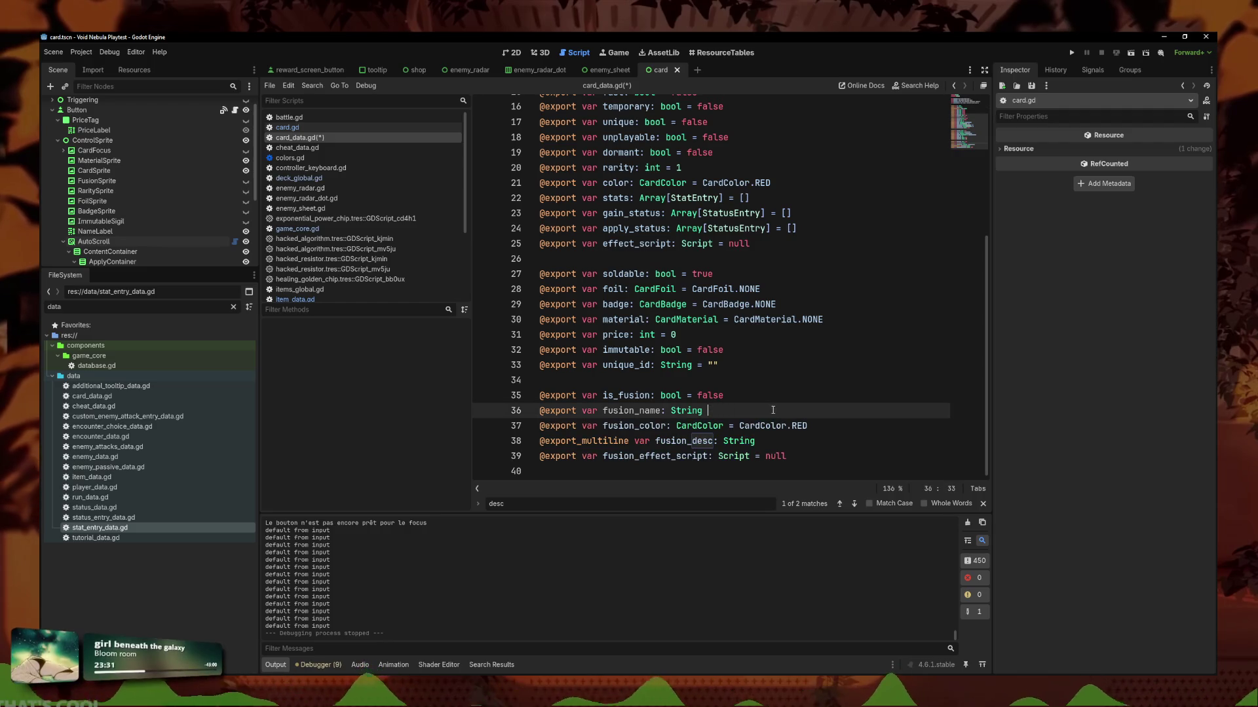
key("ctrl+s")
left_click(287, 127)
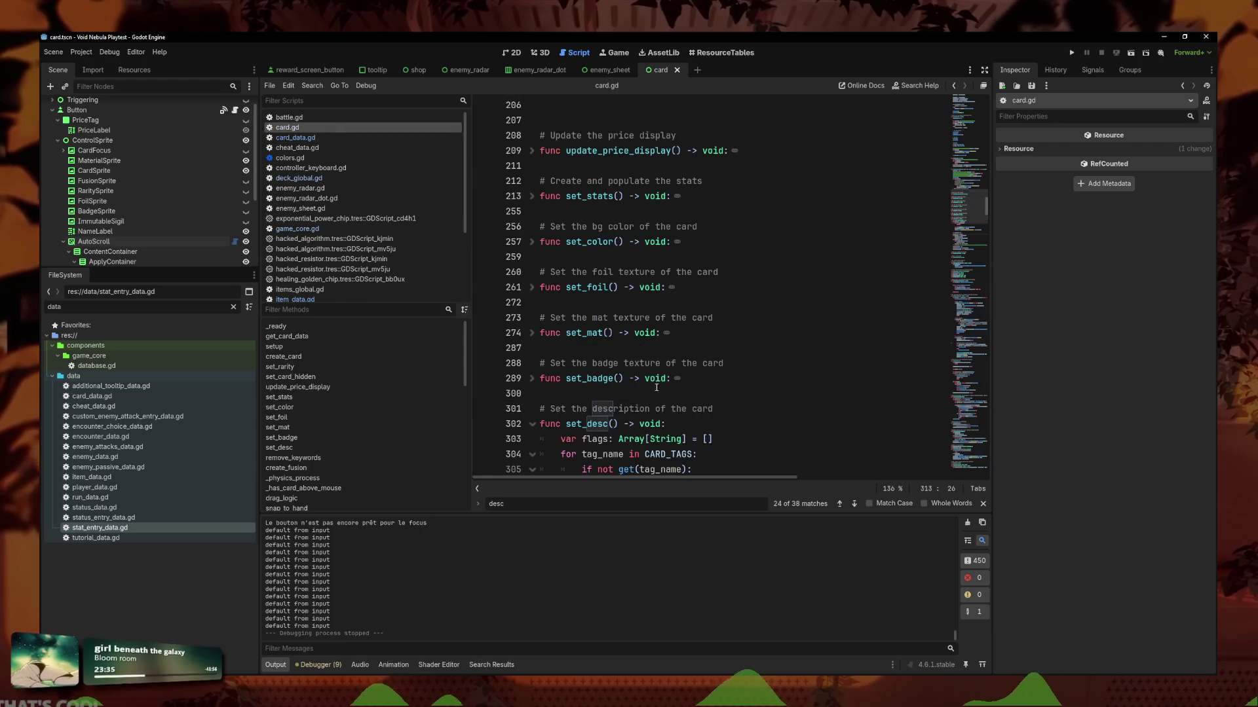
In get_card_data, add 'data.fusion_name = fusion_name' below the fusion_color assignment.
scroll(679, 287, "up", 20)
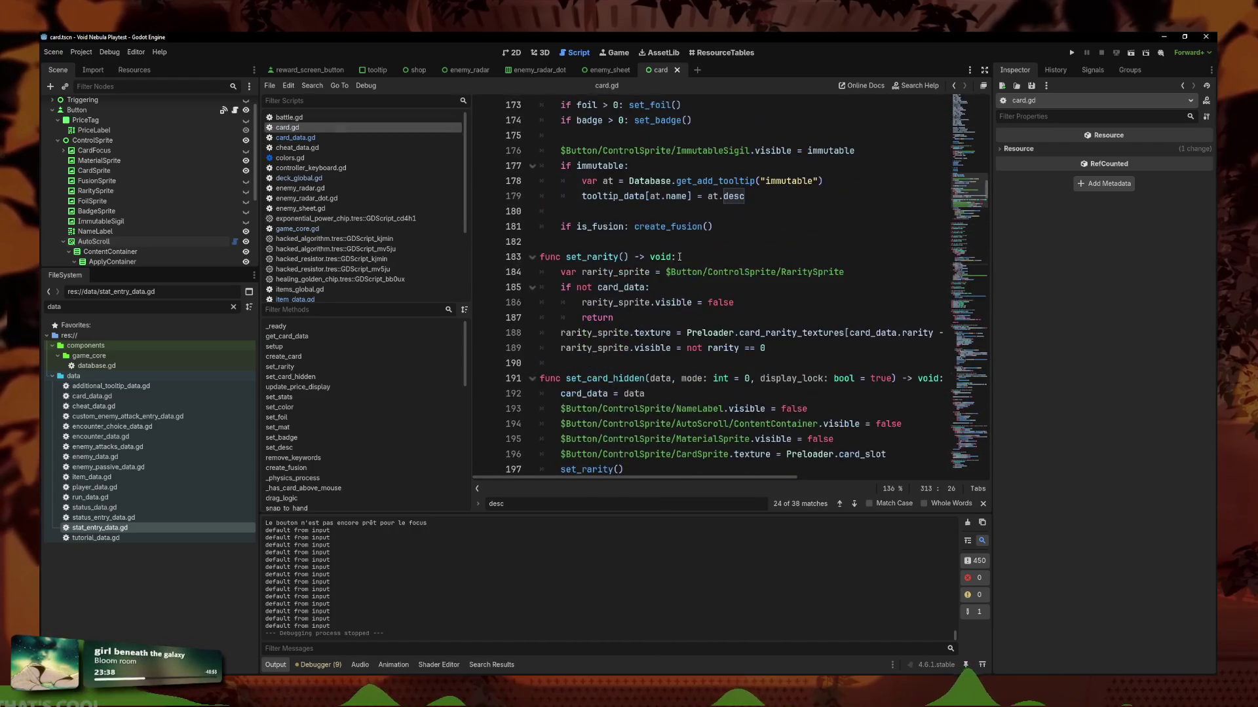
scroll(685, 256, "up", 5)
scroll(687, 282, "down", 2)
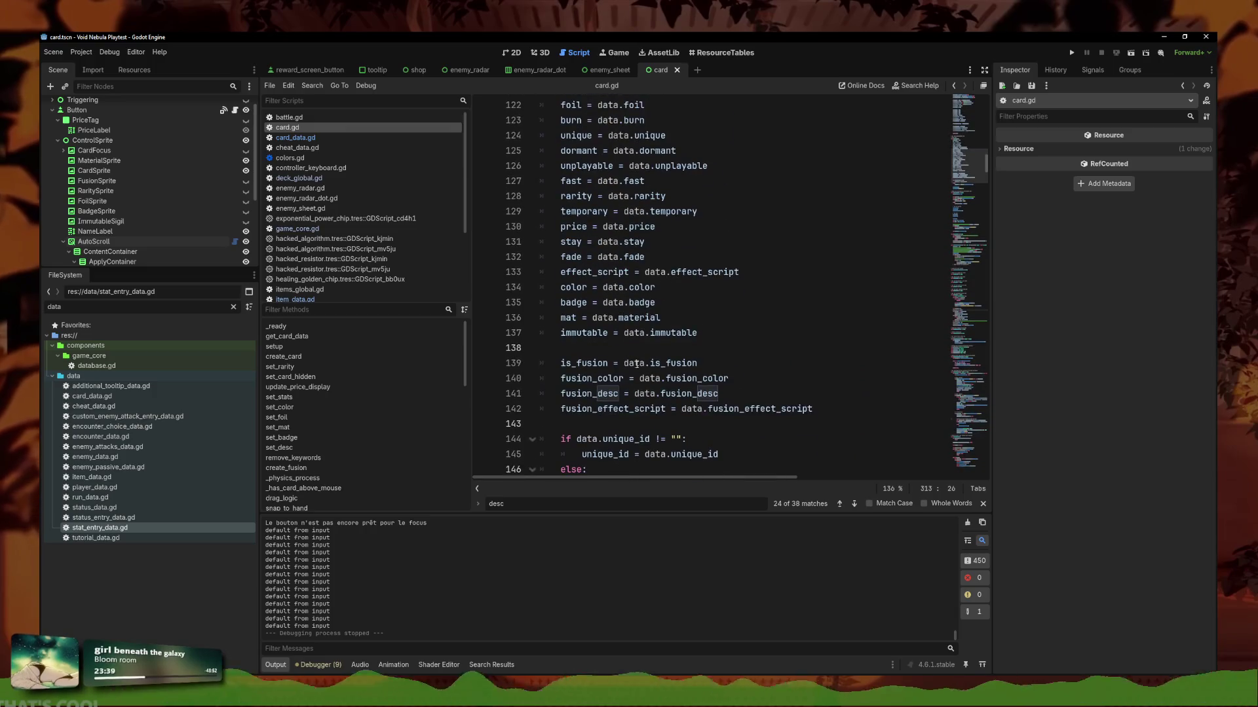
scroll(694, 327, "up", 3)
scroll(707, 380, "down", 5)
left_click(707, 379)
left_click(764, 393)
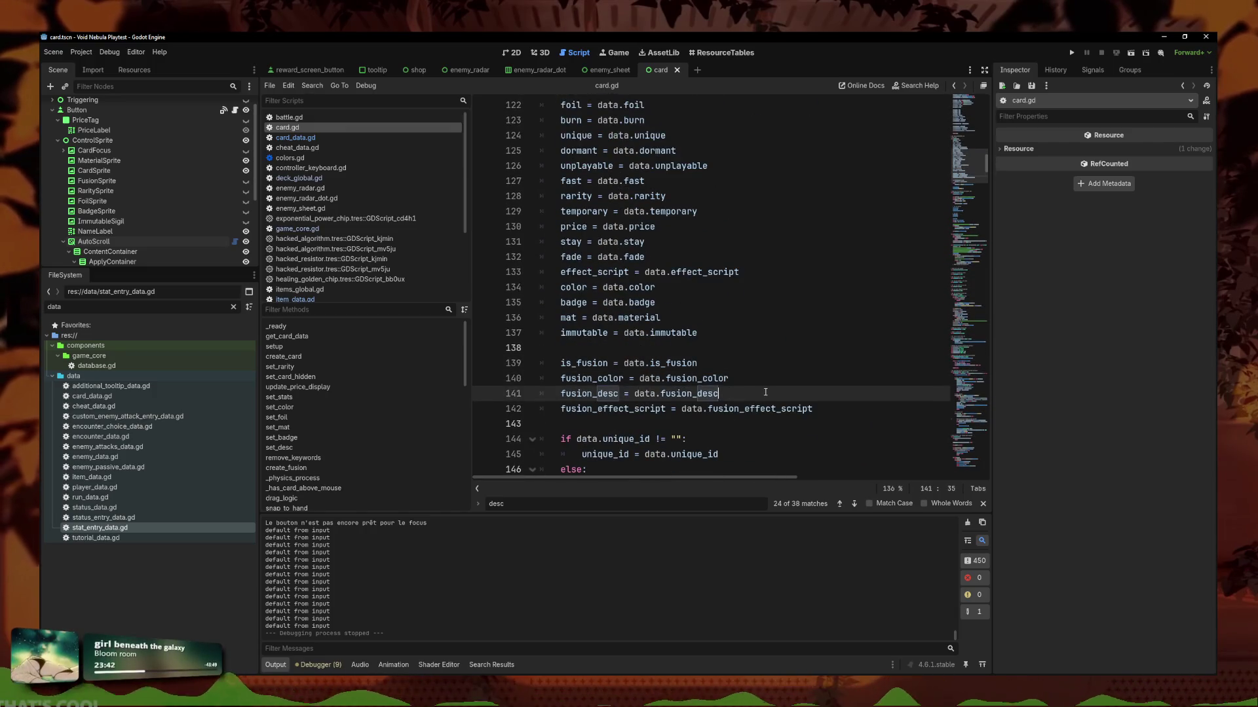
key("Return")
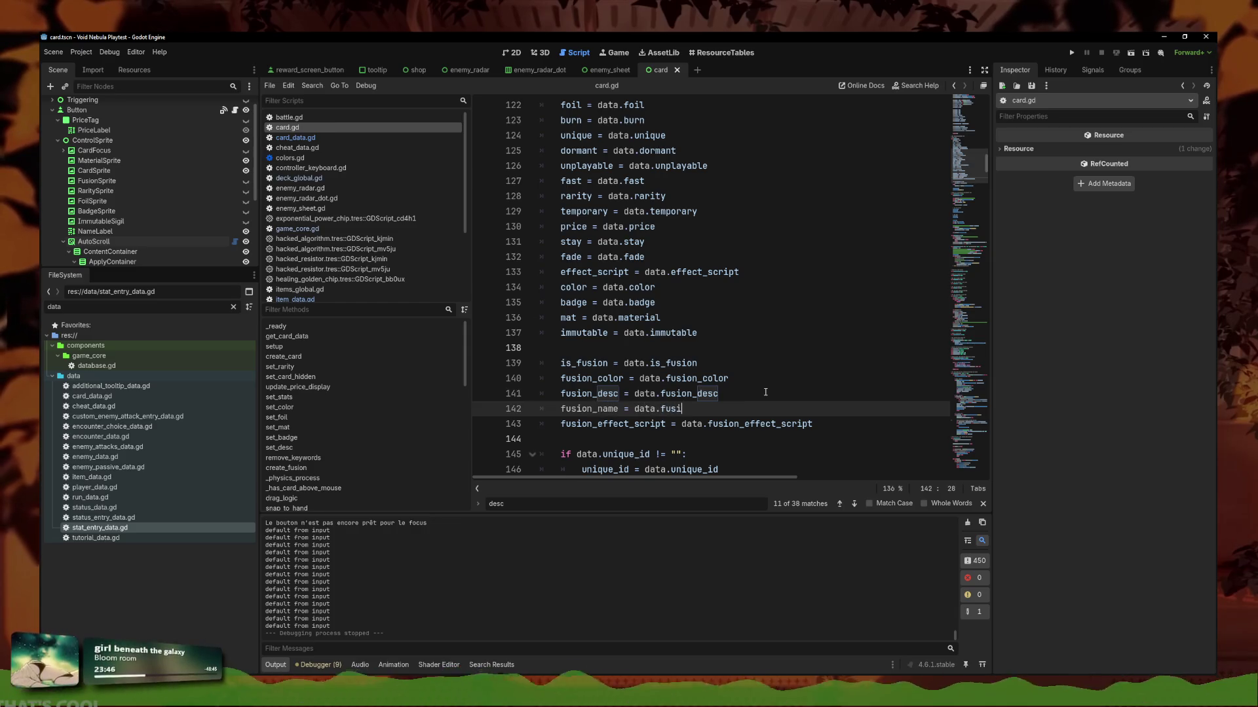
scroll(765, 392, "up", 10)
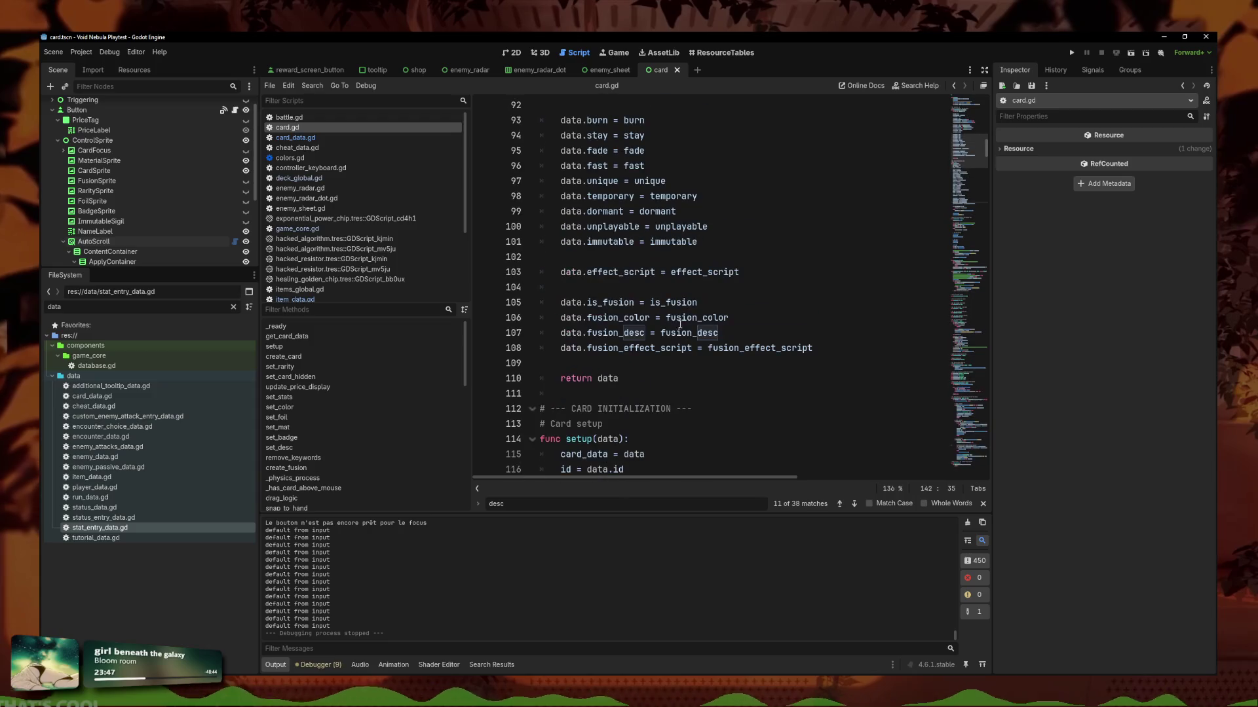
scroll(741, 332, "up", 8)
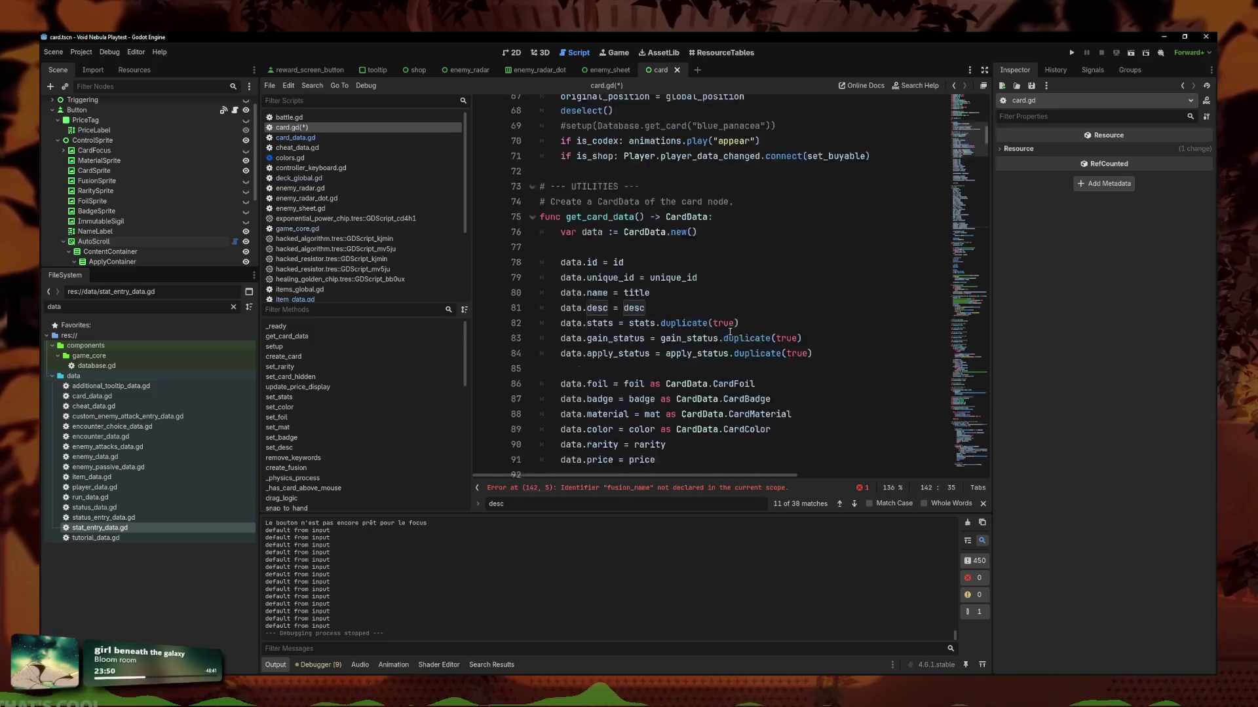
scroll(726, 330, "down", 5)
scroll(725, 330, "down", 3)
left_click(736, 233)
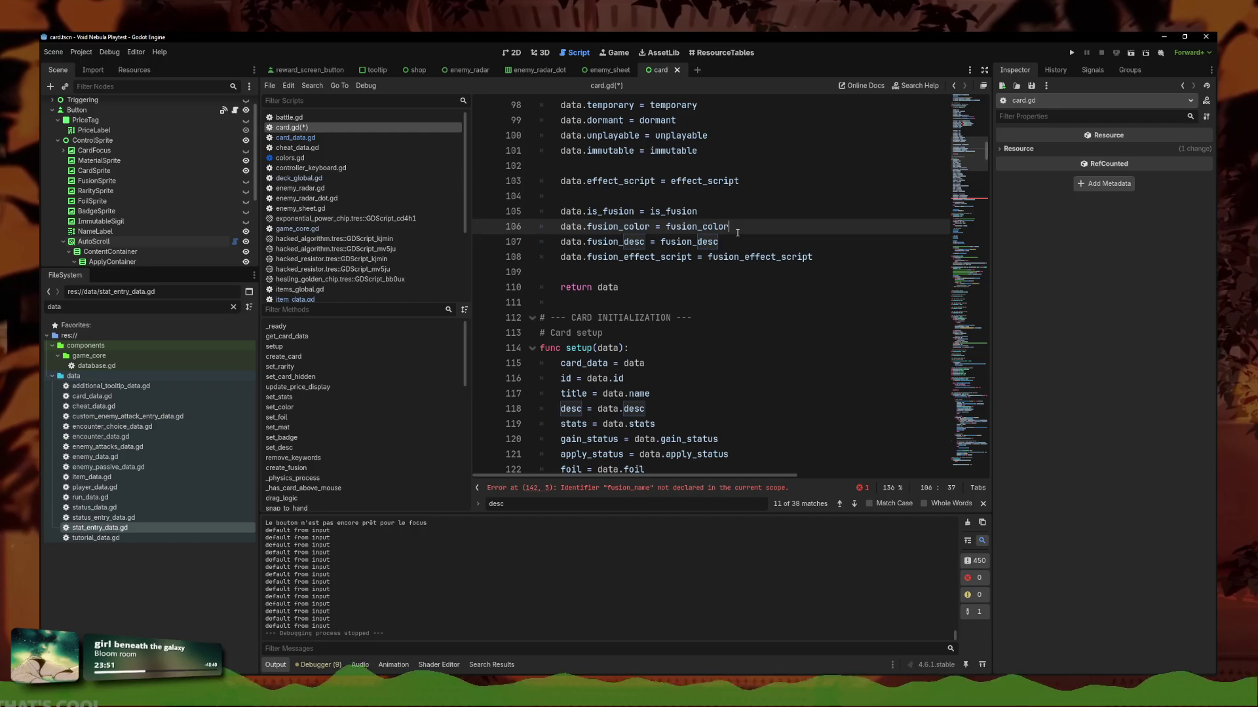
key("Return")
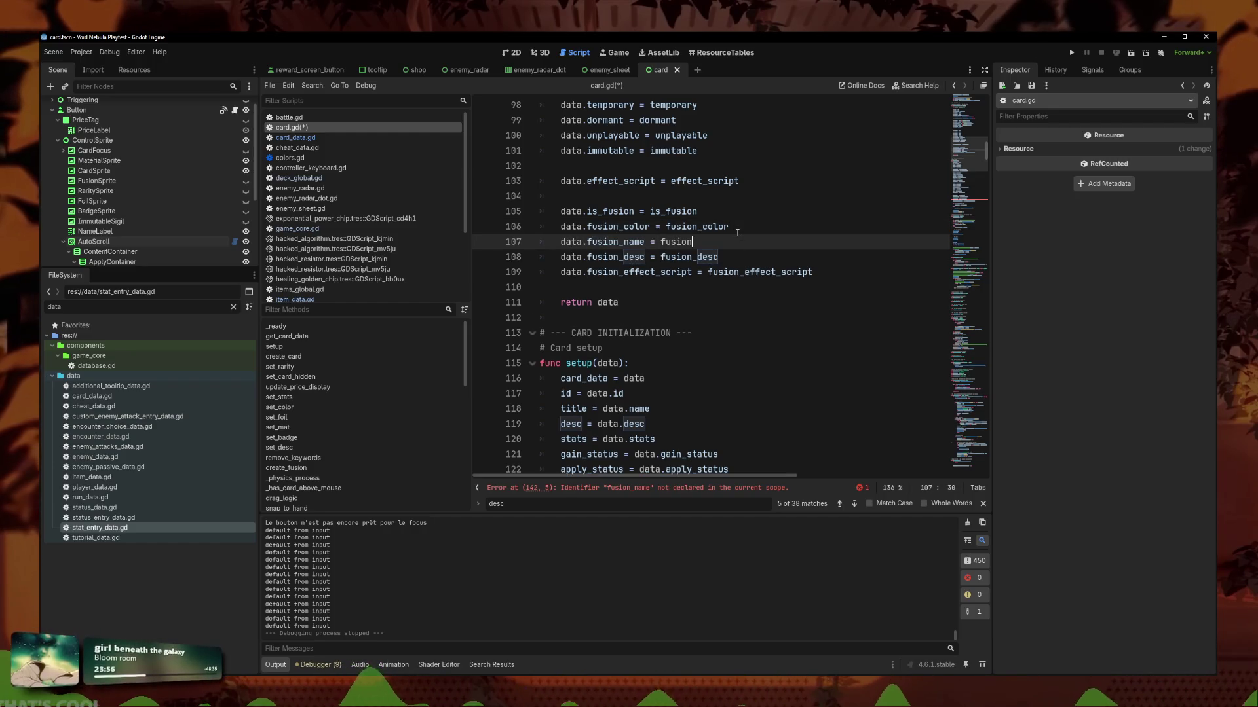
type("_name")
Declare 'var fusion_name: String' below the fusion_color variable in card.gd.
scroll(721, 239, "up", 15)
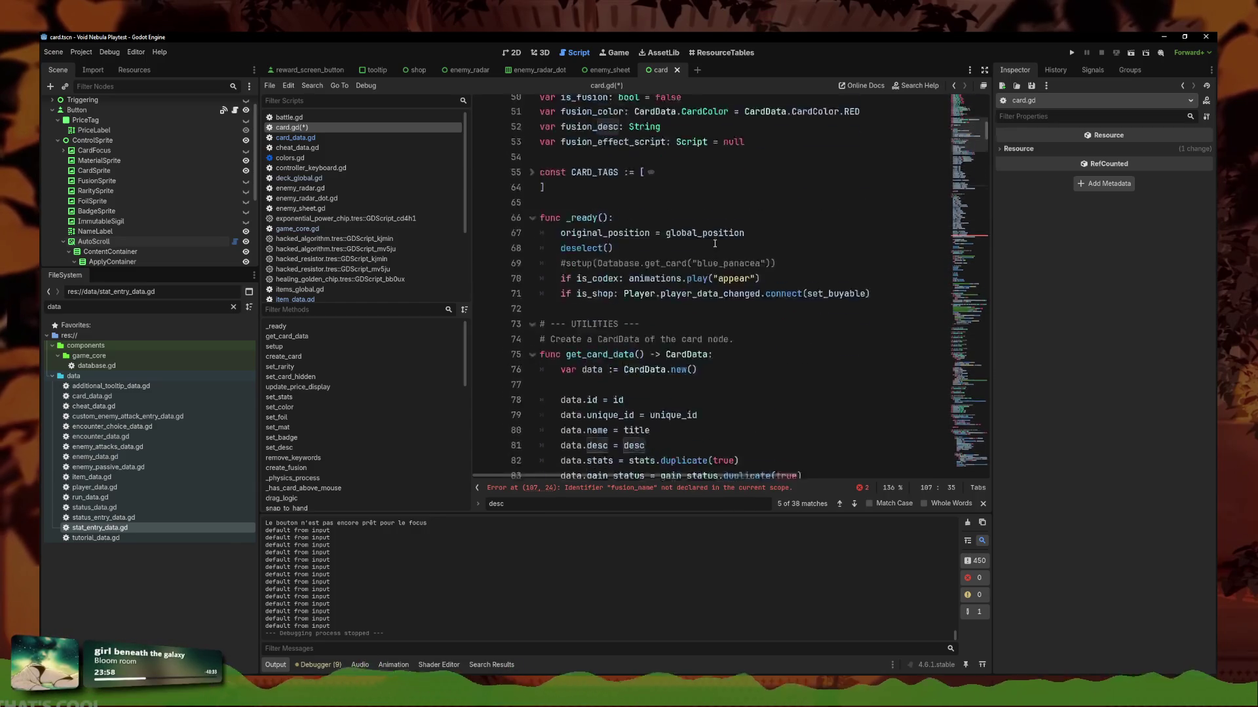
scroll(714, 244, "up", 9)
scroll(694, 295, "down", 5)
left_click(666, 348)
key("Delete")
key("ctrl+z")
left_click(911, 322)
left_click(895, 336)
key("Return")
type("var fusion_n")
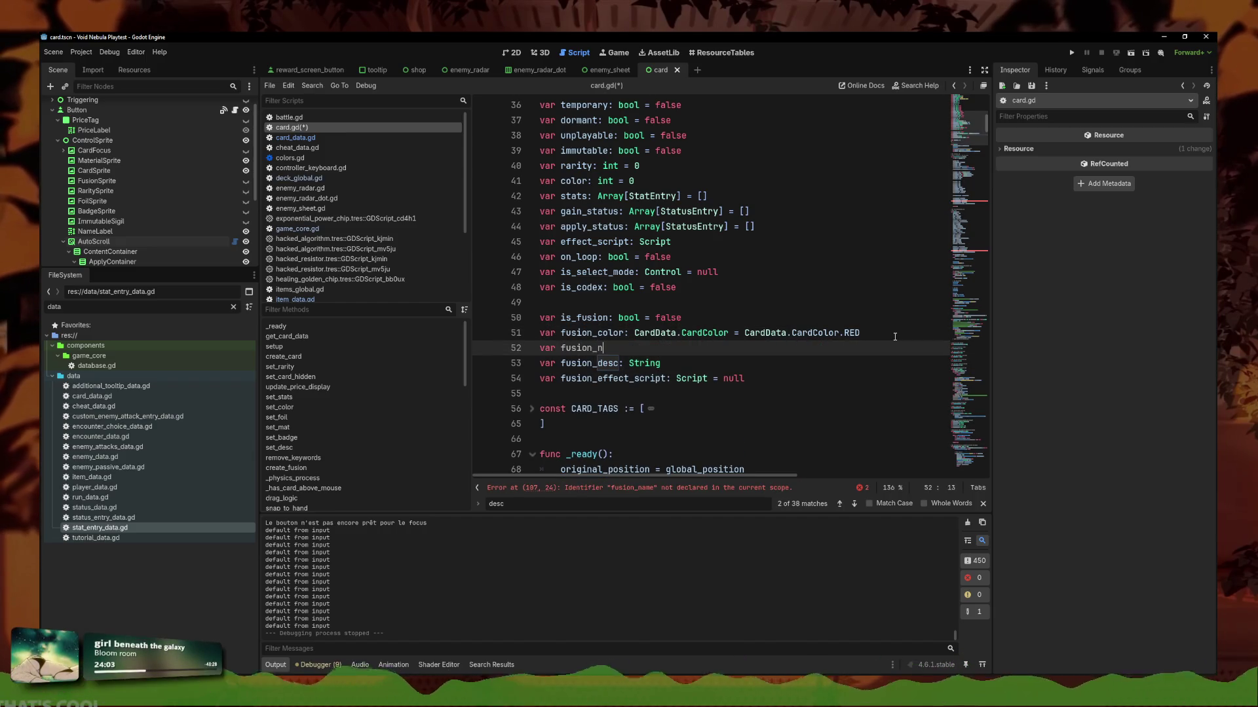
type("String")
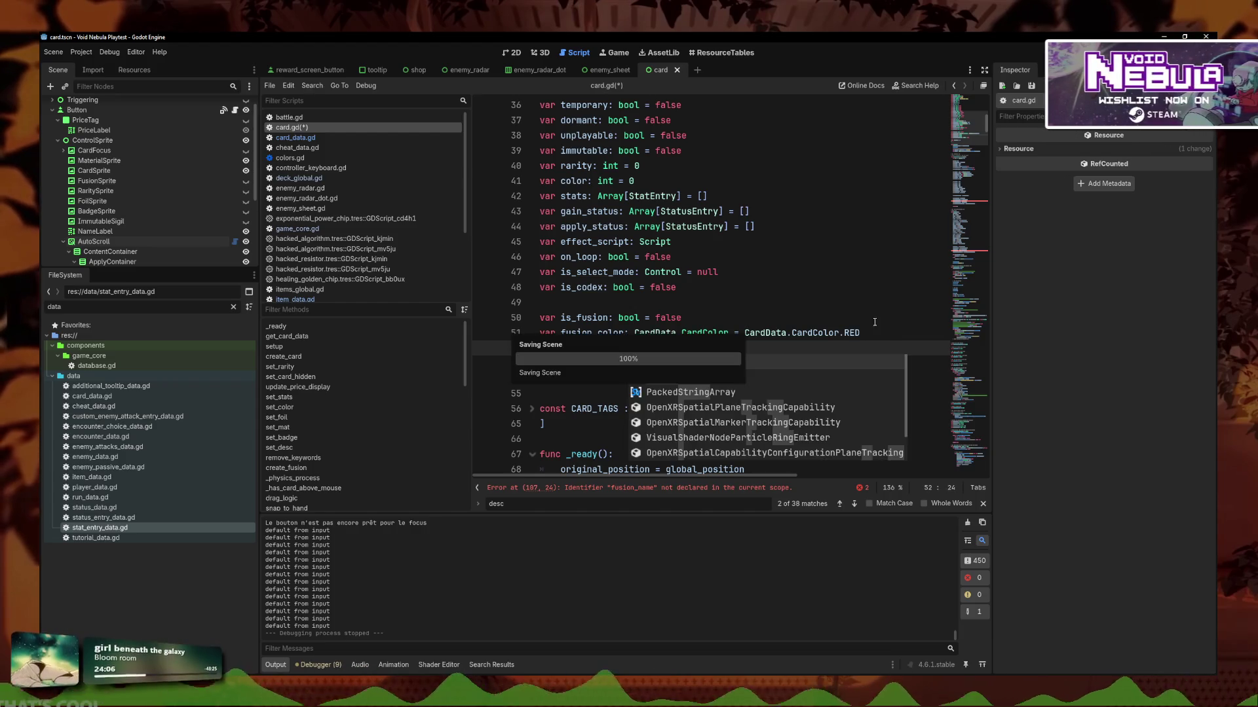
left_click(816, 319)
left_click(736, 350)
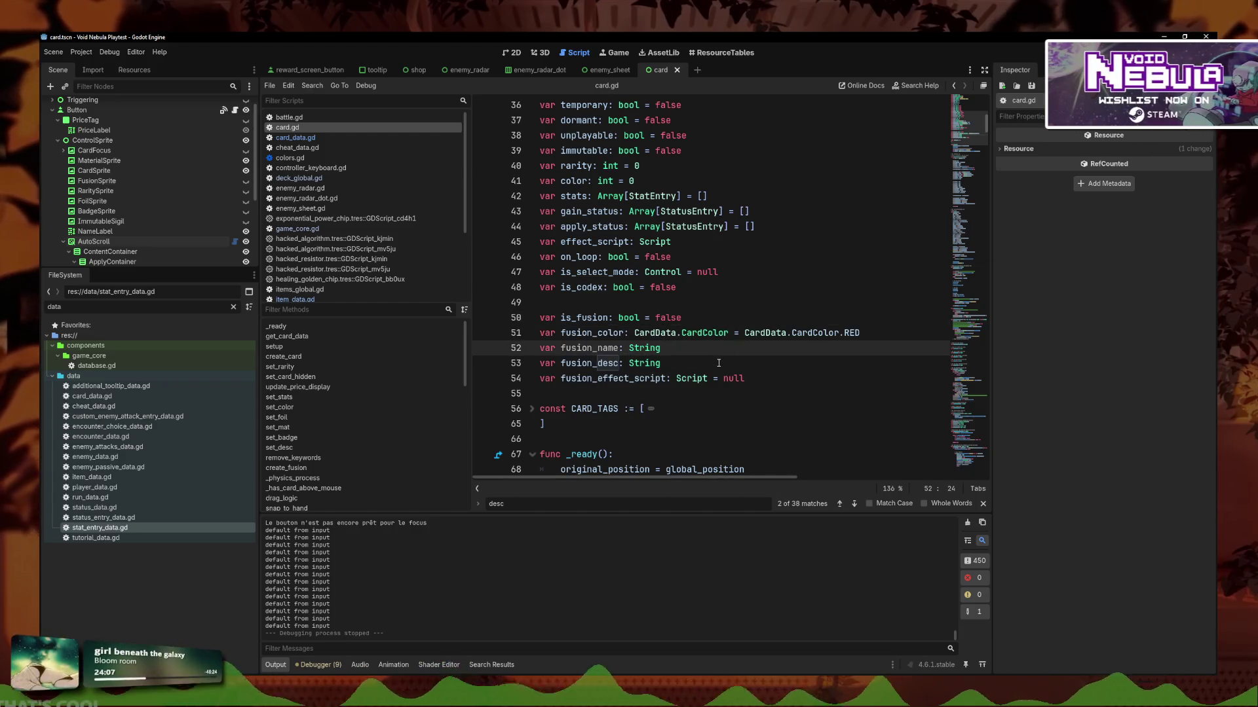
scroll(729, 350, "down", 3)
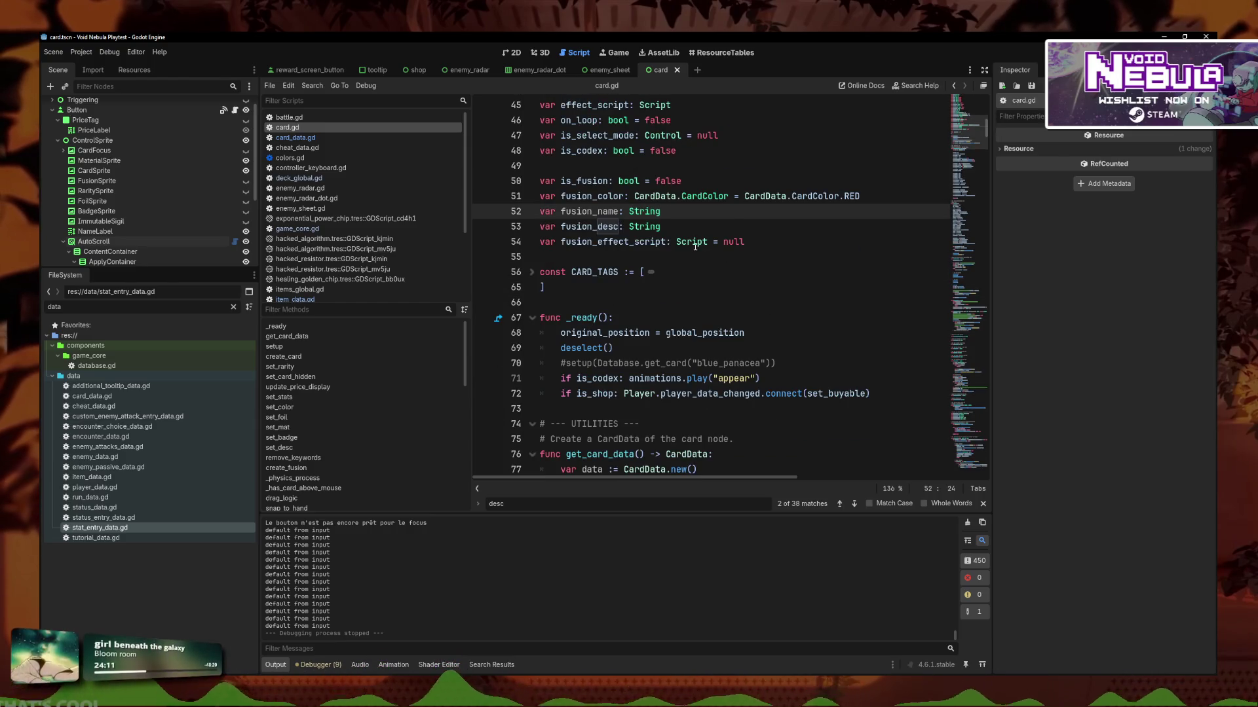
scroll(704, 242, "down", 20)
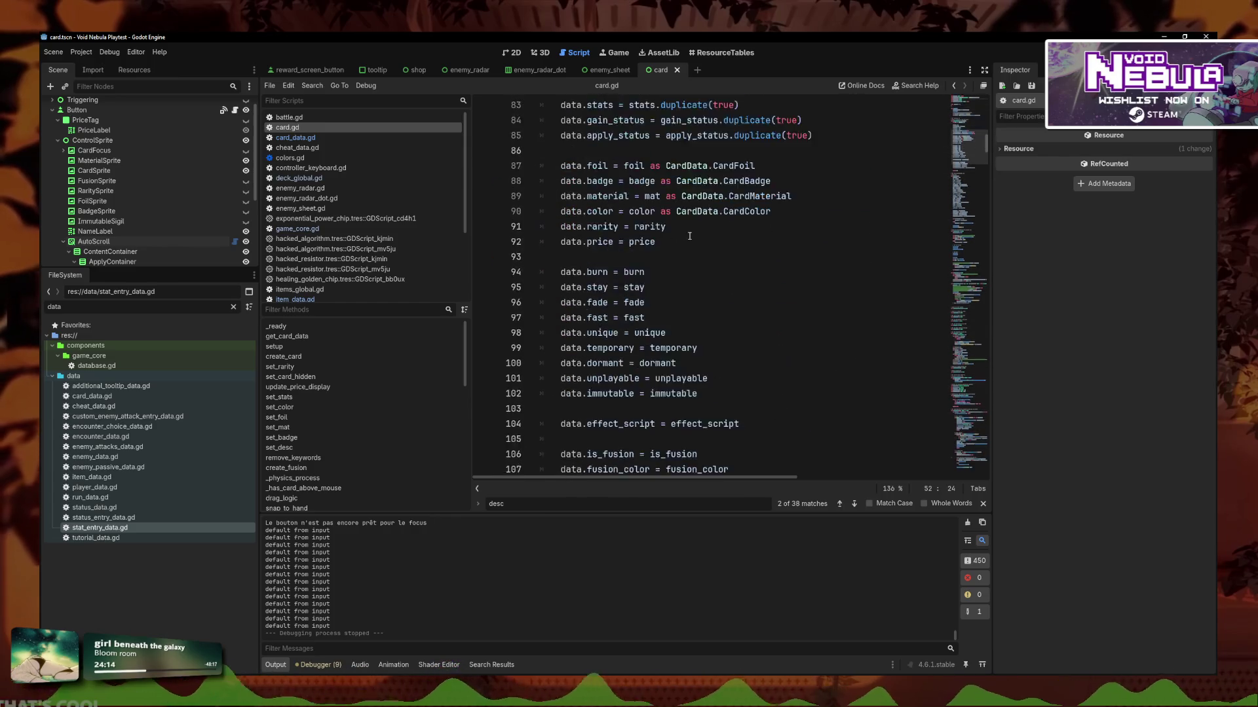
scroll(692, 298, "down", 10)
scroll(754, 315, "up", 5)
left_click(783, 331)
Insert 'if is_fusion:' under create_card's else line, then return to toolbox.gd's fusion_two_cards.
left_click_drag(783, 331, 515, 317)
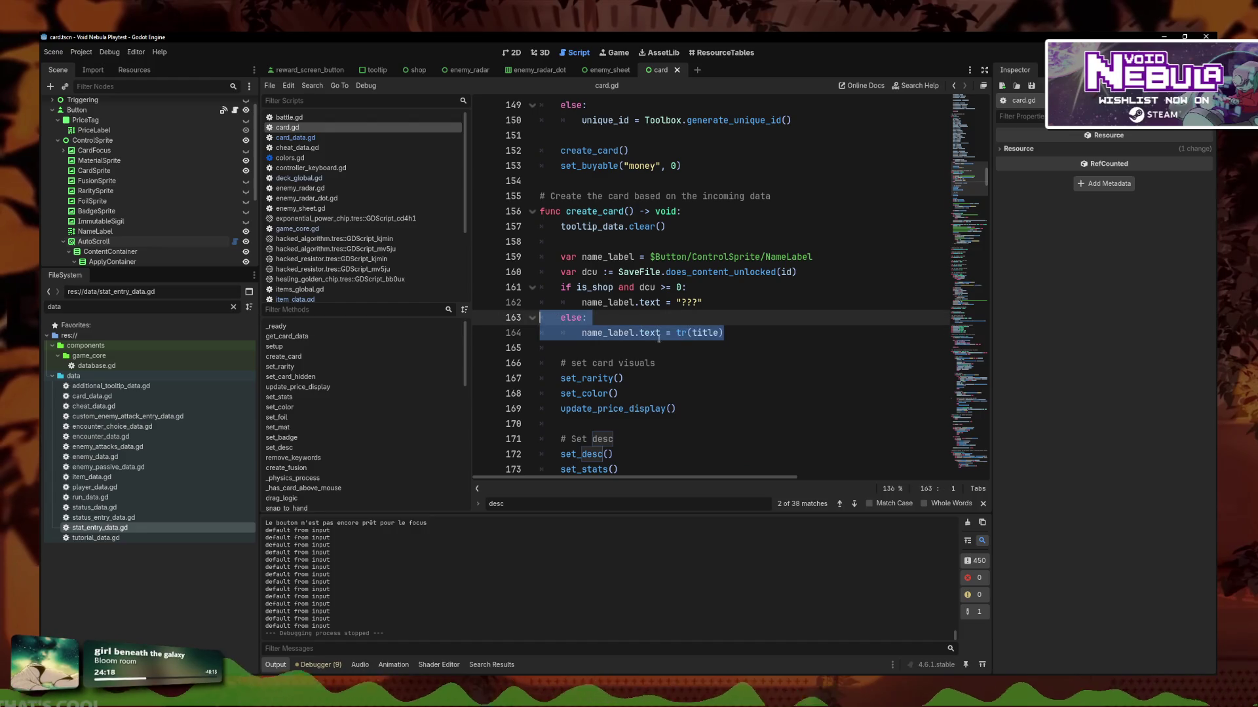
left_click(774, 319)
key("Return")
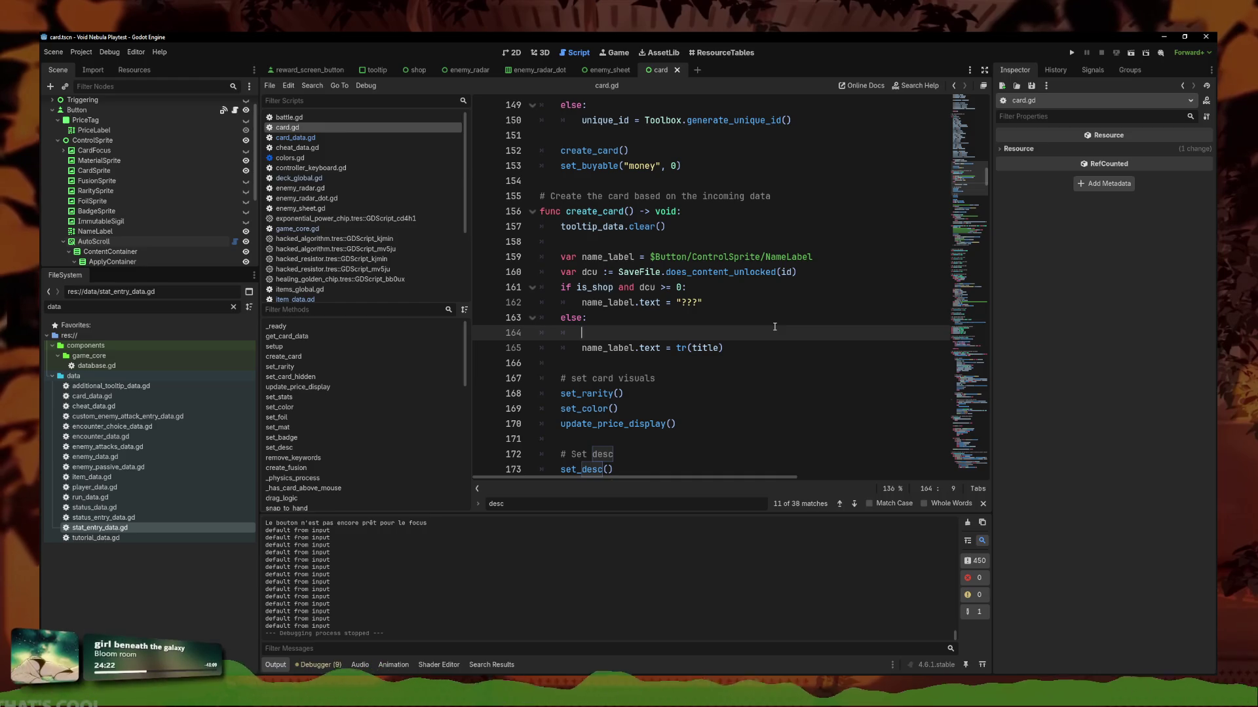
type("ifis_")
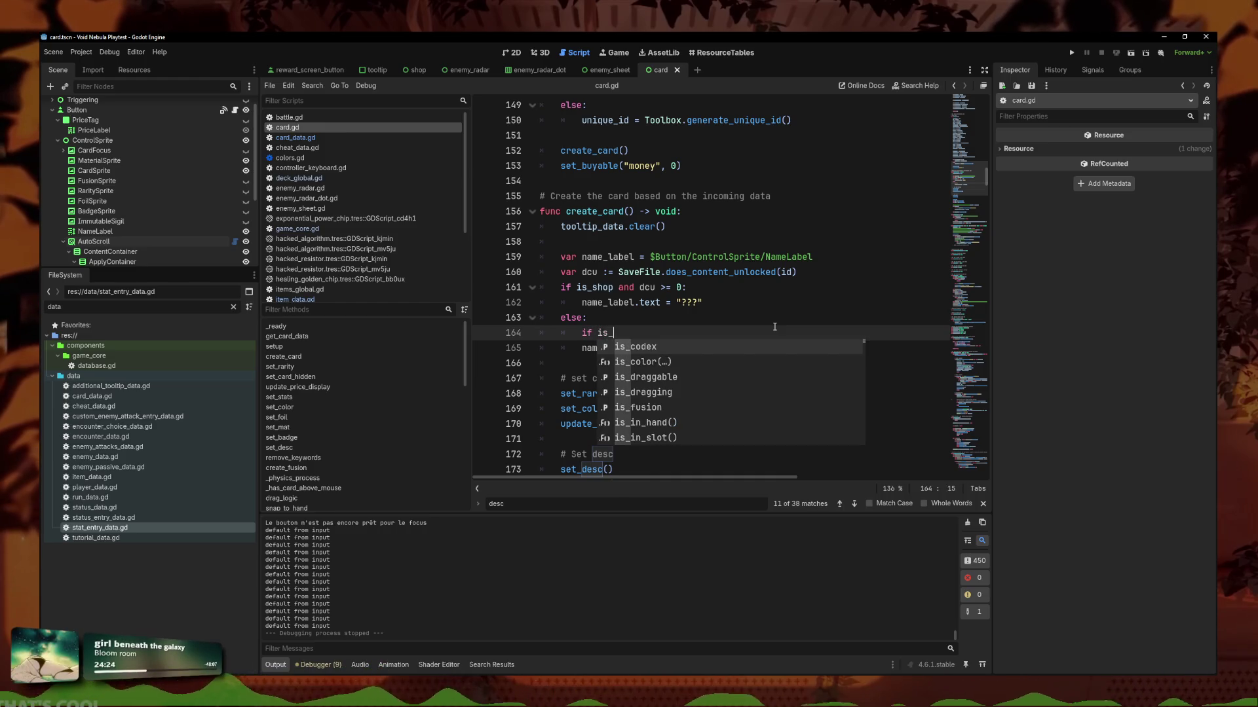
key("Down")
key("Down")
key("Down")
key("Return")
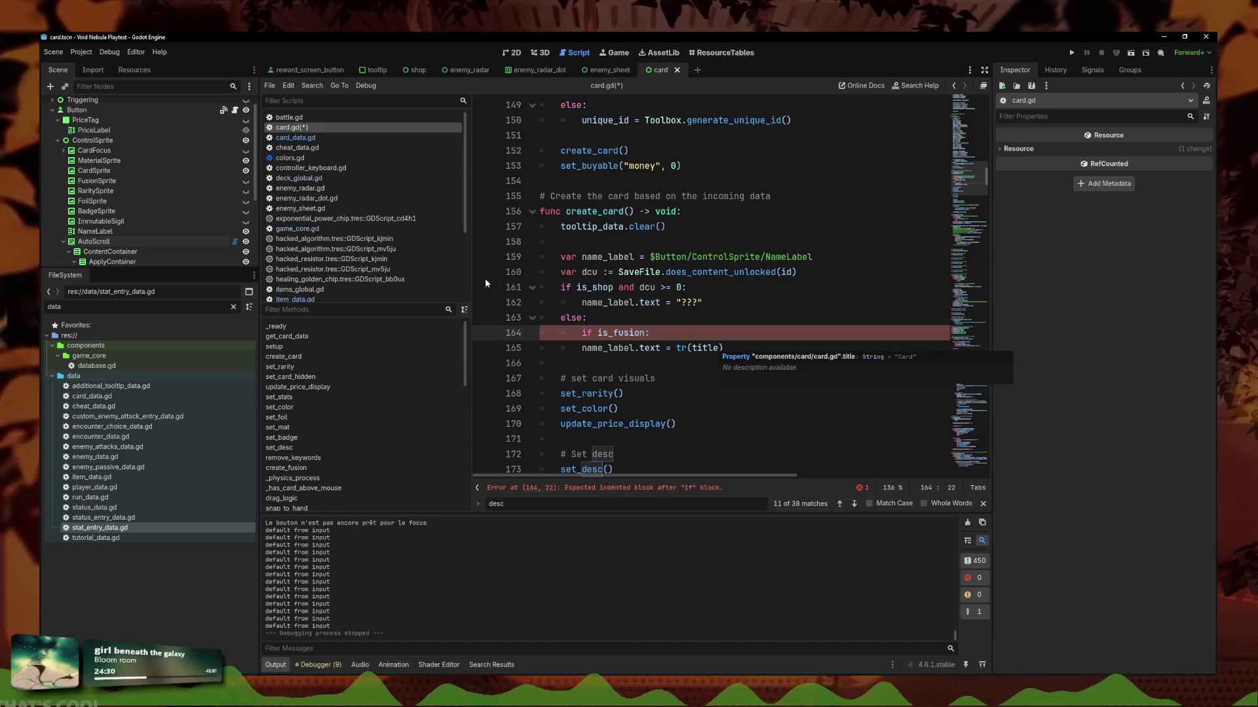
key("alt+Left")
scroll(678, 378, "up", 5)
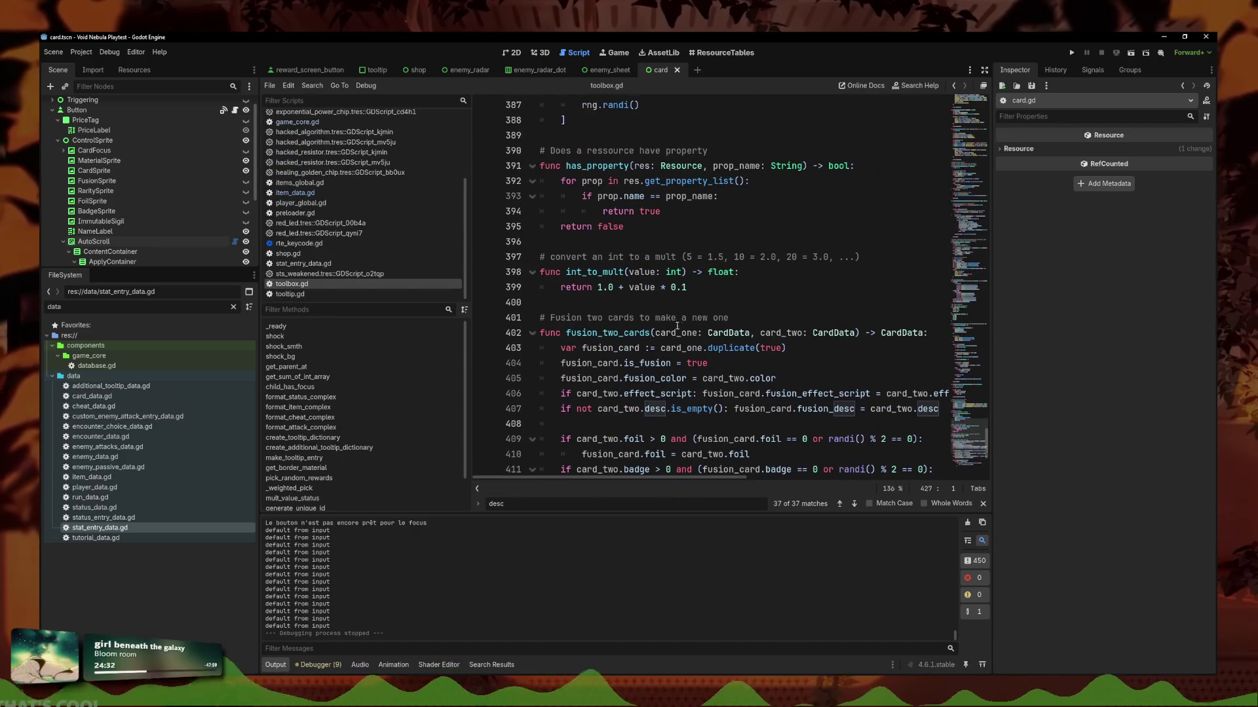
Add 'fusion_card.fusion_name = card_two.name' below is_fusion = true in fusion_two_cards and save.
left_click(833, 345)
key("Return")
type("fusion")
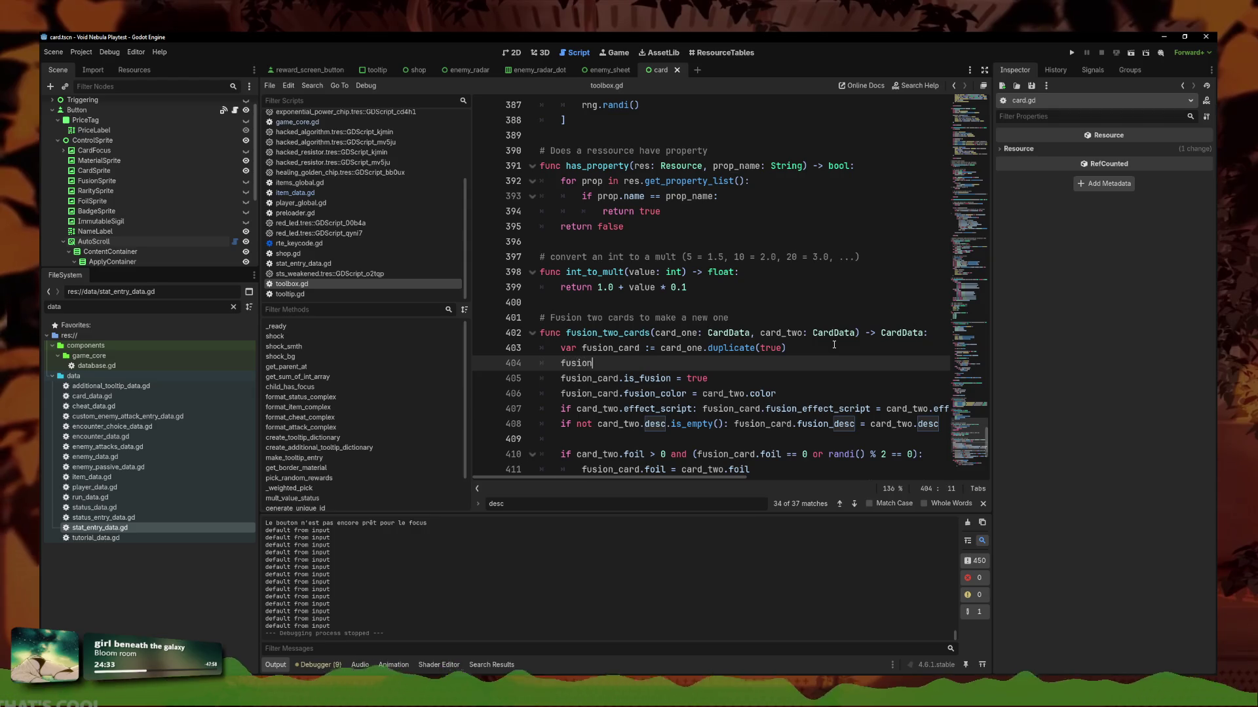
type("_card.fus")
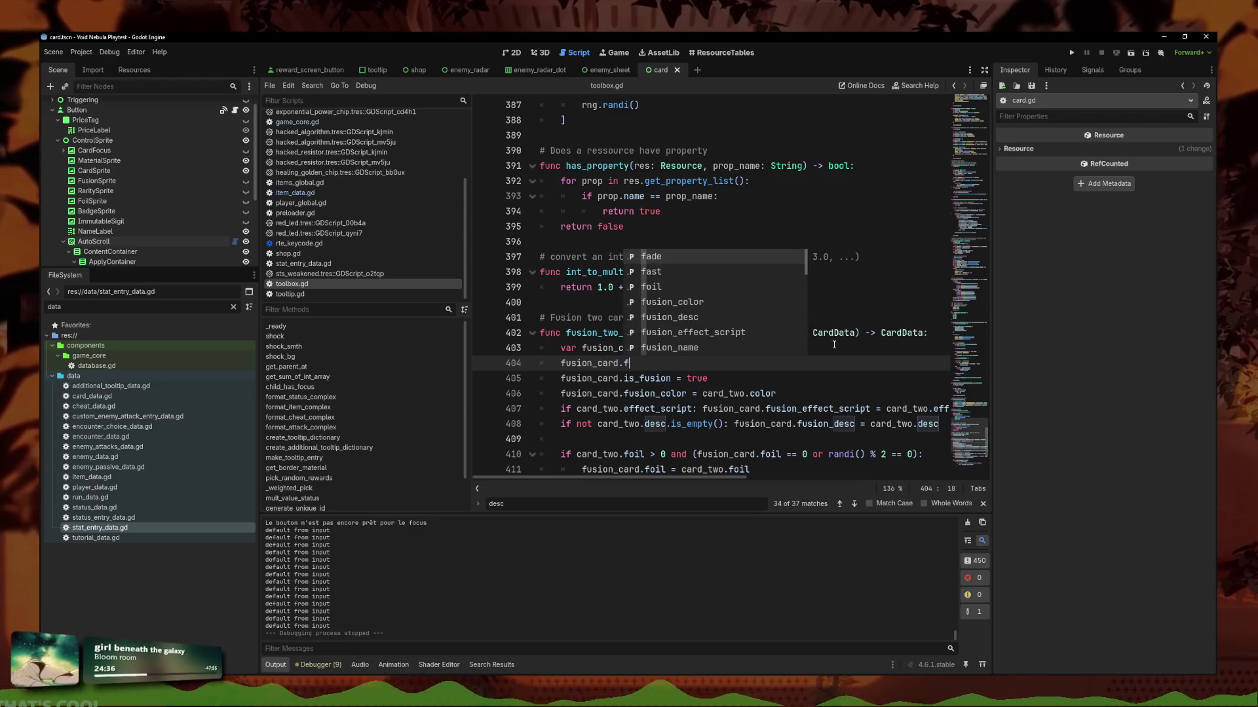
key("Down")
key("Down")
key("Down")
key("Return")
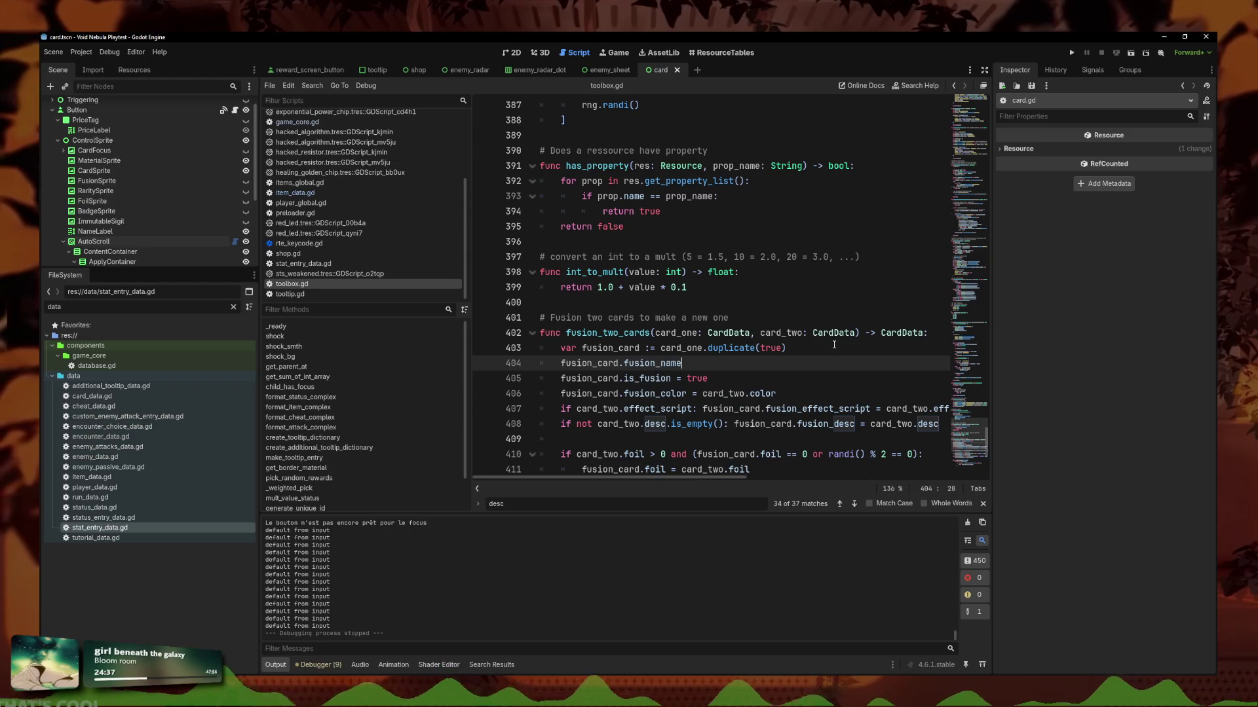
key("alt+Down")
type(" = car")
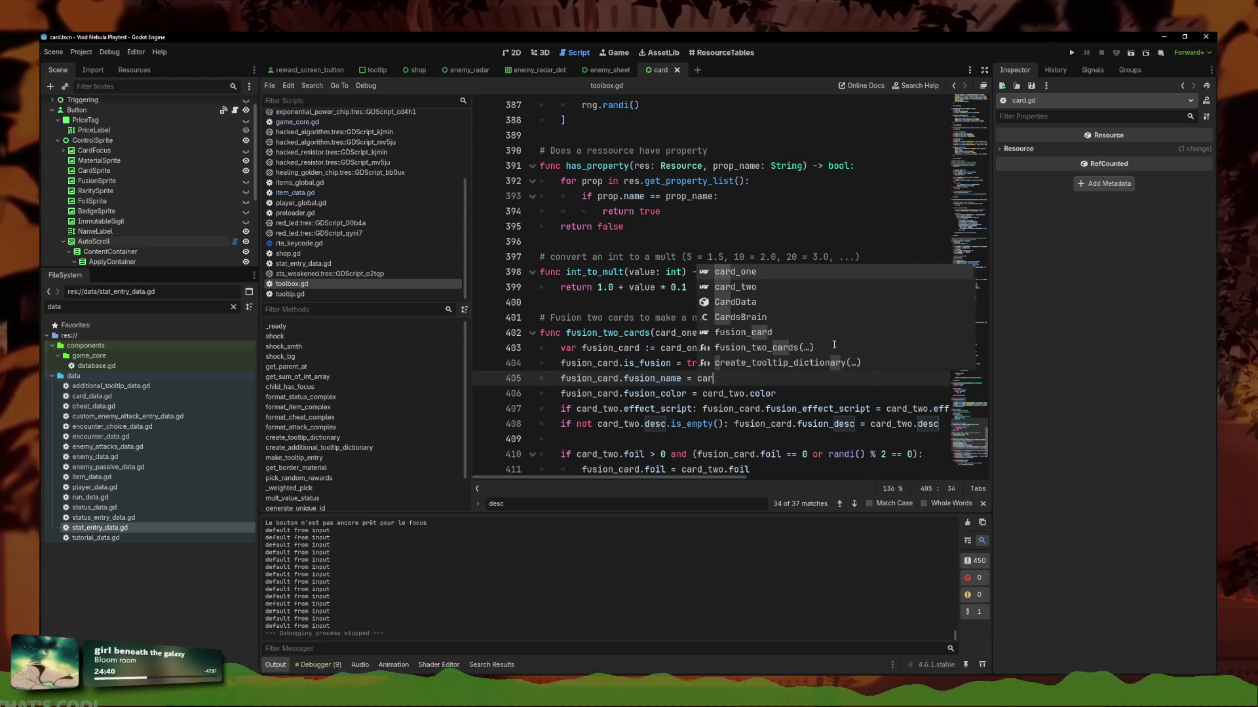
type("d_two.name")
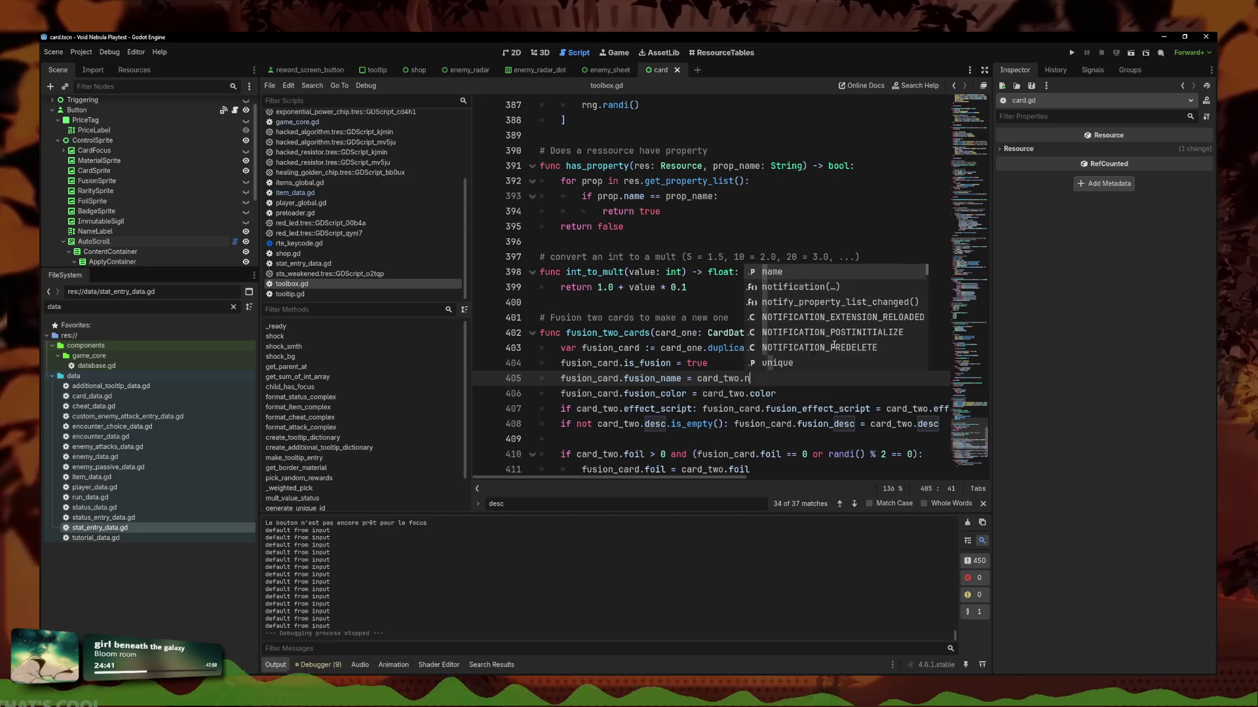
key("ctrl+s")
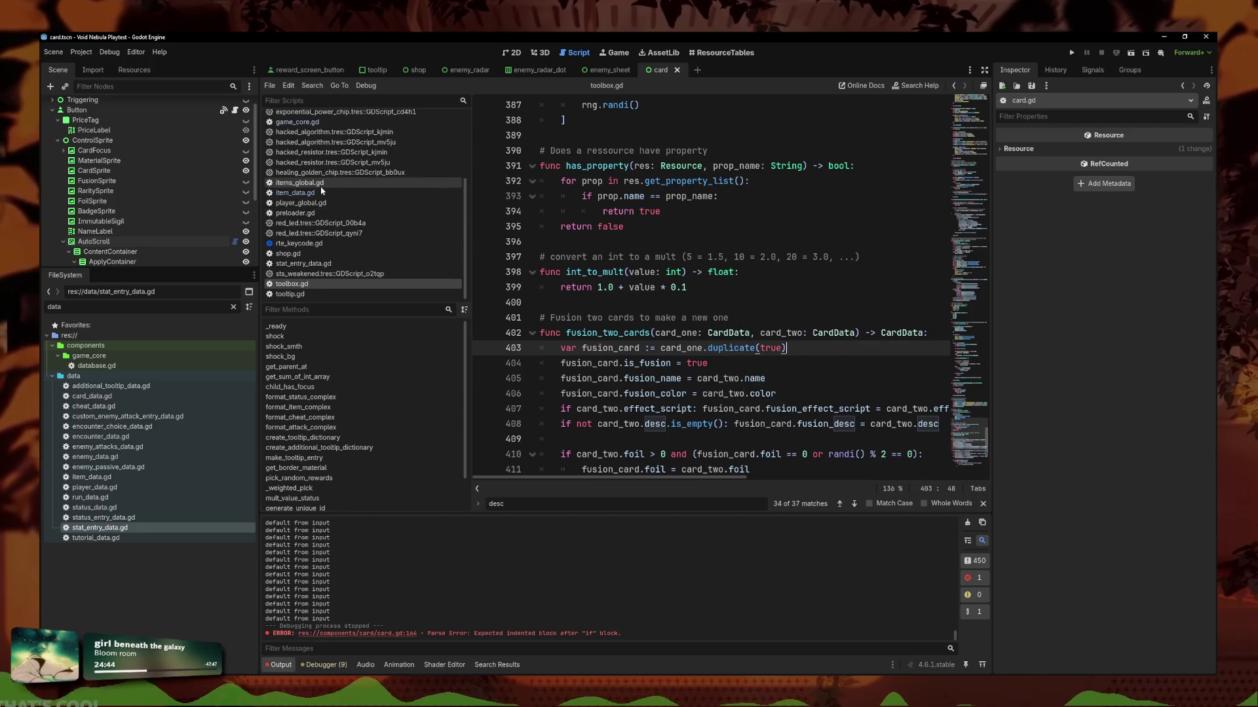
left_click(295, 193)
key("Up")
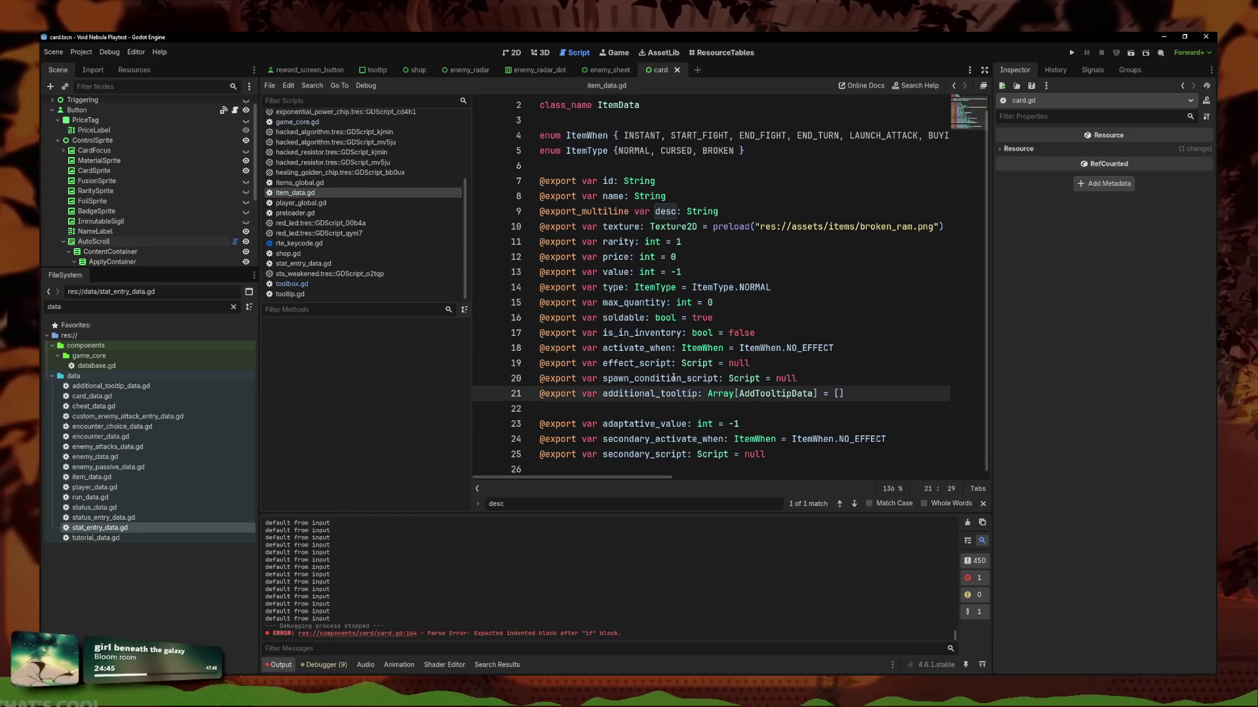
In card.gd, add an empty line under 'if is_fusion:' and an 'else:' above name_label.text = tr(title).
scroll(297, 149, "up", 3)
left_click(290, 122)
scroll(294, 144, "up", 2)
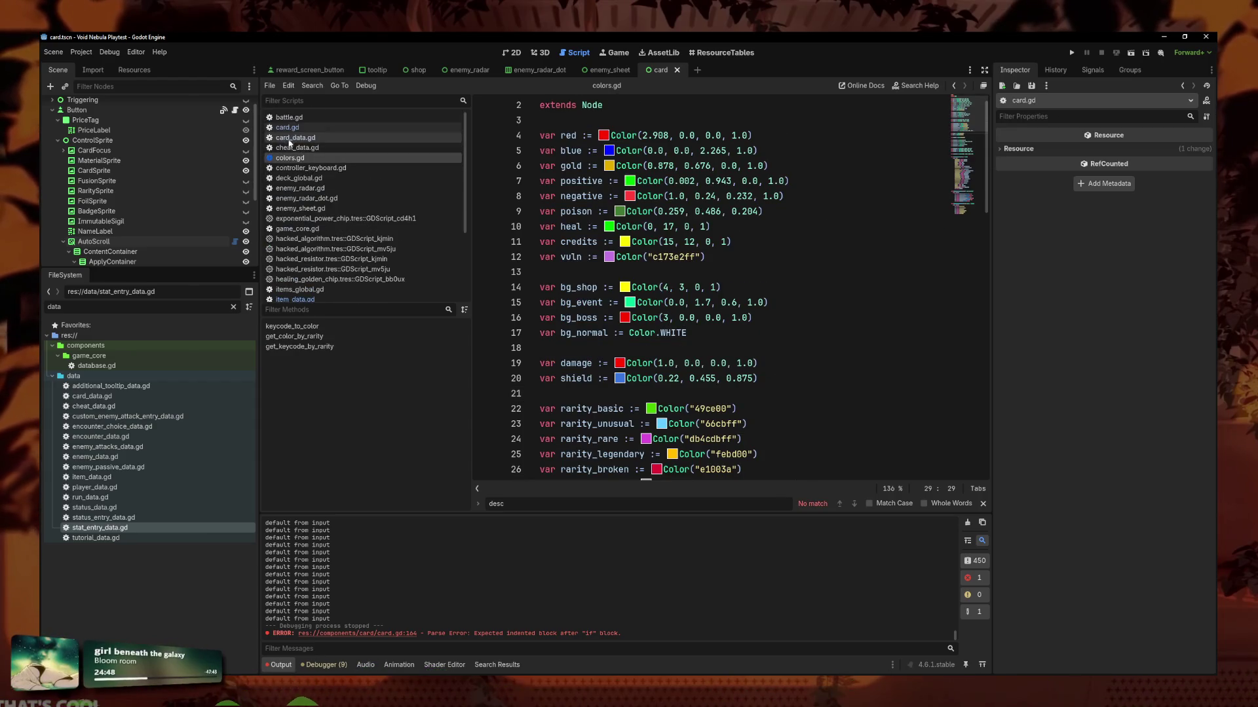
left_click(287, 127)
left_click(723, 335)
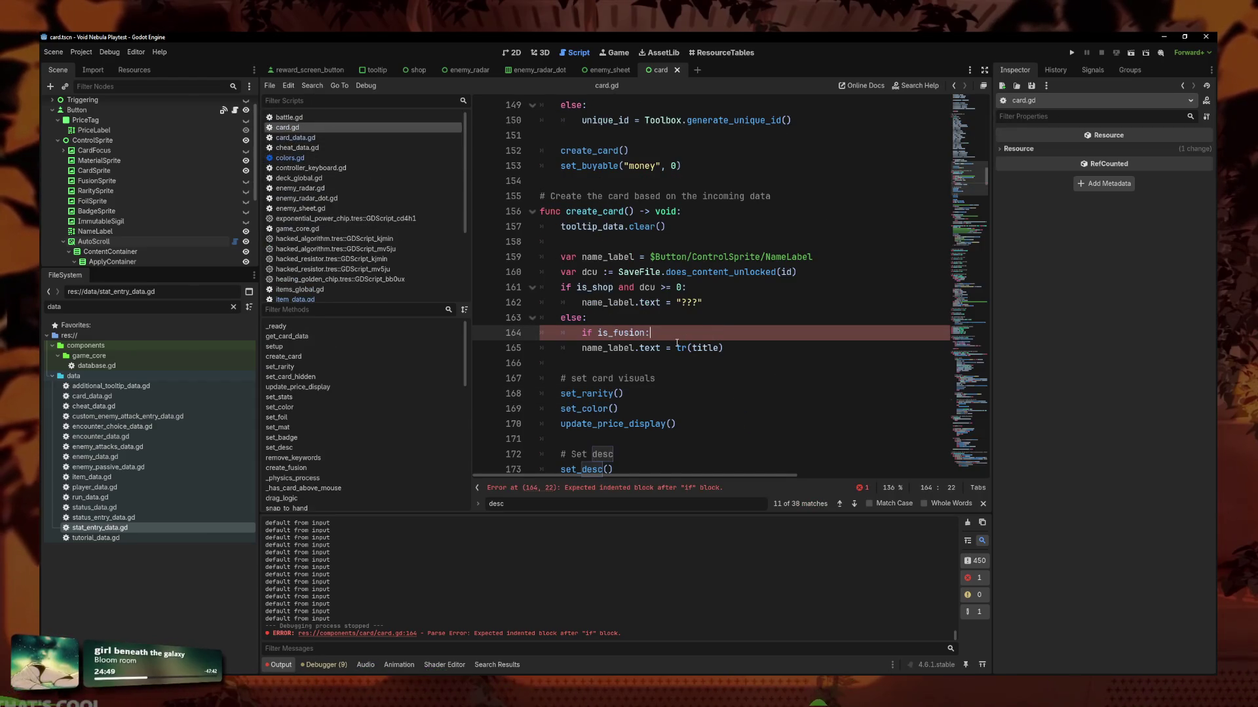
key("Return")
type("else:")
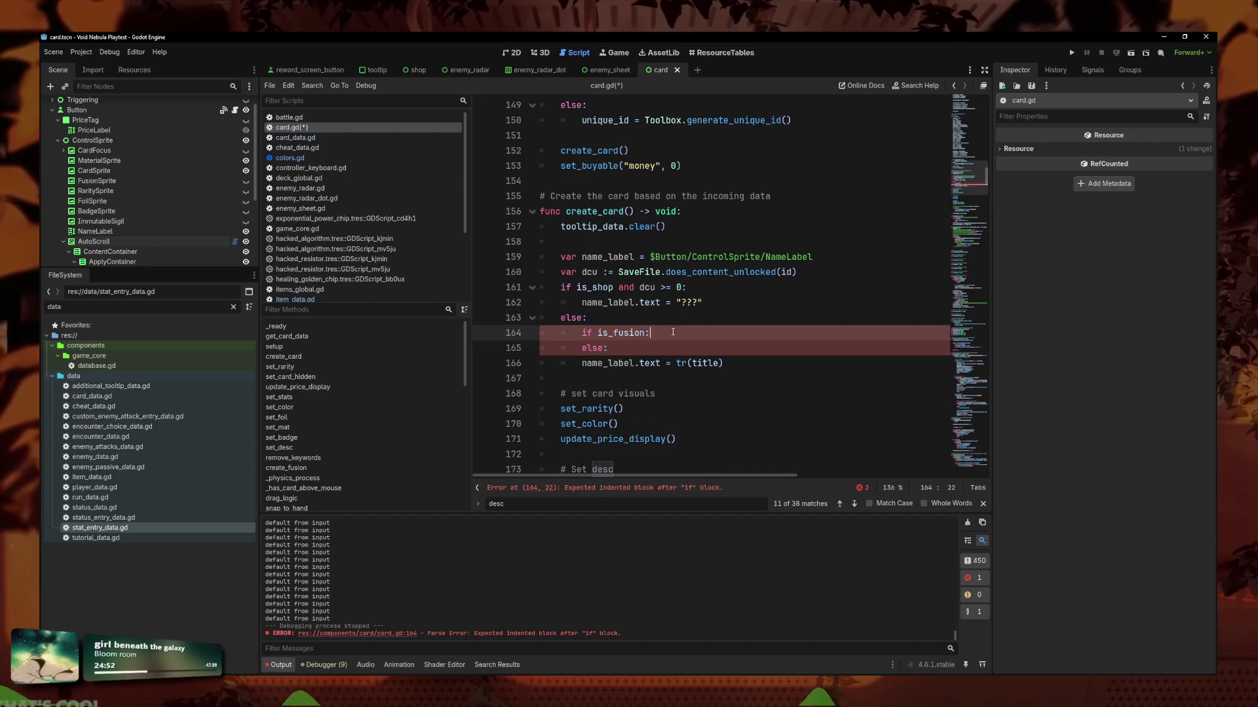
key("Home")
key("Return")
left_click(645, 362)
key("shift+Up")
mouse_move(724, 378)
left_mouse_down()
mouse_move(589, 367)
mouse_move(540, 318)
left_mouse_up()
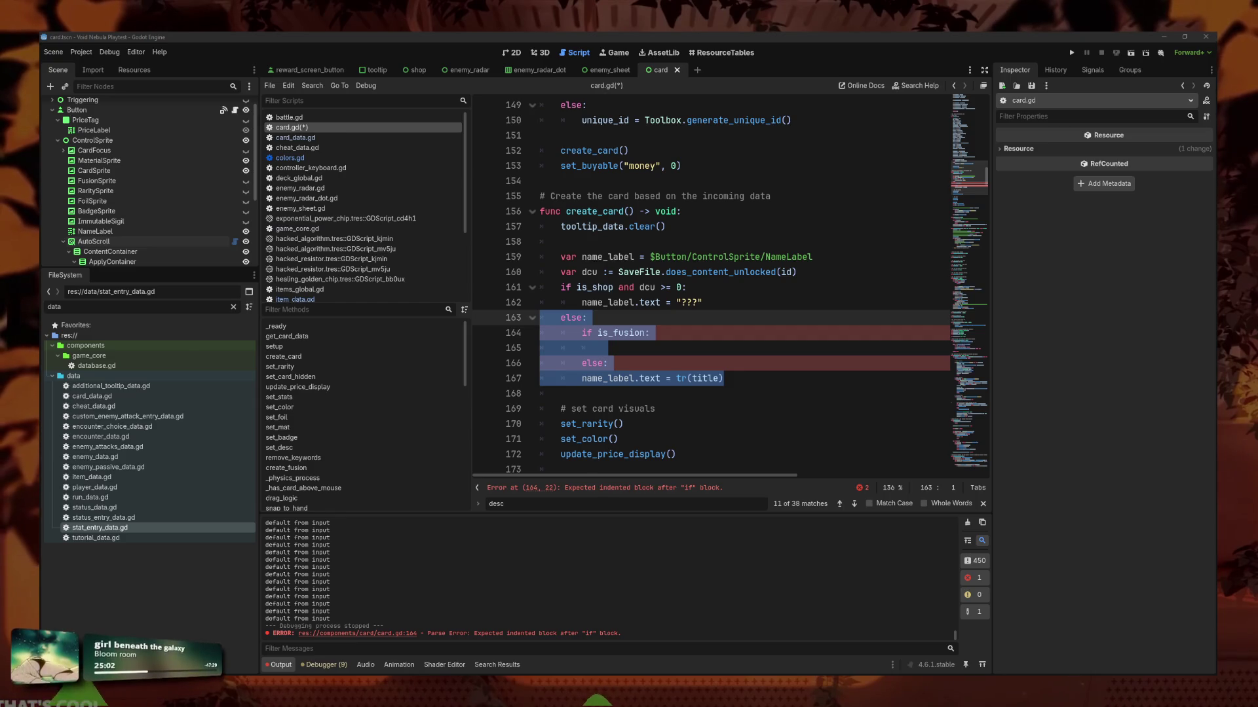
left_click(629, 338)
key("ctrl+f")
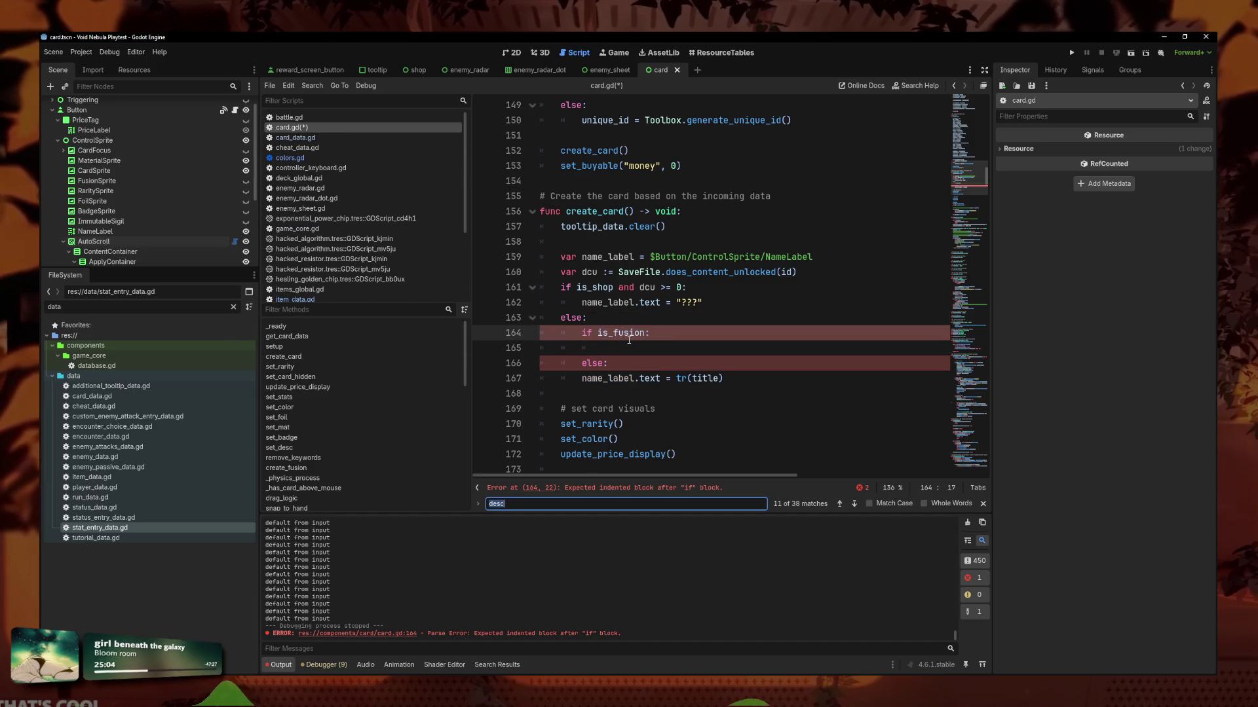